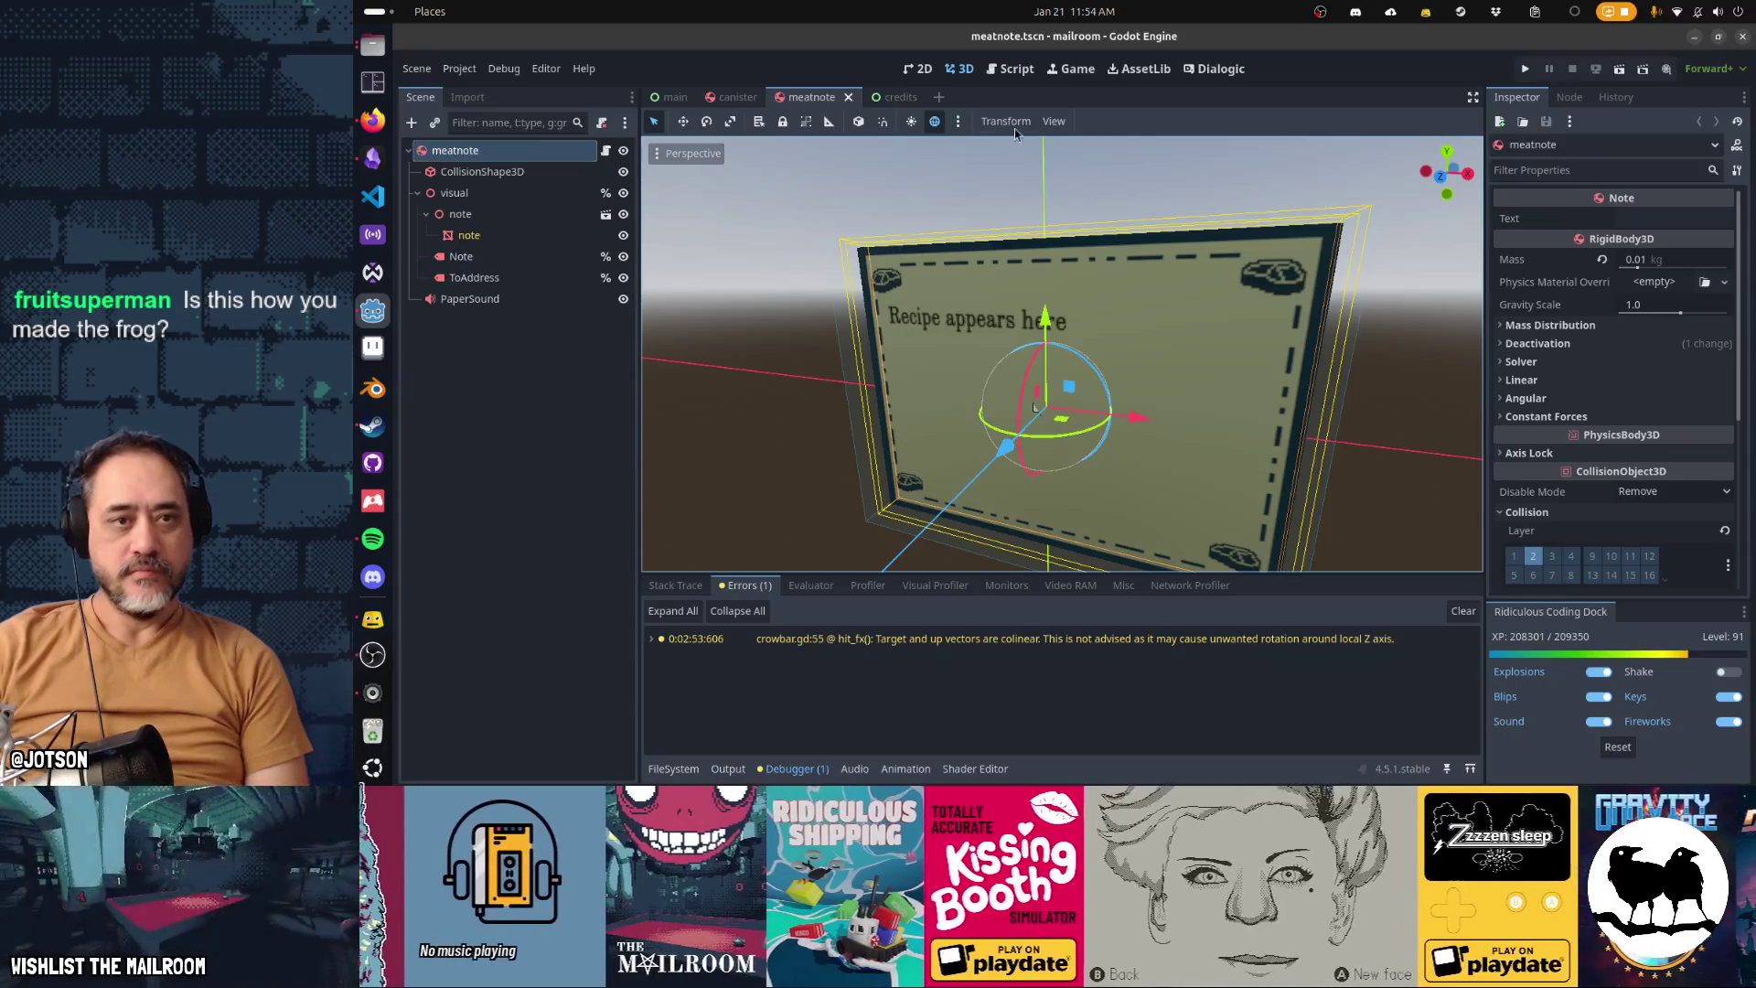
Close the canister, credits and main scene tabs
middle_click(739, 101)
middle_click(740, 102)
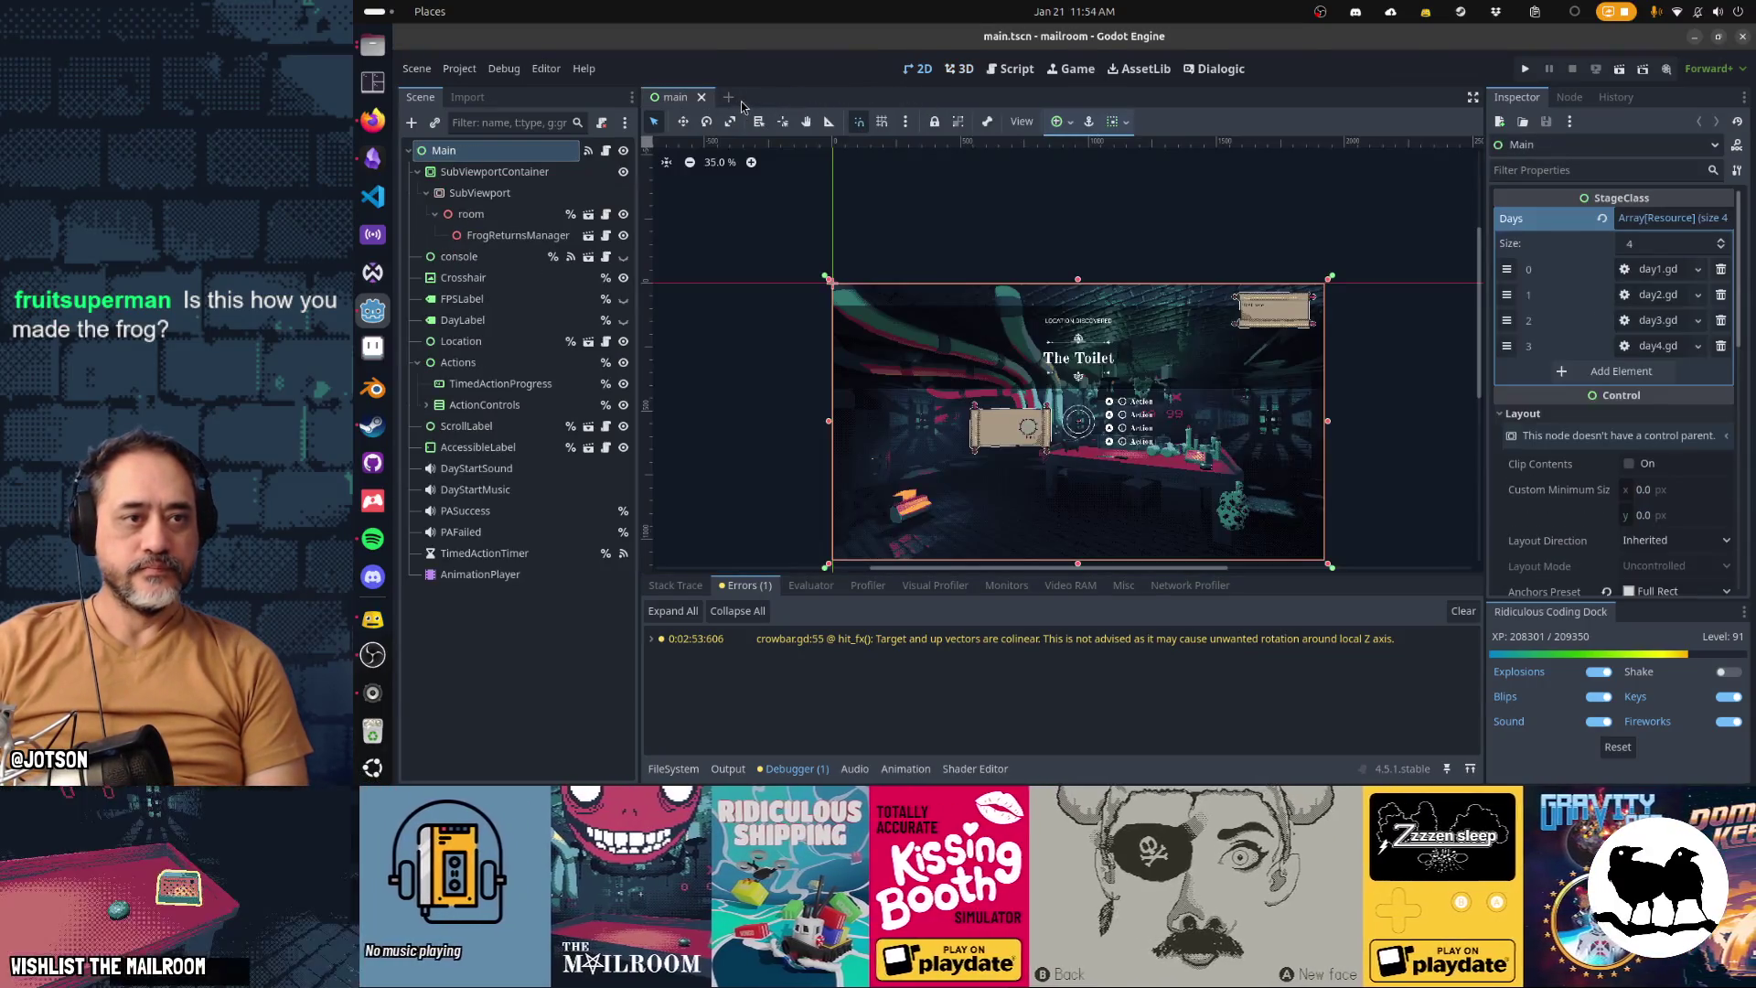
left_click(701, 98)
Close every open script, including note.gd and mailmanager.gd, then show the window overview
left_click(1010, 68)
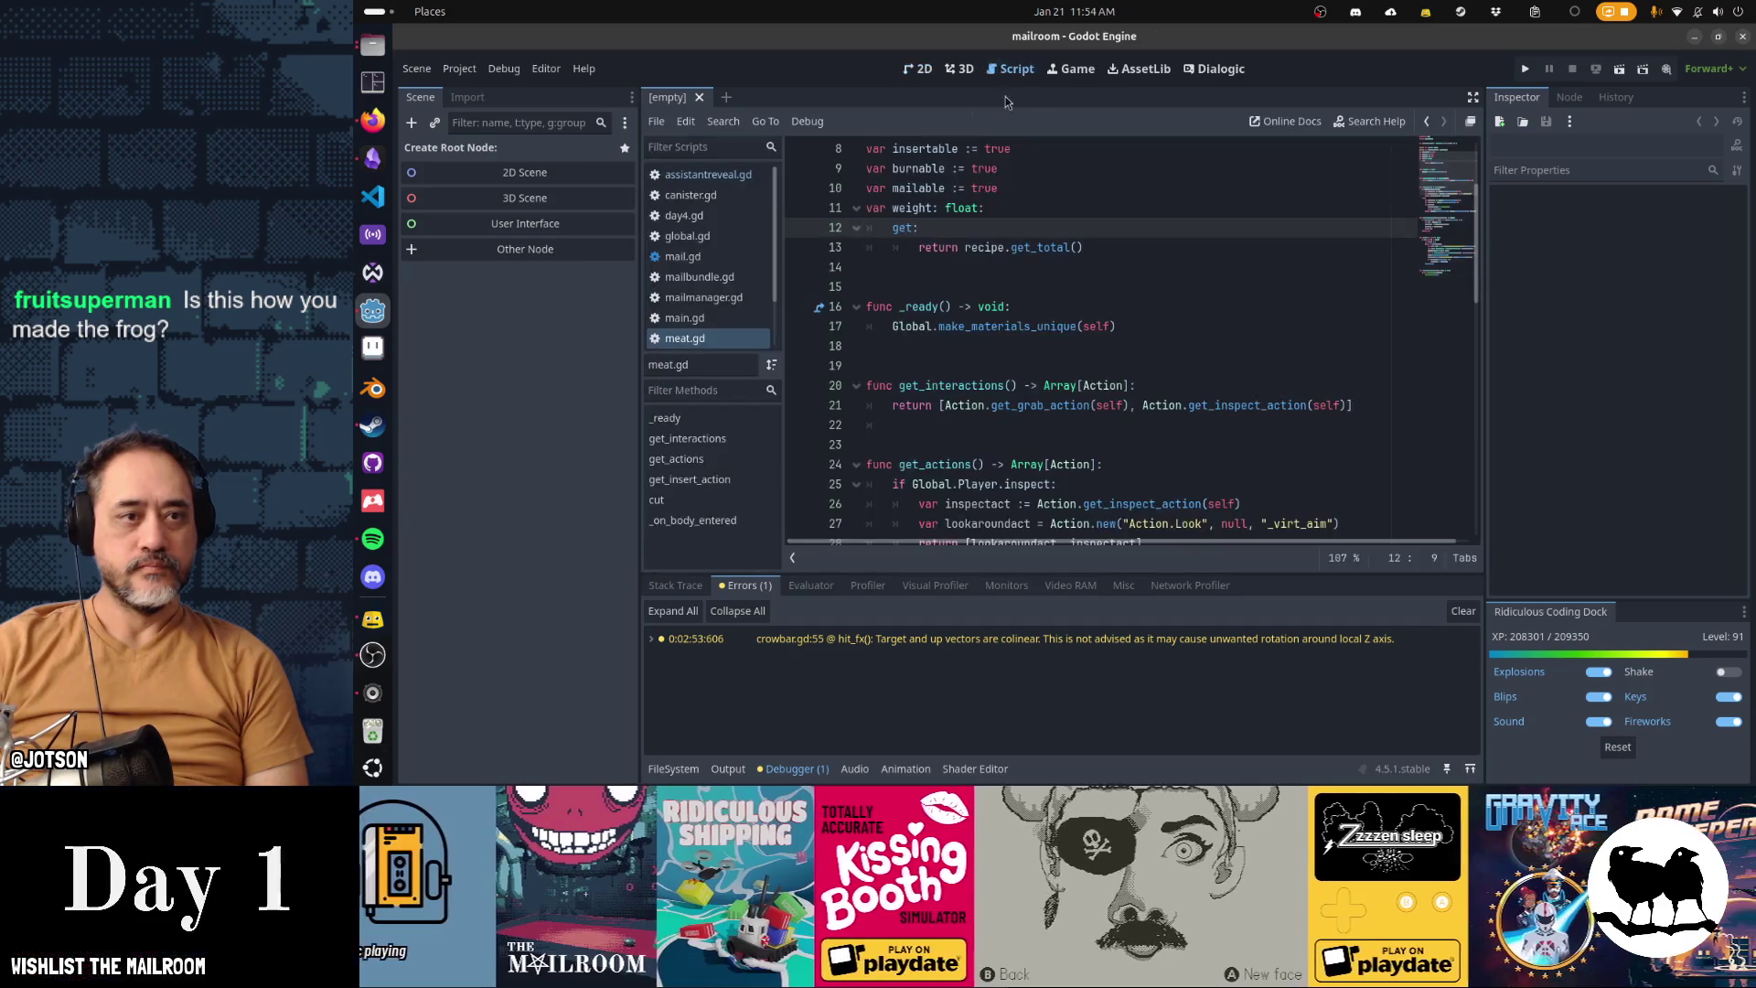
key("ctrl+w")
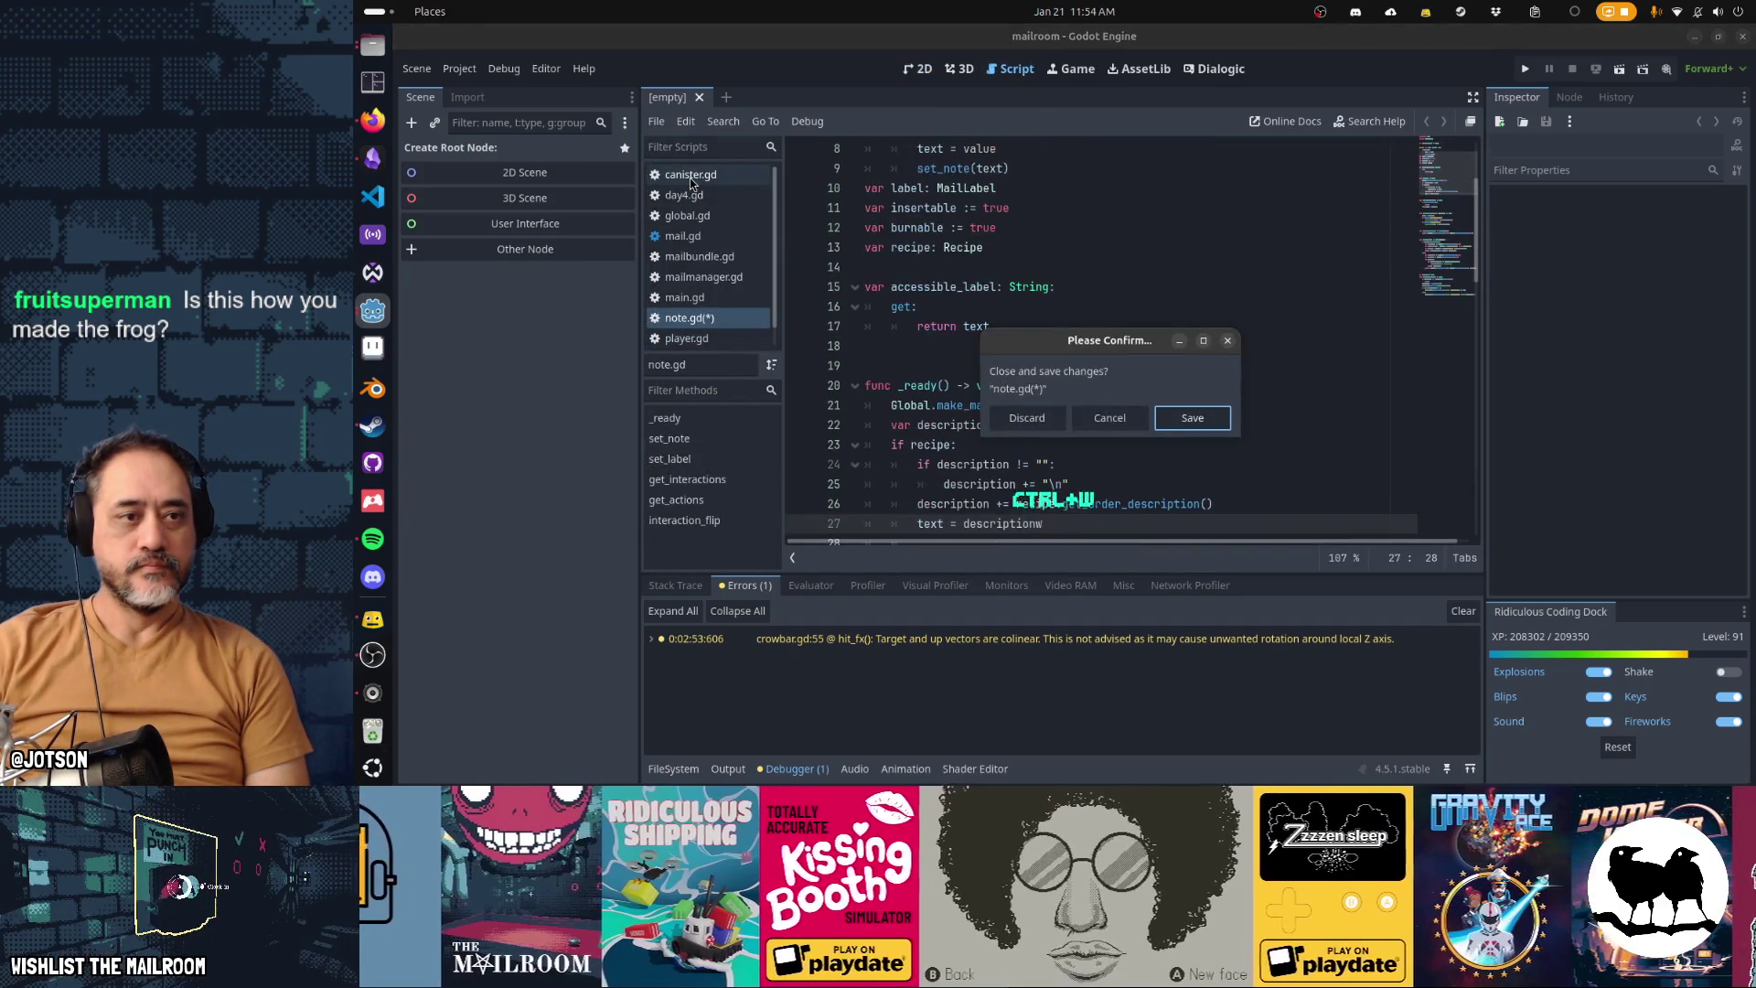
key("Escape")
key("ctrl+z")
key("ctrl+w")
key("ctrl+w")
key("ctrl+w")
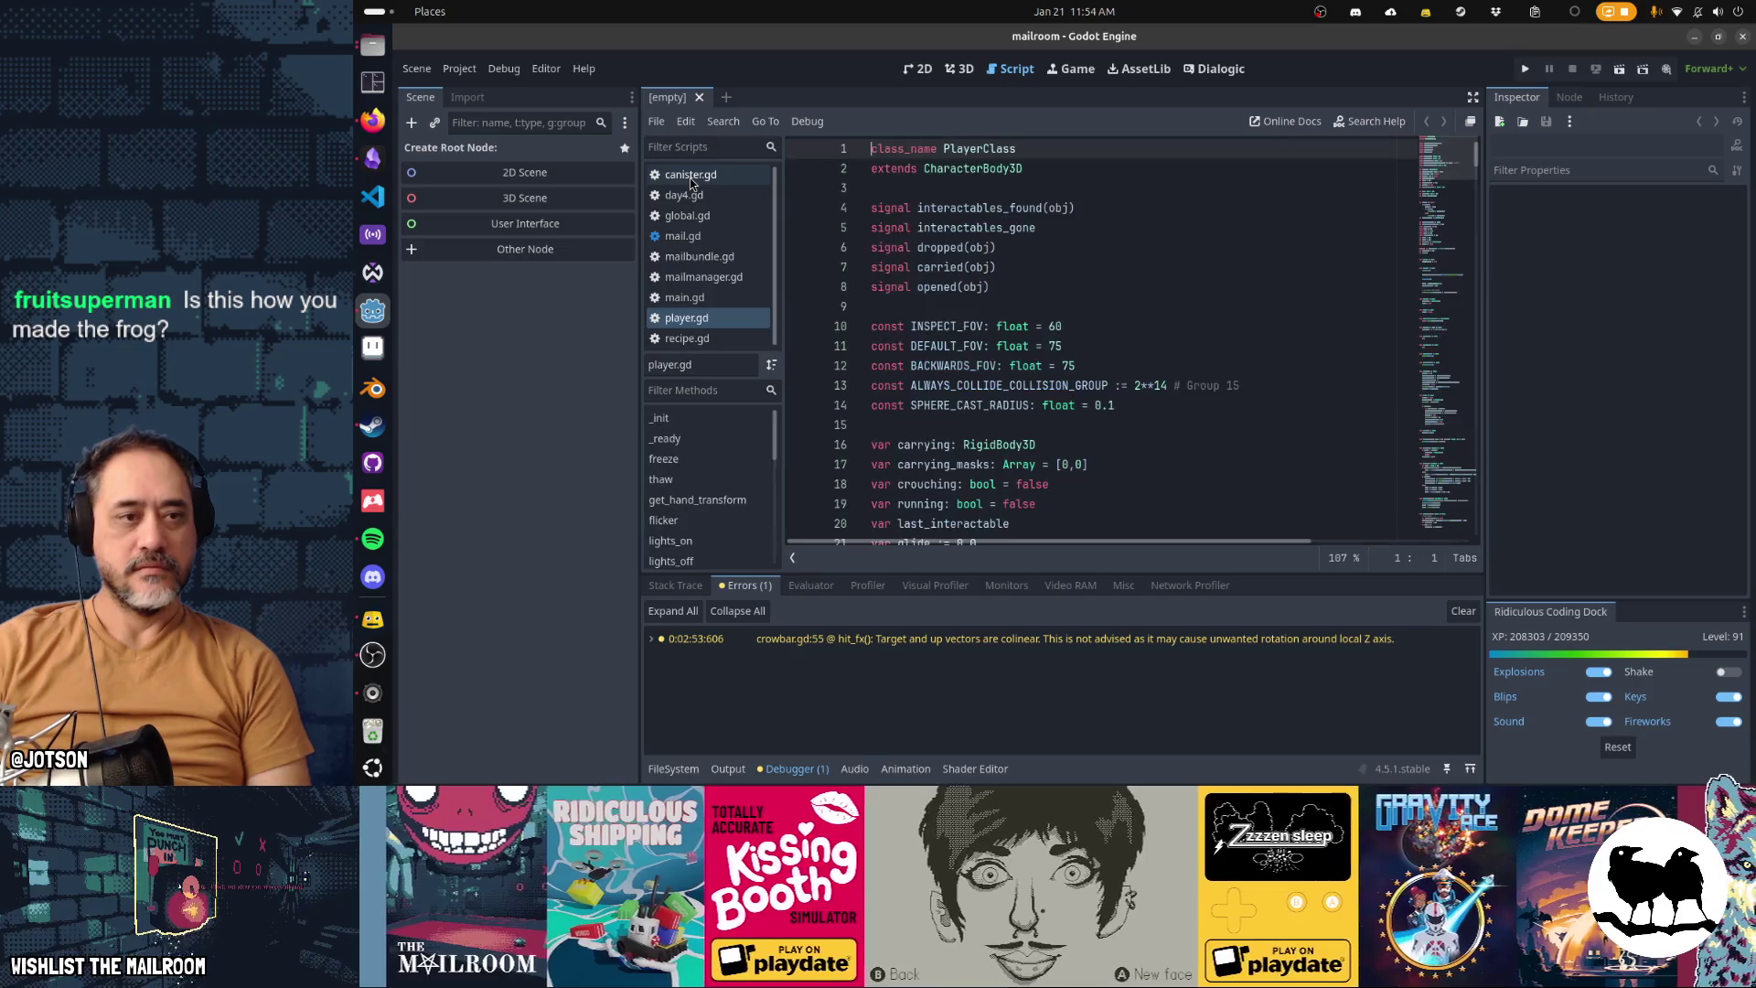
key("Return")
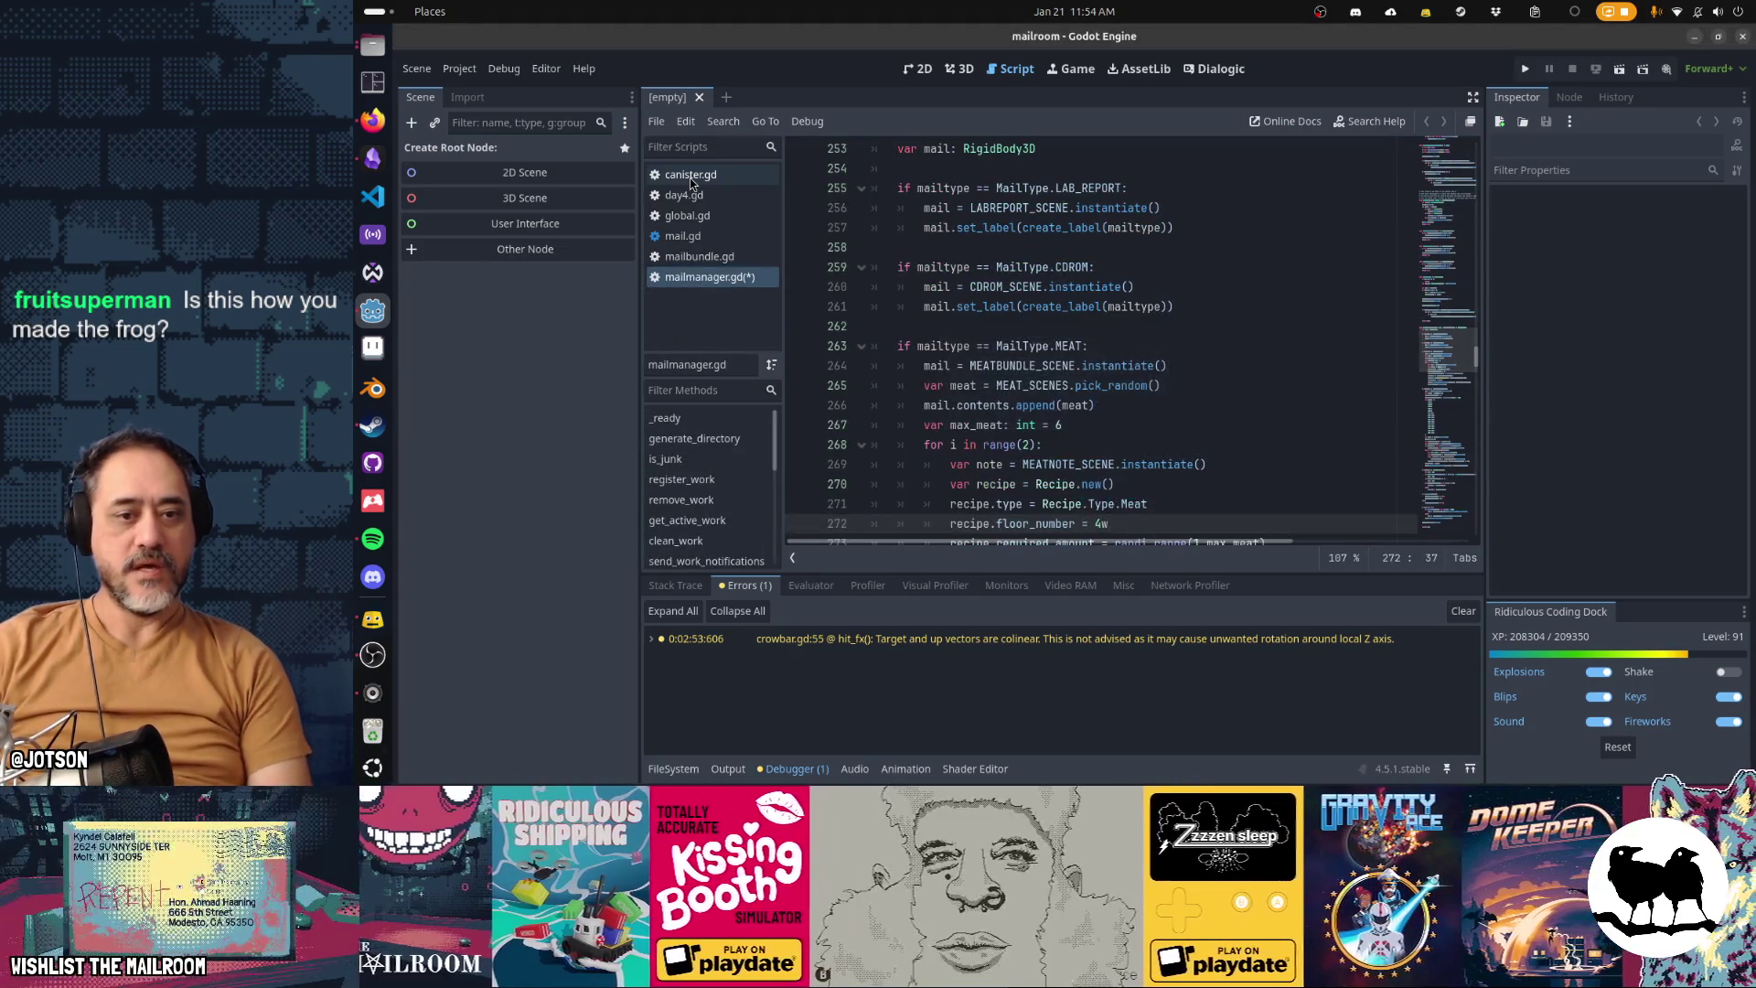
key("ctrl+w")
key("ctrl+w")
key("ctrl+w")
key("ctrl+w")
key("ctrl+w")
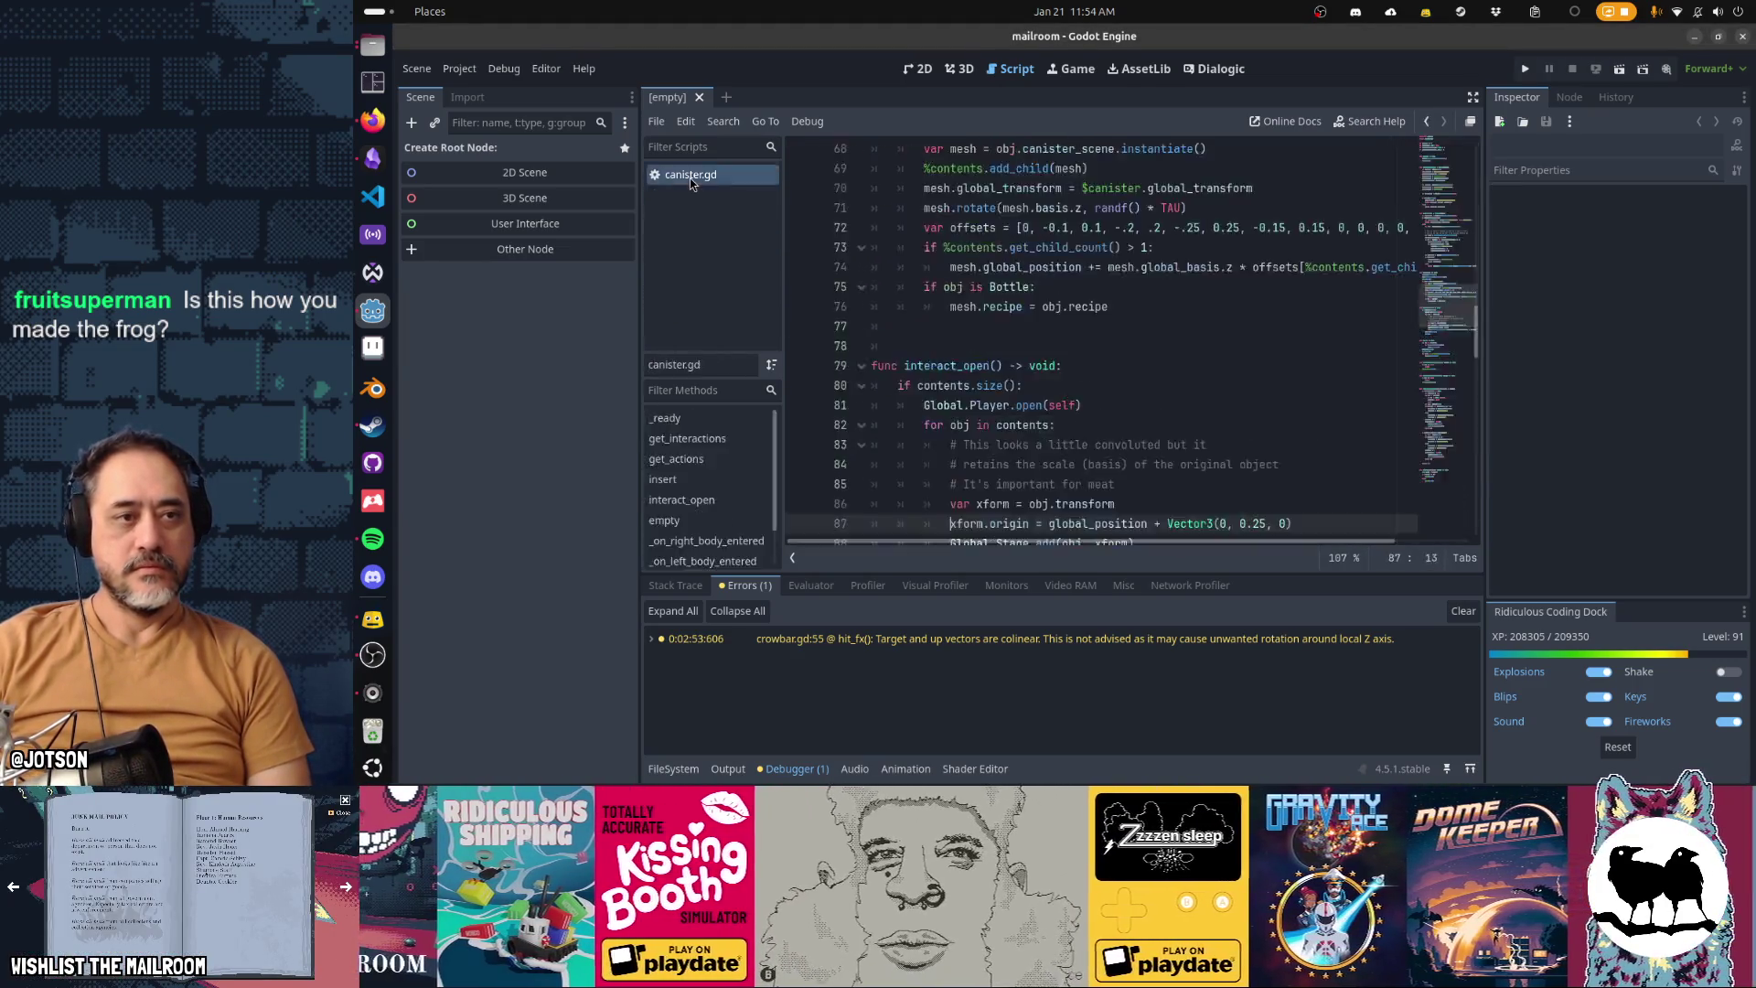
key("super")
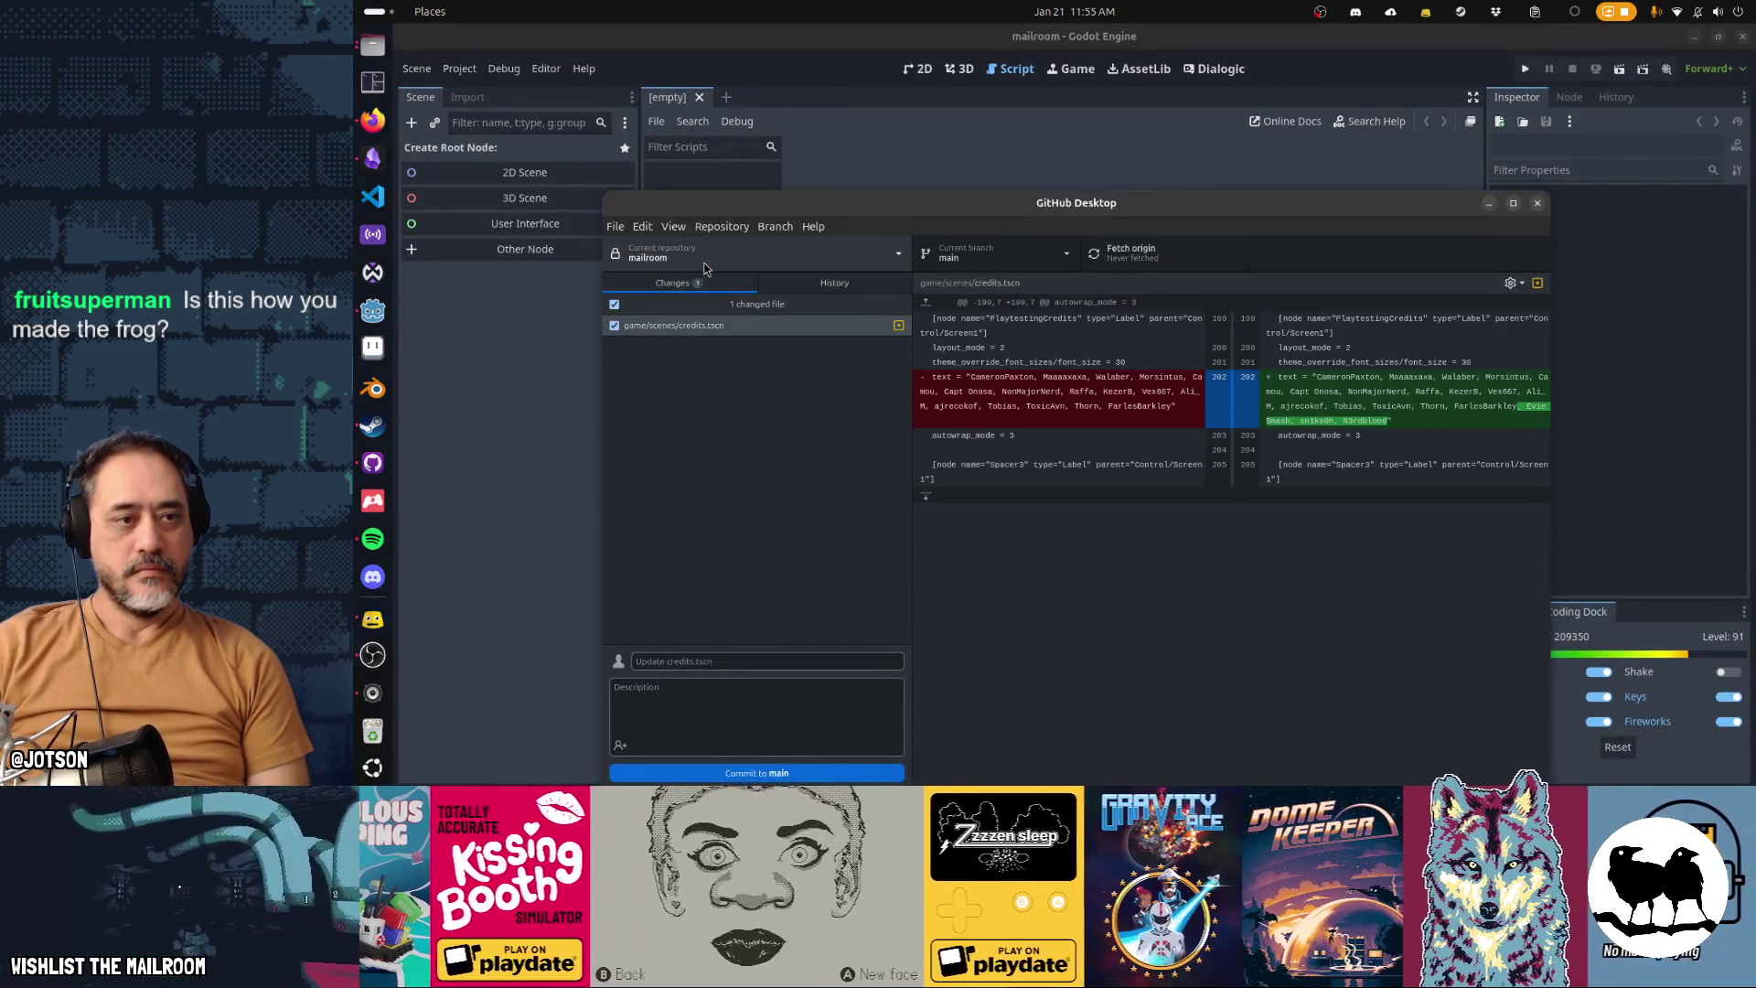
Commit the credits.tscn change to main as 'Updated playtester credits' and push it to origin
left_click(706, 330)
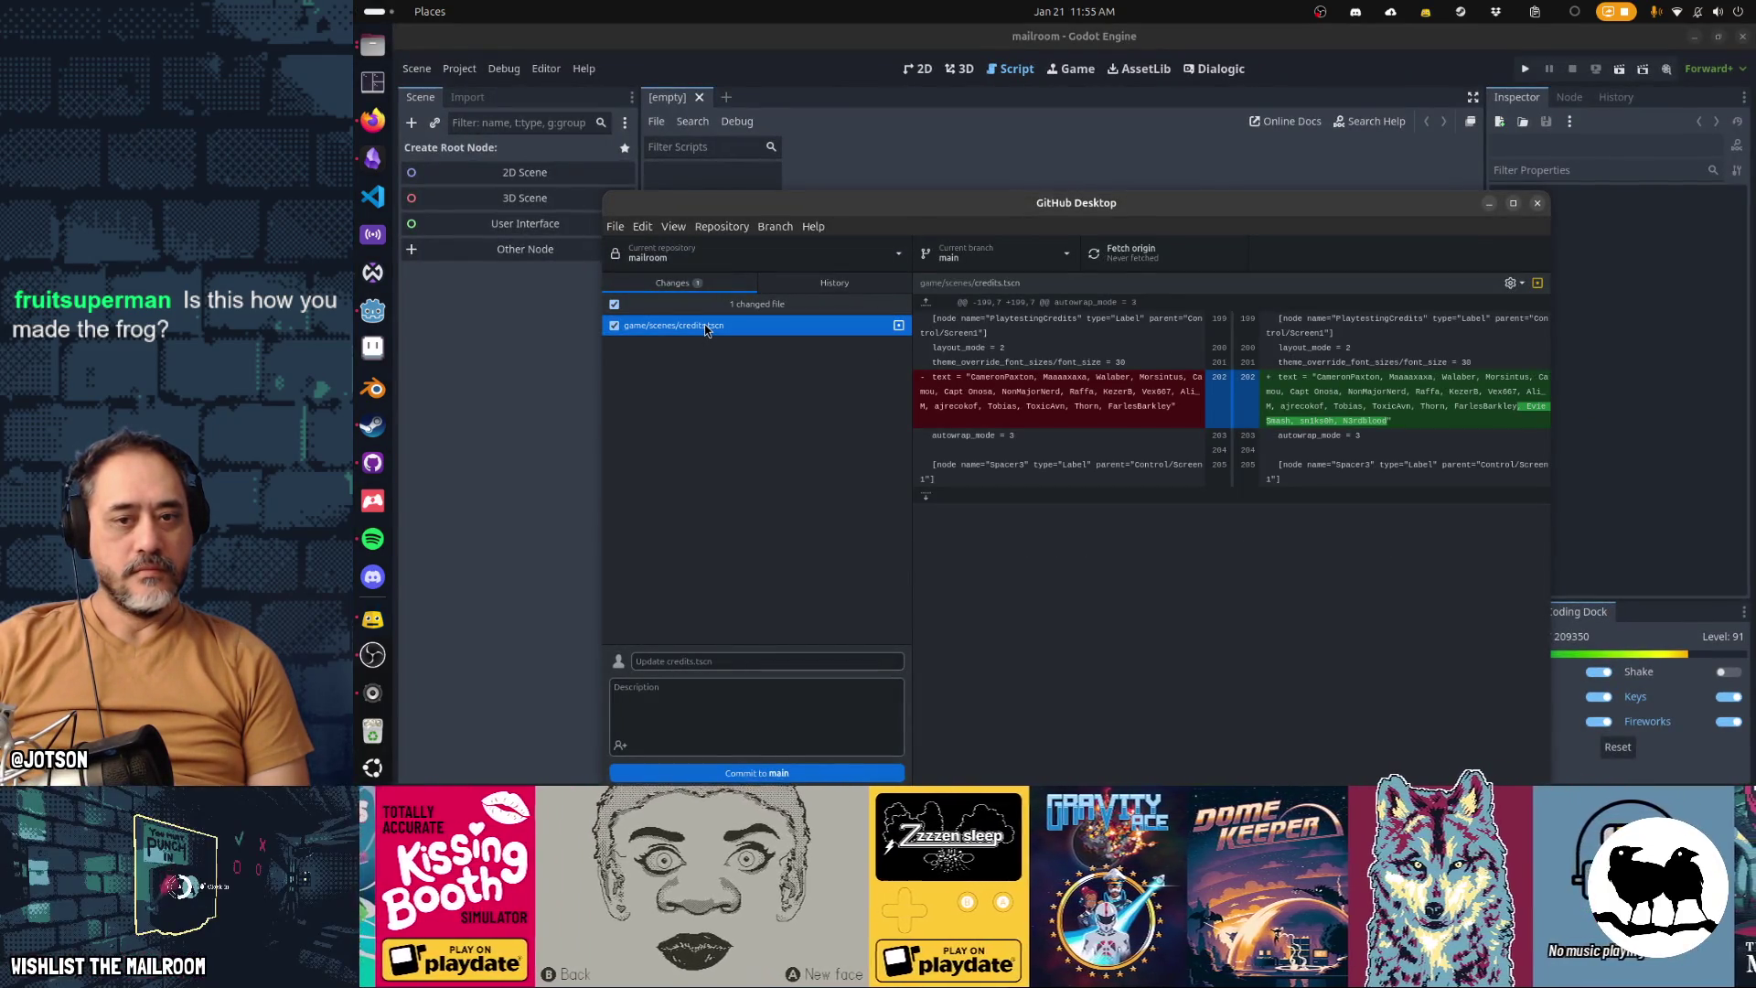
left_click(809, 662)
type("Upd")
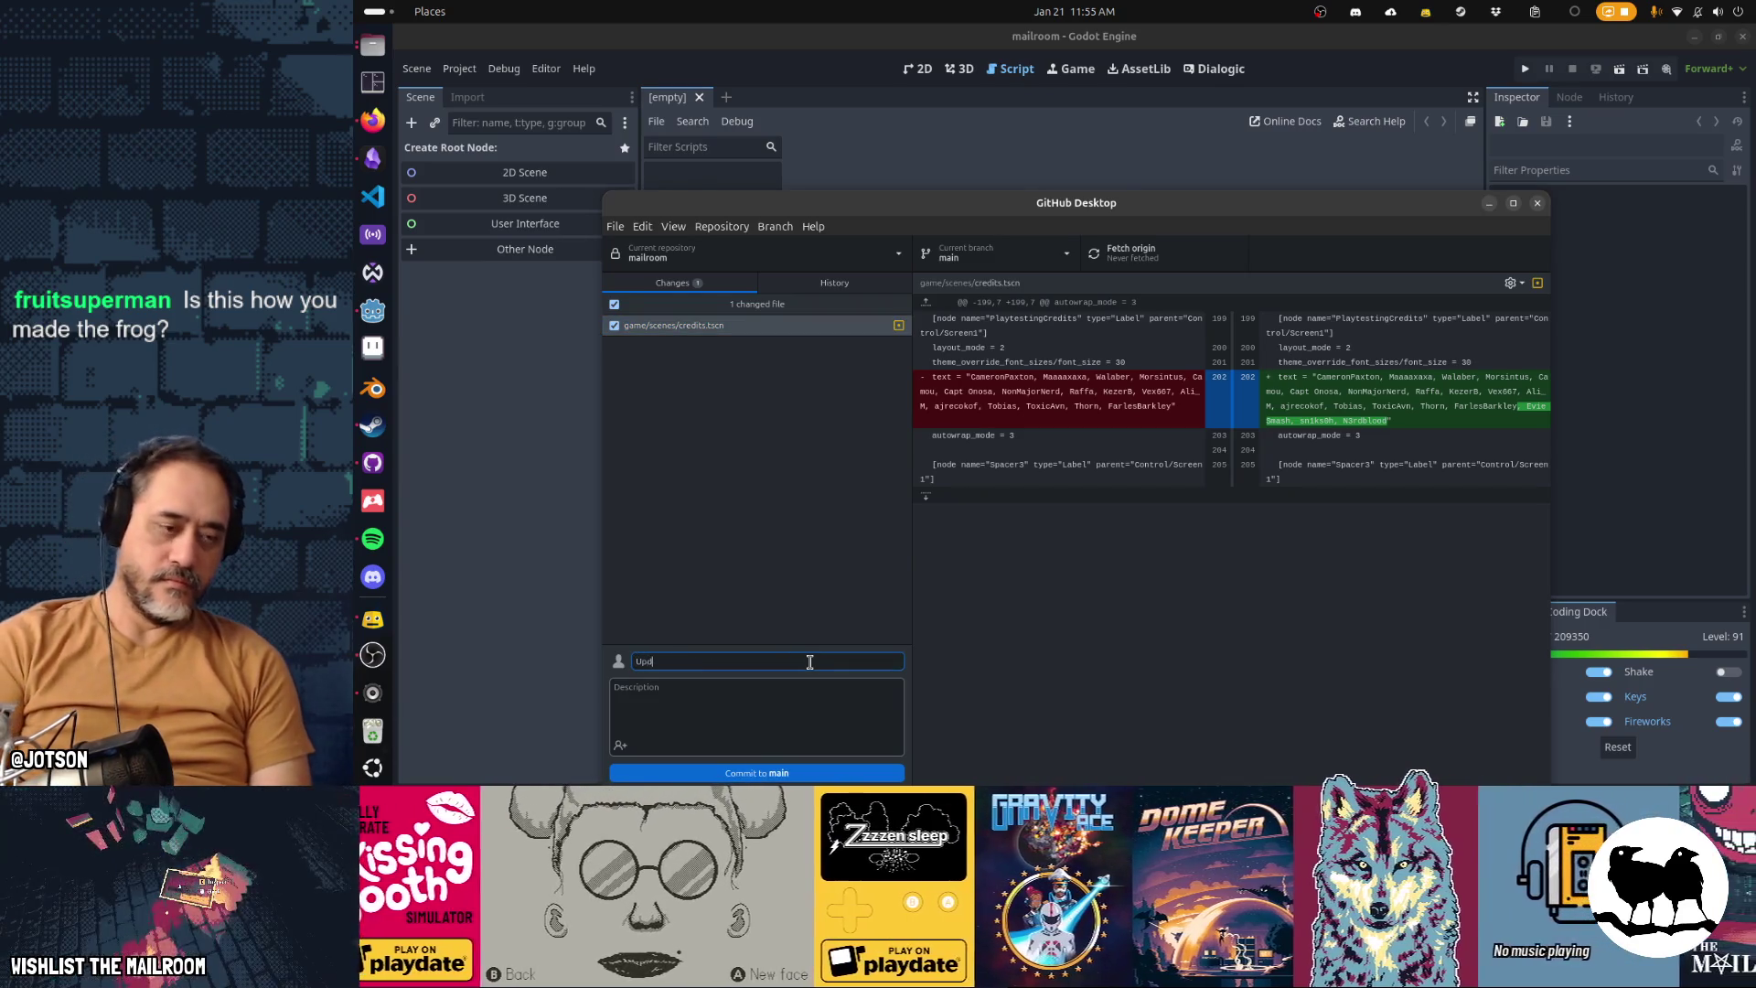
type("ated playteste")
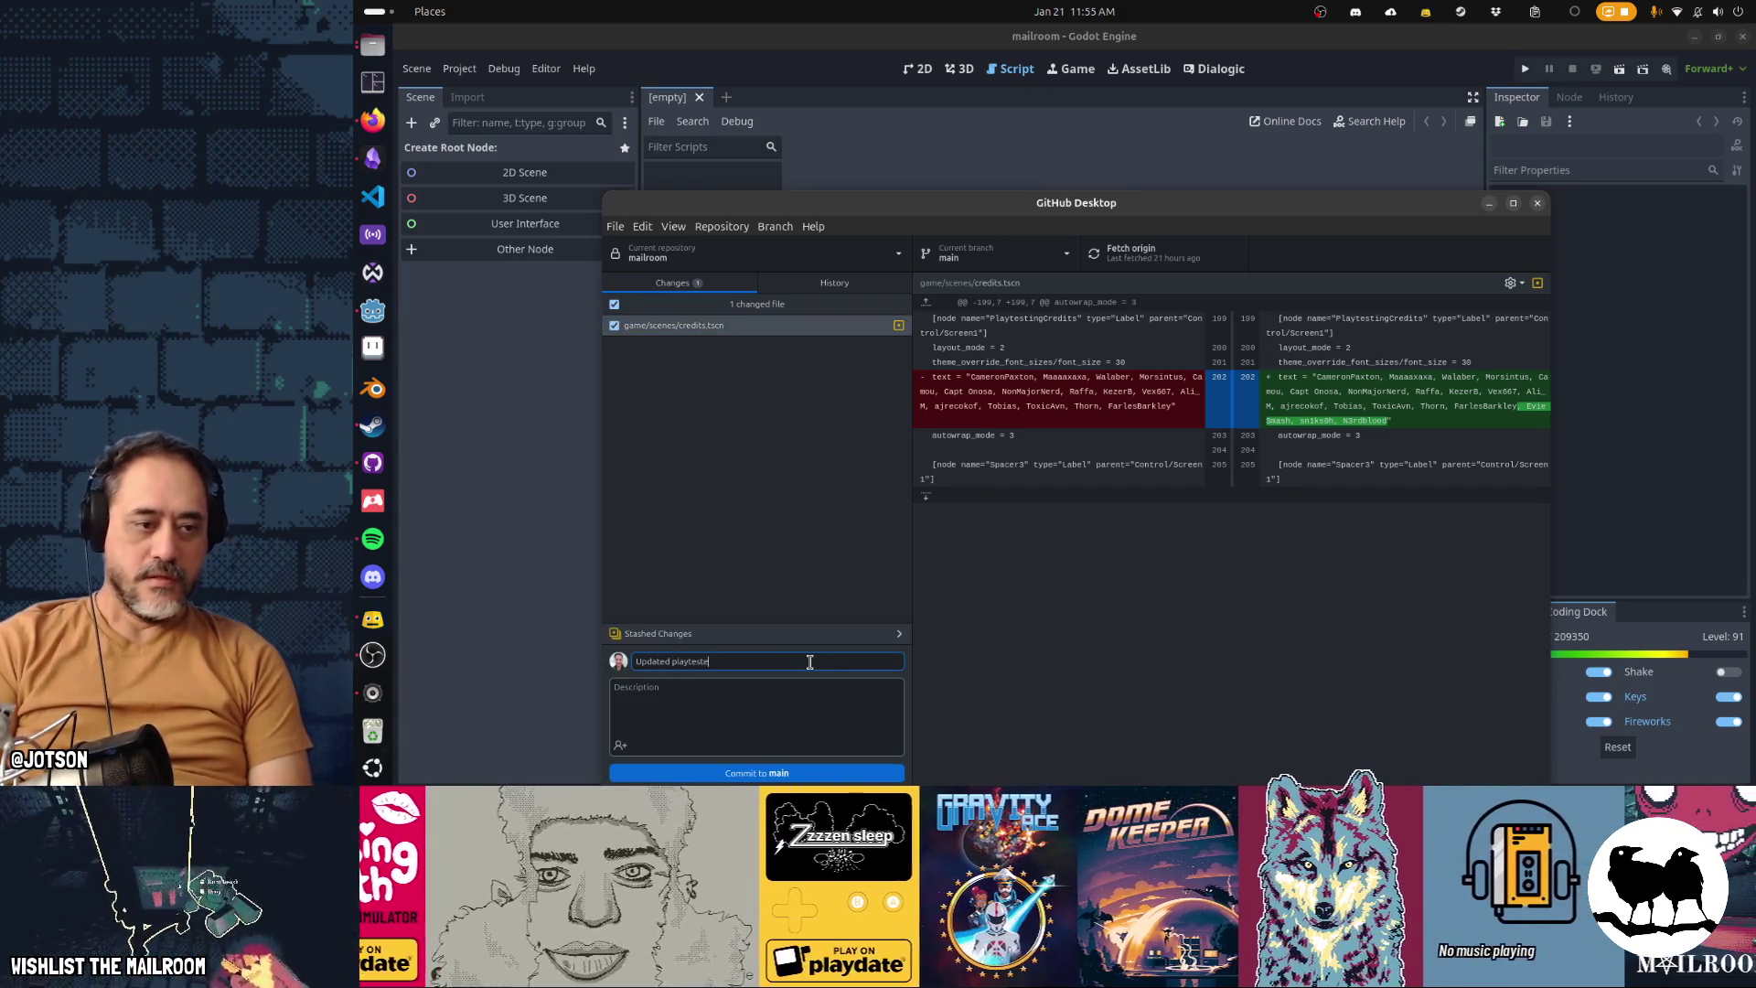
type("r credits")
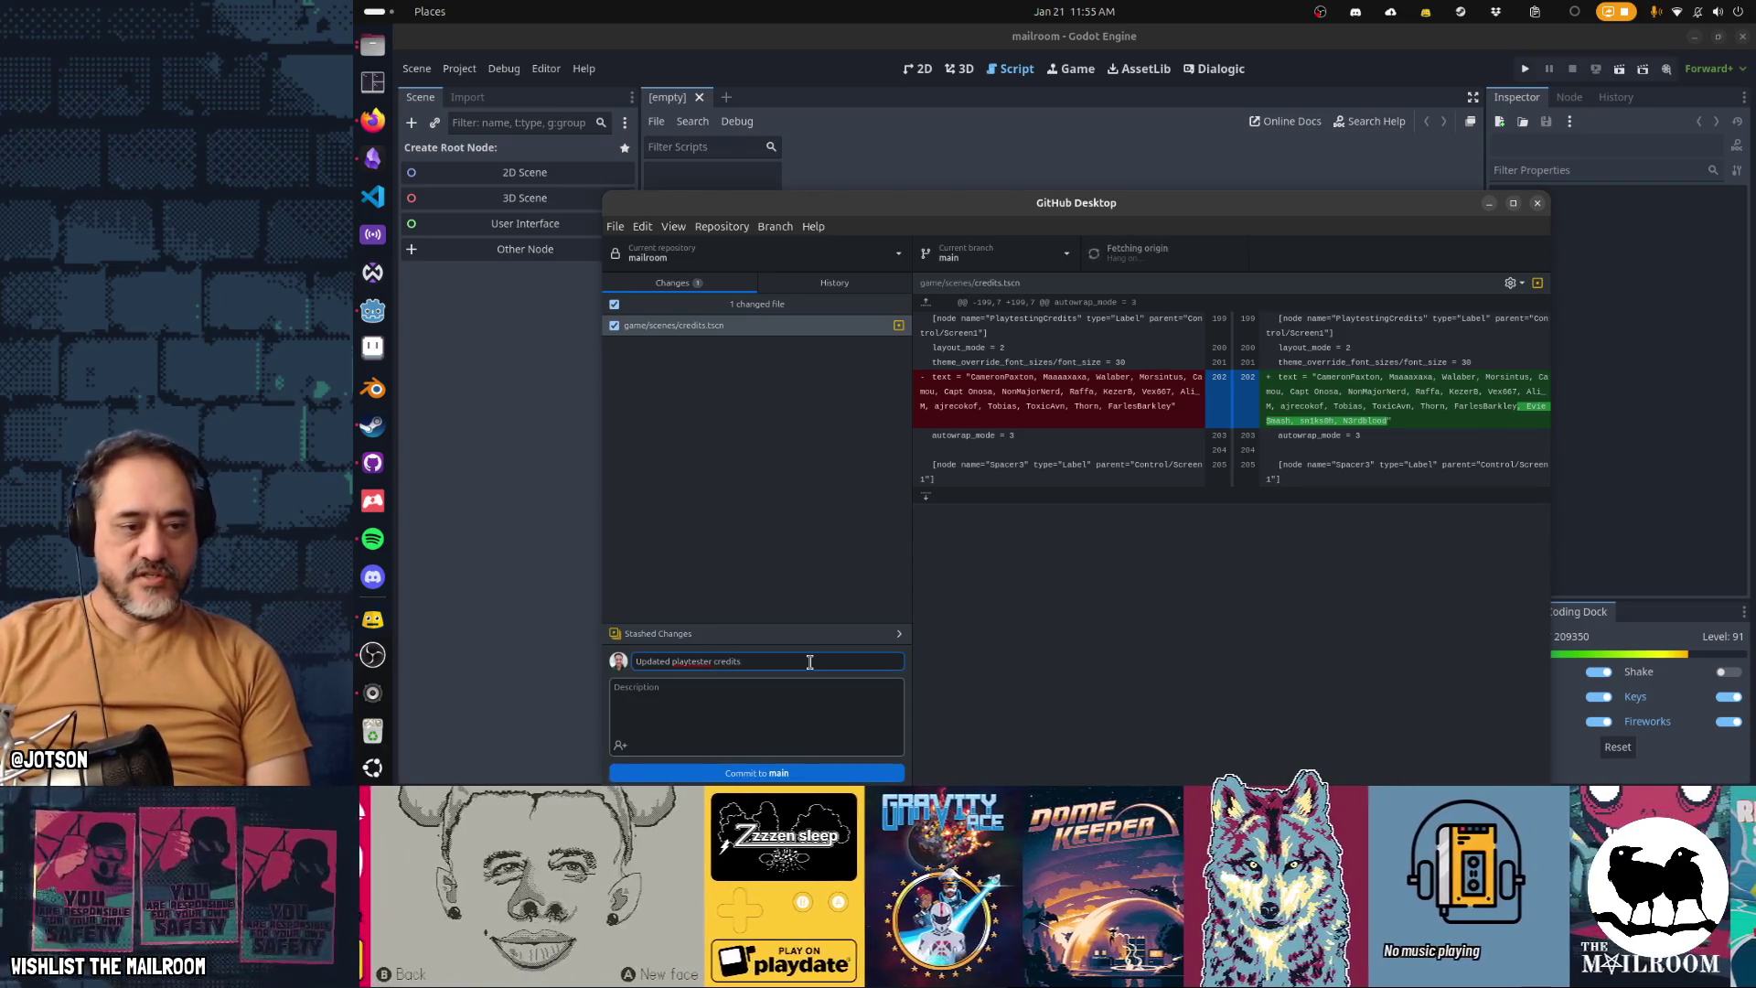
key("ctrl+Return")
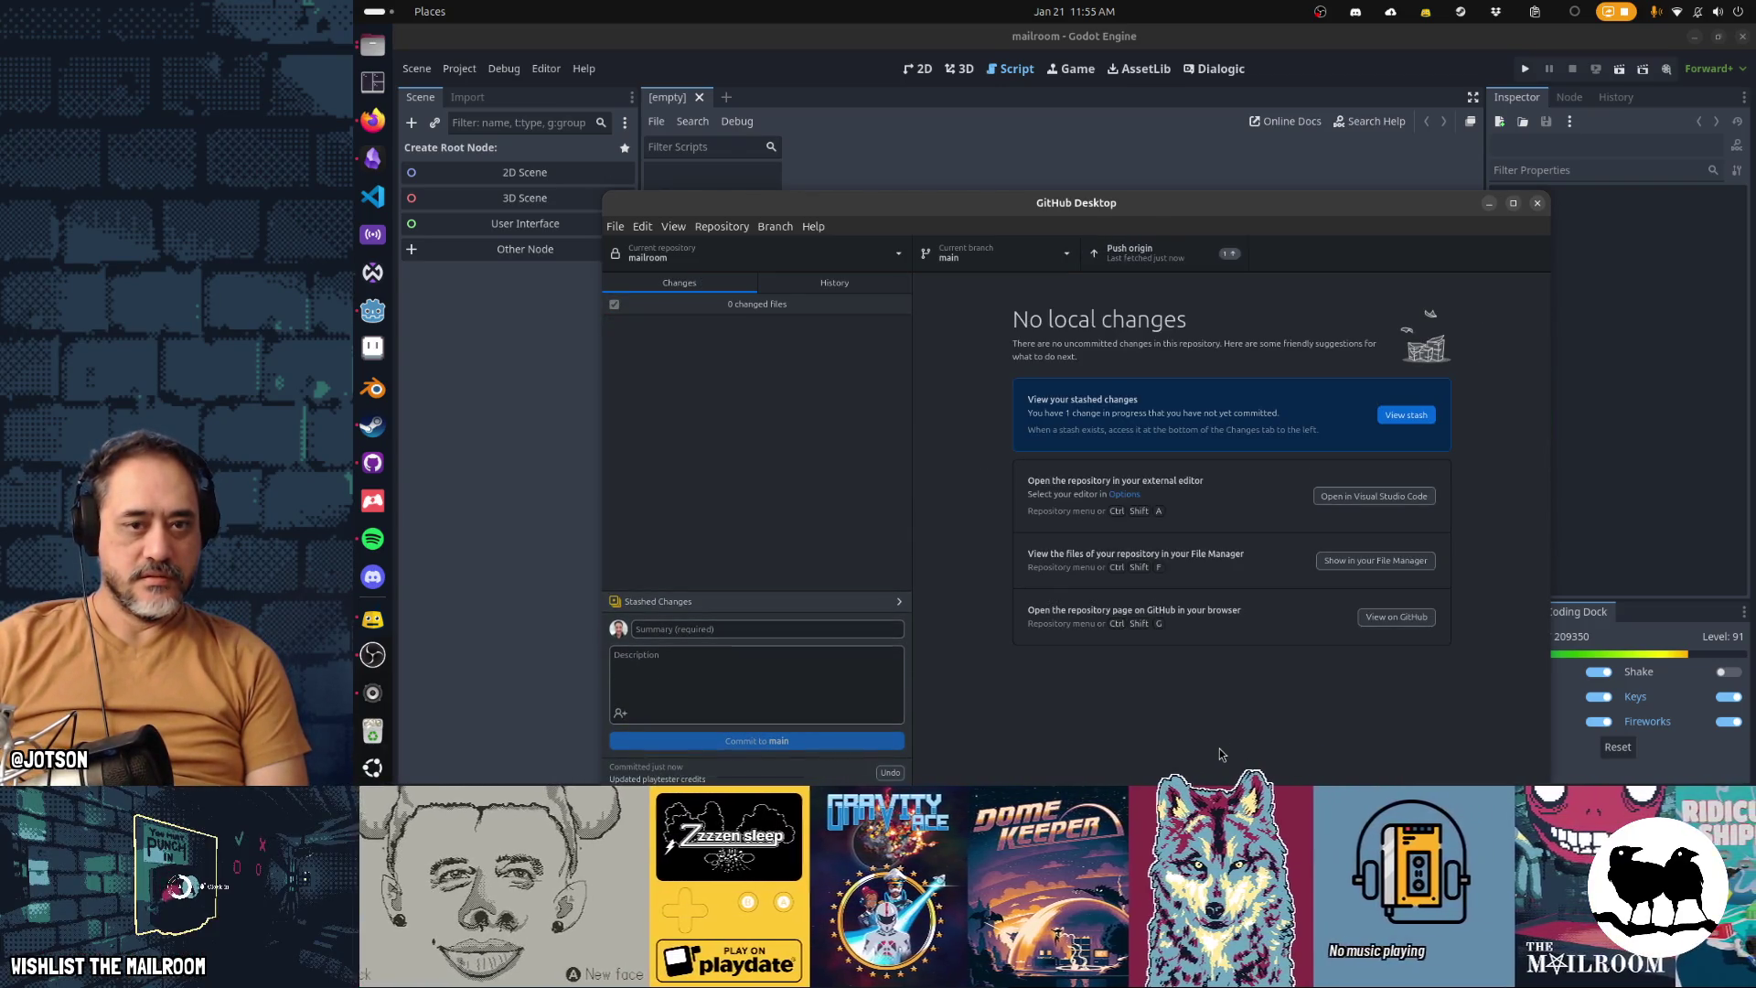
left_click(1170, 270)
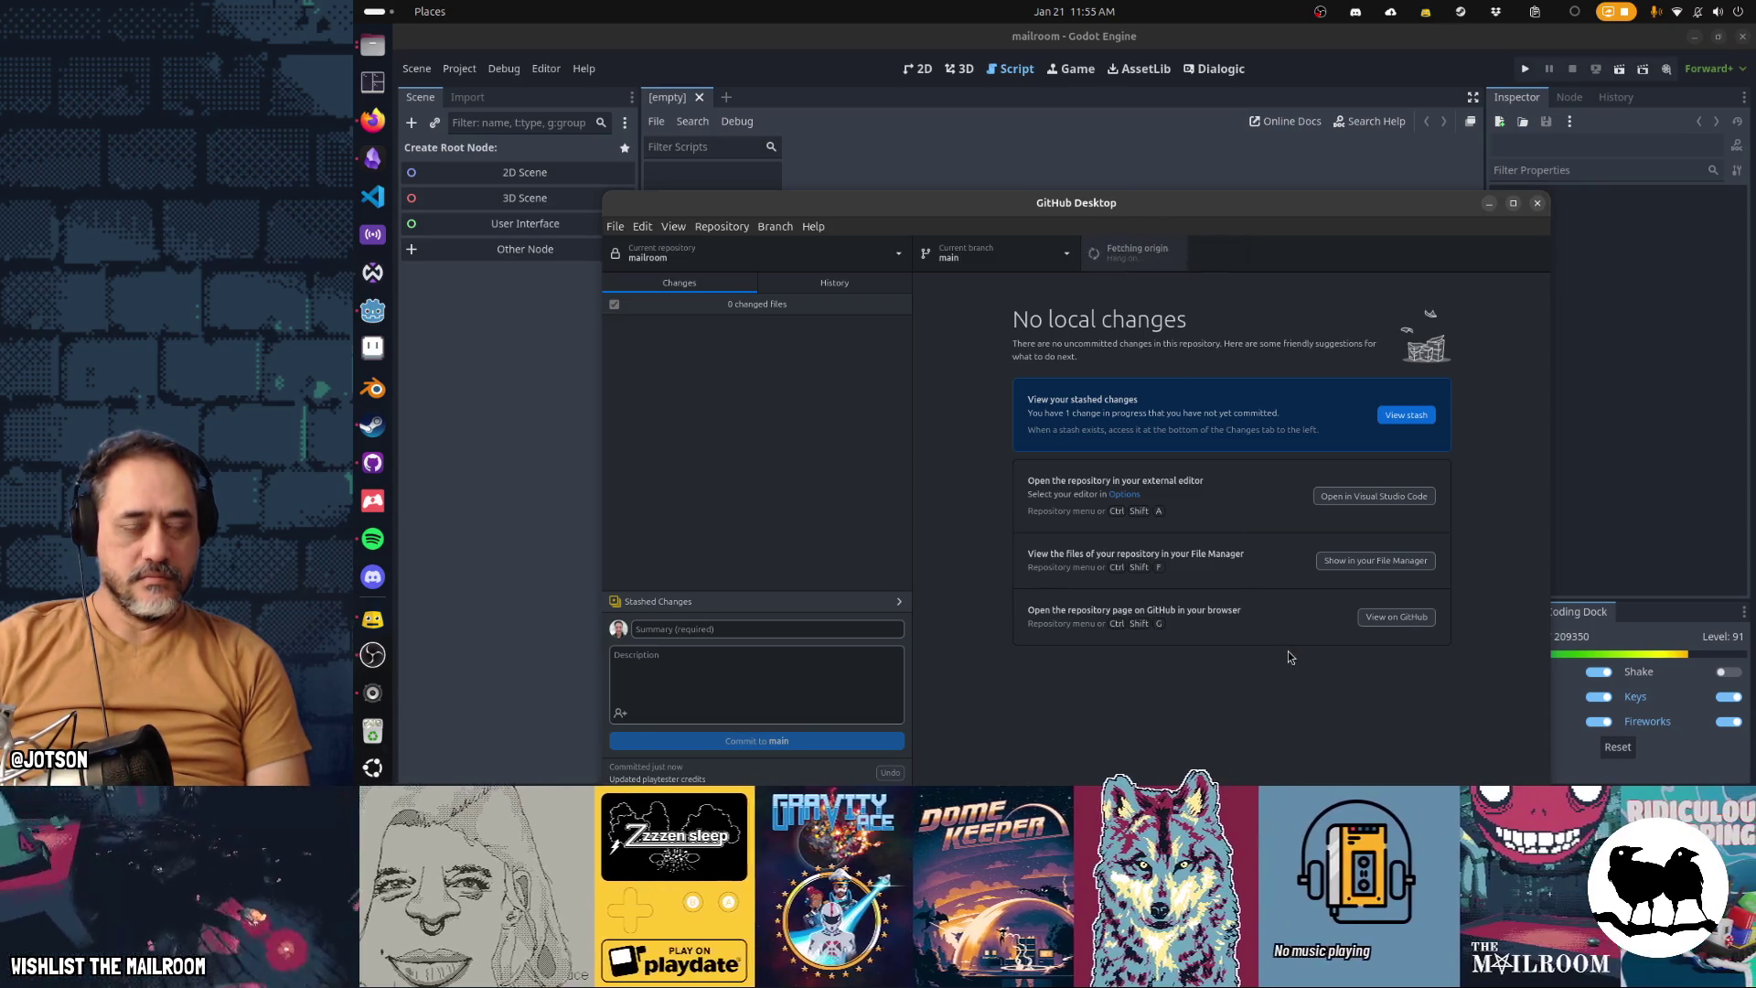
left_click(1332, 75)
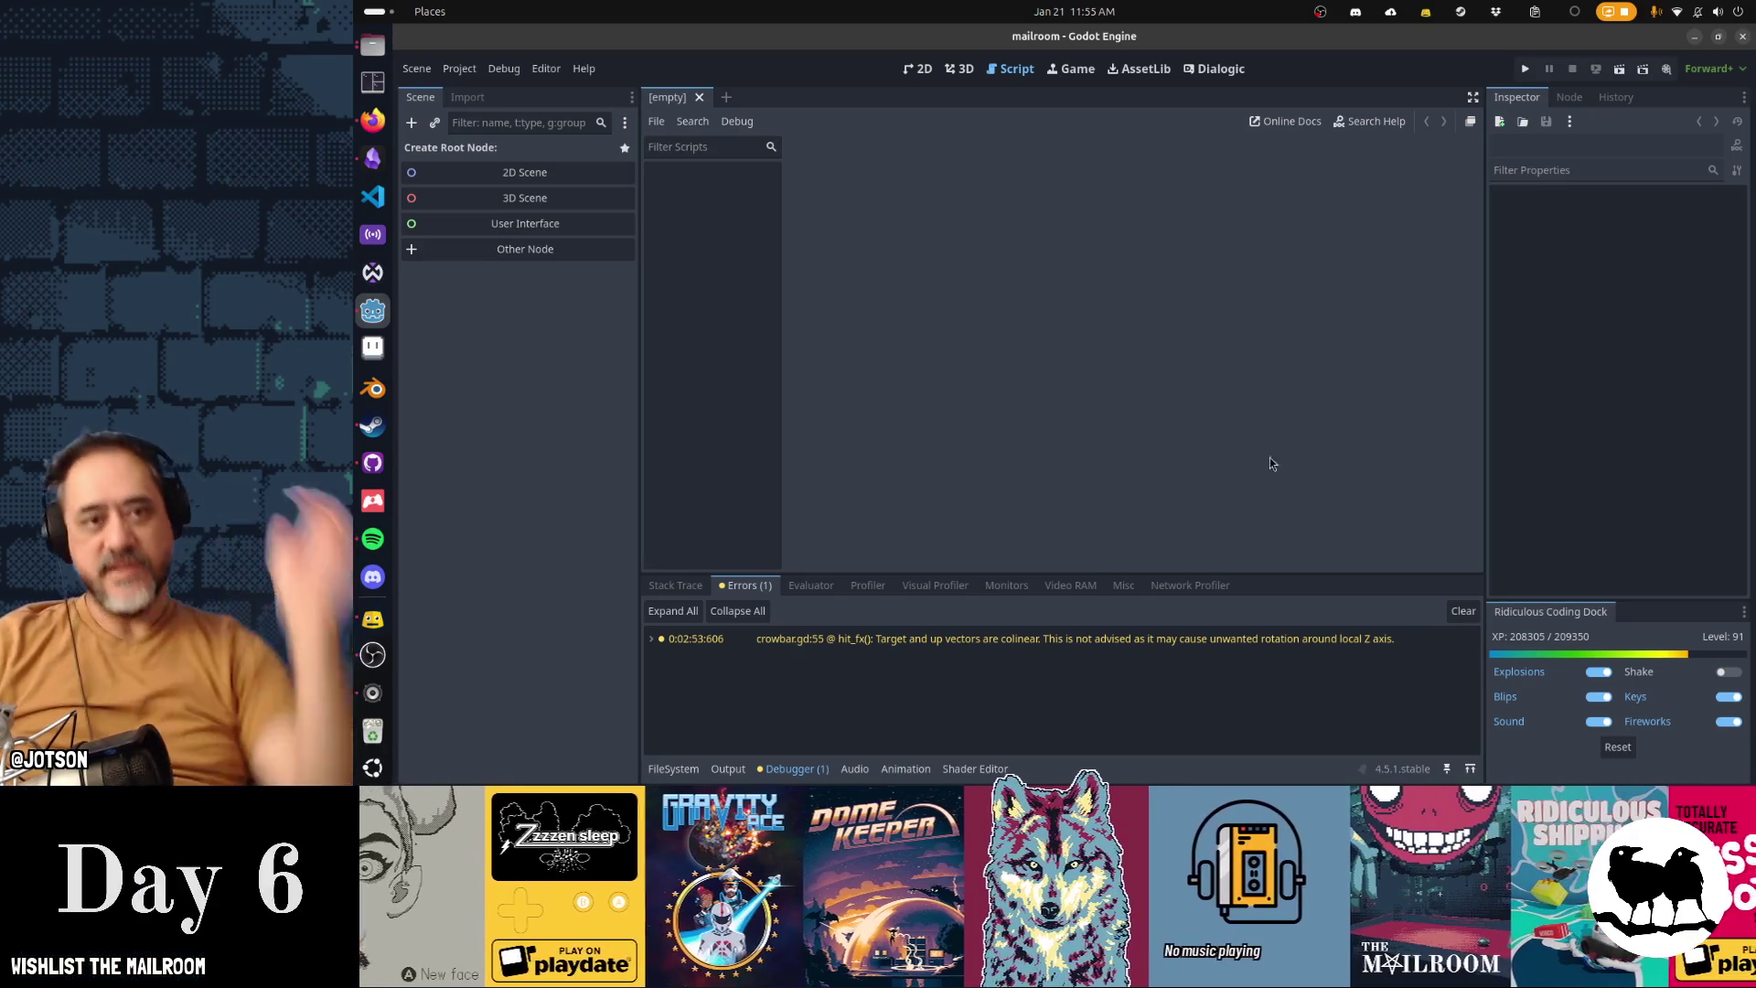
Quick-open frog.tscn and show it in the 3D view
key("shift+alt+o")
type("frog.tsc")
key("Return")
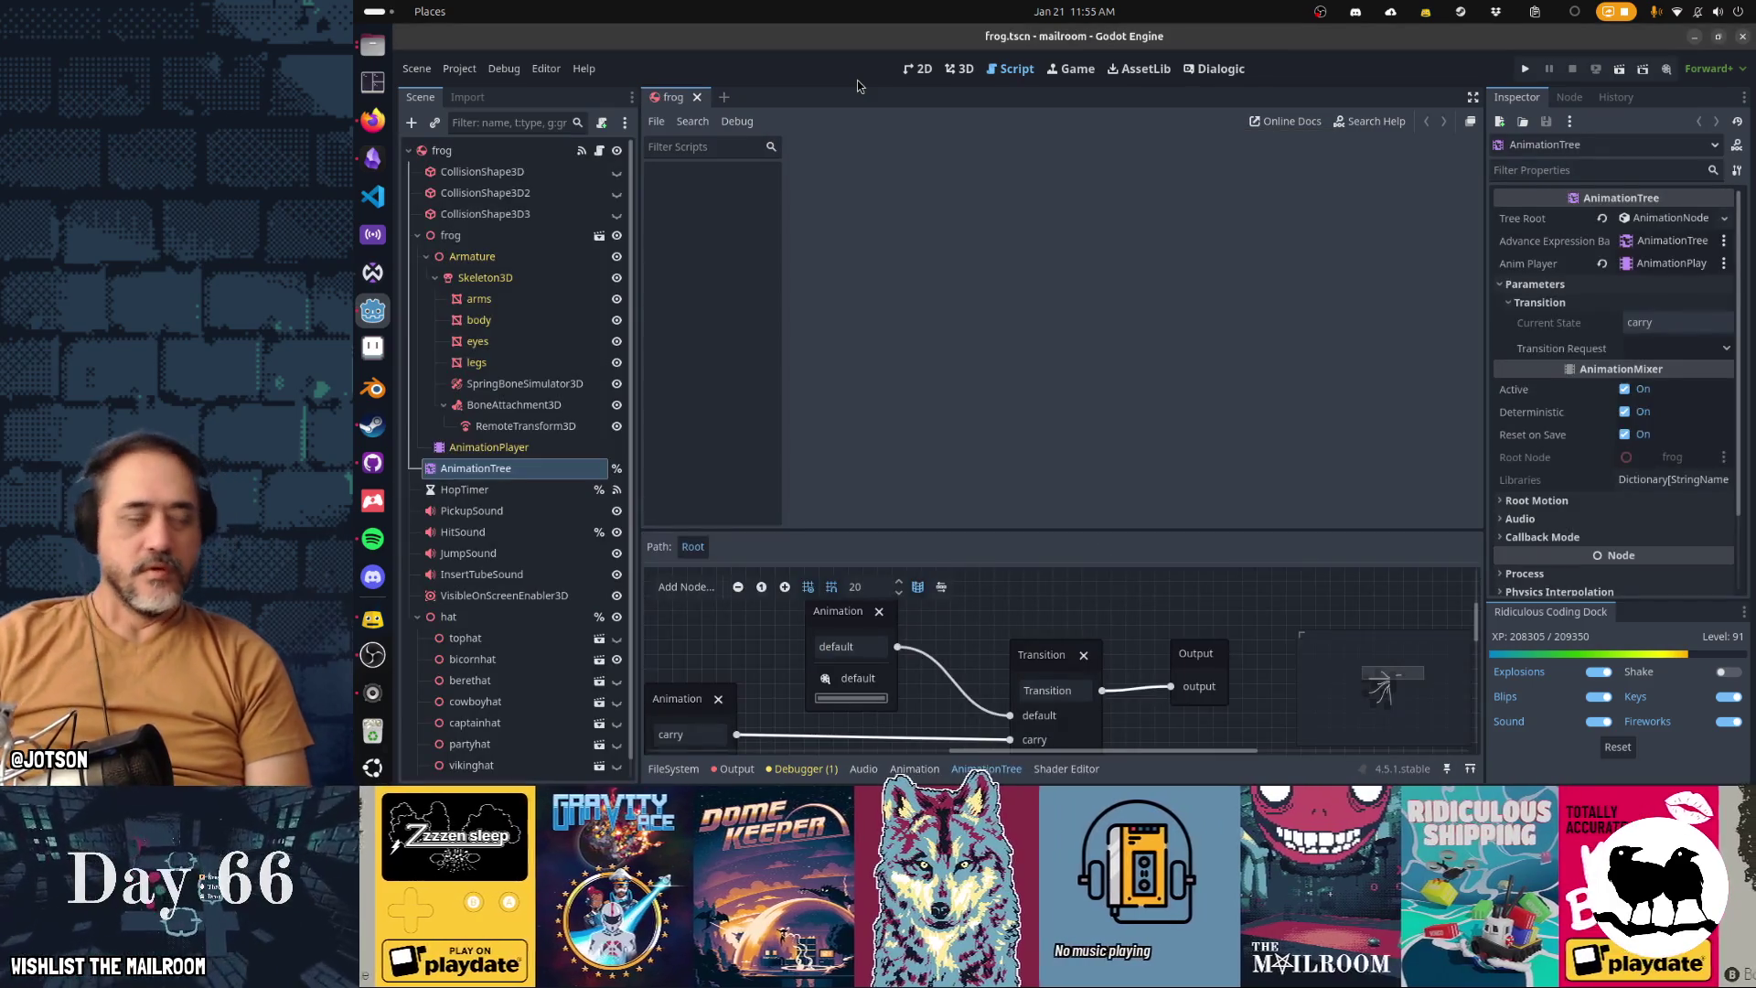
key("ctrl+F2")
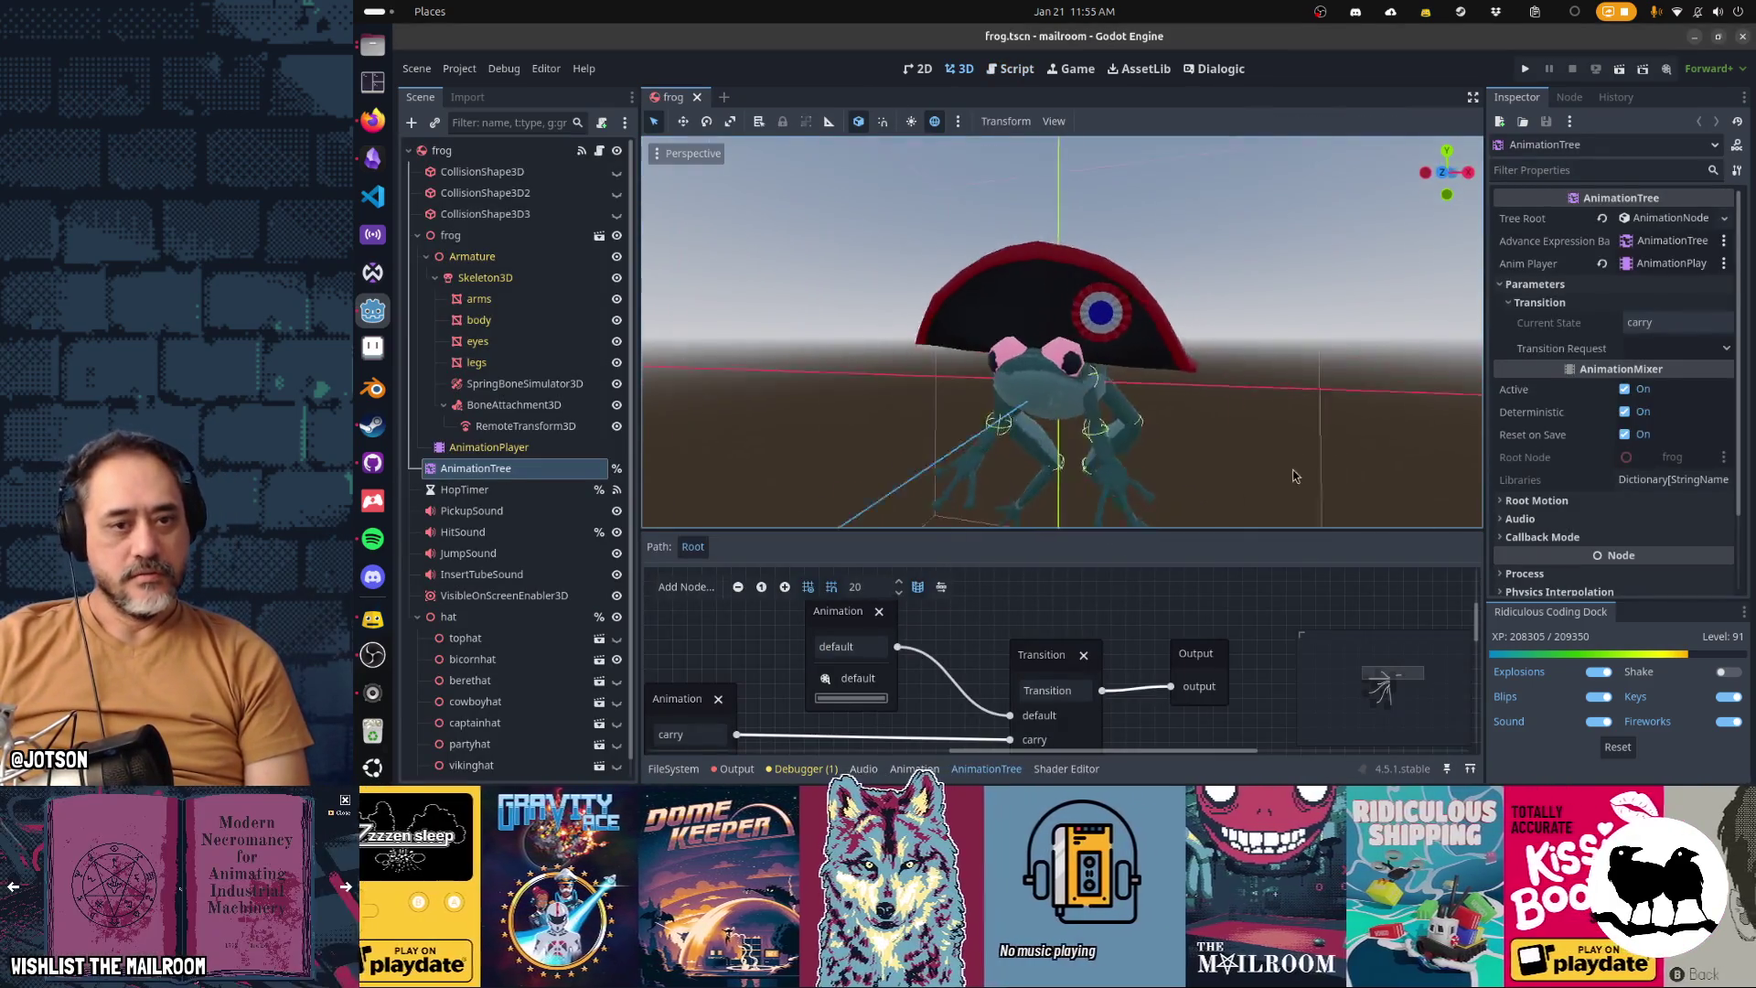
Select the frog's Skeleton3D and orbit around the model to see its bones
scroll(1297, 404, "up", 3)
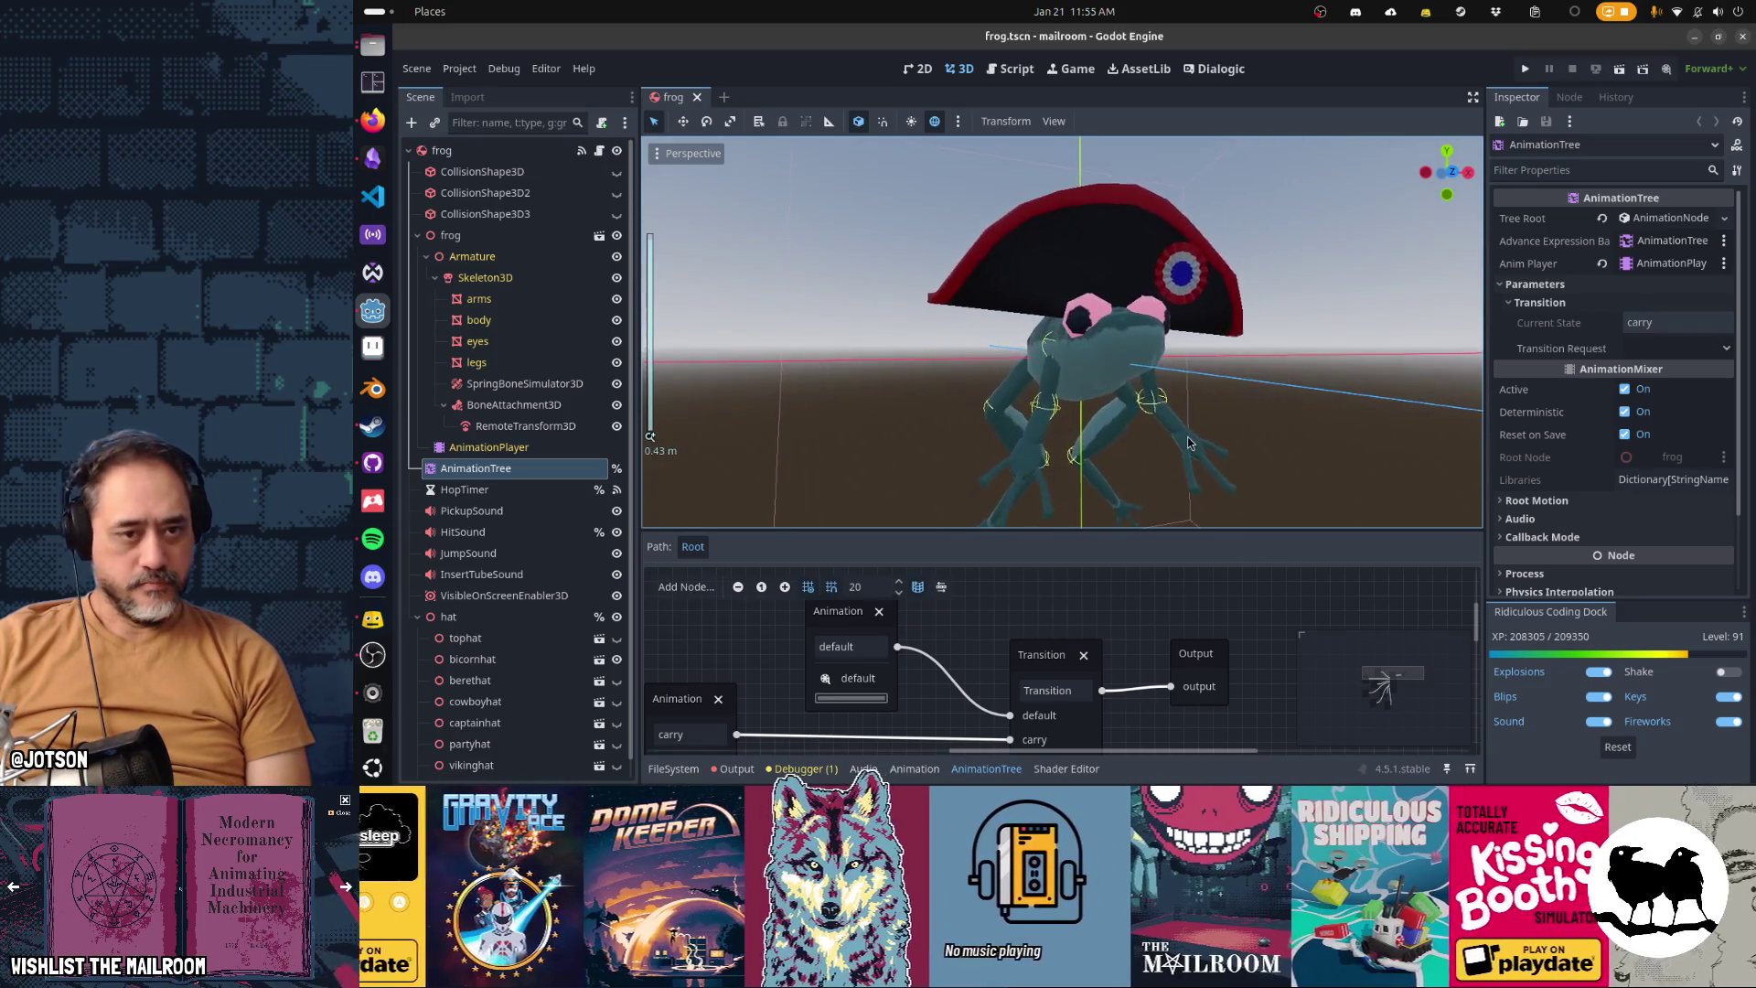
left_click(503, 279)
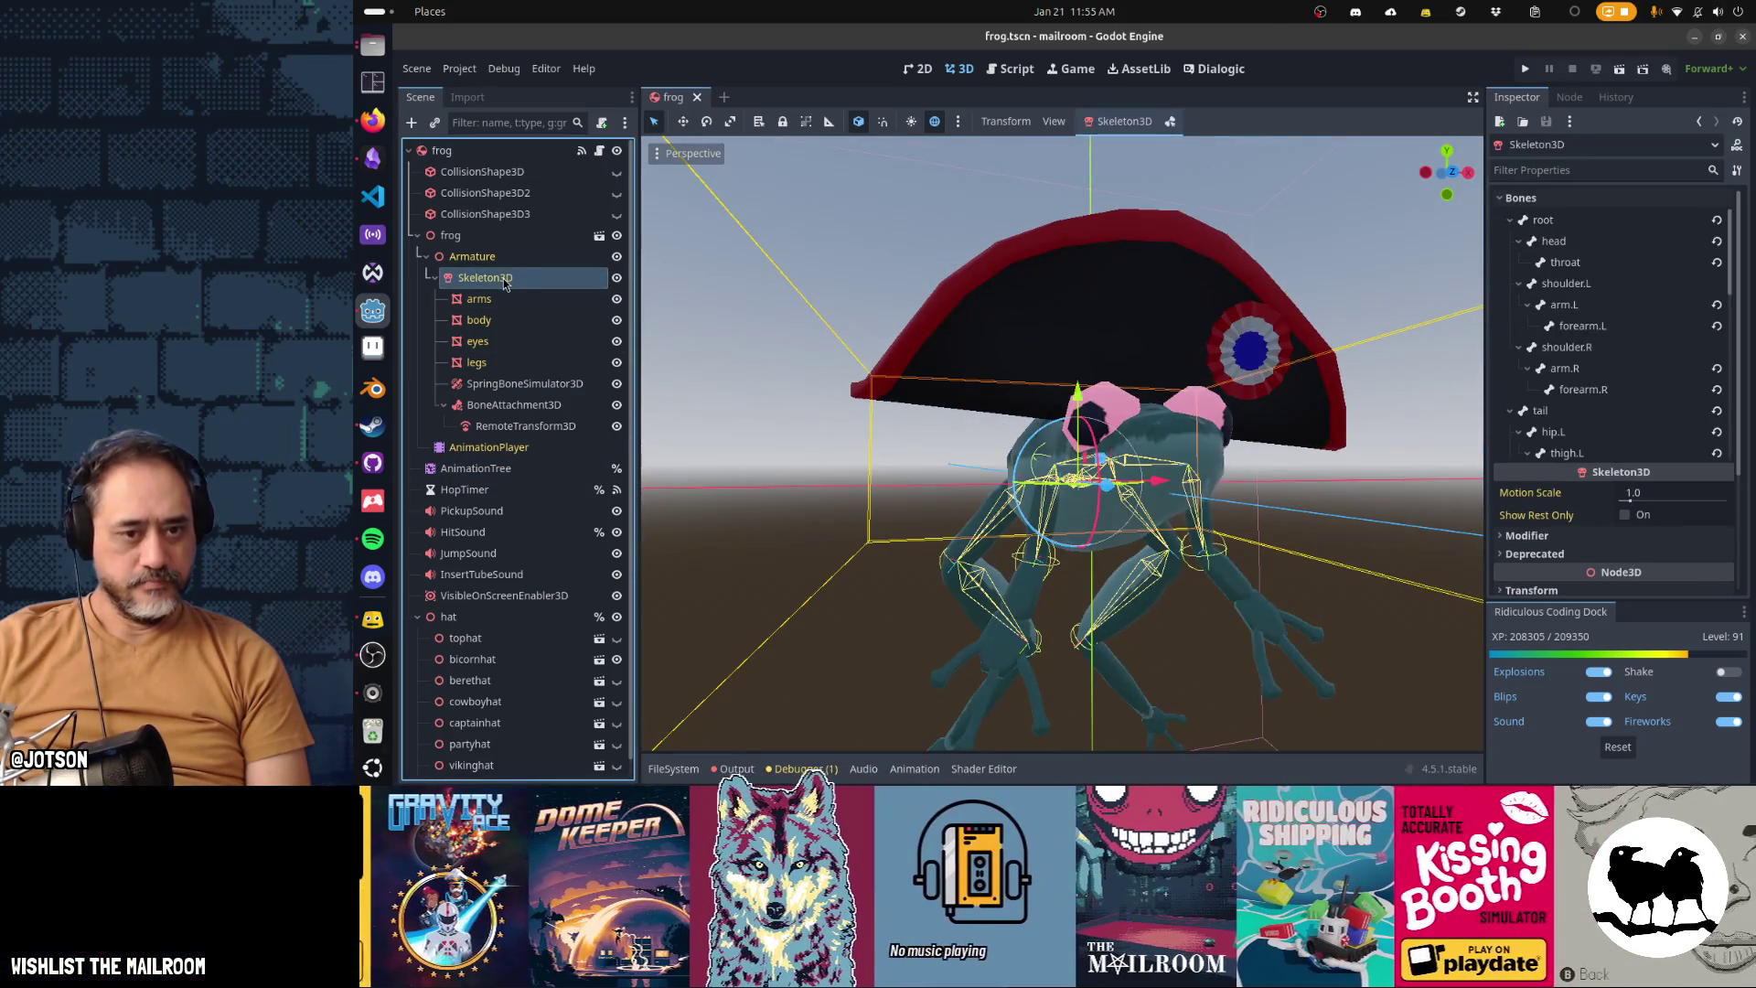
left_click_drag(1189, 522, 1037, 518)
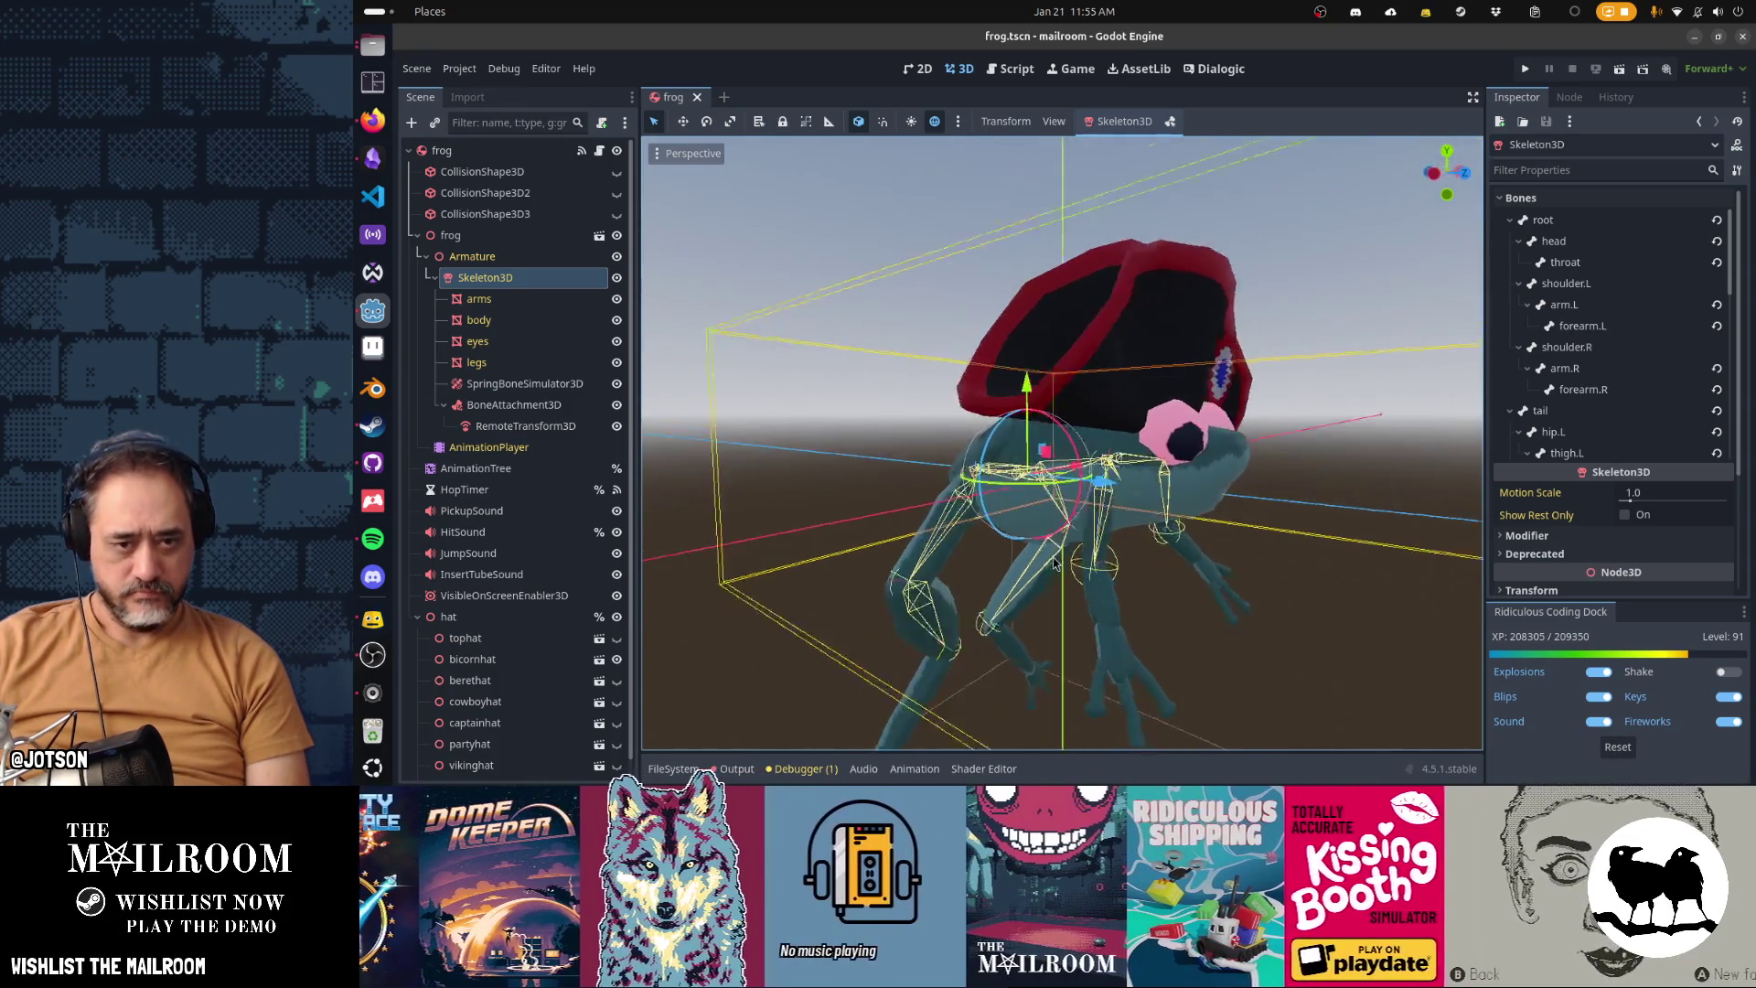
scroll(1130, 492, "up", 3)
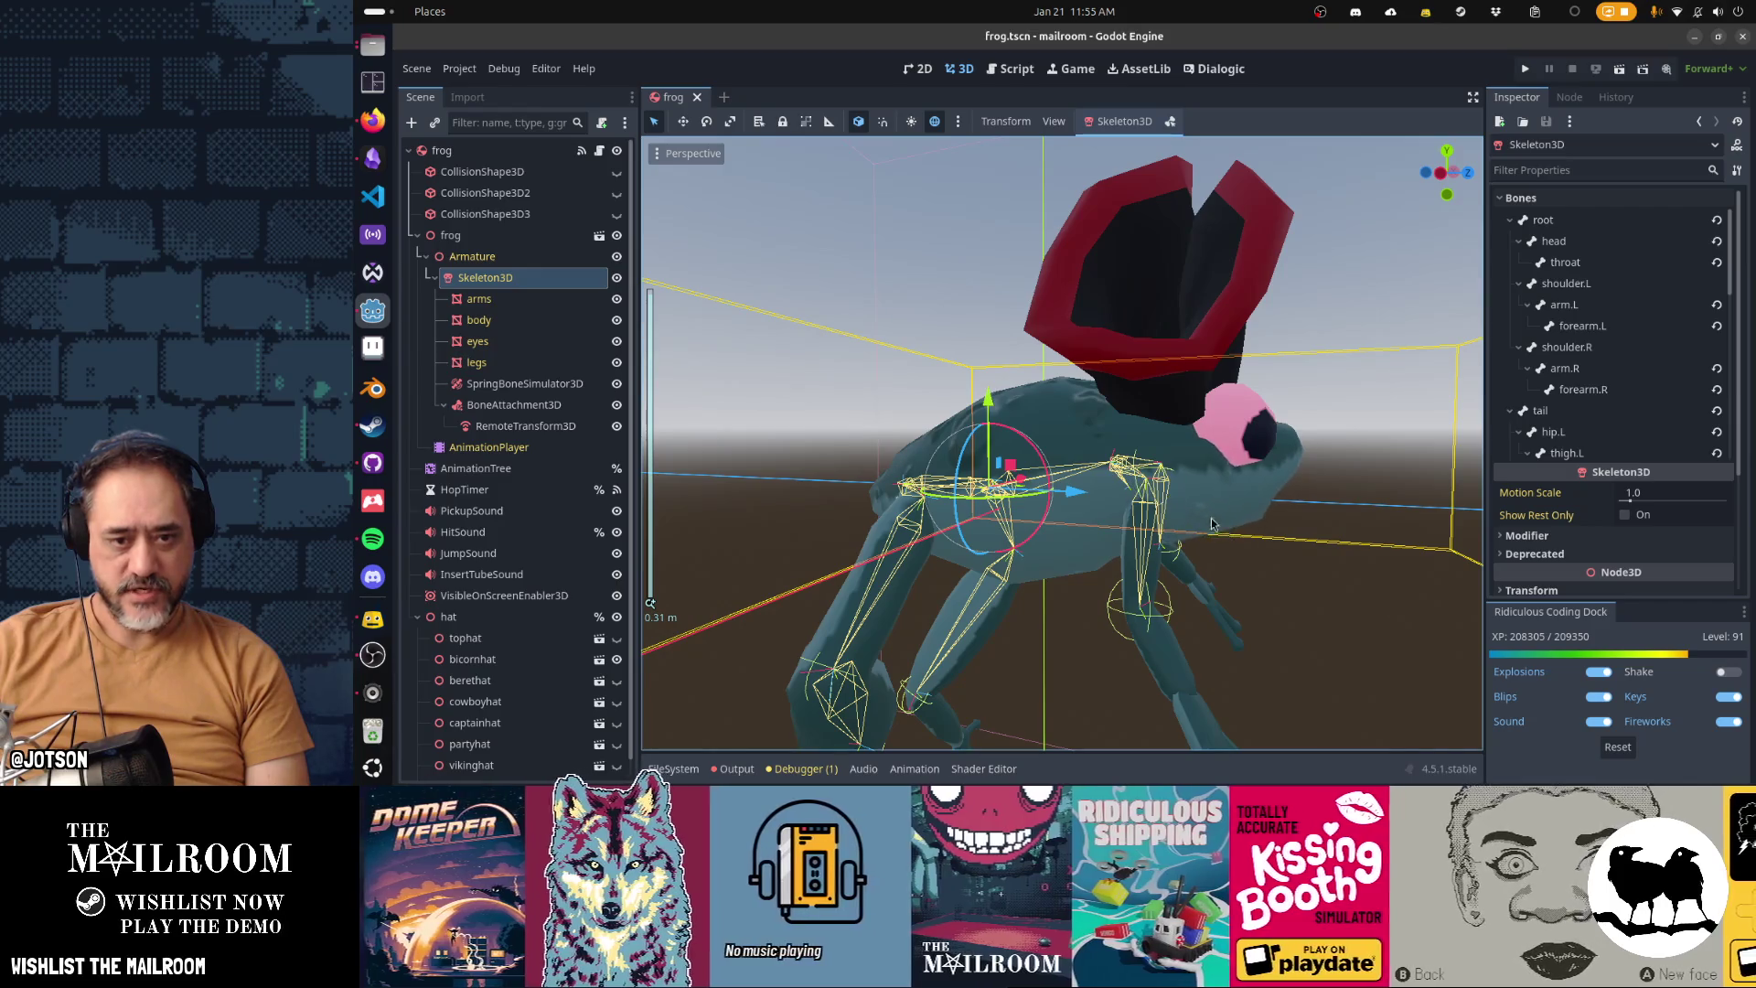
mouse_move(1237, 536)
left_mouse_down()
mouse_move(1185, 518)
mouse_move(1199, 464)
mouse_move(1115, 540)
left_mouse_up()
scroll(1116, 540, "up", 3)
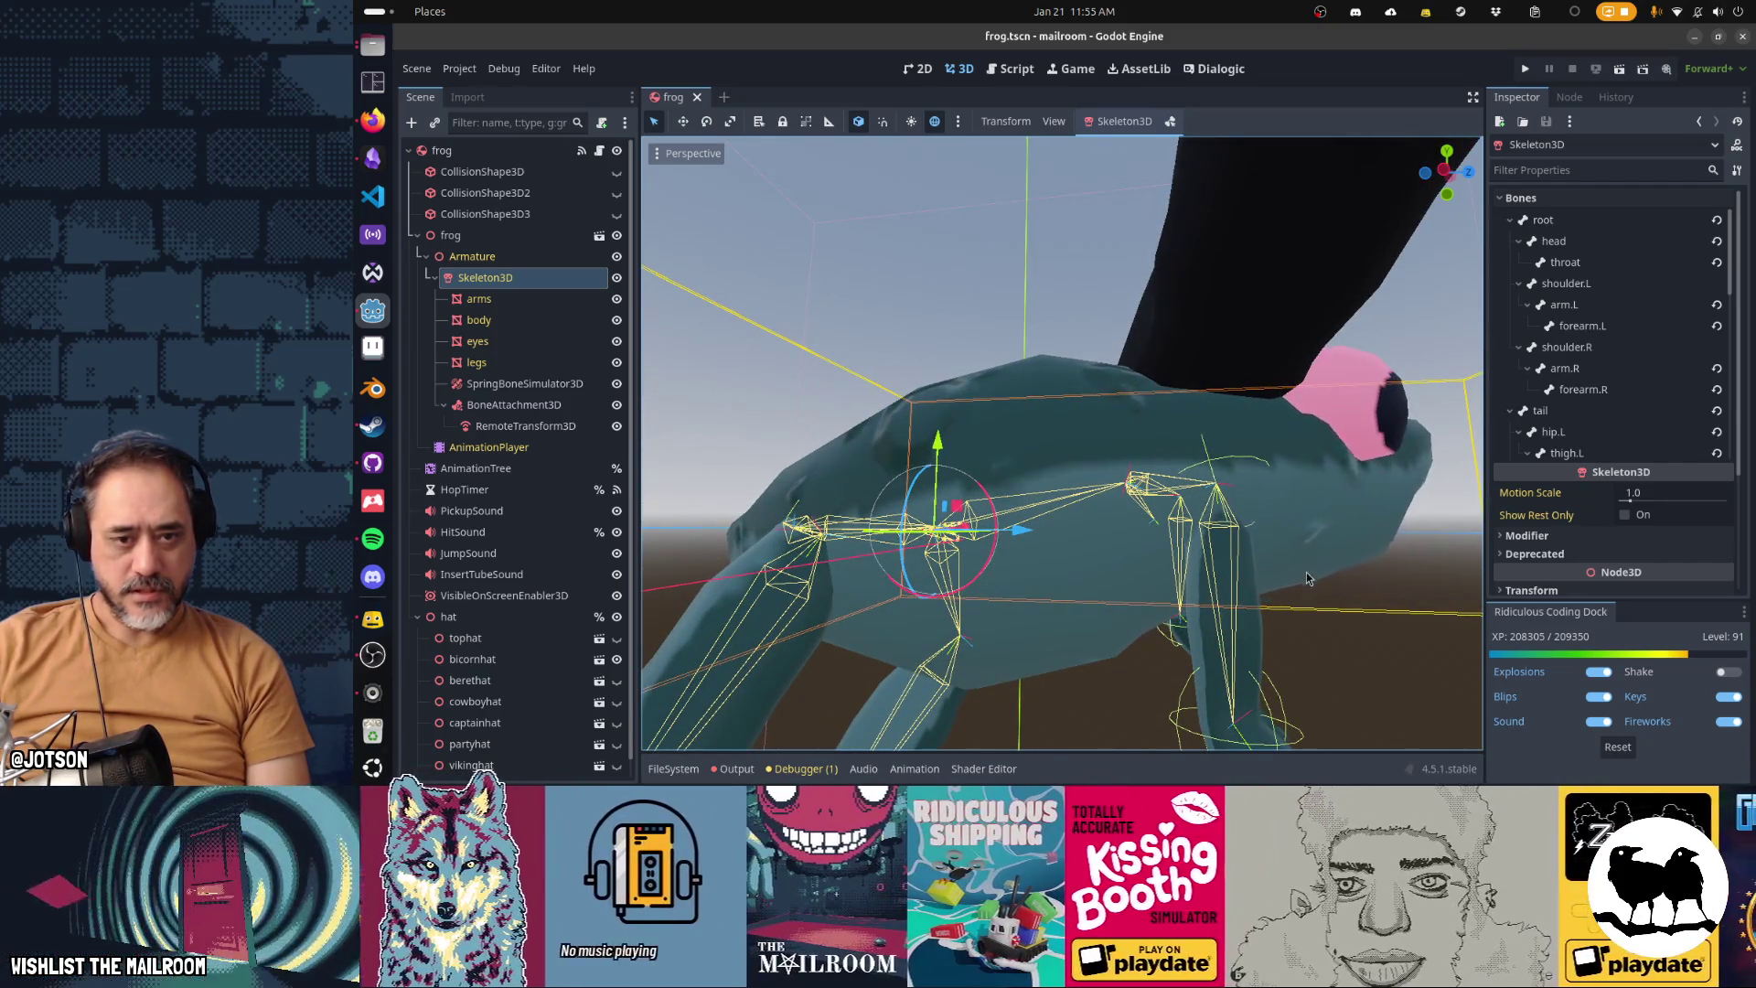
left_click_drag(1306, 573, 1345, 613)
scroll(1281, 658, "down", 2)
scroll(1266, 669, "down", 3)
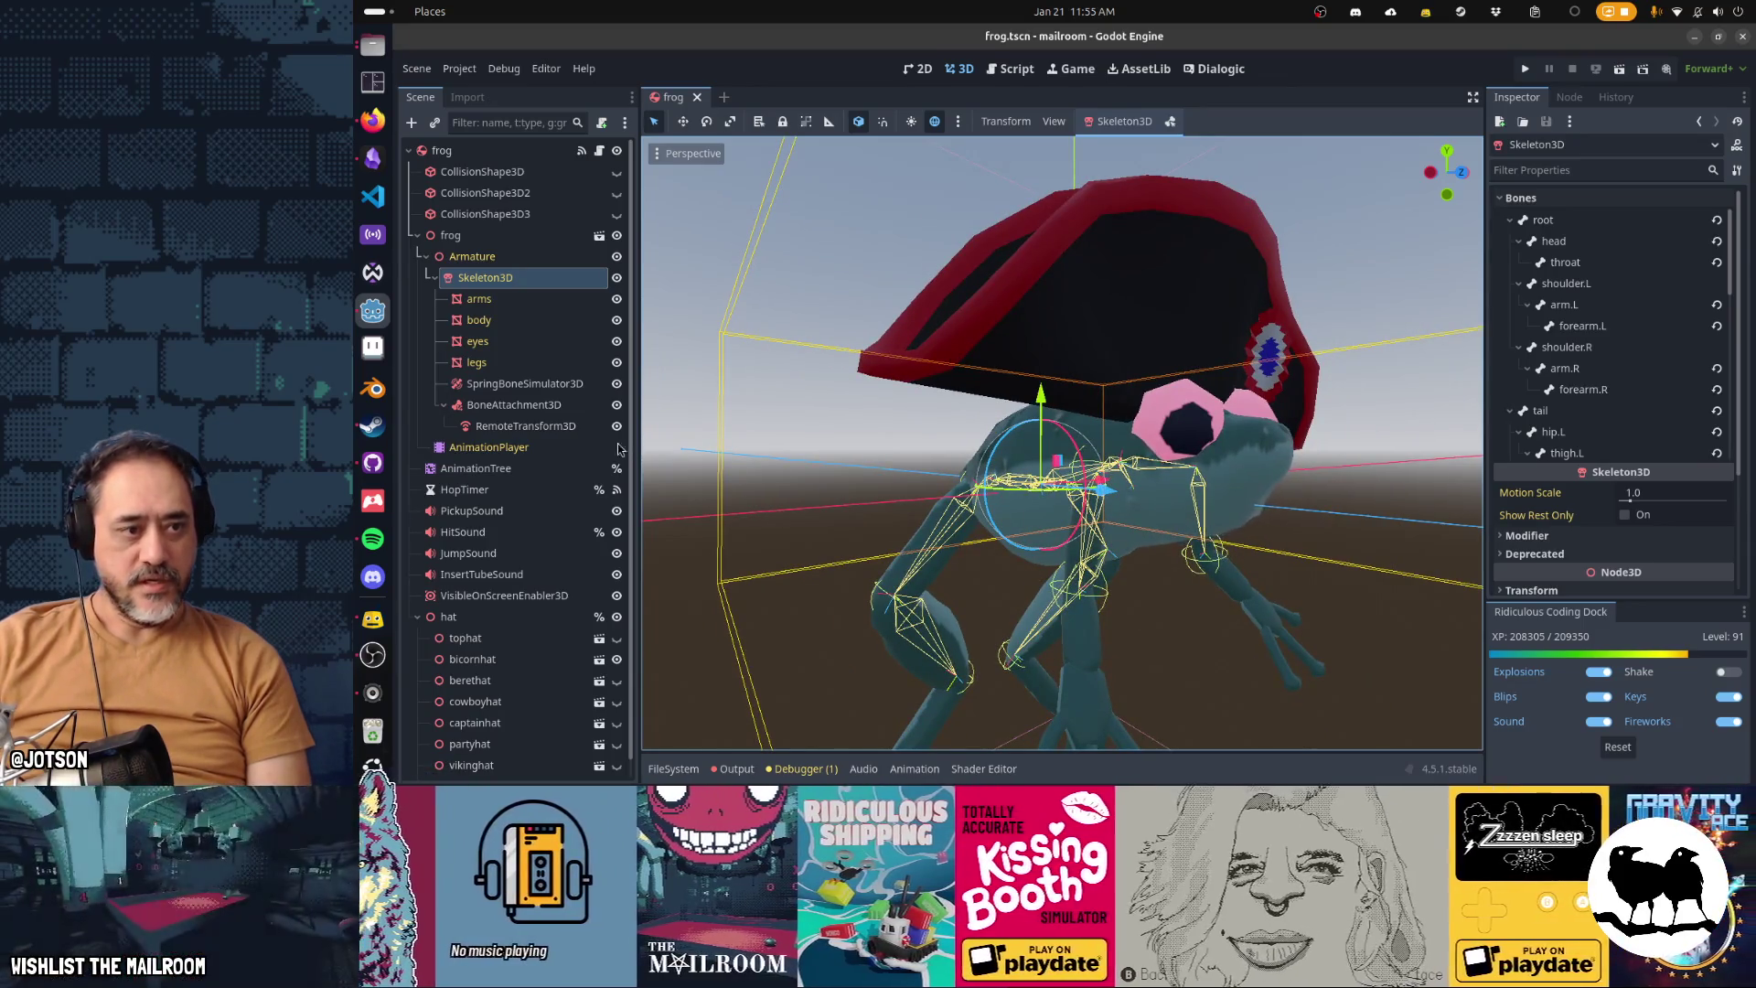
left_click(524, 383)
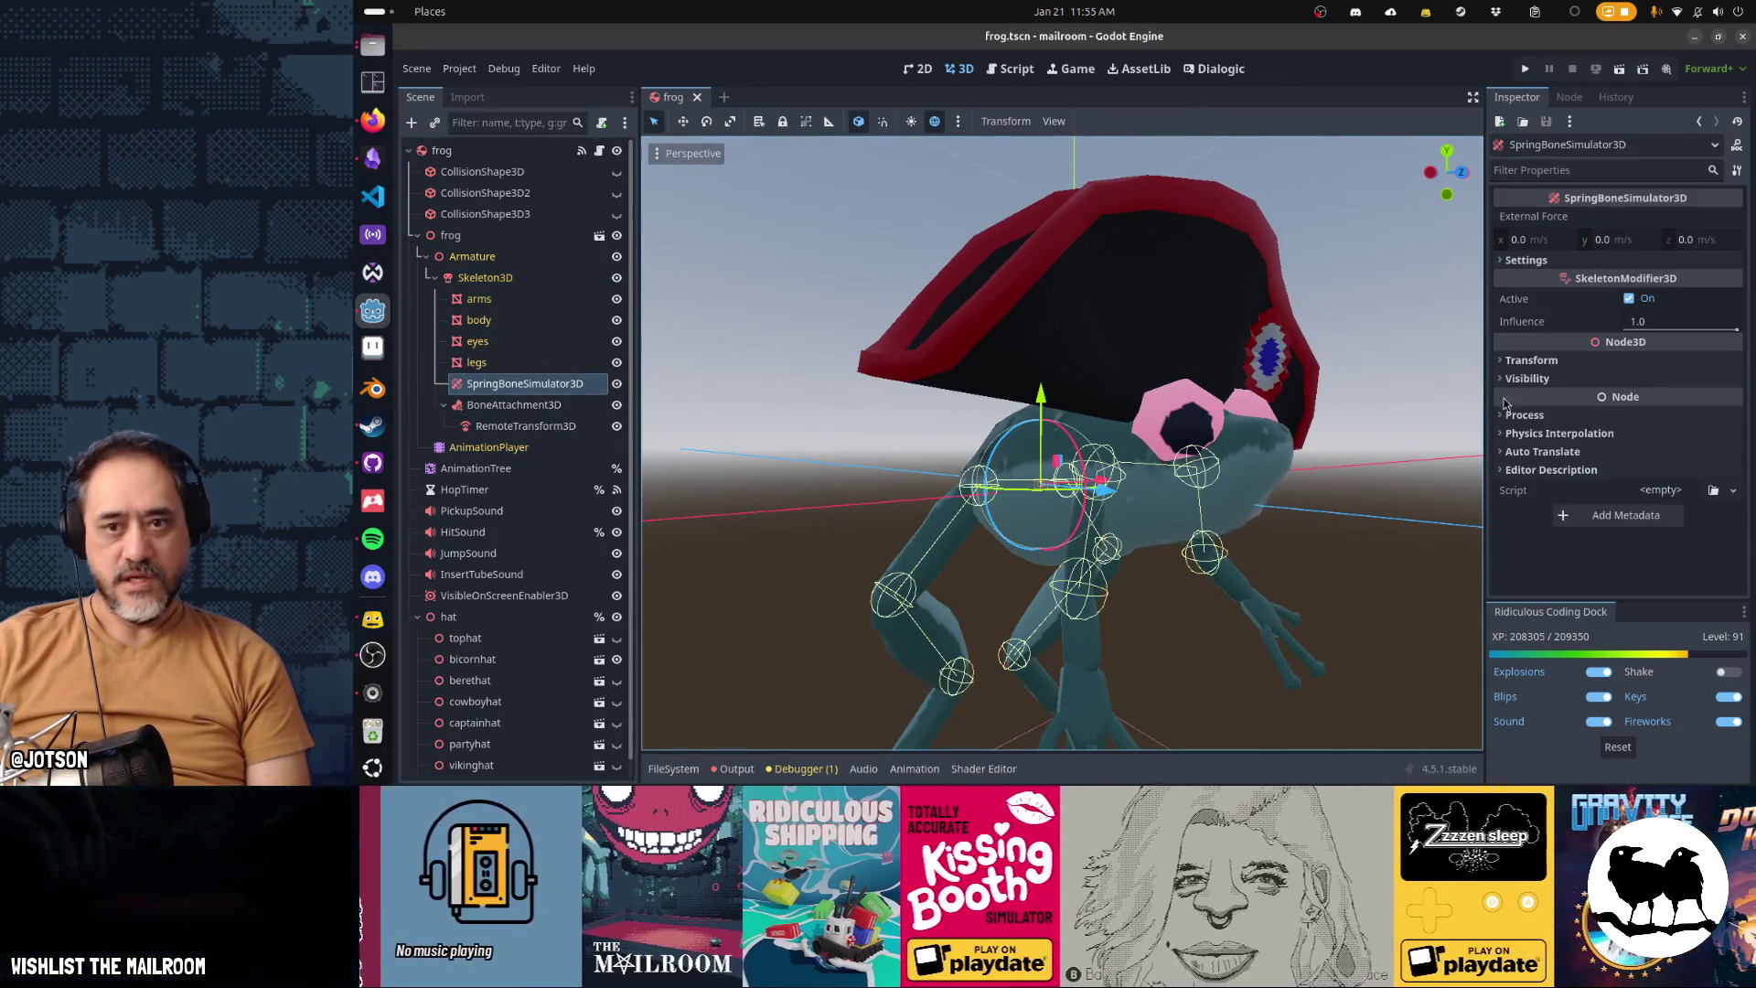
Review the SpringBoneSimulator3D settings and chains, then select the frog root to see its Viking hat and Hats list
left_click(1527, 262)
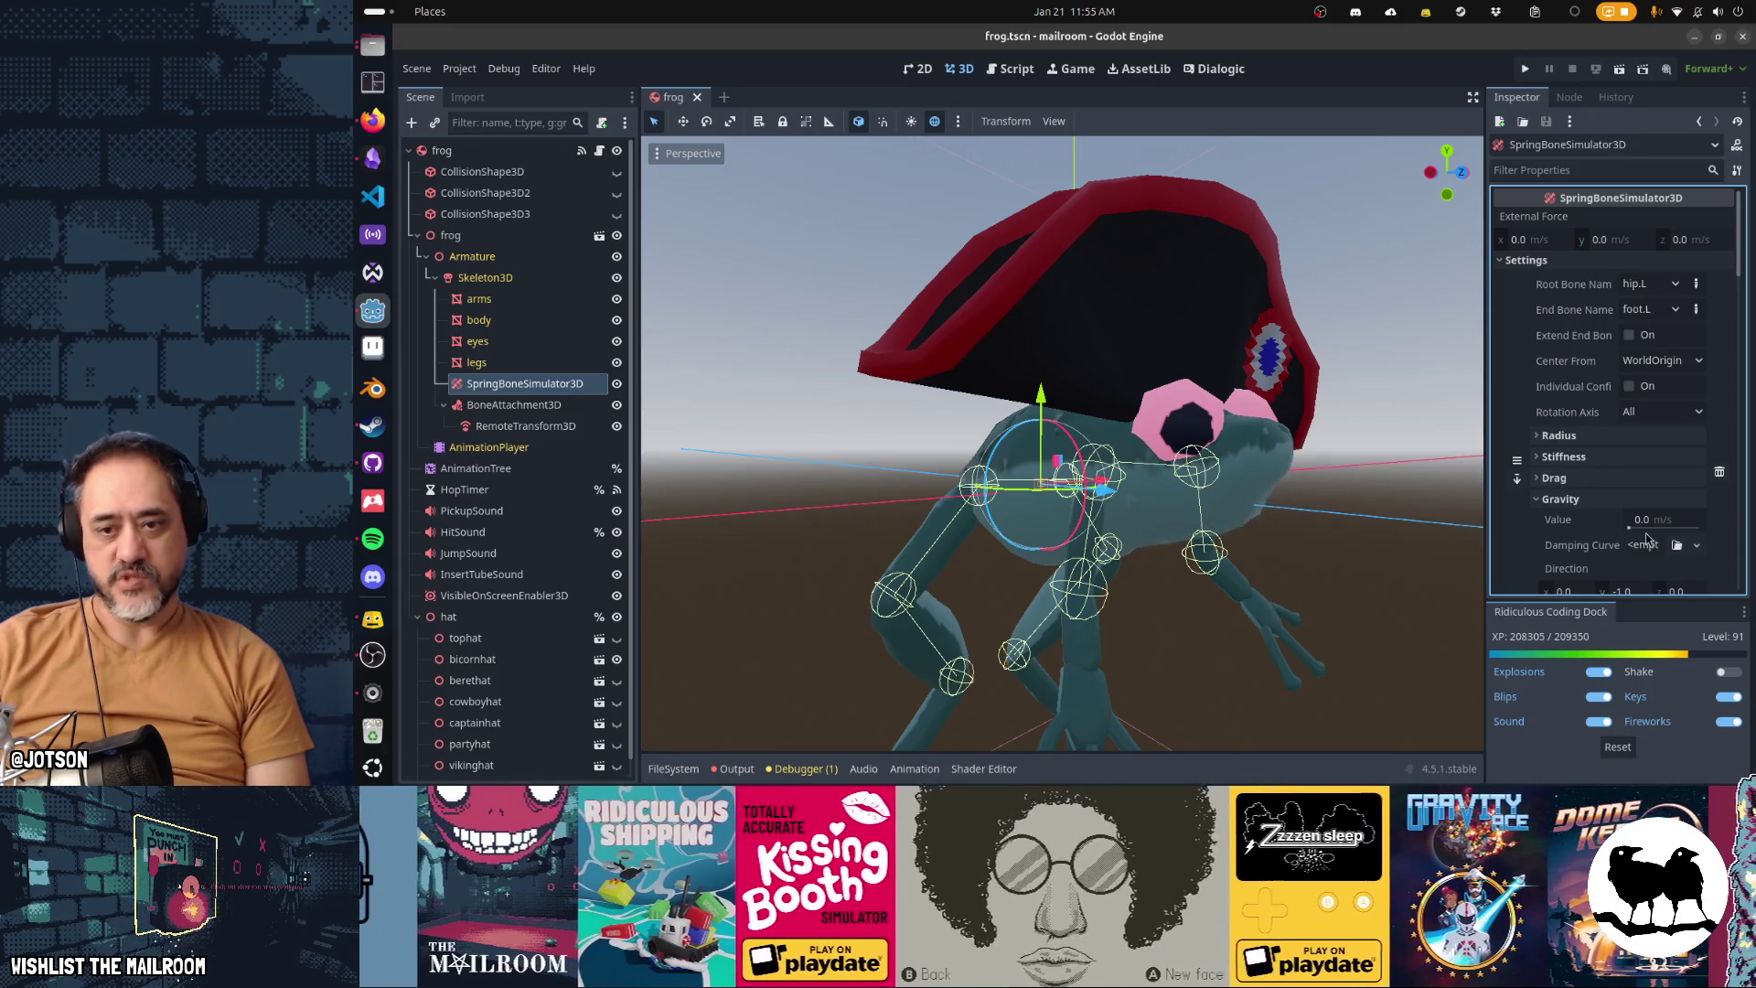
scroll(1648, 540, "down", 3)
scroll(1648, 540, "down", 5)
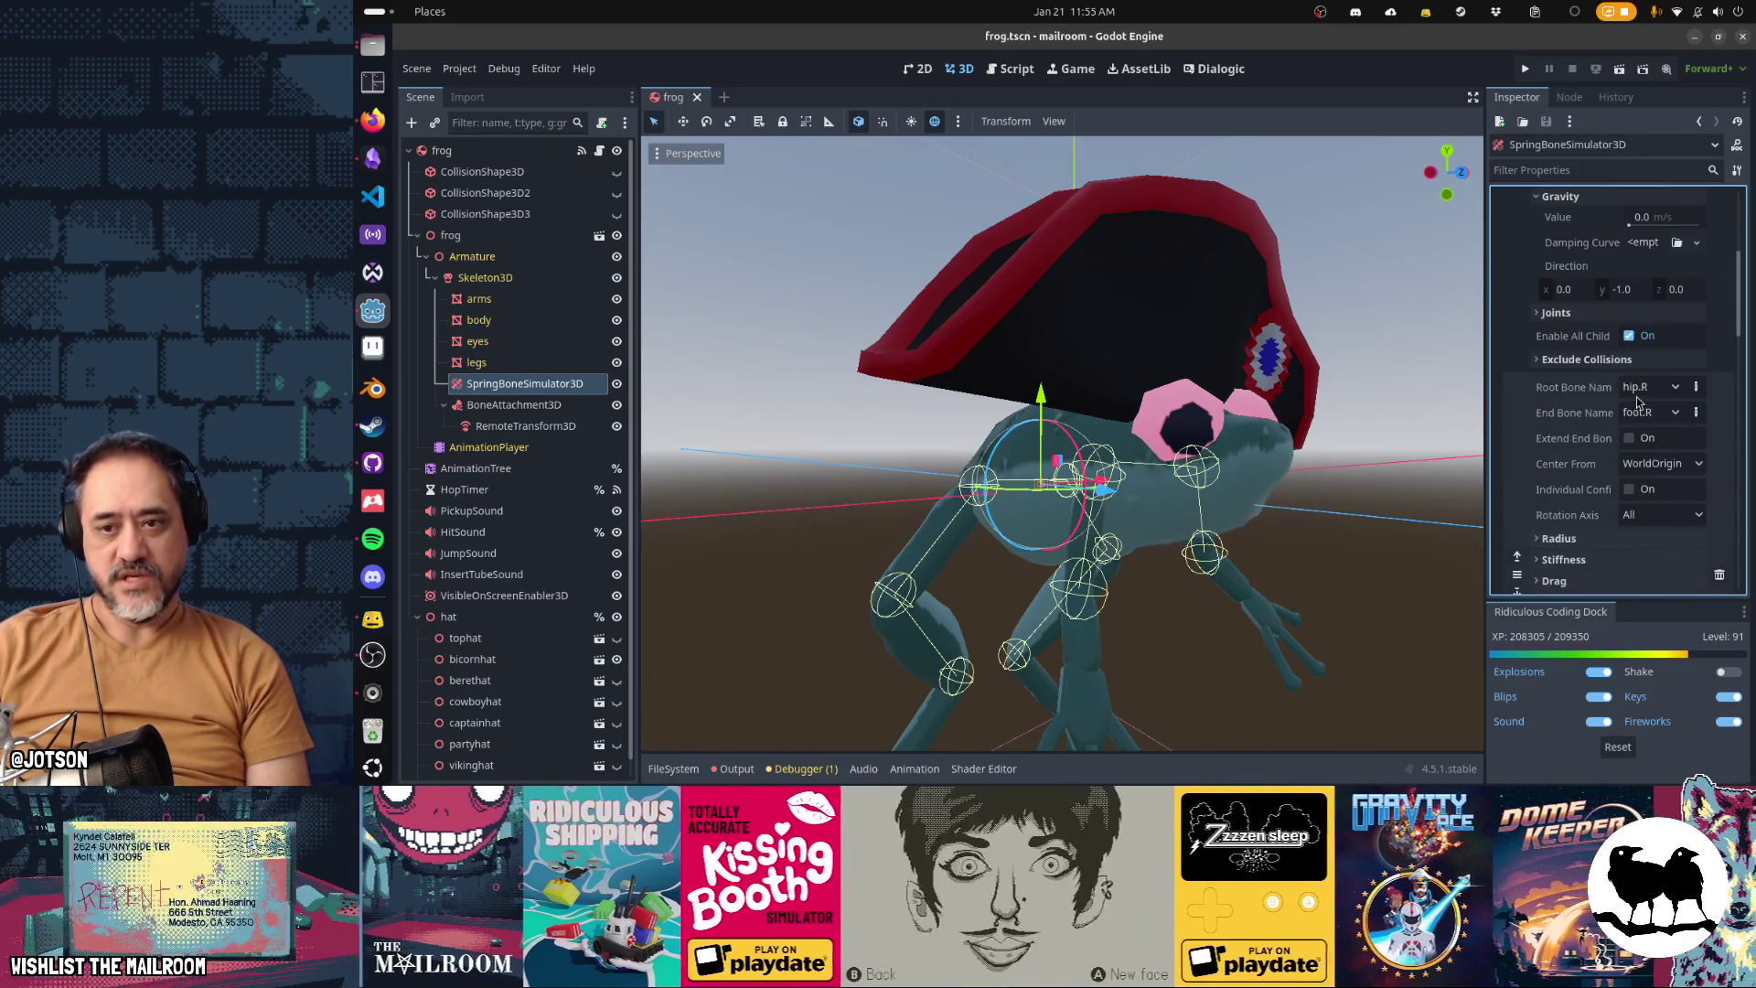
scroll(1649, 421, "down", 5)
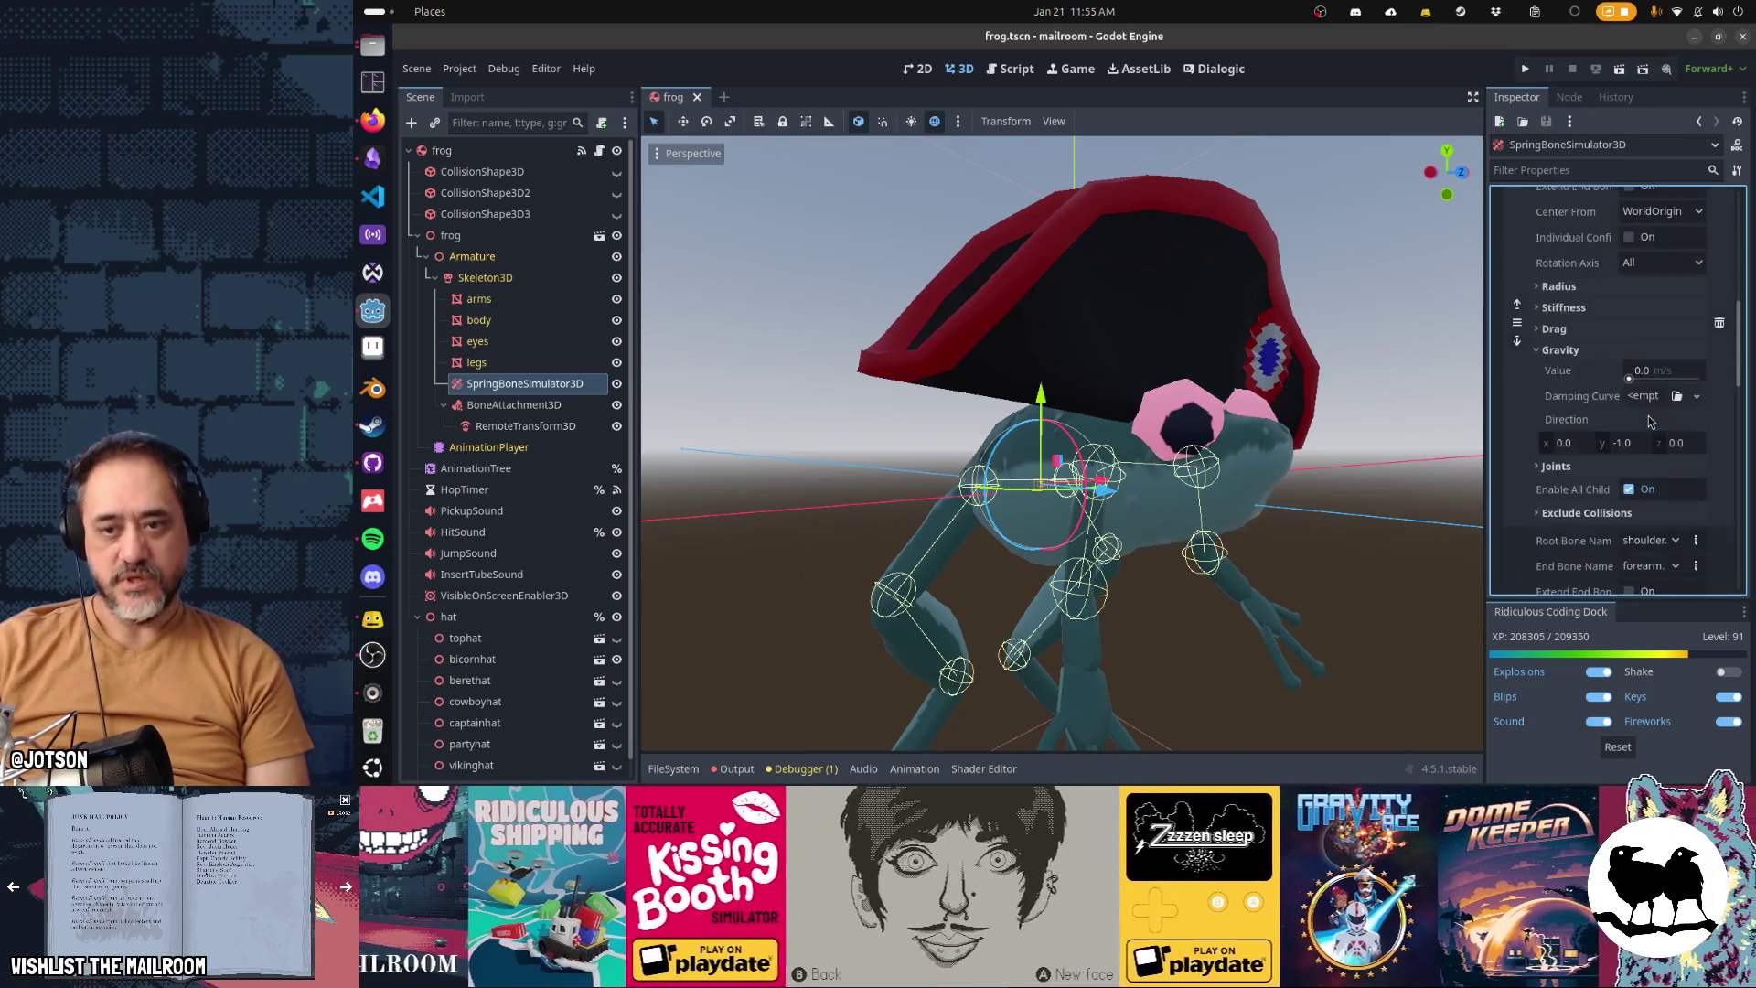
scroll(1649, 420, "down", 6)
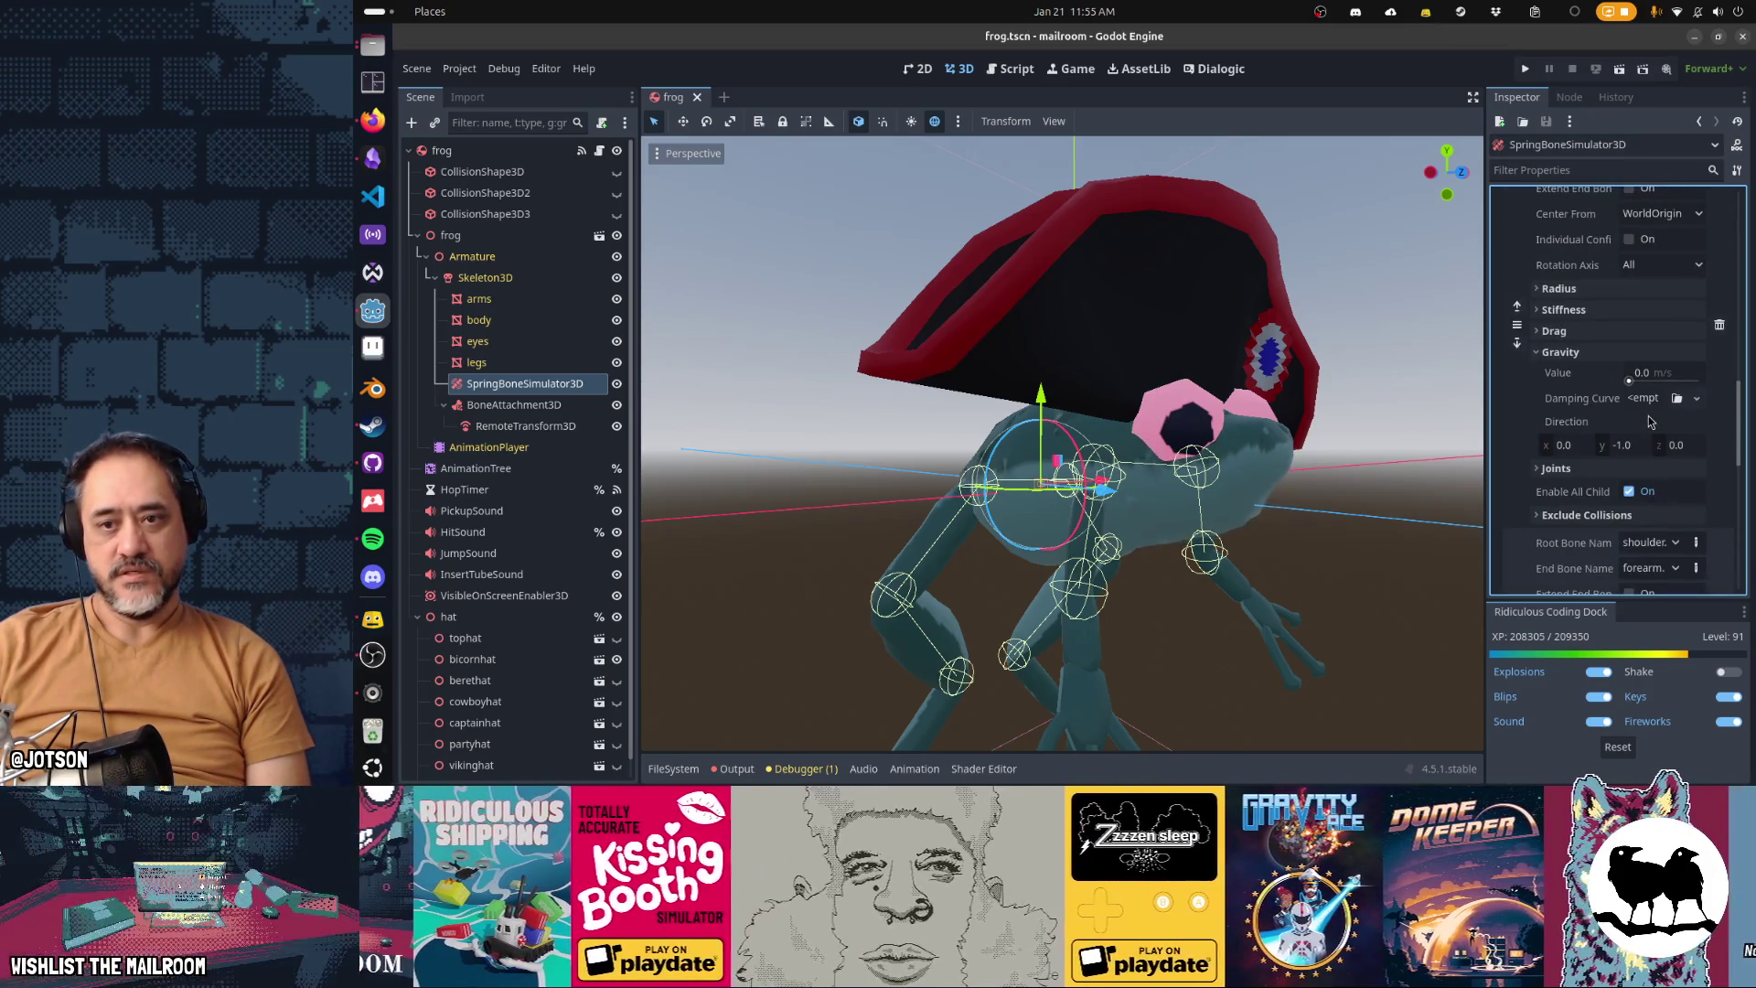
scroll(1651, 421, "down", 7)
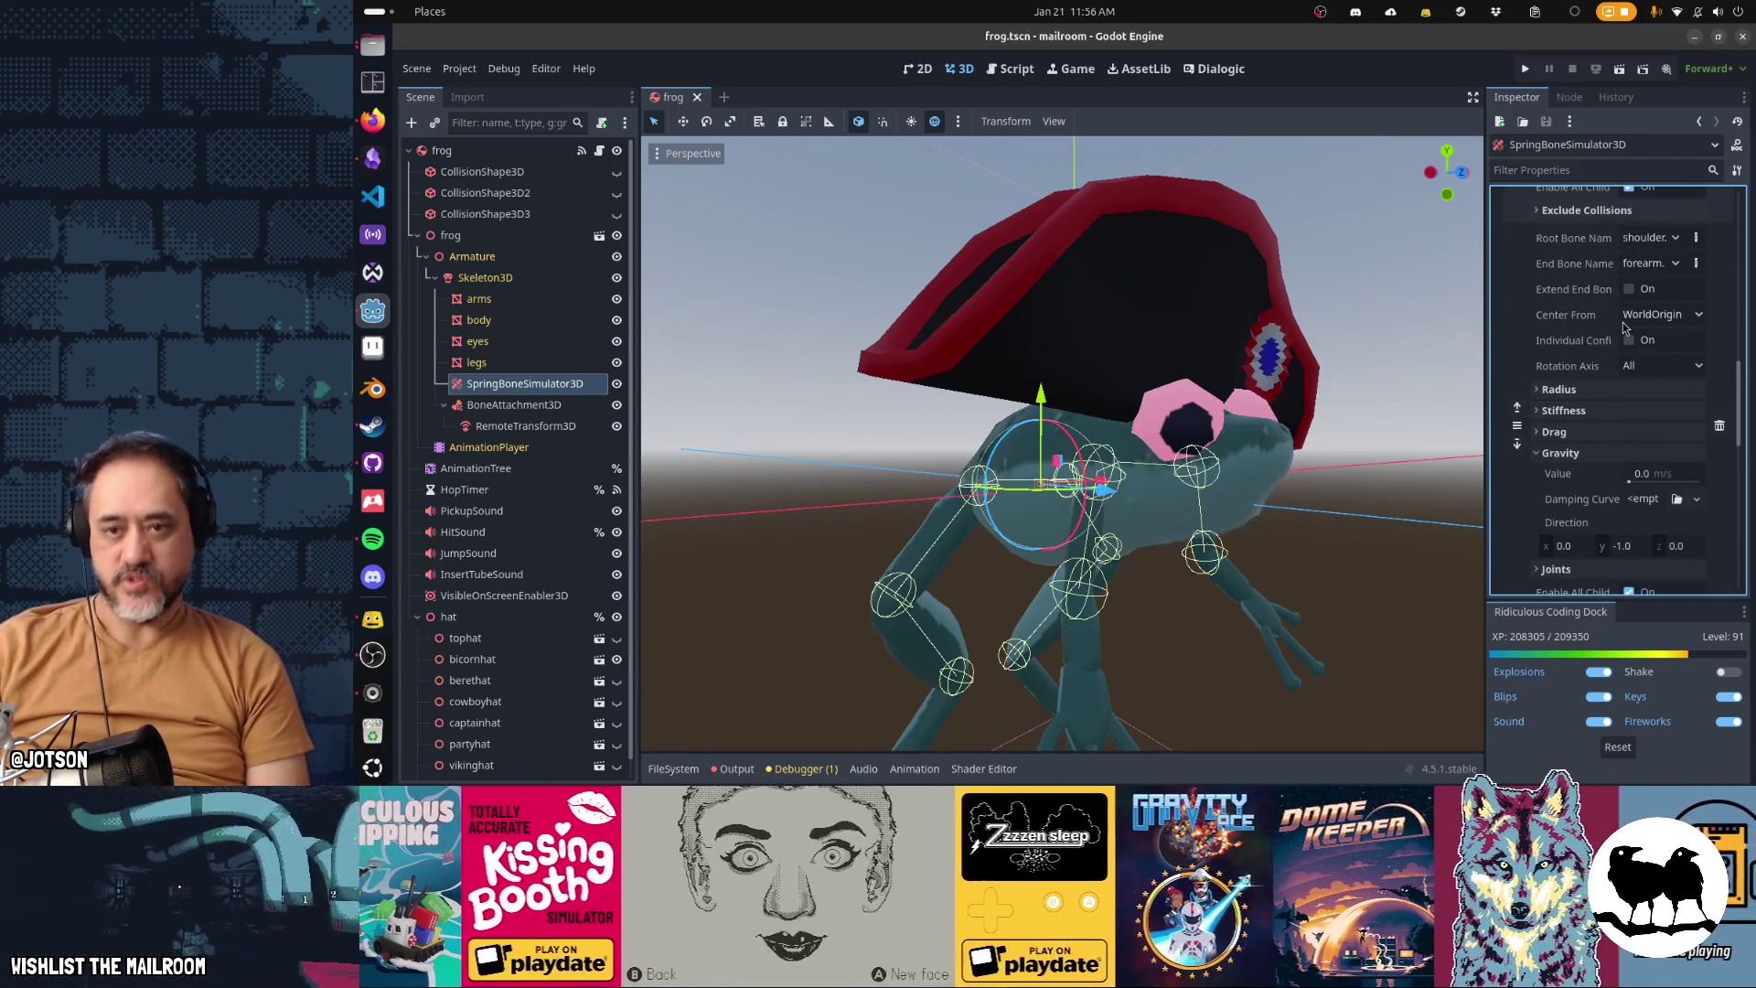
scroll(1625, 328, "up", 5)
scroll(1628, 320, "down", 5)
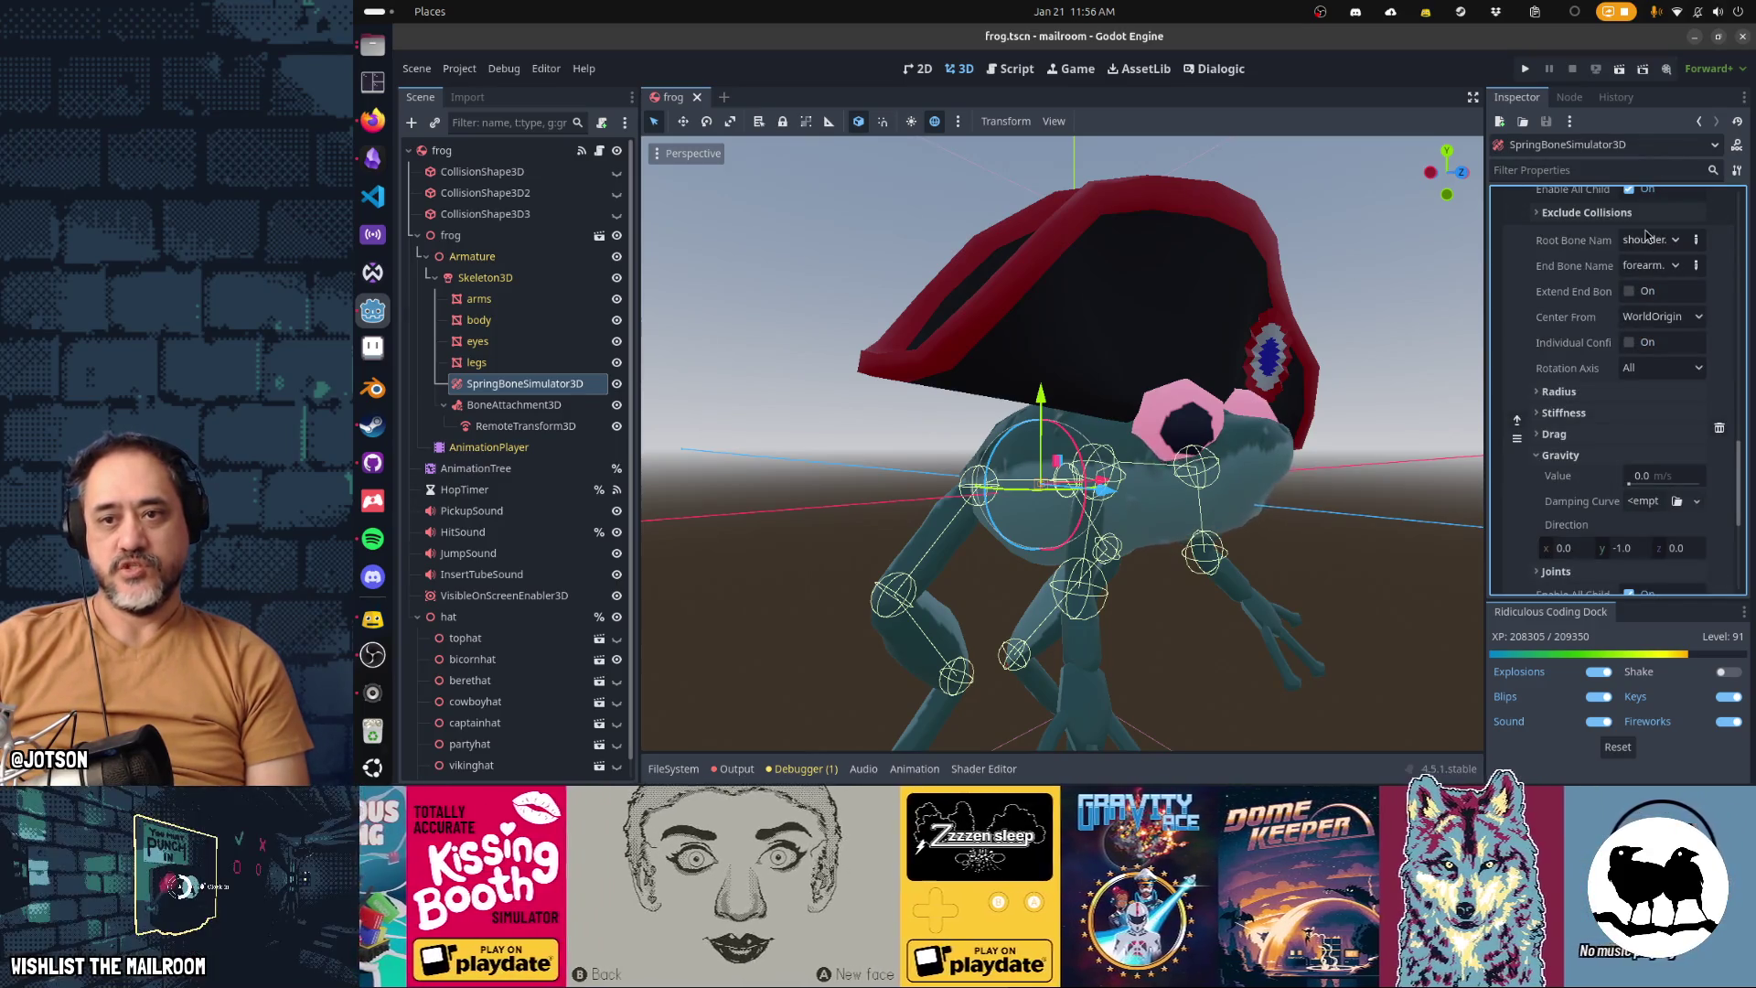
scroll(1566, 422, "down", 7)
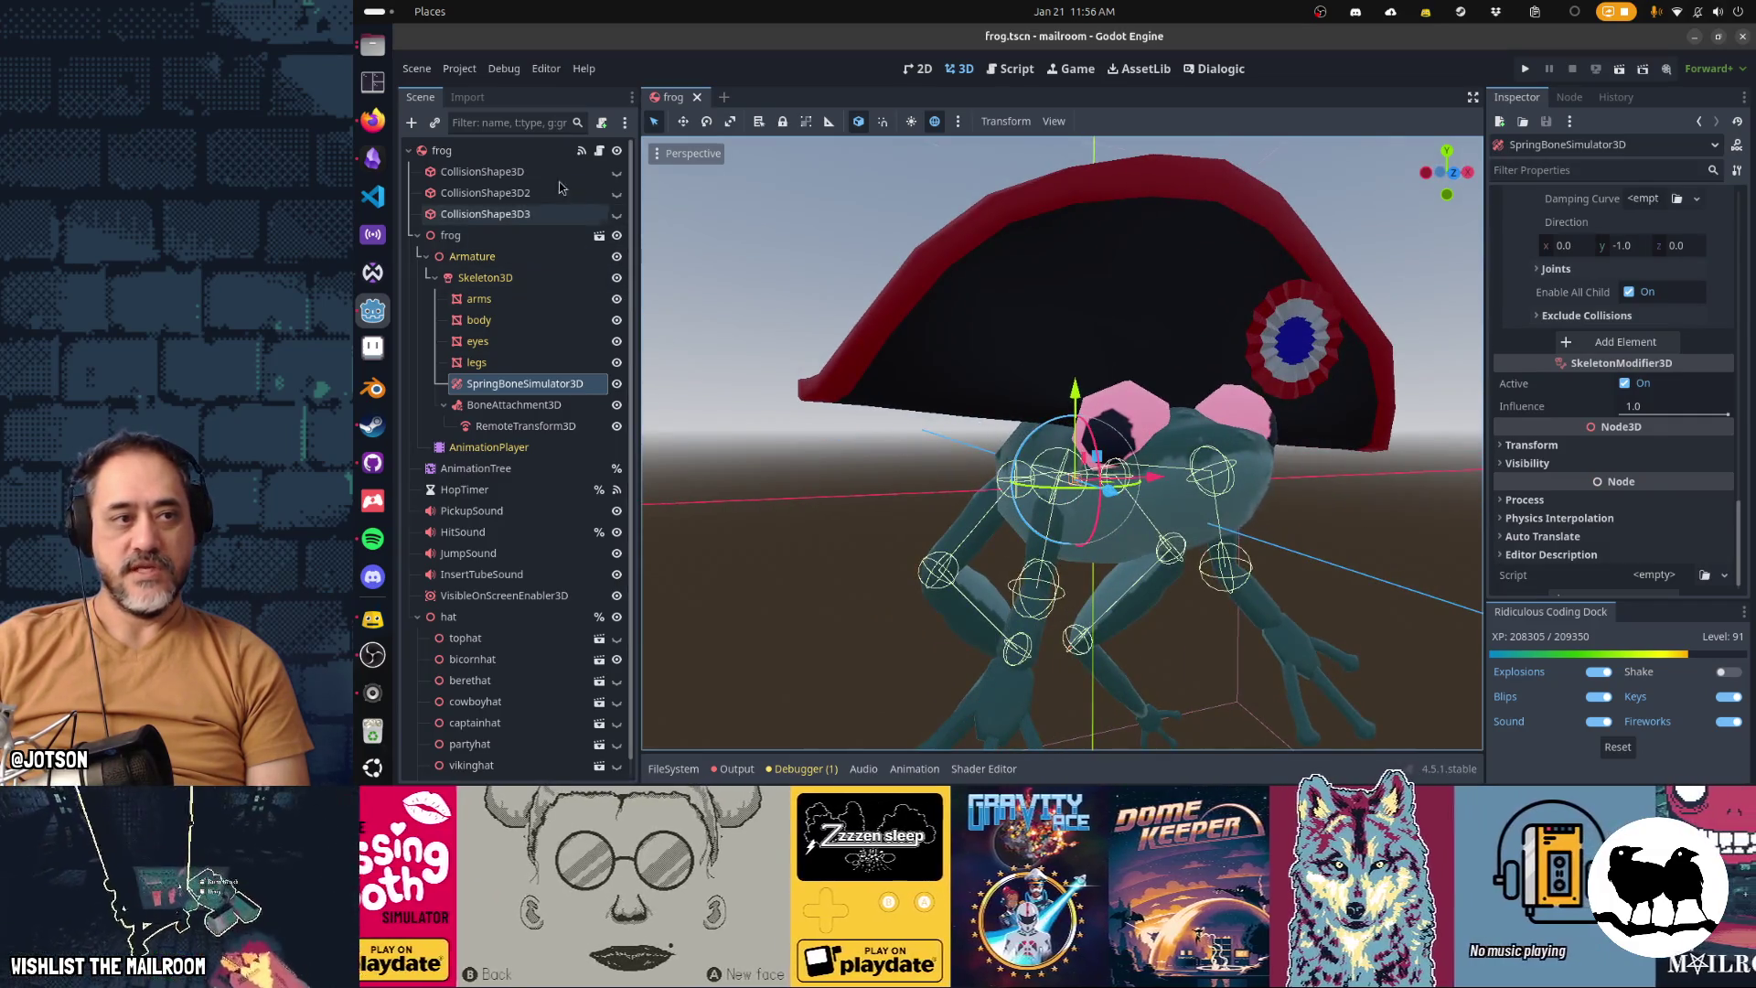
left_click(522, 151)
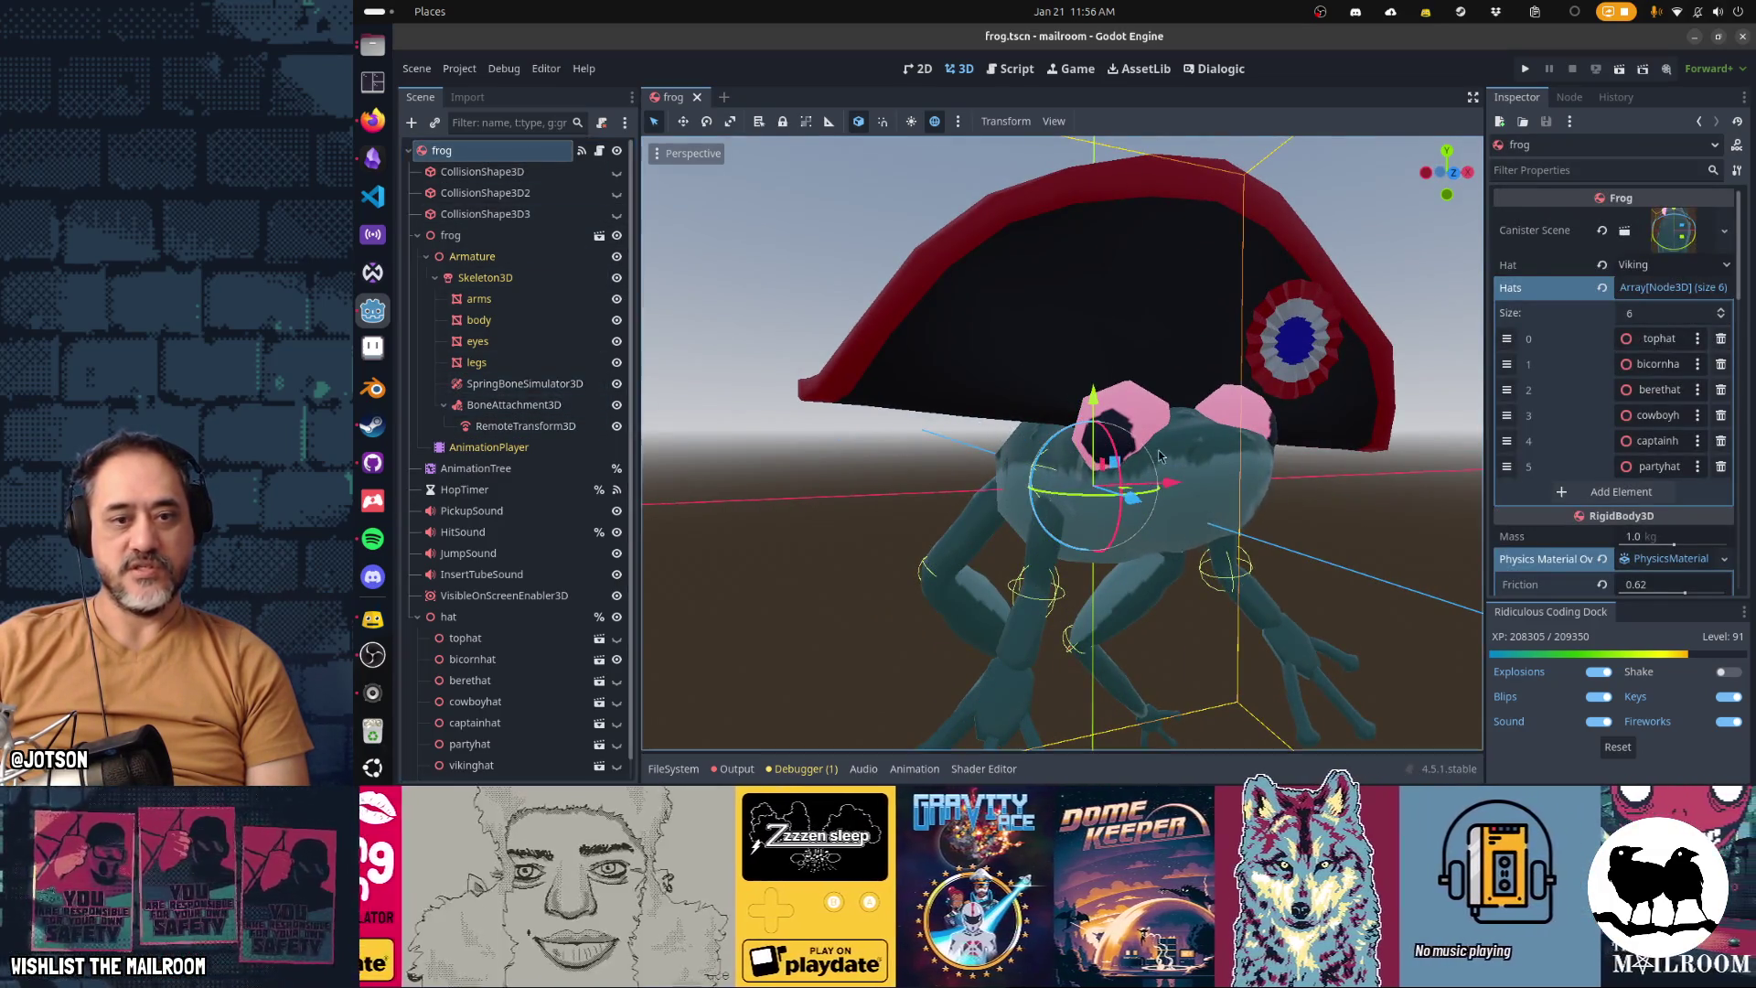
Start moving the frog with G, then cancel so it stays in place
scroll(1312, 524, "down", 3)
mouse_move(1311, 524)
left_mouse_down()
mouse_move(1286, 547)
mouse_move(1249, 540)
left_mouse_up()
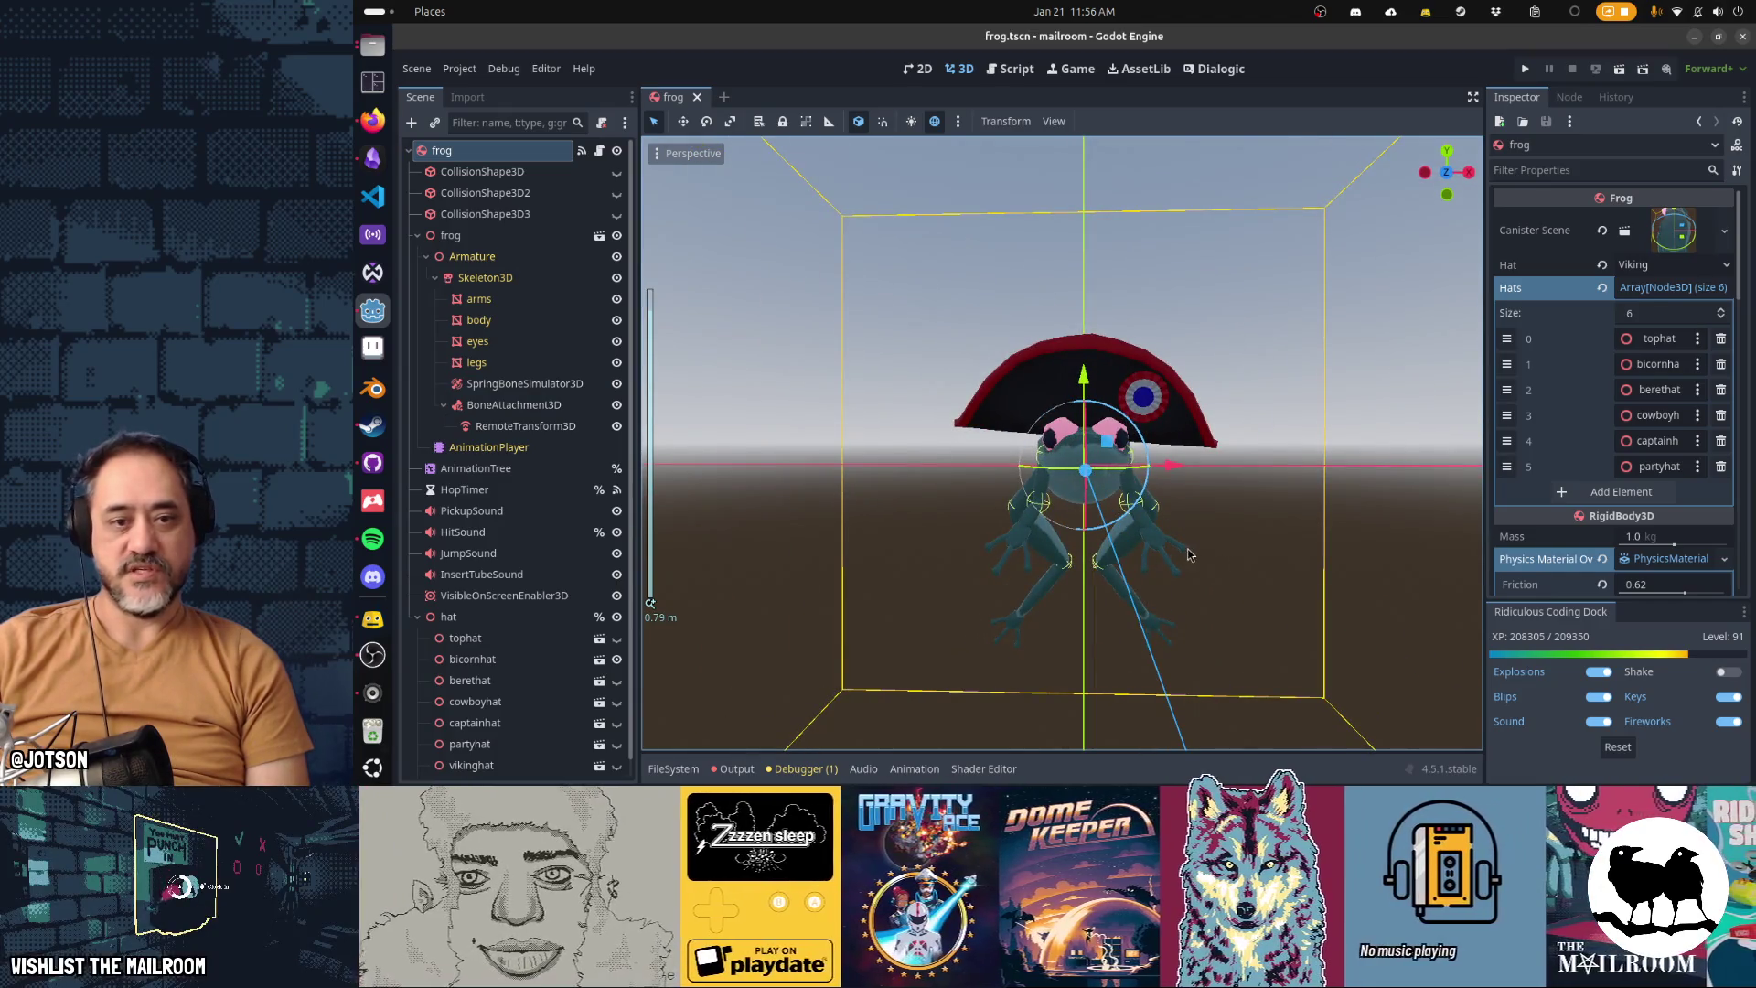
key("g")
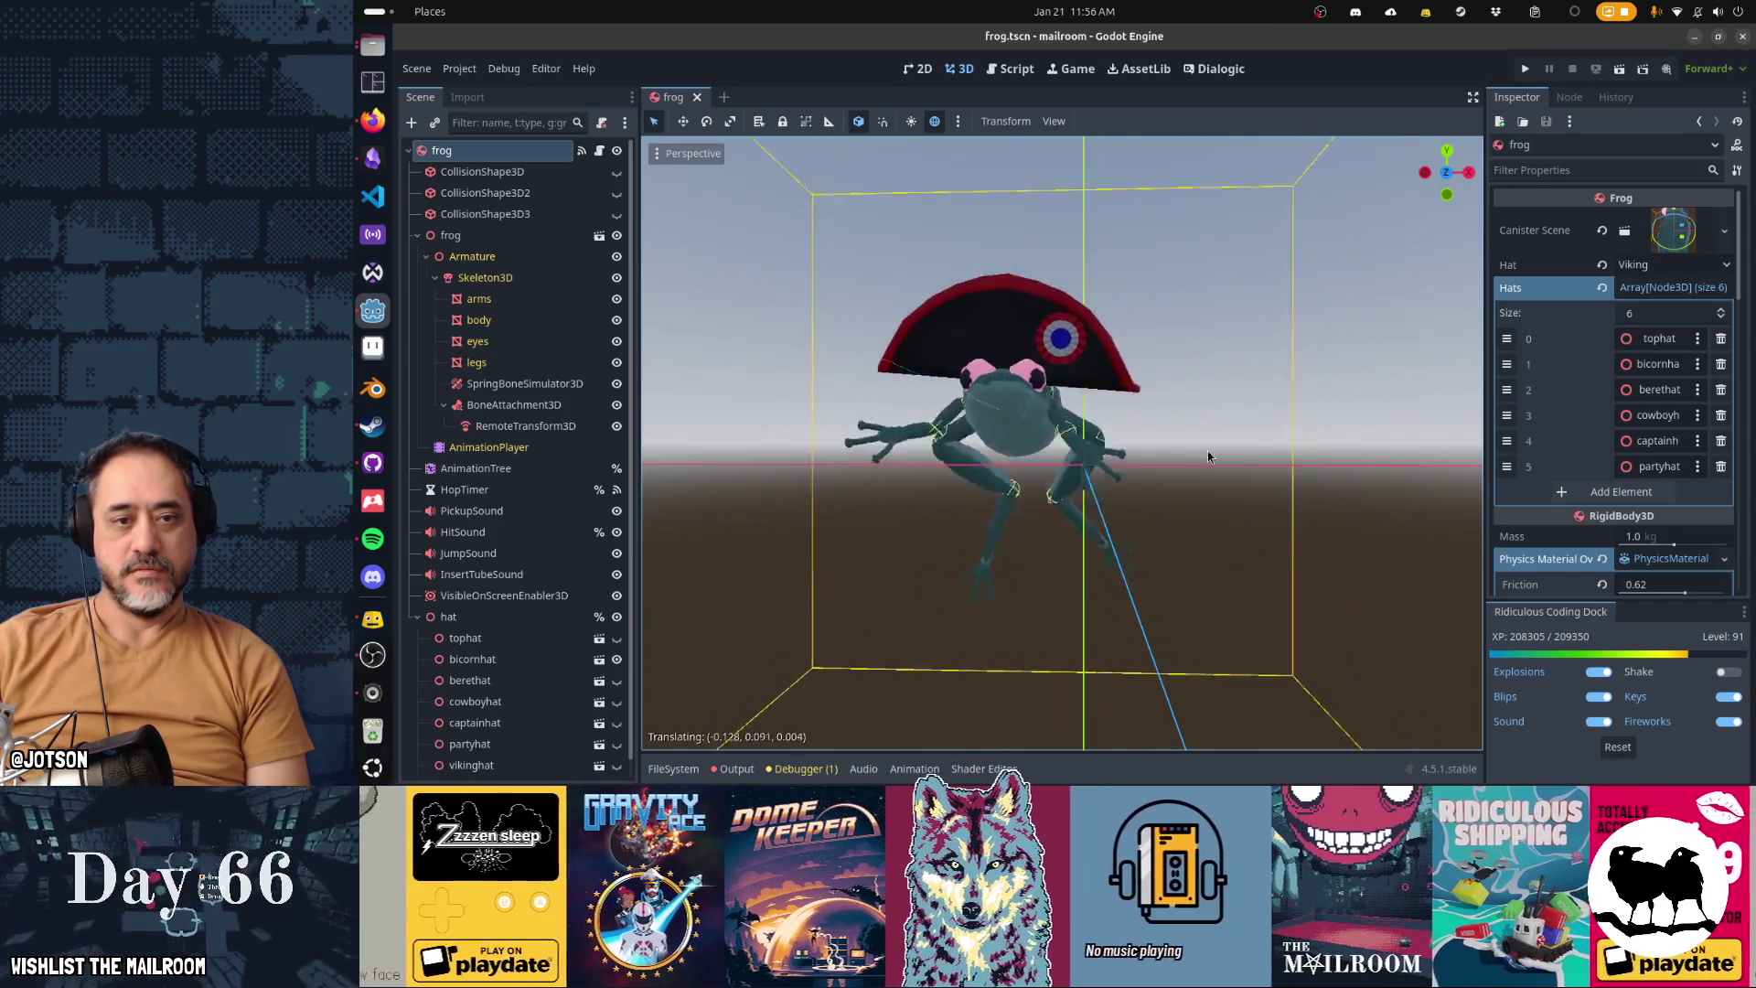
key("Escape")
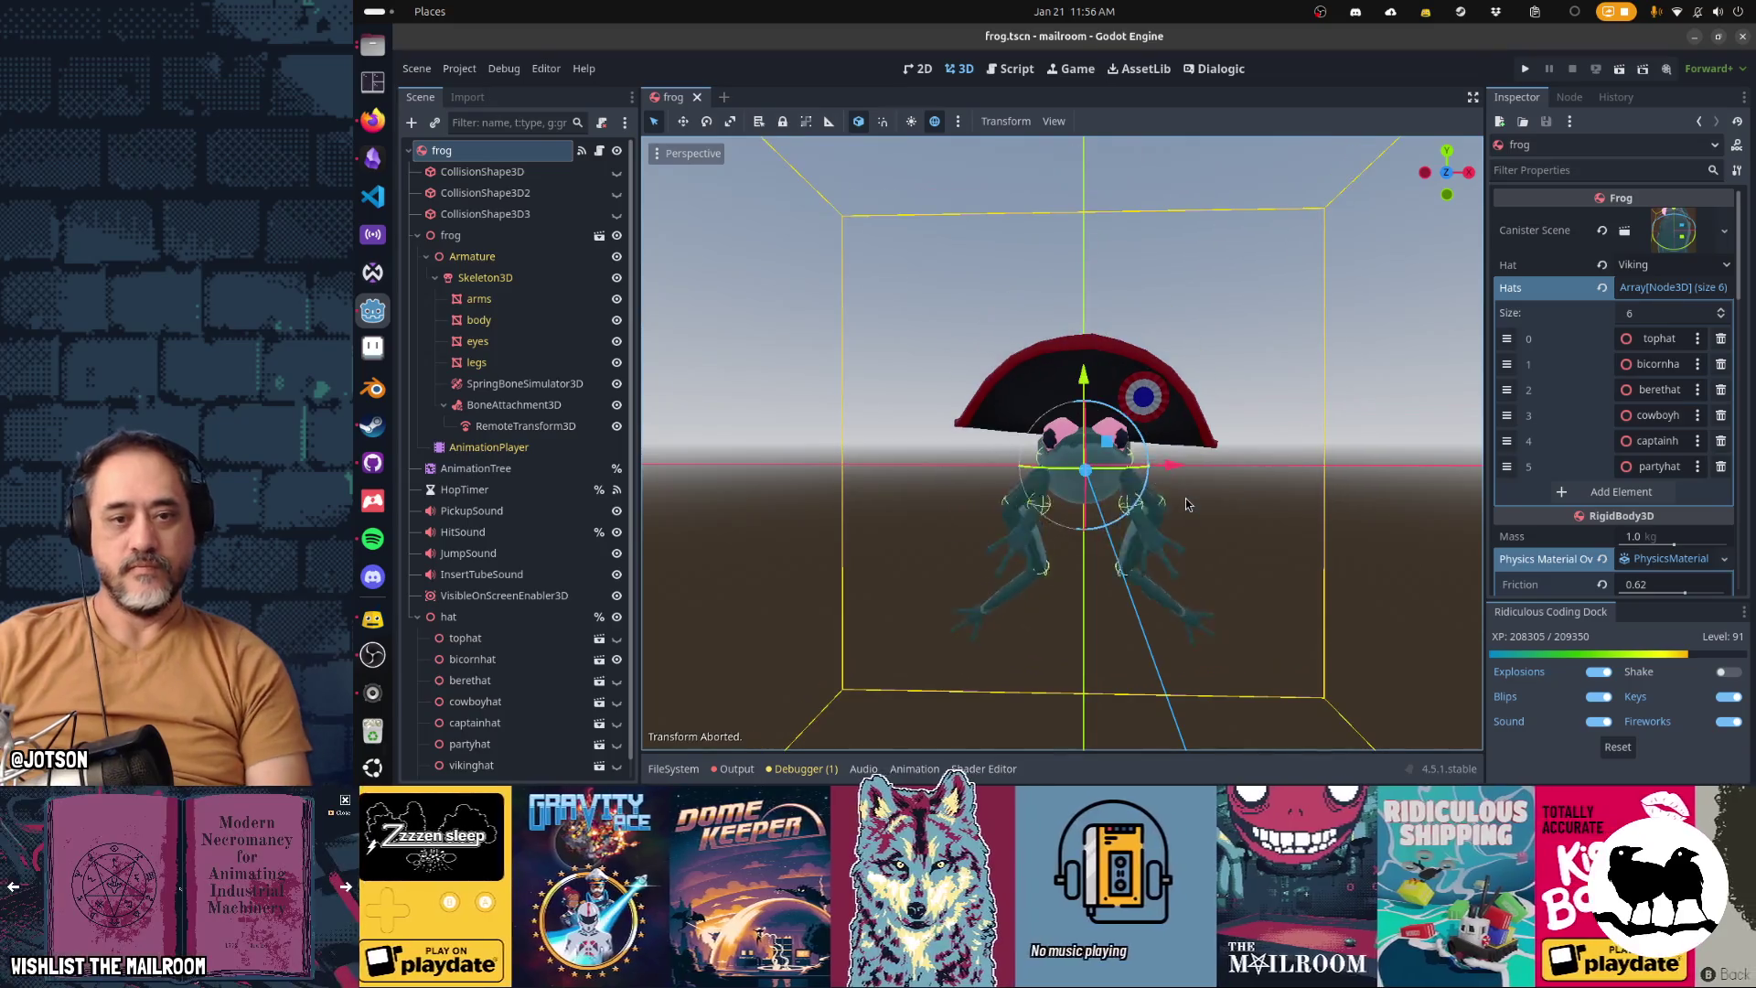
Inspect the spring bone simulator's bones, then close the frog scene and go to the Script workspace
mouse_move(1186, 505)
left_mouse_down()
mouse_move(1225, 540)
mouse_move(1198, 521)
left_mouse_up()
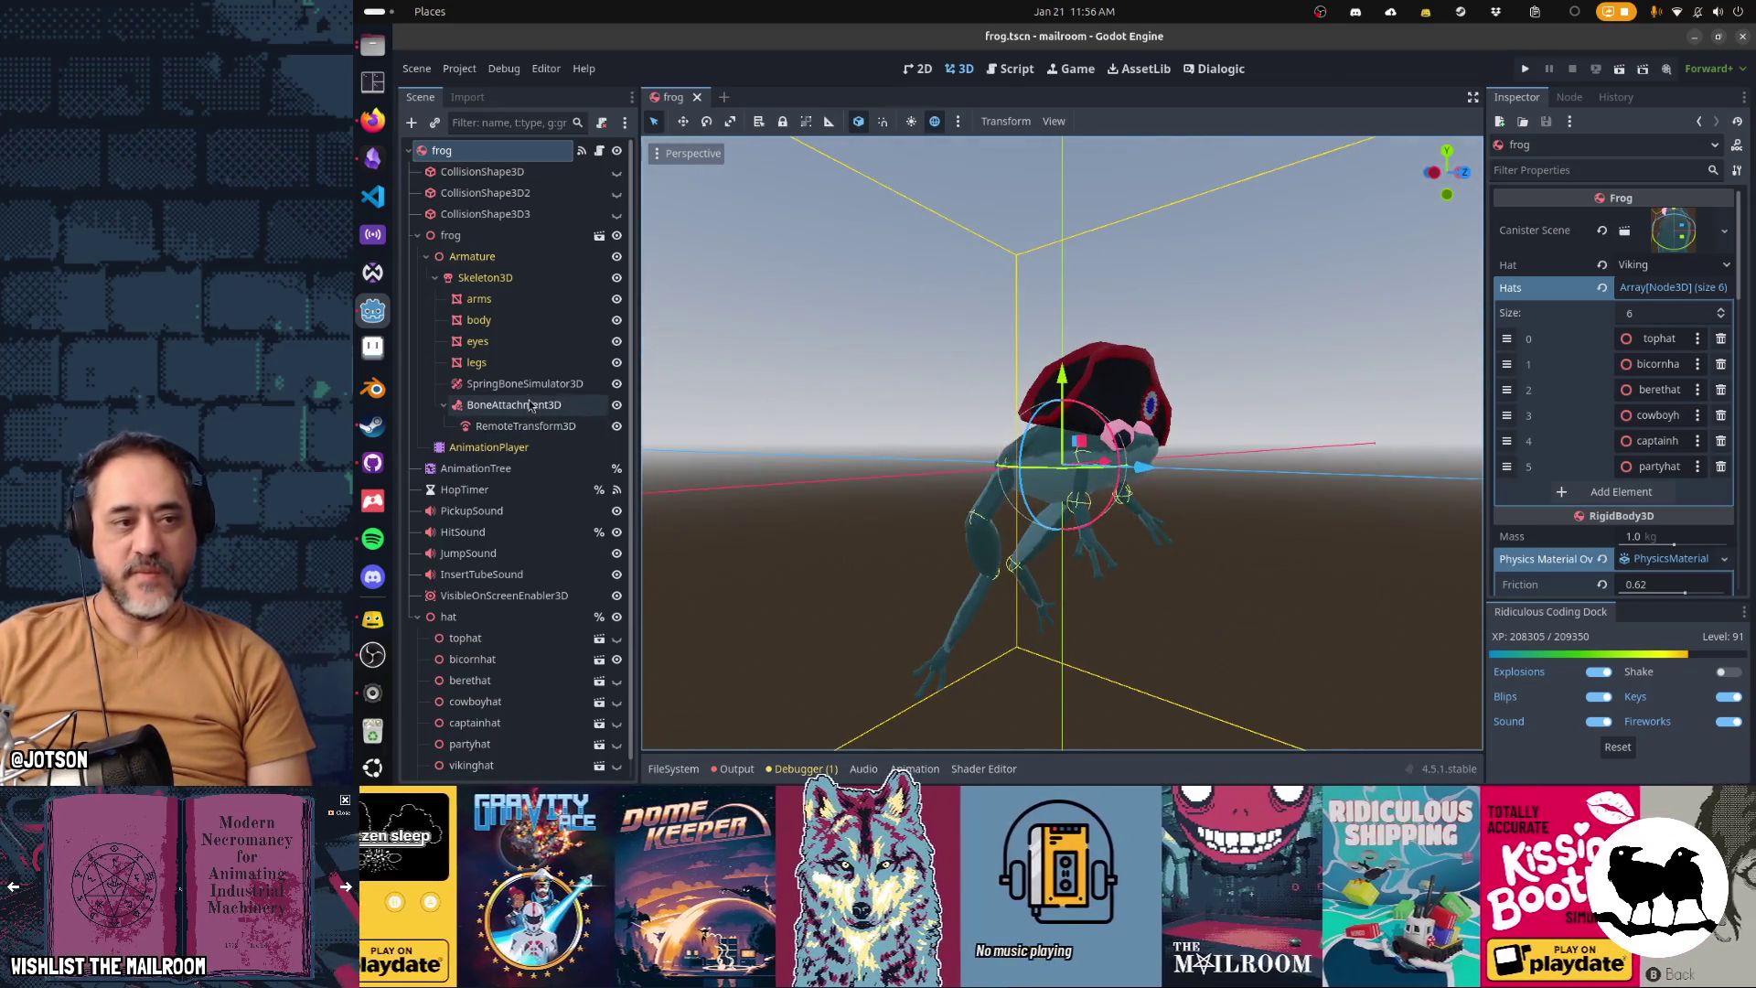
left_click(524, 384)
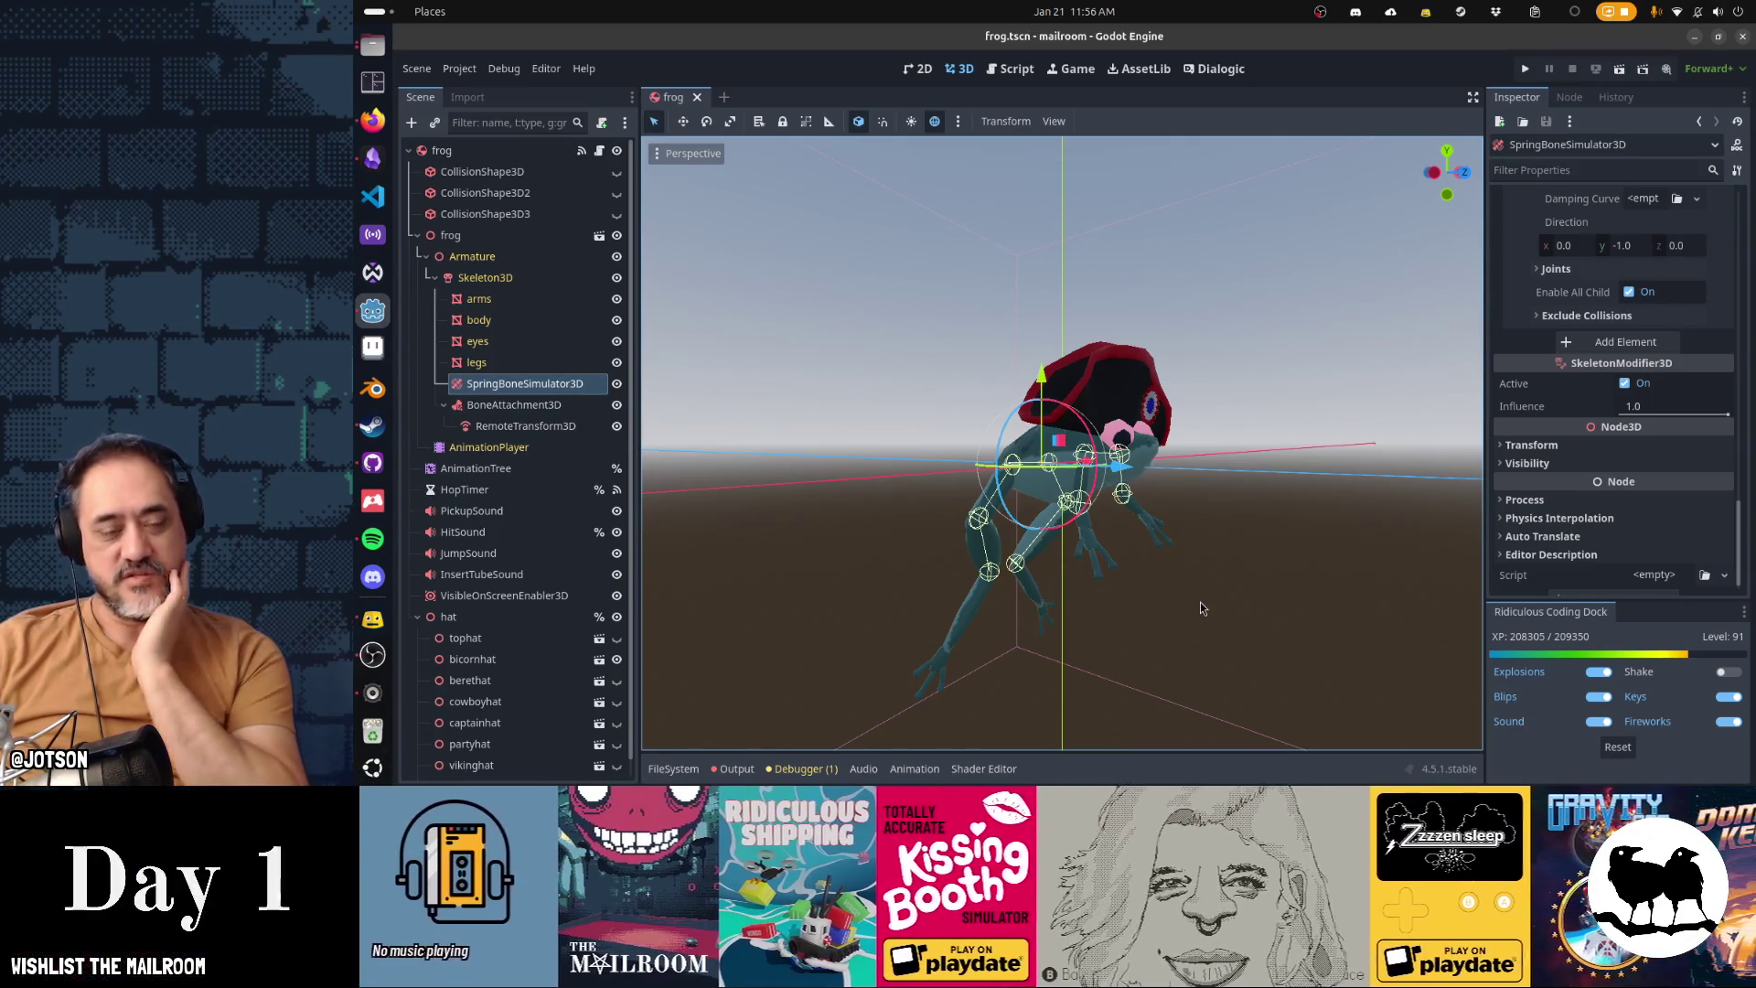
mouse_move(1206, 613)
left_mouse_down()
mouse_move(828, 590)
mouse_move(1172, 601)
left_mouse_up()
left_click_drag(923, 589, 1227, 619)
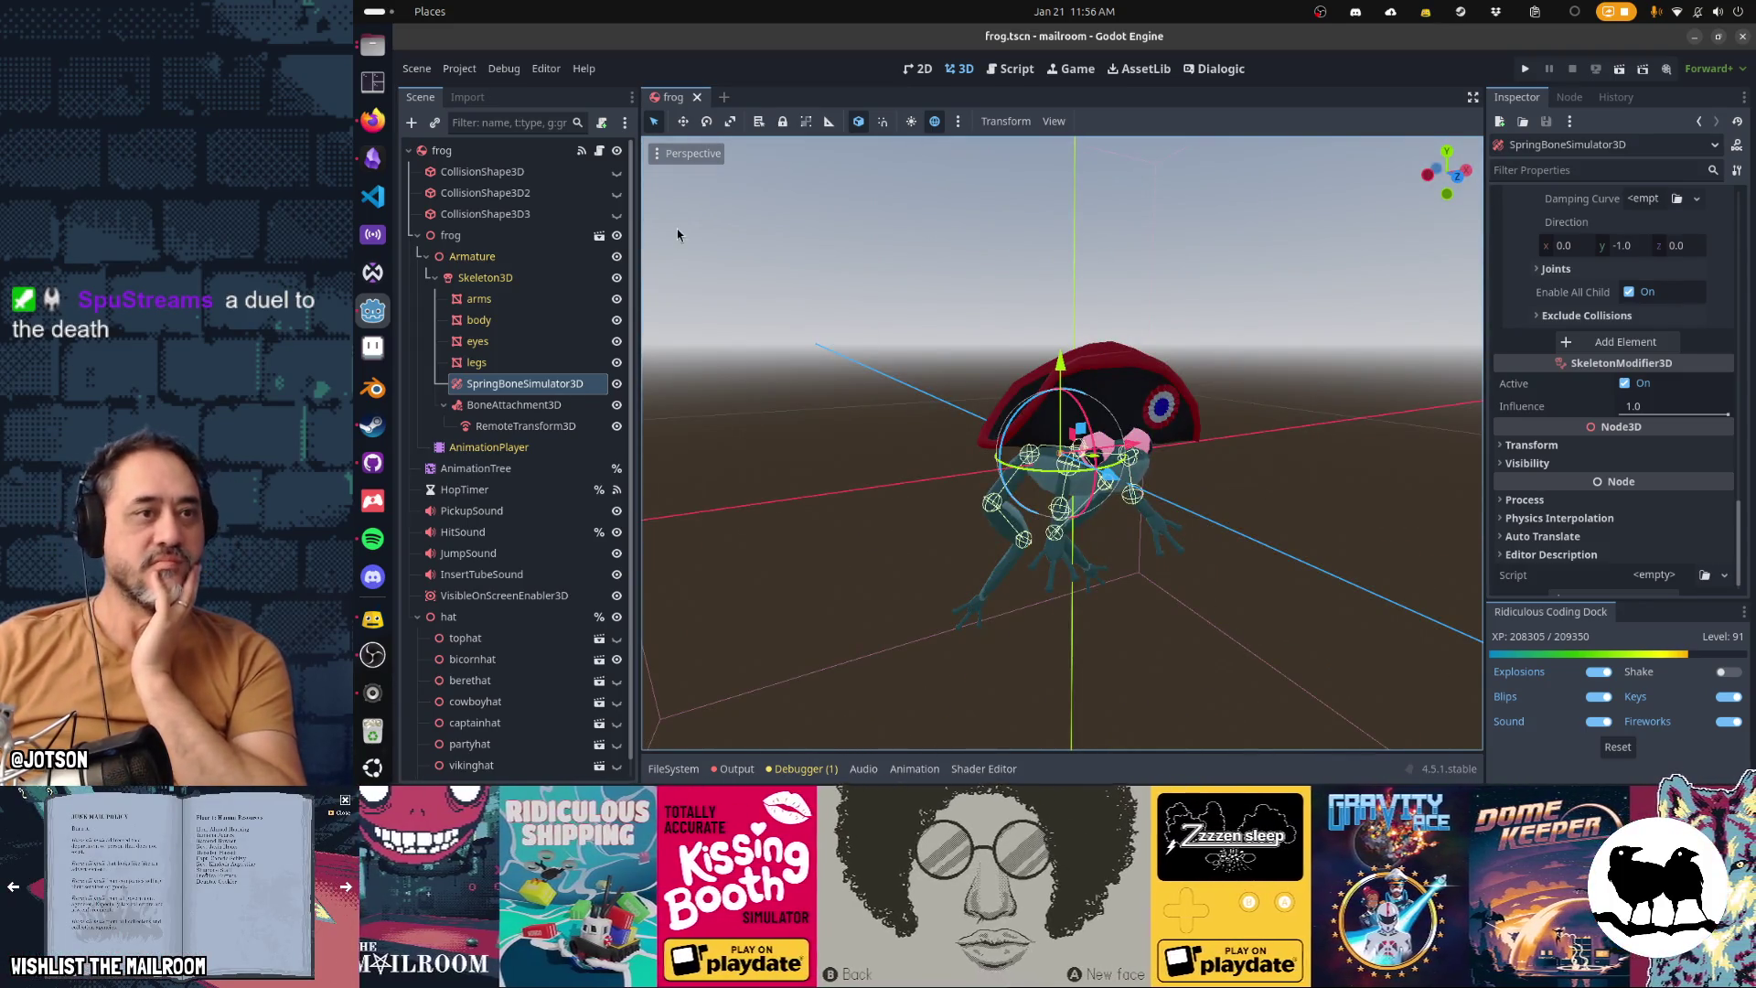
left_click(696, 98)
left_click(1015, 69)
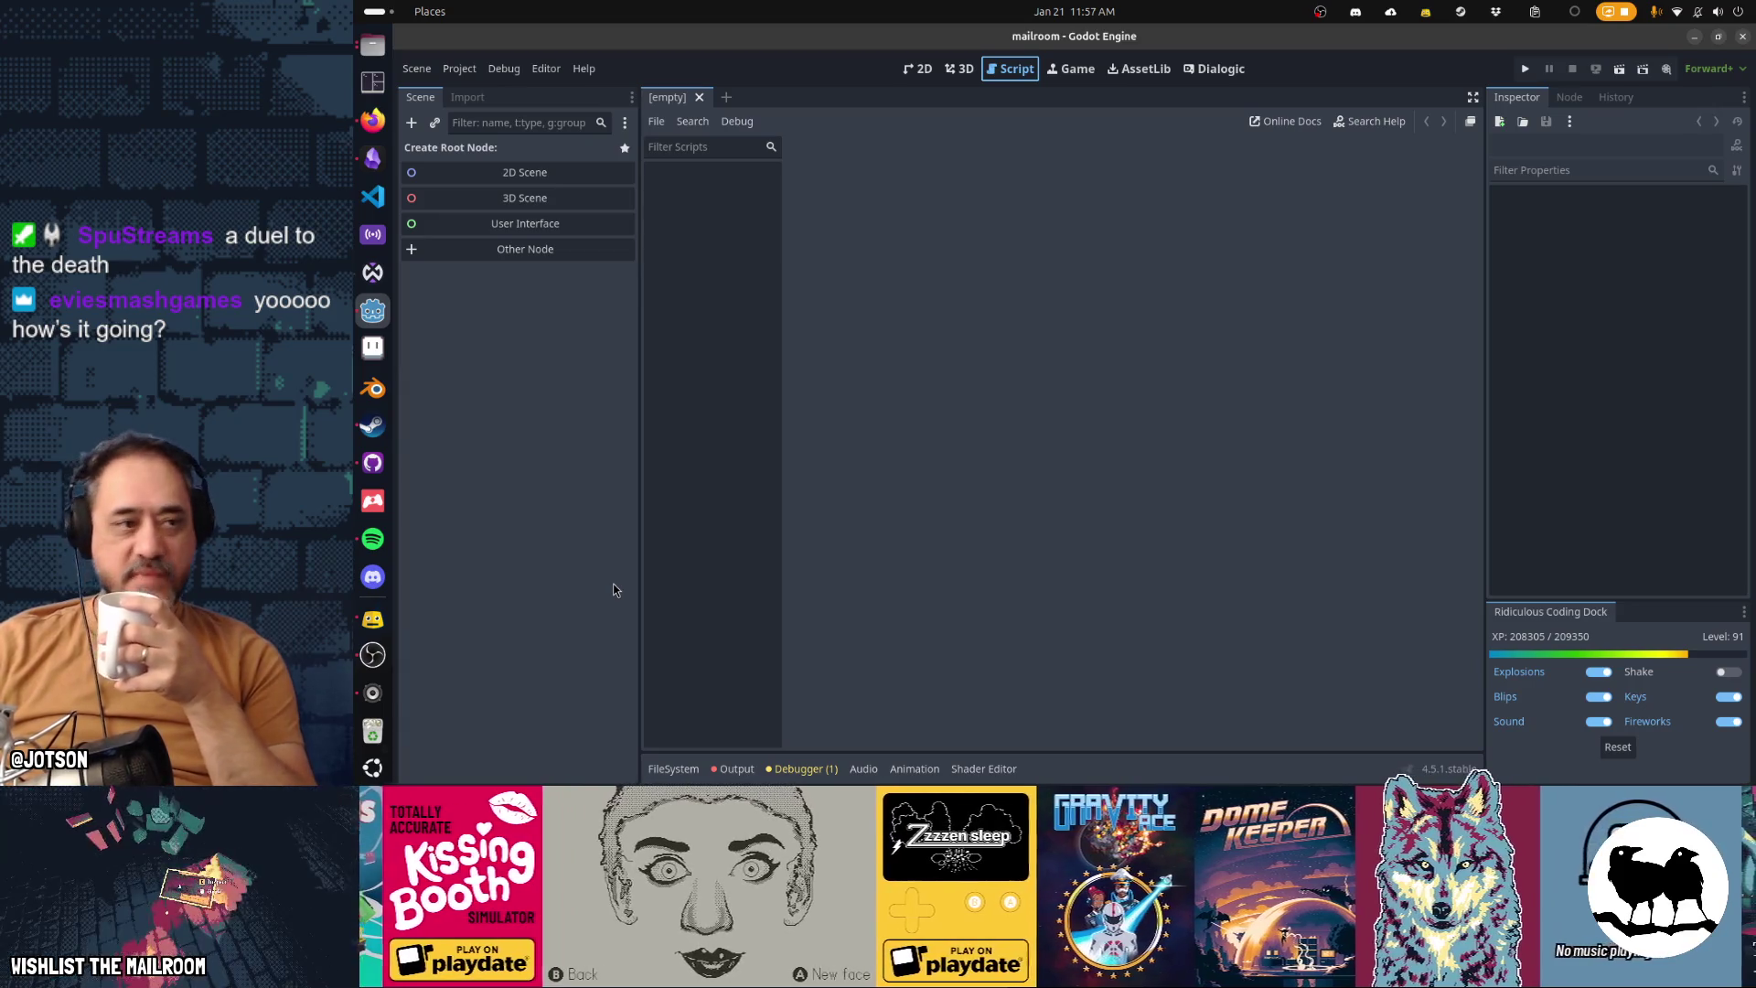
left_click(375, 160)
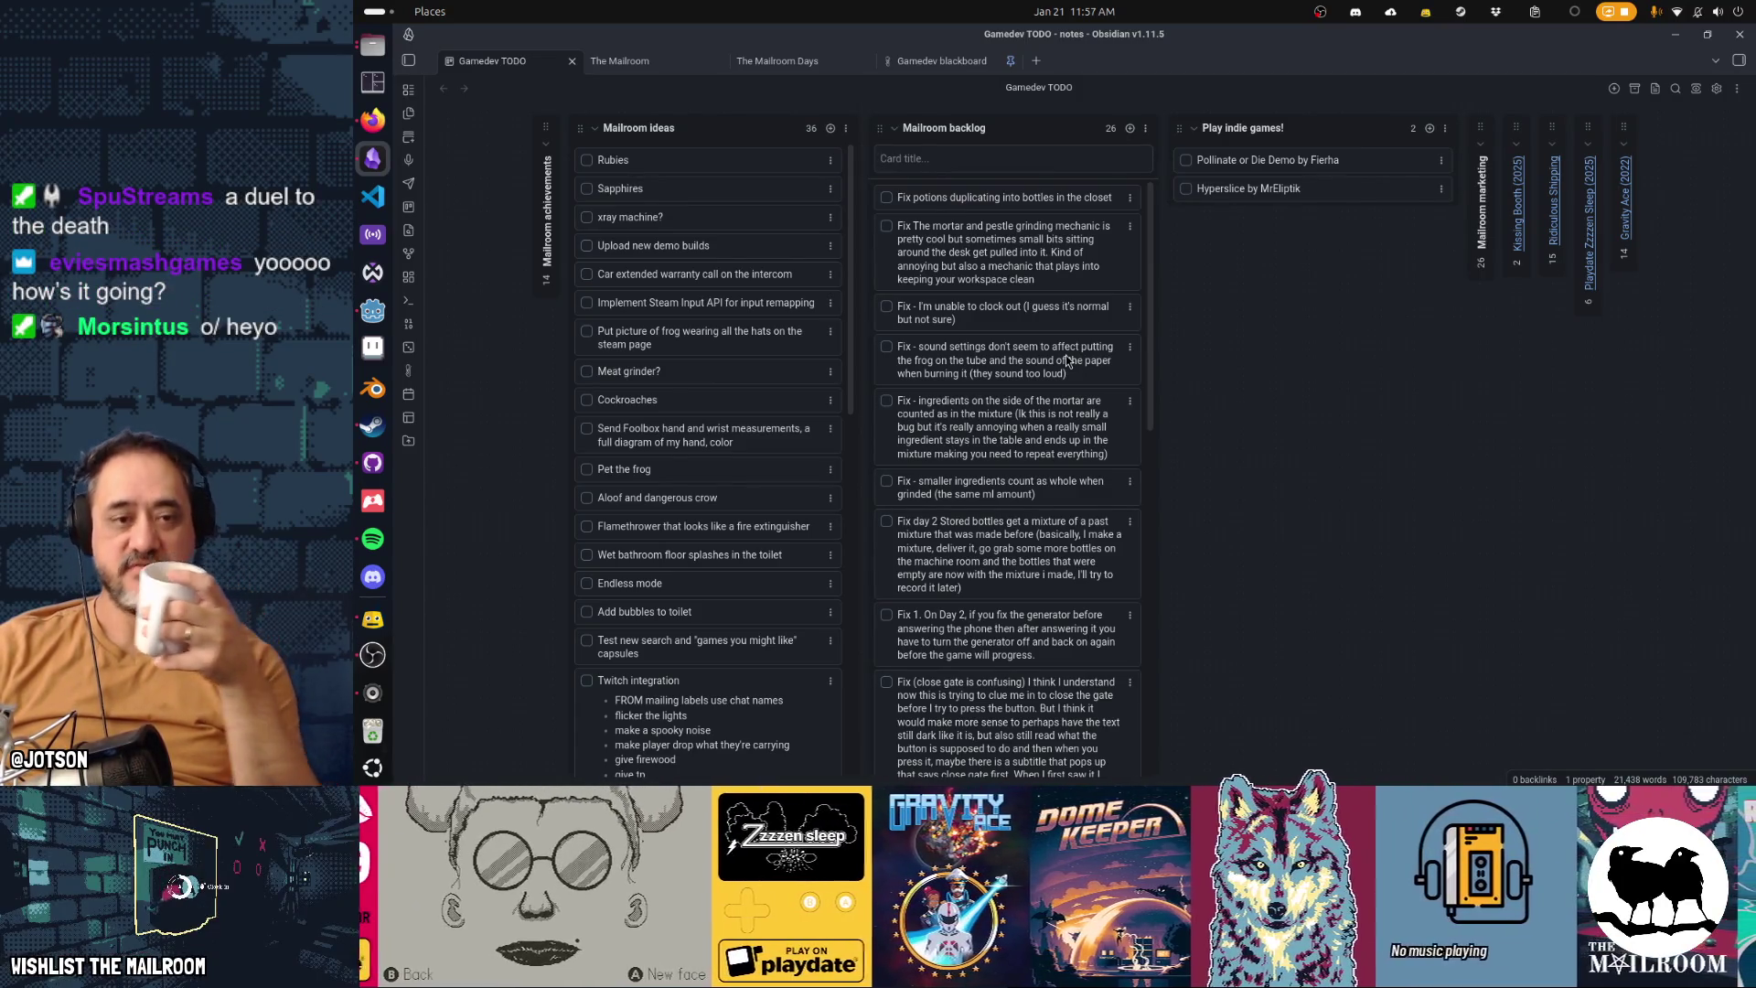
scroll(1051, 419, "down", 5)
scroll(1051, 418, "up", 5)
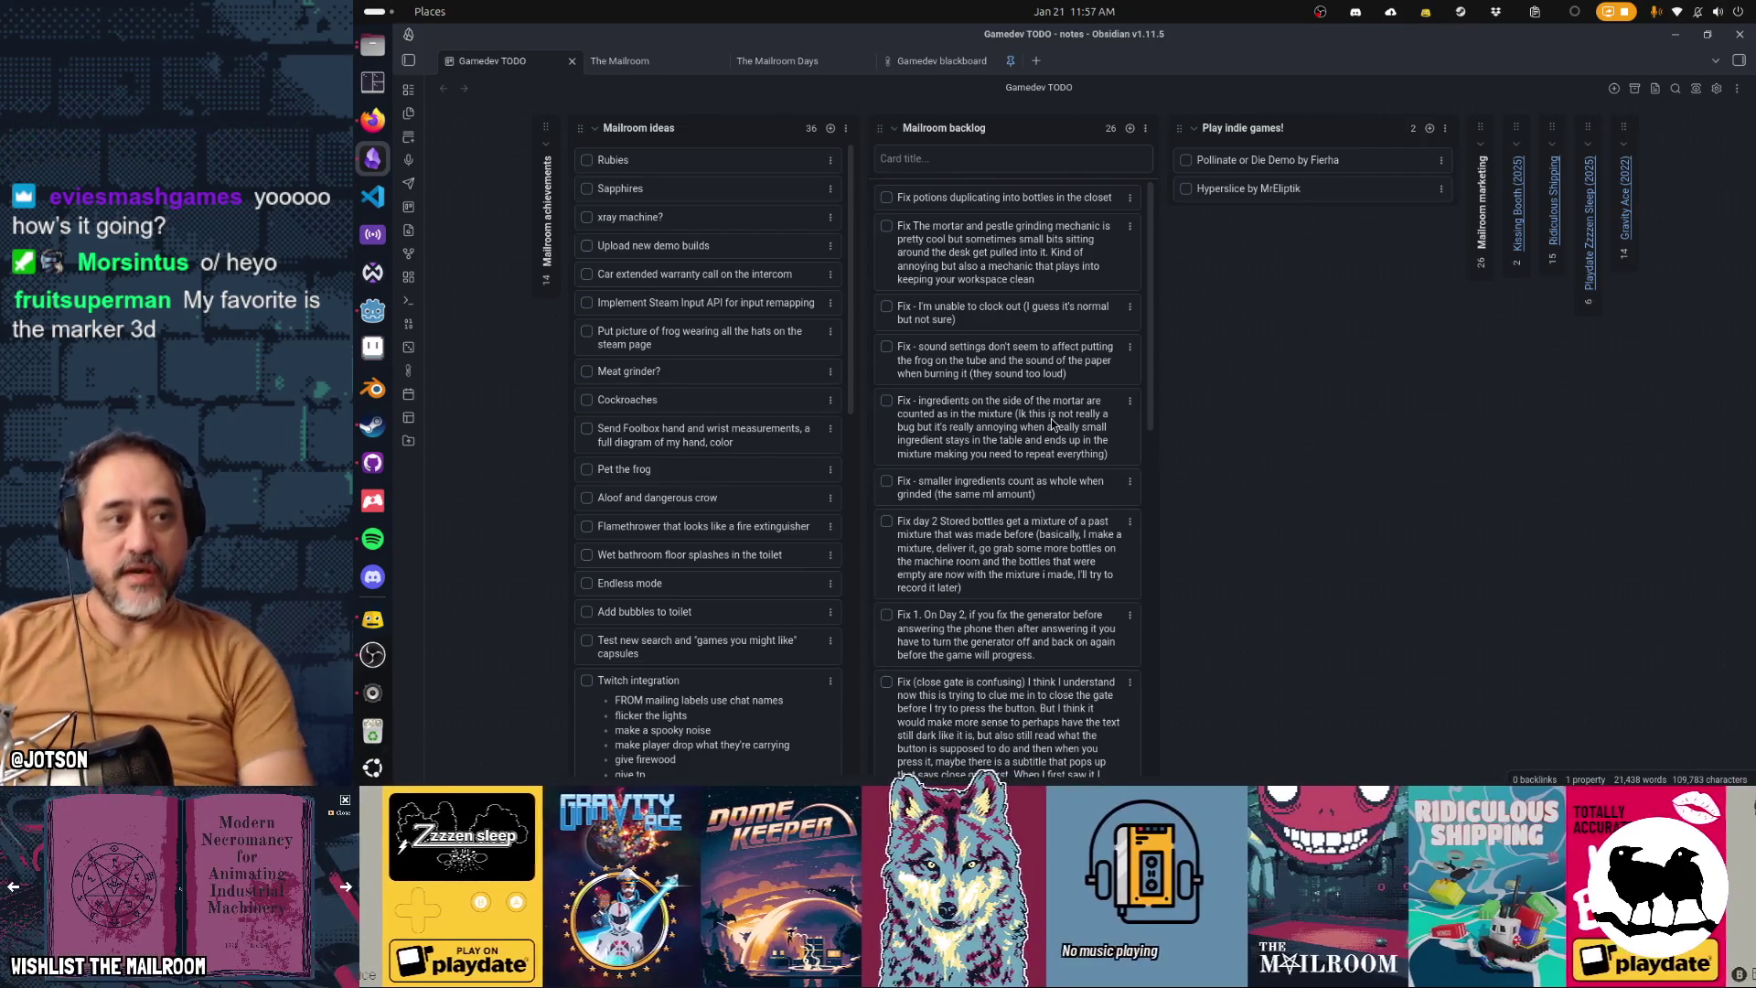
key("alt+Tab")
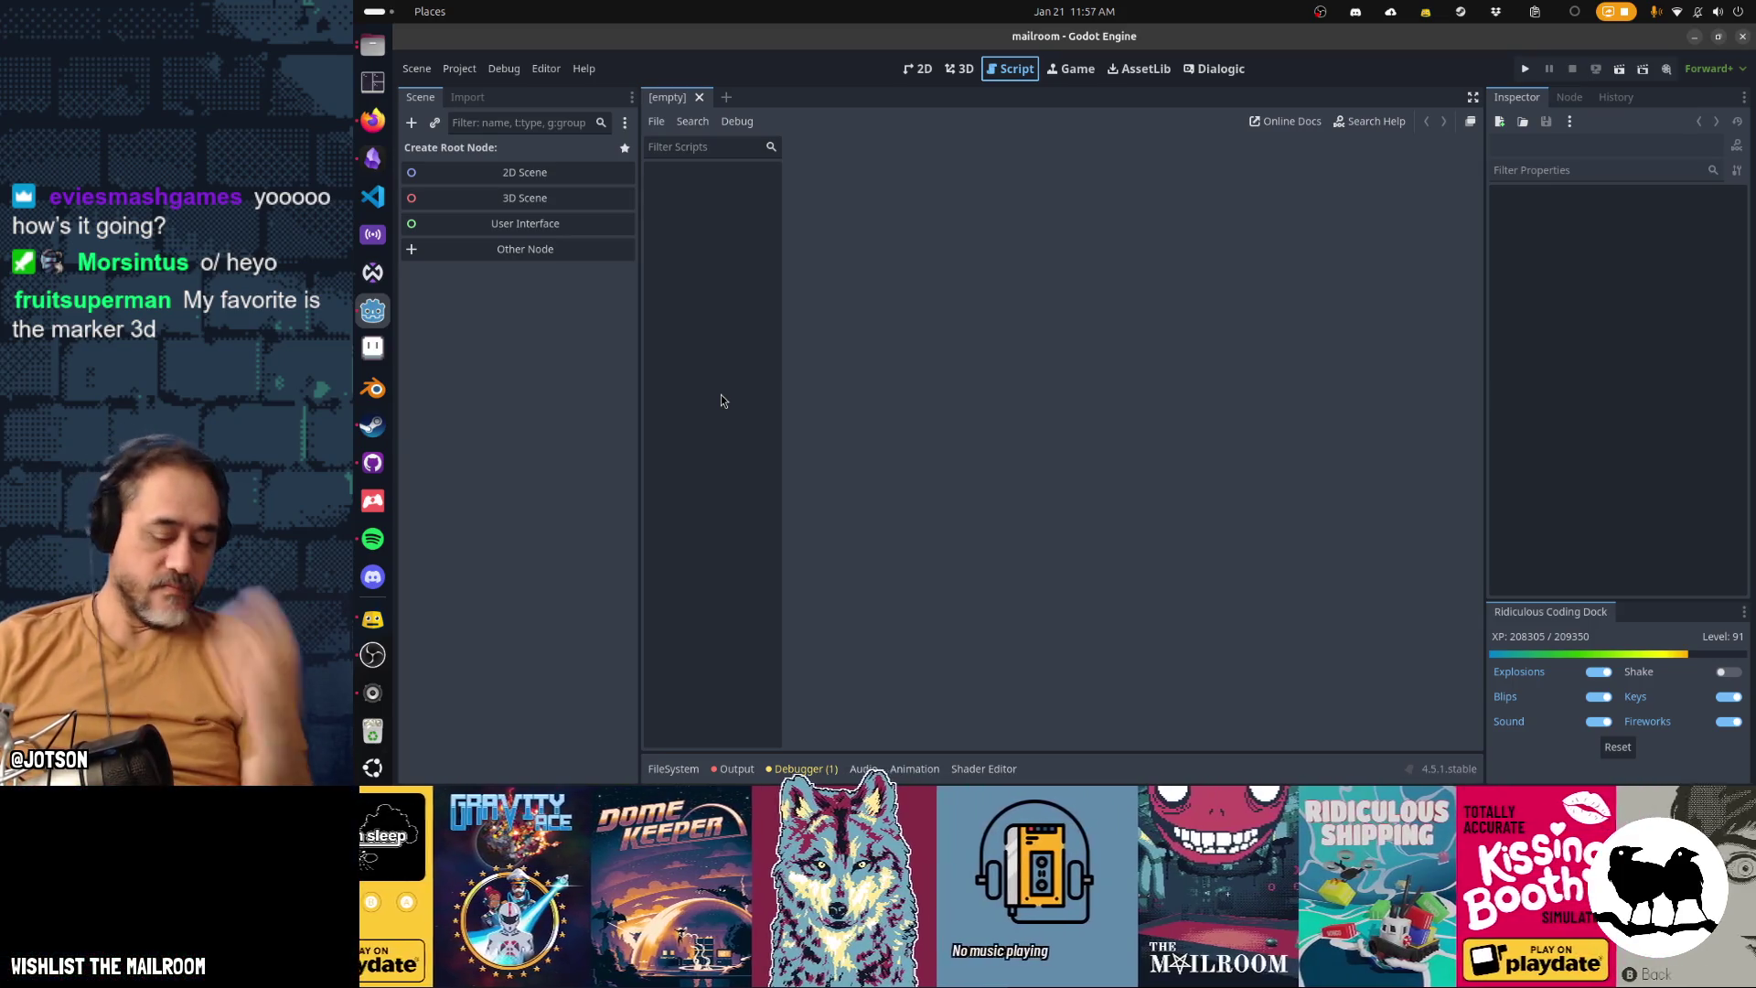
key("shift+alt+o")
Quick-open mailroom.tscn in the 3D view and select the Respawn marker
type("mail")
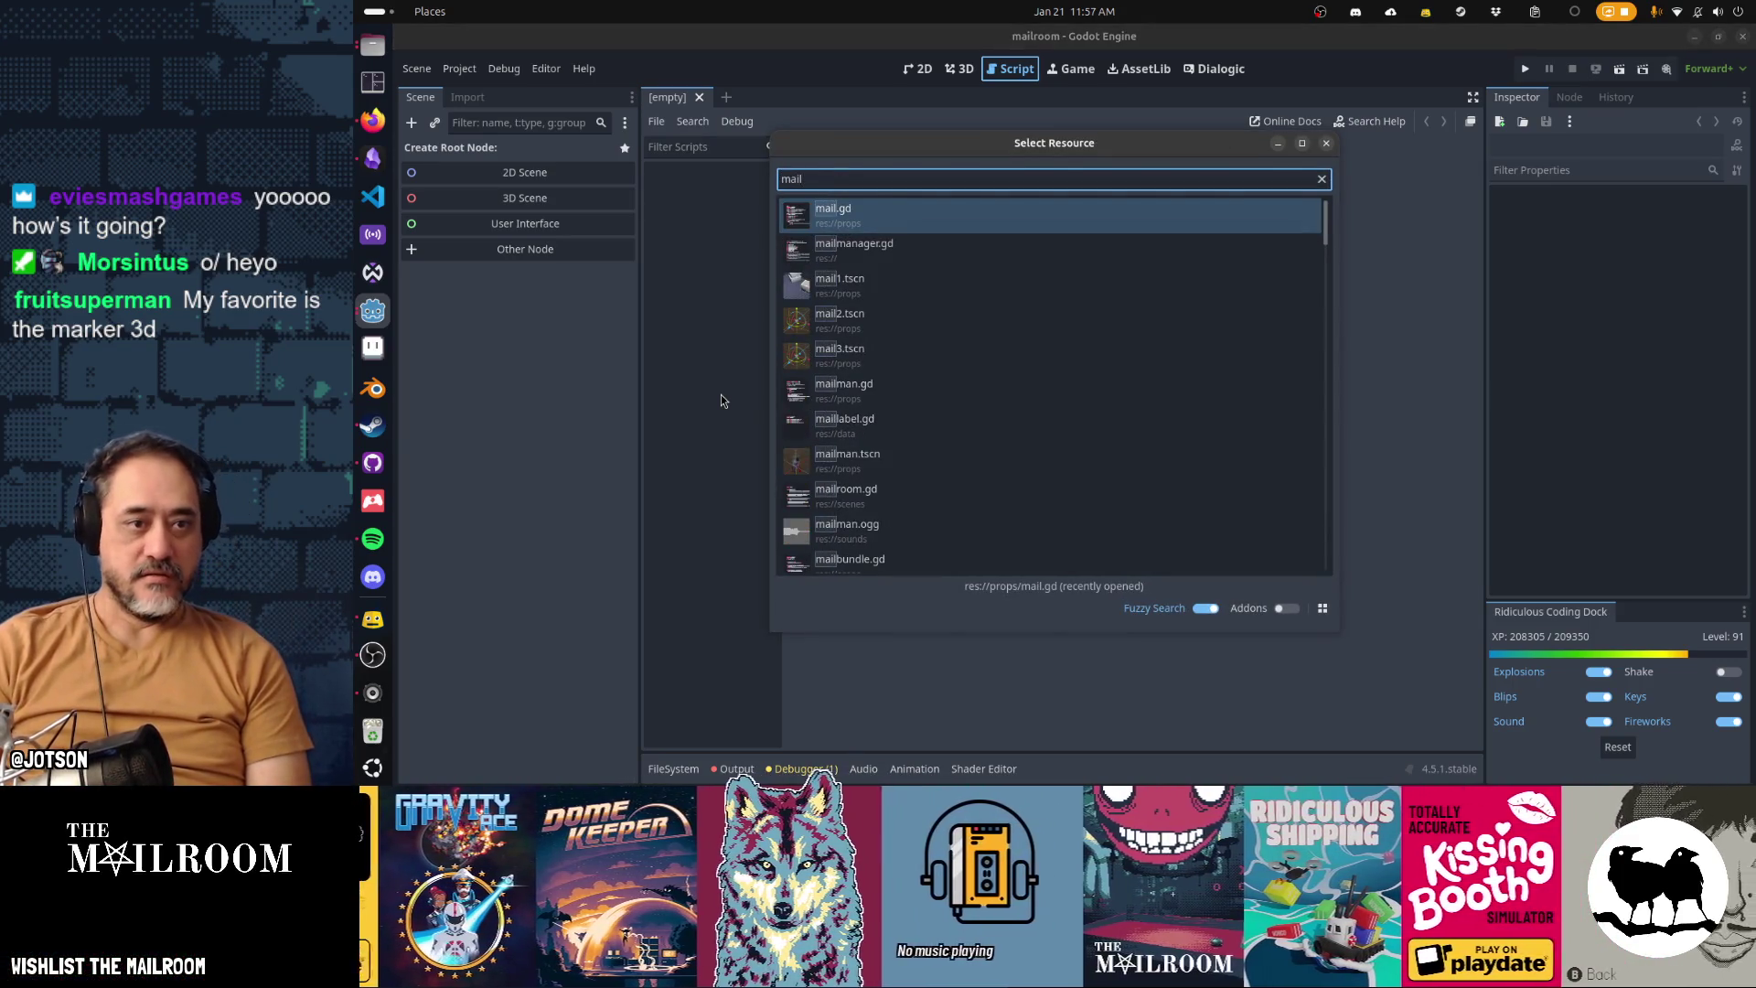
type("room")
key("Down")
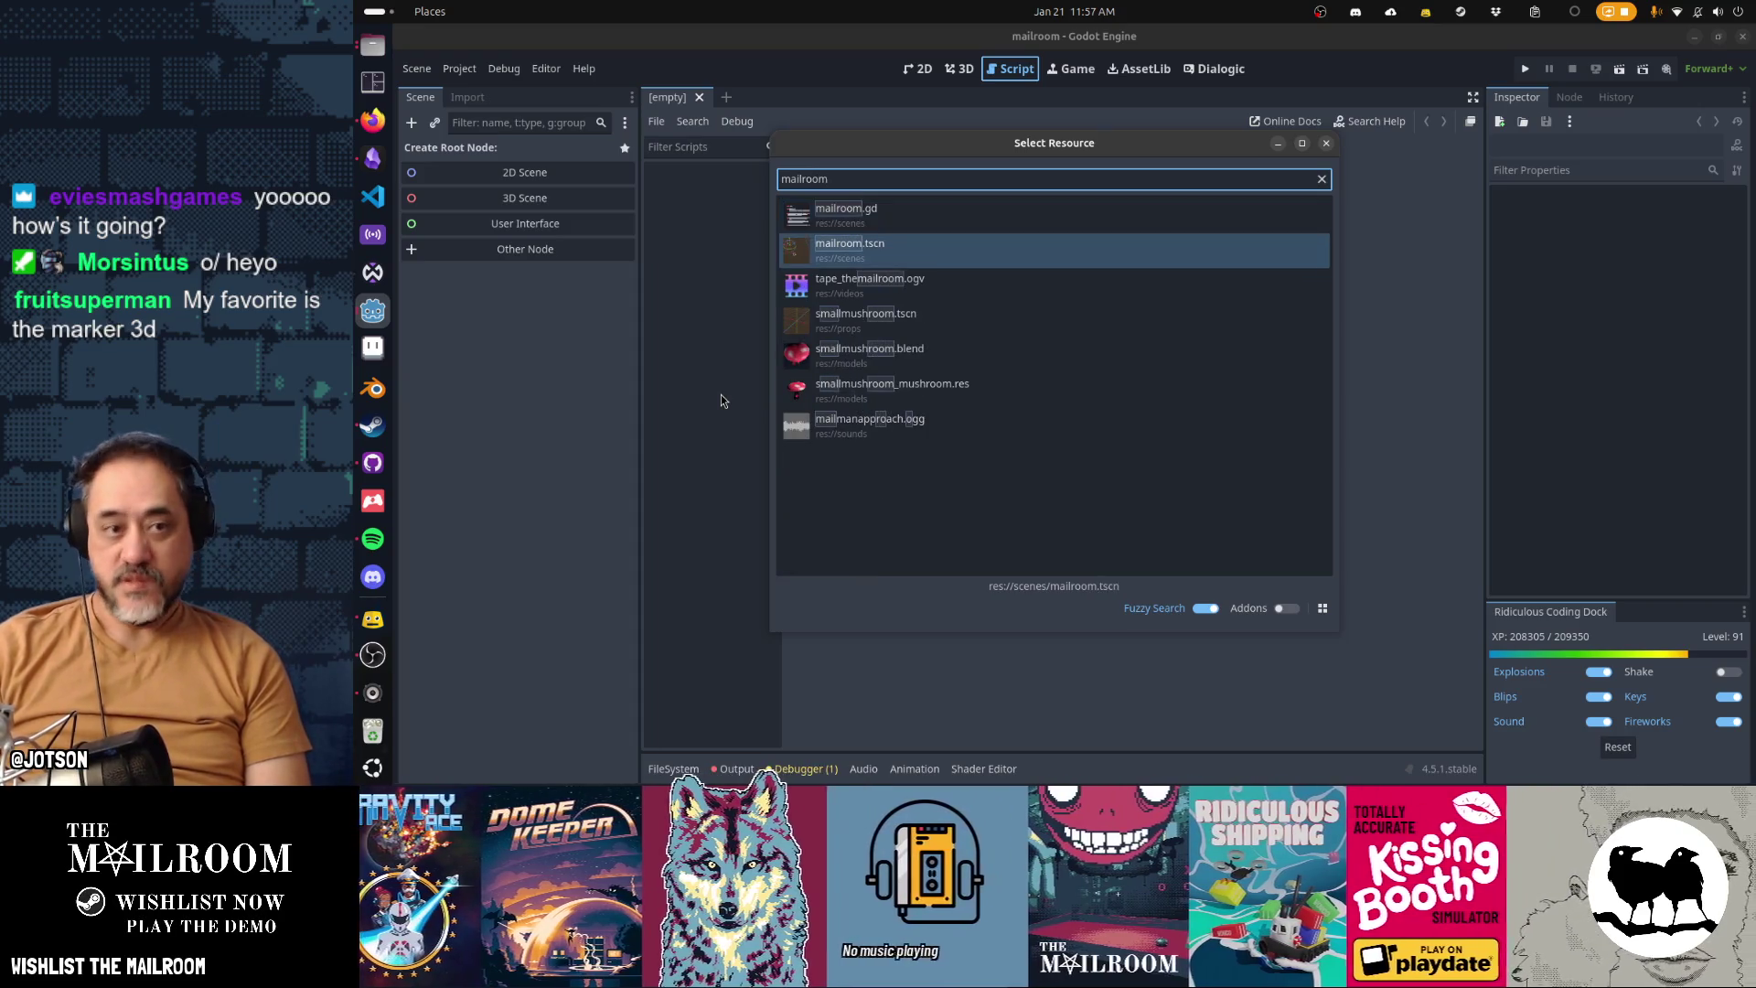
key("Return")
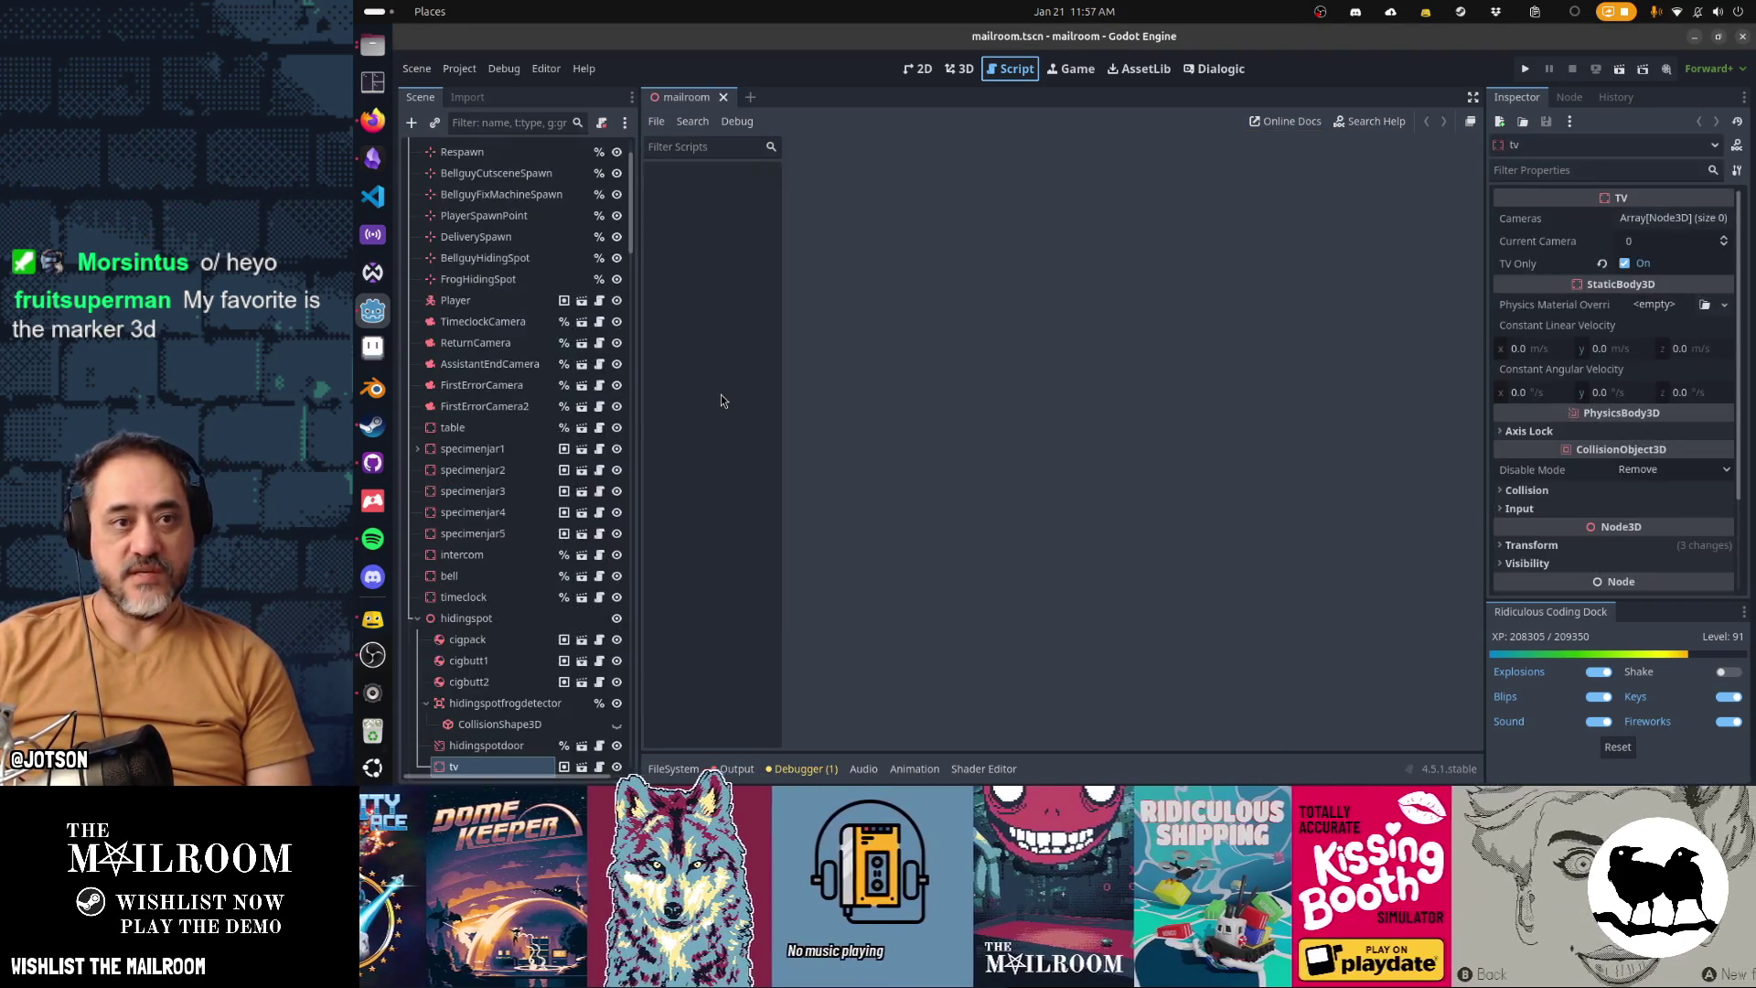
scroll(475, 275, "up", 3)
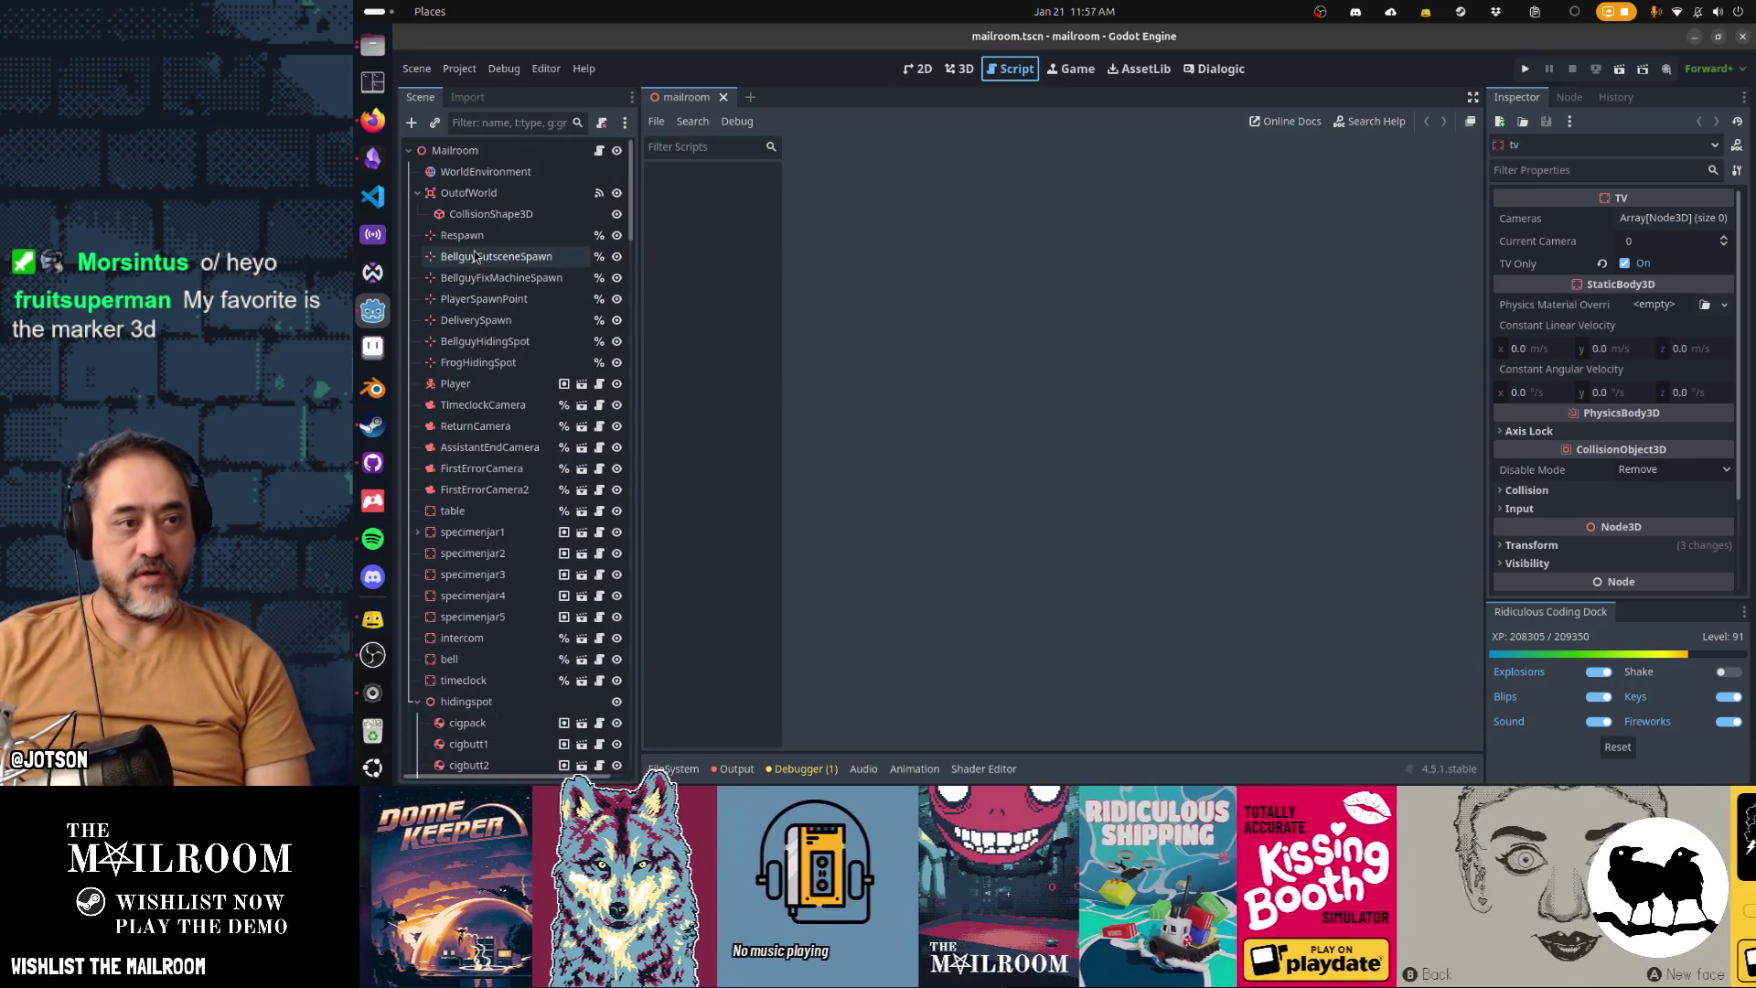
left_click(467, 236)
key("ctrl+F2")
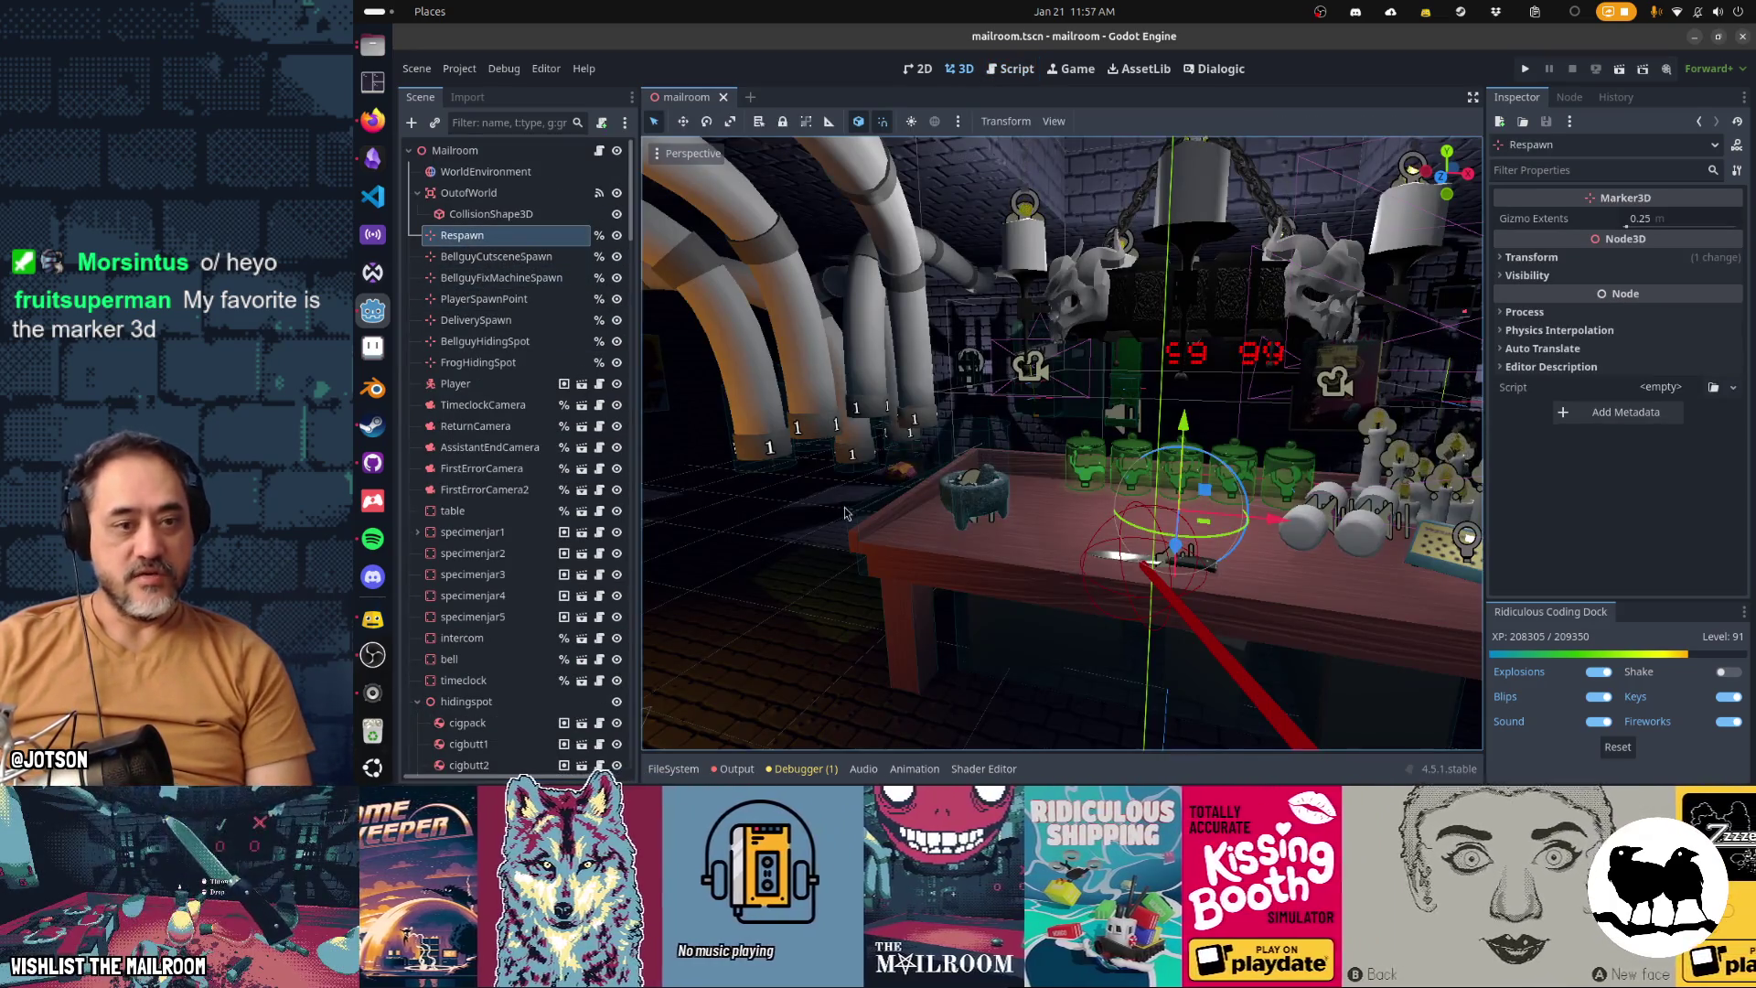
Inspect the Bellguy, Delivery and hiding-spot markers, then bring up the Open Scene browser
left_click(513, 257)
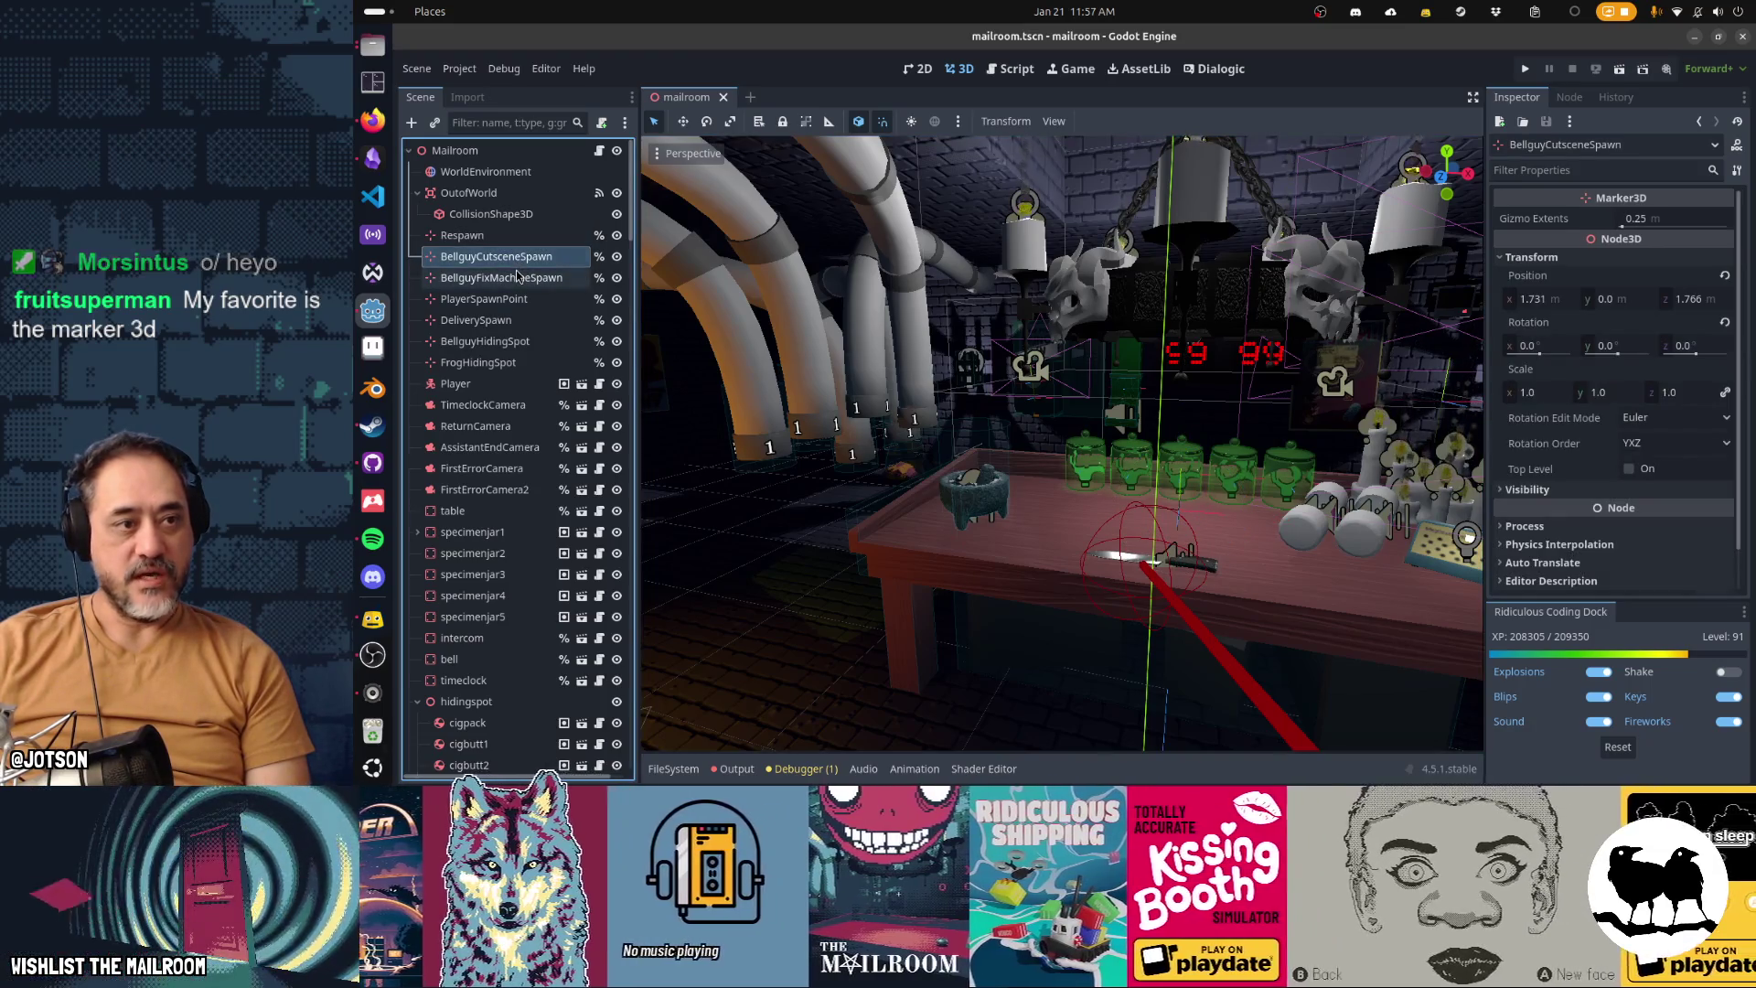
left_click(503, 280)
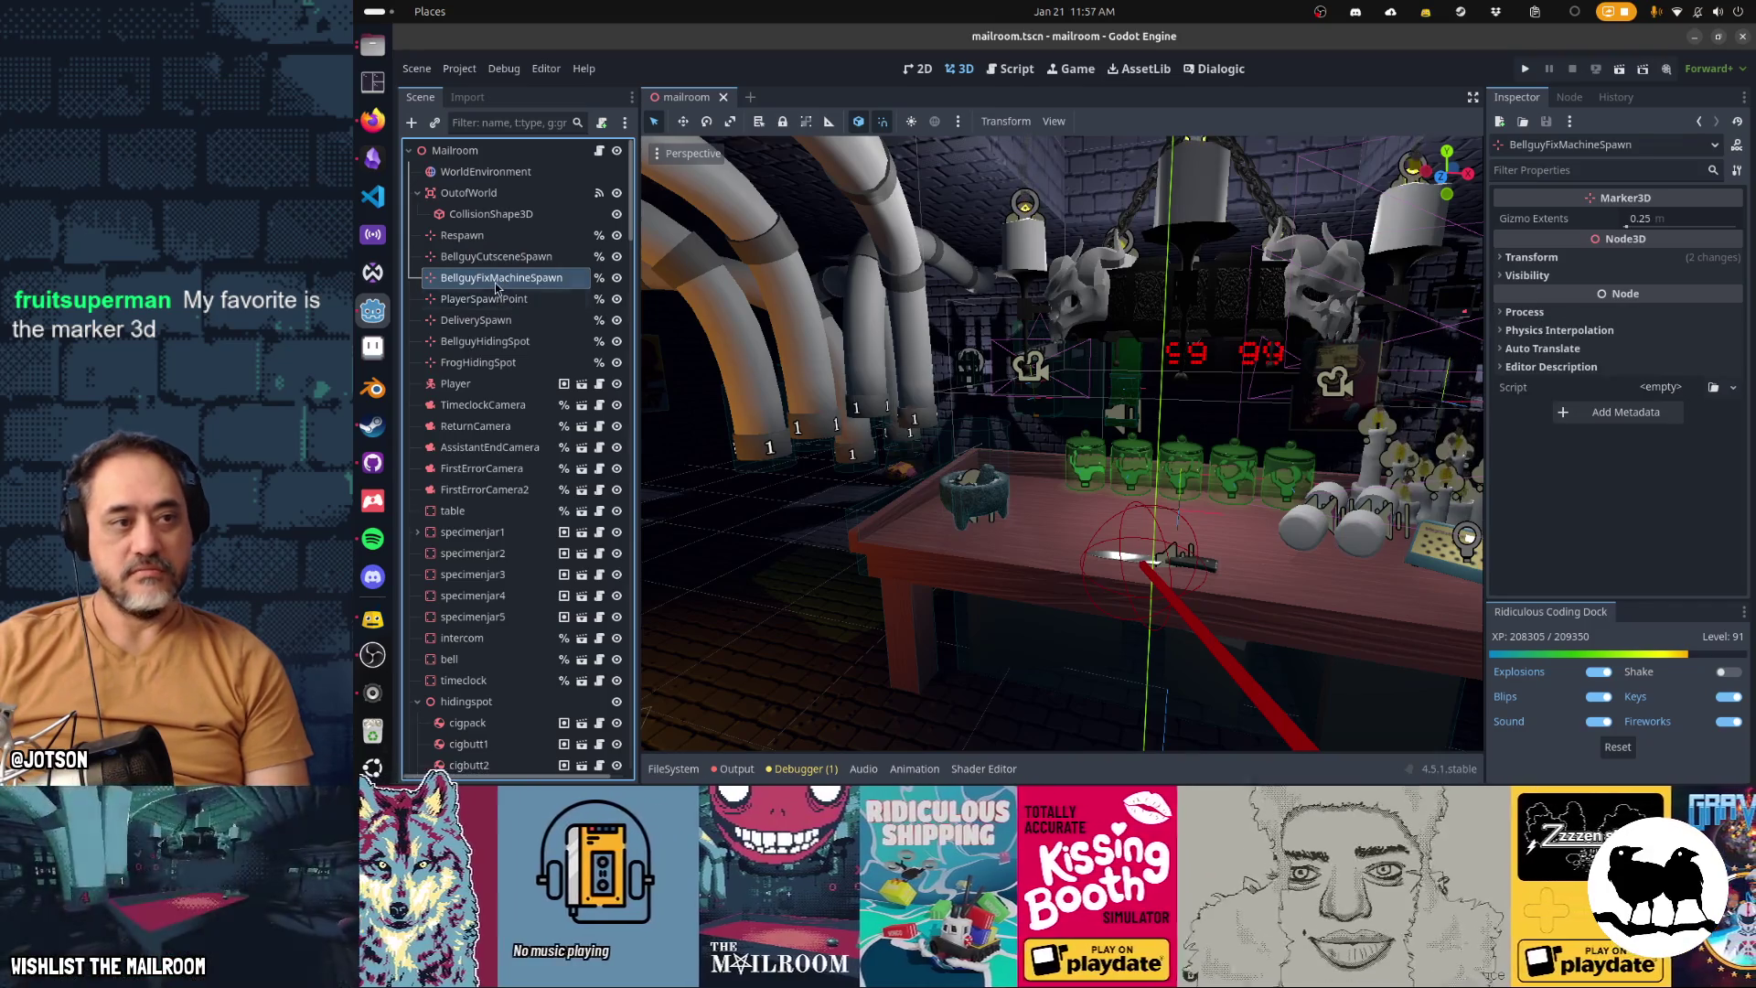
left_click(476, 320)
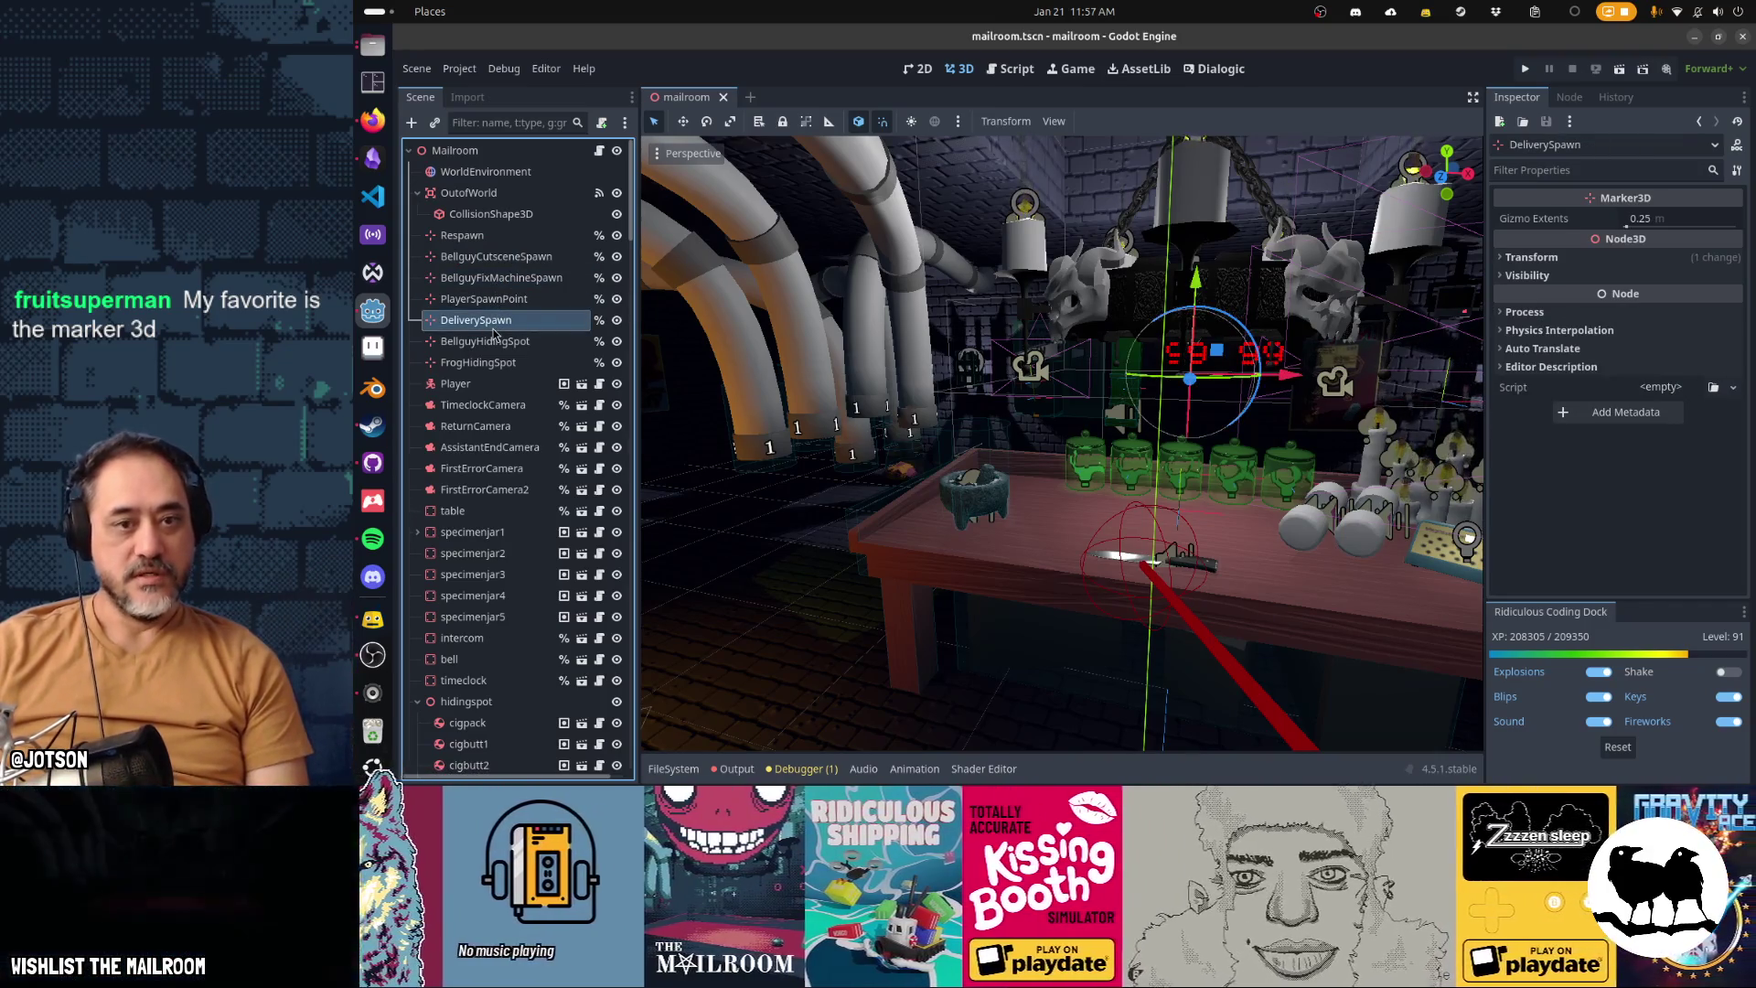
key("f")
left_click_drag(1149, 412, 1361, 364)
left_click_drag(920, 353, 768, 340)
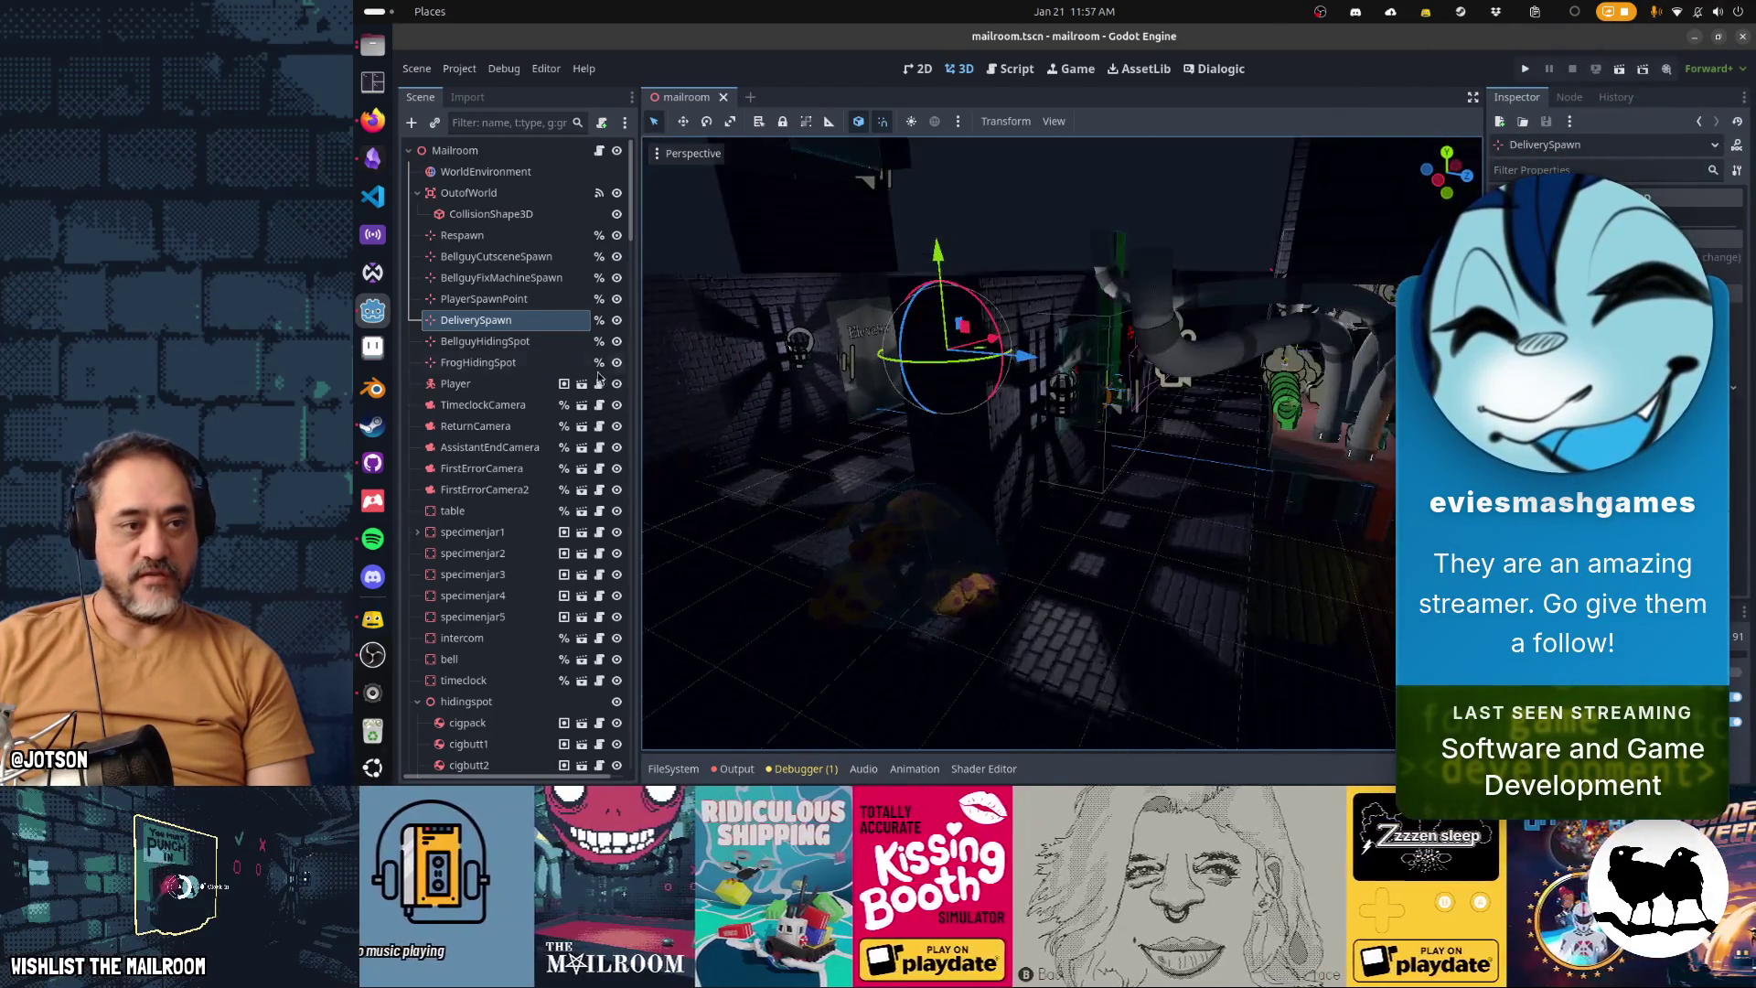
left_click(517, 343)
left_click(512, 362)
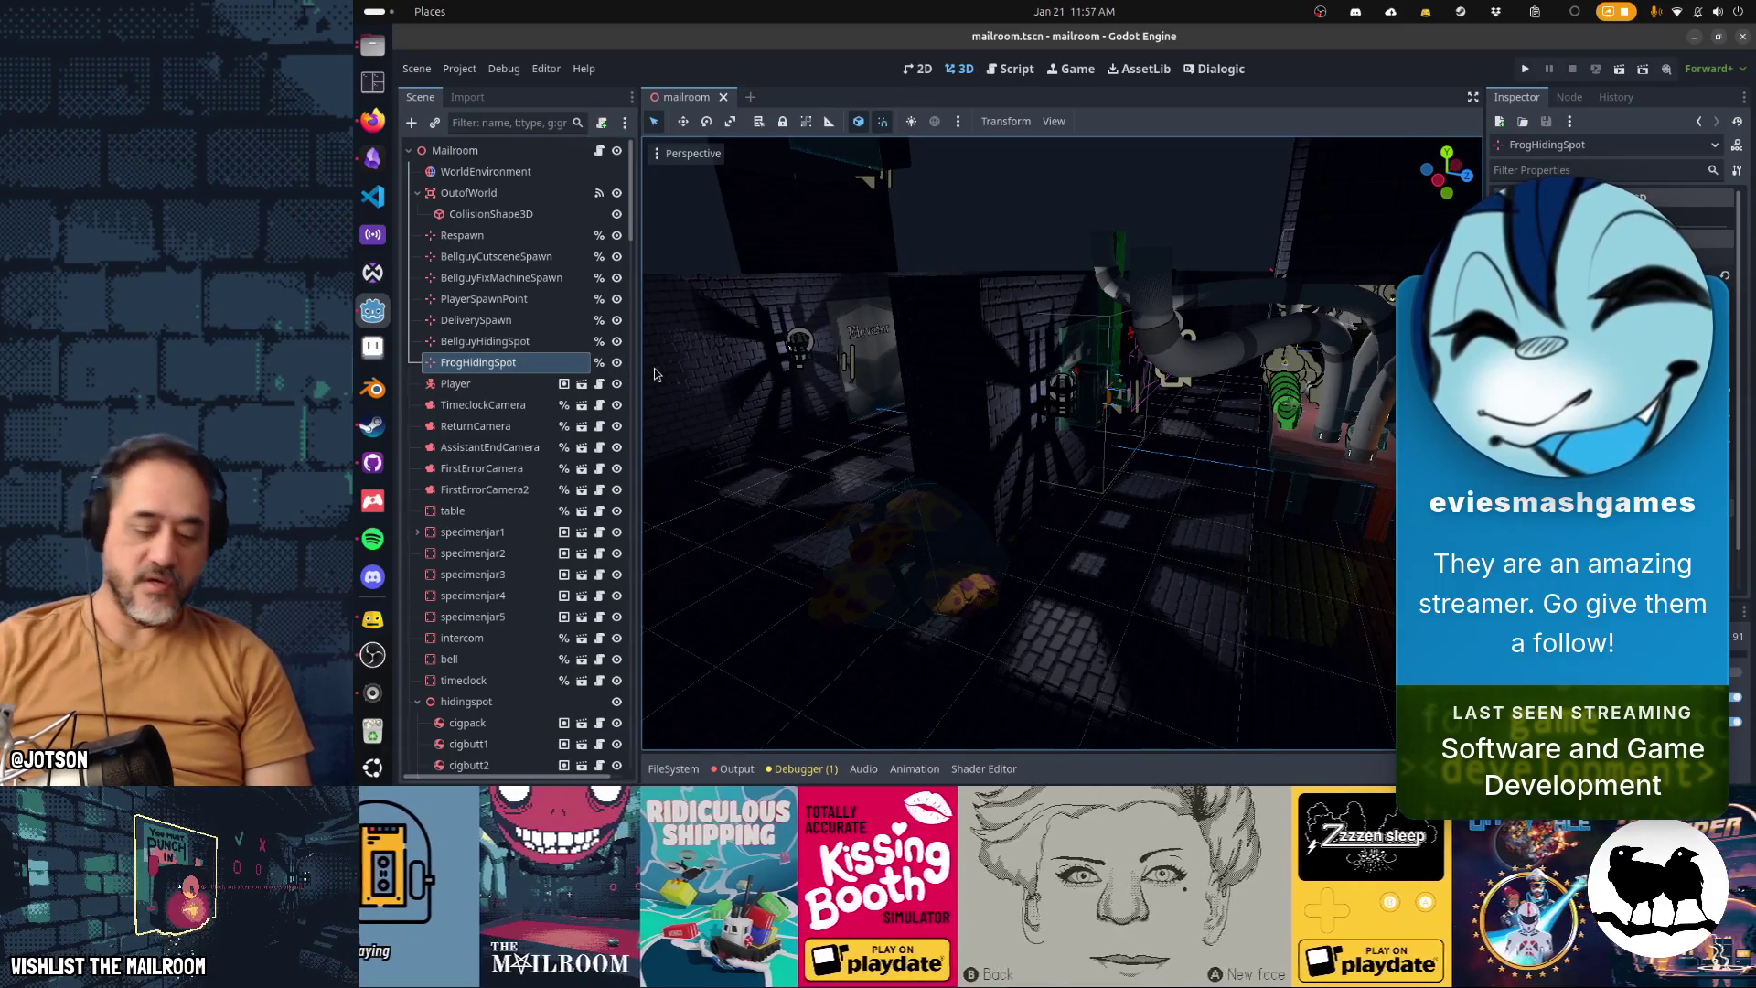
key("ctrl+o")
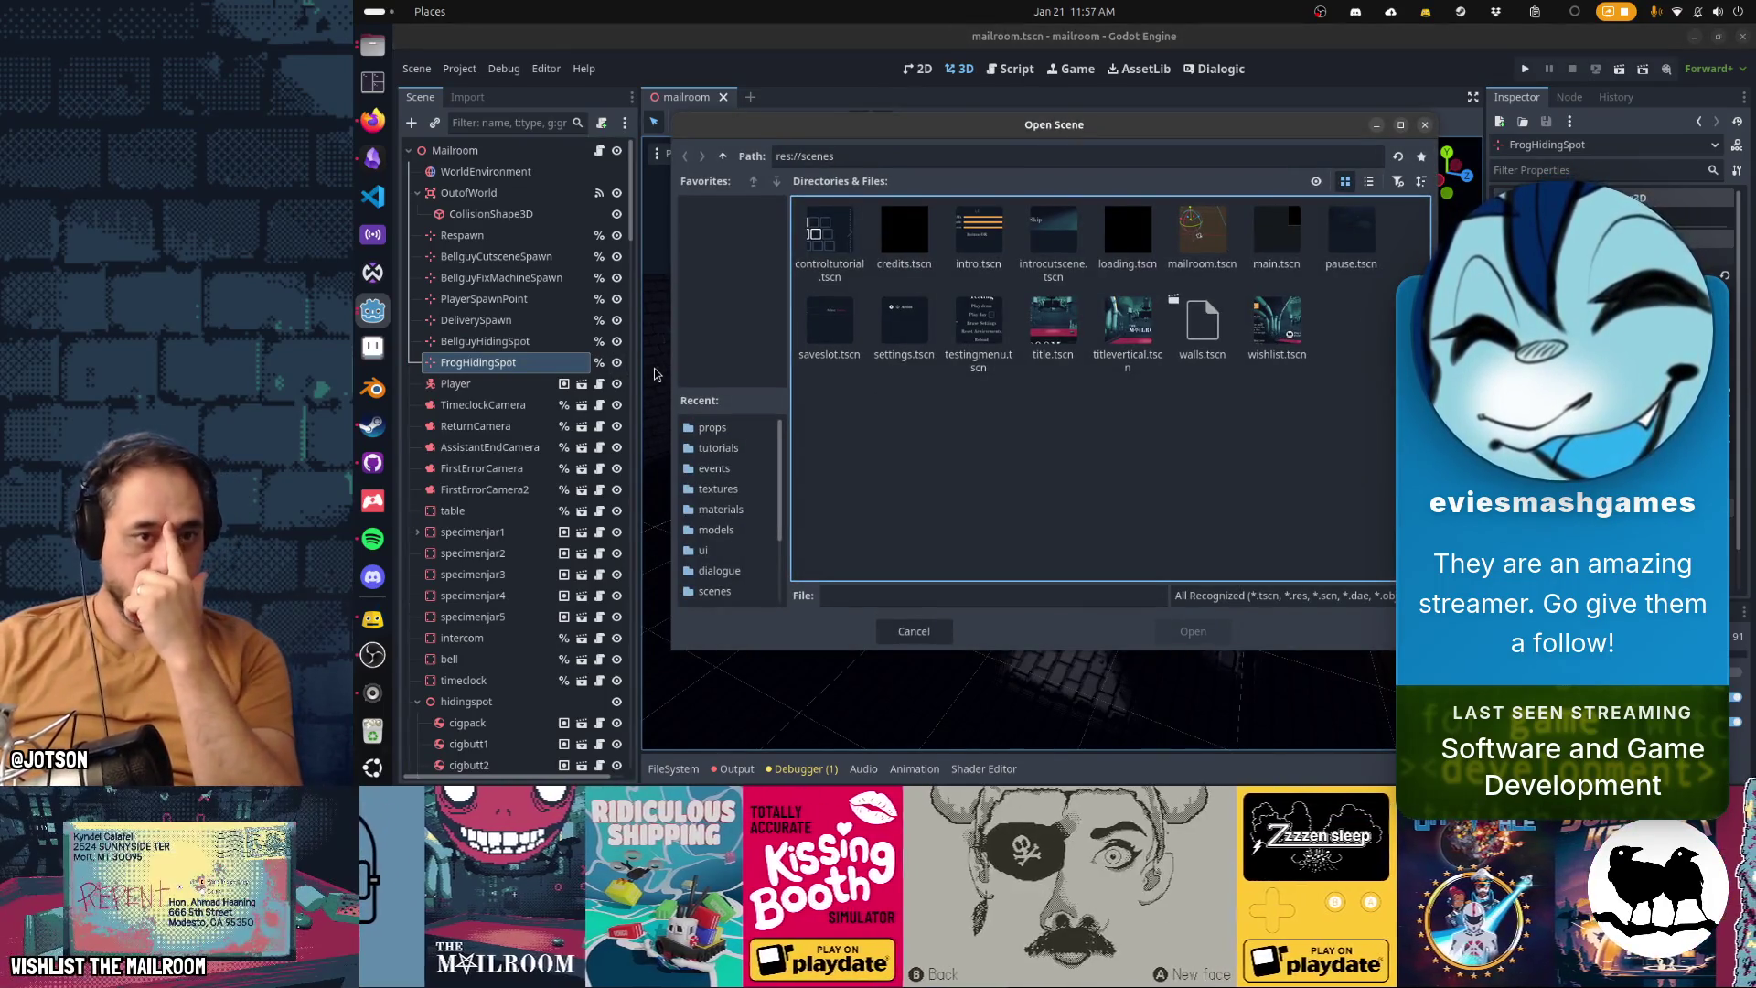
Open the jumpscare manager scene from the events folder and orbit toward the seeker
left_click(722, 157)
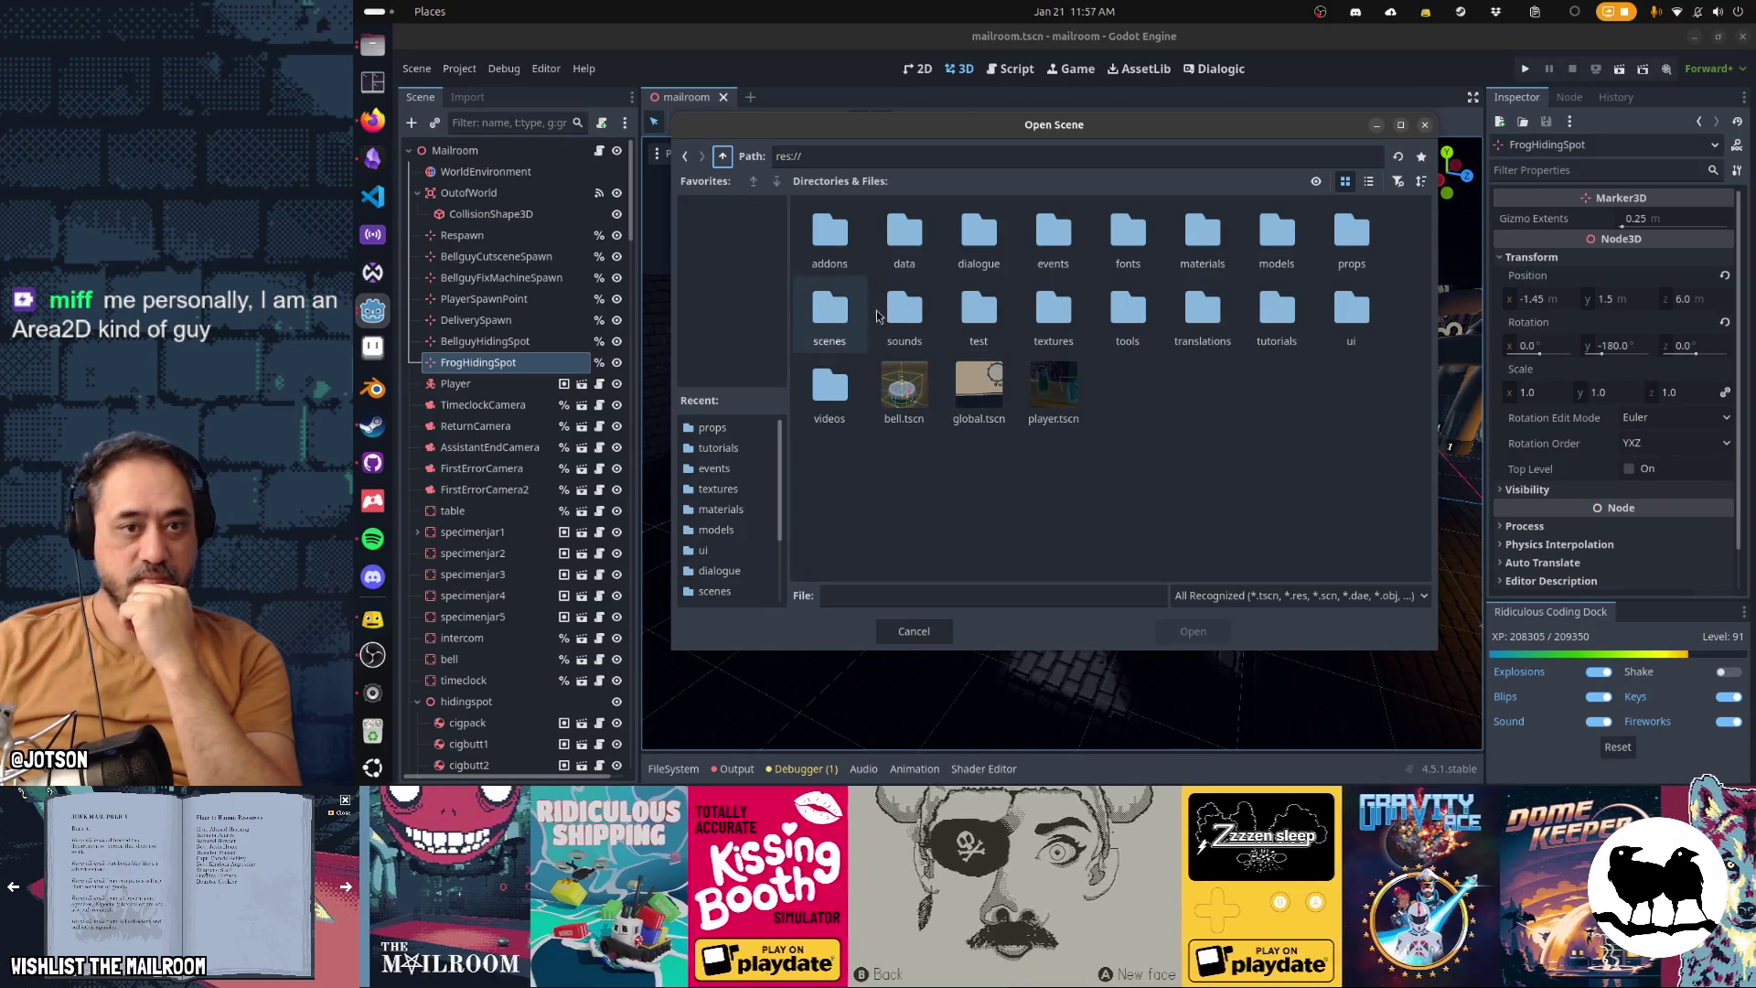
double_click(1034, 256)
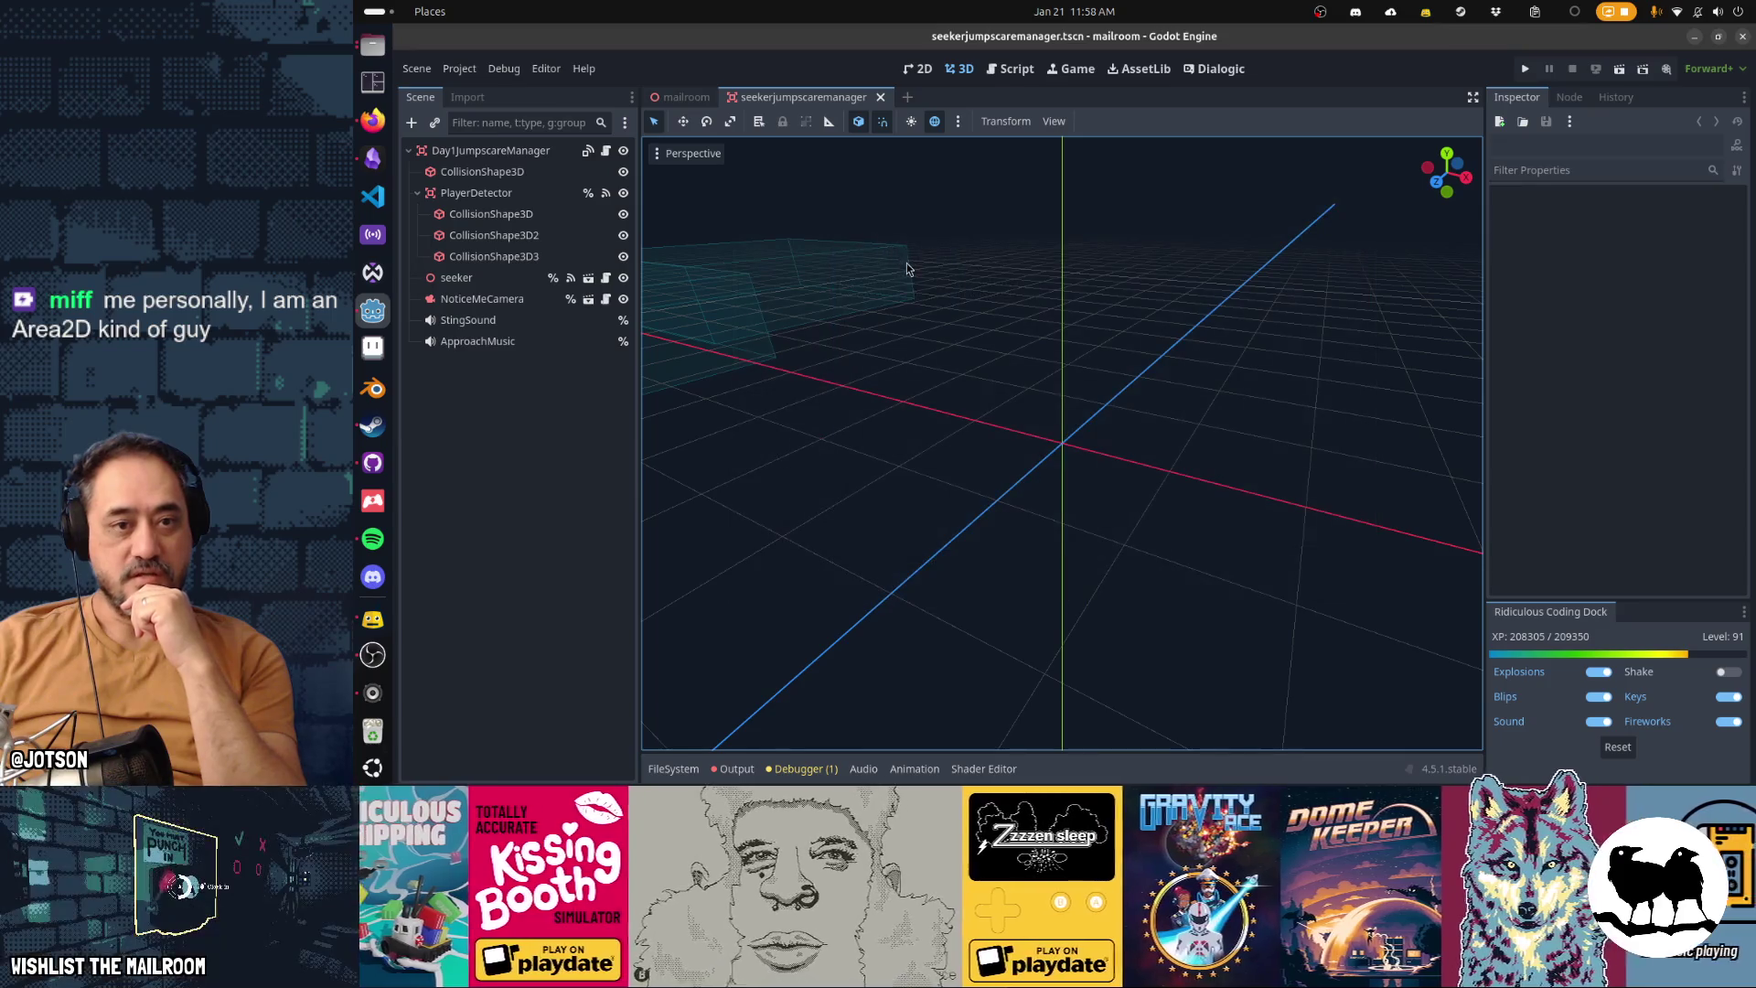
scroll(876, 404, "down", 3)
scroll(876, 404, "up", 3)
mouse_move(924, 474)
left_mouse_down()
mouse_move(935, 530)
mouse_move(1148, 479)
mouse_move(1024, 313)
mouse_move(975, 433)
mouse_move(1017, 426)
left_mouse_up()
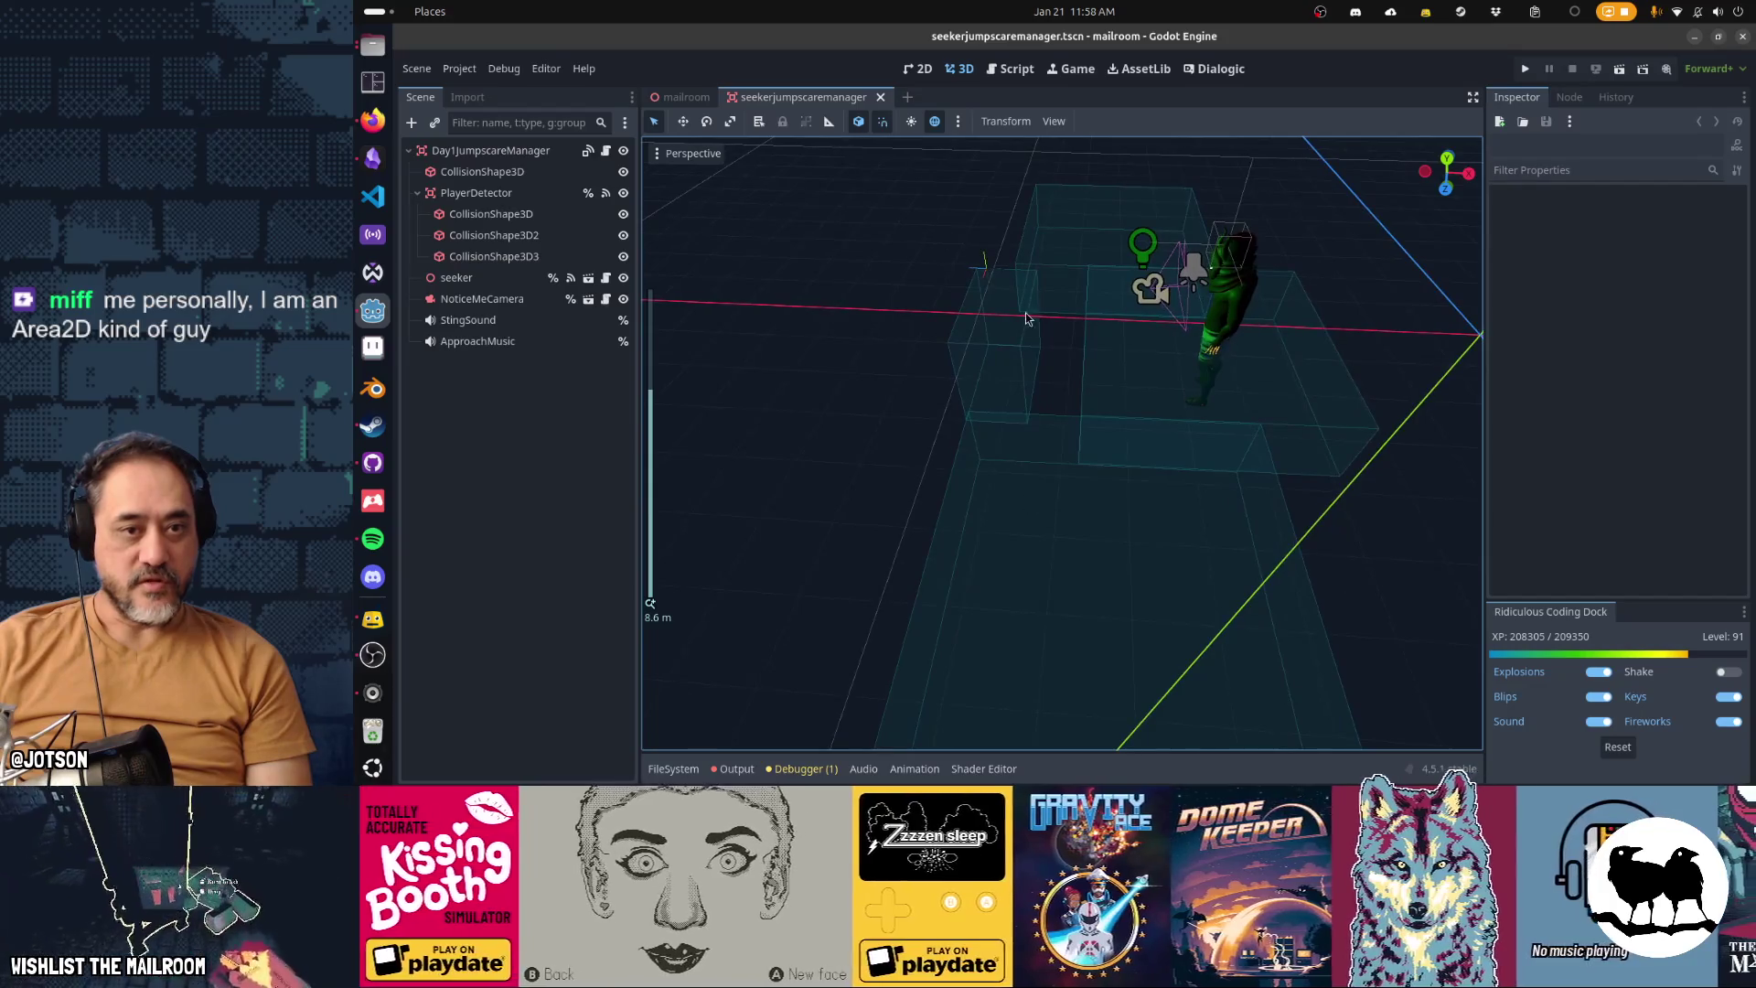
scroll(990, 322, "up", 3)
mouse_move(990, 322)
left_mouse_down()
mouse_move(945, 249)
mouse_move(1022, 541)
left_mouse_up()
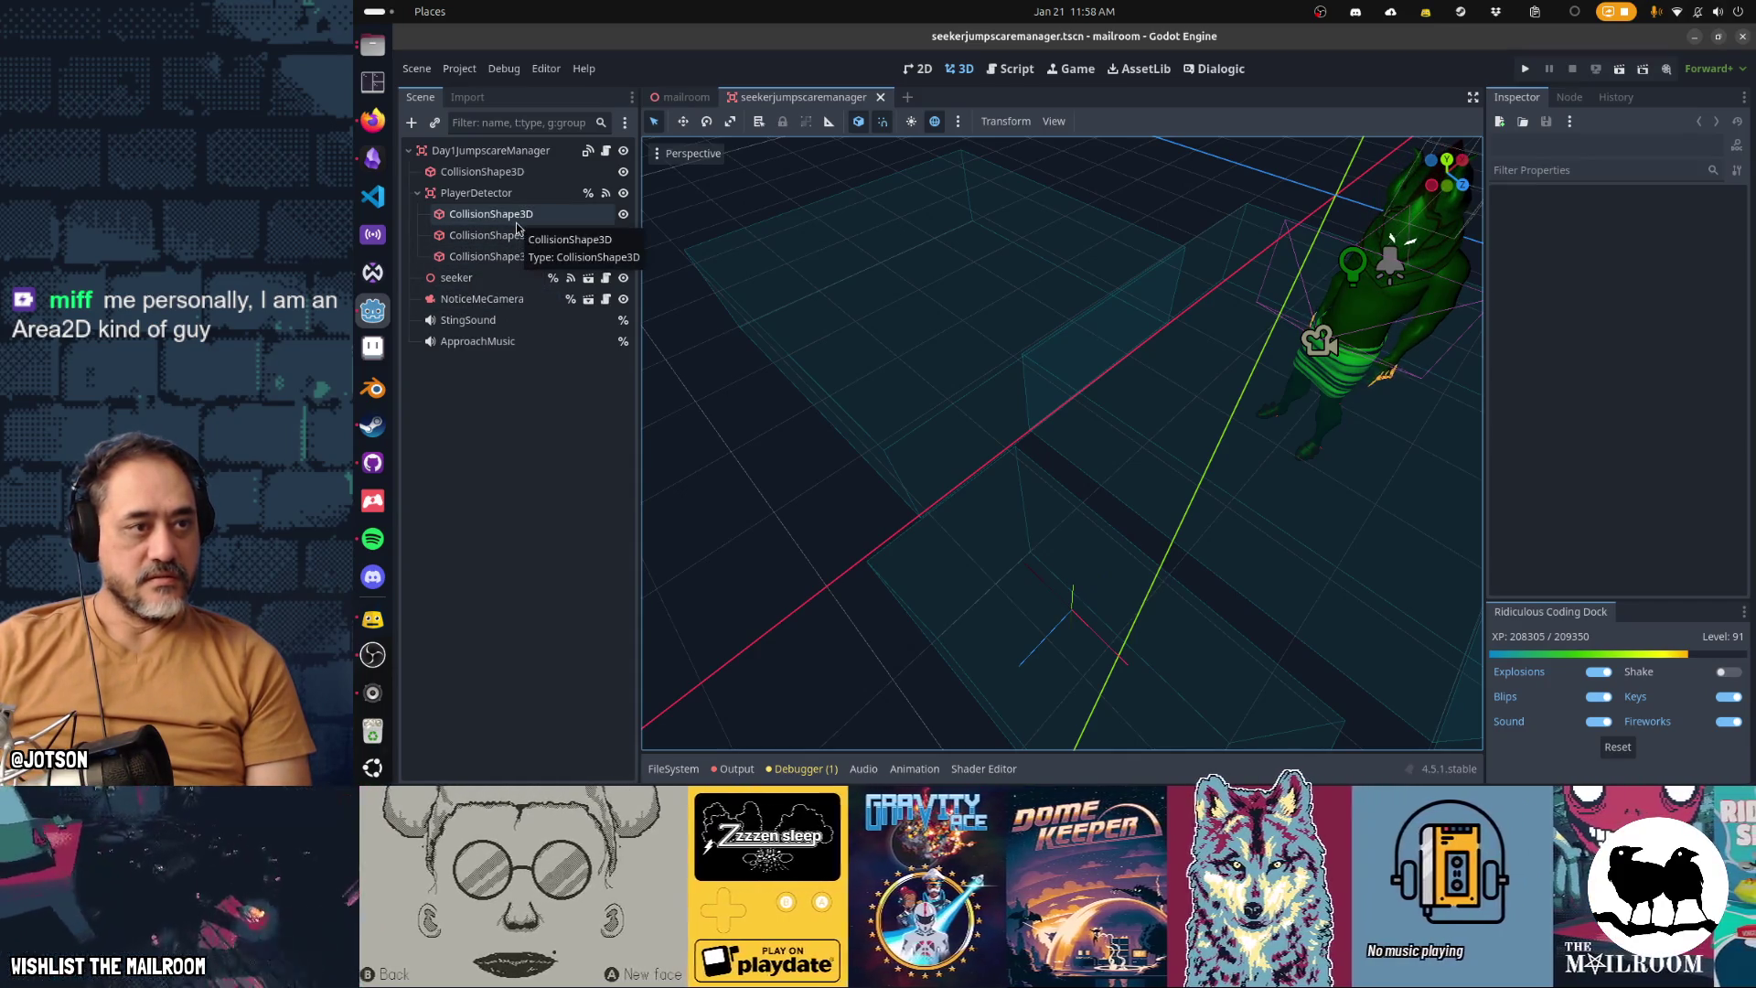
Select the seeker node and orbit the view around the jumpscare area
left_click(1076, 622)
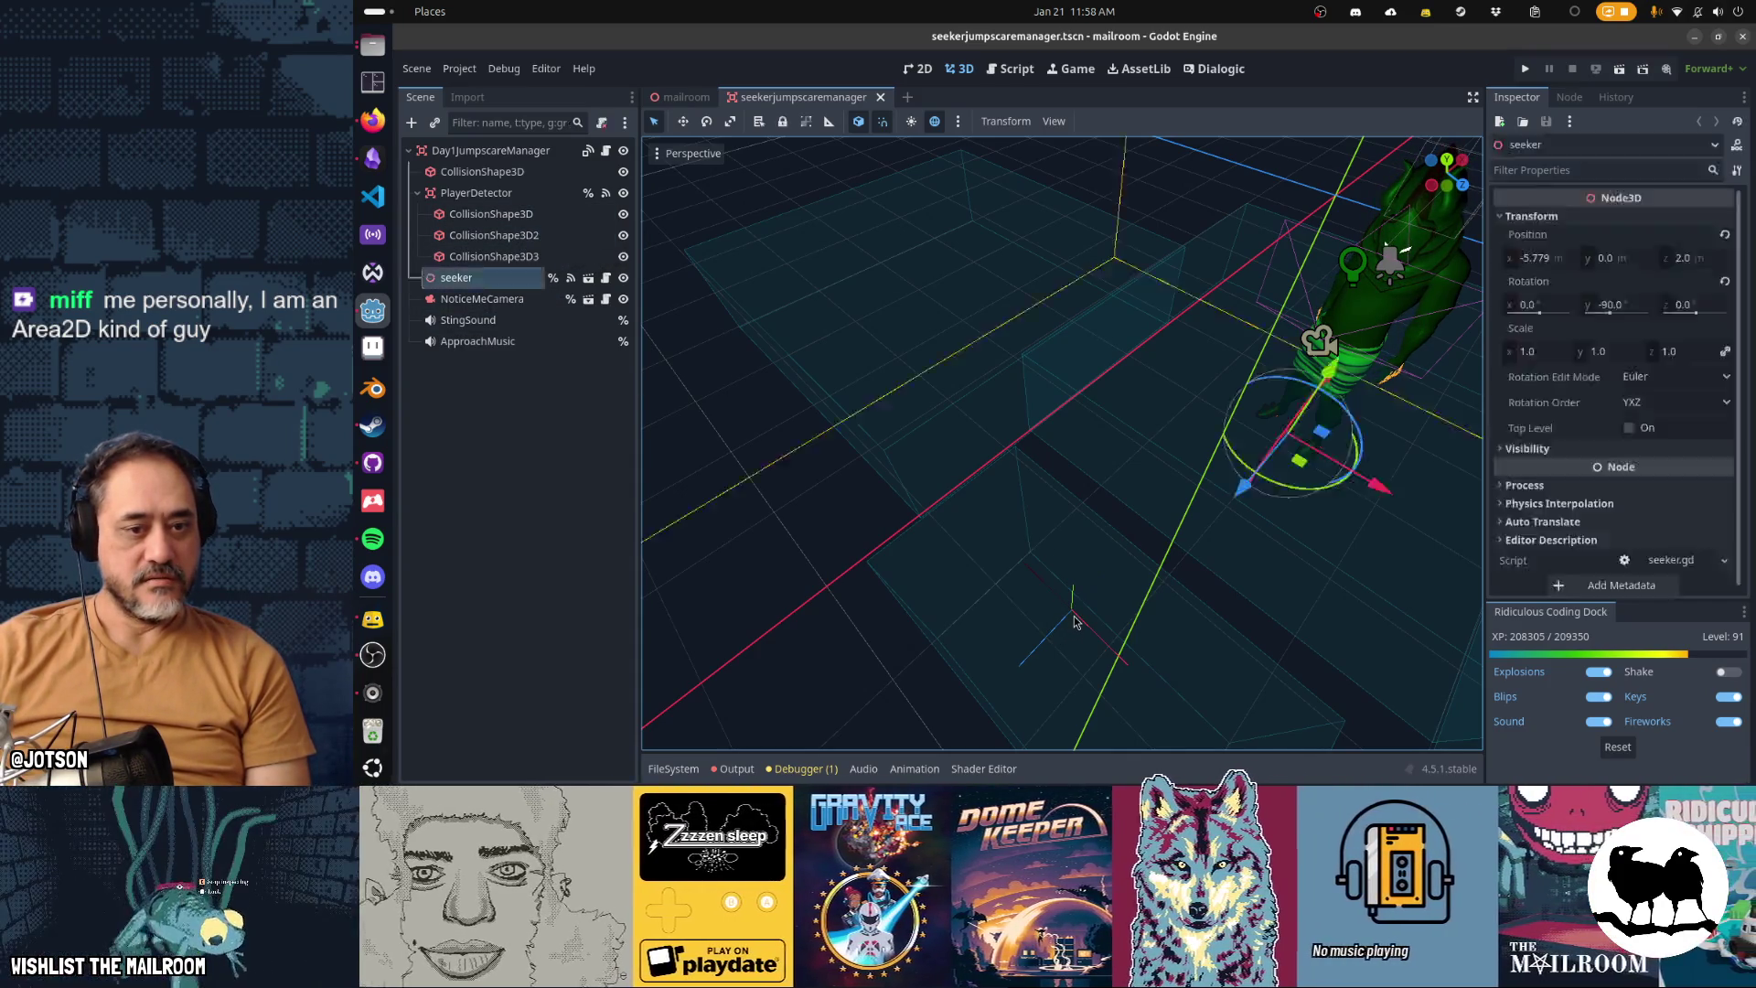
mouse_move(1075, 622)
left_mouse_down()
mouse_move(1069, 547)
mouse_move(1013, 565)
left_mouse_up()
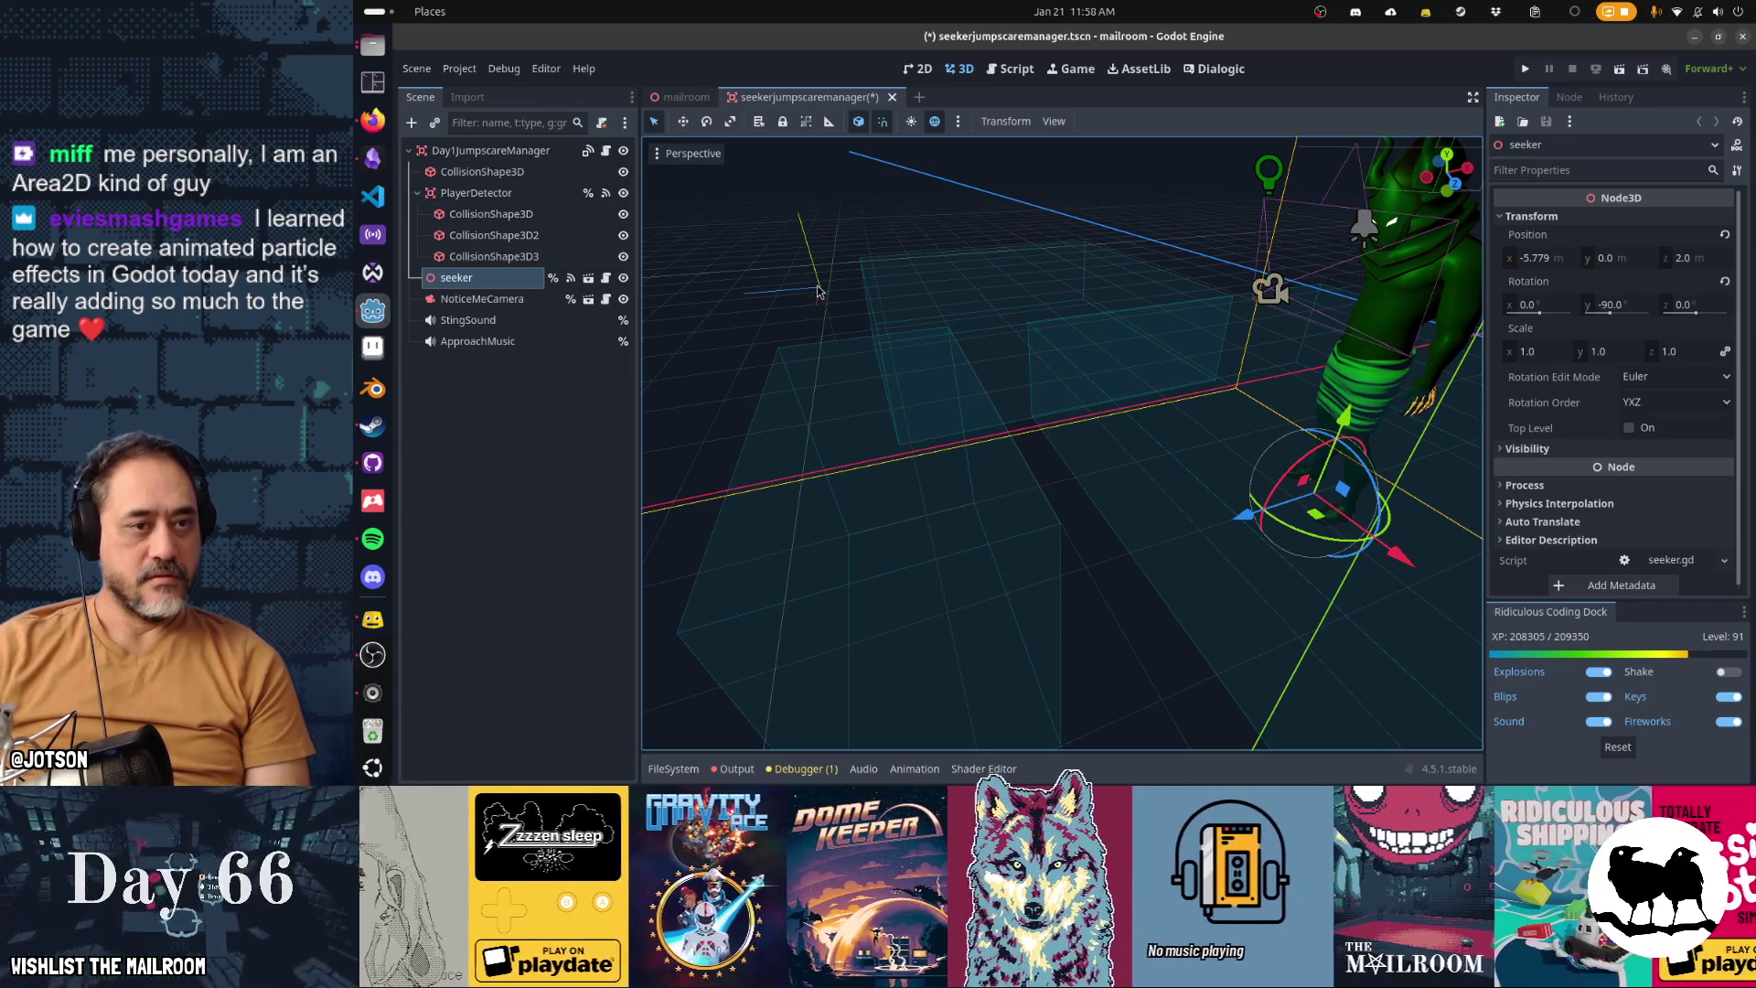
scroll(831, 362, "up", 2)
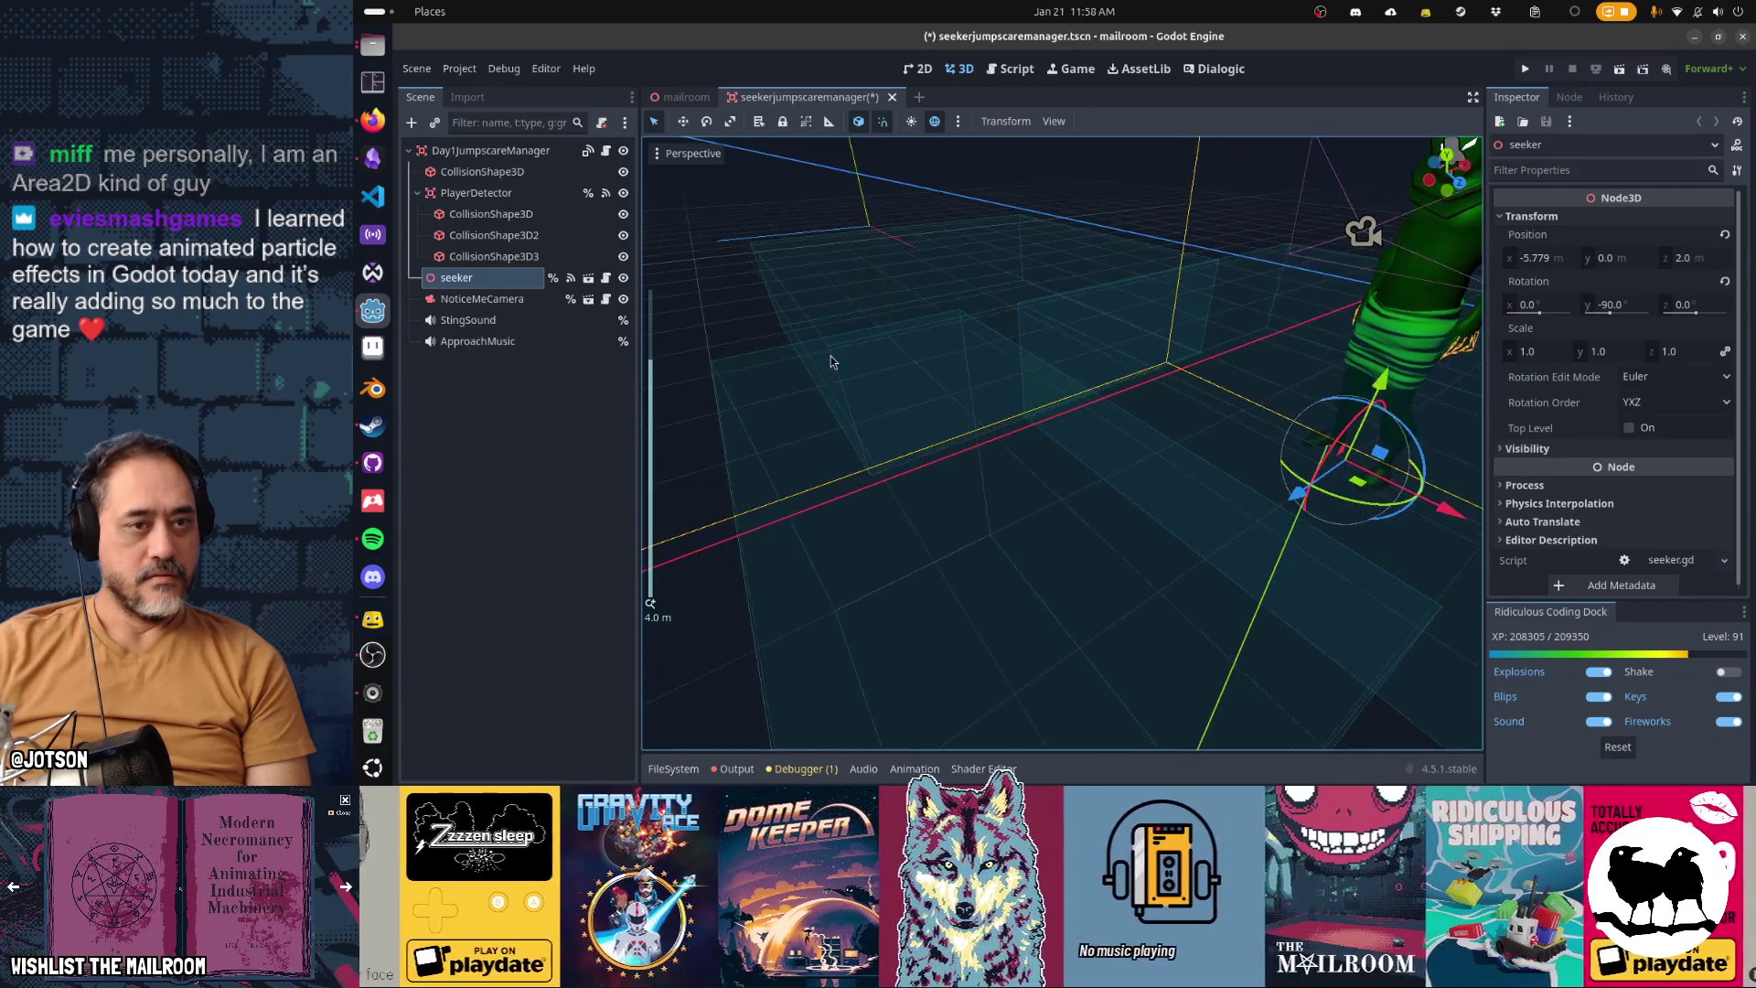
mouse_move(830, 361)
left_mouse_down()
mouse_move(852, 363)
mouse_move(891, 437)
mouse_move(801, 380)
left_mouse_up()
Inspect ApproachMusic, NoticeMeCamera, the collision shapes and PlayerDetector, then open seeker.tscn
left_click(477, 341)
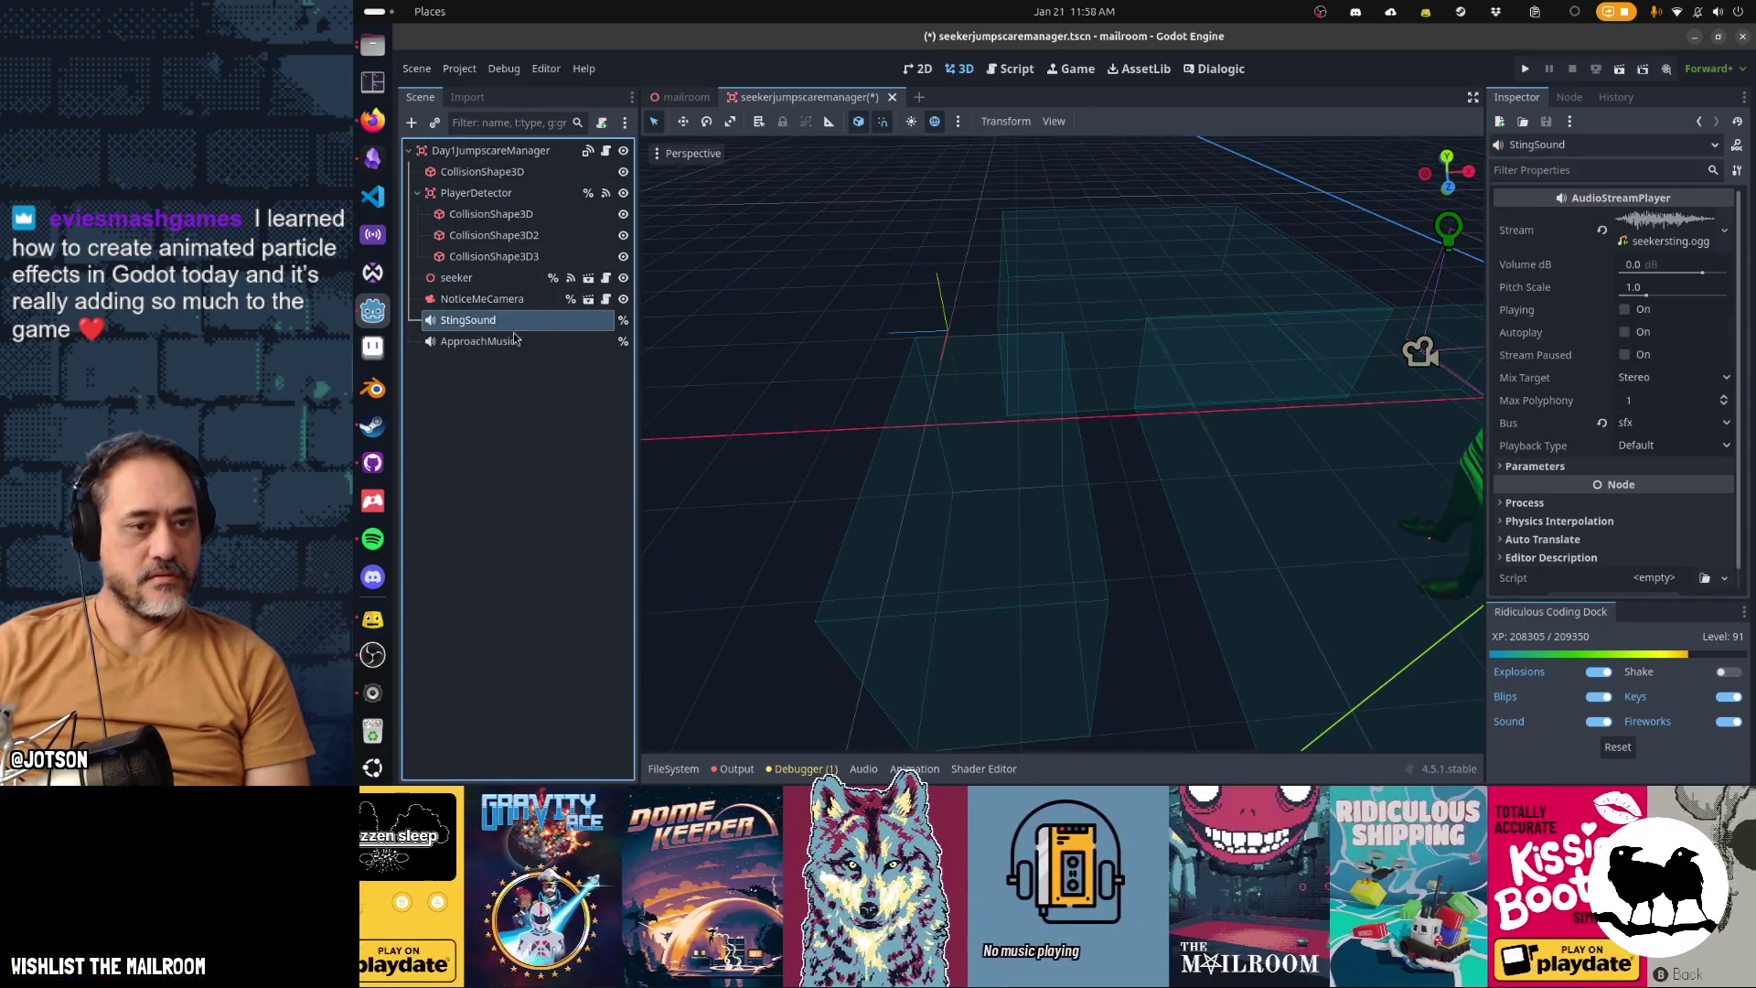
left_click(501, 299)
left_click(491, 278)
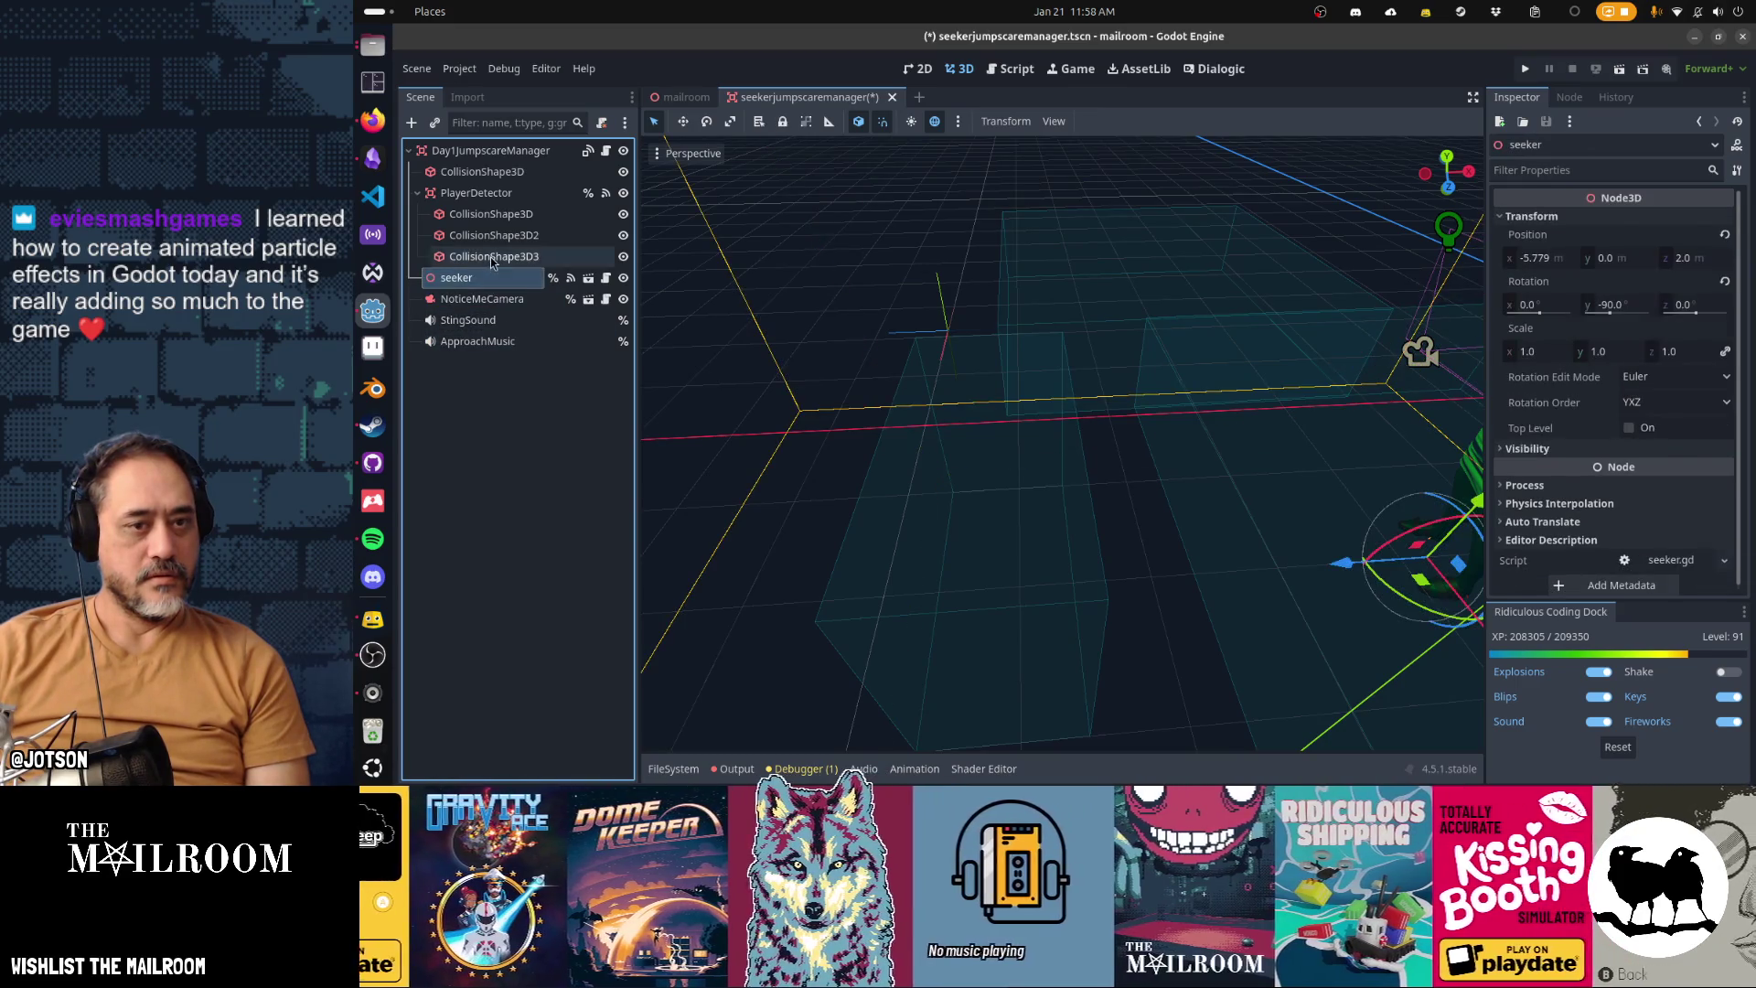
left_click(494, 258)
left_click(494, 235)
left_click(485, 192)
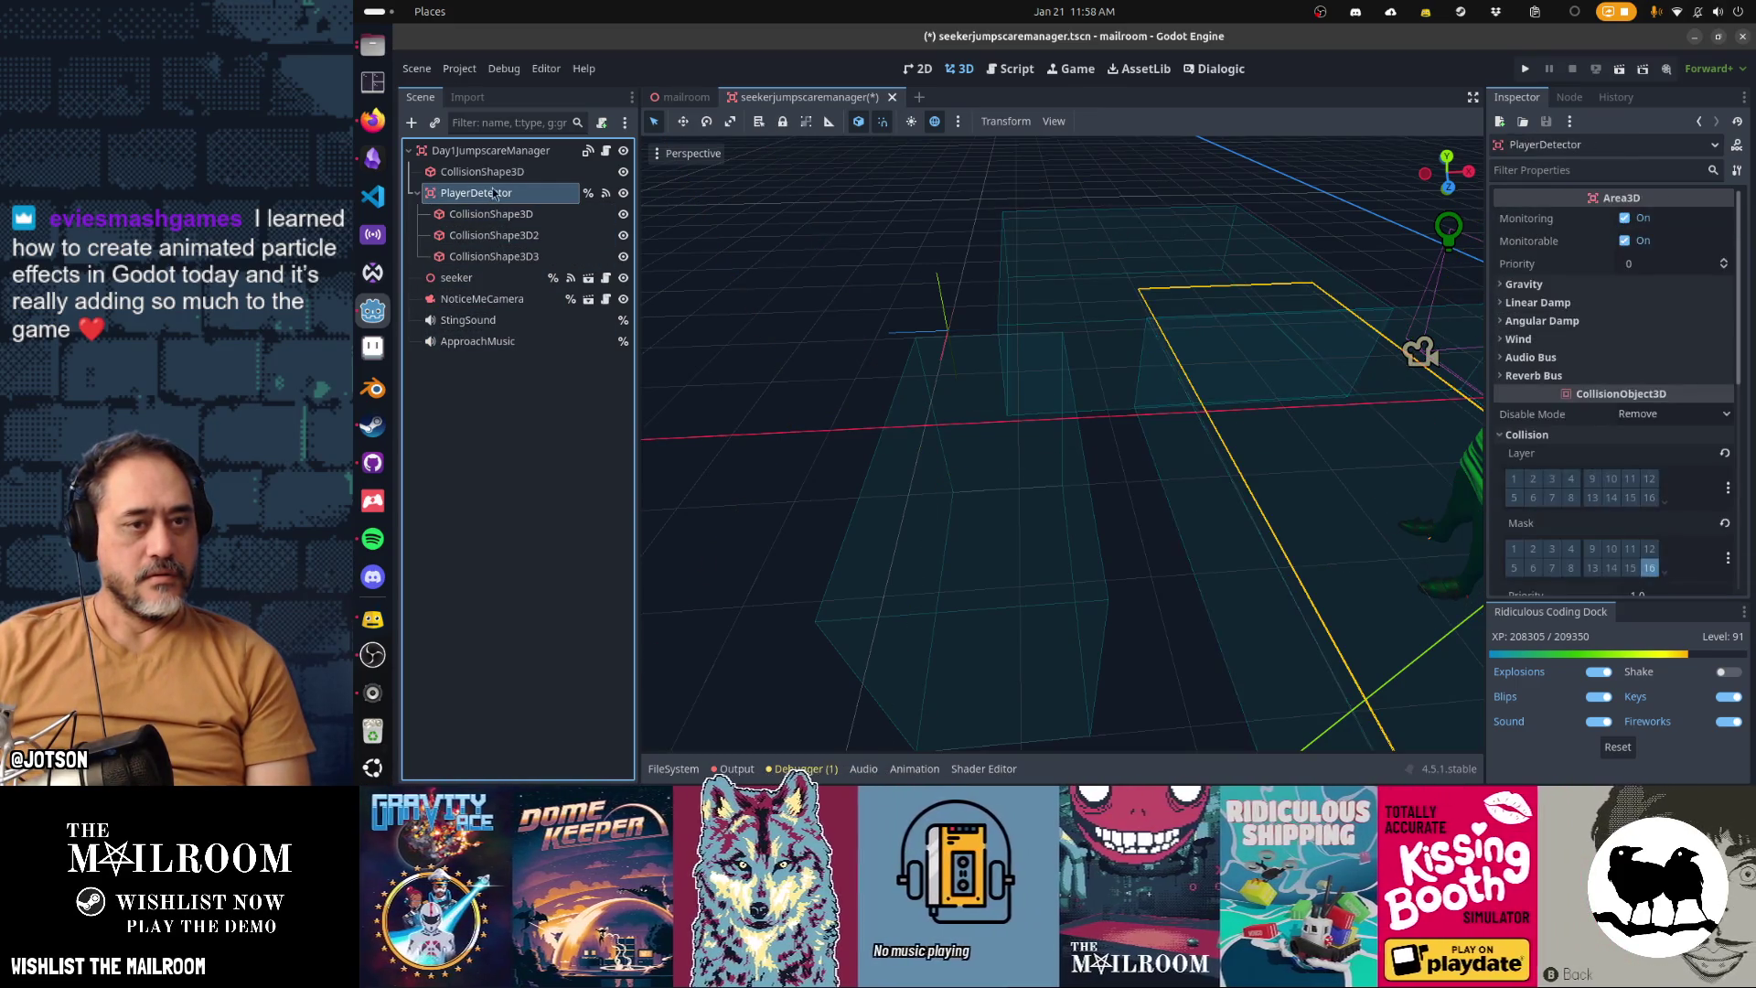
left_click(505, 174)
left_click(494, 151)
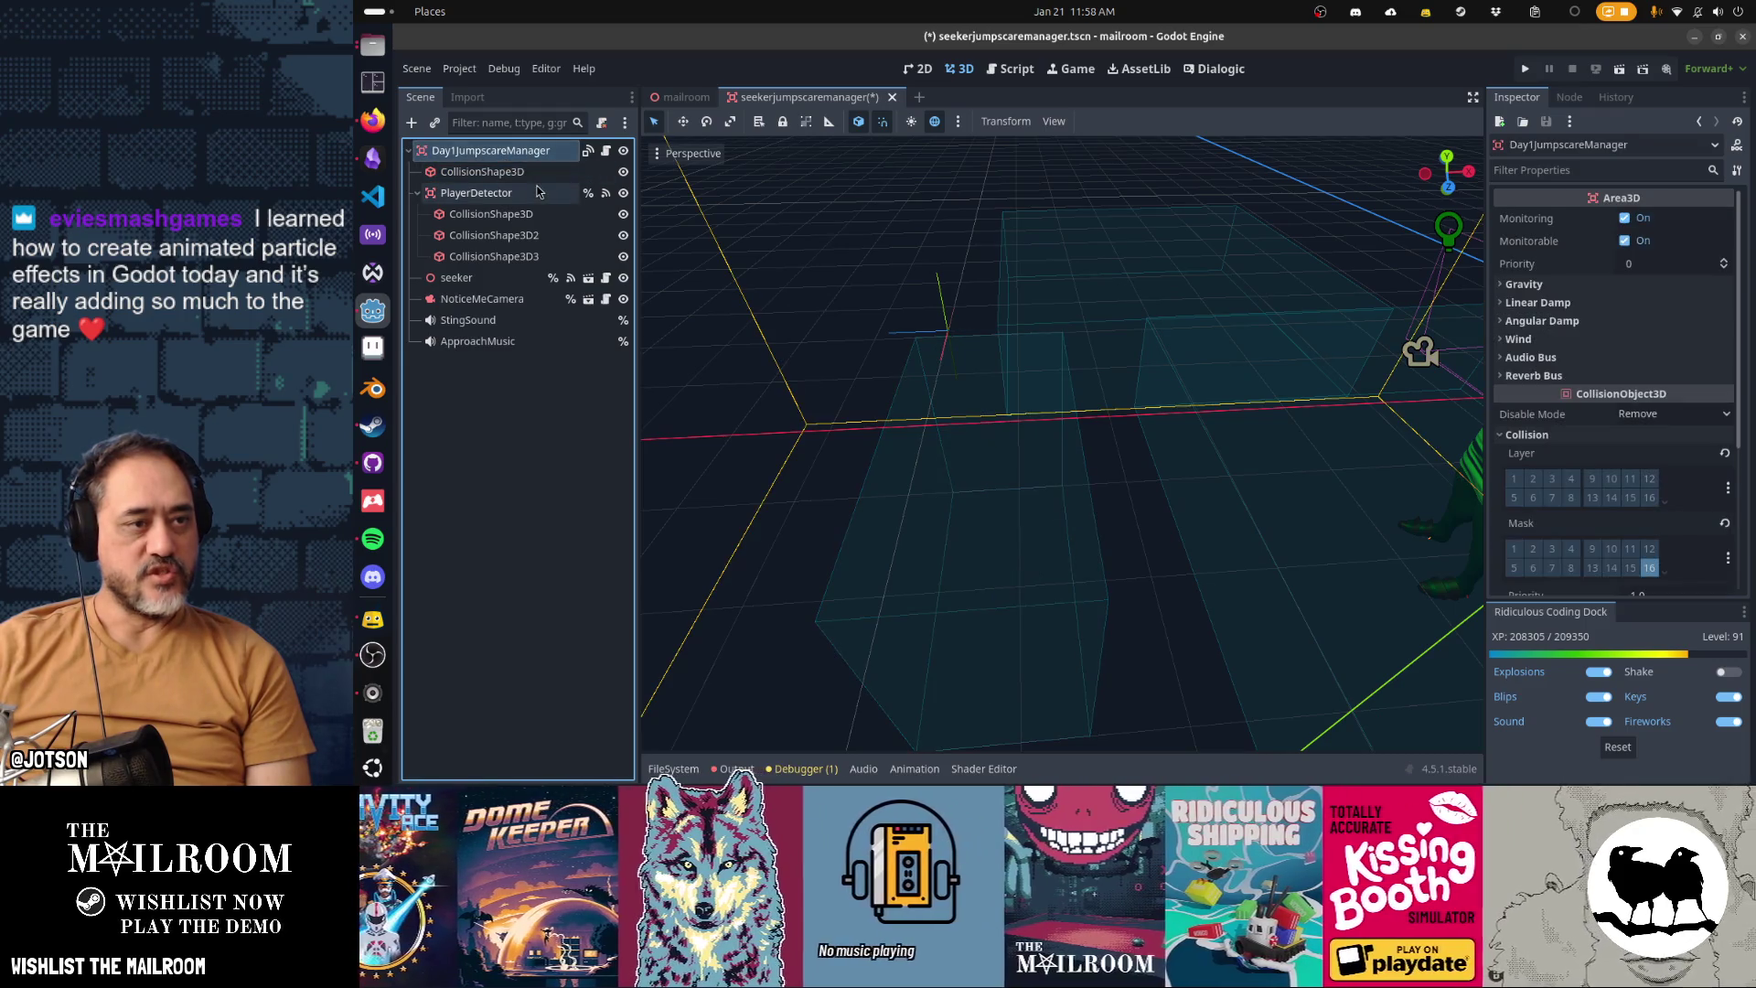
left_click(588, 278)
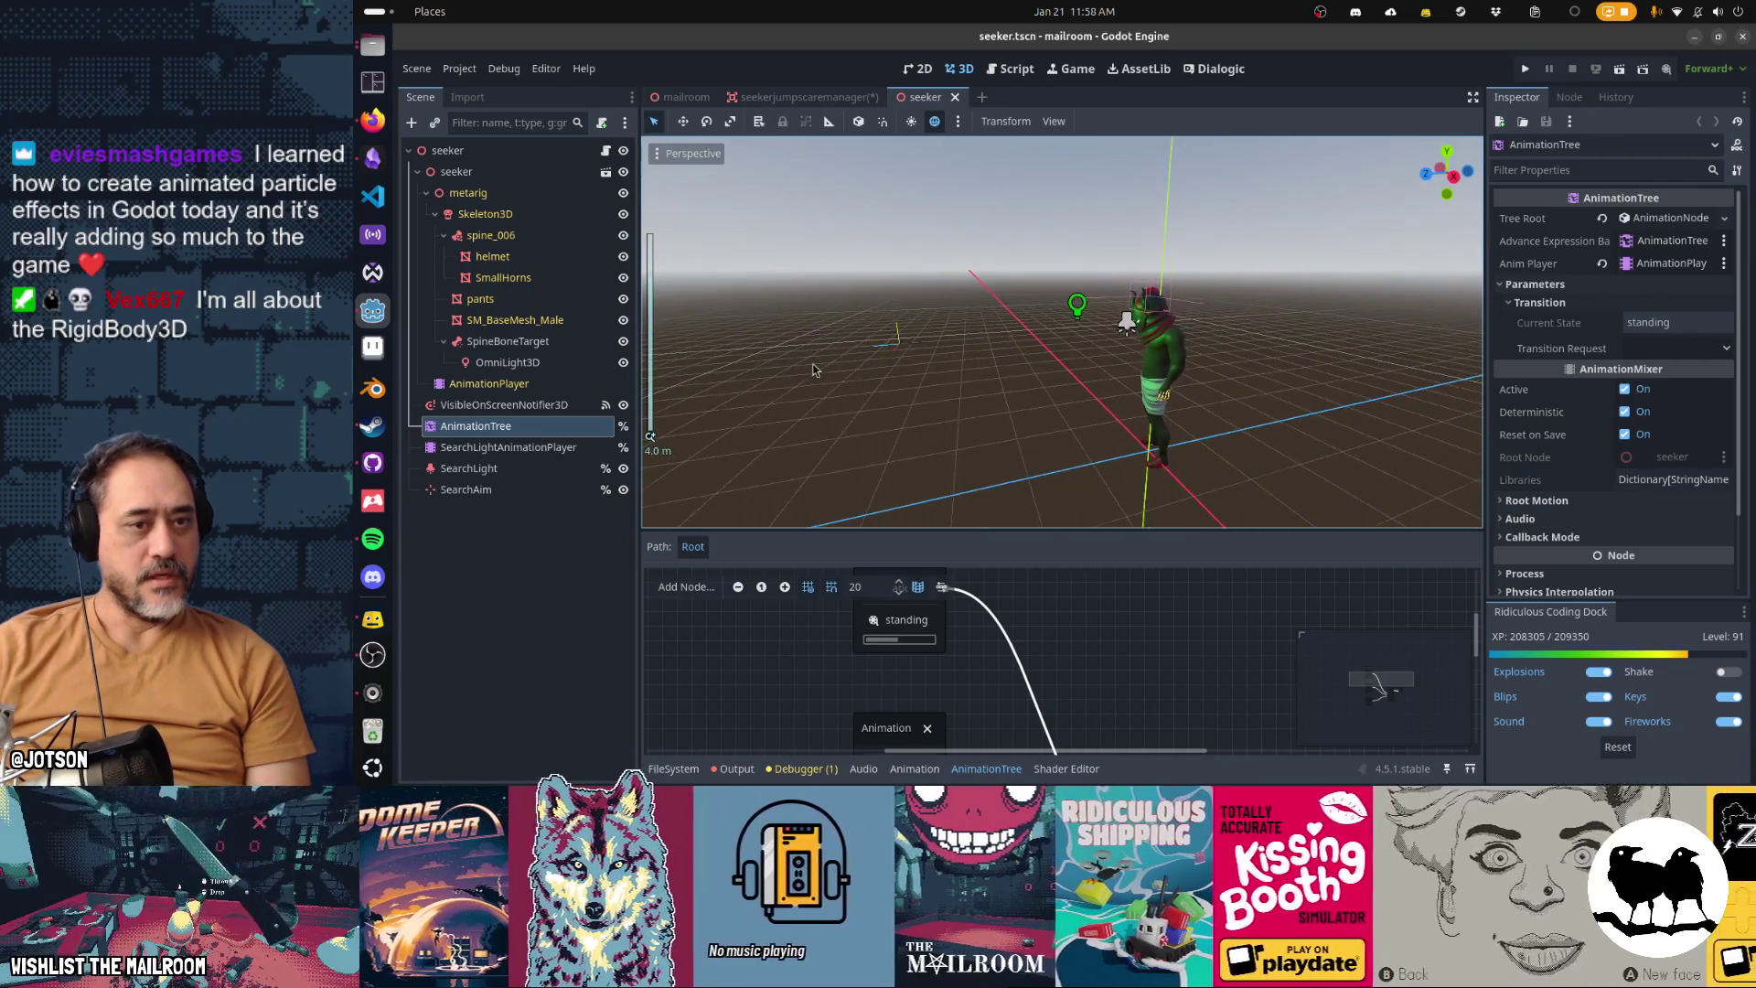
Select the SearchAim marker, focus on it and orbit around the seeker
key("End")
key("f")
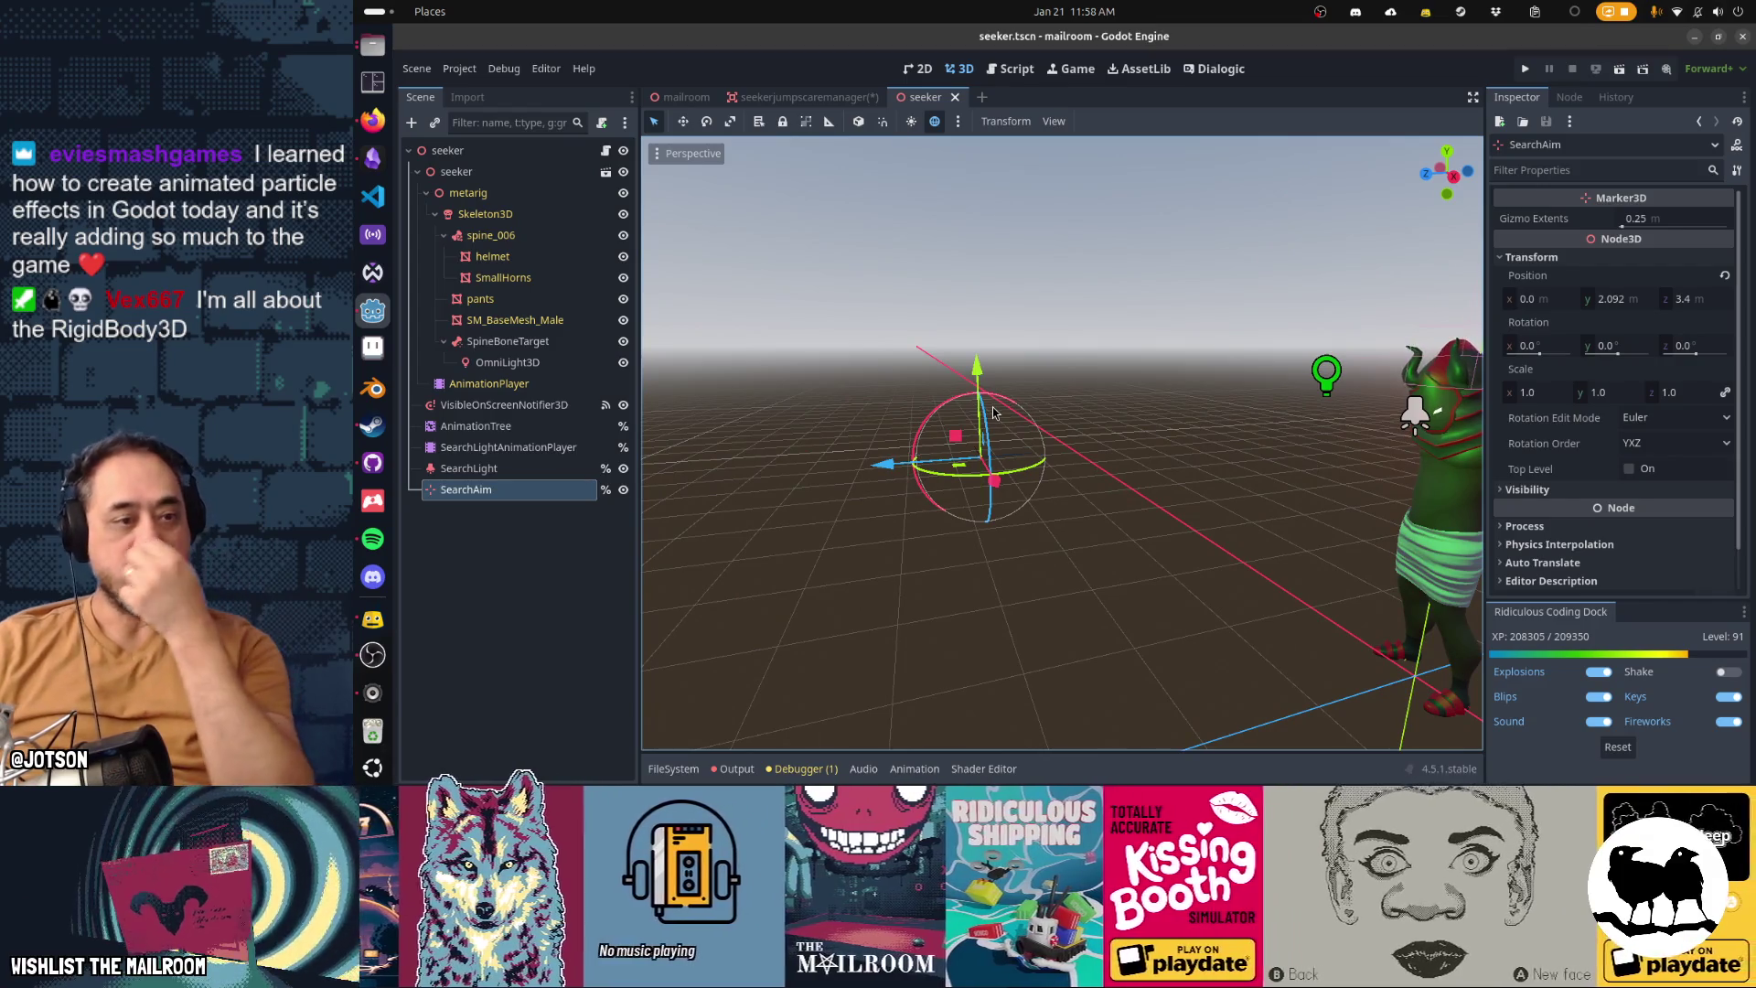
left_click_drag(914, 457, 1024, 439)
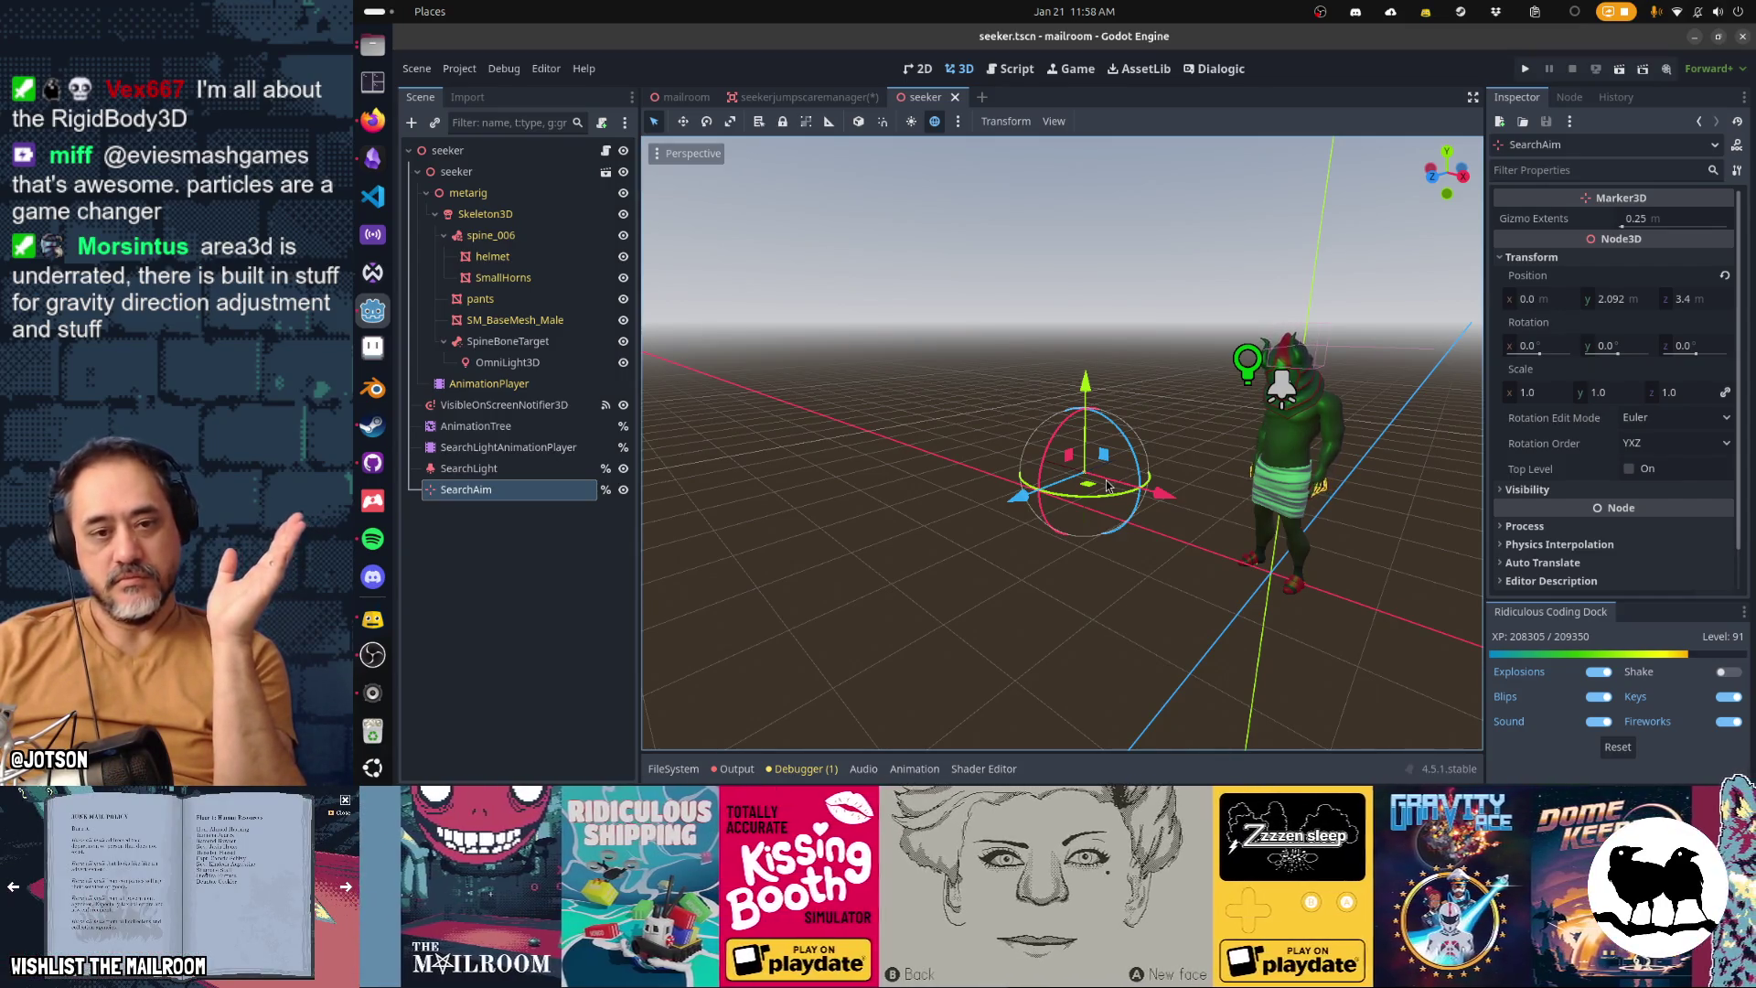
mouse_move(1116, 481)
left_mouse_down()
mouse_move(1160, 557)
mouse_move(1074, 546)
mouse_move(1126, 568)
left_mouse_up()
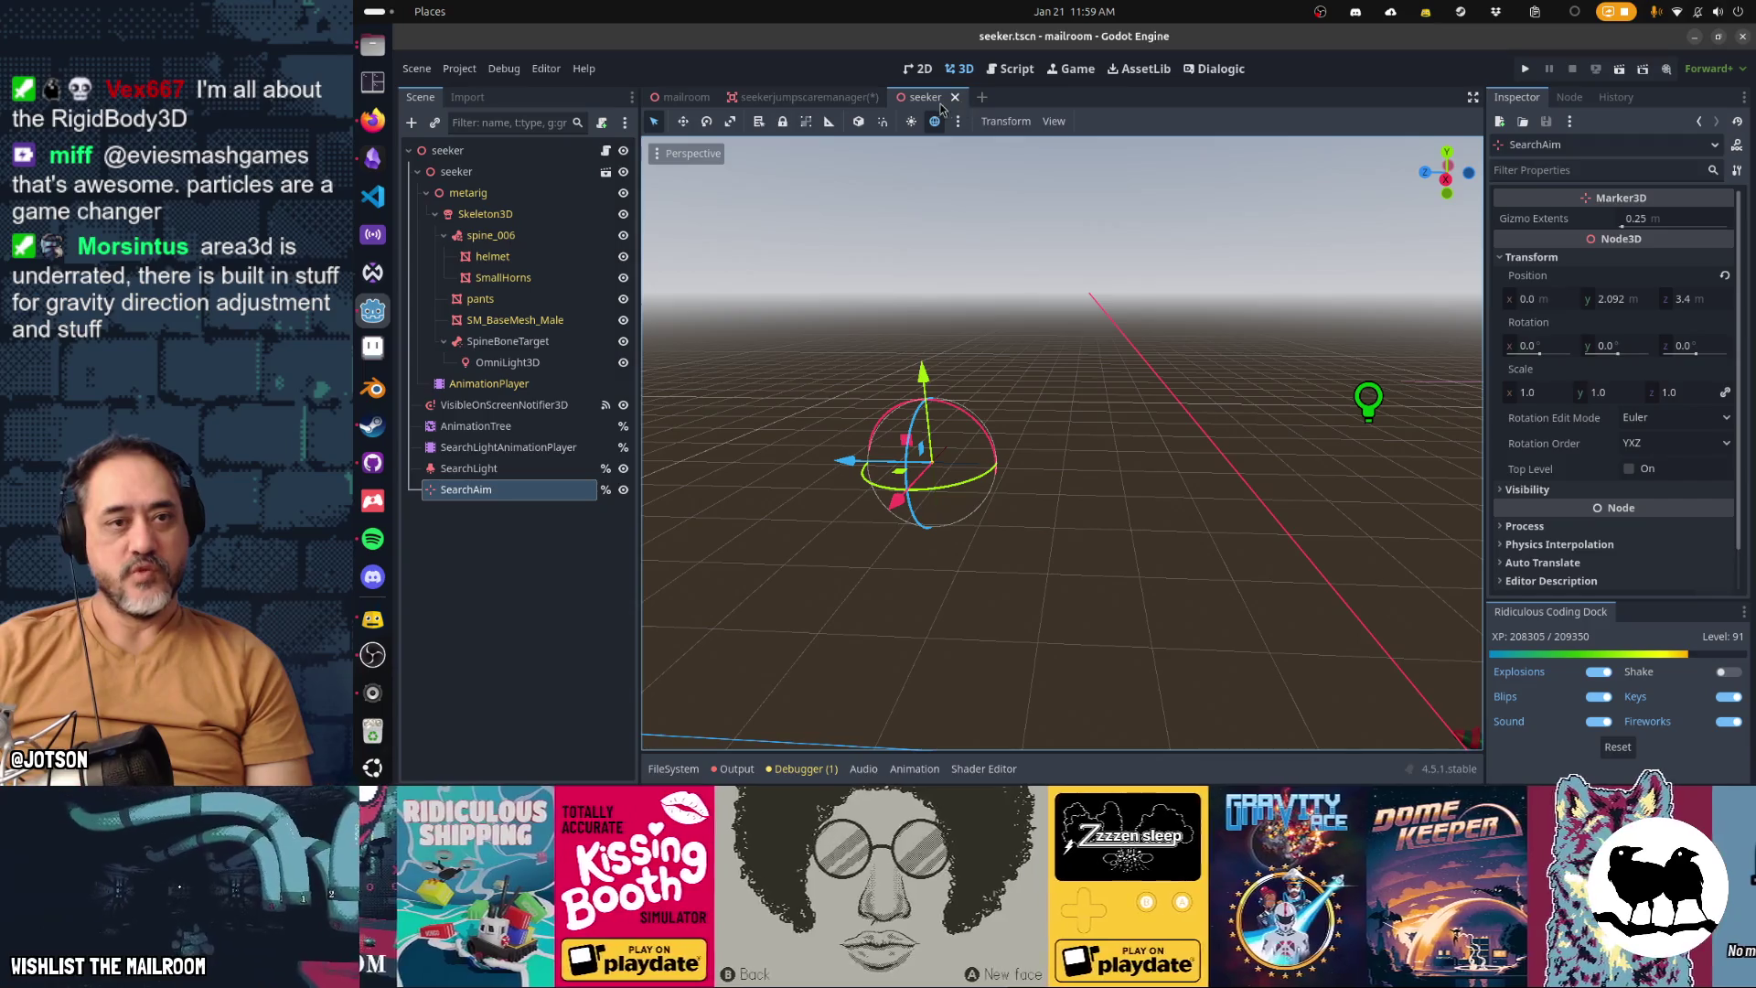
Close the seeker, jumpscare manager (without saving) and mailroom scenes
key("ctrl+shift+w")
middle_click(835, 104)
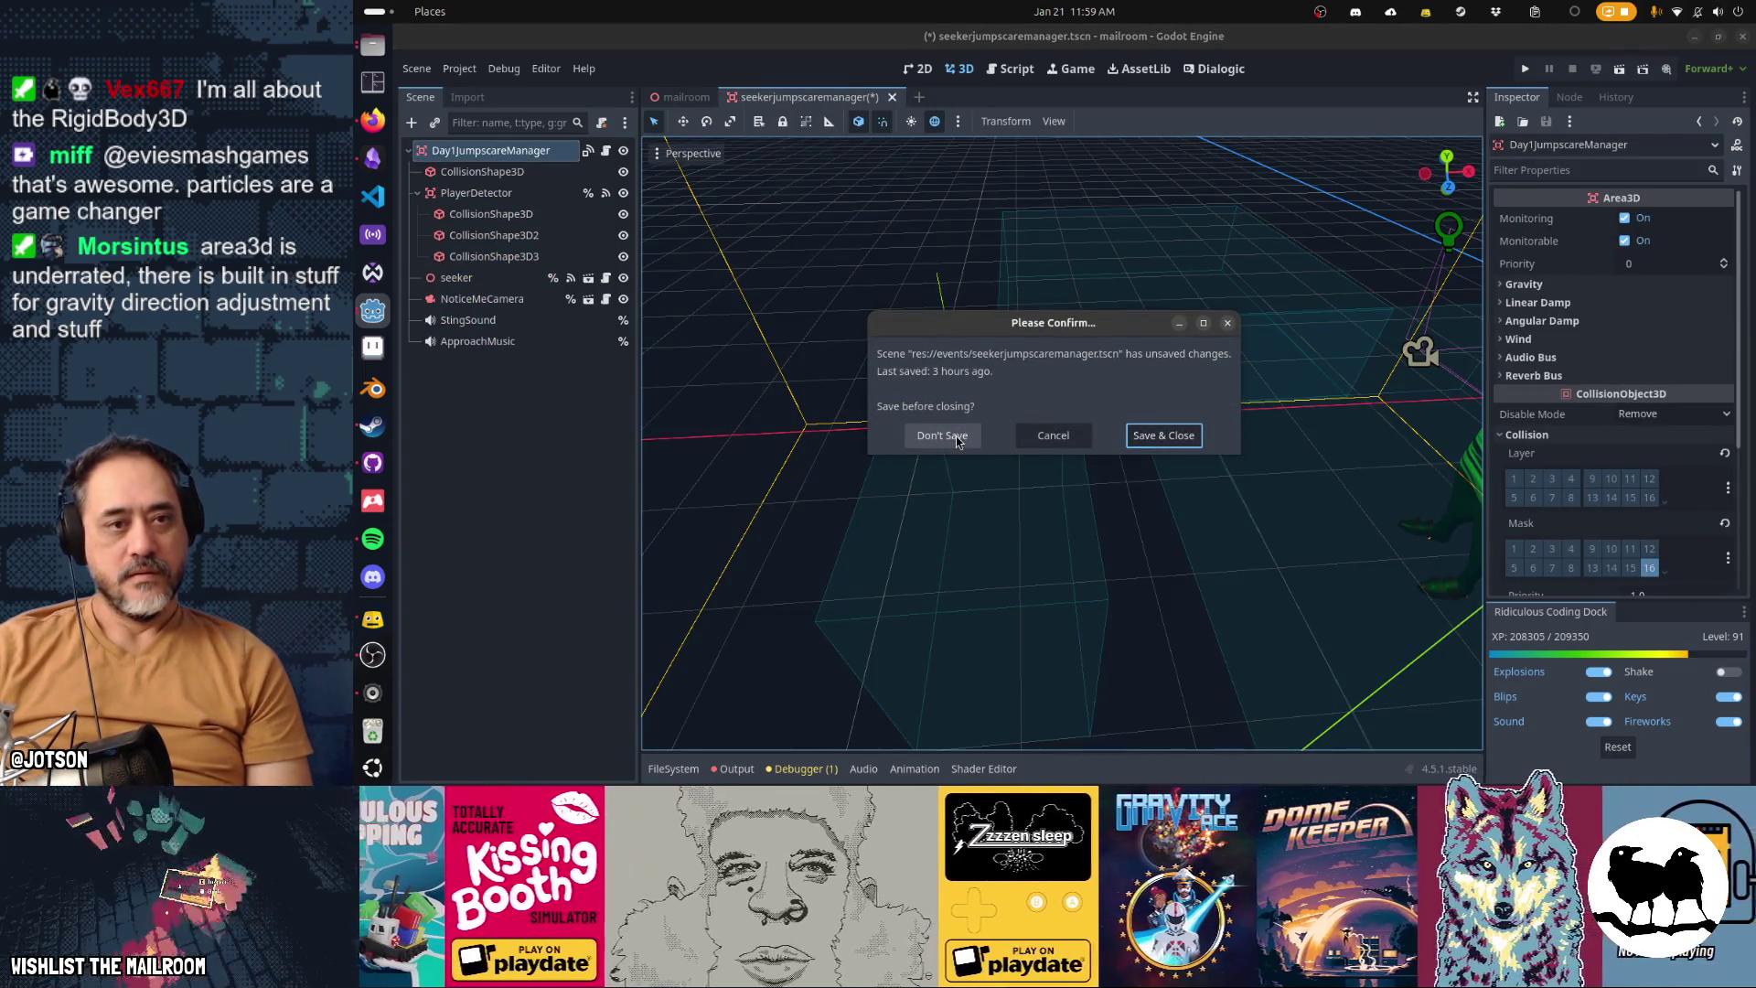
left_click(958, 441)
middle_click(706, 100)
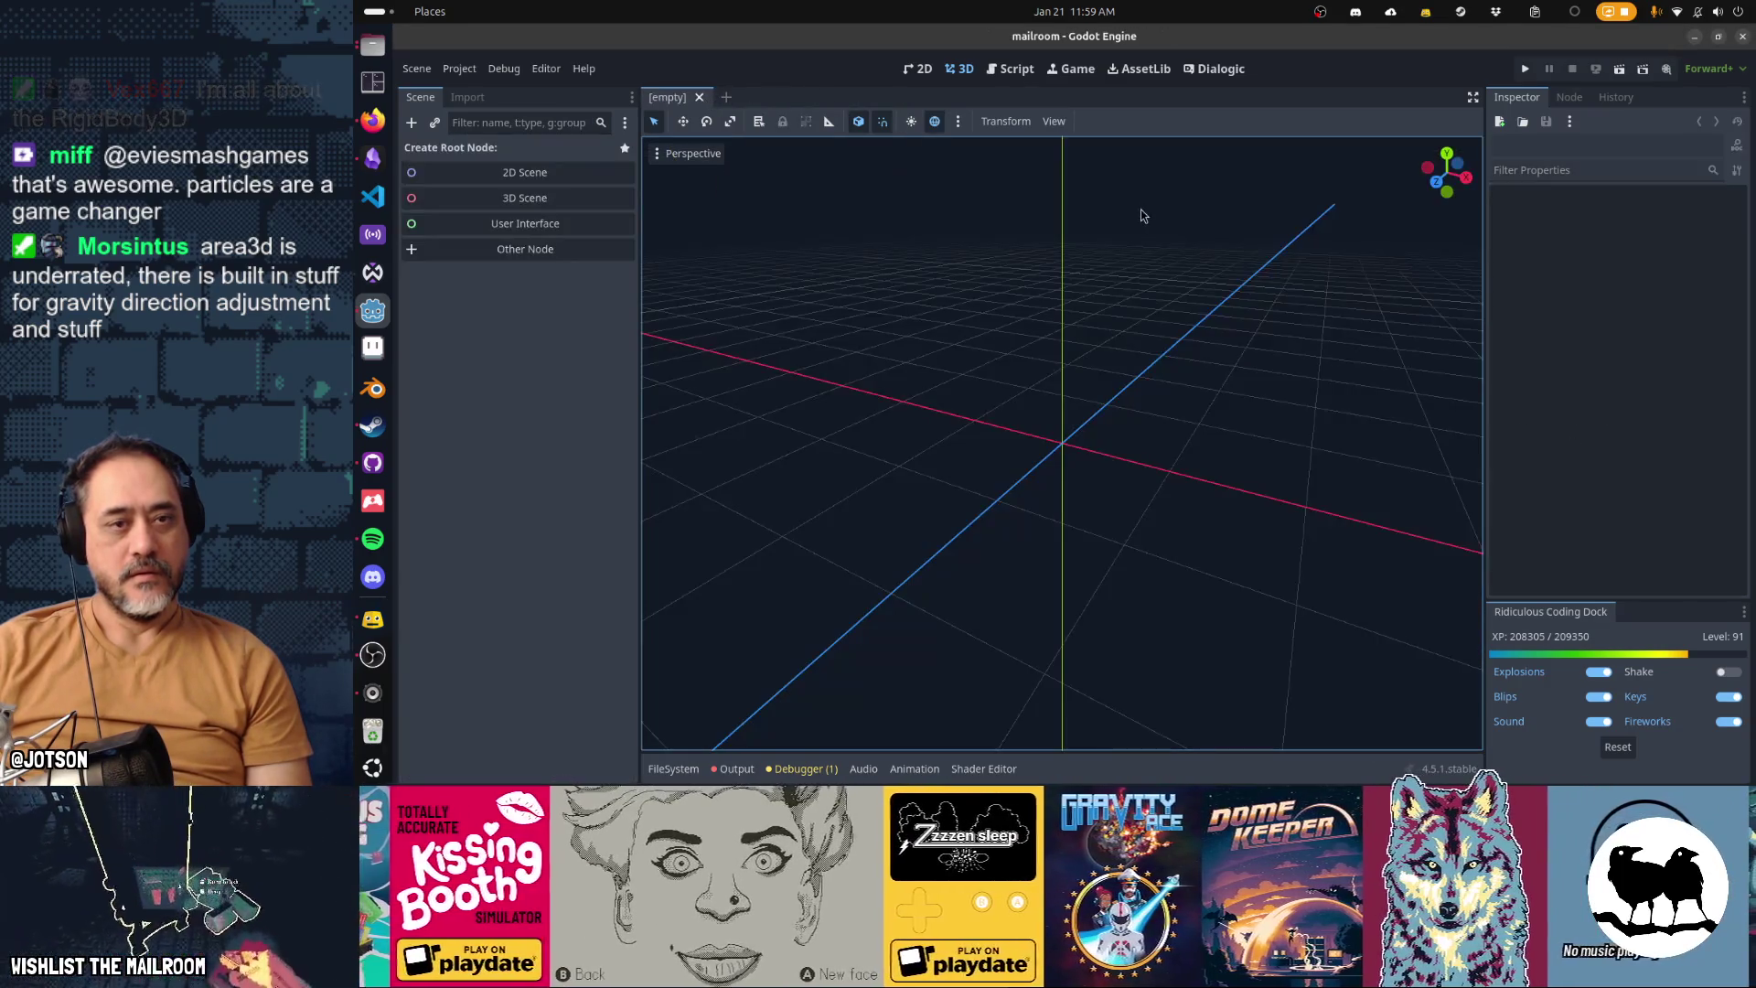
Switch to Obsidian's Gamedev TODO board and cancel the new Mailroom backlog card field
key("alt+Tab")
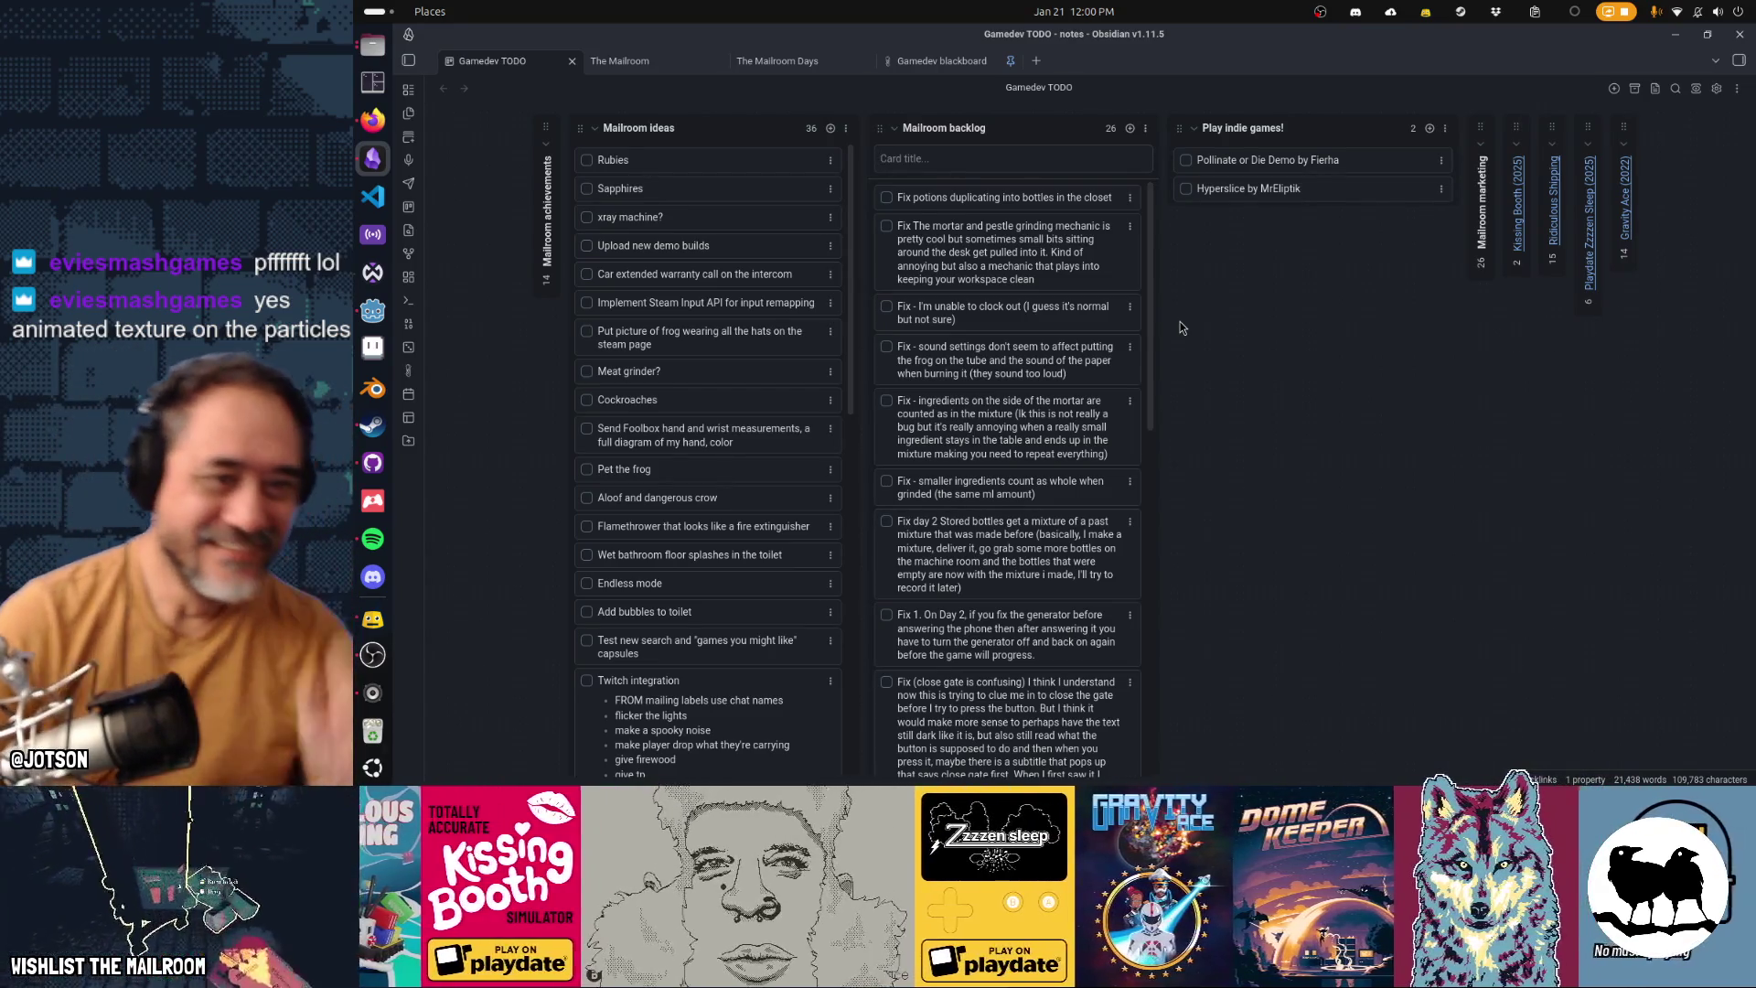
key("Escape")
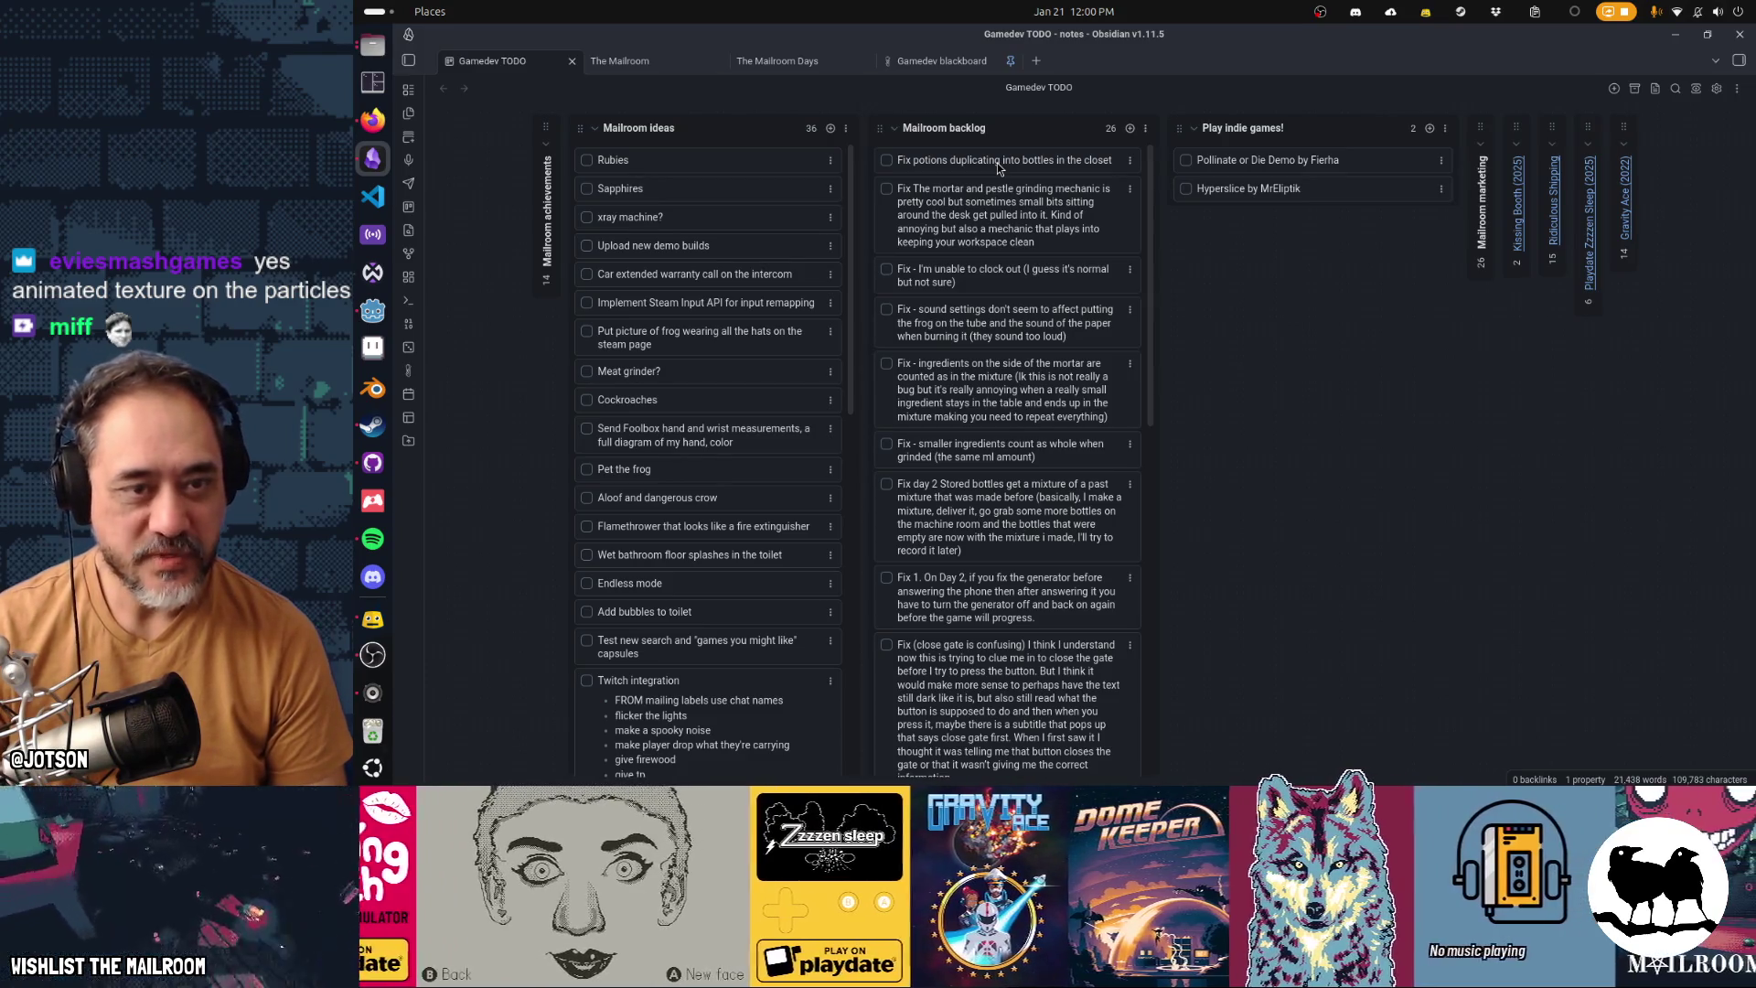
Return to the Godot editor from Obsidian
left_click(373, 311)
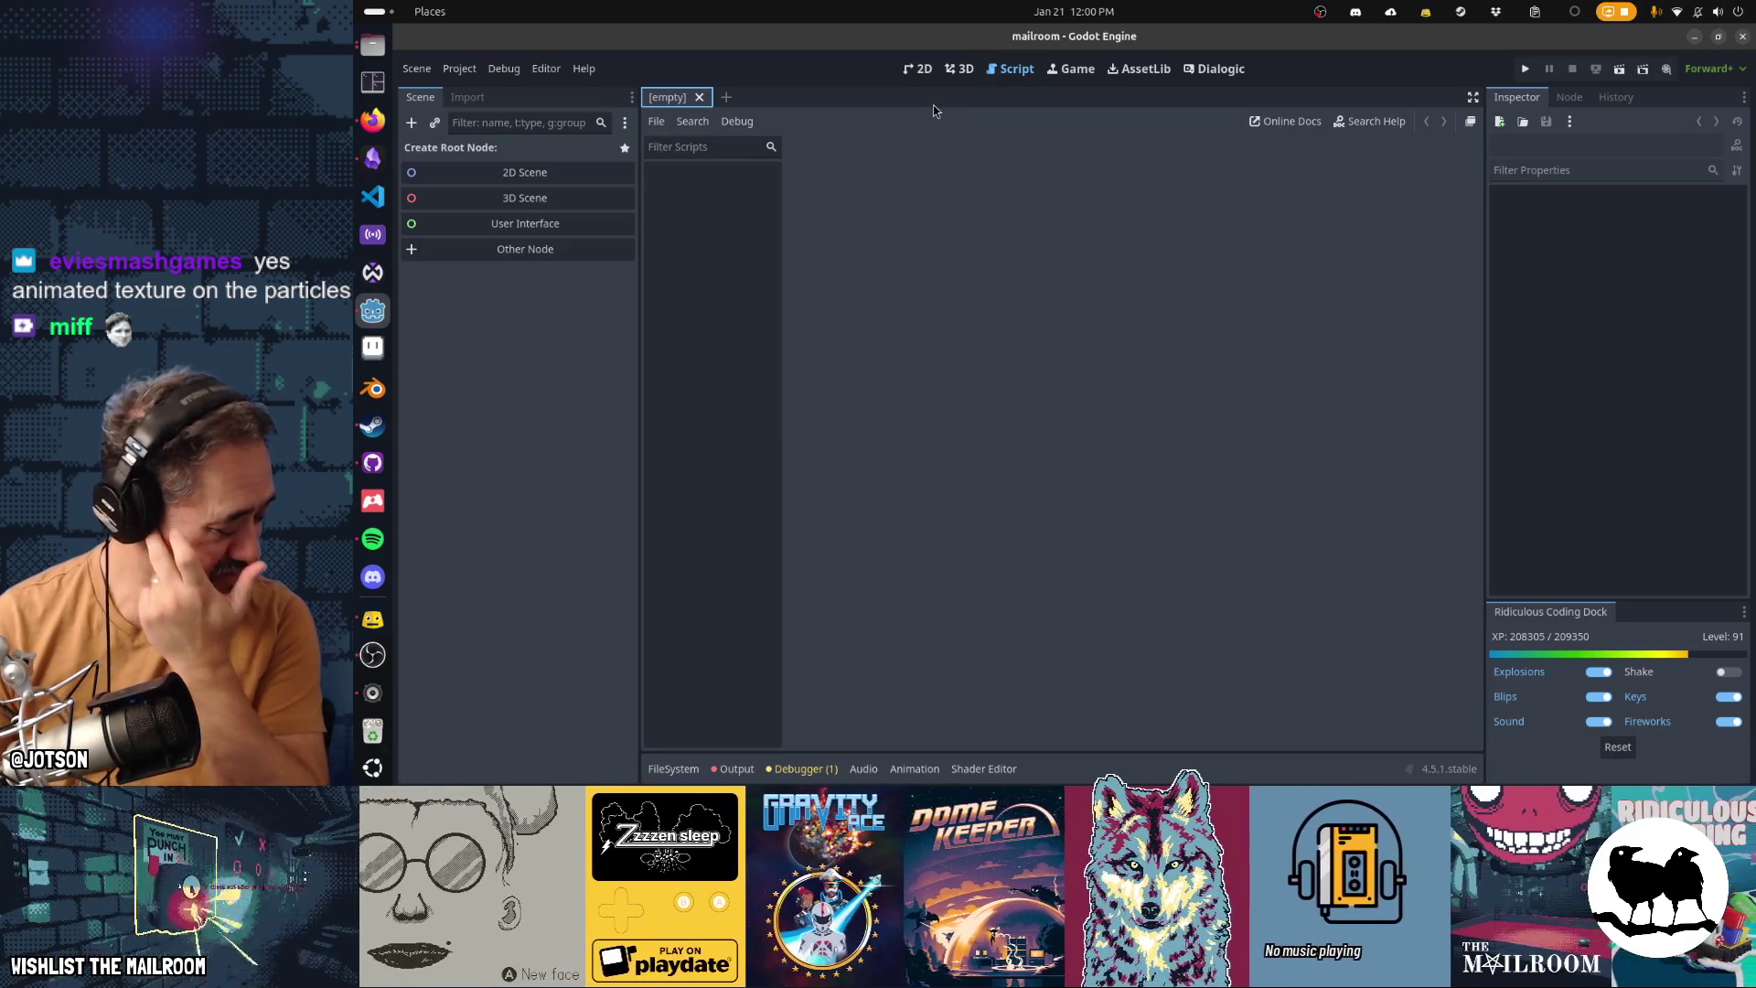
Open bottle.tscn in the editor via the quick resource search for 'bottle'
key("shift+alt+o")
type("bottle")
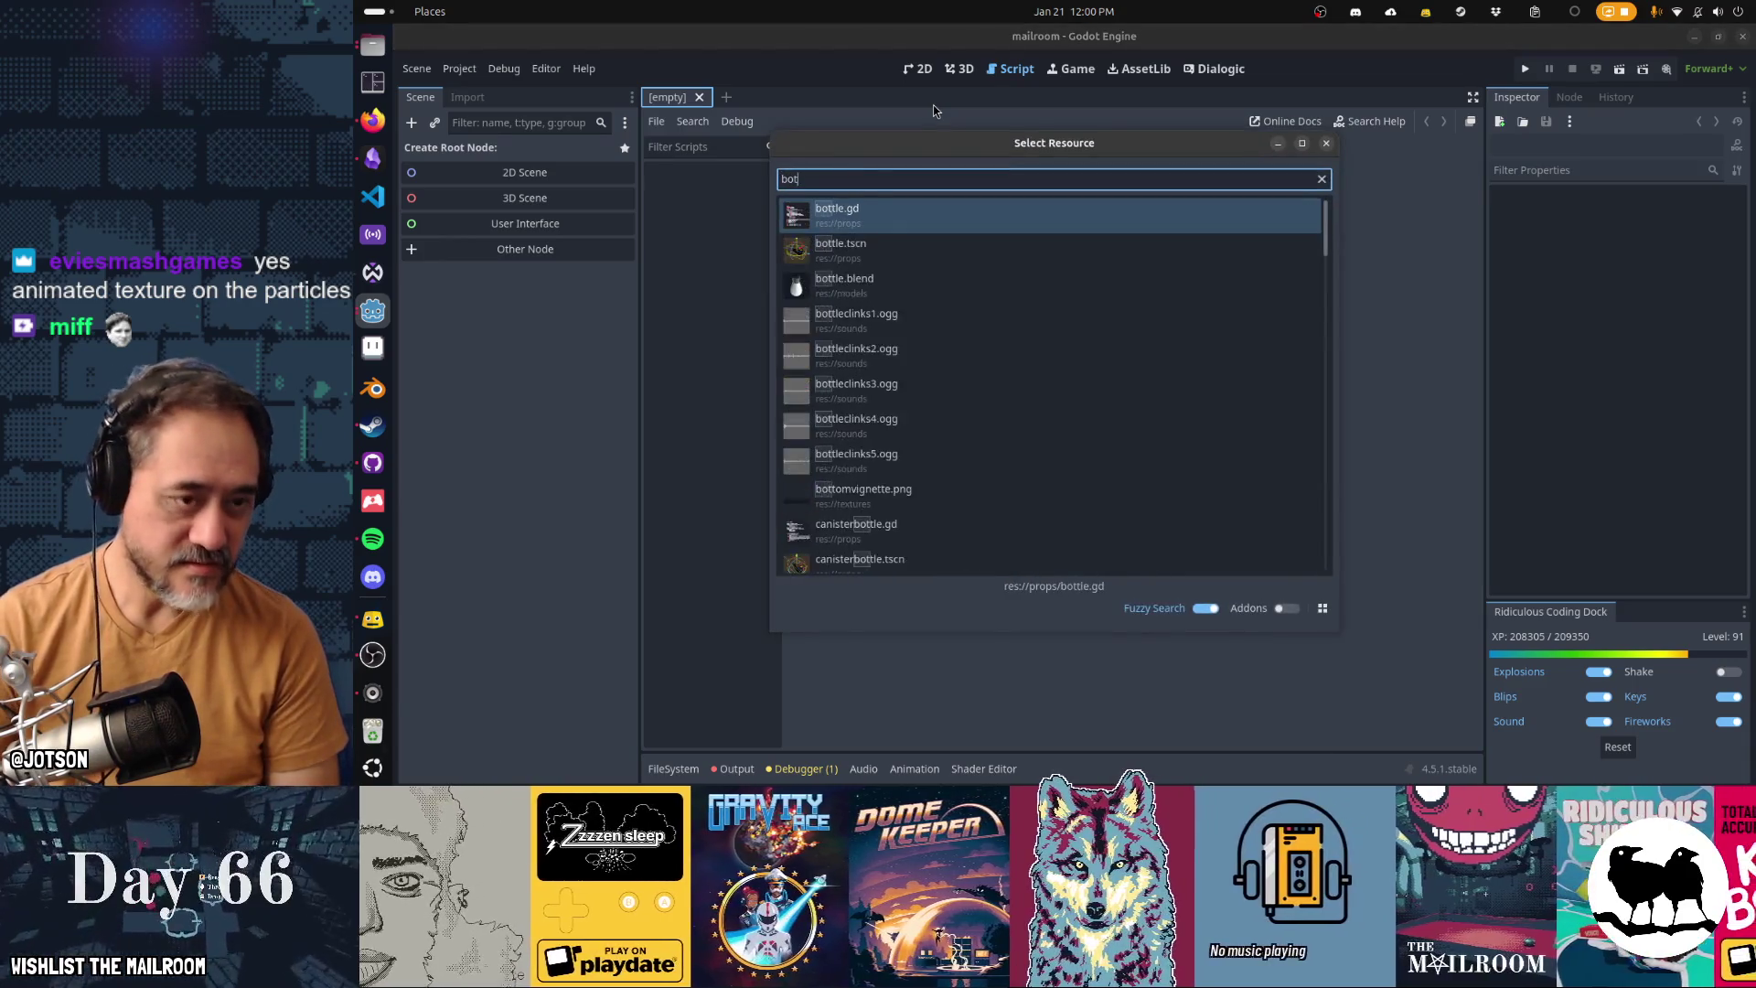
key("Down")
key("Return")
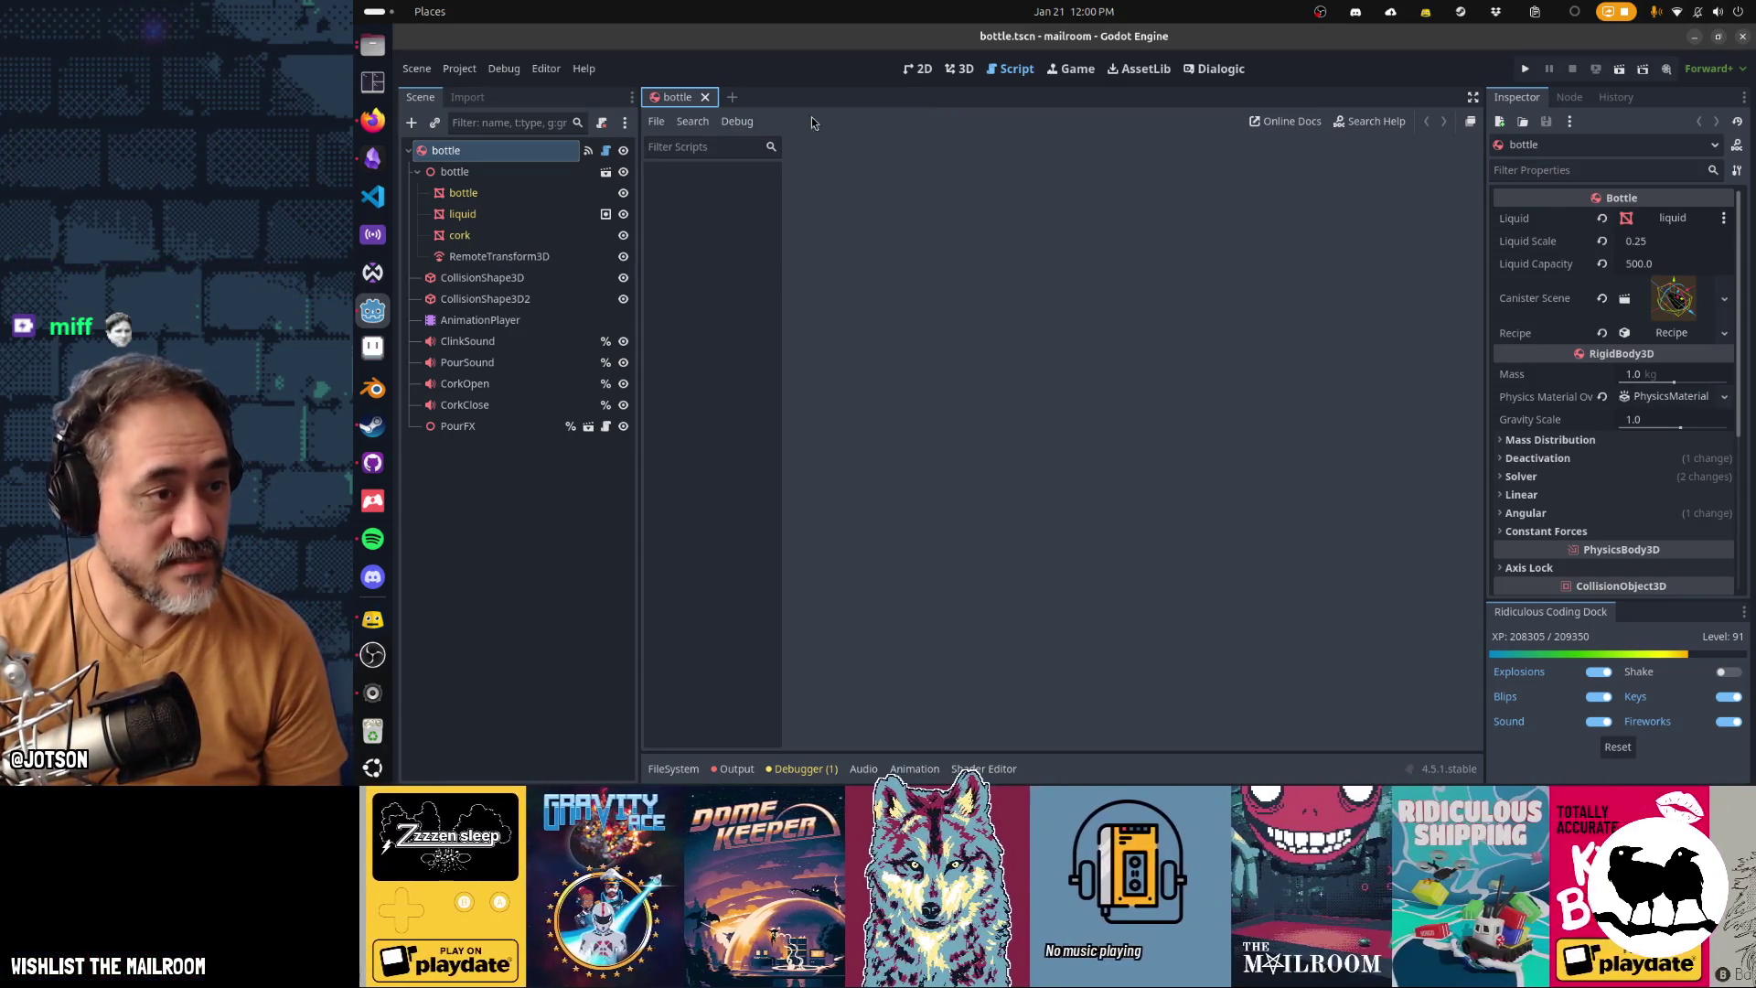
Turn the bottle's Recipe Local to Scene on, then off, saving each time, and run the game
left_click(557, 153)
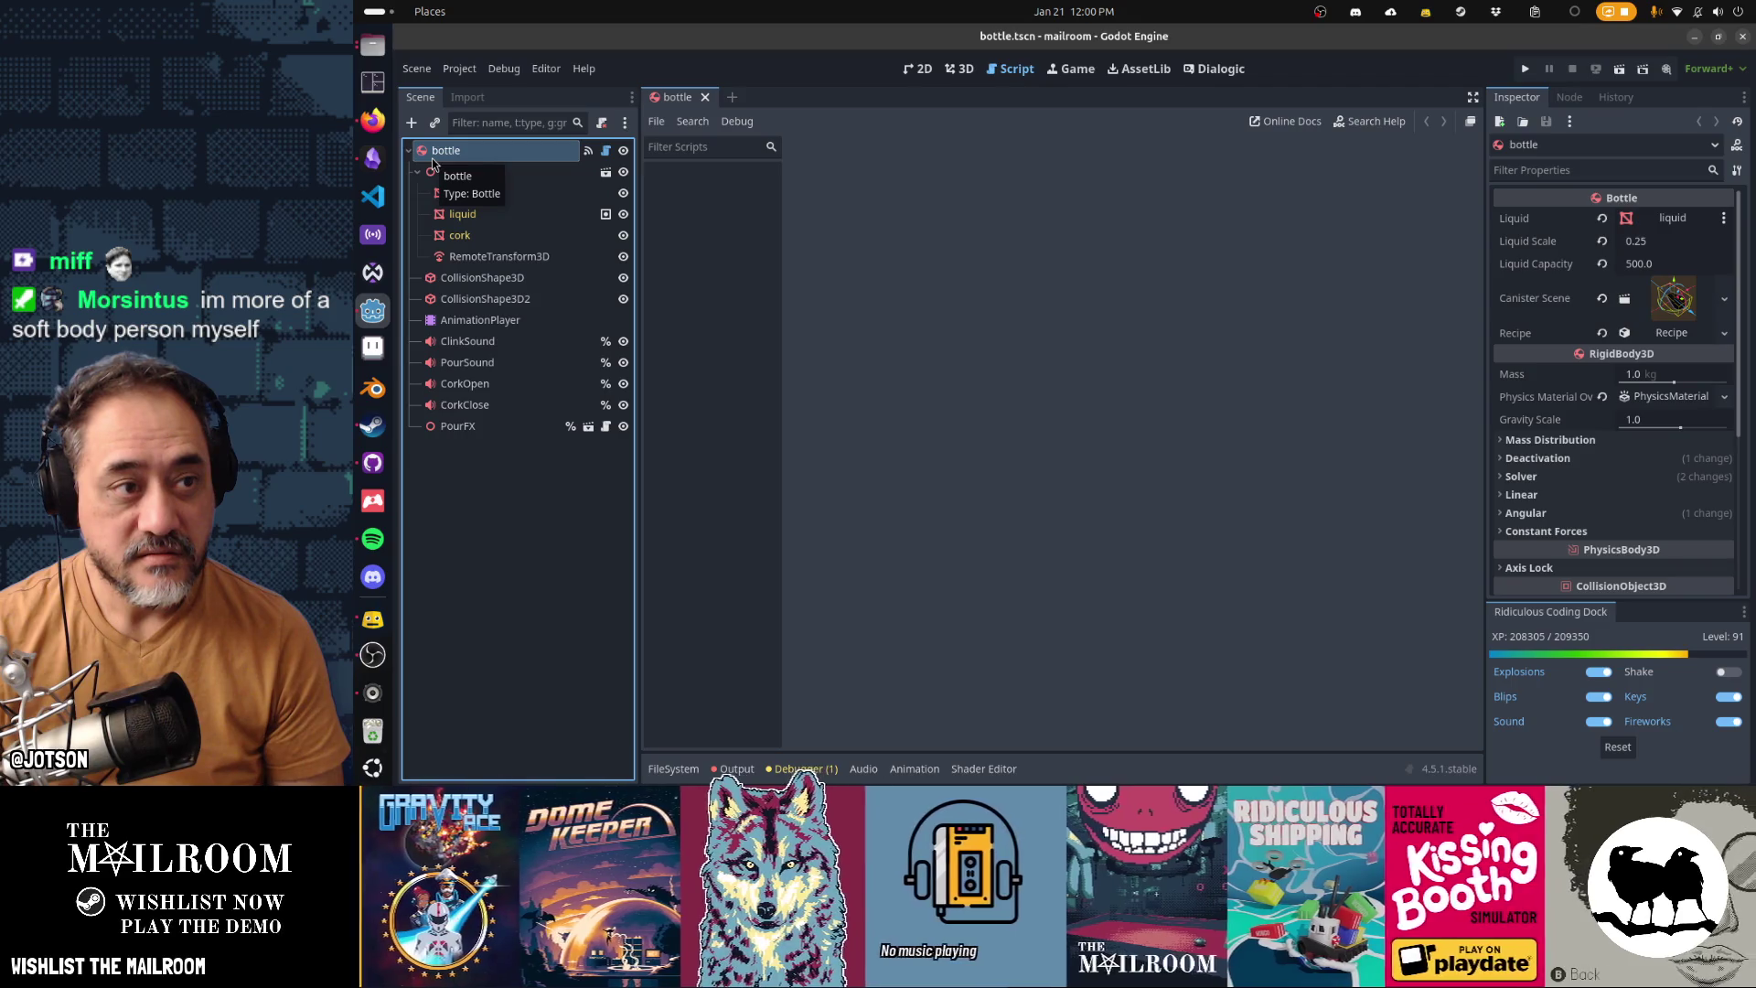
left_click(1661, 337)
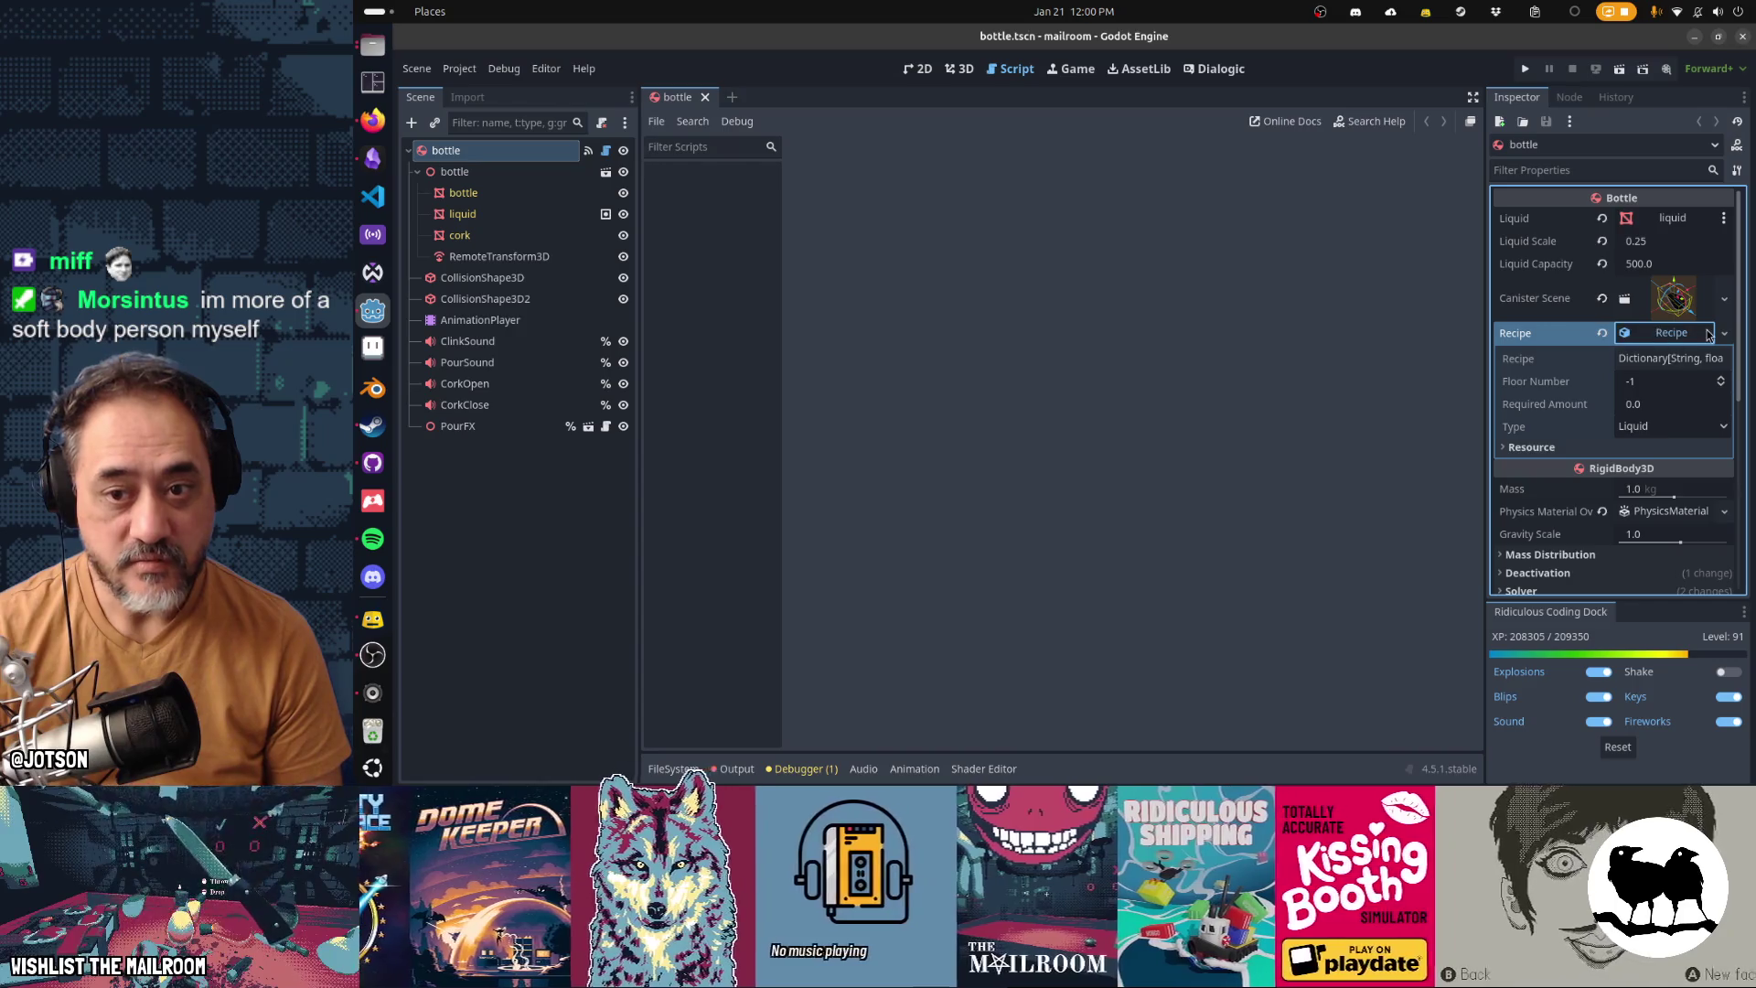
left_click(1532, 447)
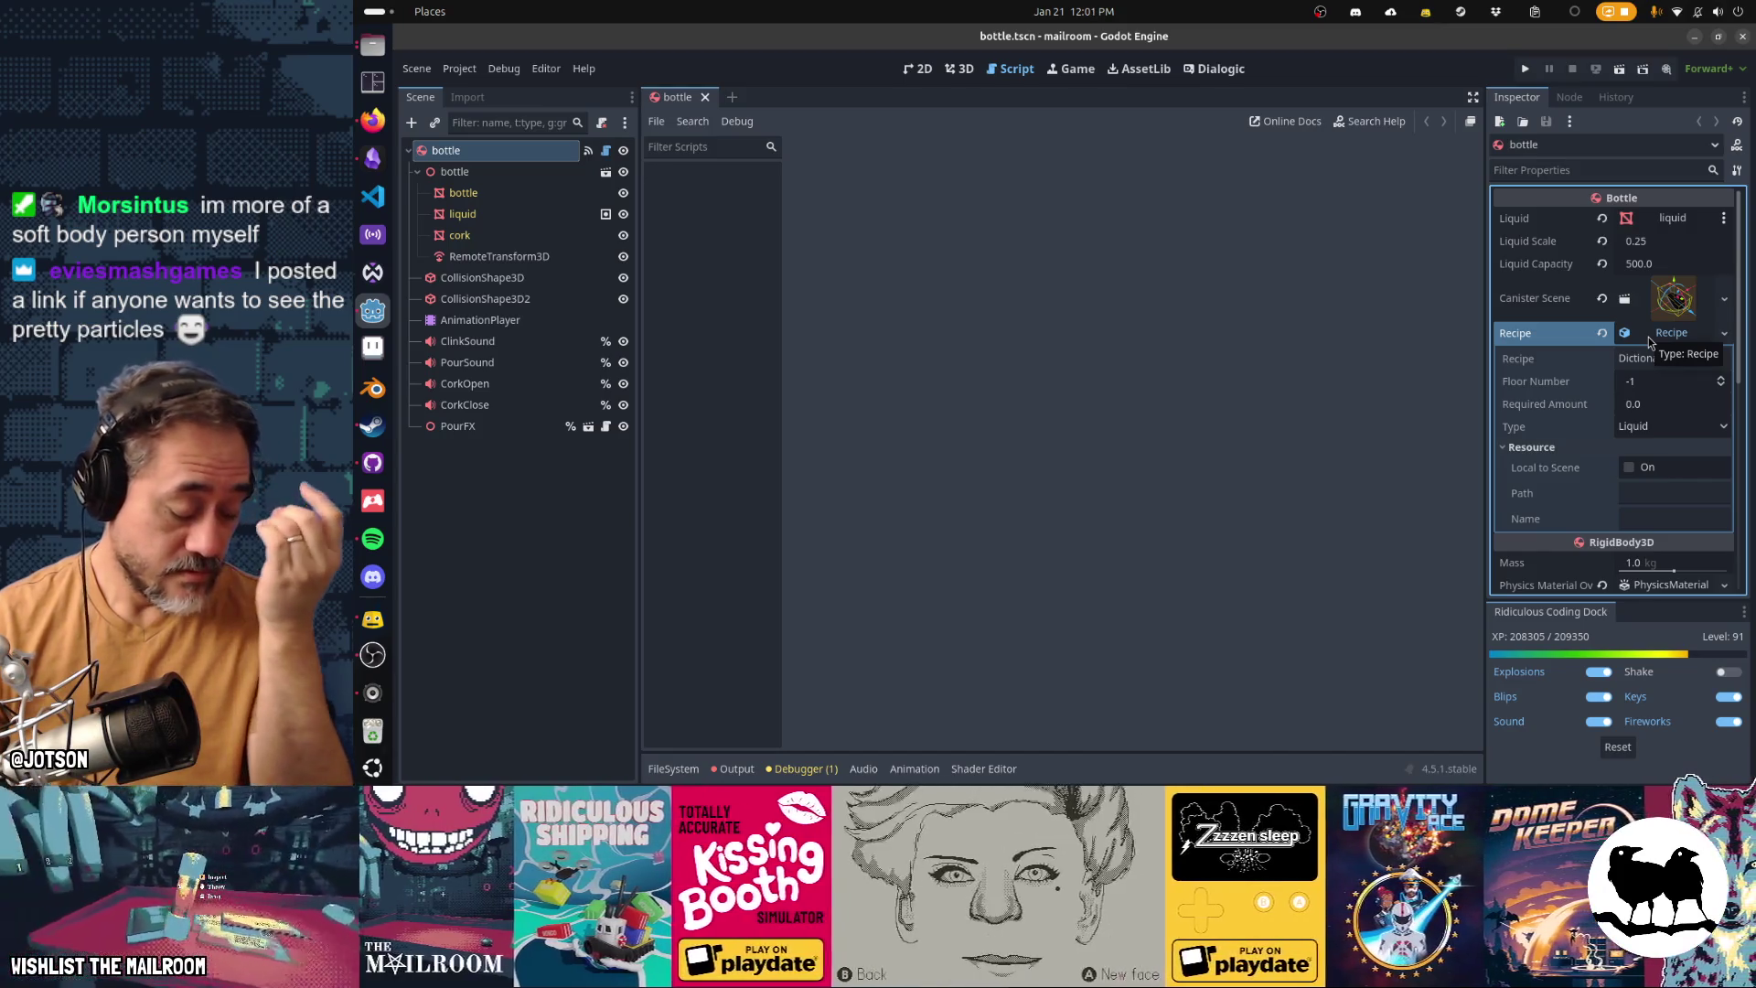
left_click(1629, 467)
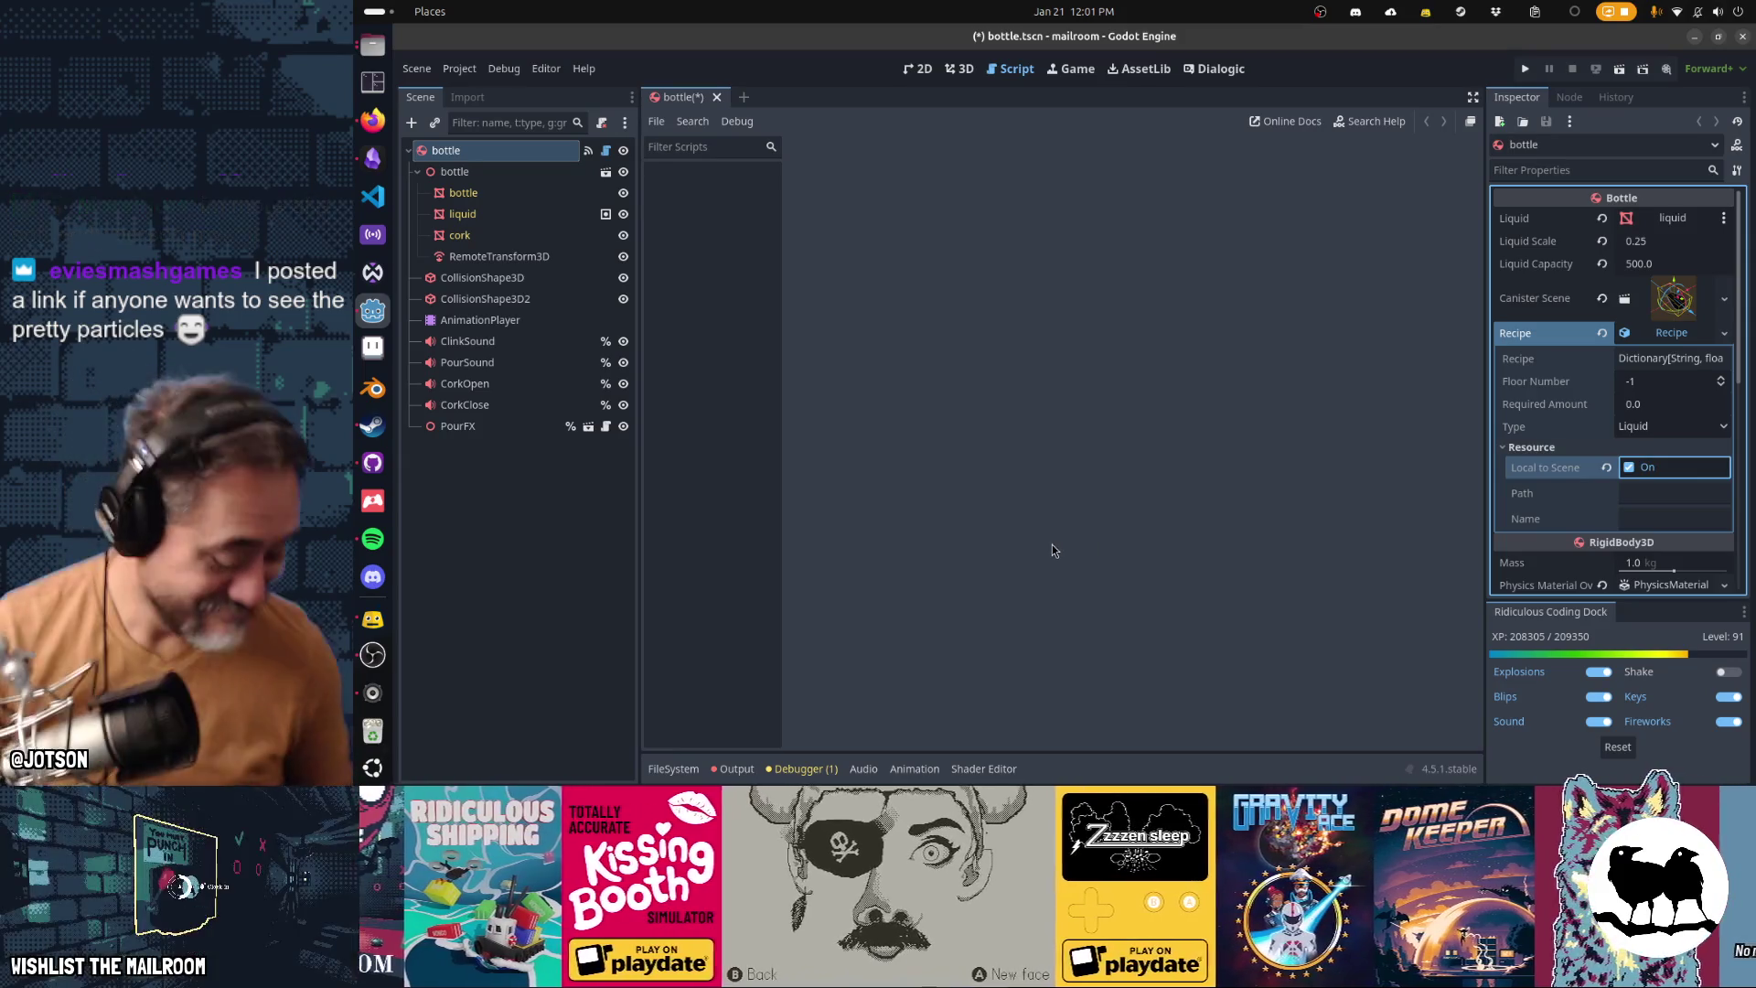
key("ctrl+s")
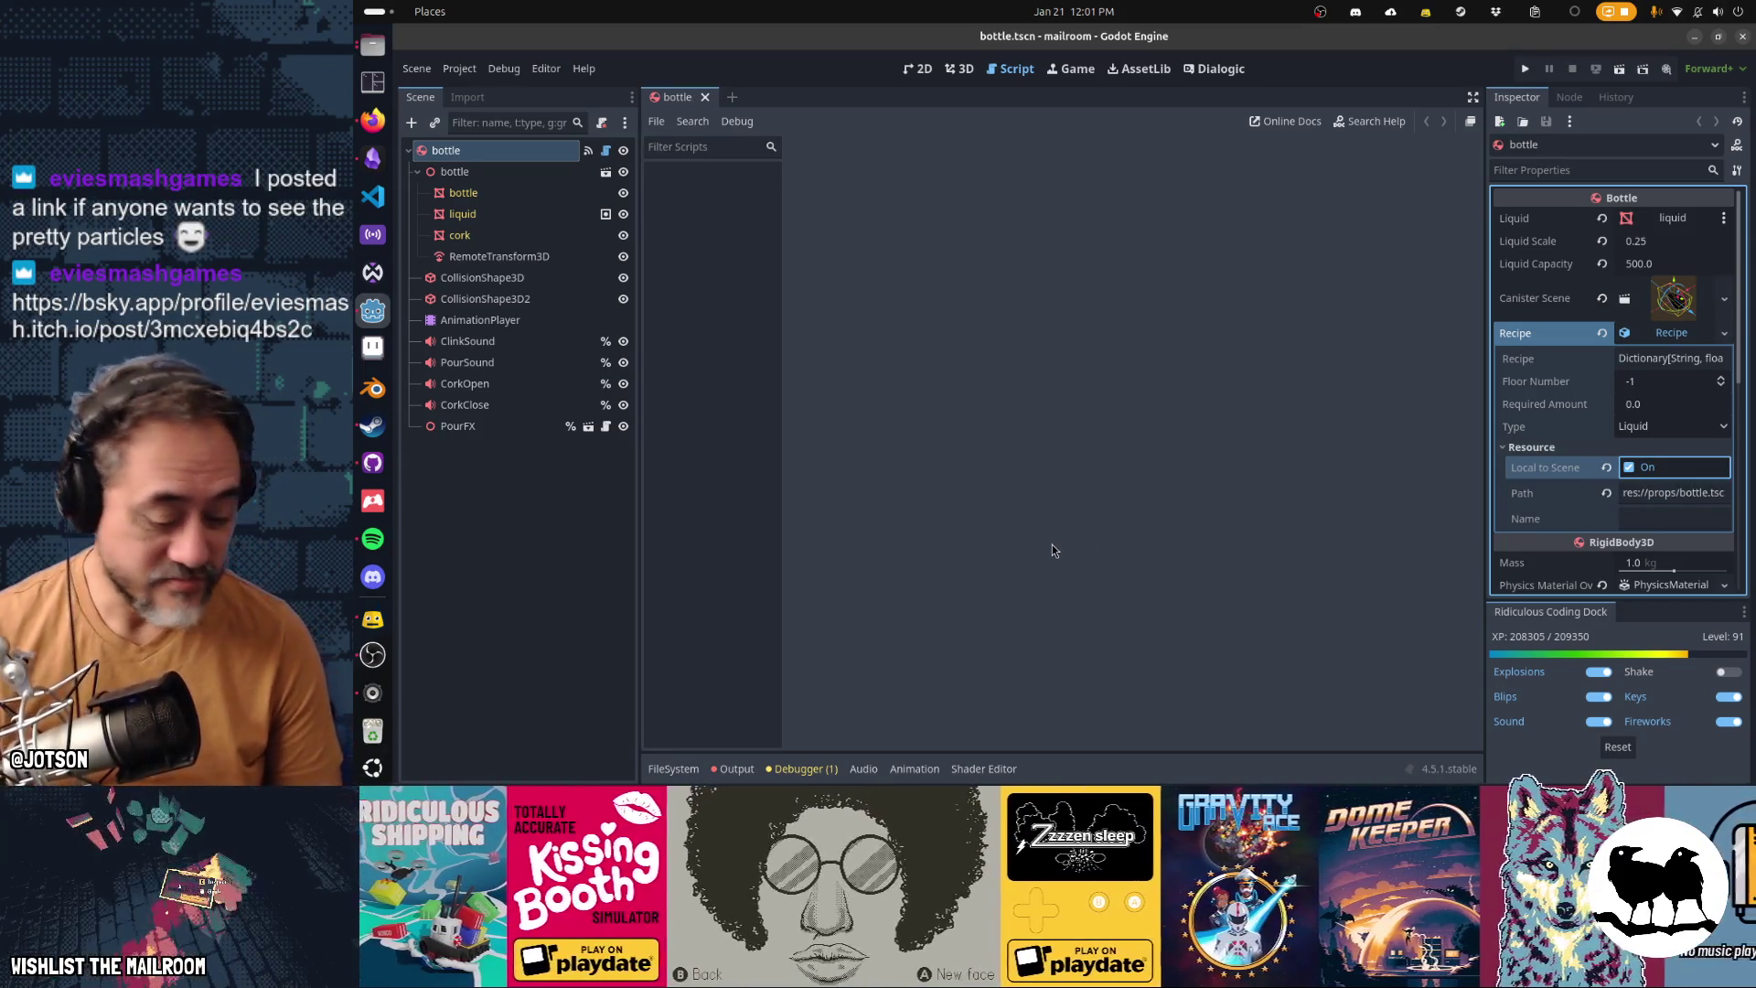
left_click(1628, 467)
key("ctrl+s")
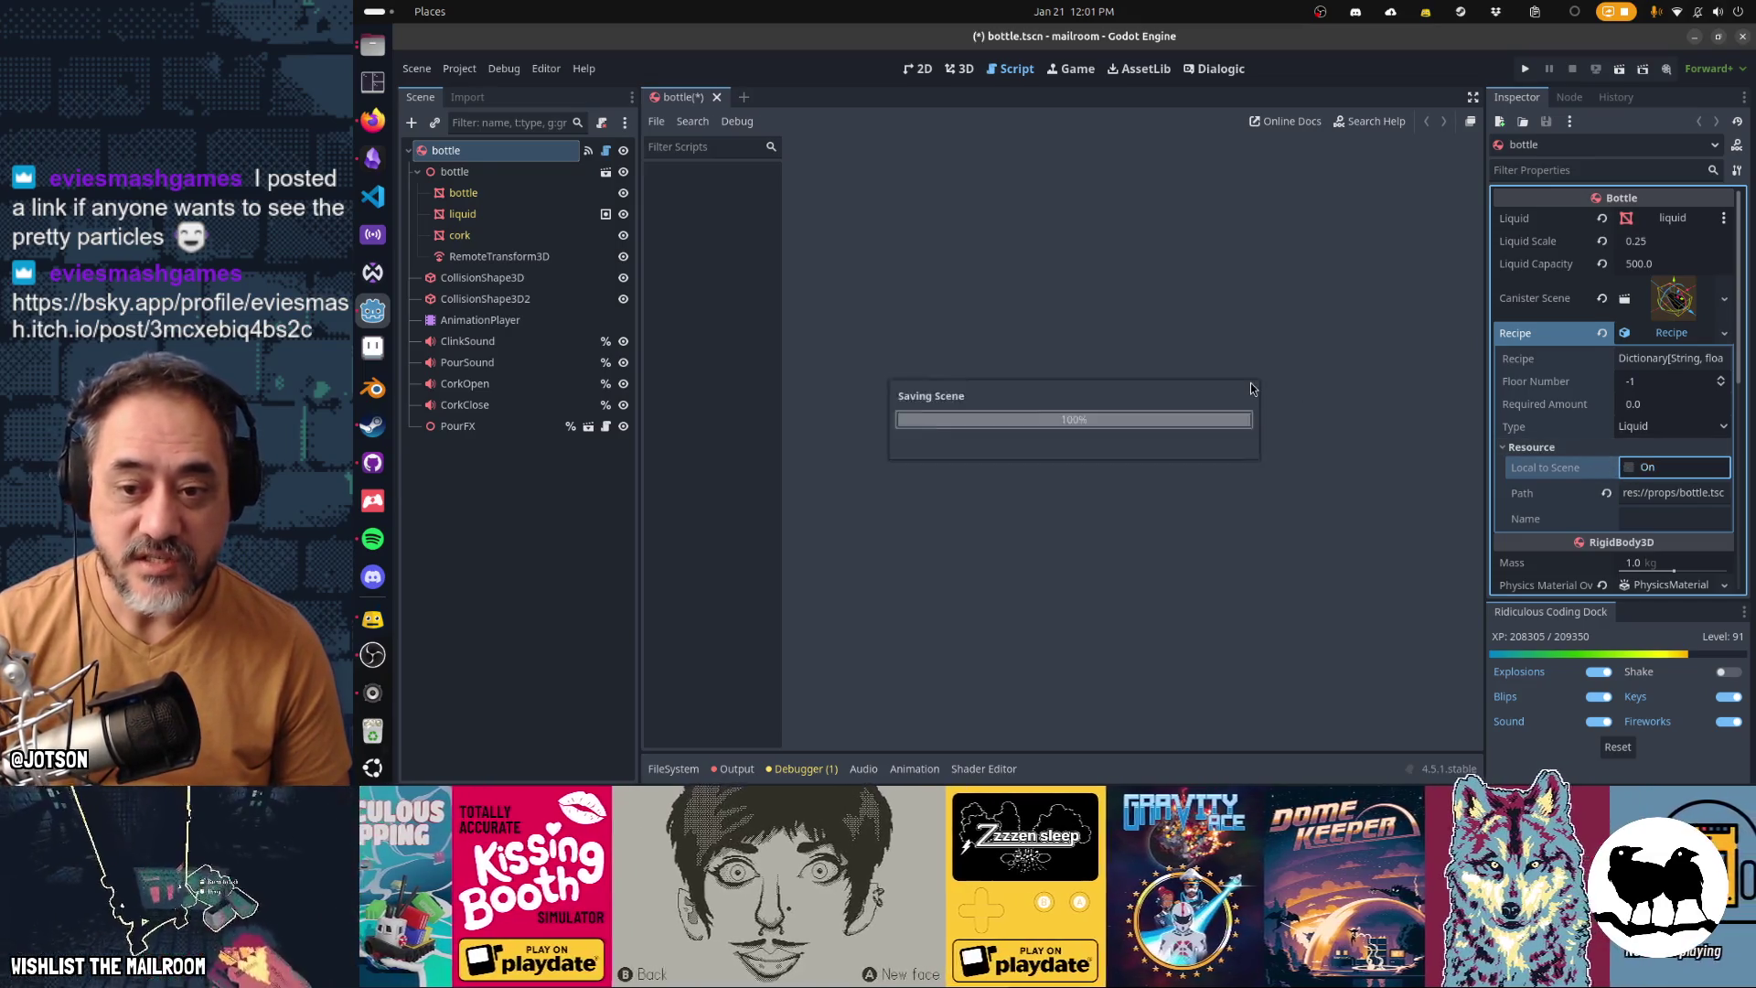
key("F5")
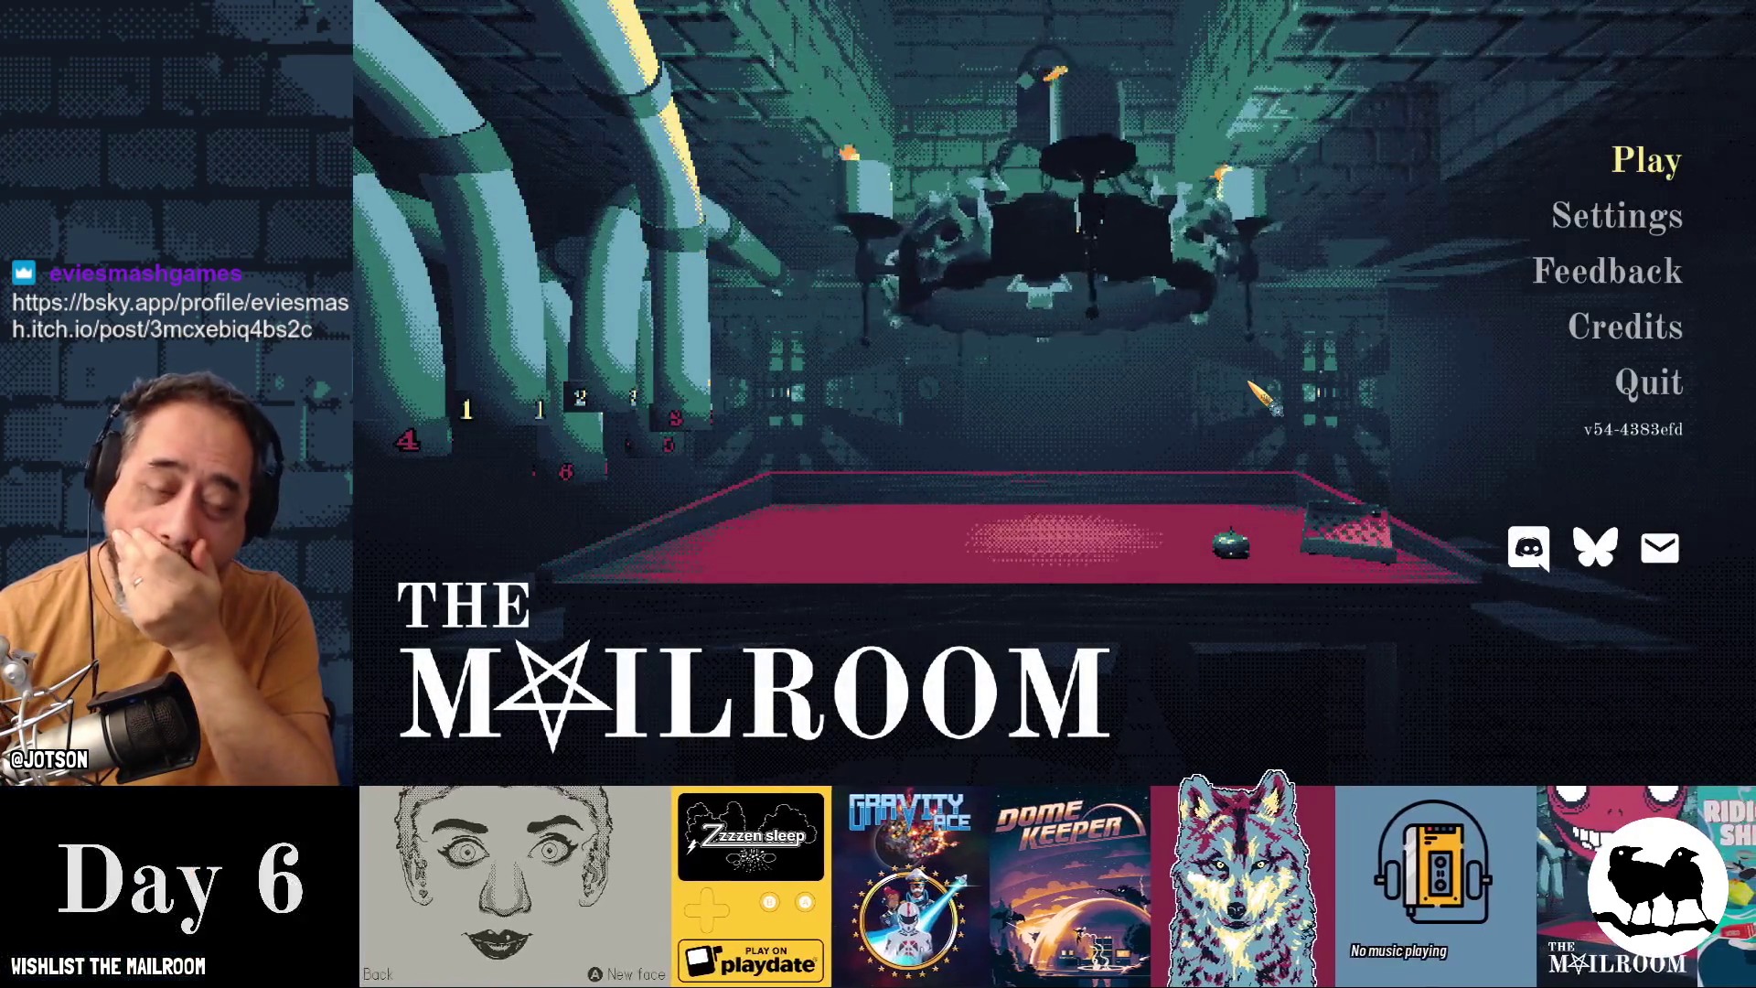
Start playing, walk the corridor and set the held bottle down on the red table
key("Return")
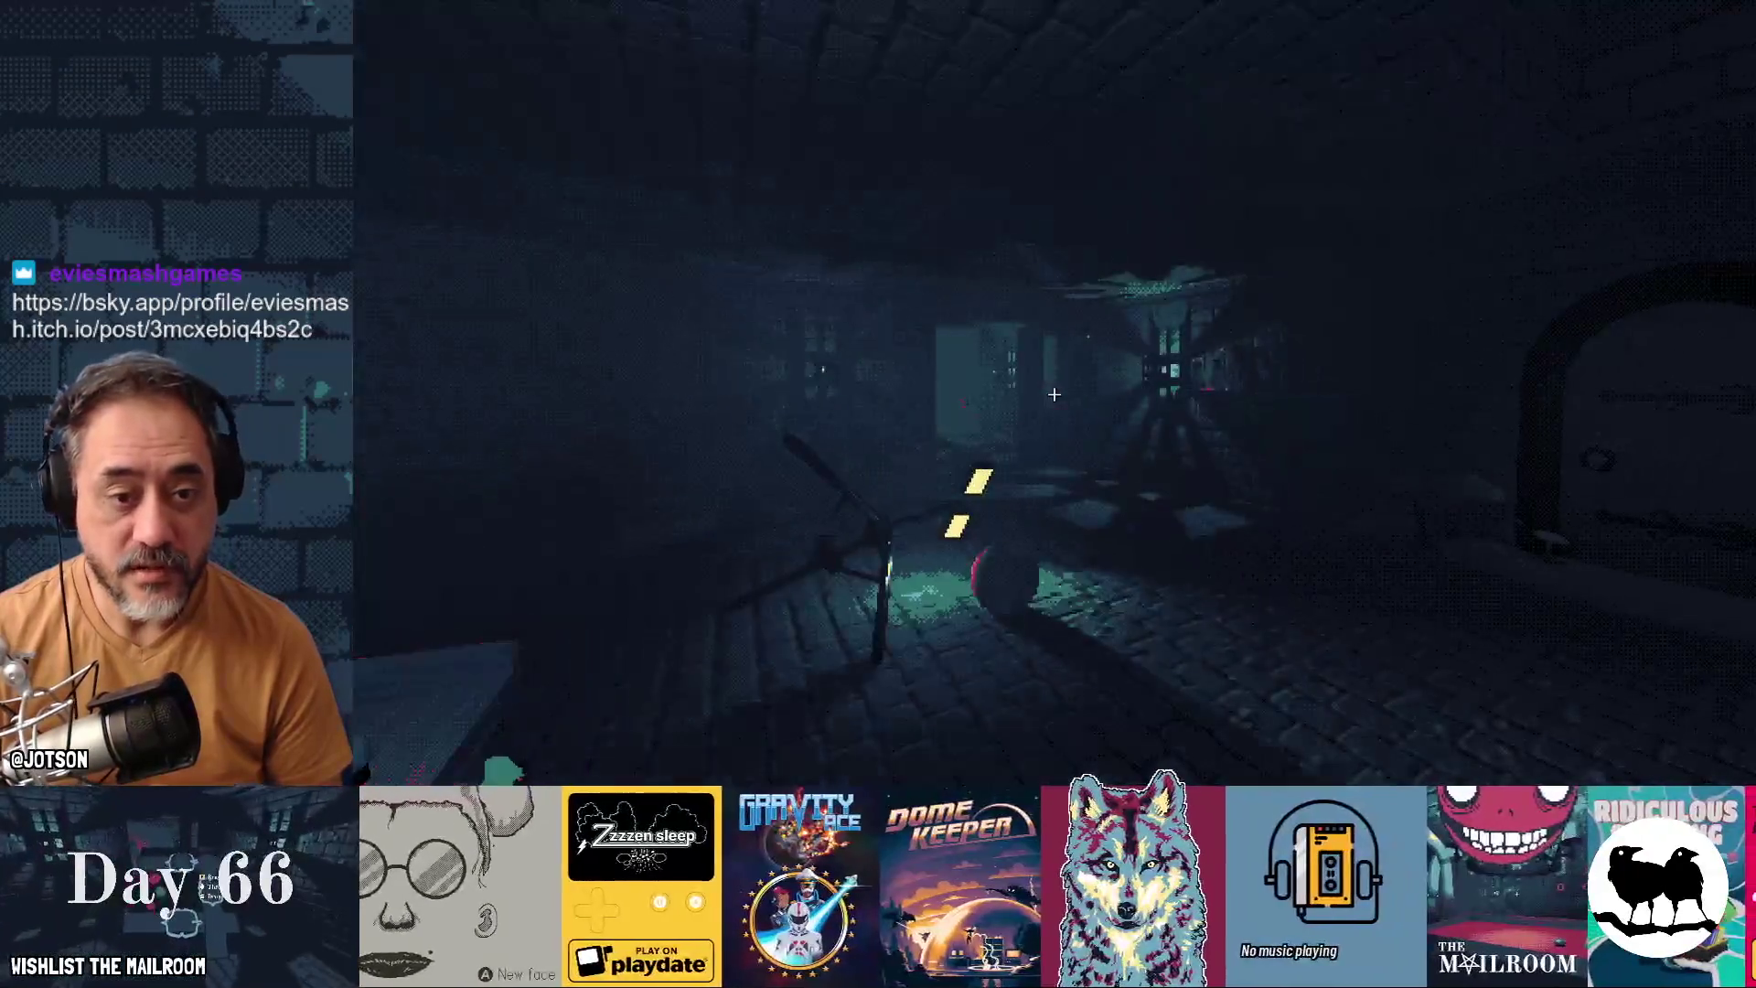
key("w")
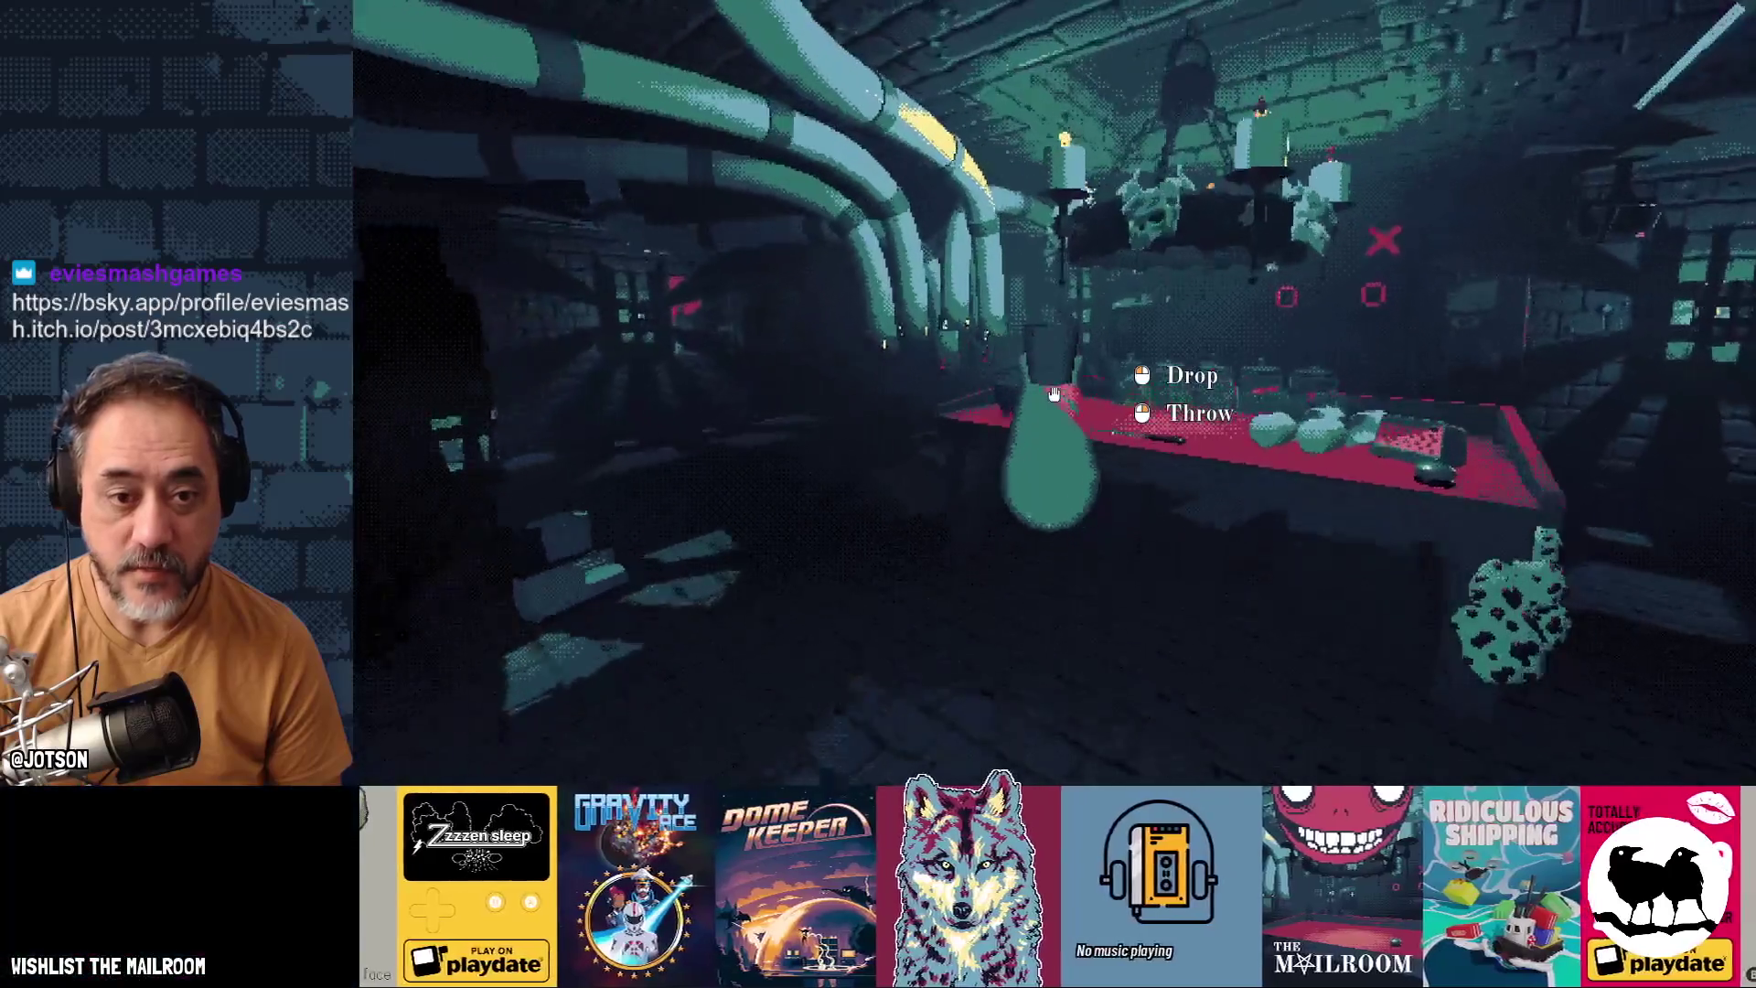
key("s")
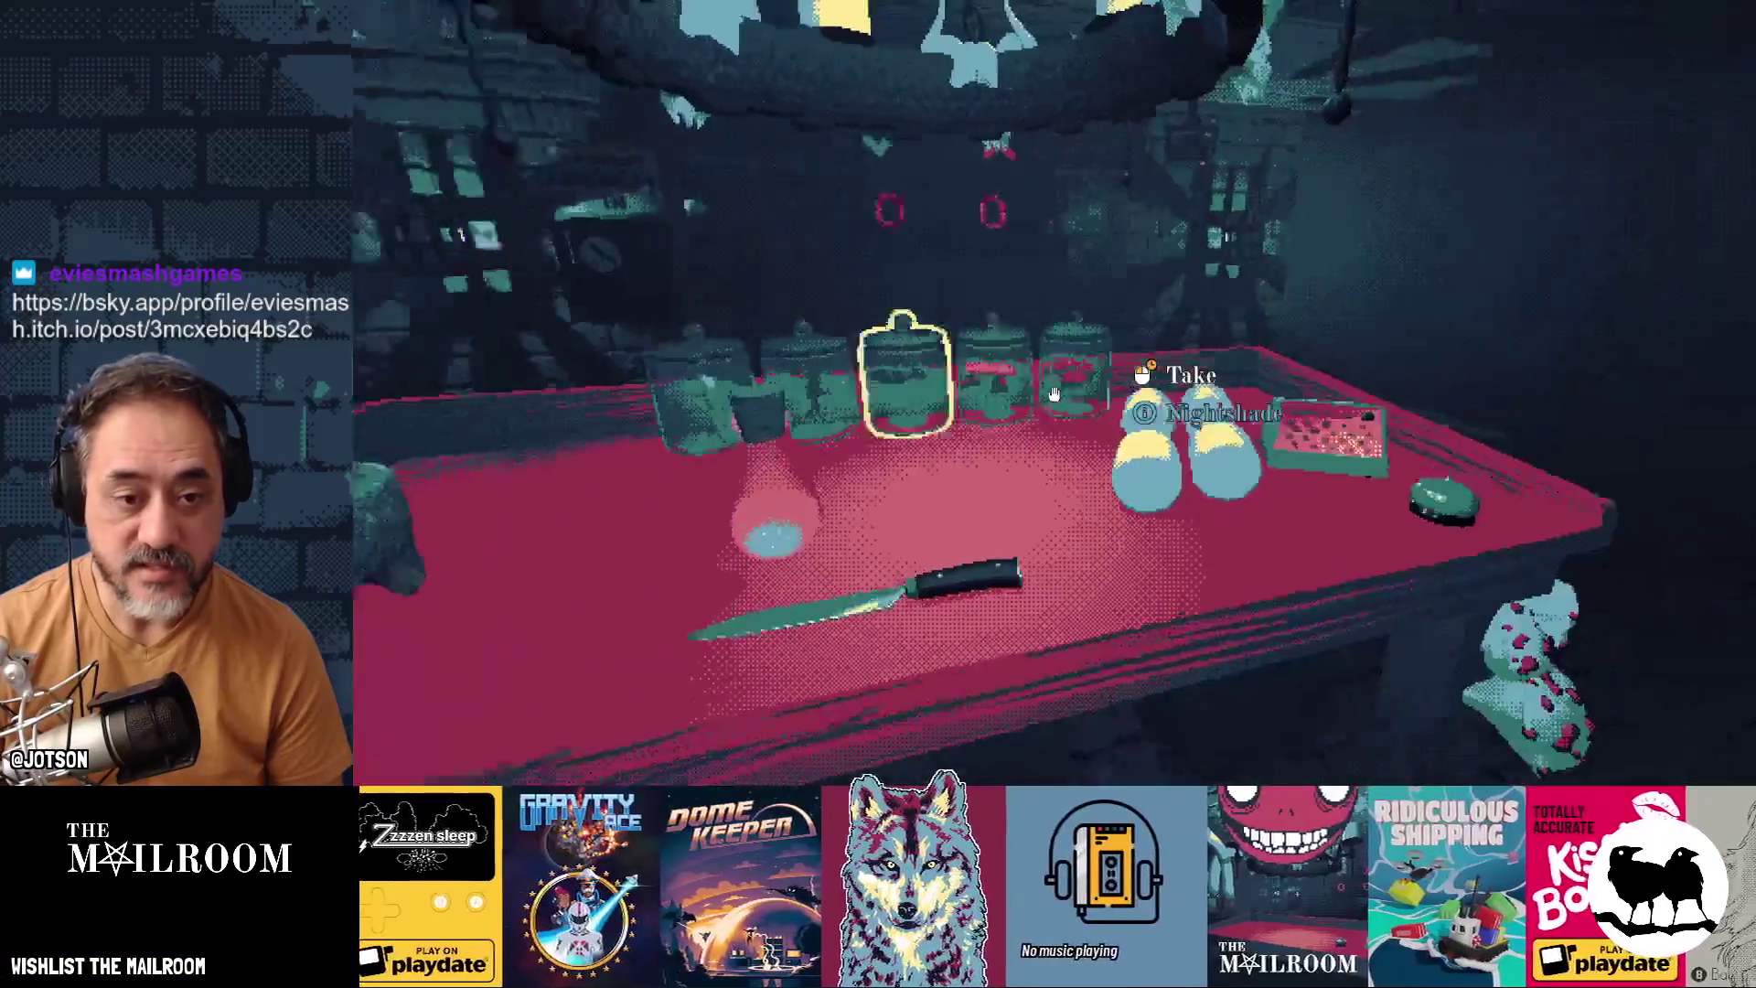
key("w")
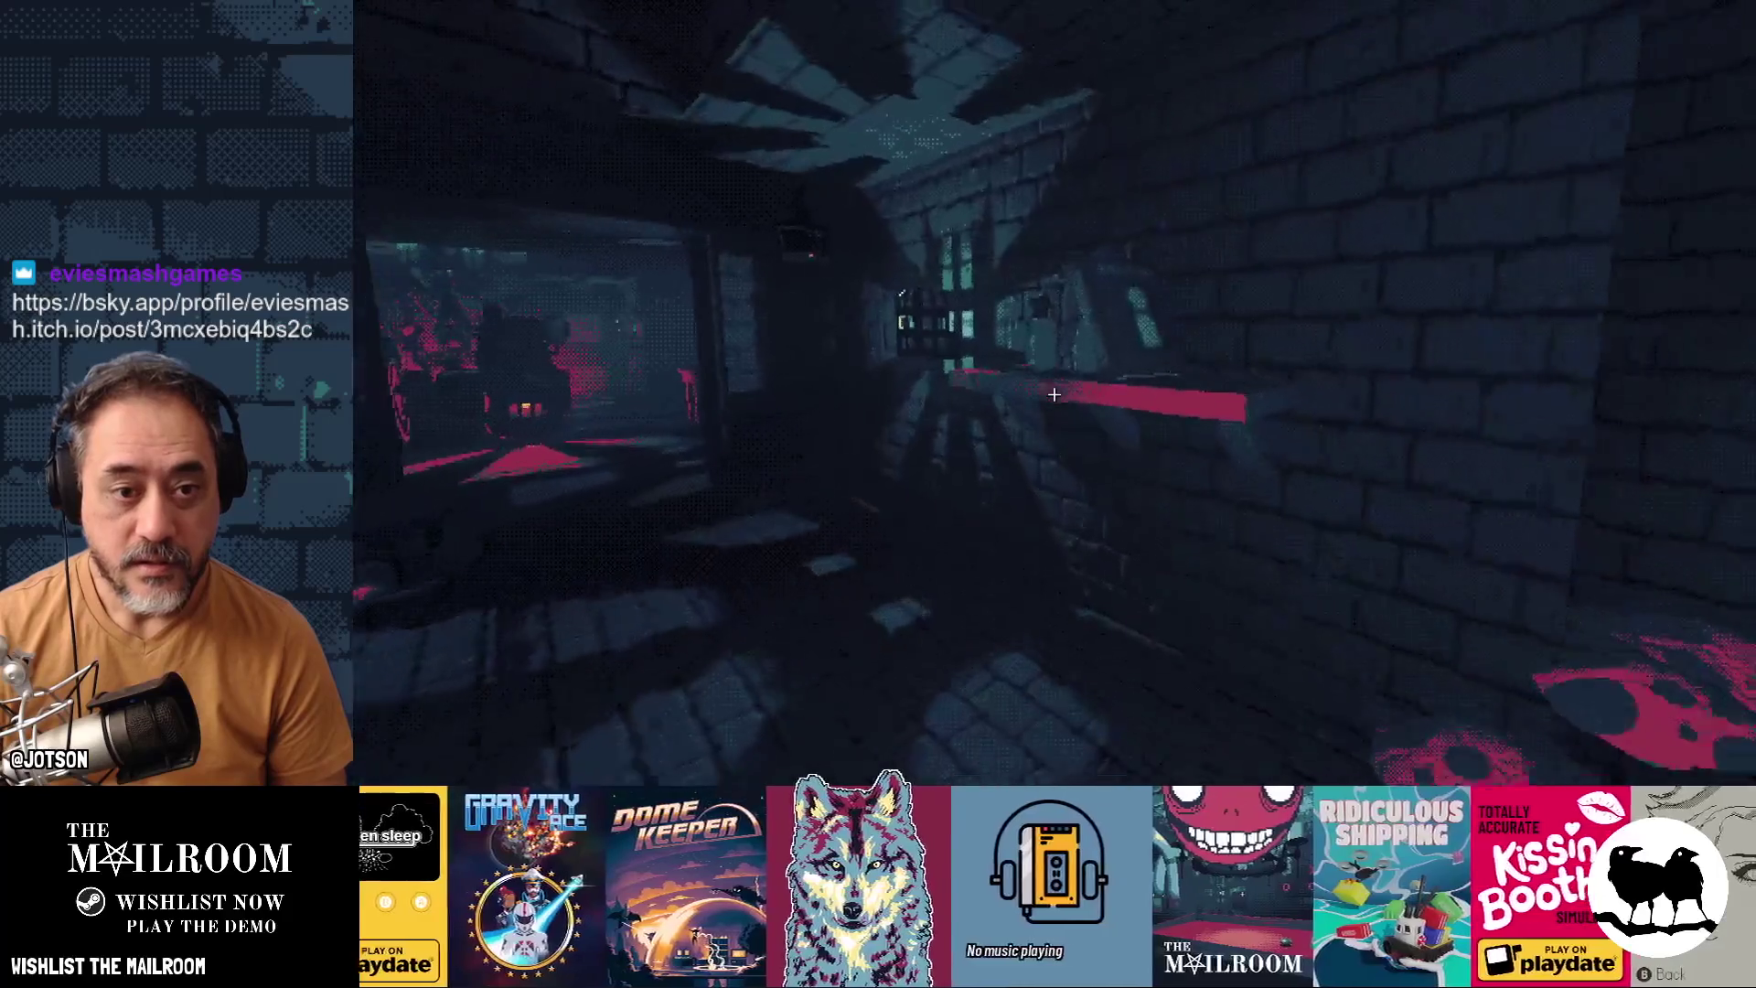
key("w")
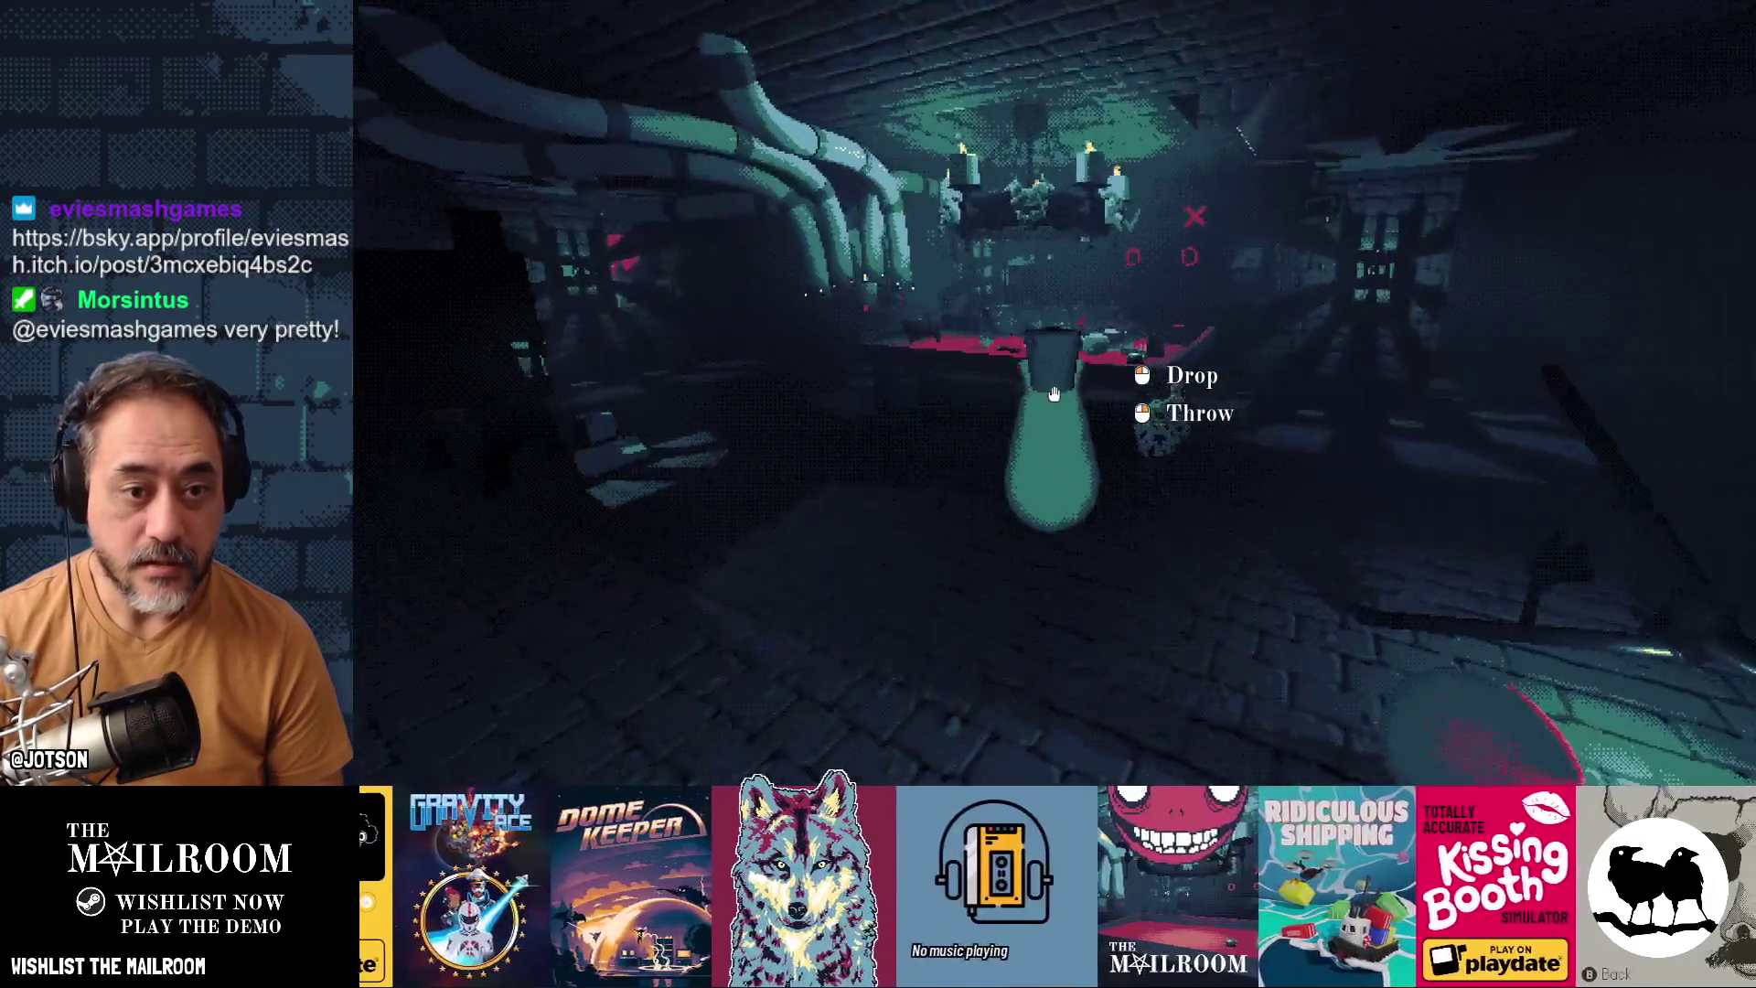
key("w")
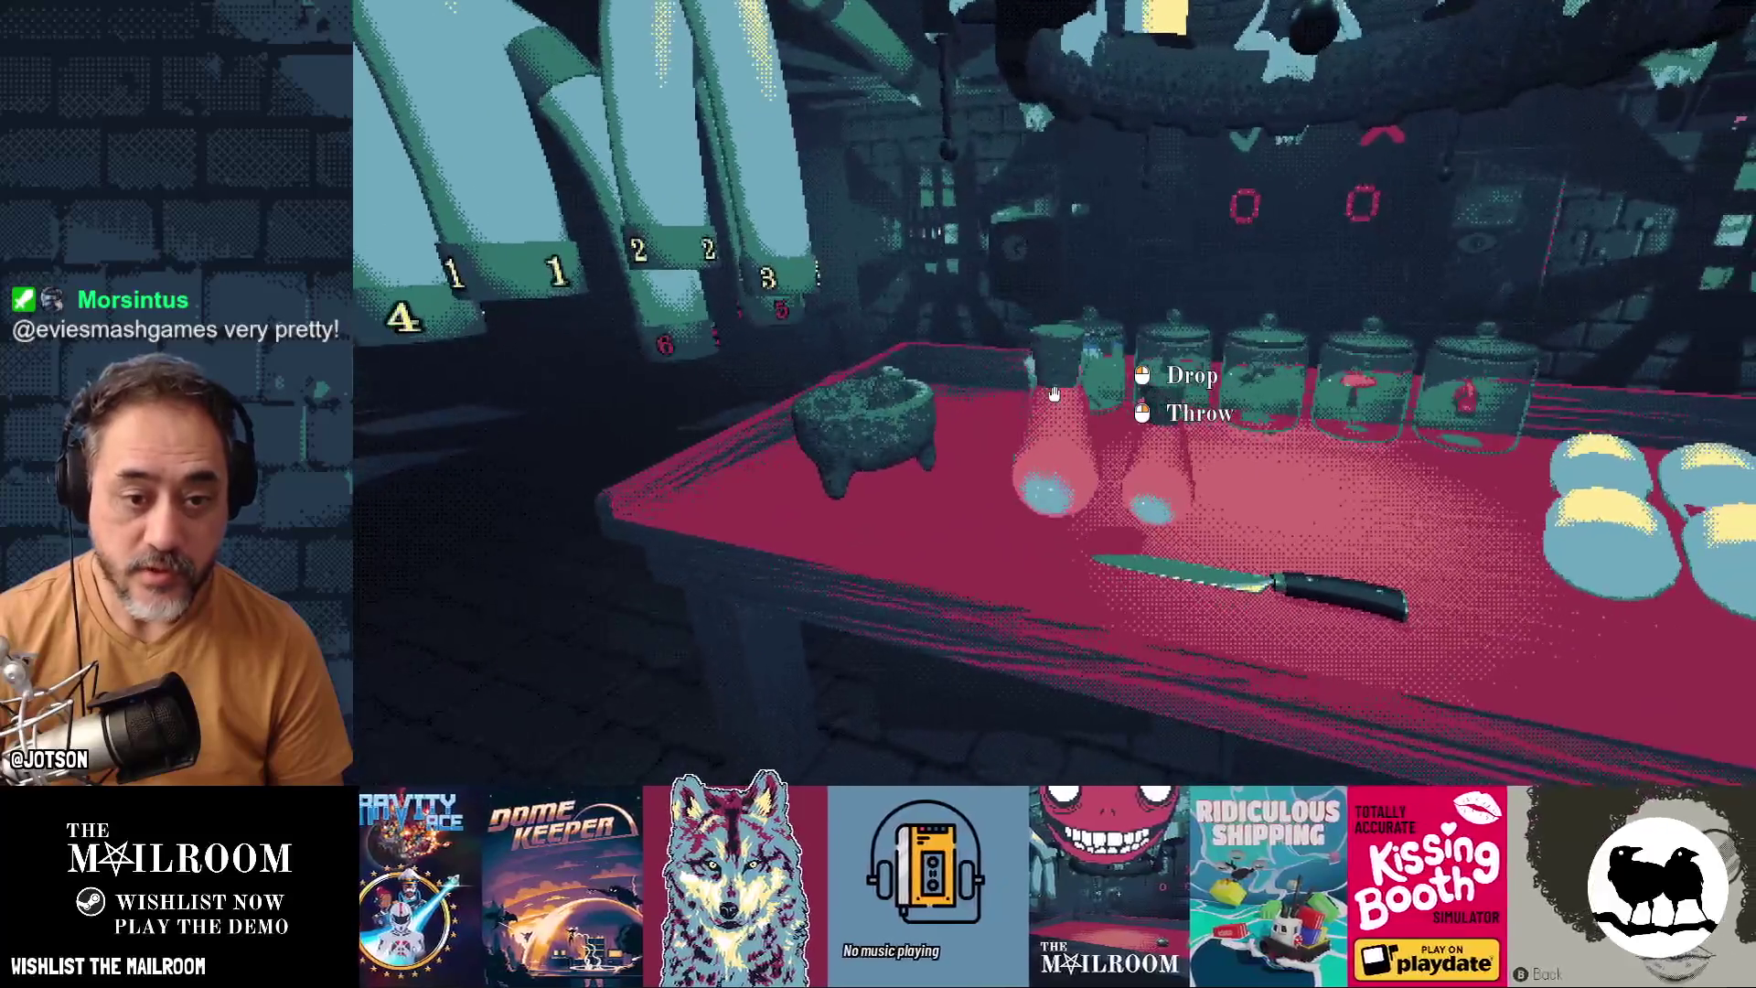
left_click(1053, 393)
Fetch the bottle from the corridor and set it down on the alchemy table
key("w")
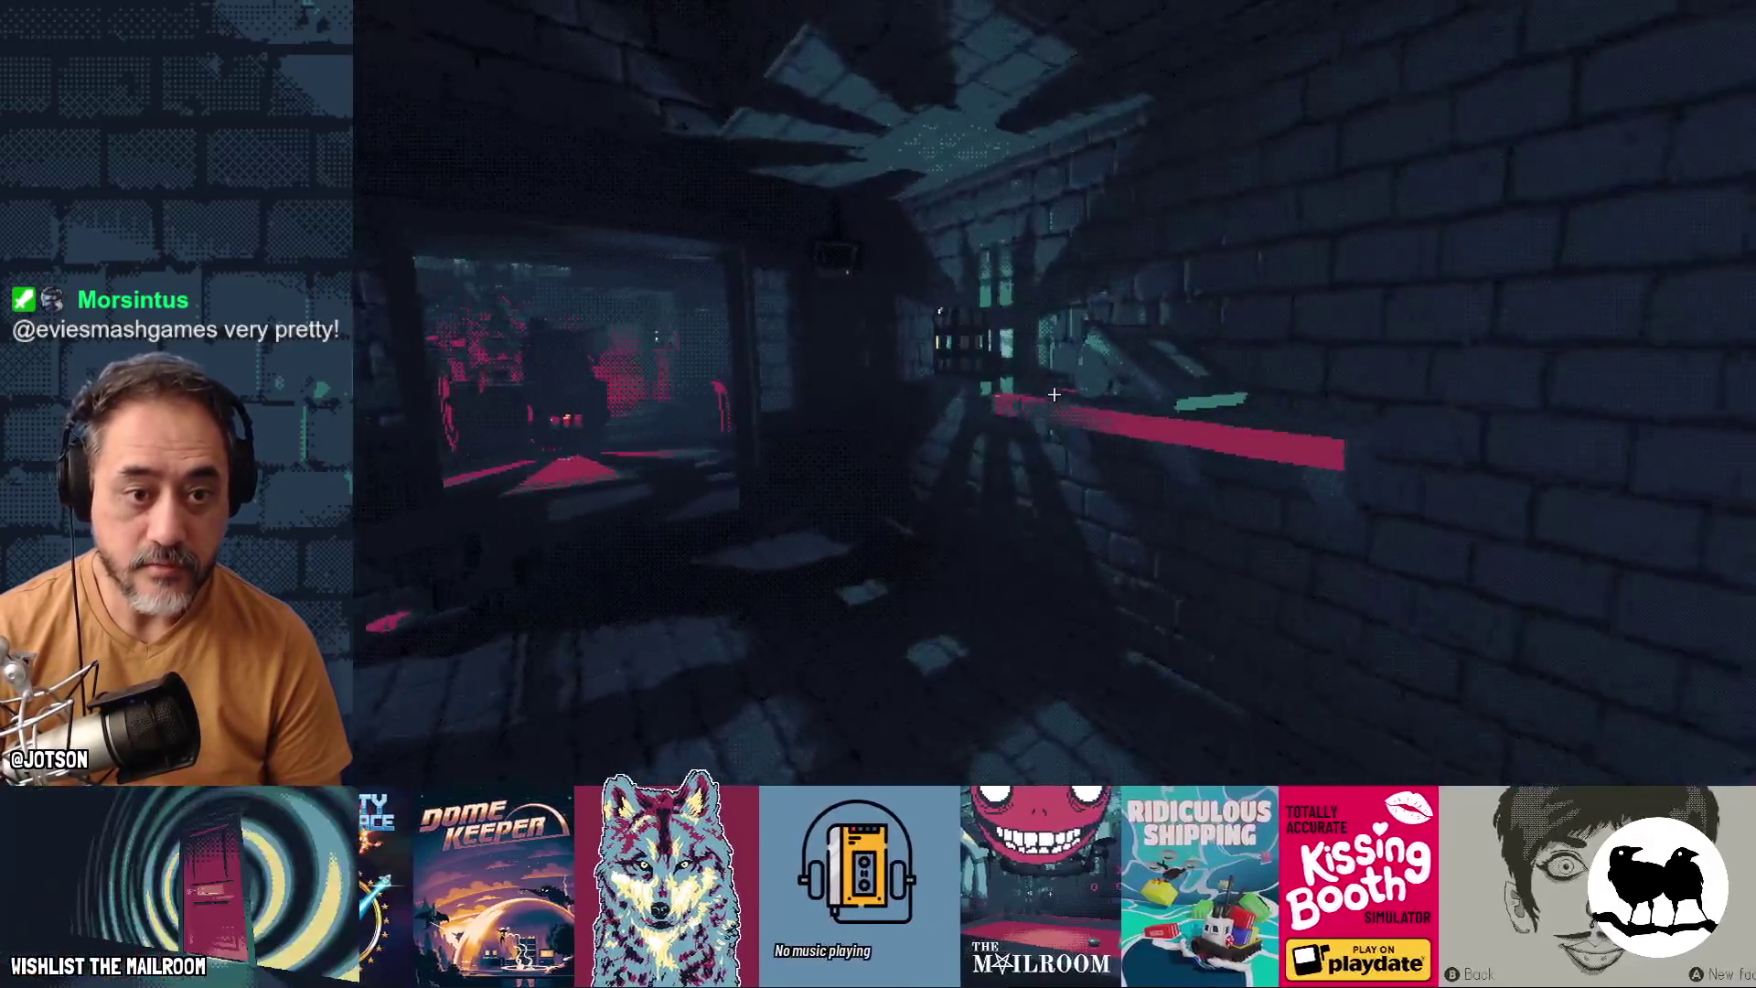
left_click(1054, 393)
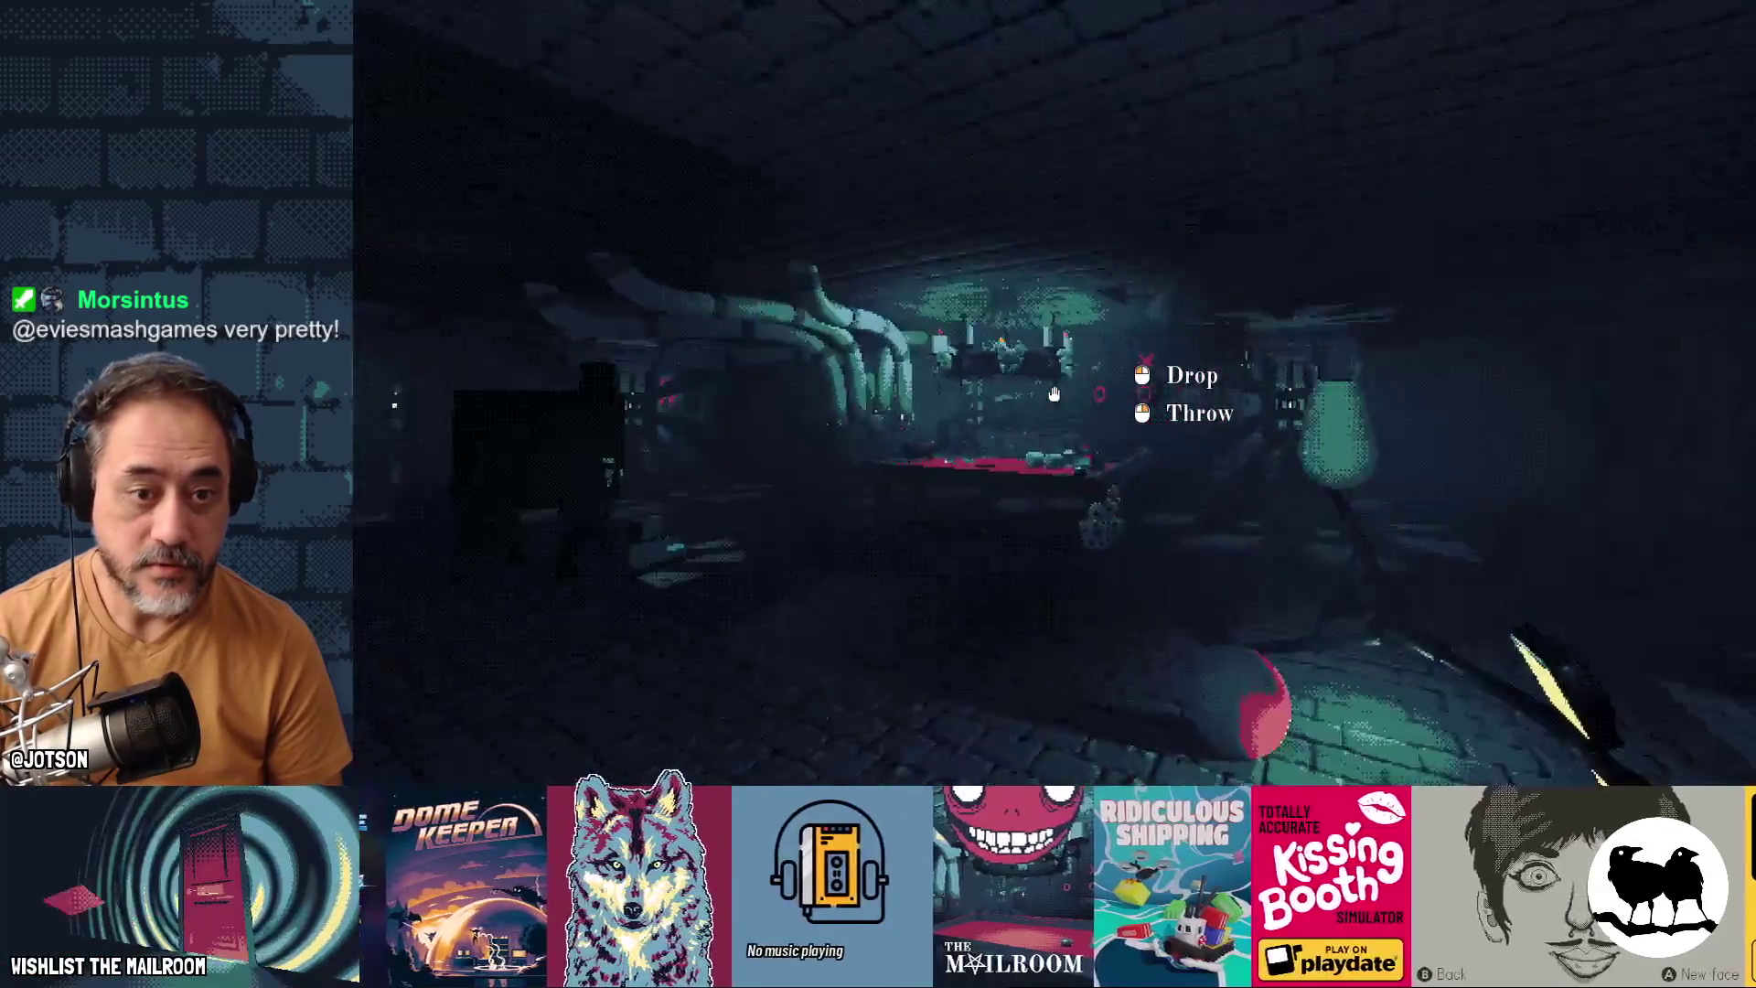
key("w")
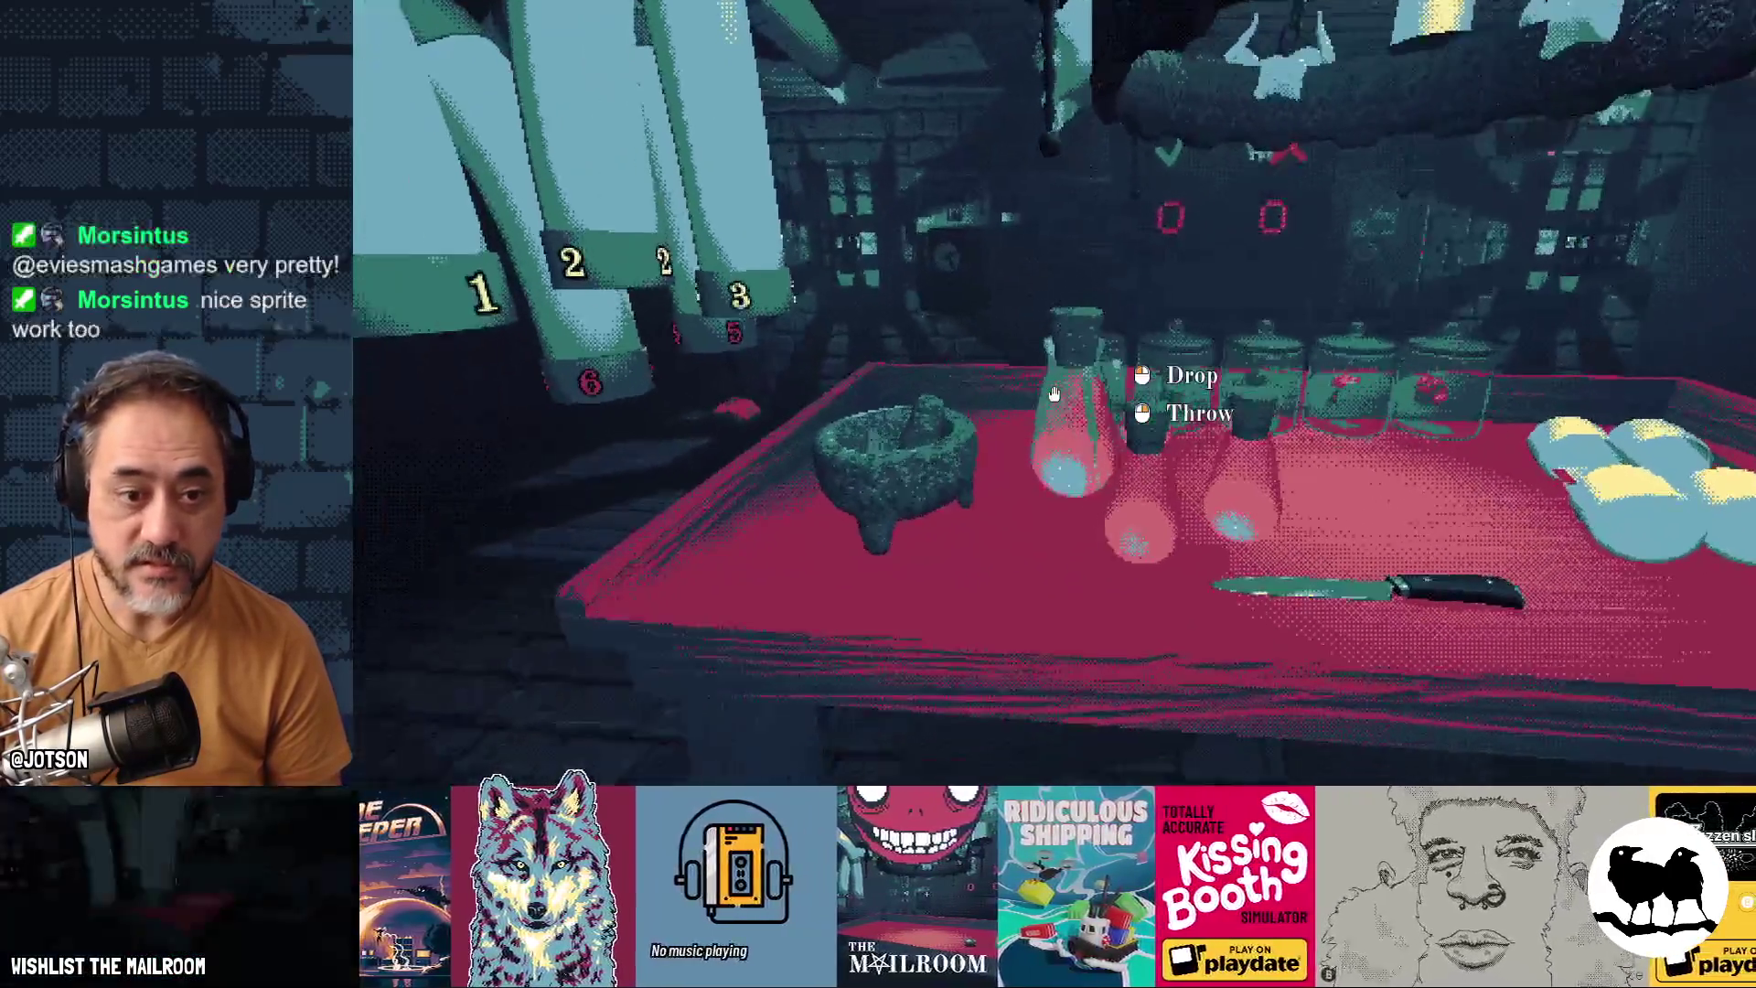
left_click(1053, 393)
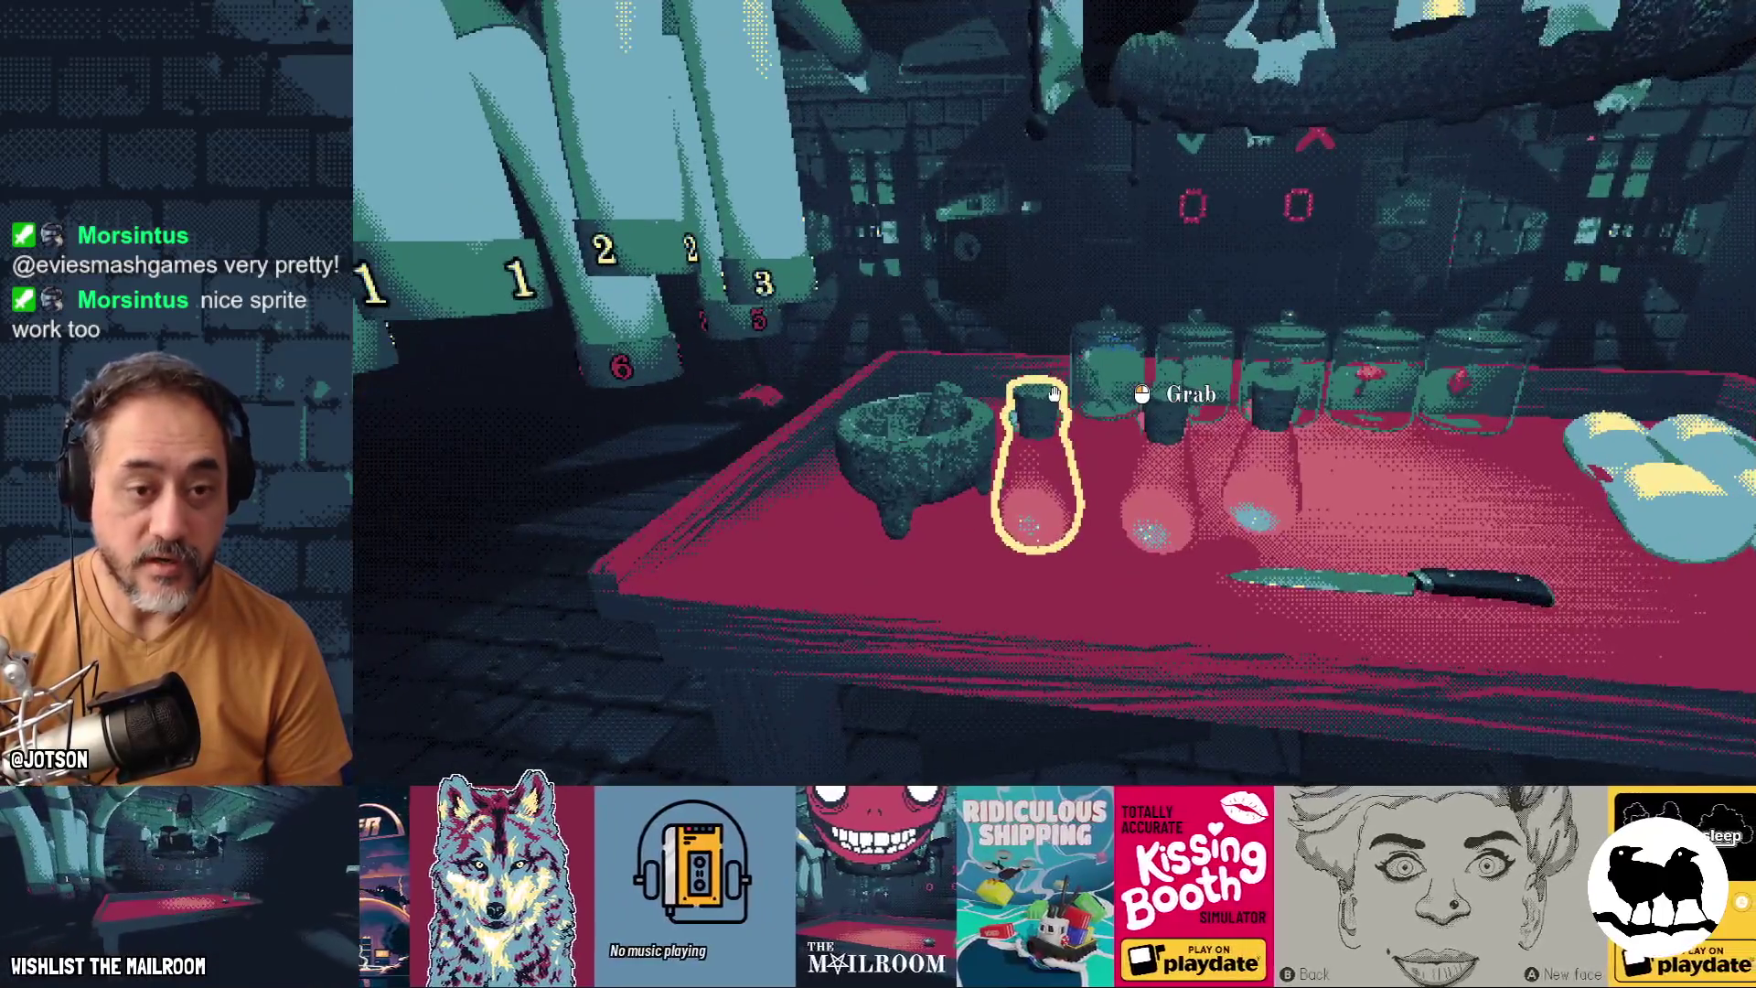
Reposition the flask twice on the table, step back, then pause and resume the game
left_click(1054, 394)
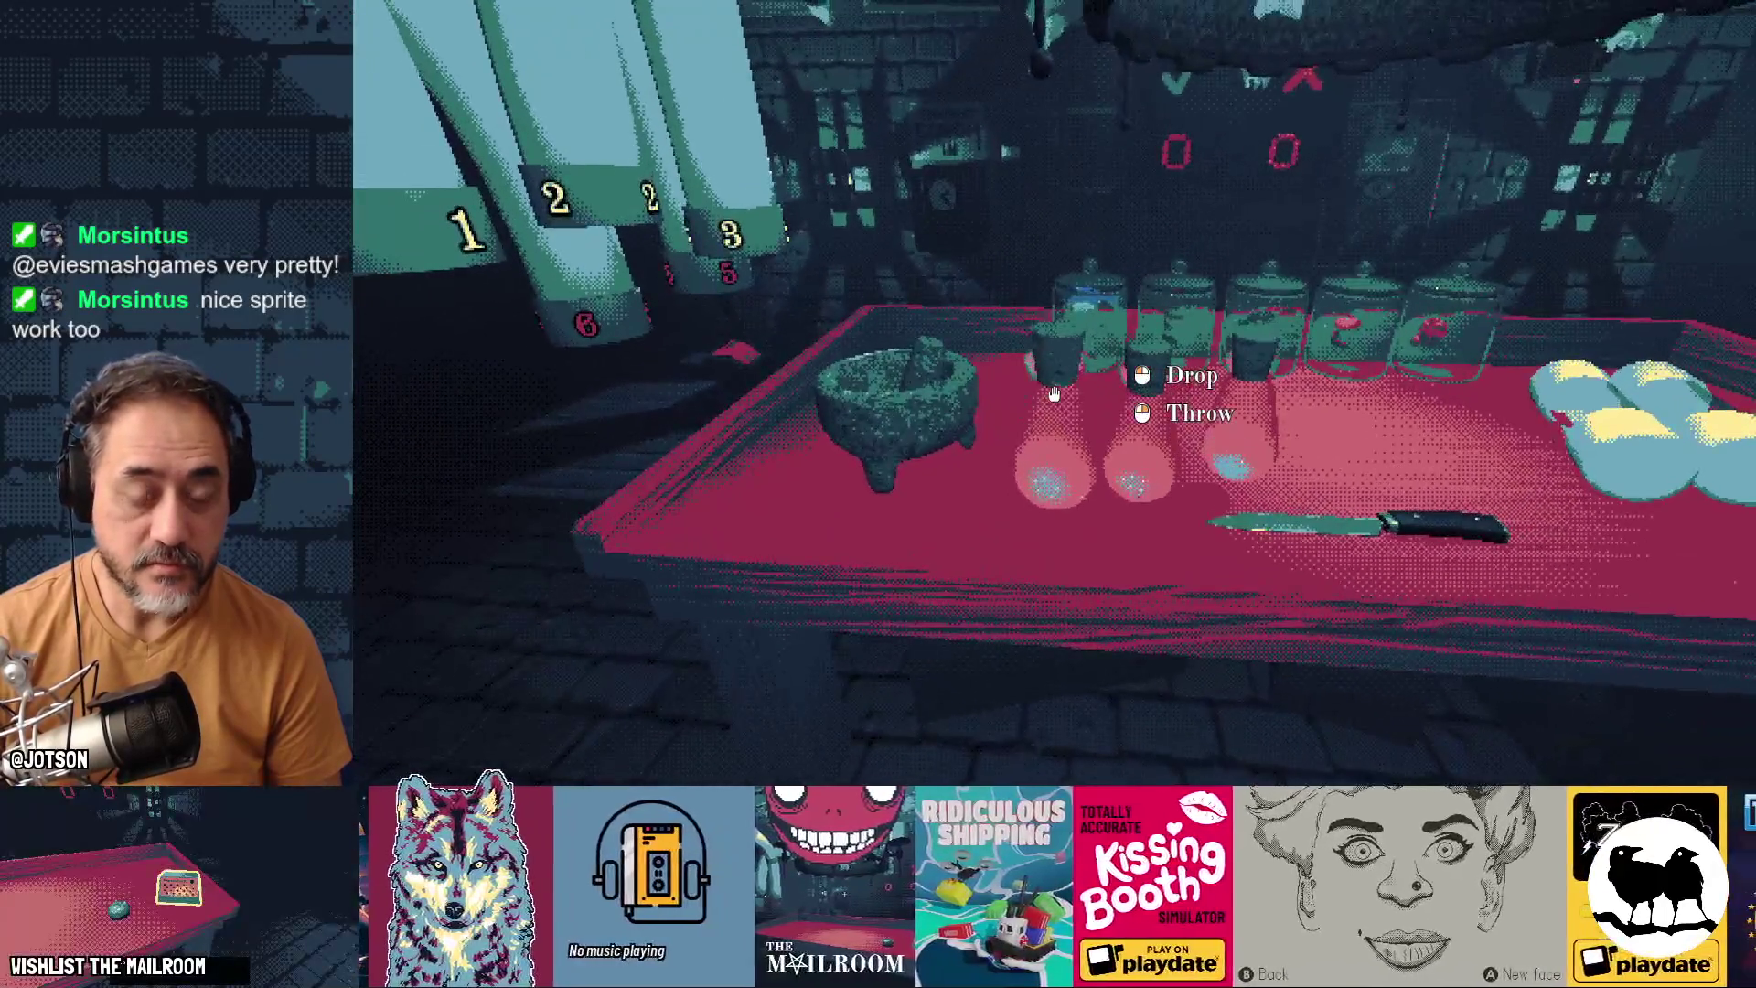
left_click(1053, 393)
key("s")
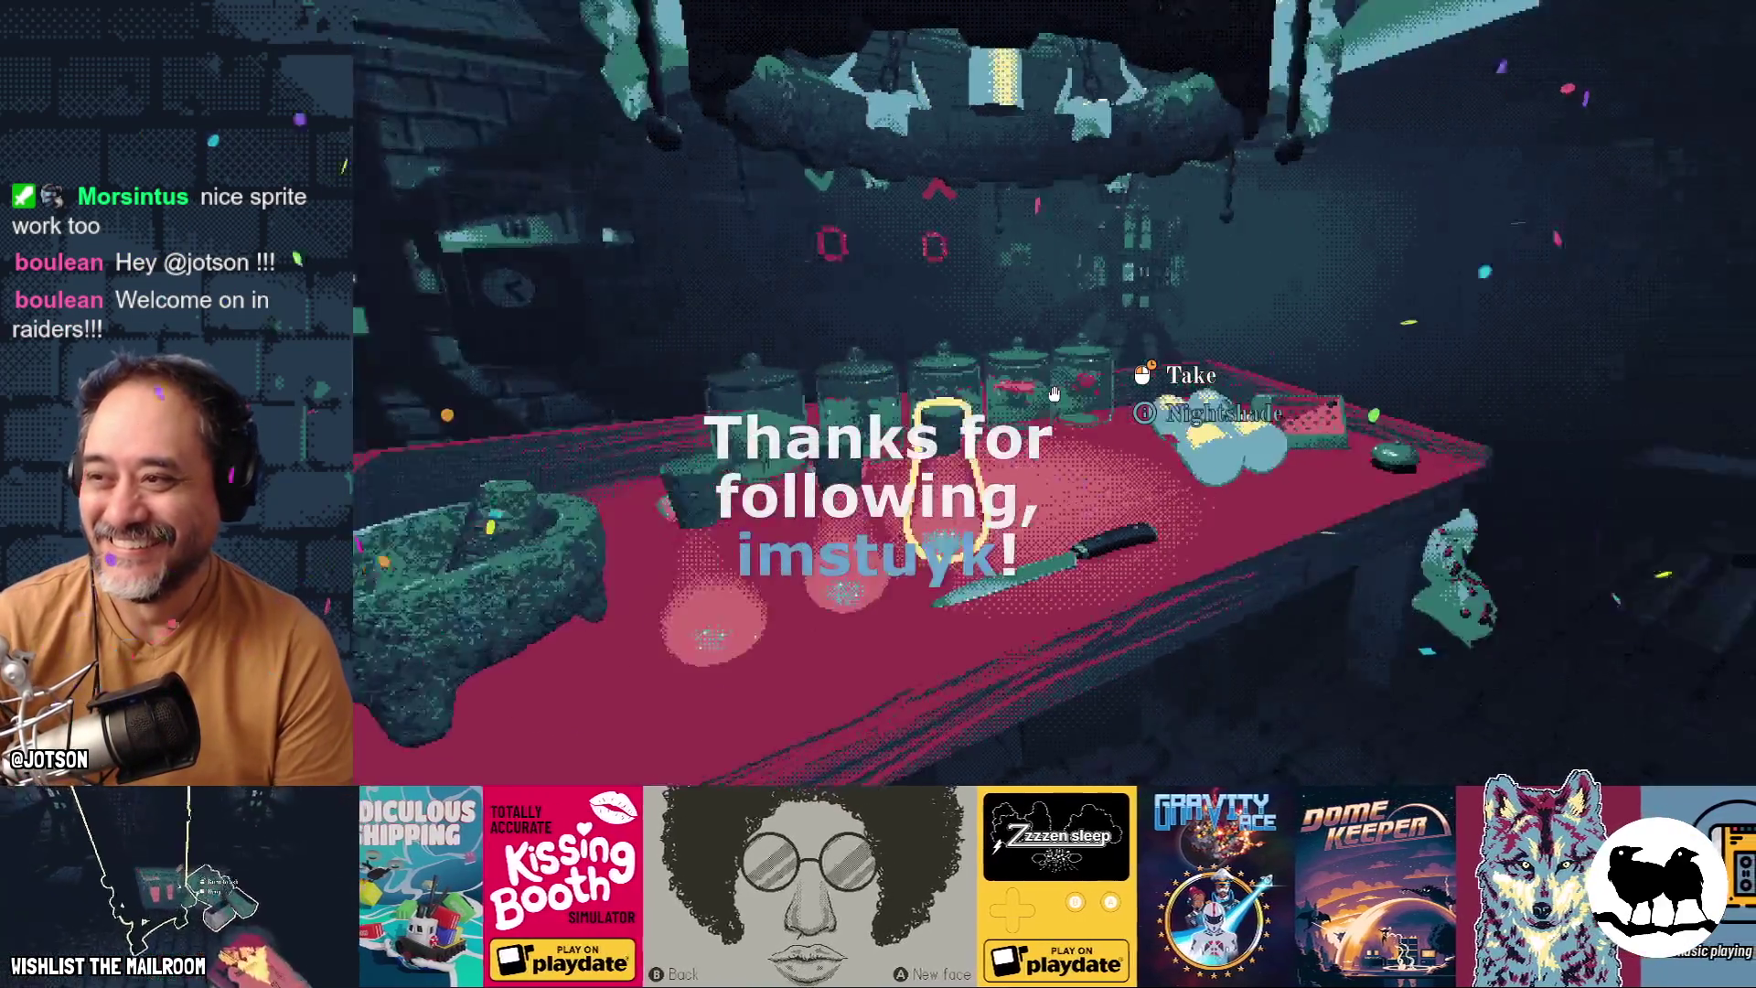
key("Escape")
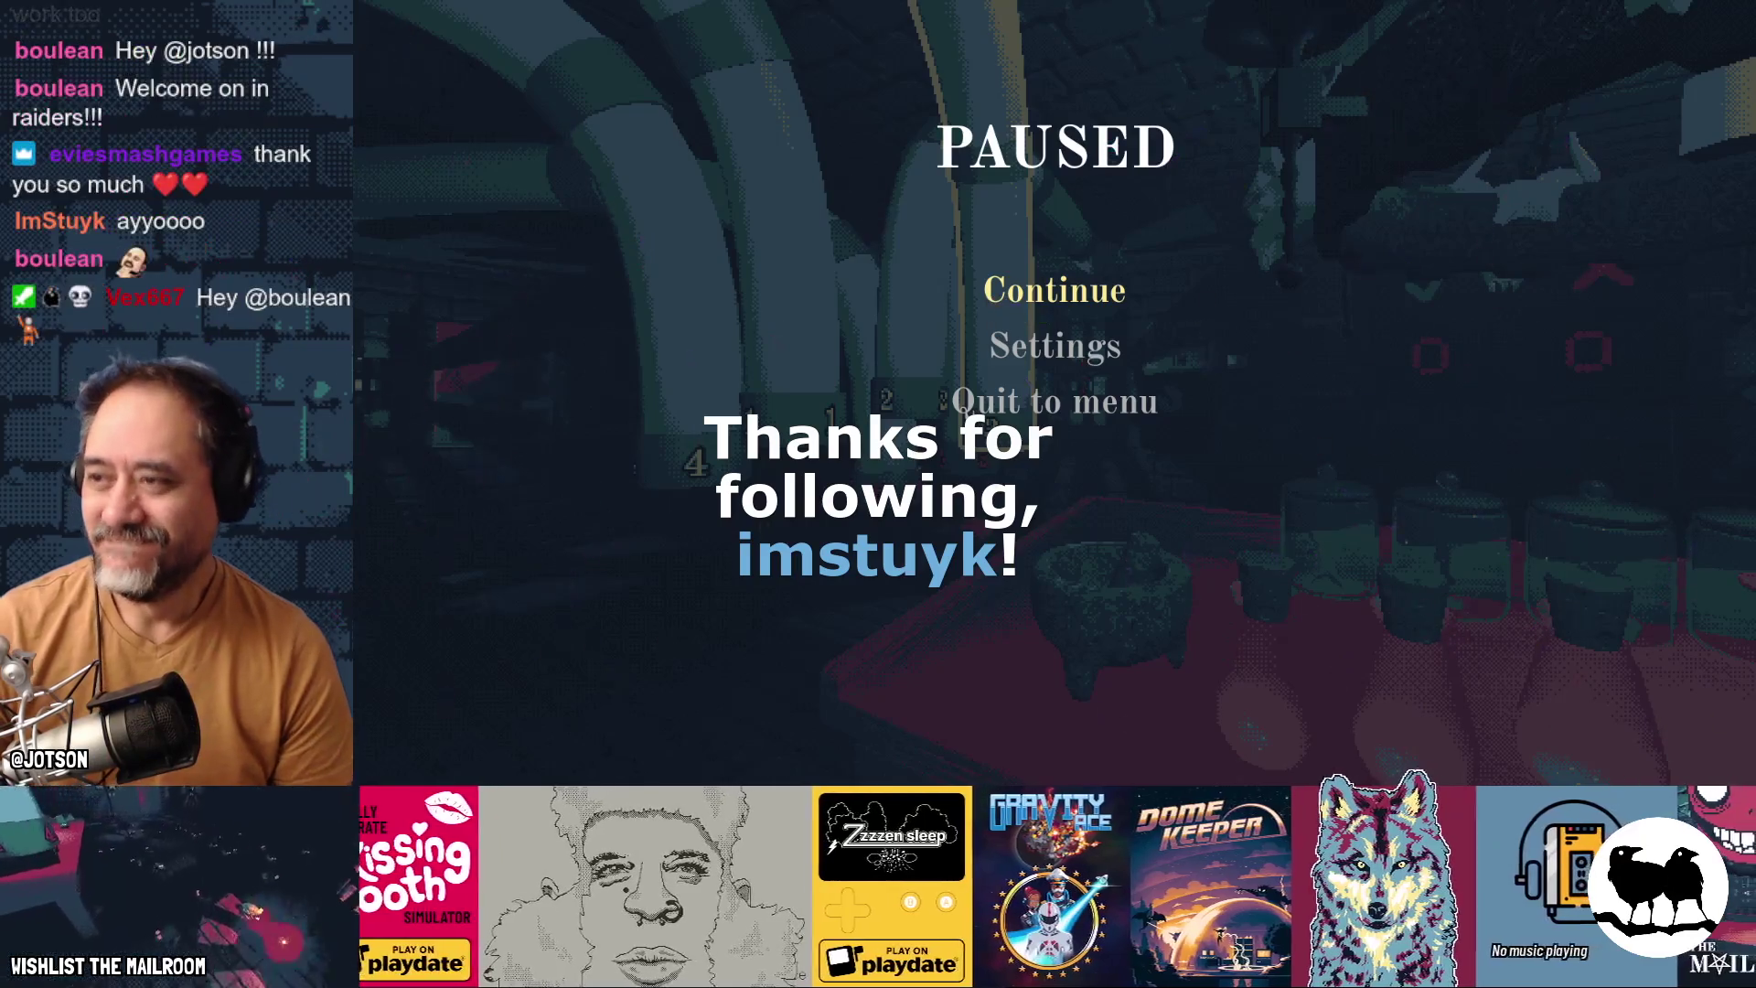
left_click(1130, 311)
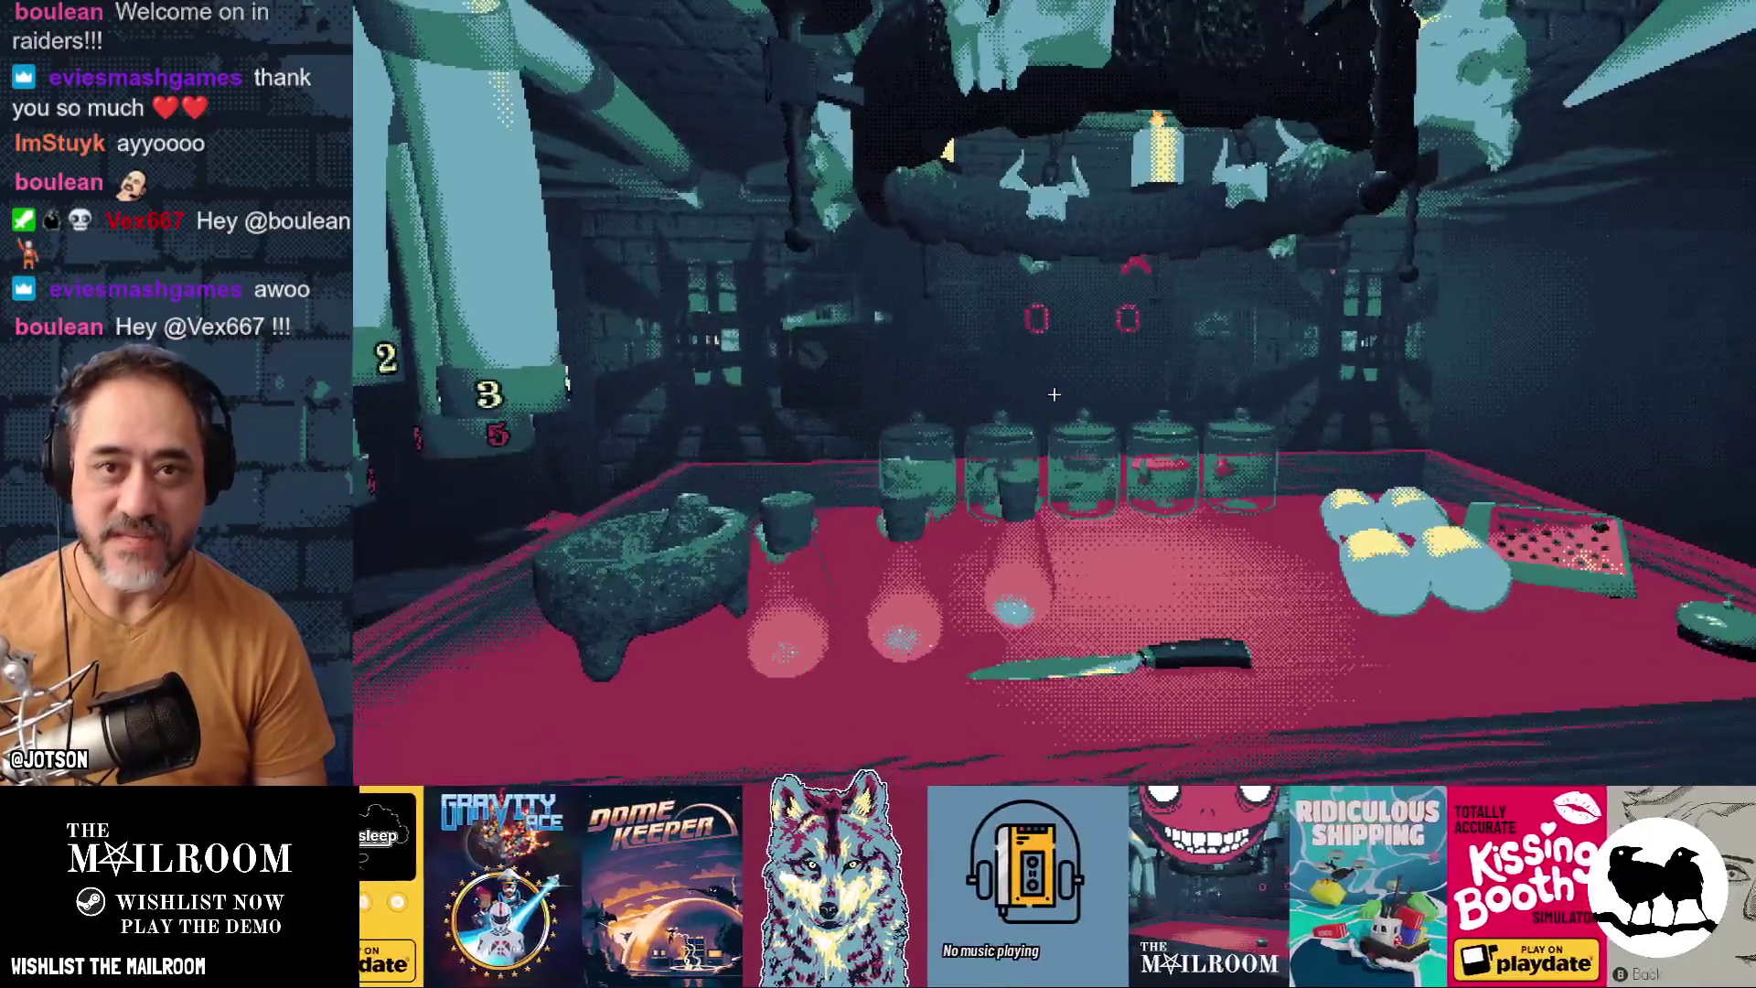
Spawn a large slab of meat with the debug console and pick it up off the floor
key("grave")
type("a meat")
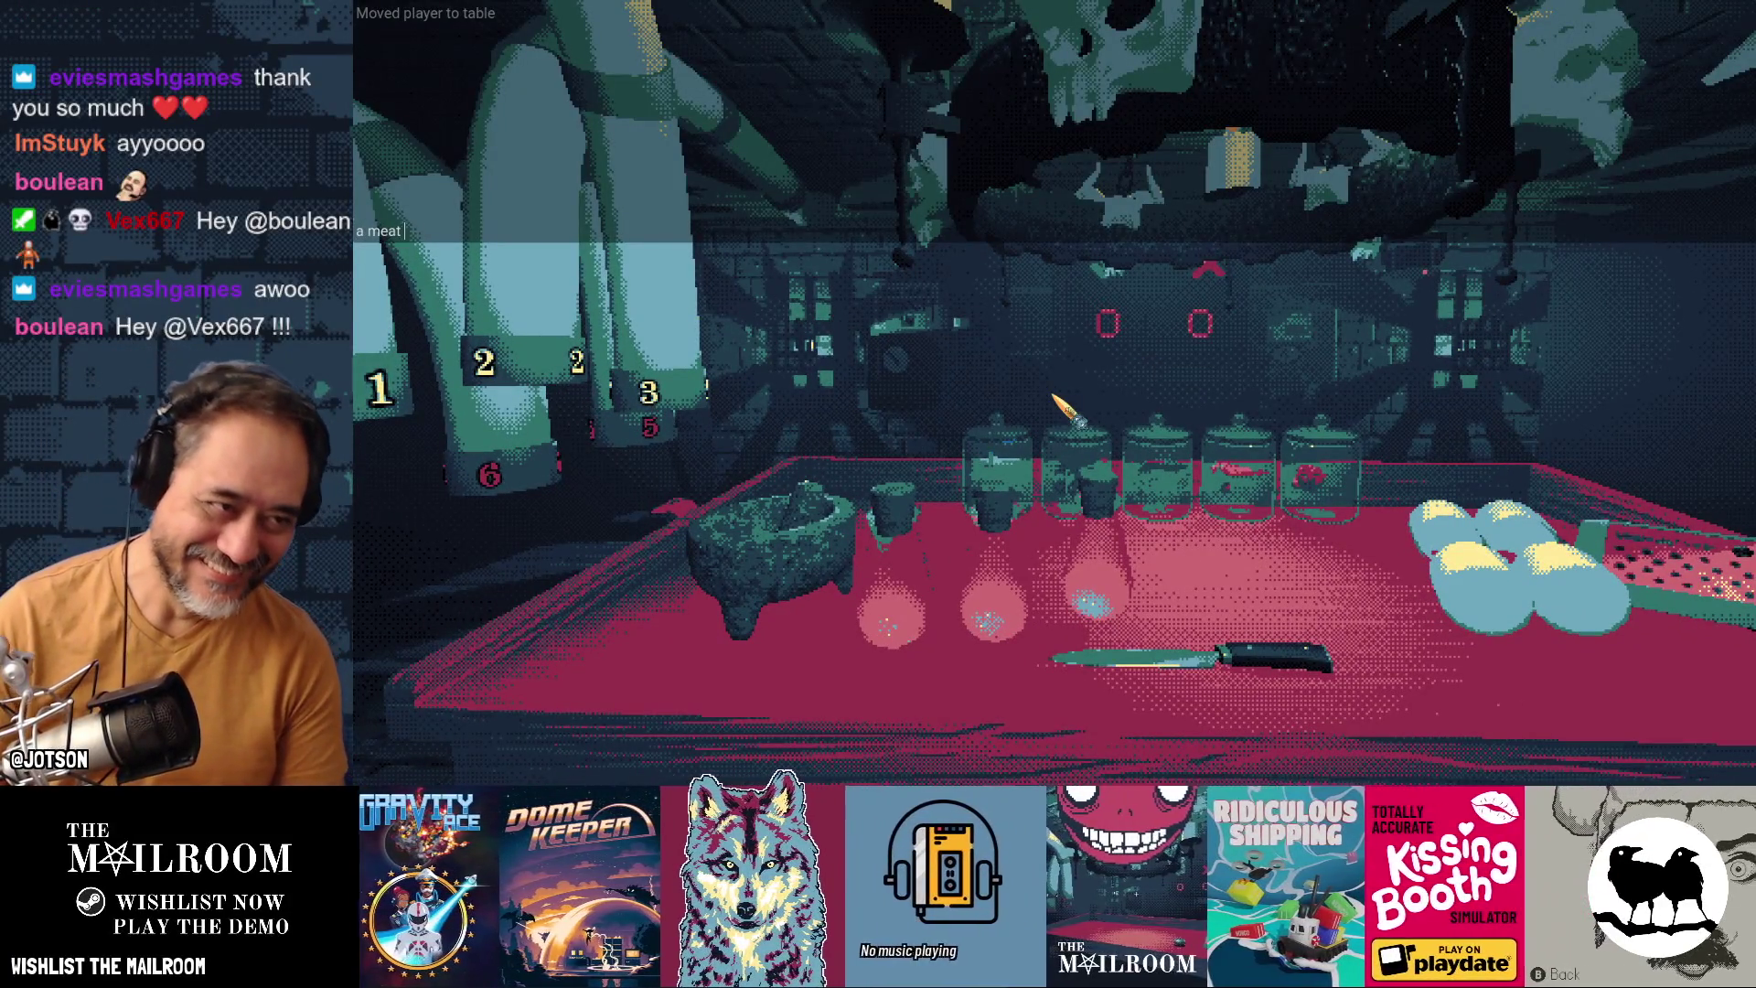
key("Return")
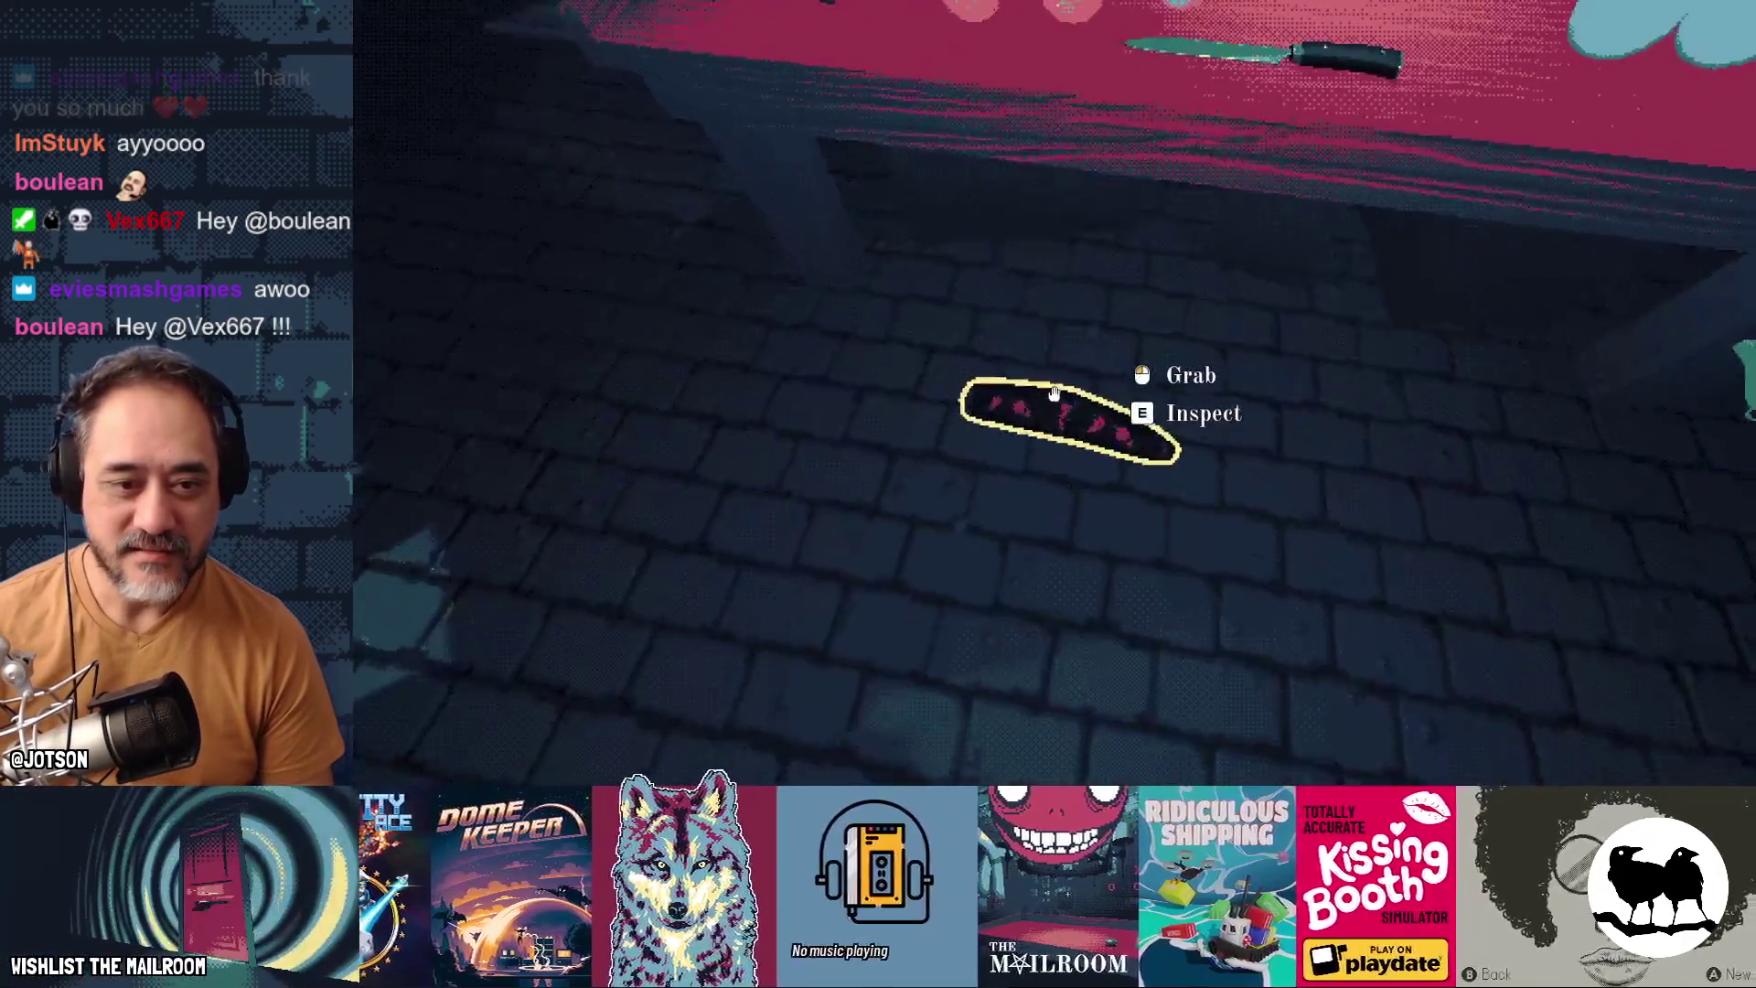
left_click(1053, 394)
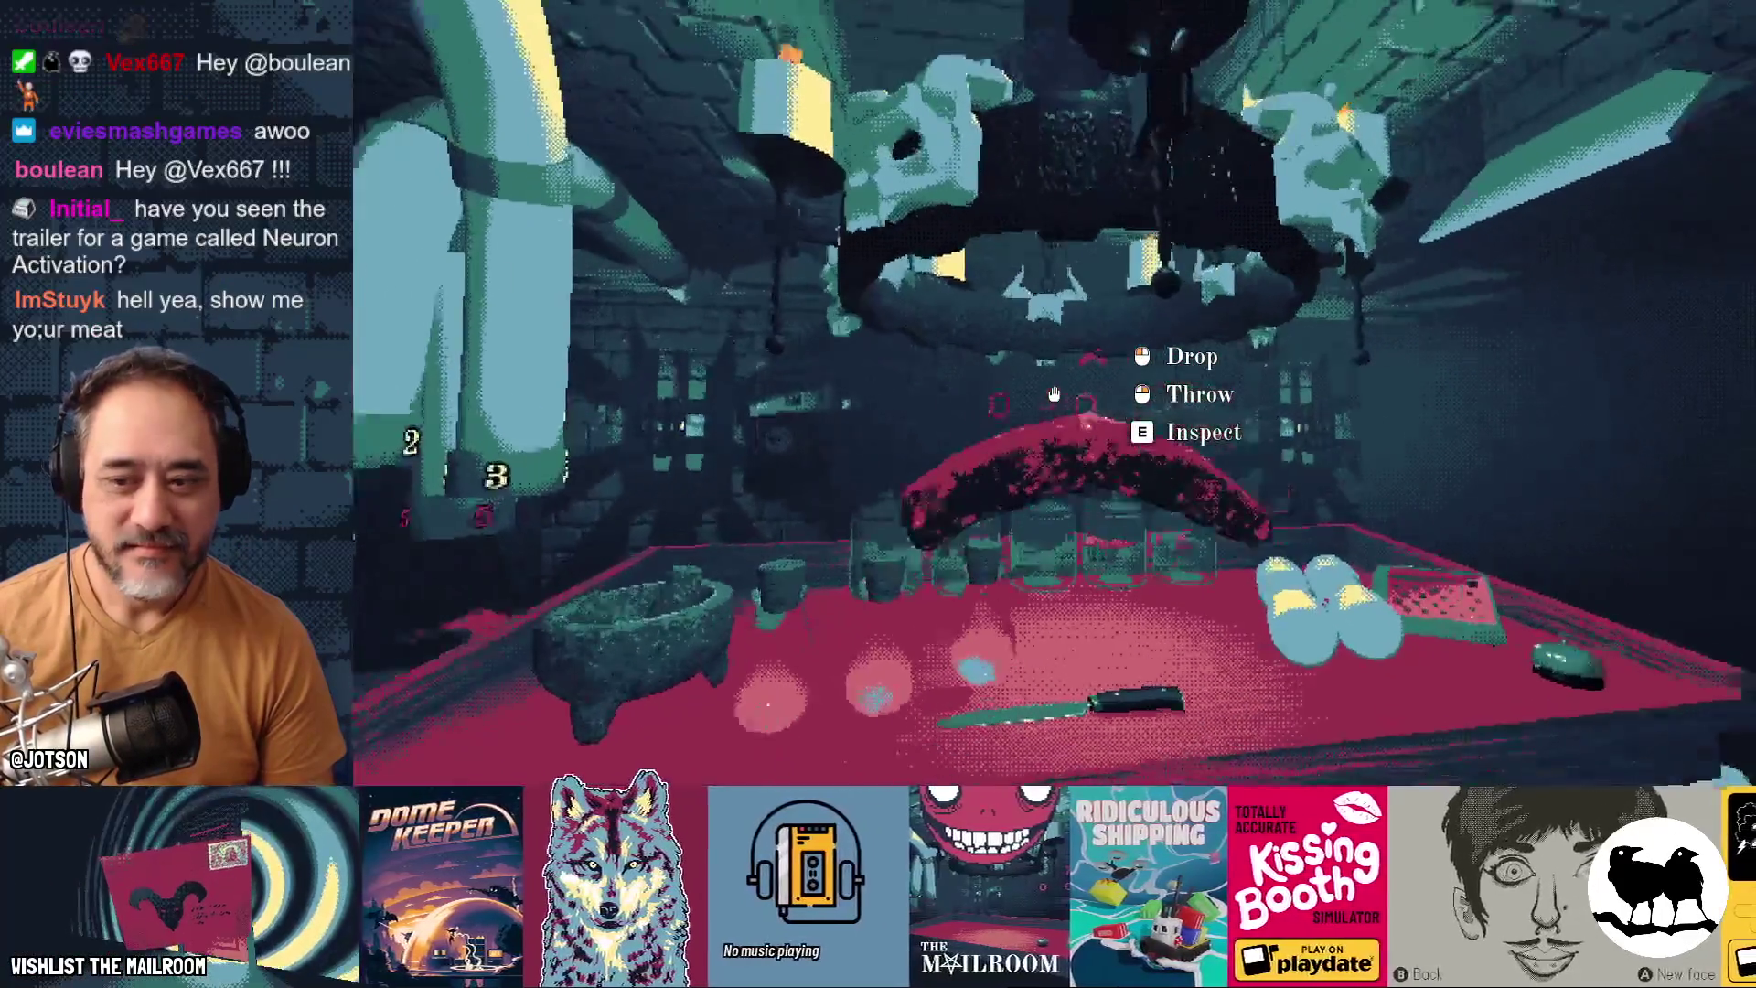
Place the meat on the table, cut it with the knife, and grab a cube
key("w")
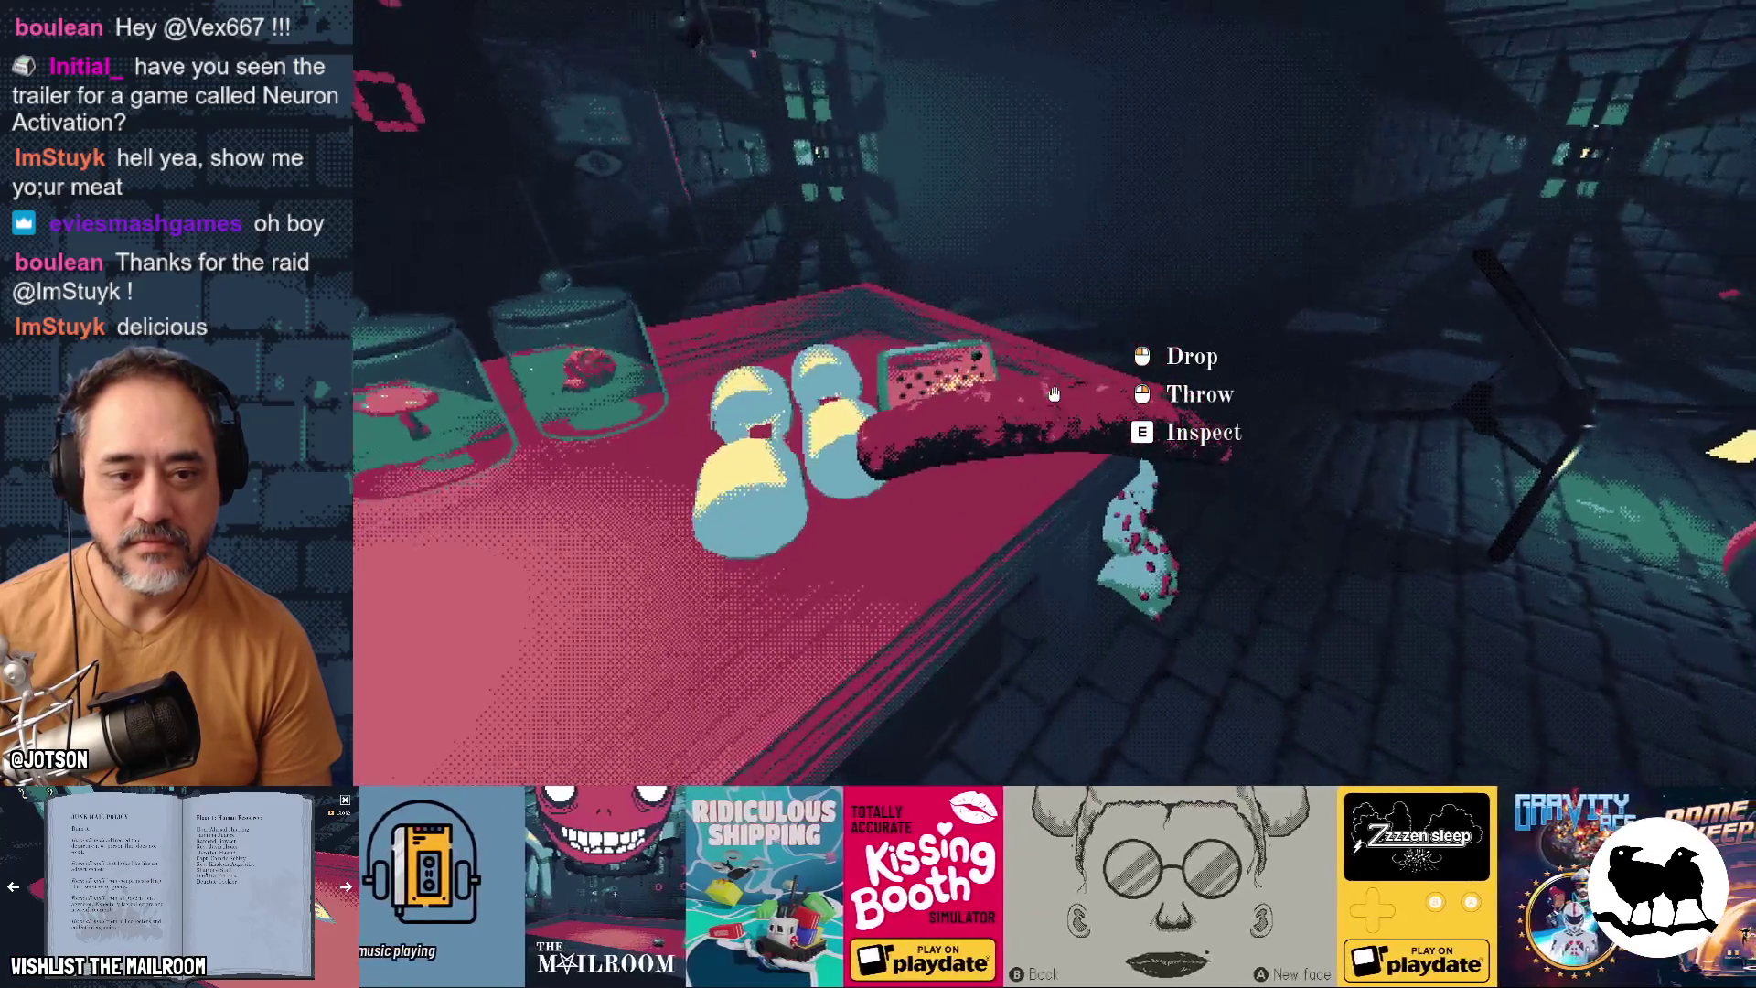
left_click(1053, 393)
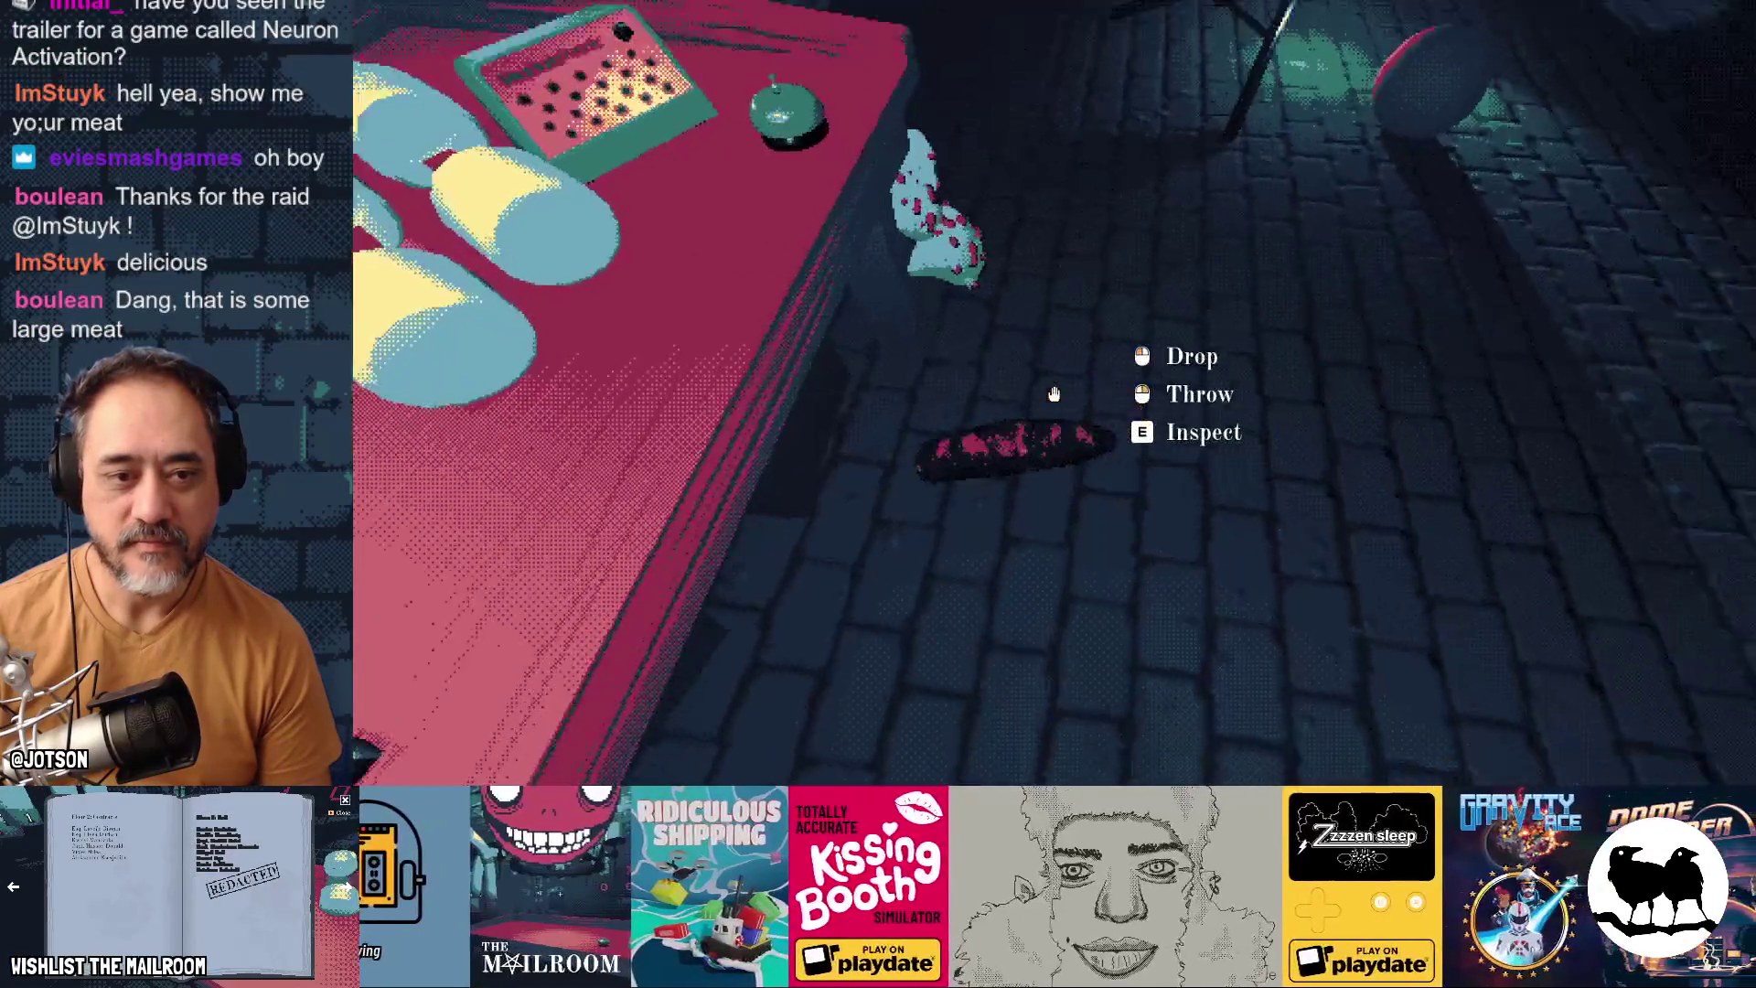
left_click(1054, 393)
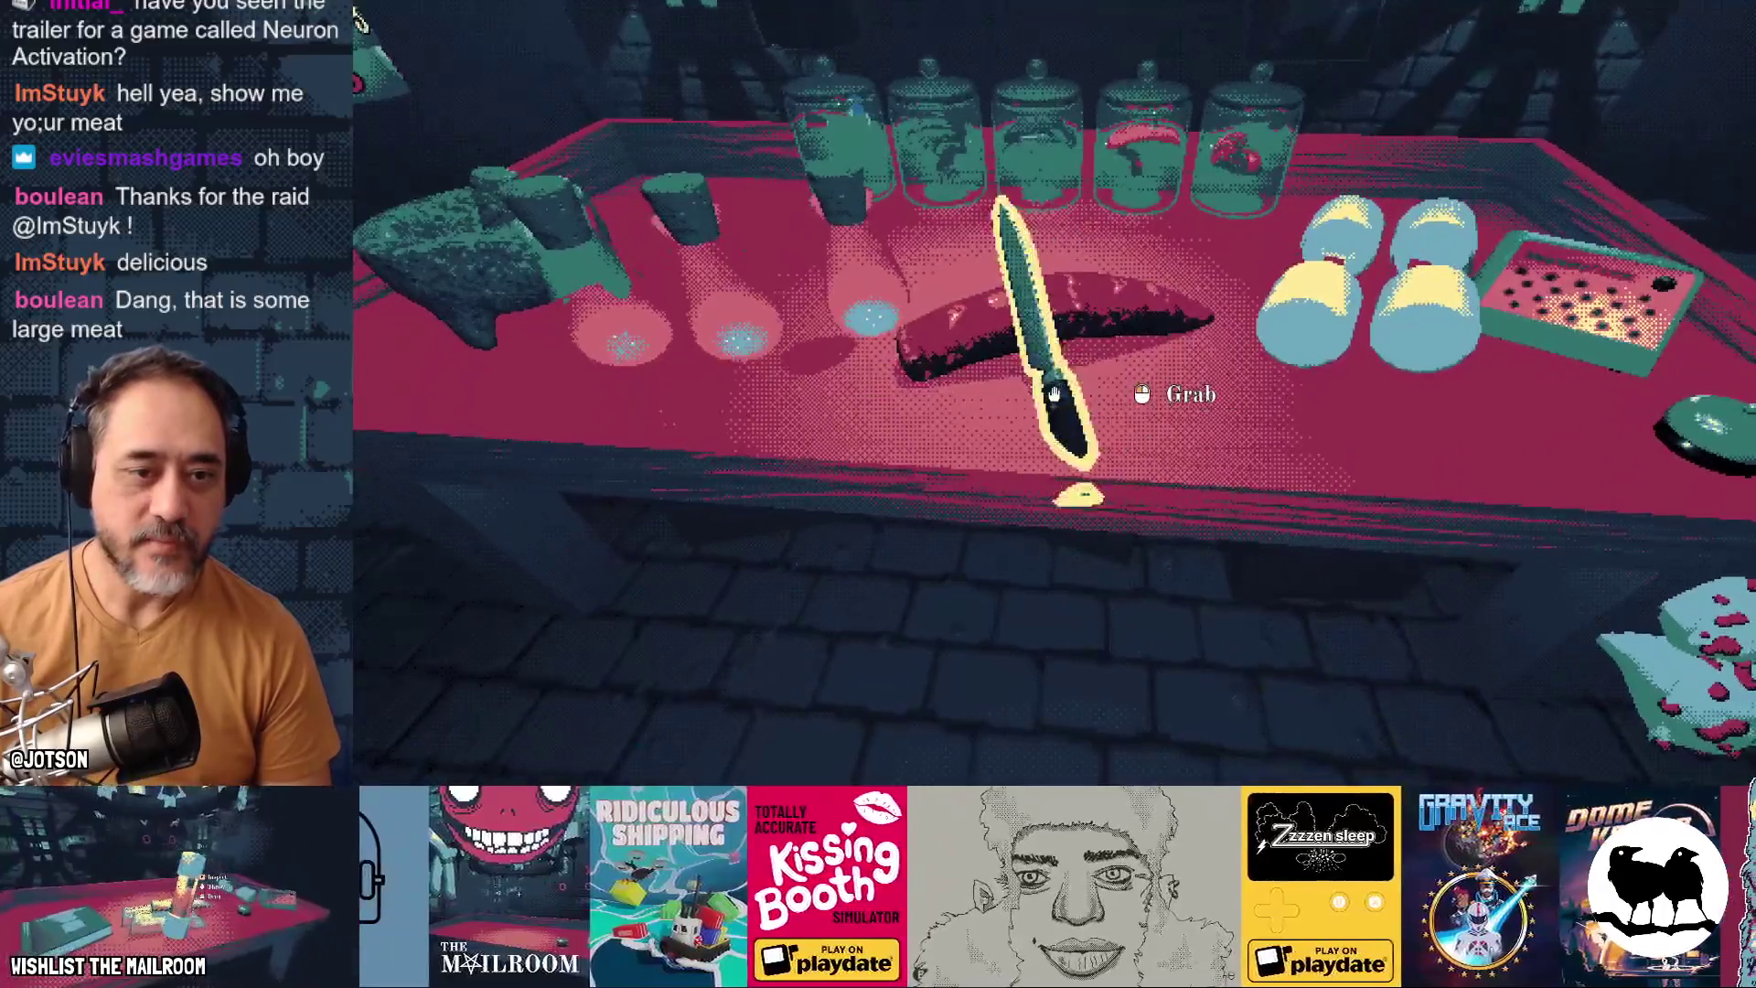
left_click(1053, 393)
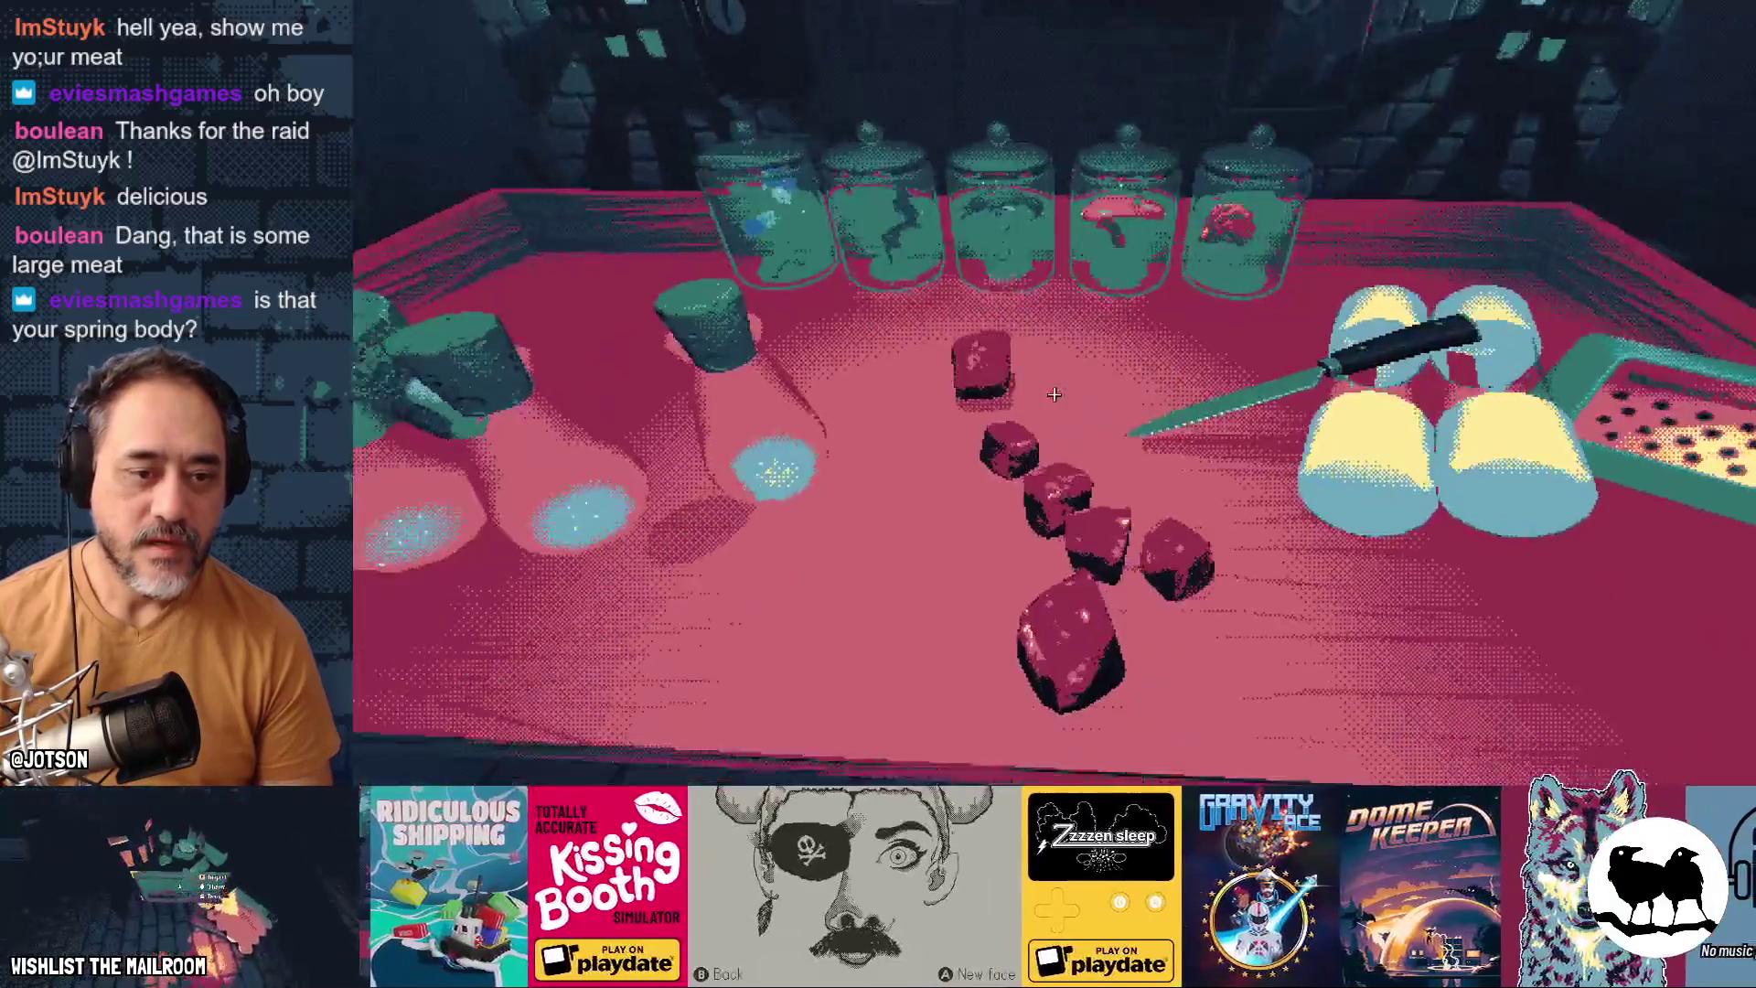
left_click(1054, 393)
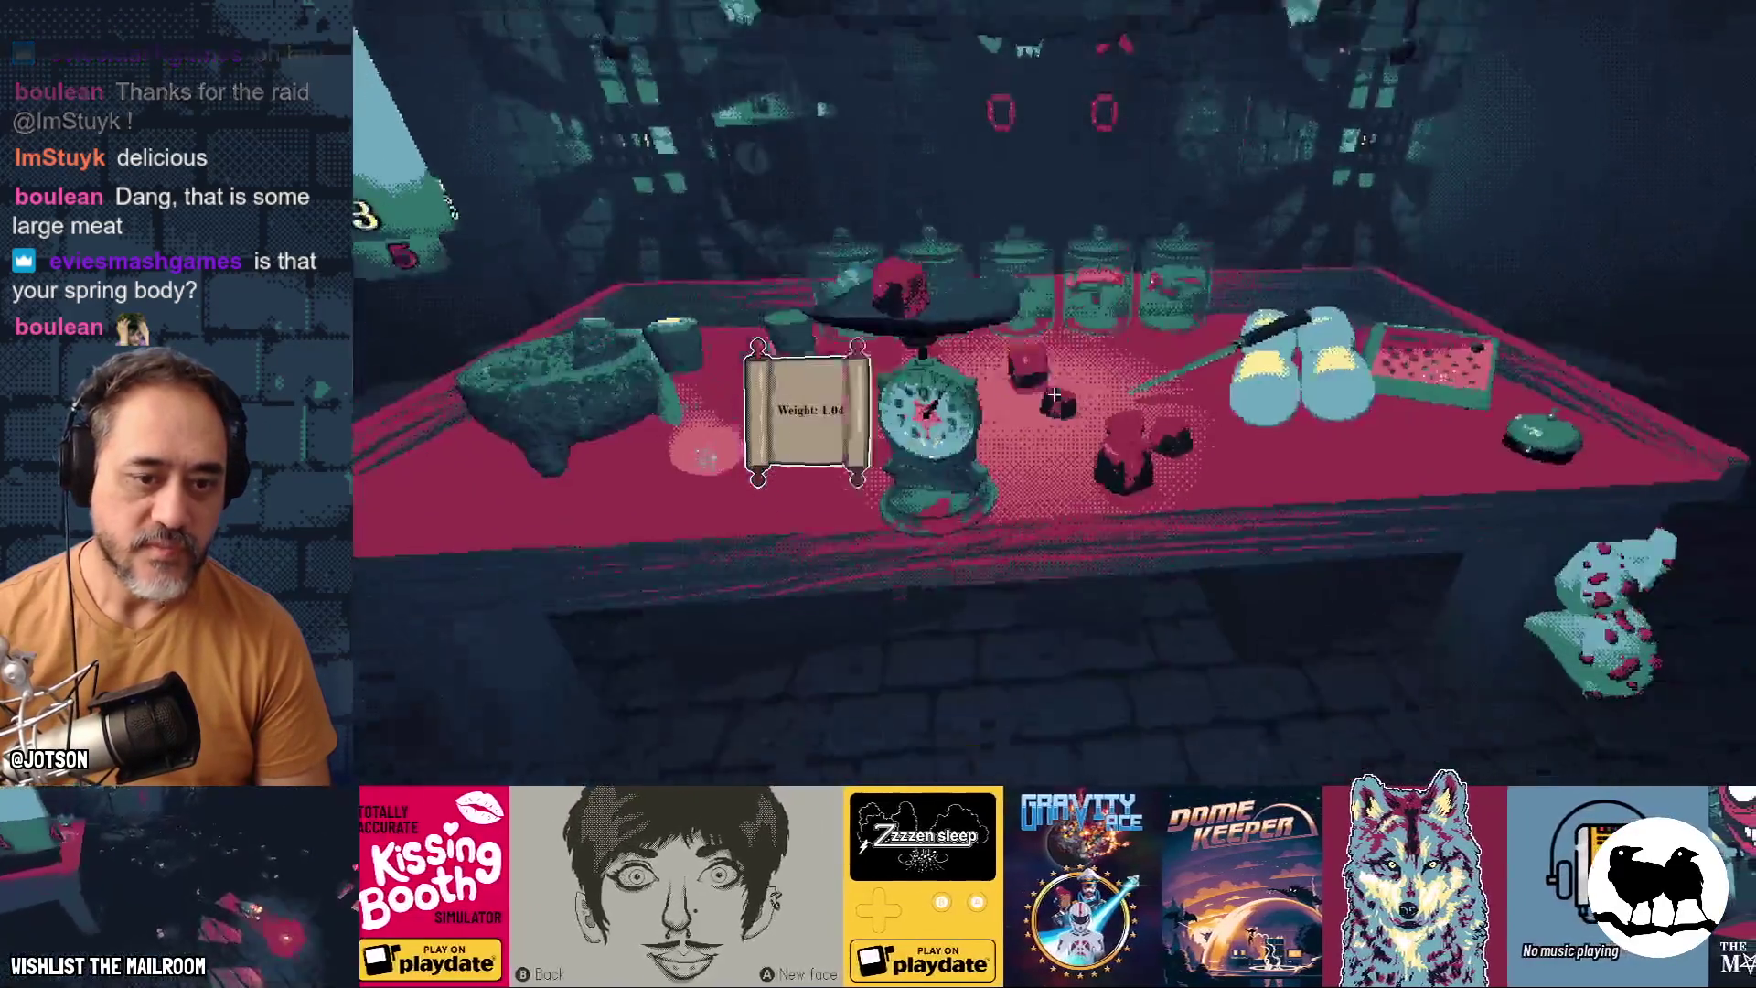
Weigh a meat cube on the scale, put the knife back on the table, and pause
left_click(1053, 393)
left_click(1054, 393)
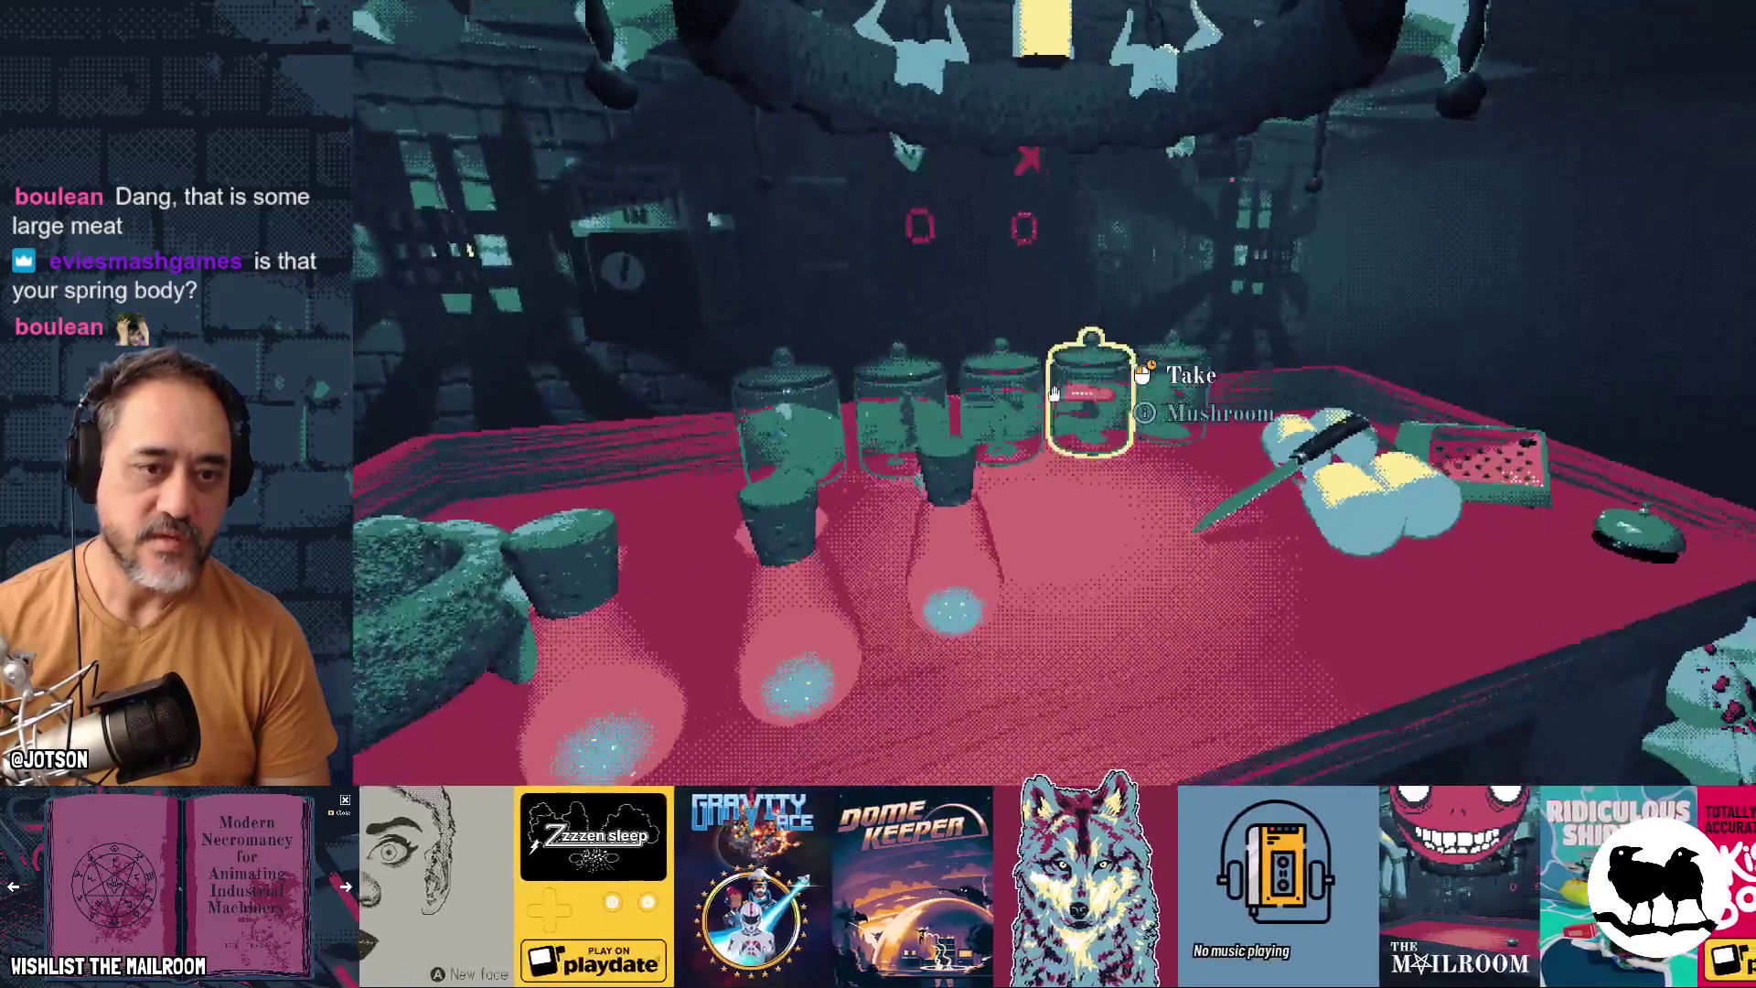
left_click(1053, 393)
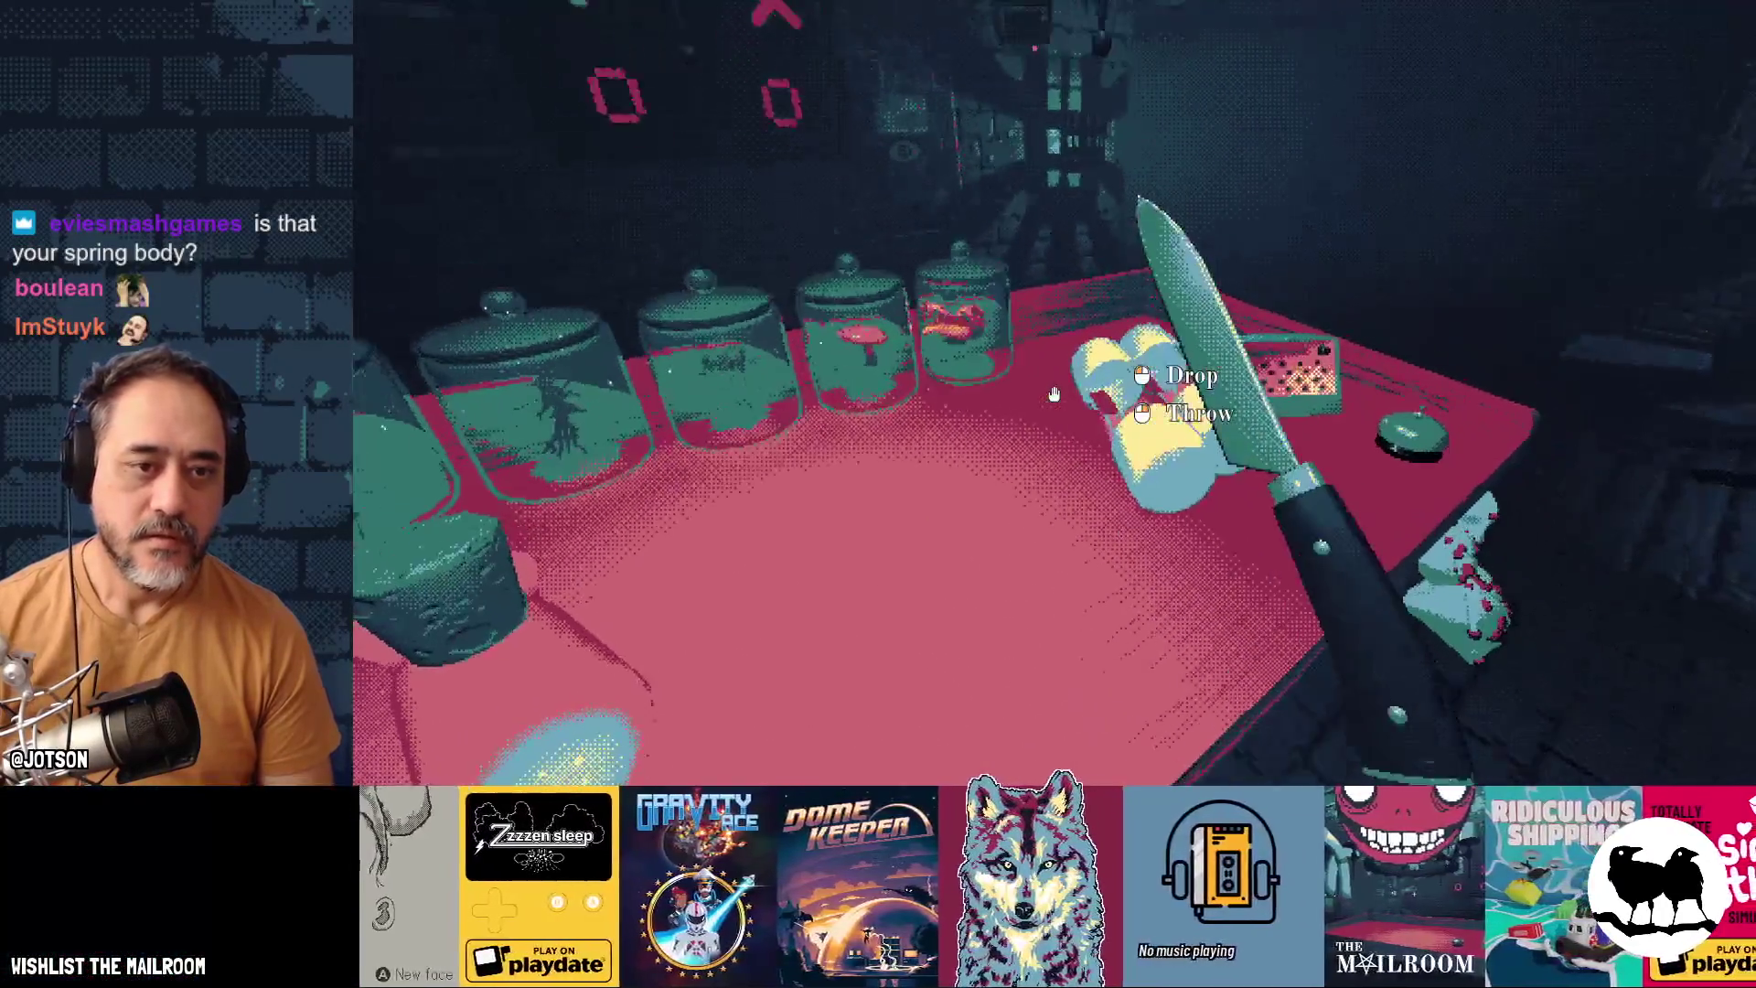
left_click(1053, 394)
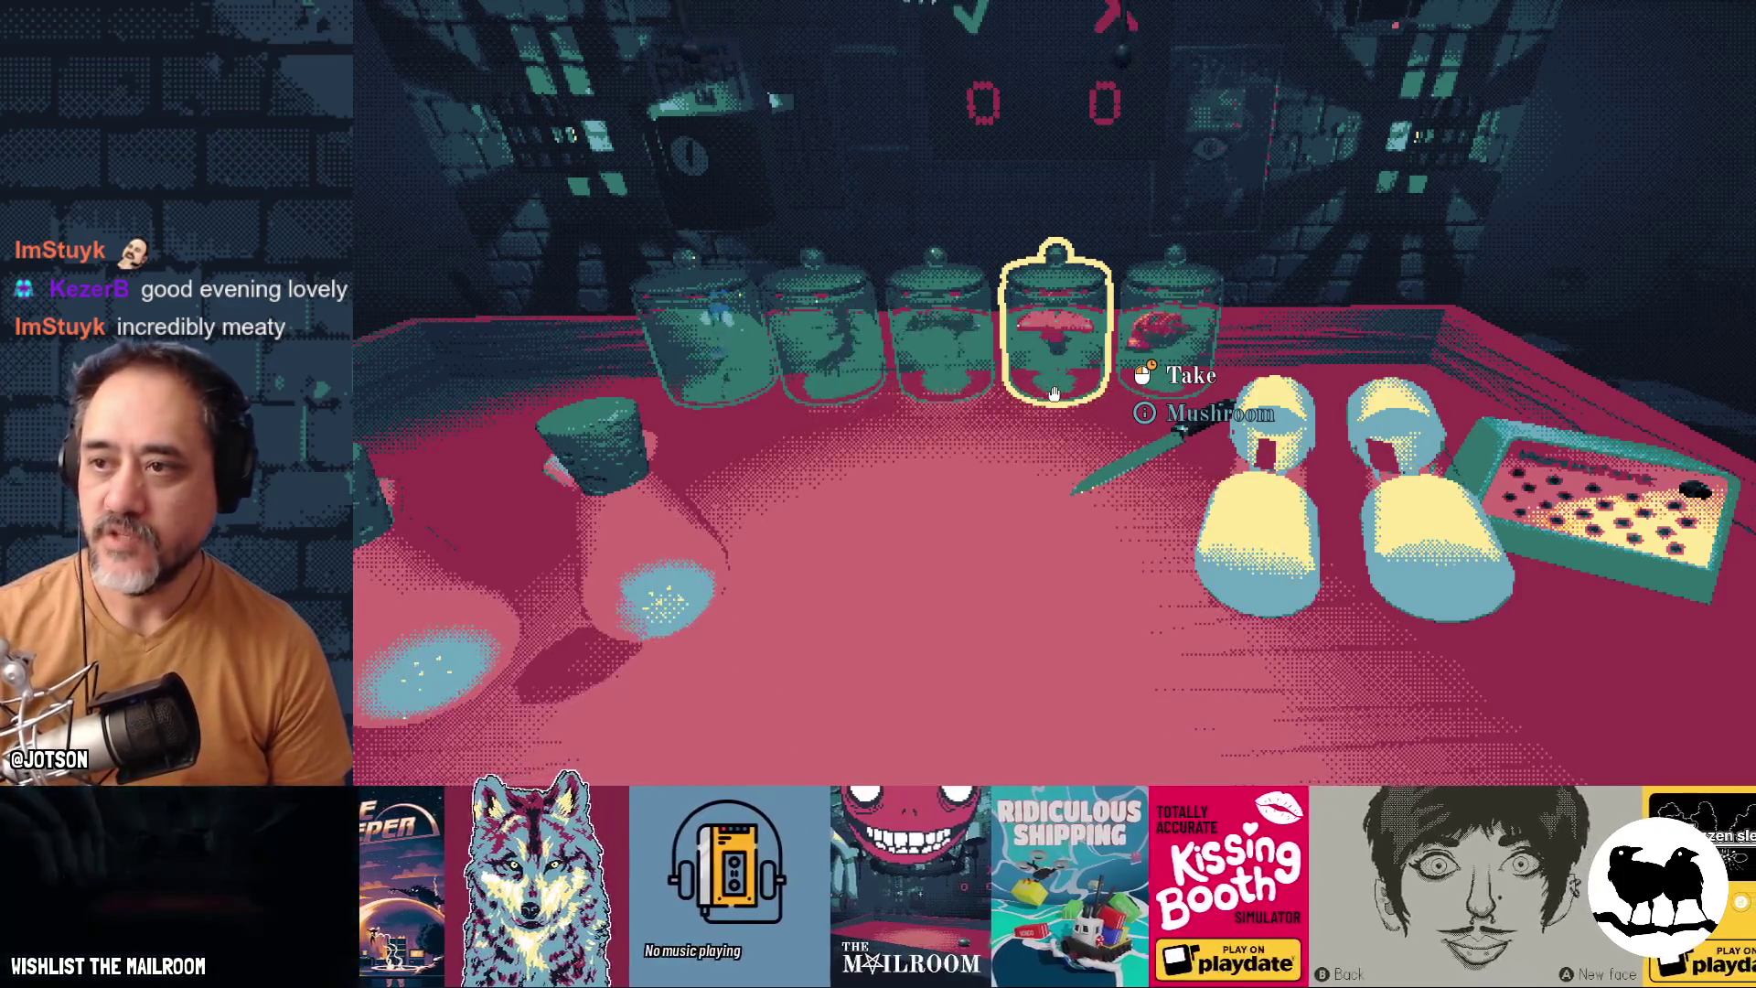
key("Escape")
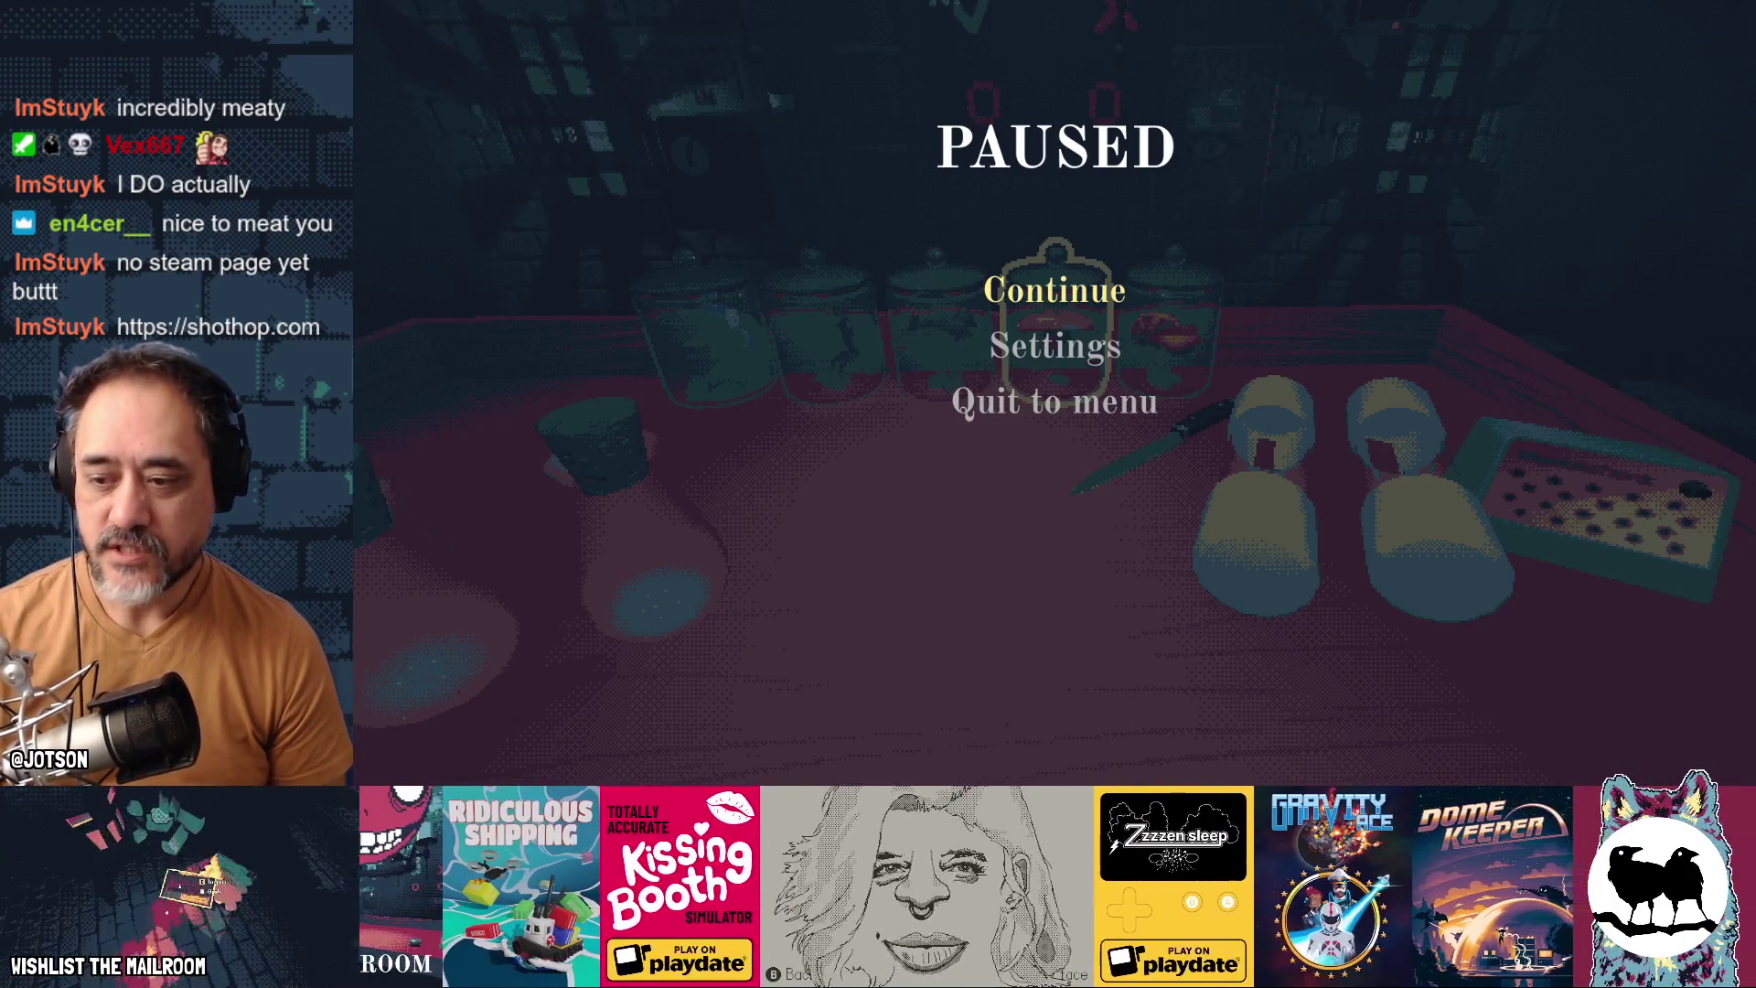
Open and close the window overview, then reopen it and switch to the SHOTHOP browser page
key("super")
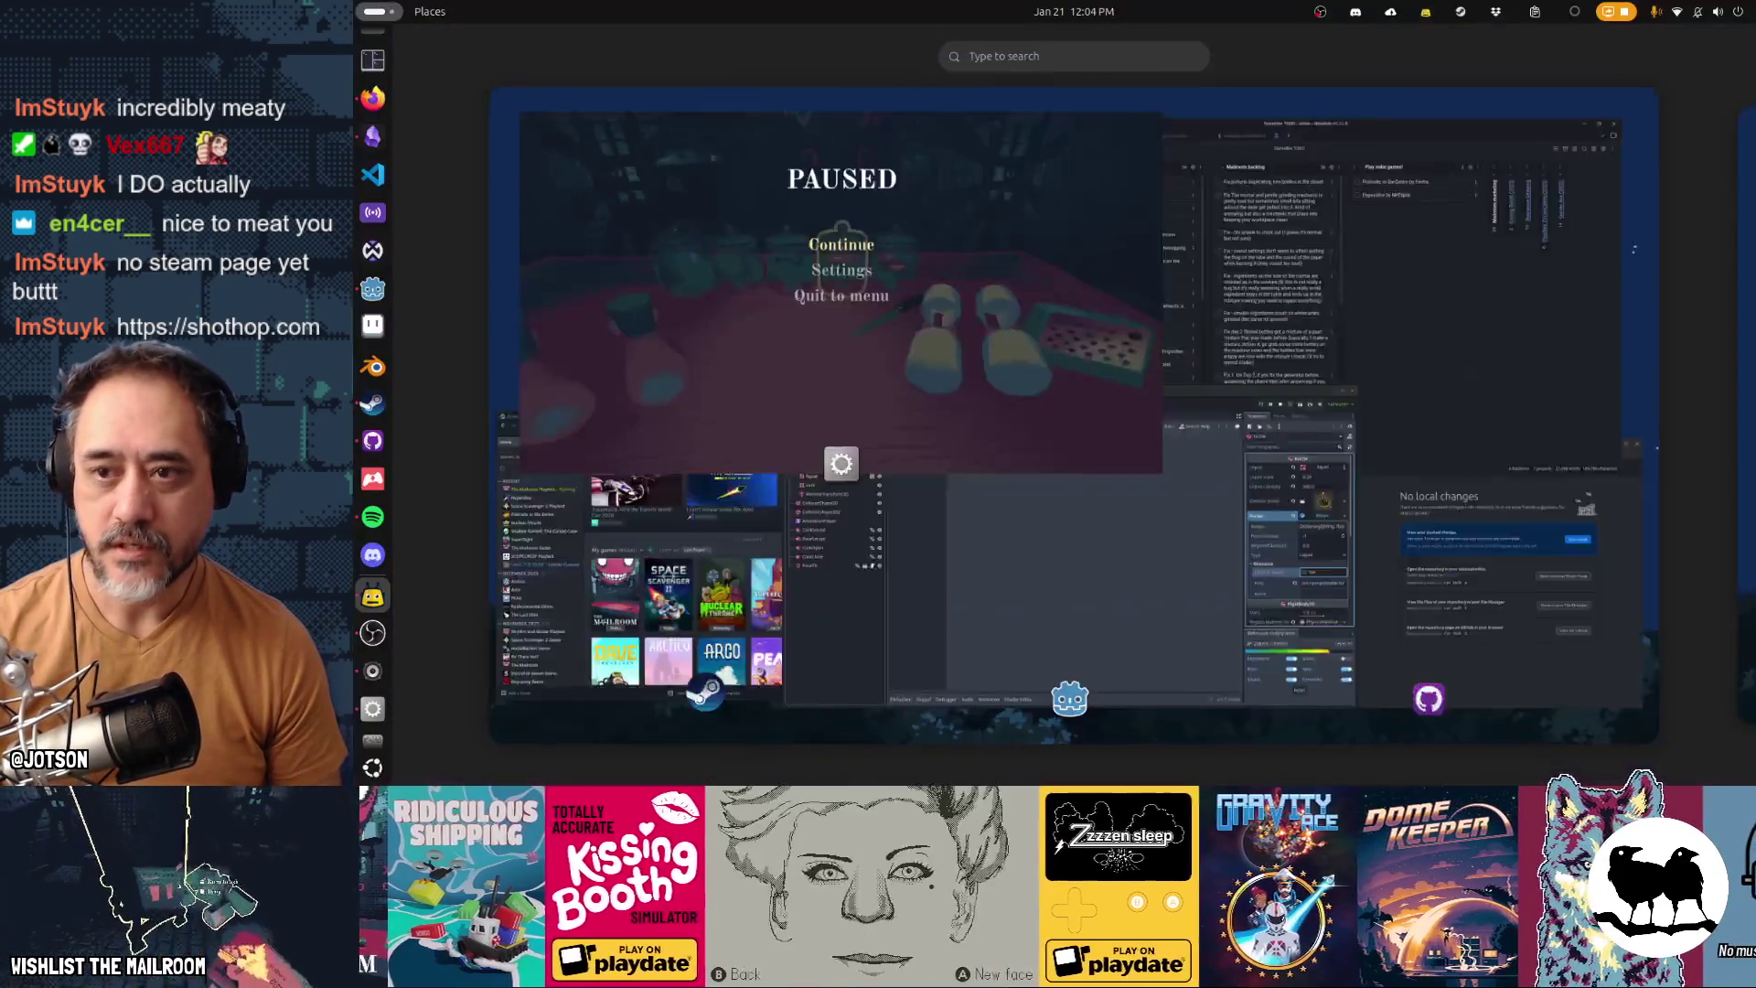
key("super")
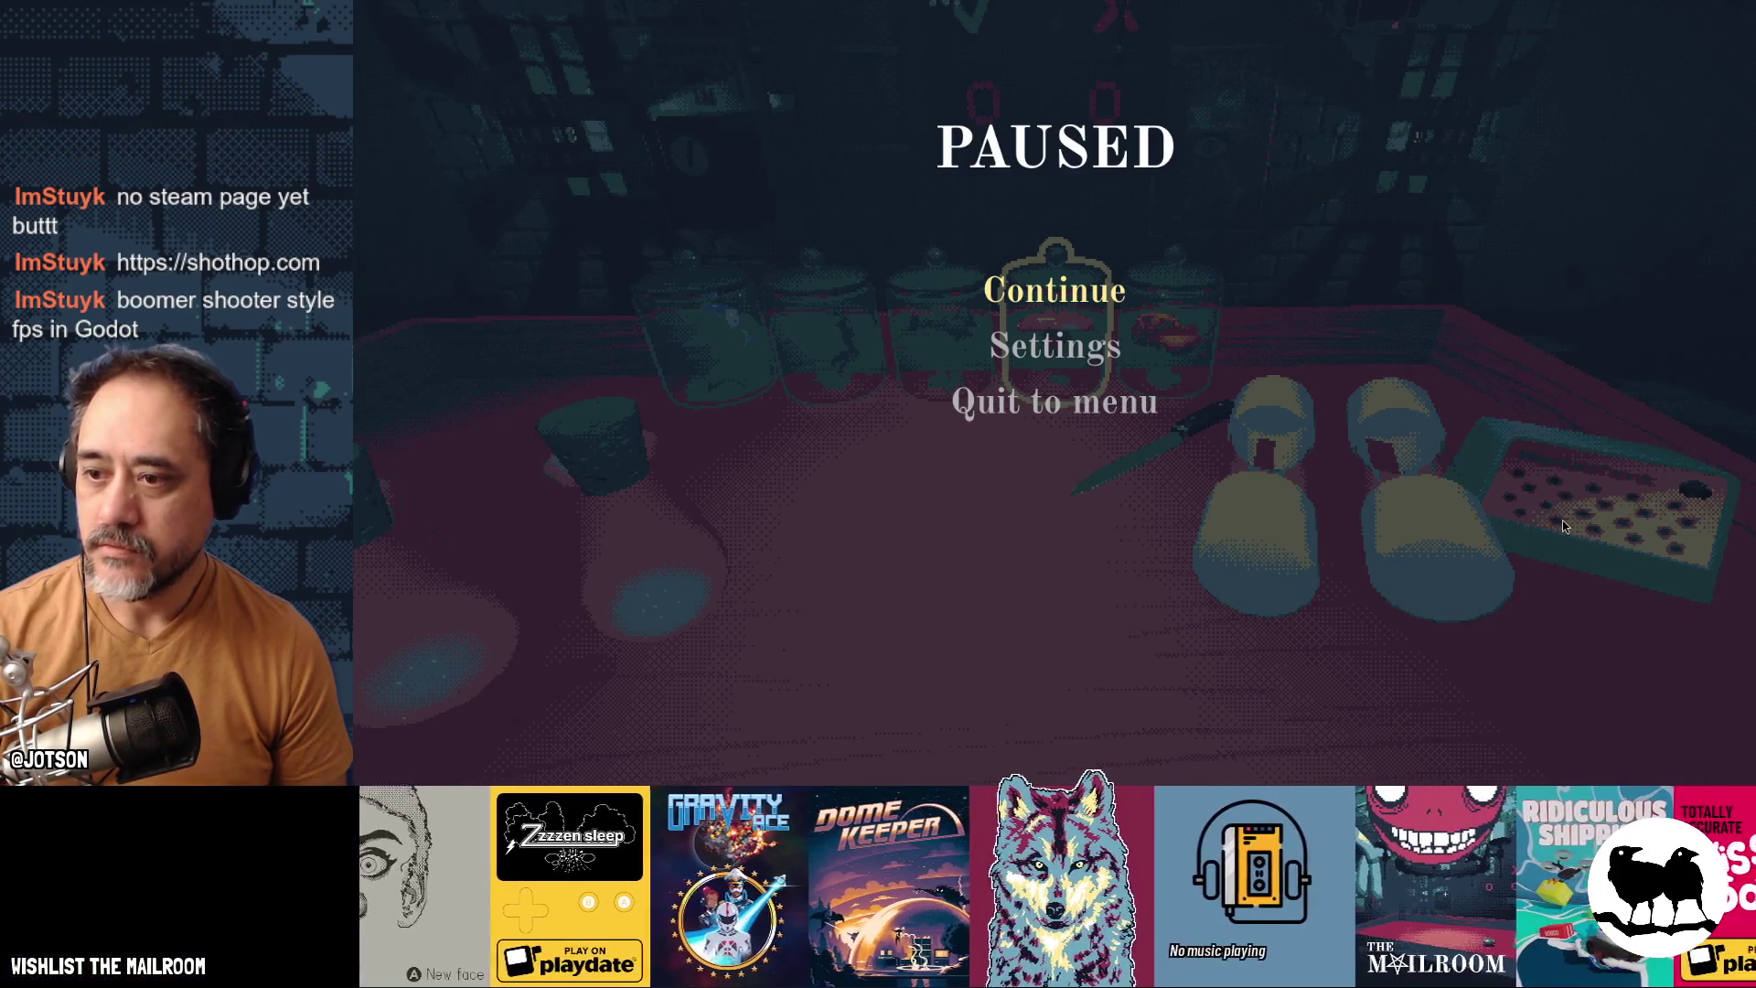
key("super")
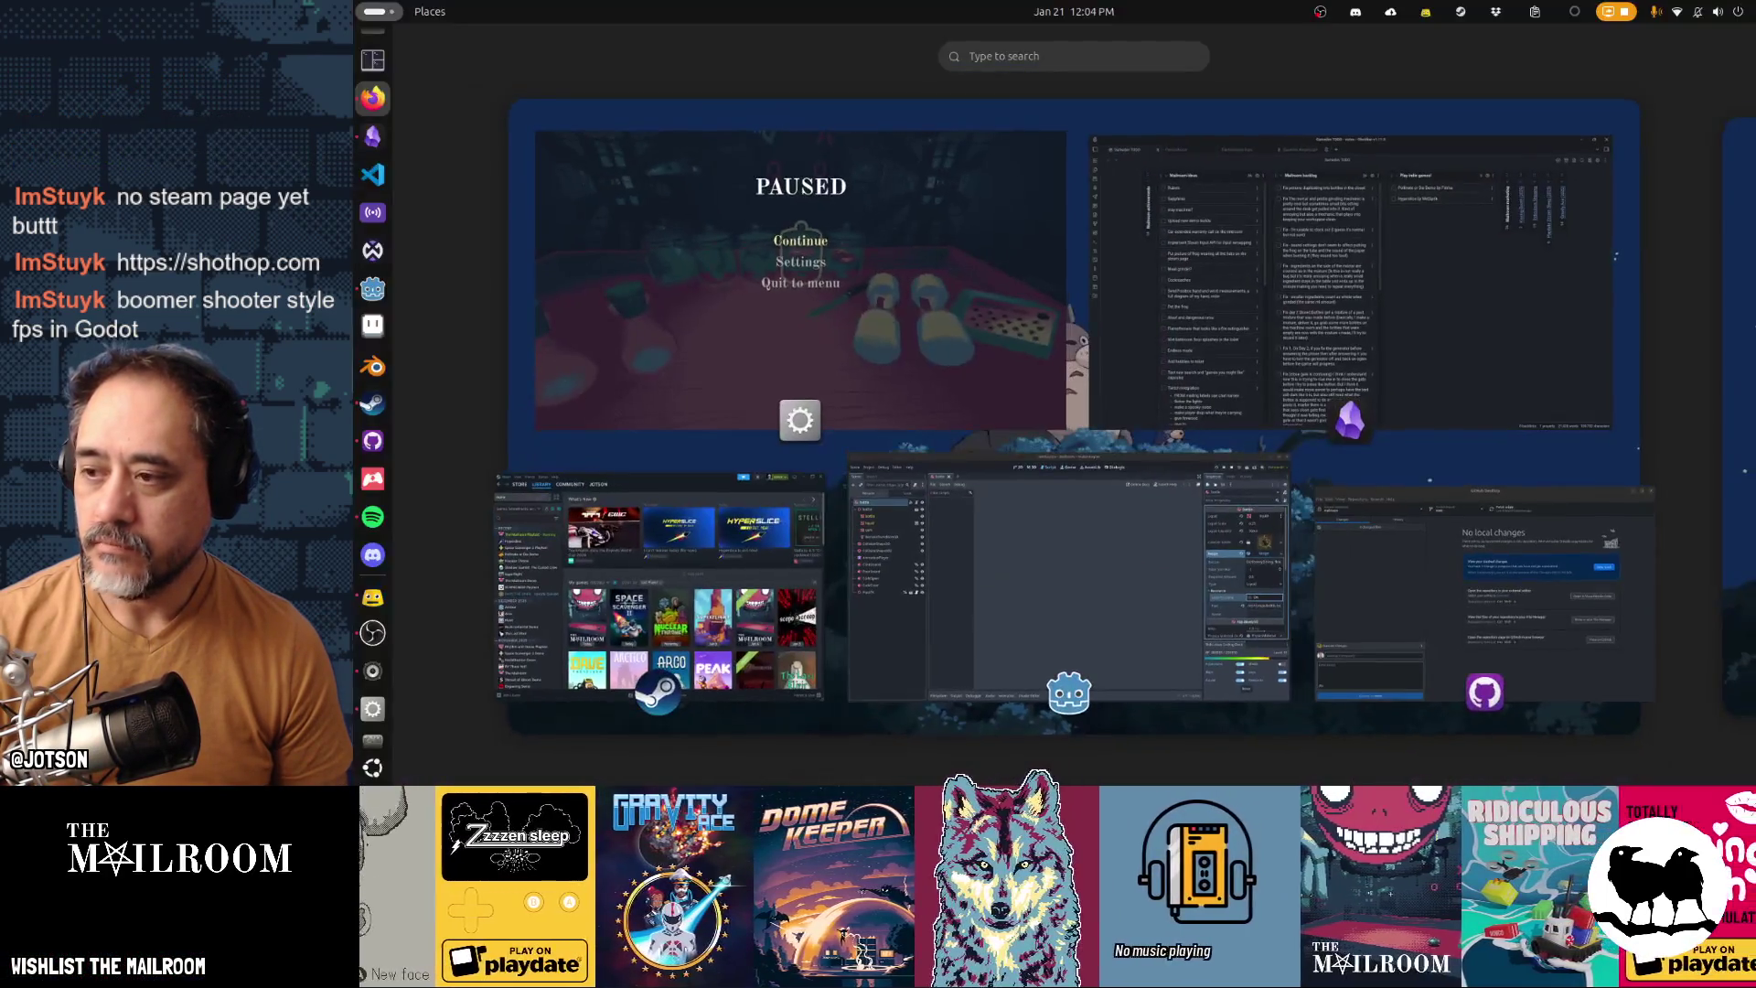
left_click(985, 183)
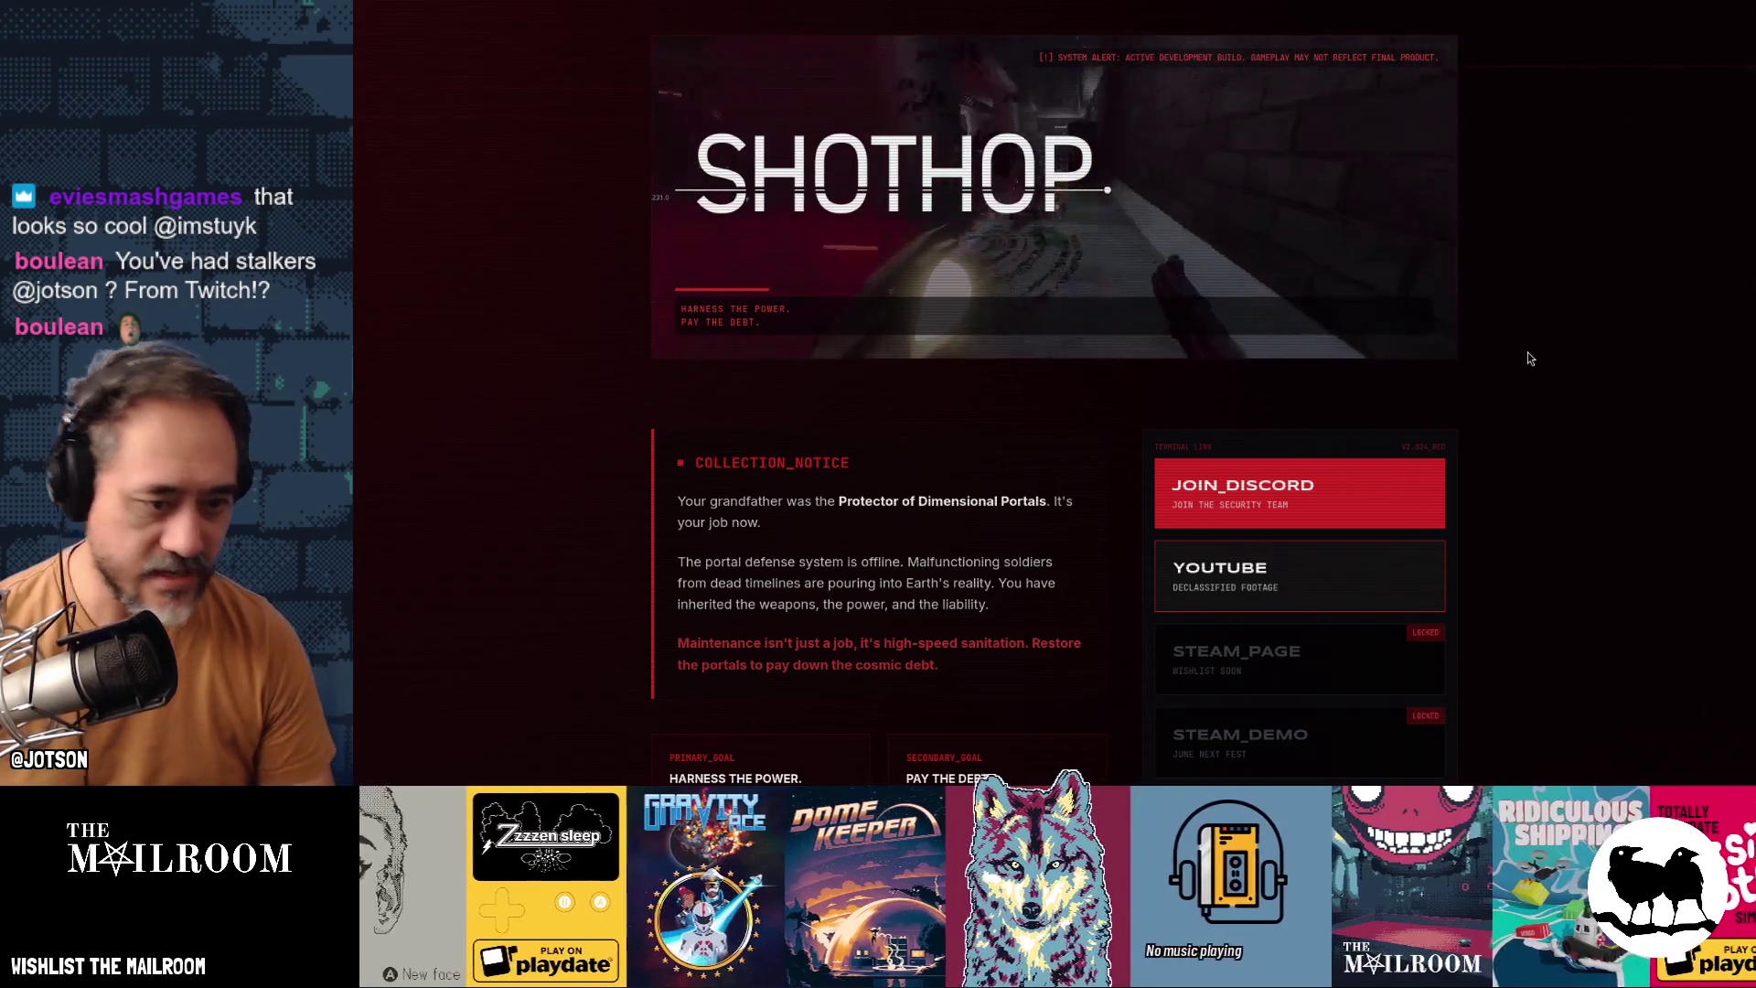
Scroll the SHOTHOP page down past the signup to the RAW_CAPTURES gallery
scroll(1529, 357, "down", 3)
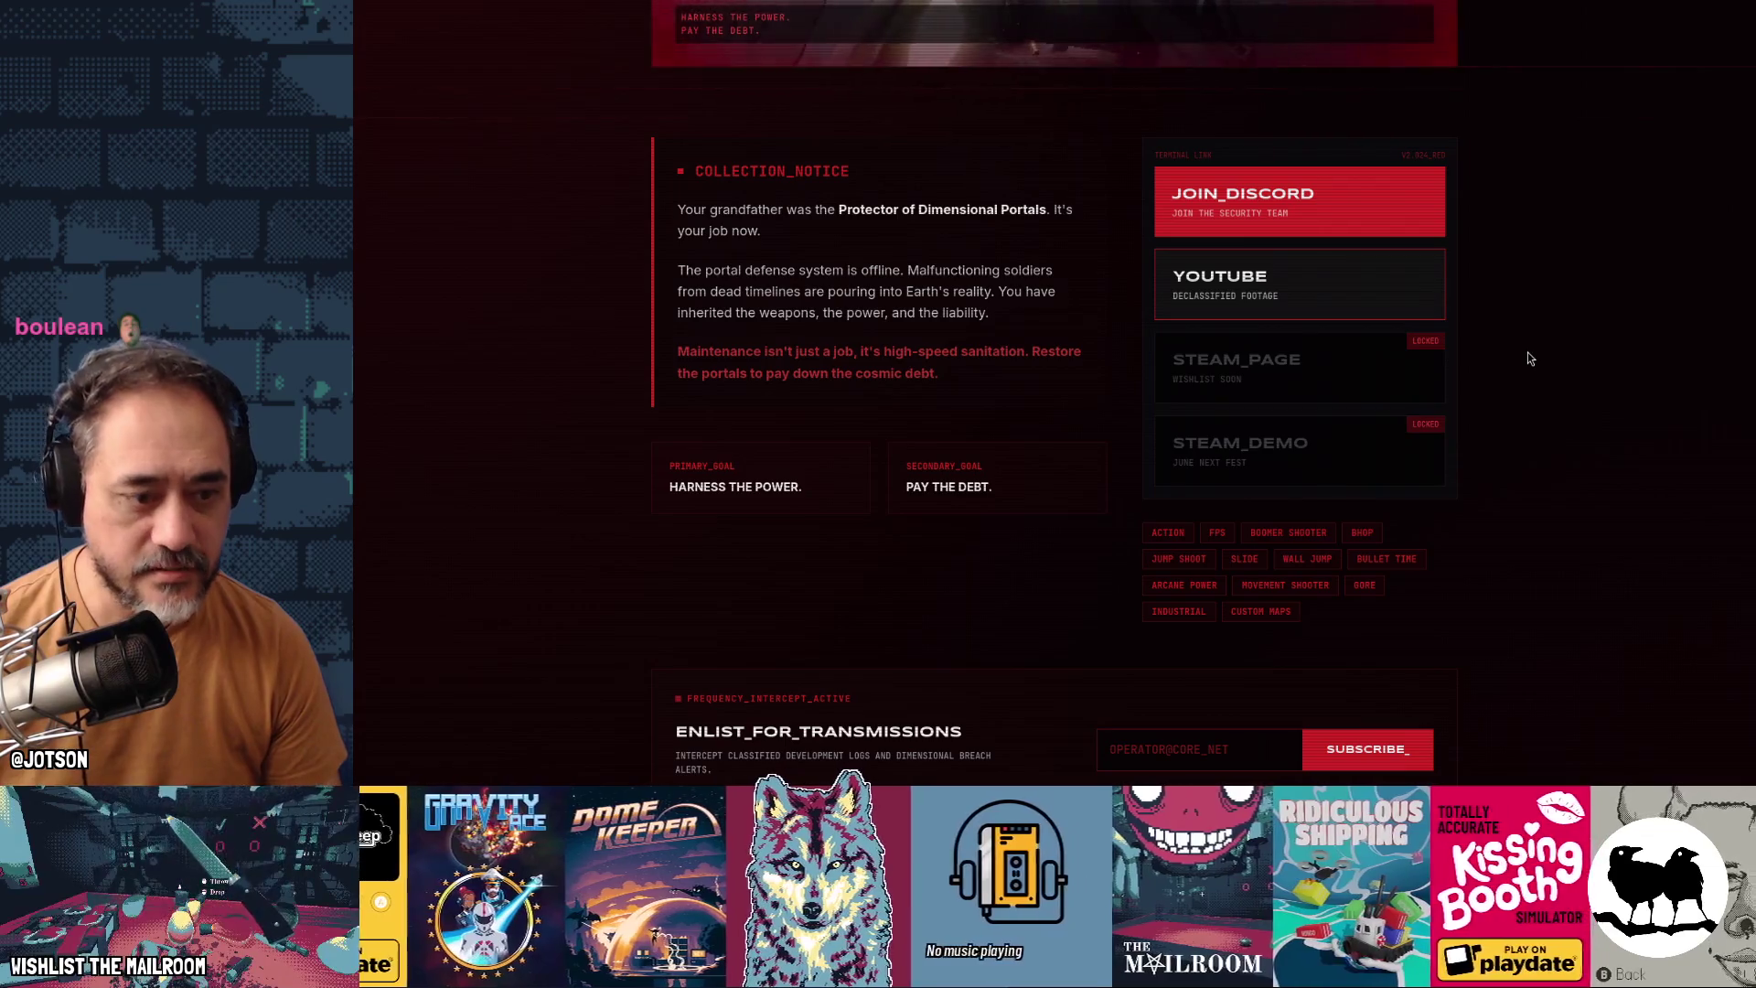
scroll(1529, 358, "down", 2)
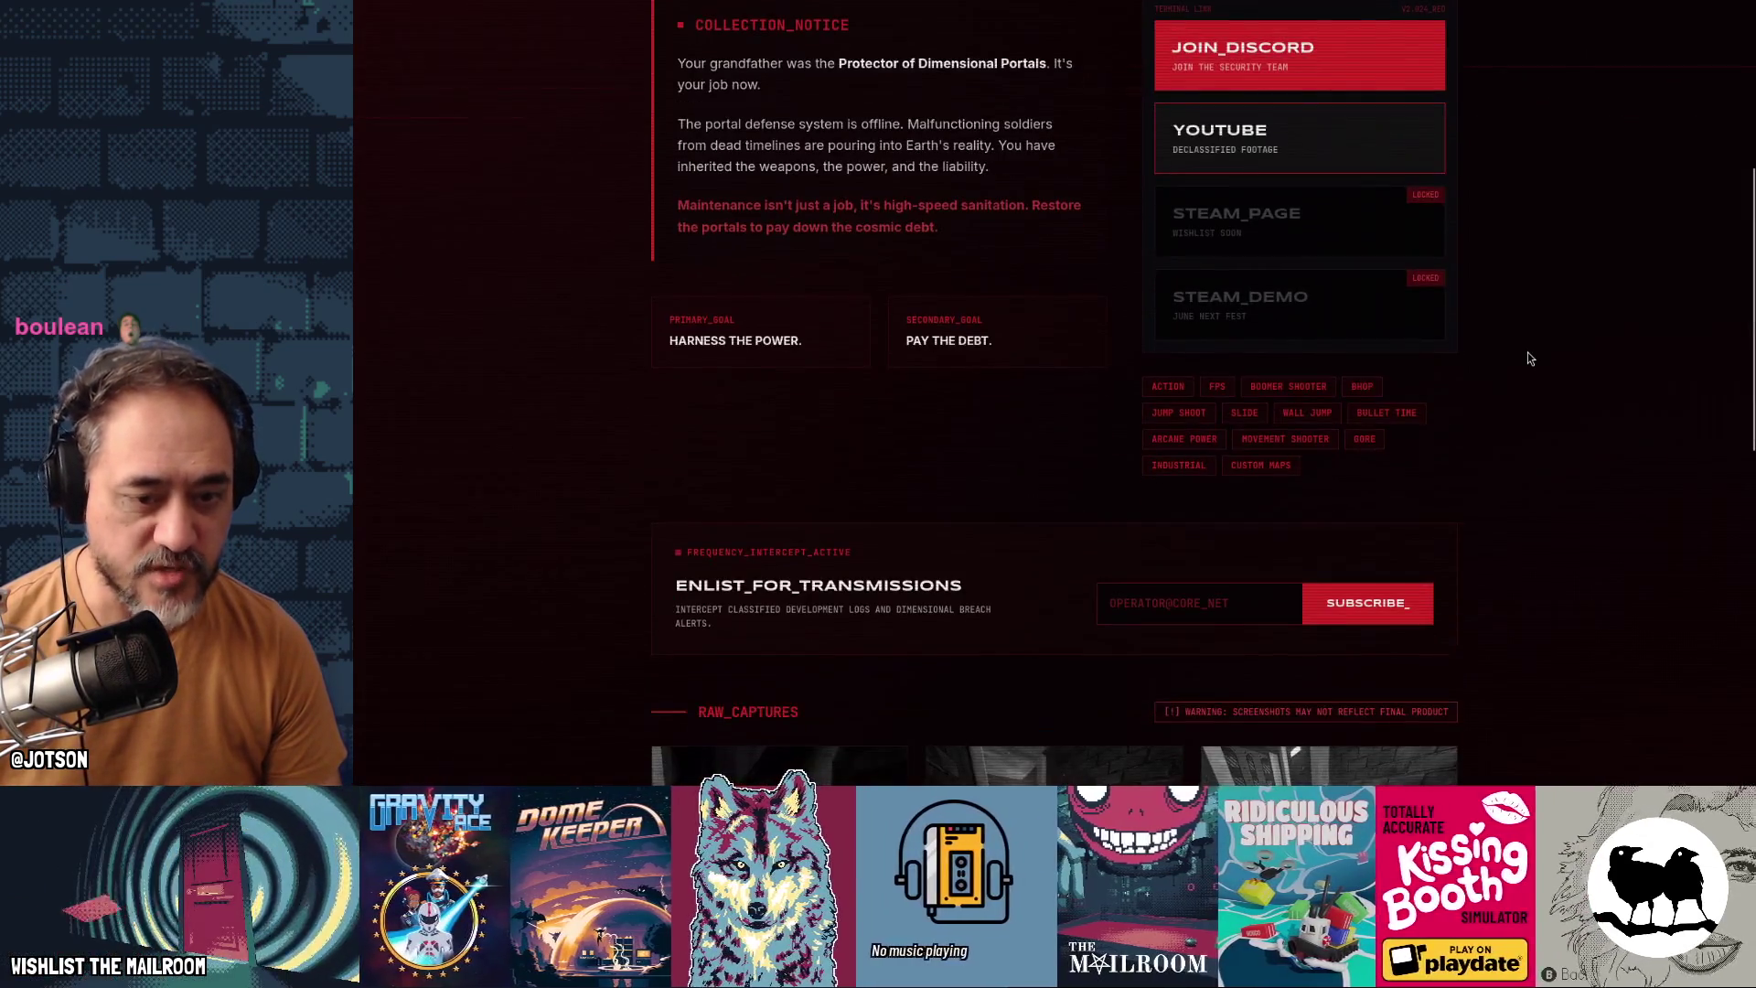
scroll(1529, 357, "down", 3)
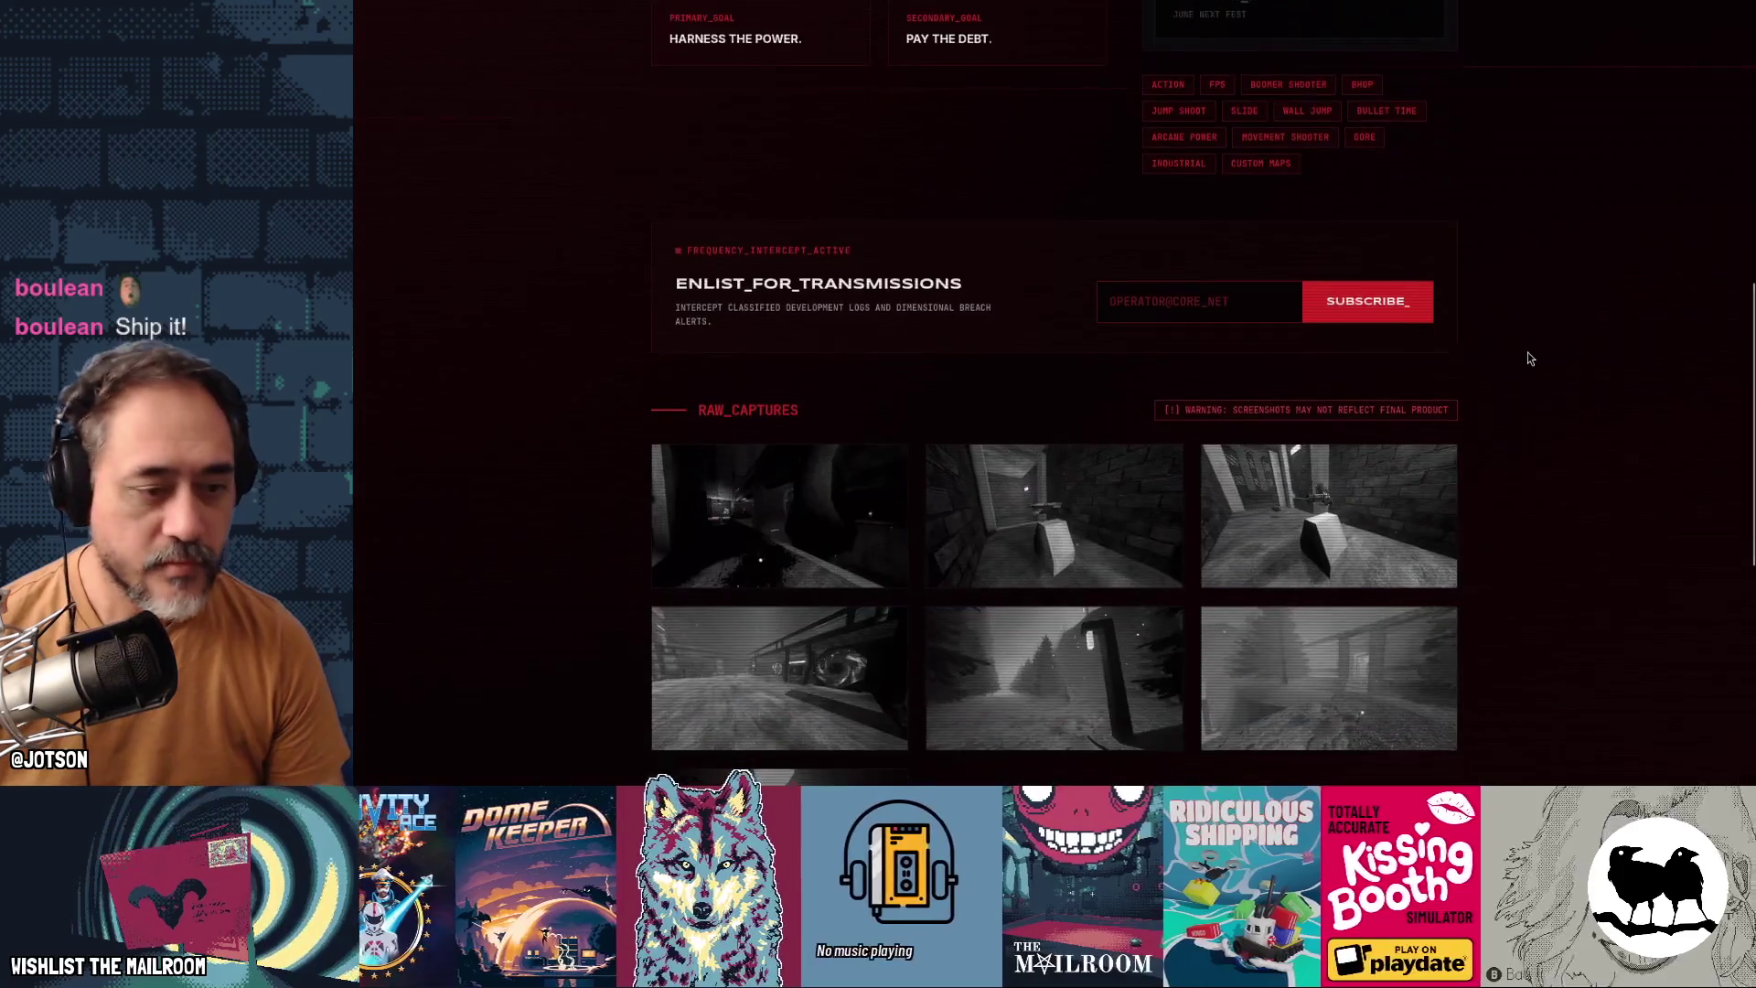
scroll(1529, 357, "down", 3)
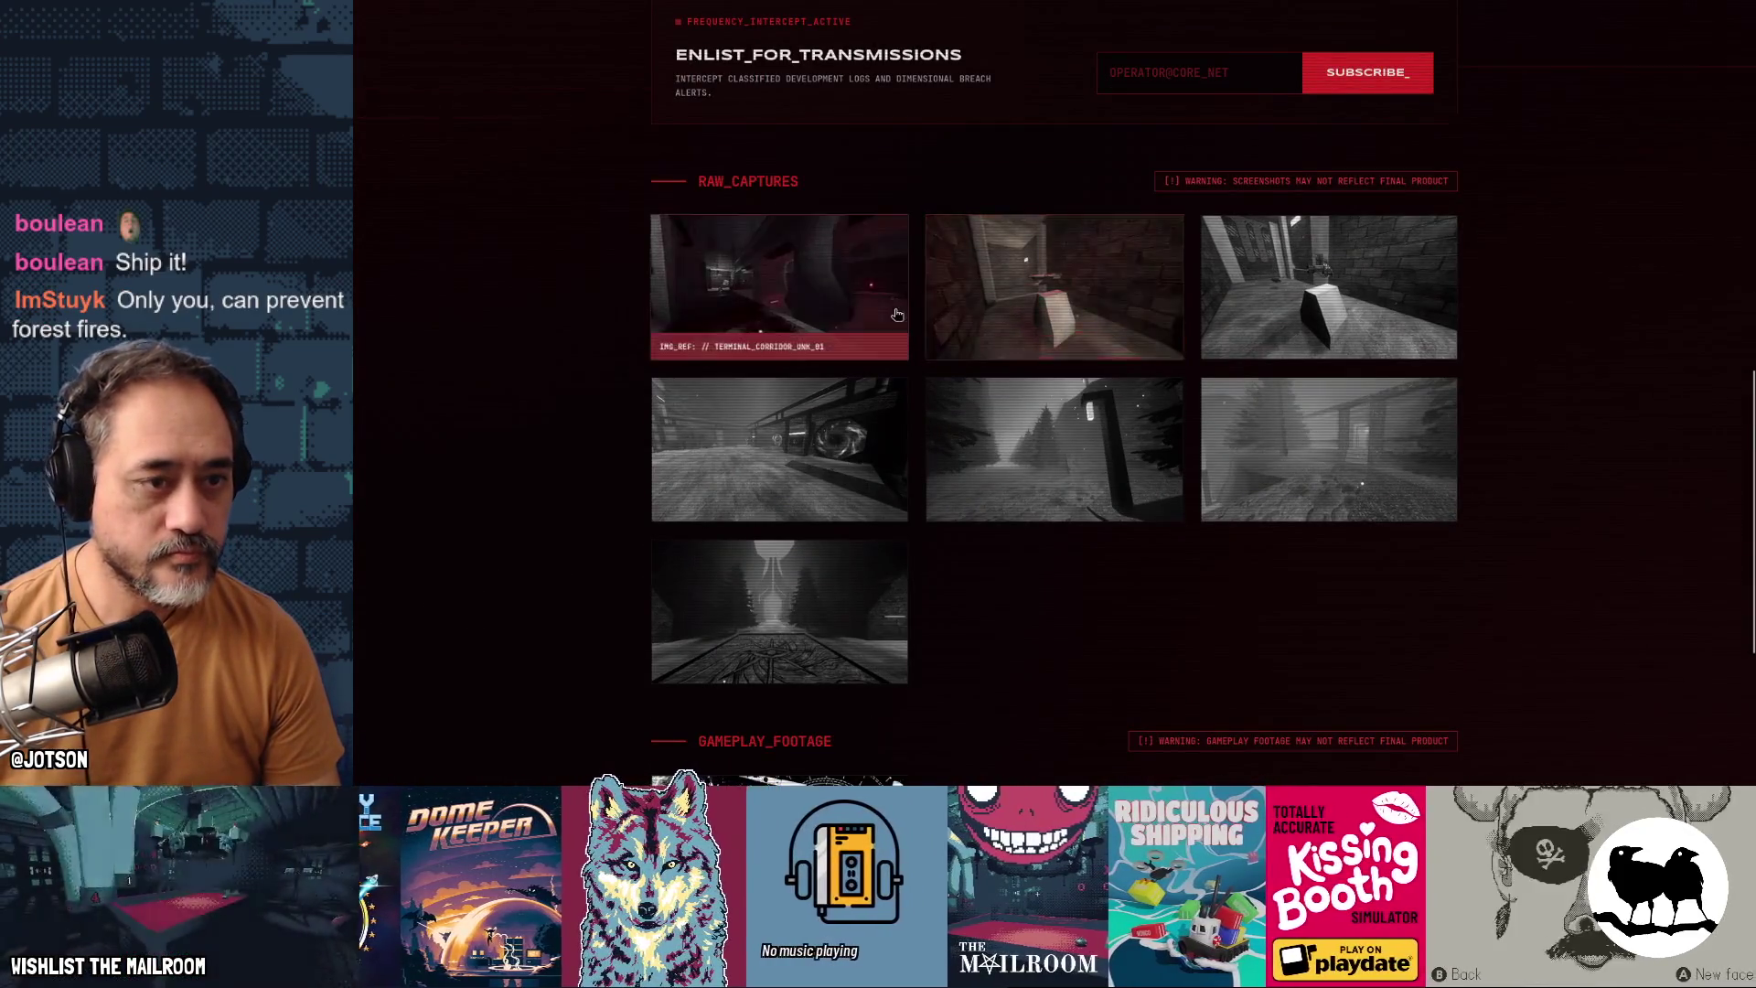
Enlarge and close the first, SOUND_BREAKER, KILL_SHOT and A_CABIN screenshots
left_click(894, 310)
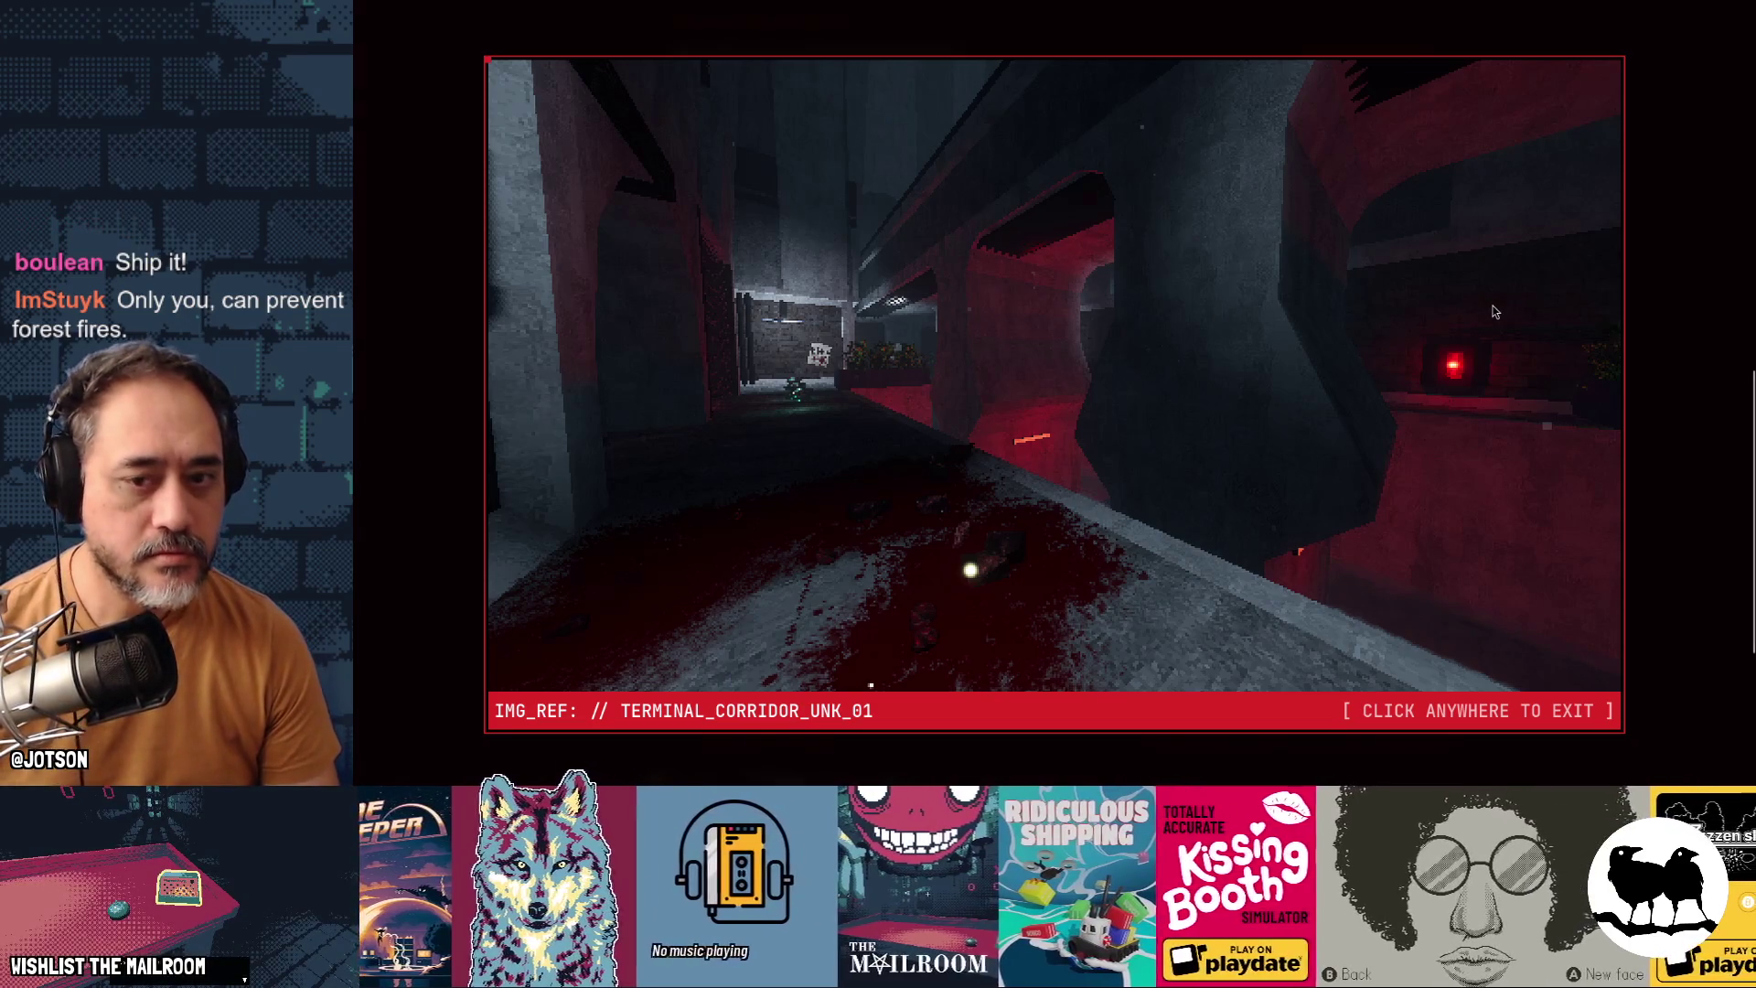
left_click(1494, 312)
left_click(1047, 311)
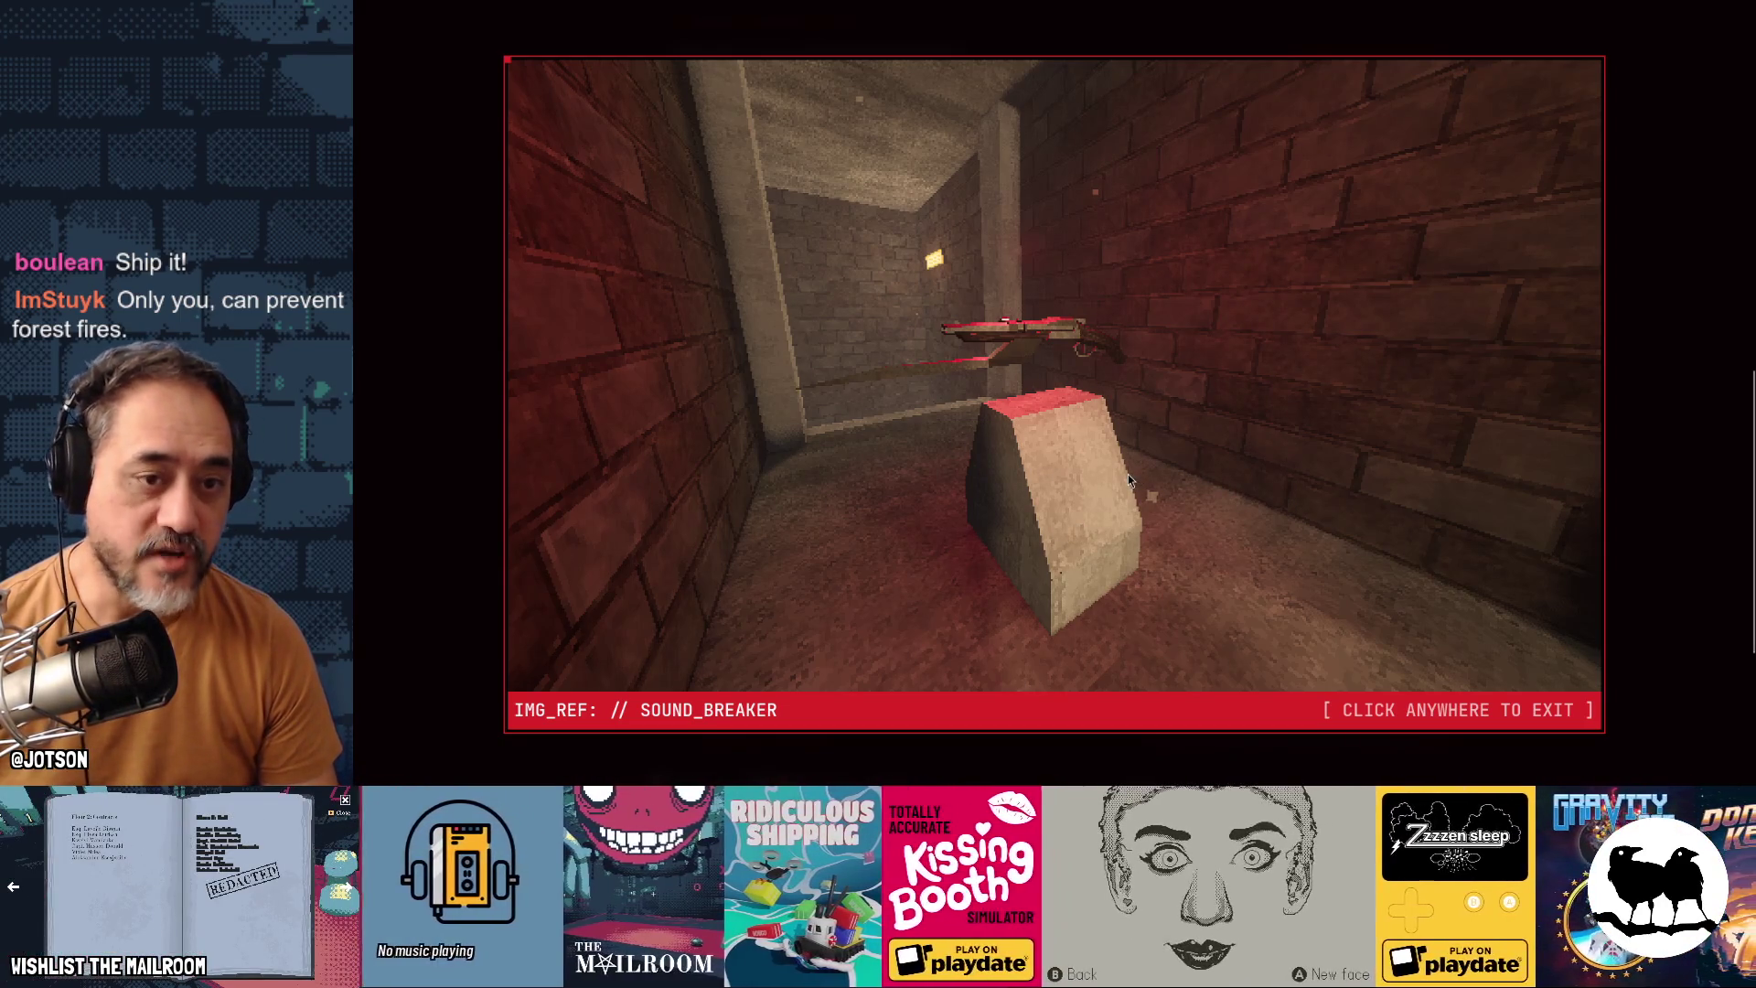
left_click(1707, 376)
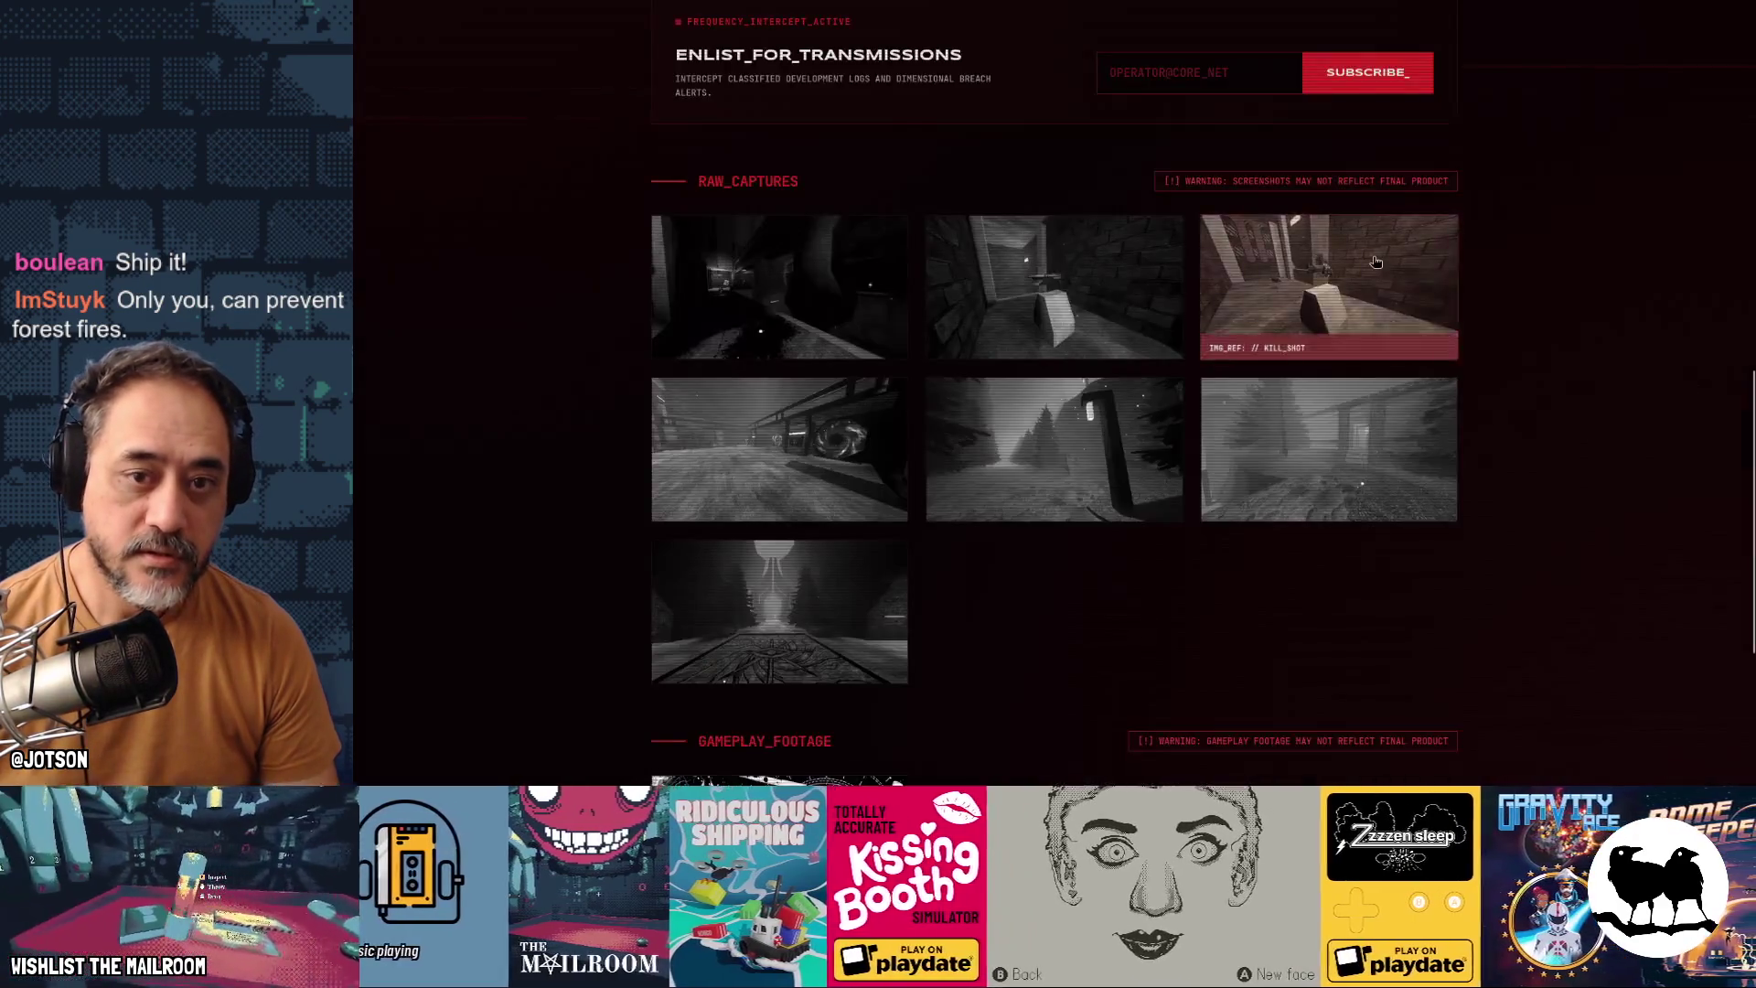
left_click(1375, 263)
left_click(1374, 274)
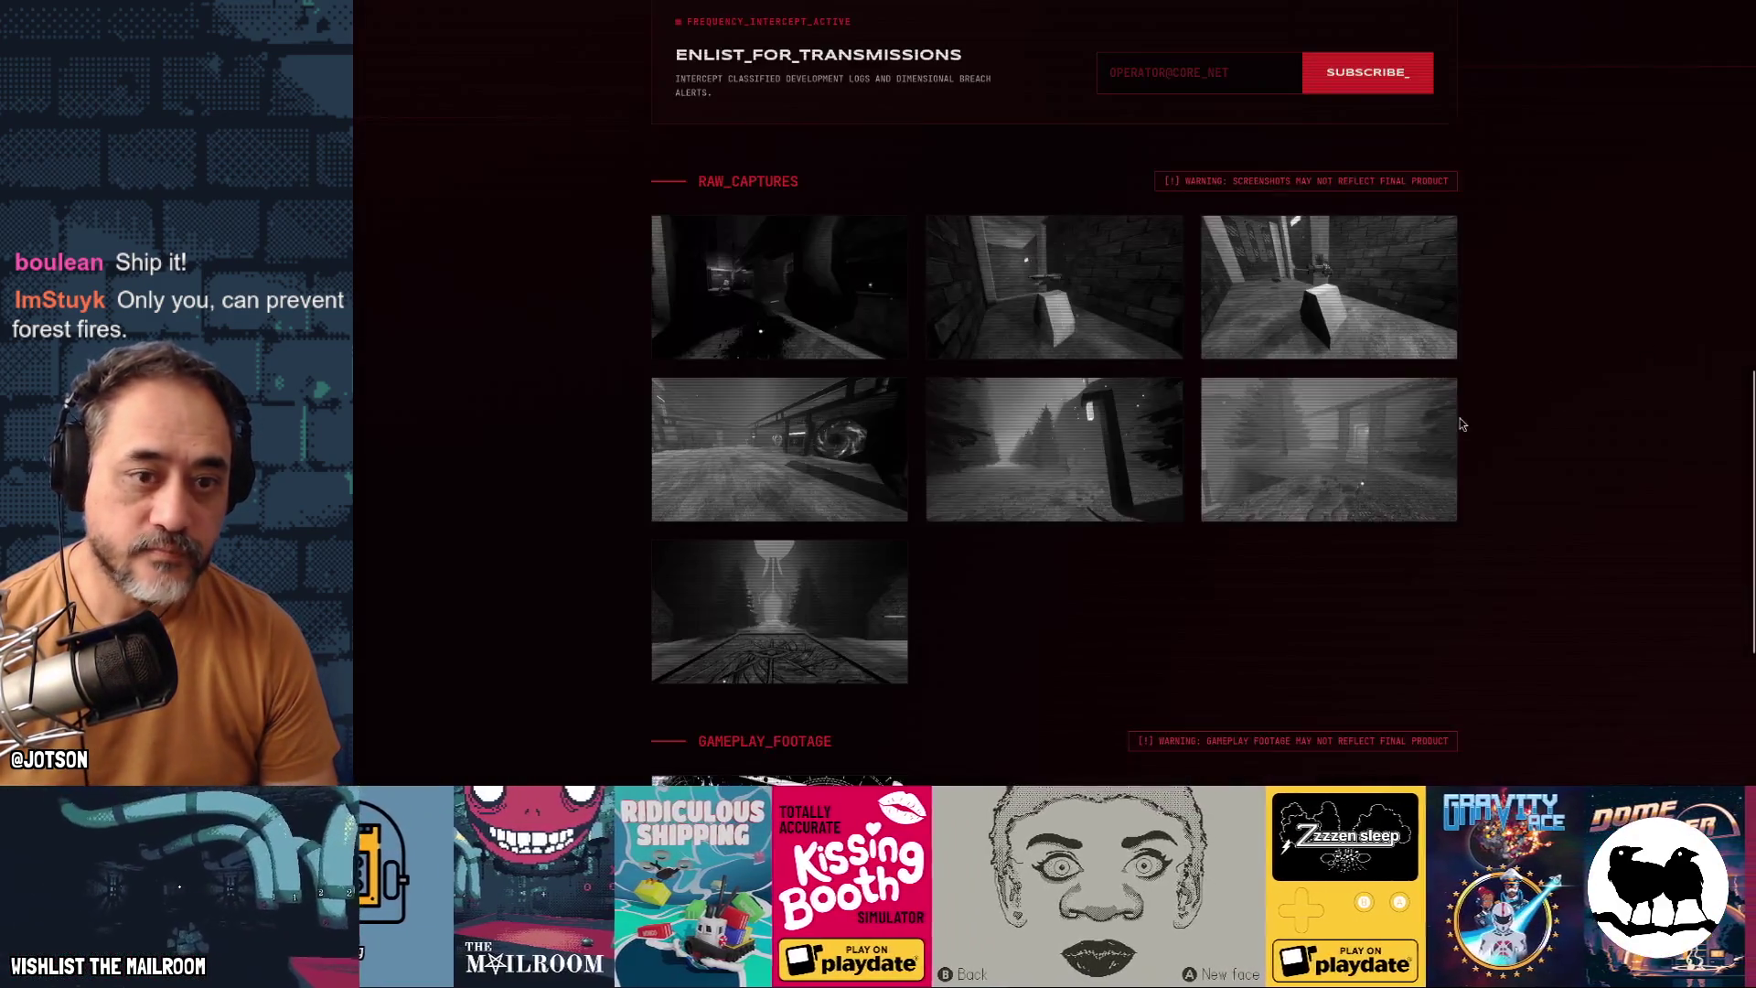
left_click(1382, 444)
left_click(1382, 444)
View FAR_AWAY, THE_LAB and THE_ORDER enlarged, scroll back up, and show the window overview
left_click(1111, 463)
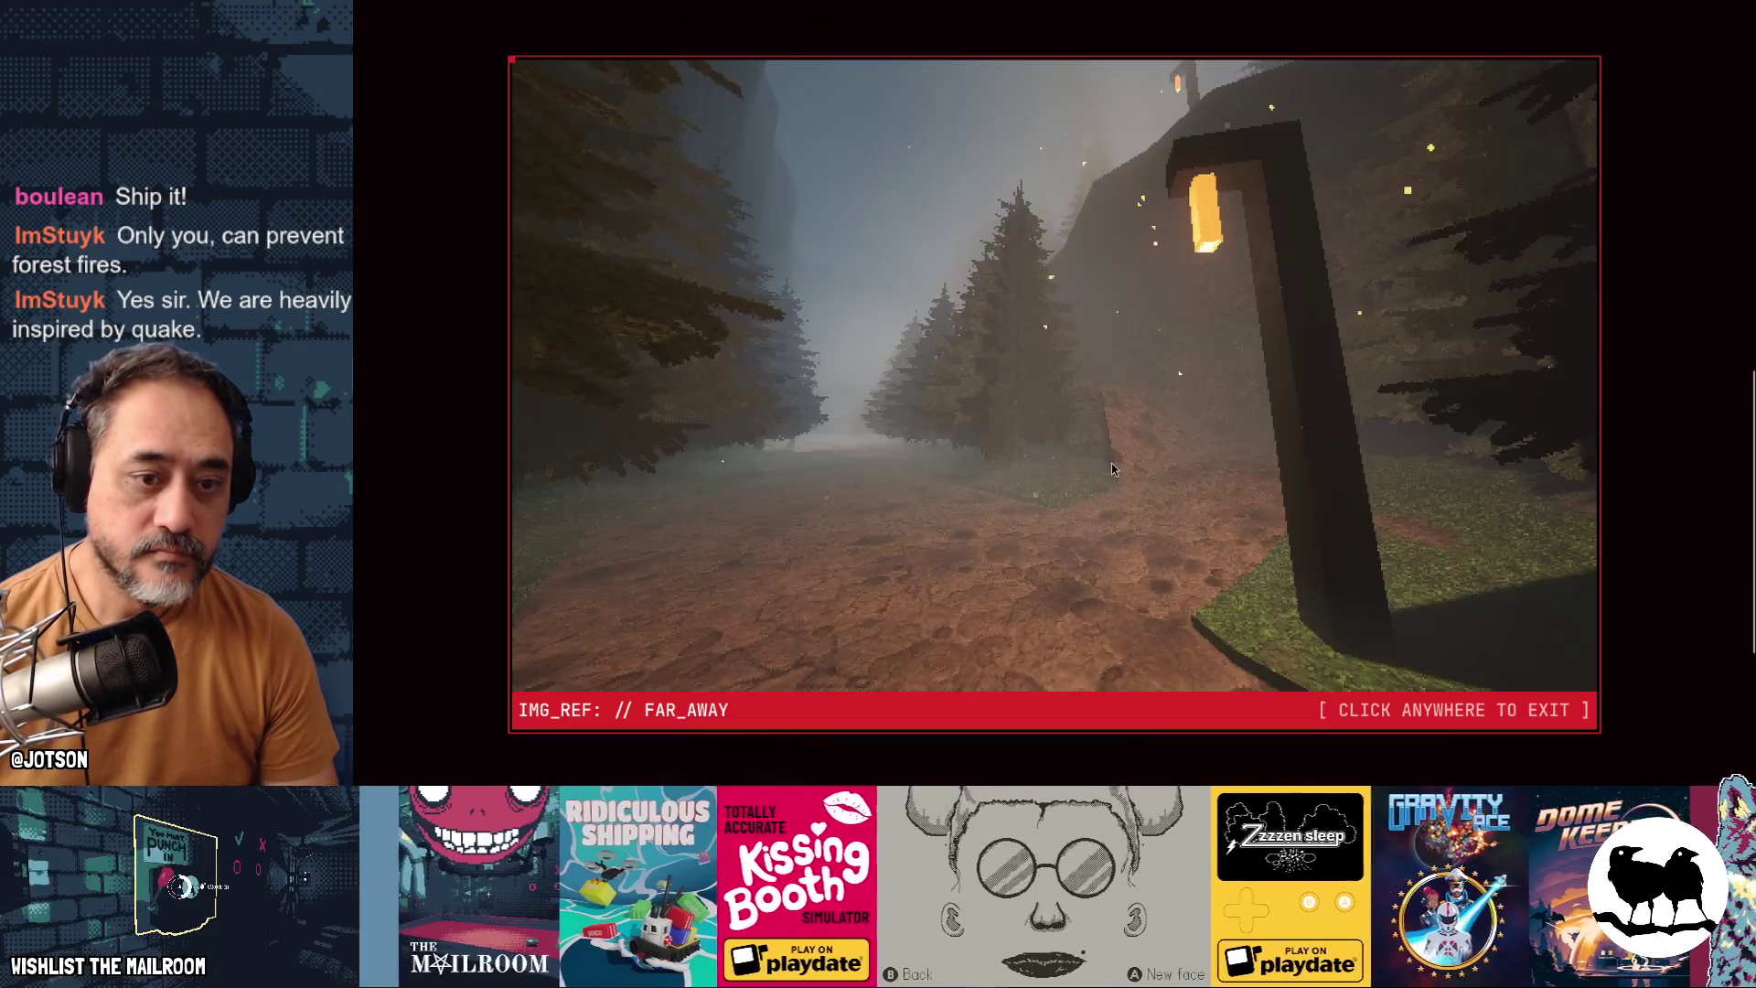
left_click(1111, 463)
left_click(794, 465)
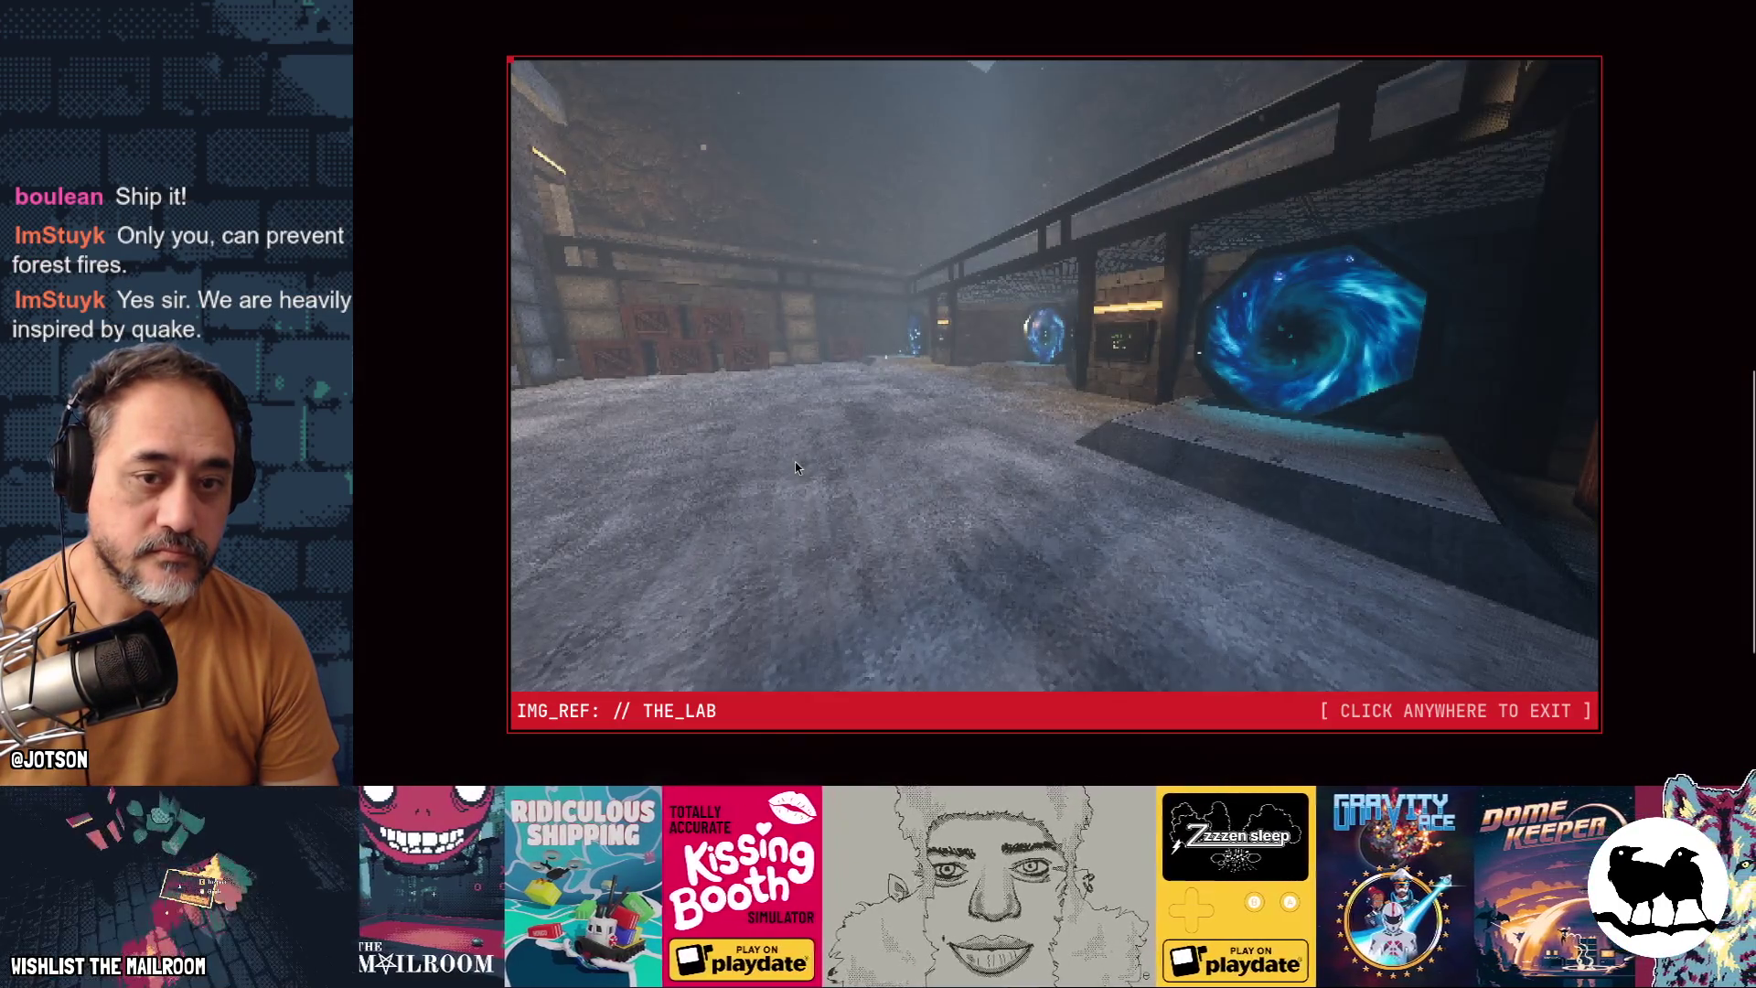
left_click(795, 467)
left_click(791, 581)
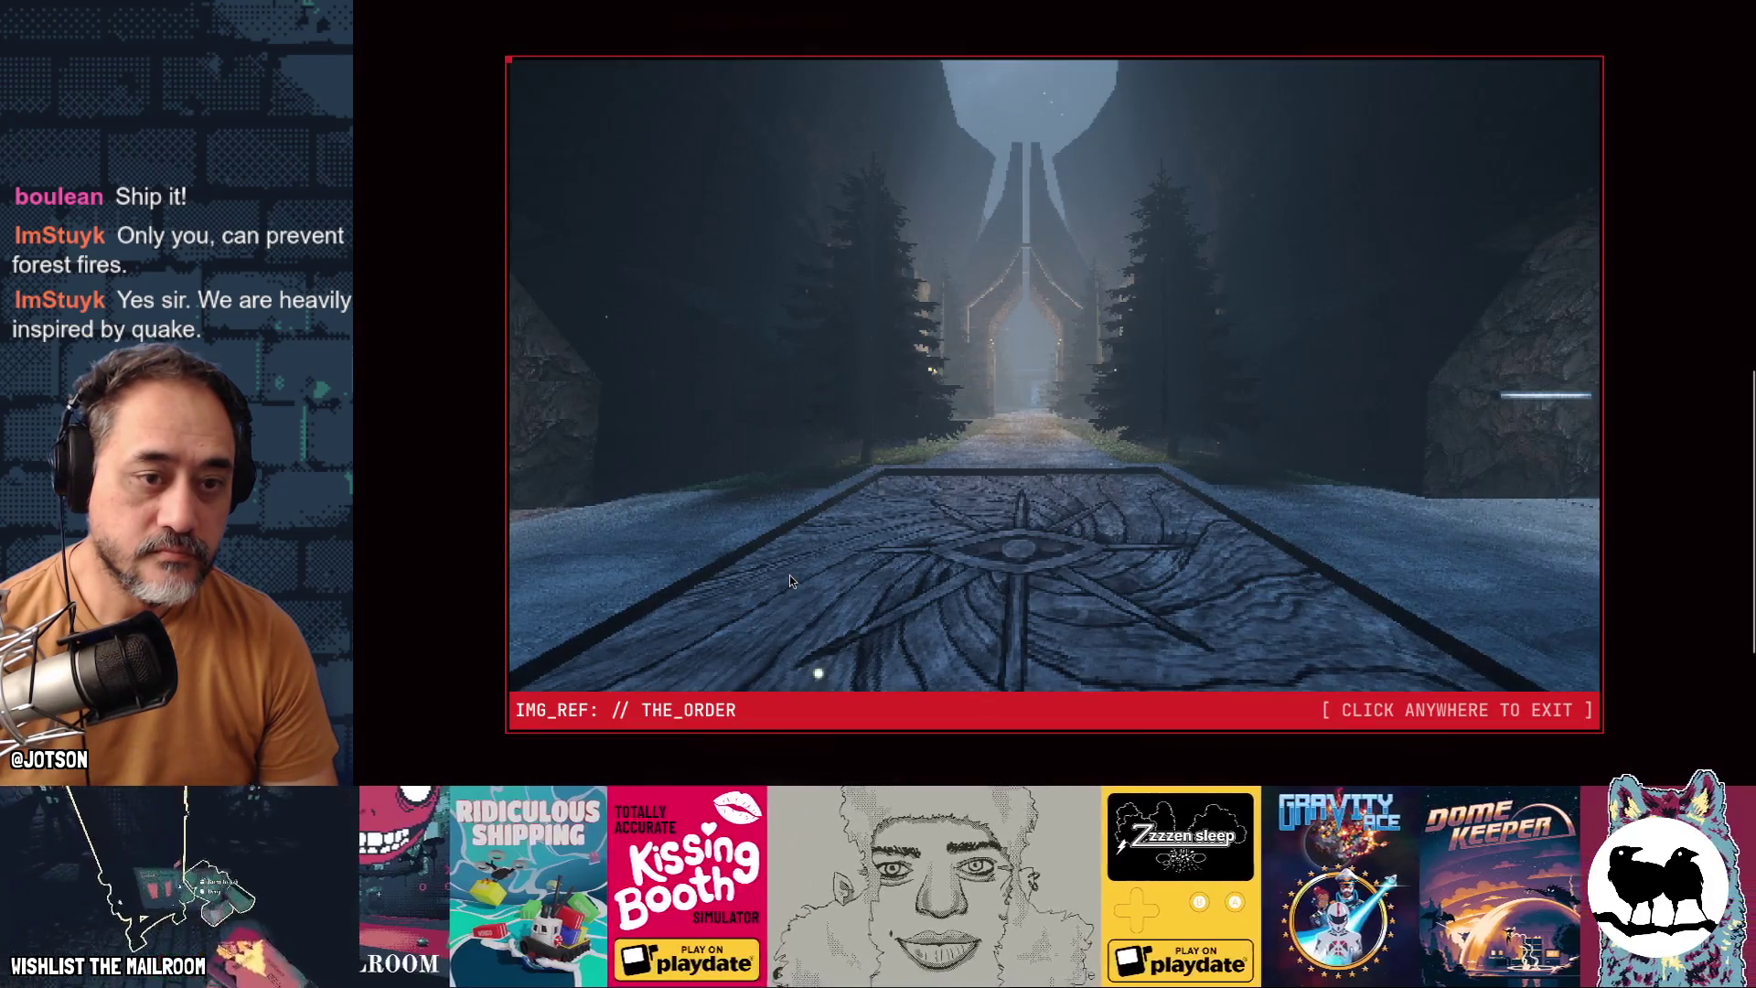
left_click(790, 580)
scroll(1097, 479, "down", 4)
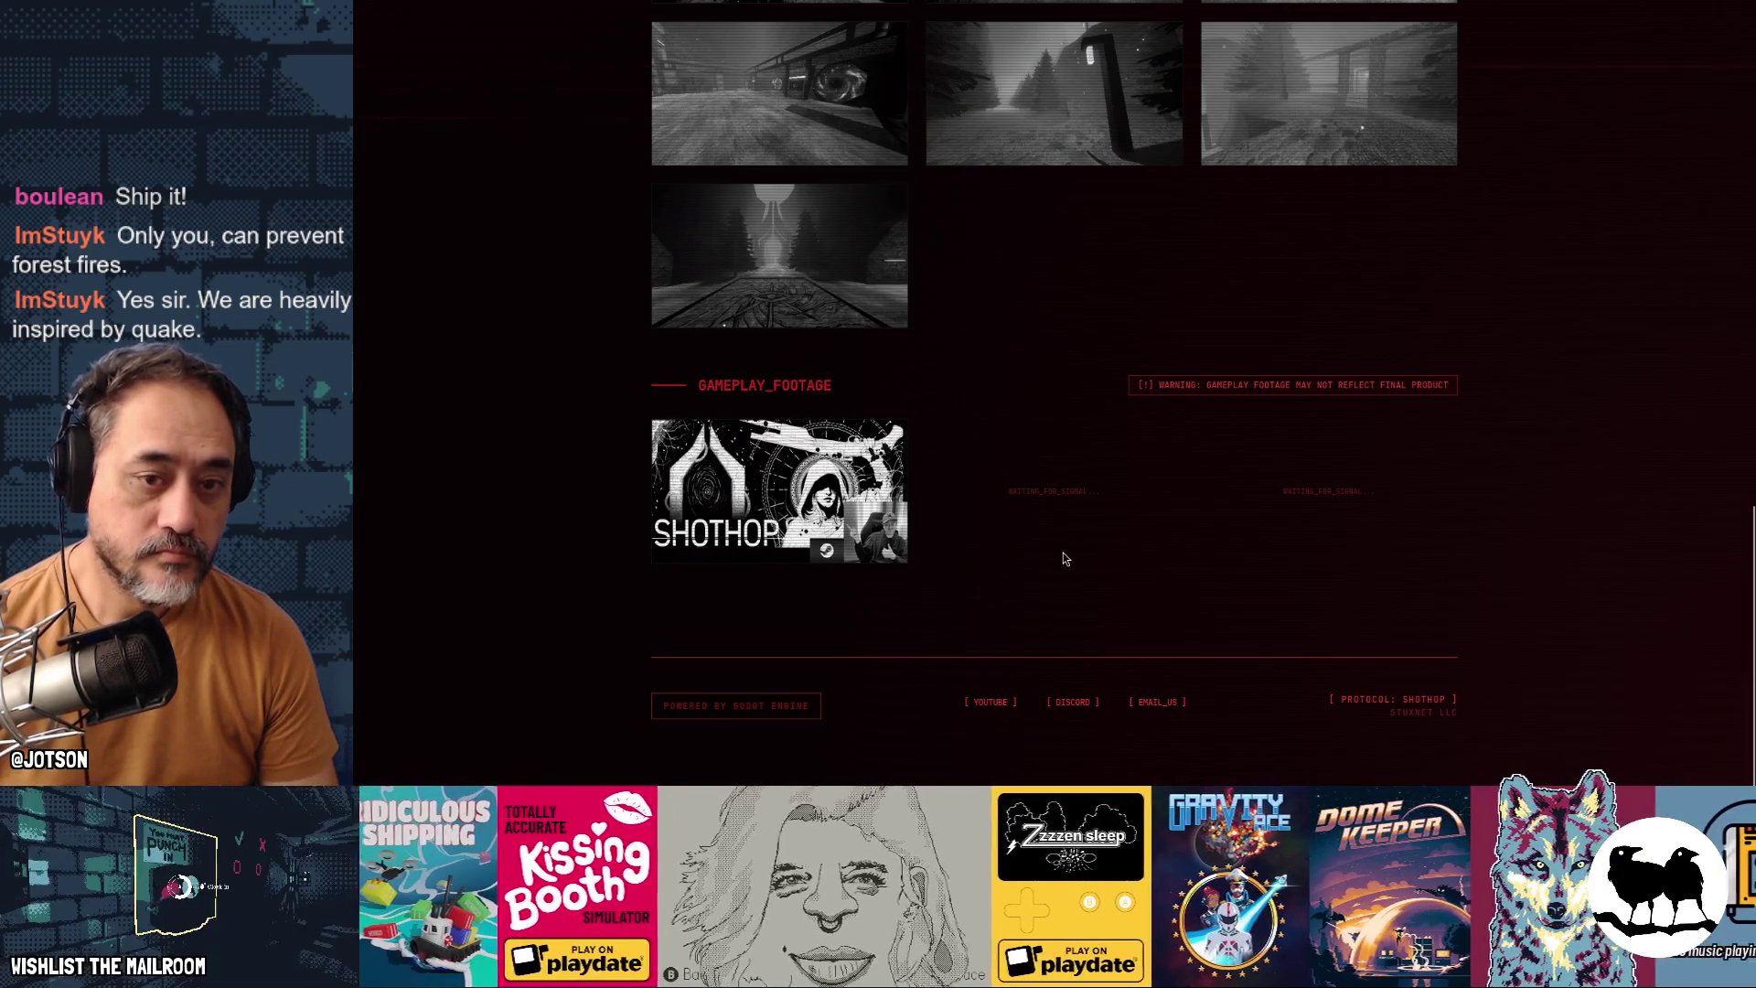
scroll(1064, 558, "up", 5)
scroll(1064, 558, "up", 5)
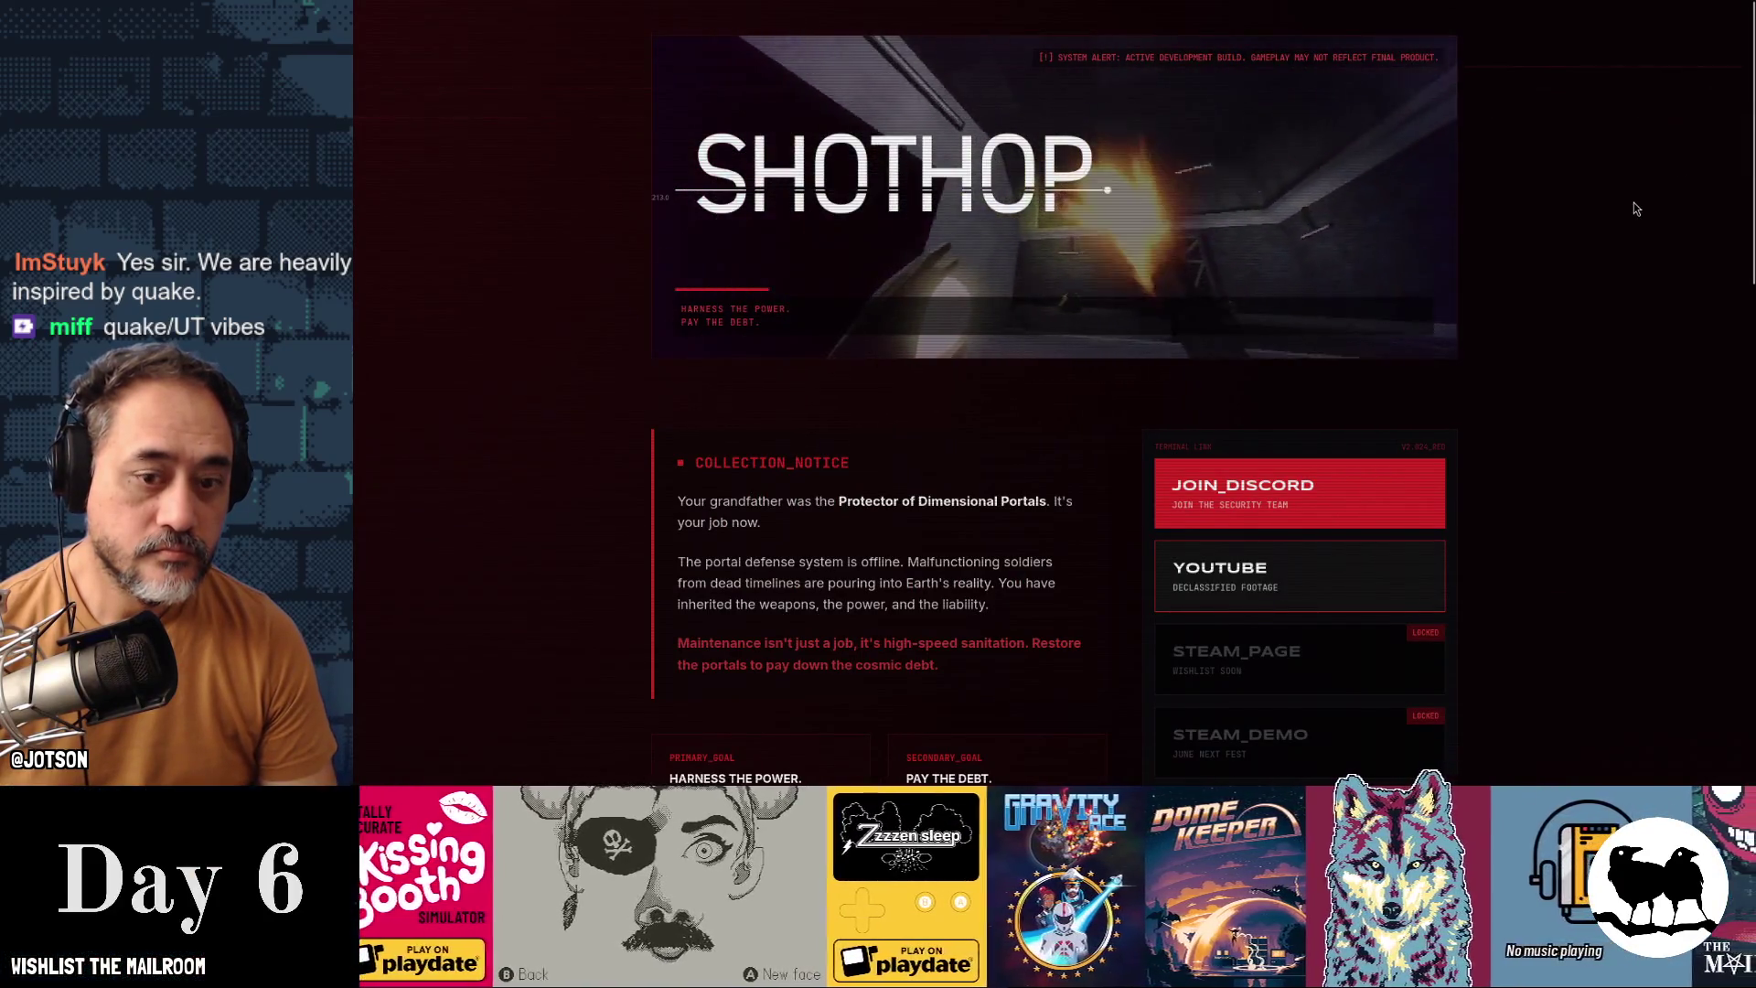
key("super")
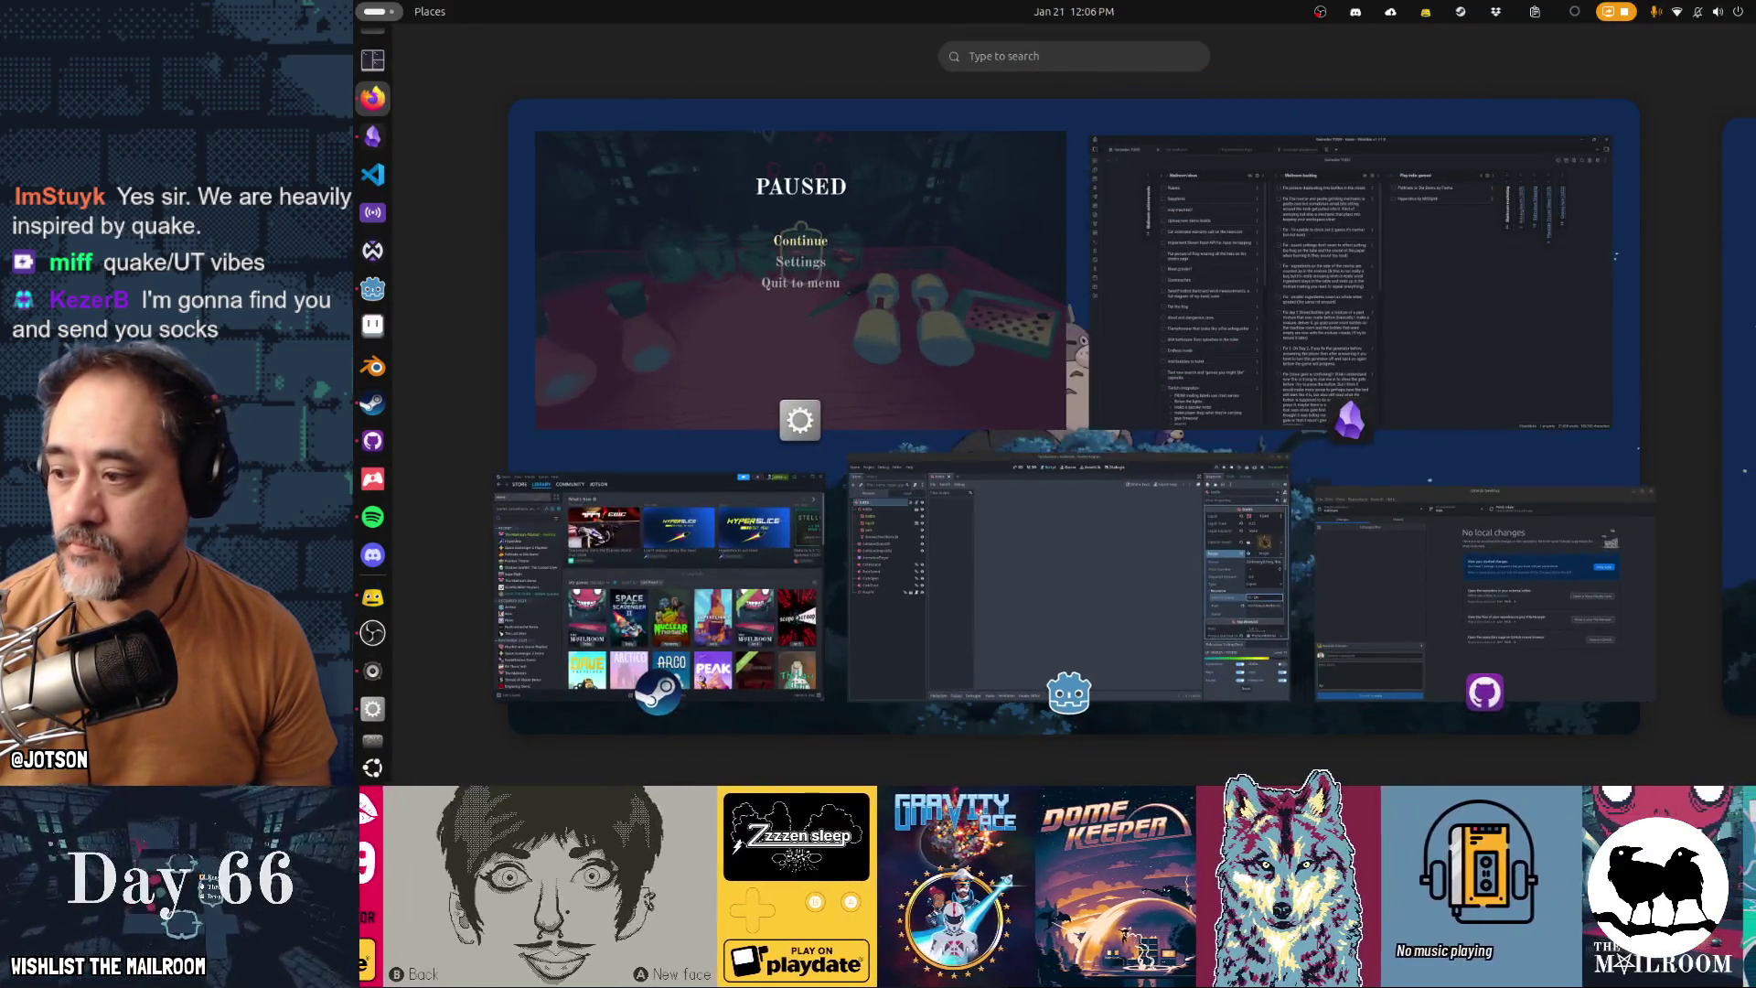
Leave the Activities overview to bring the paused Mailroom game back to front
key("super")
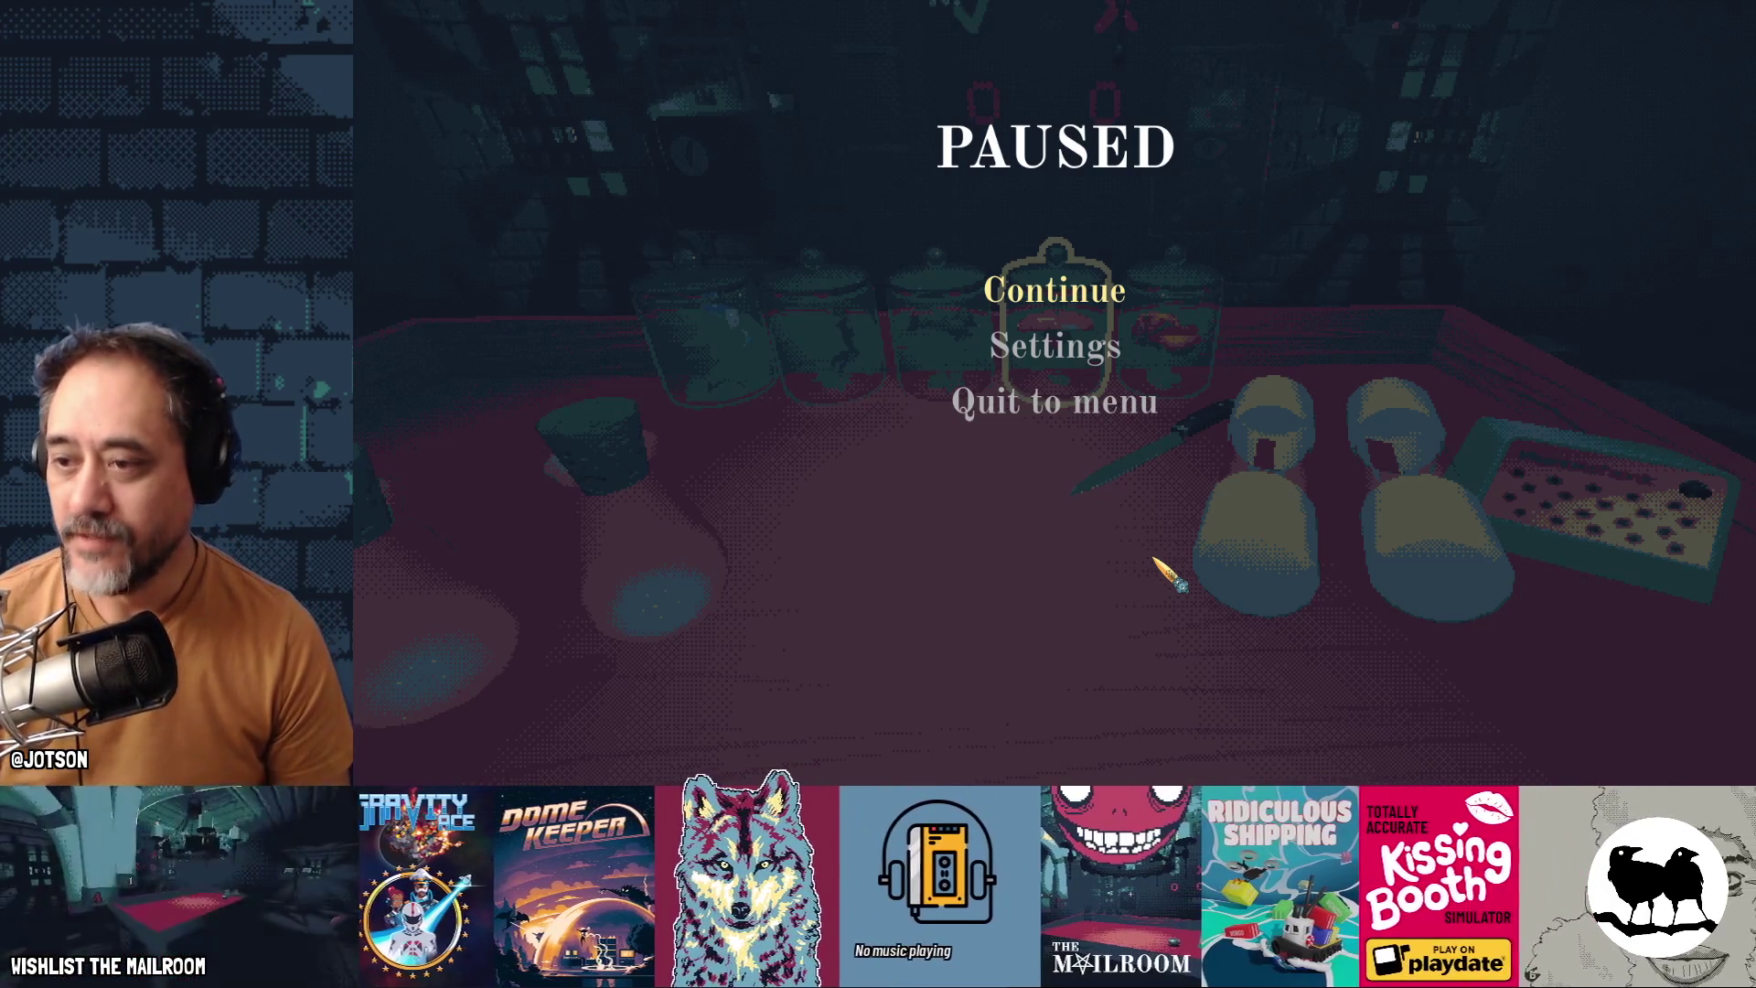
Continue the game and pick up and set down two flasks along the alchemy table
left_click(1098, 302)
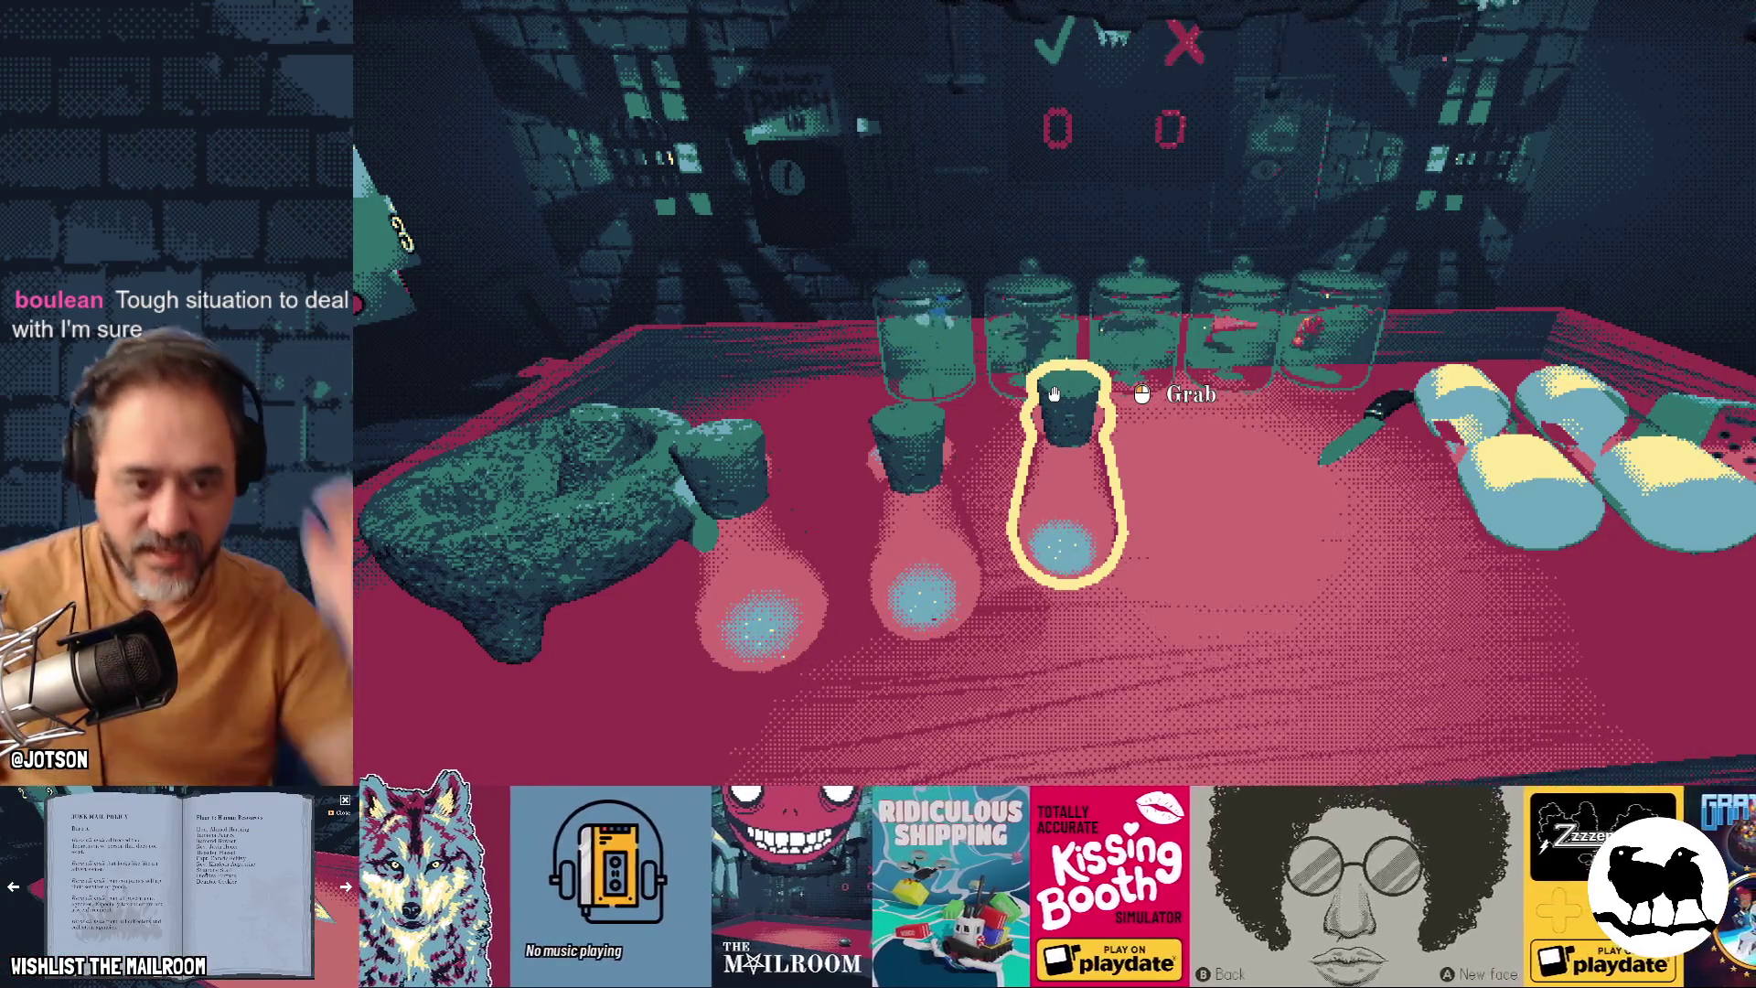
left_click(1053, 393)
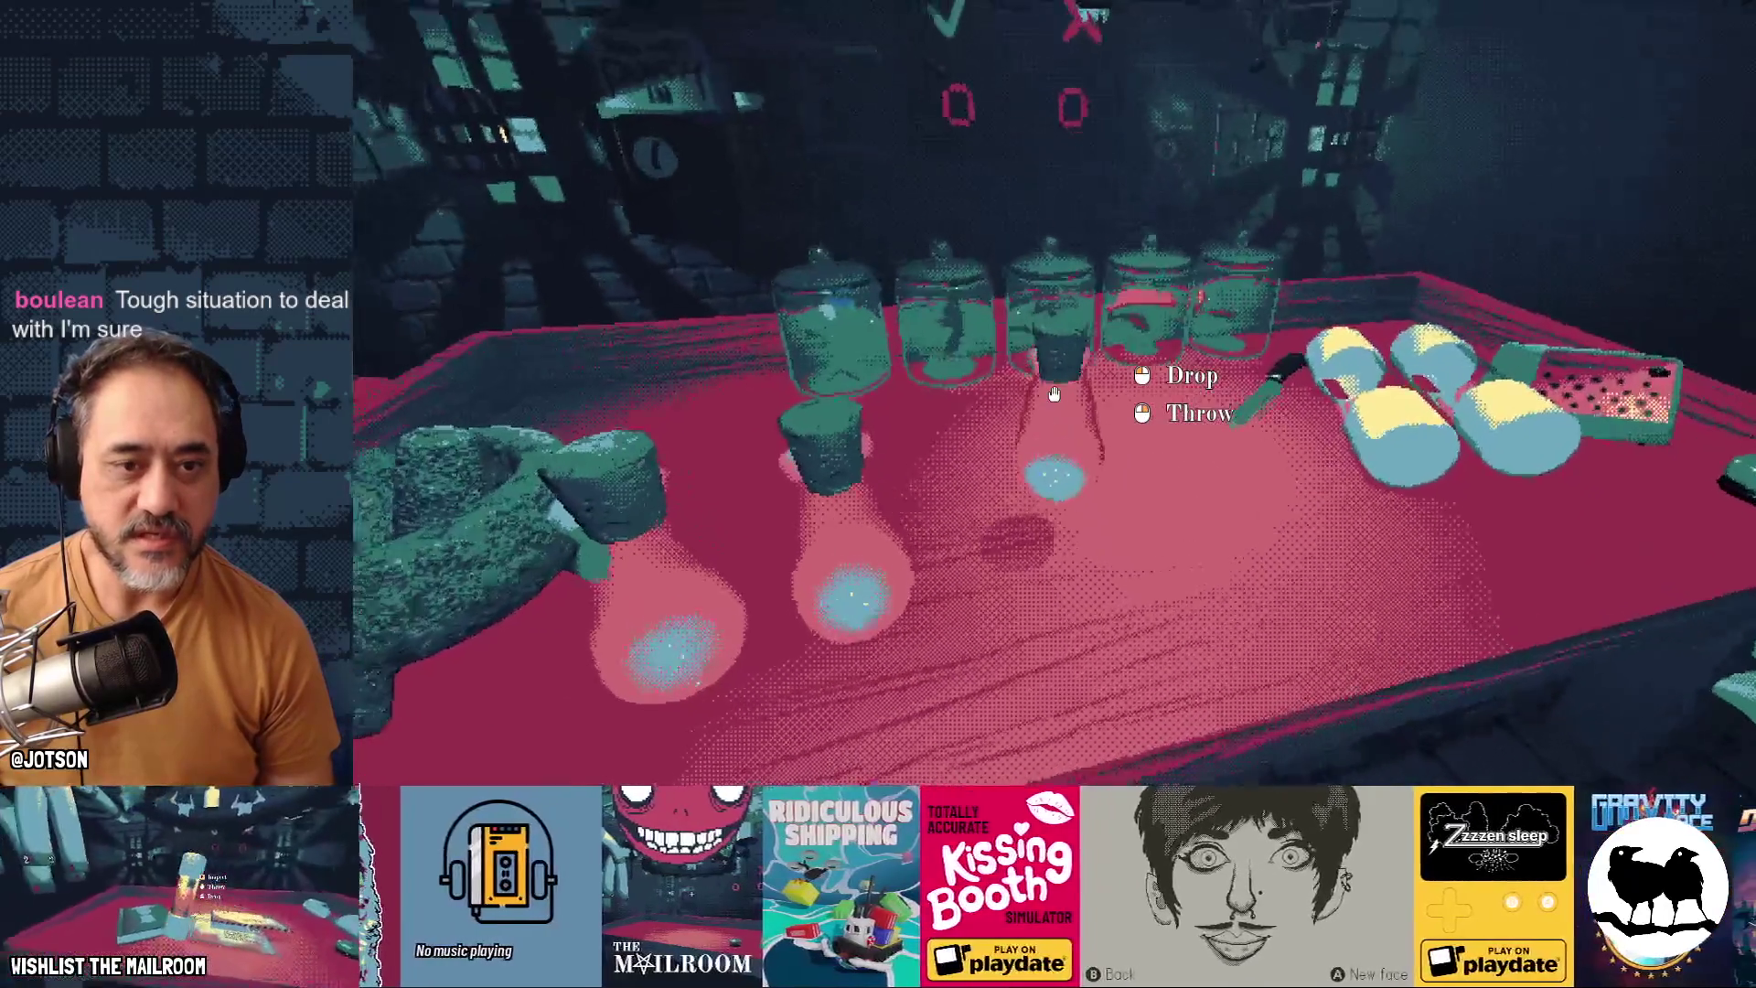
key("a")
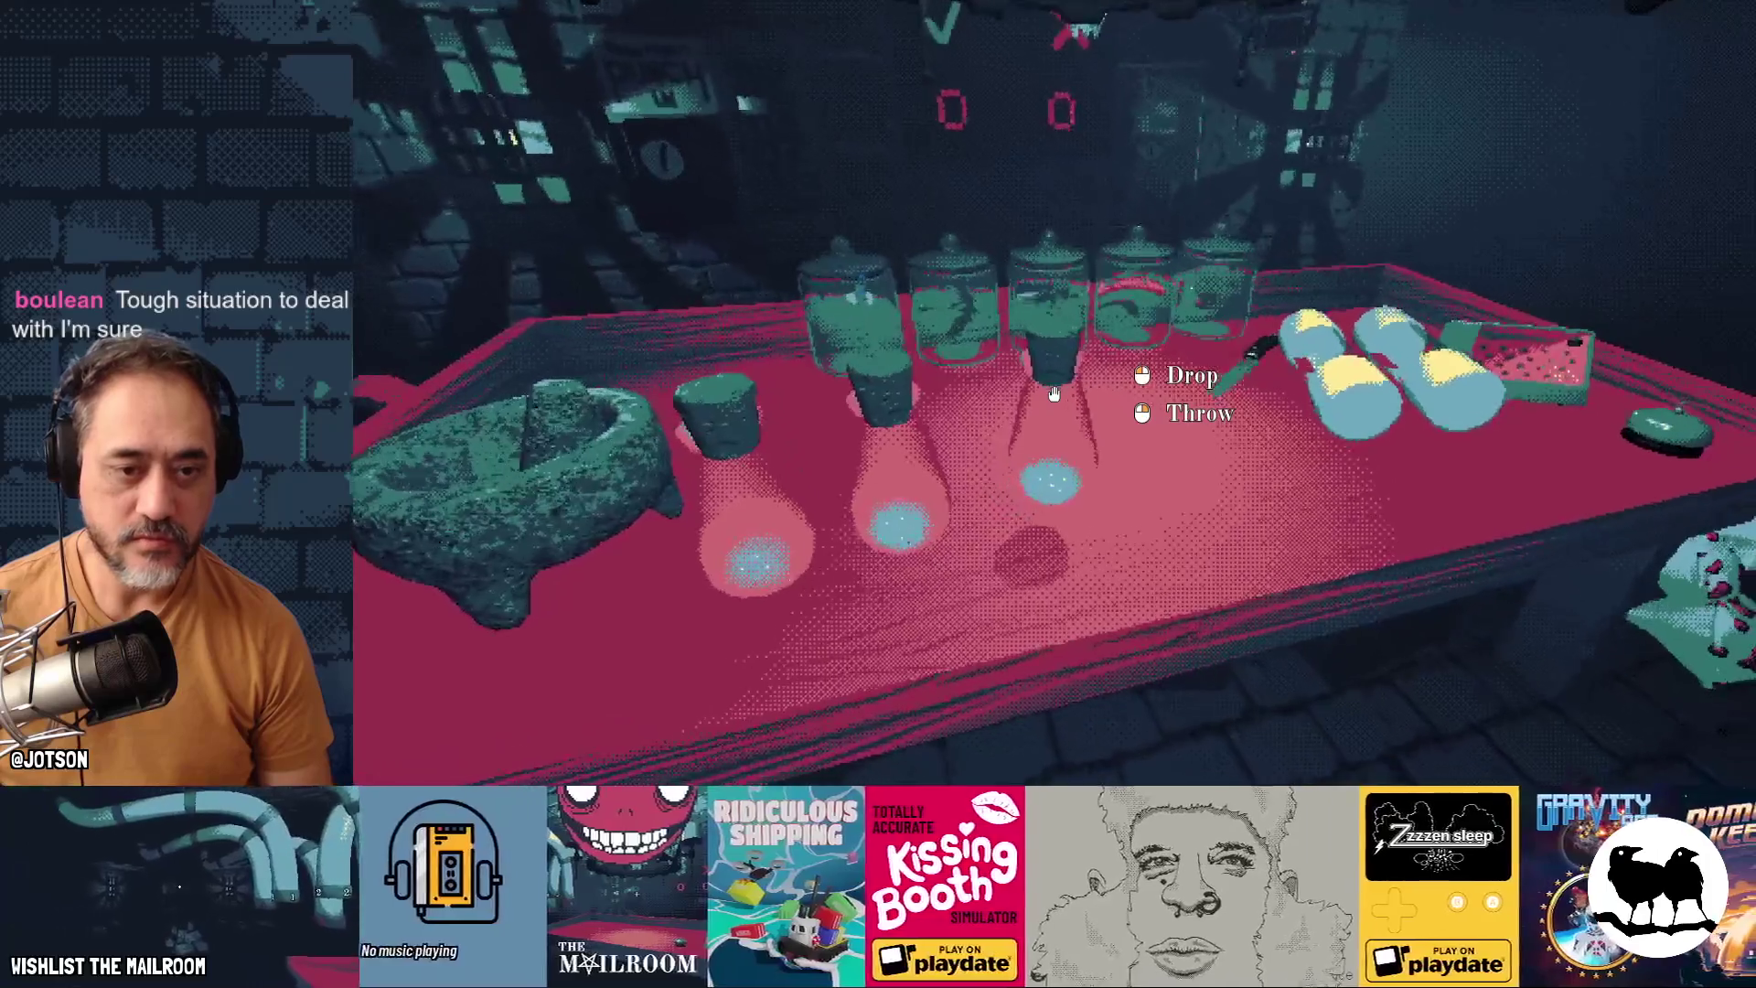
left_click(1054, 393)
left_click(1053, 393)
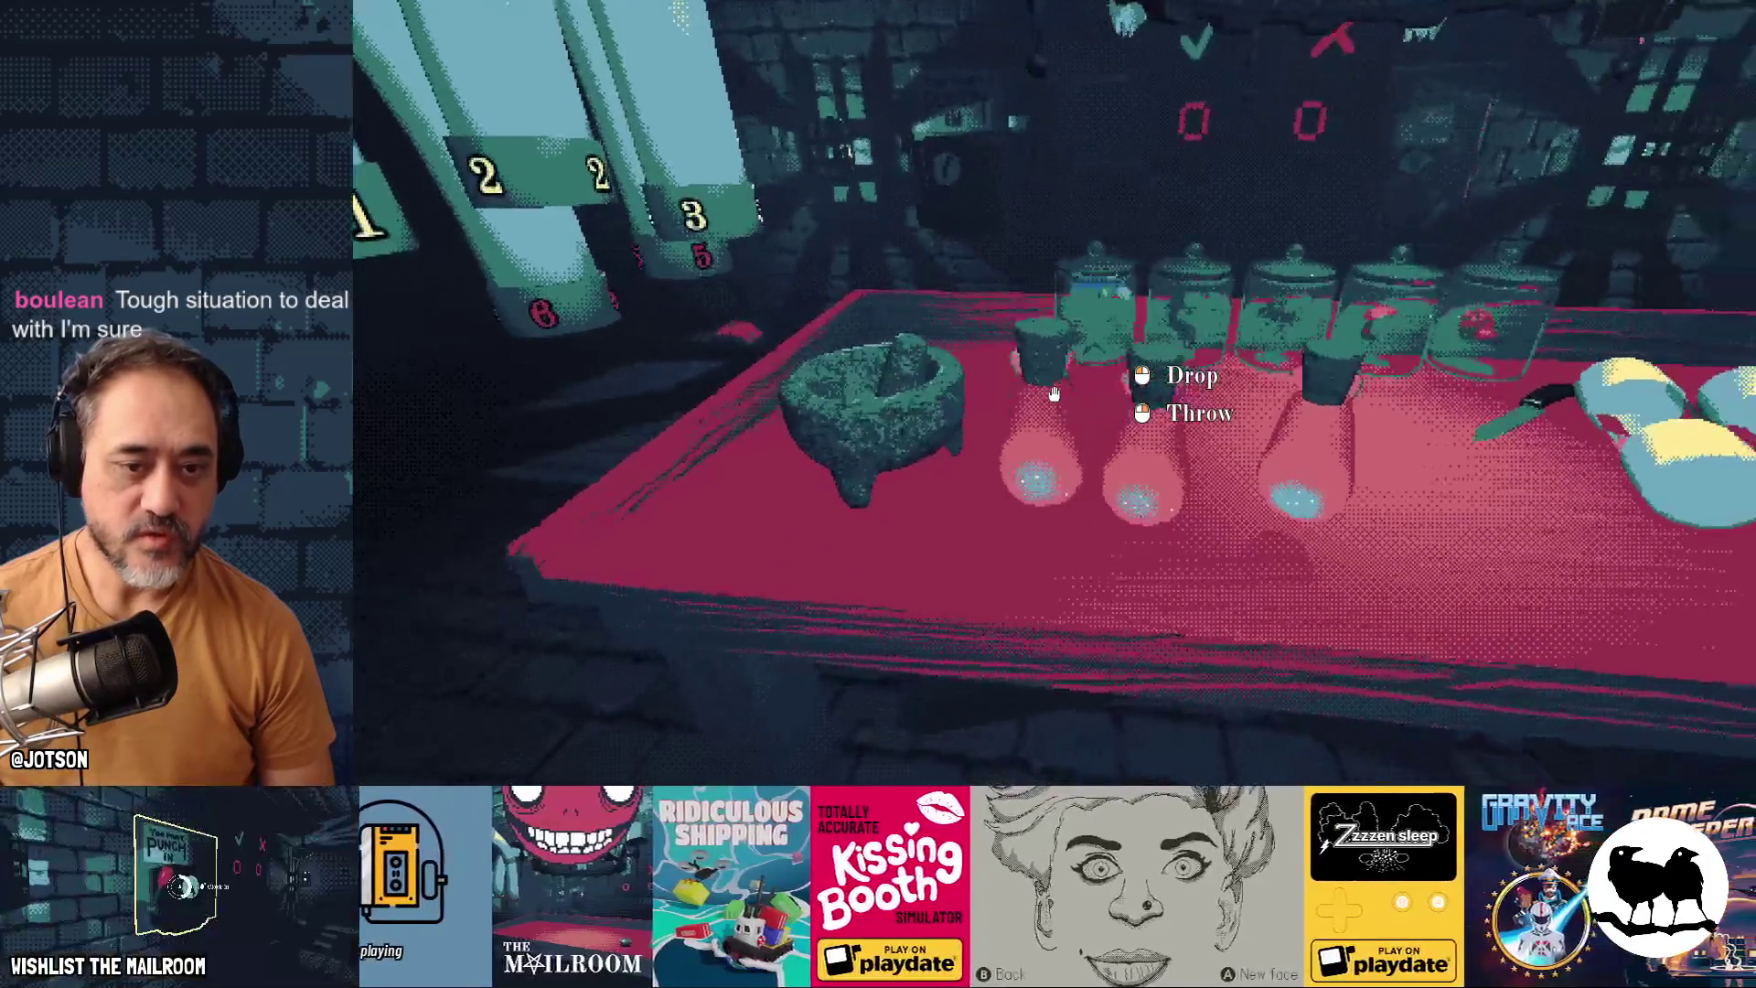
left_click(1054, 393)
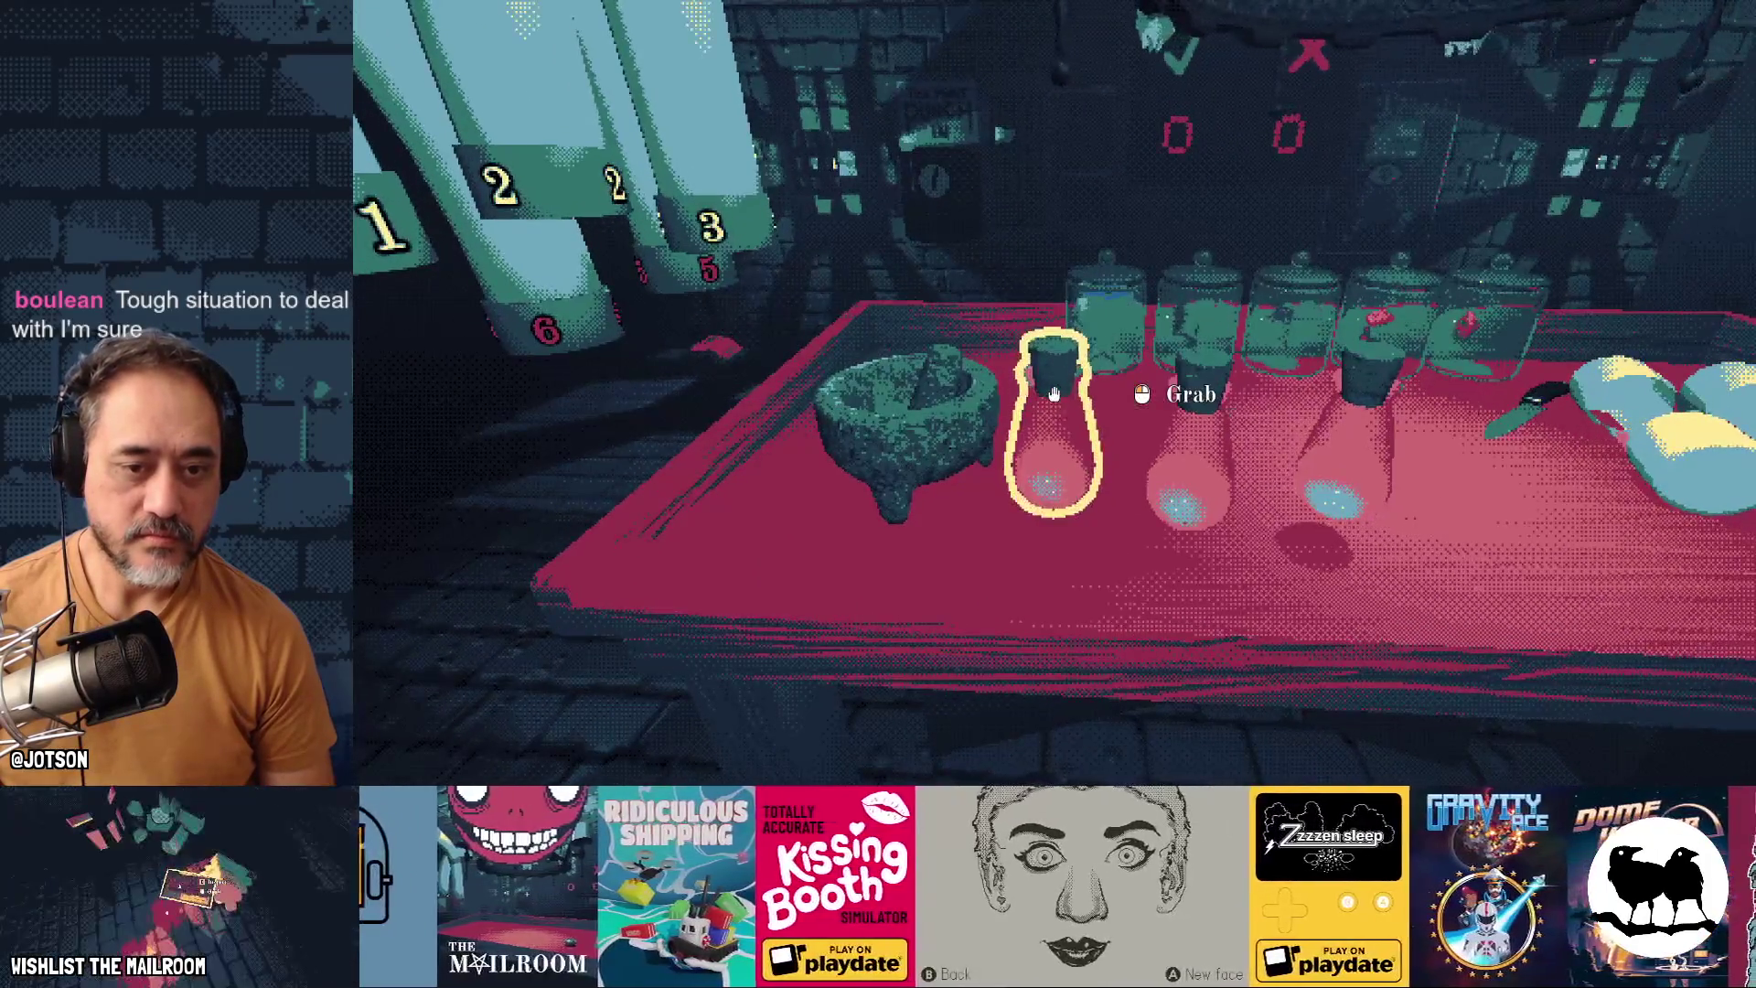
key("d")
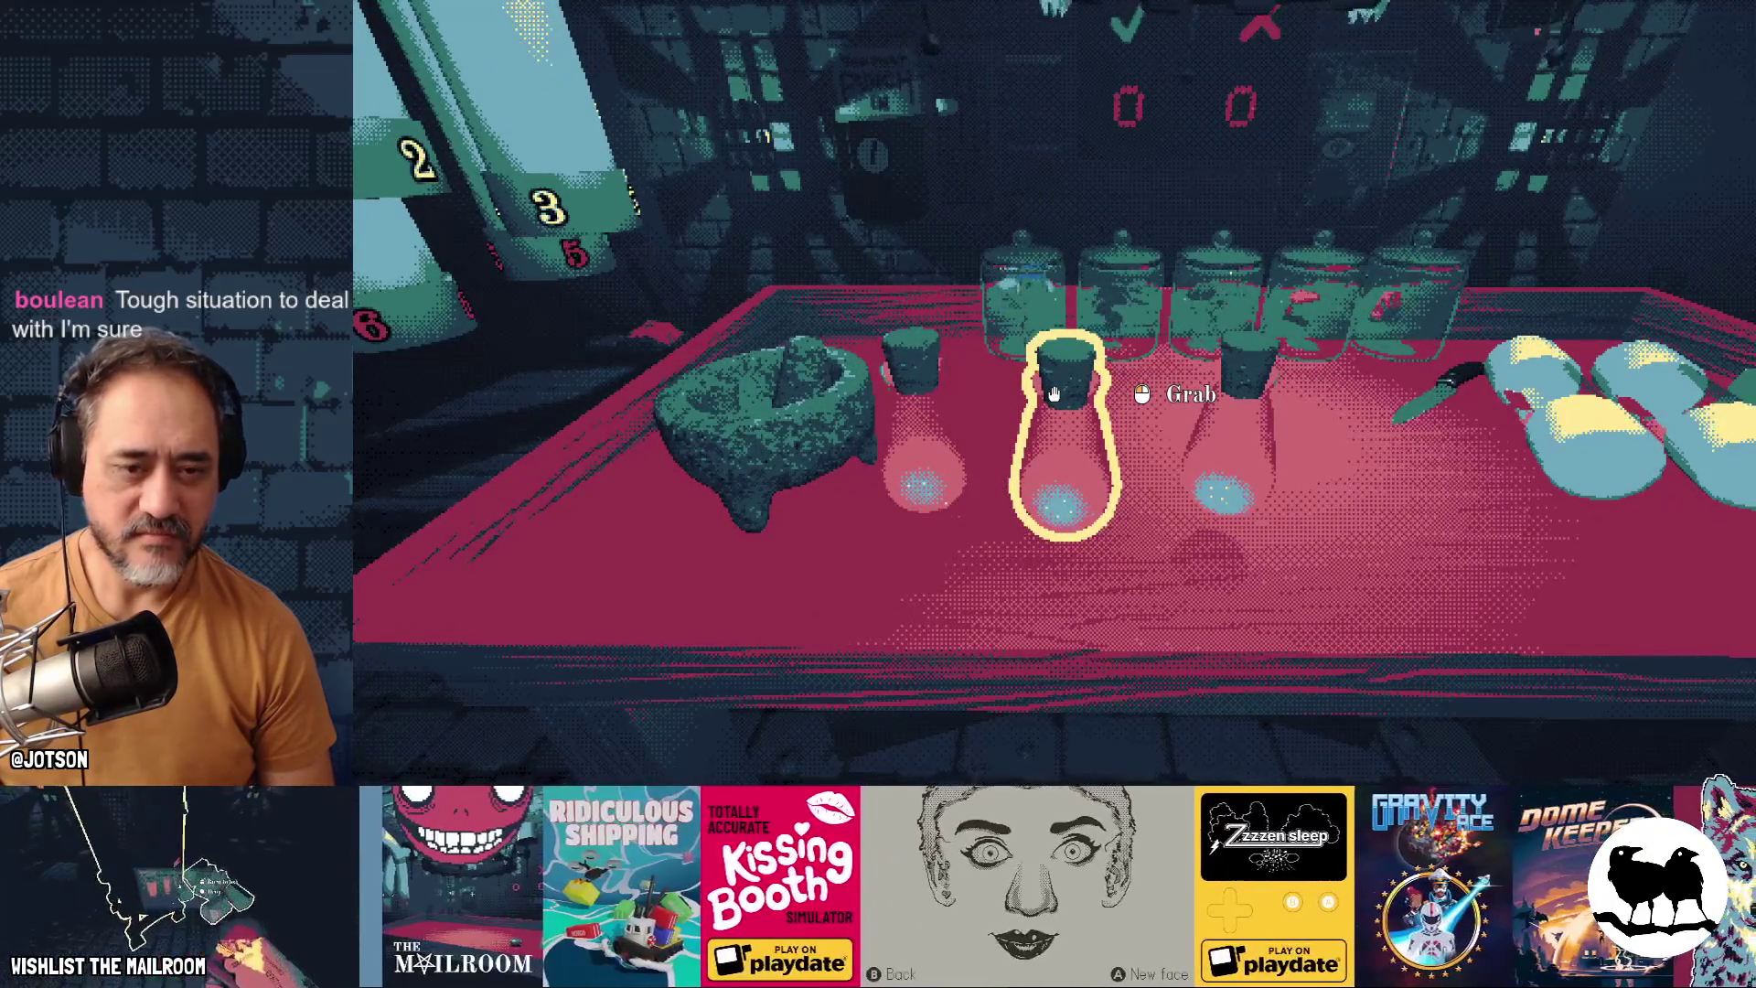
key("a")
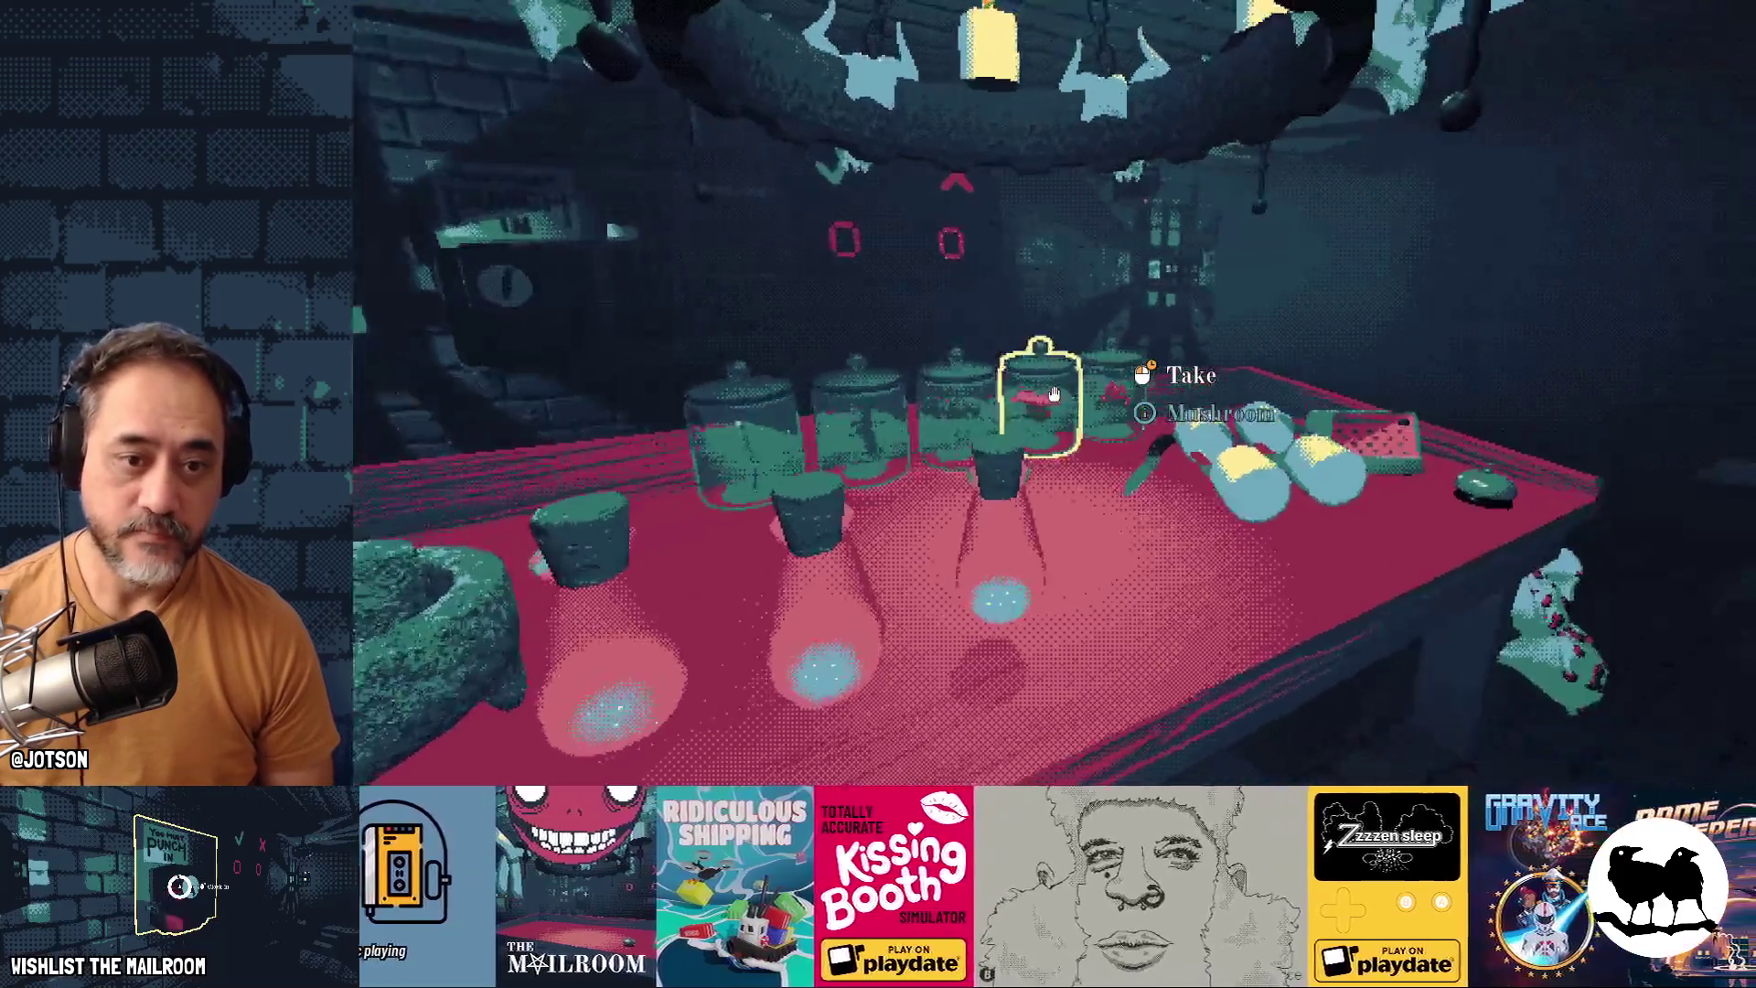
Place the snail shell in the mortar and grind it
left_click(1053, 393)
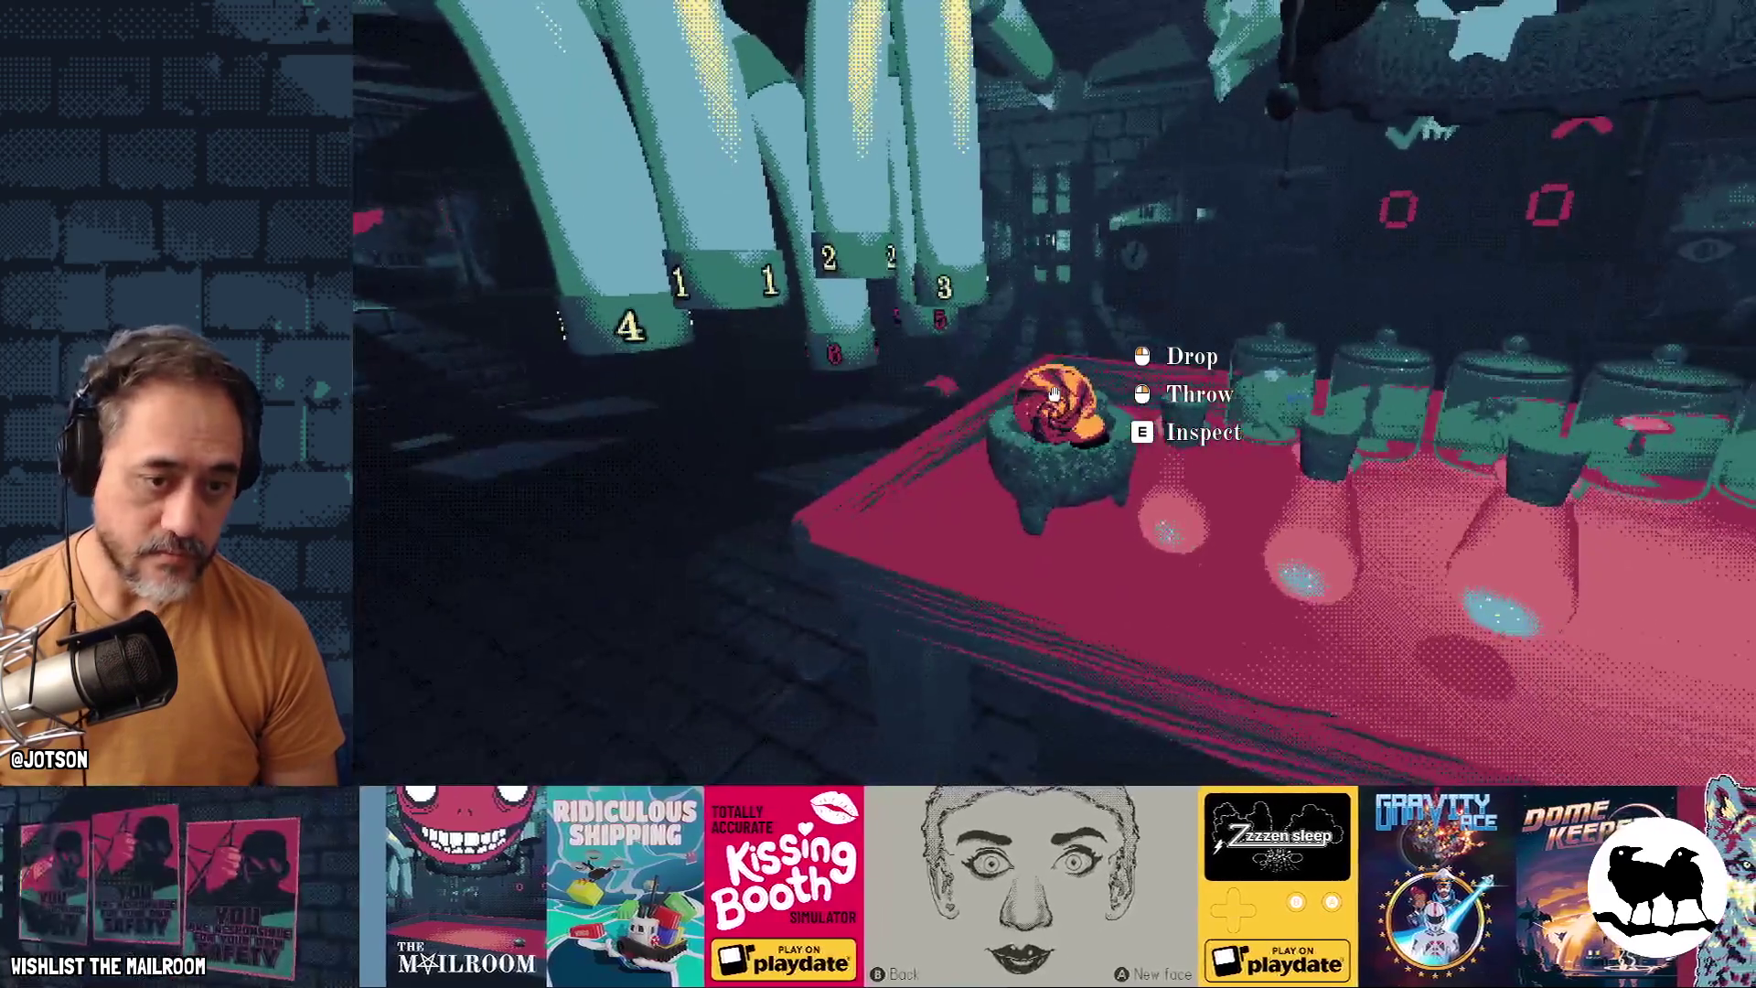
left_click(1053, 394)
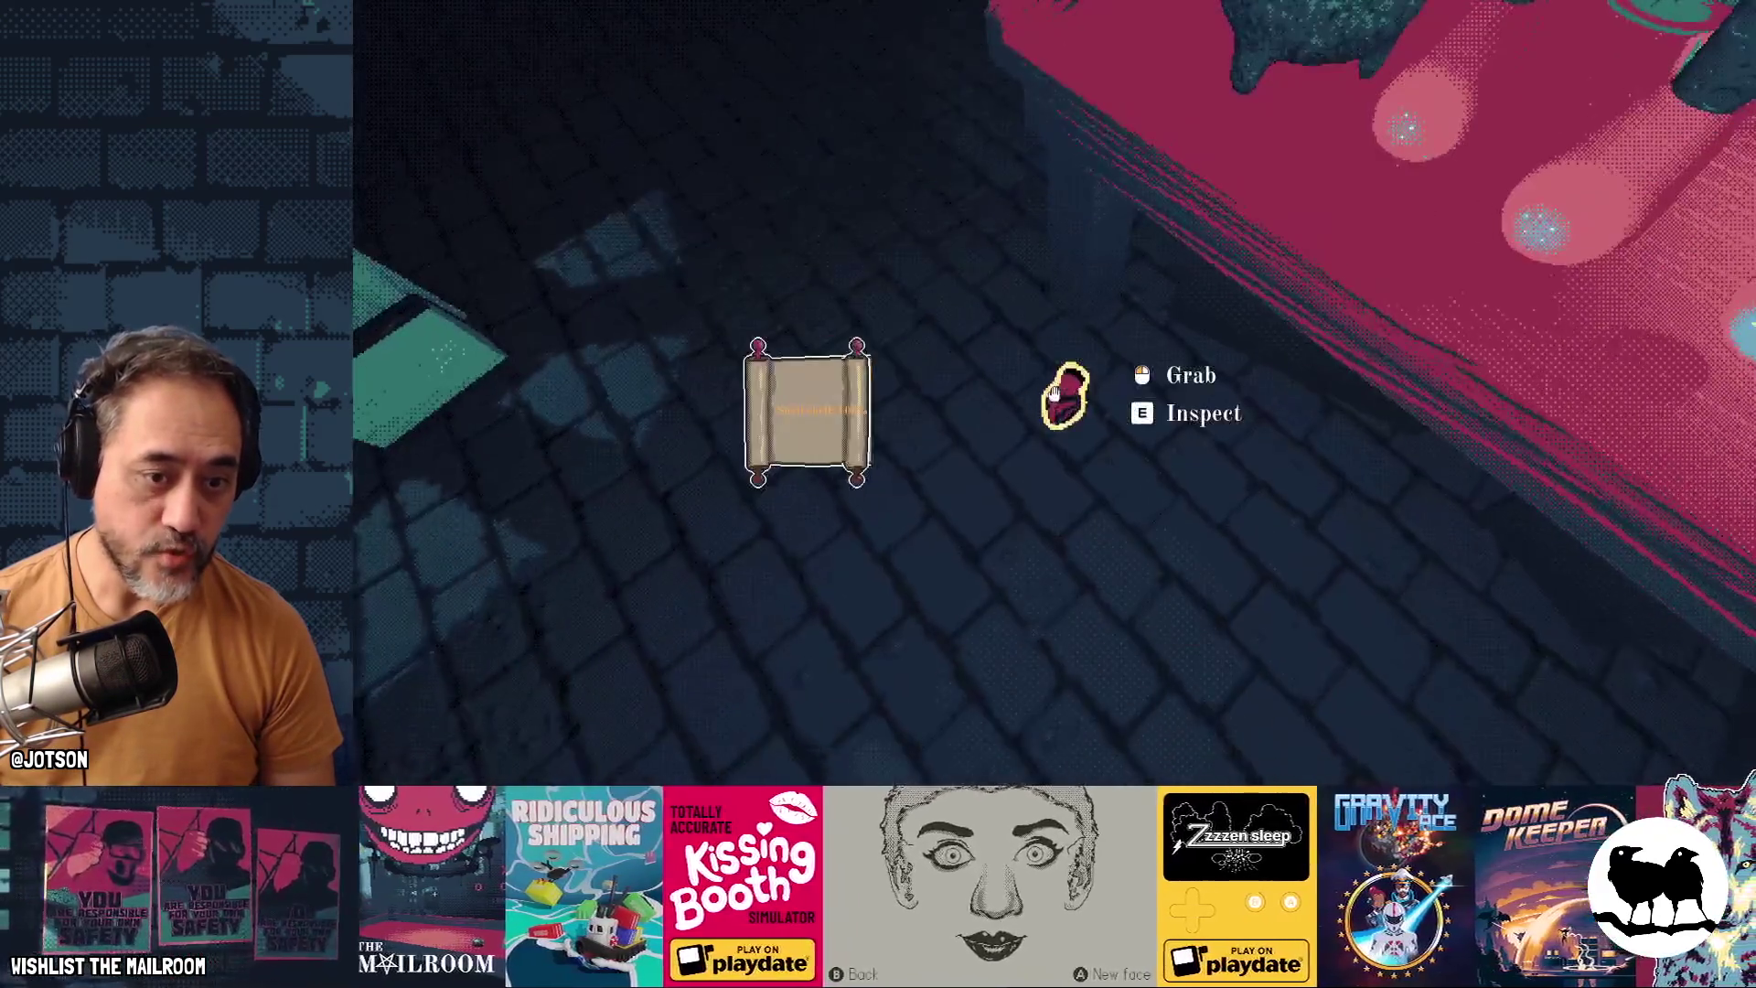
left_click(1054, 394)
left_click(1053, 394)
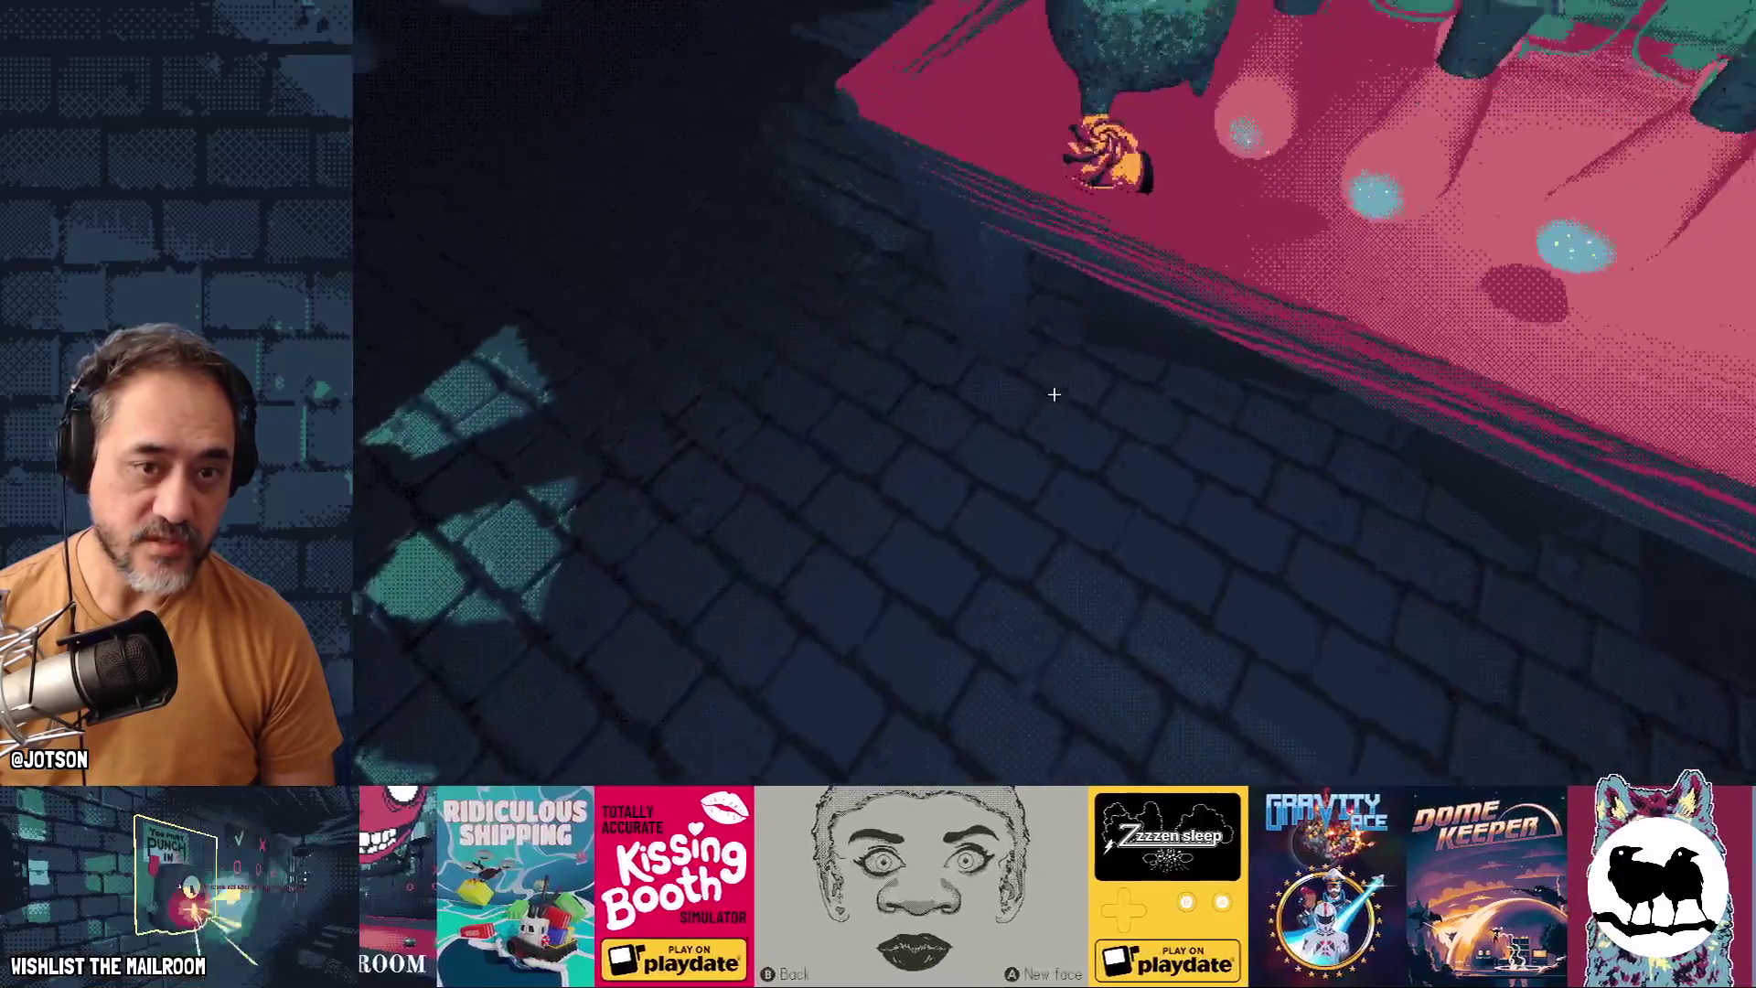
left_click(1054, 394)
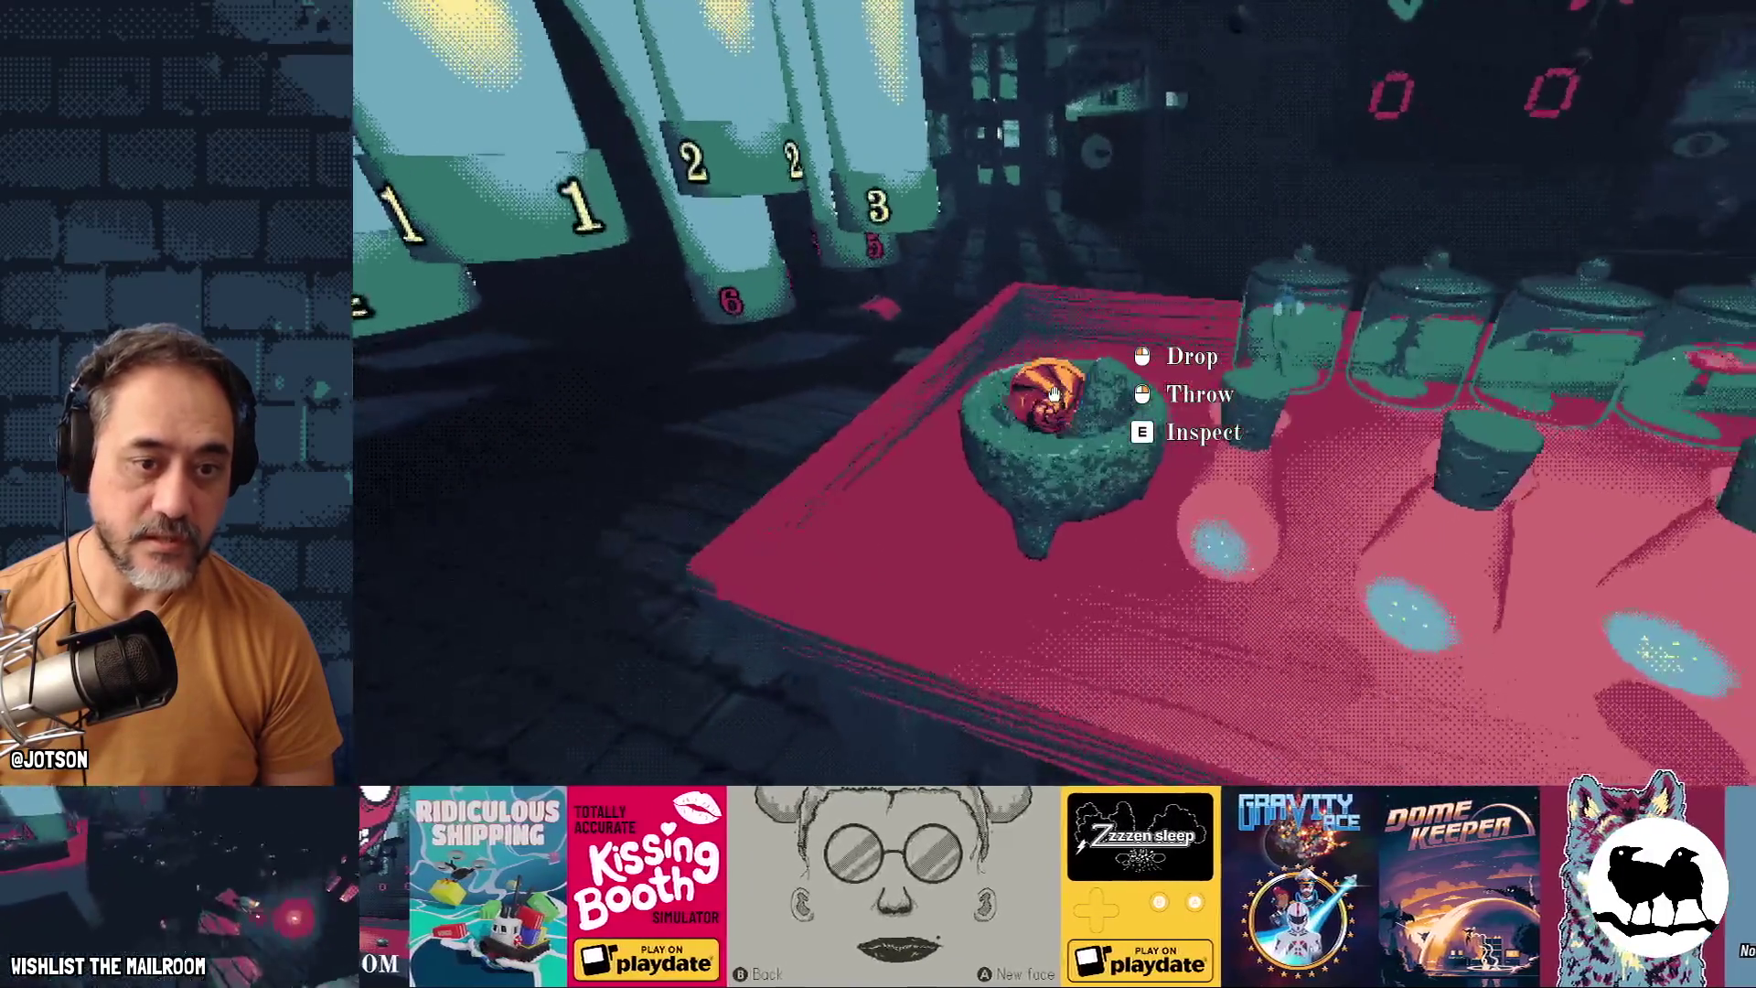
left_click(1054, 393)
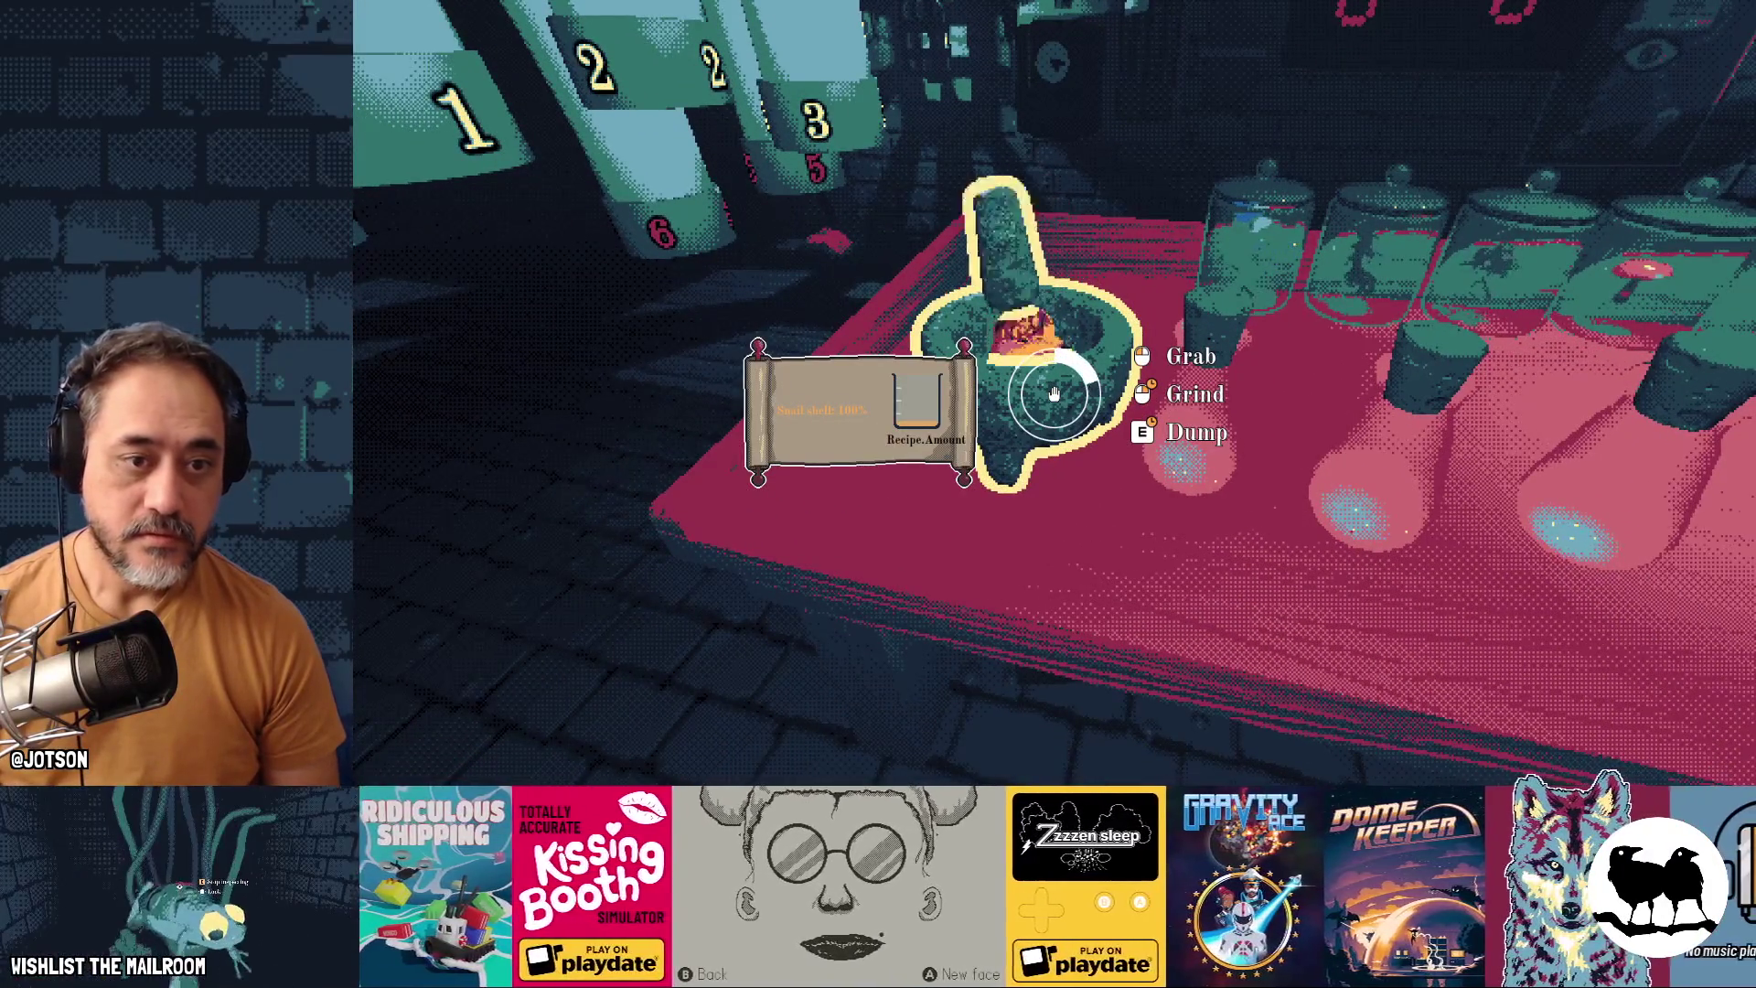
right_click(1054, 393)
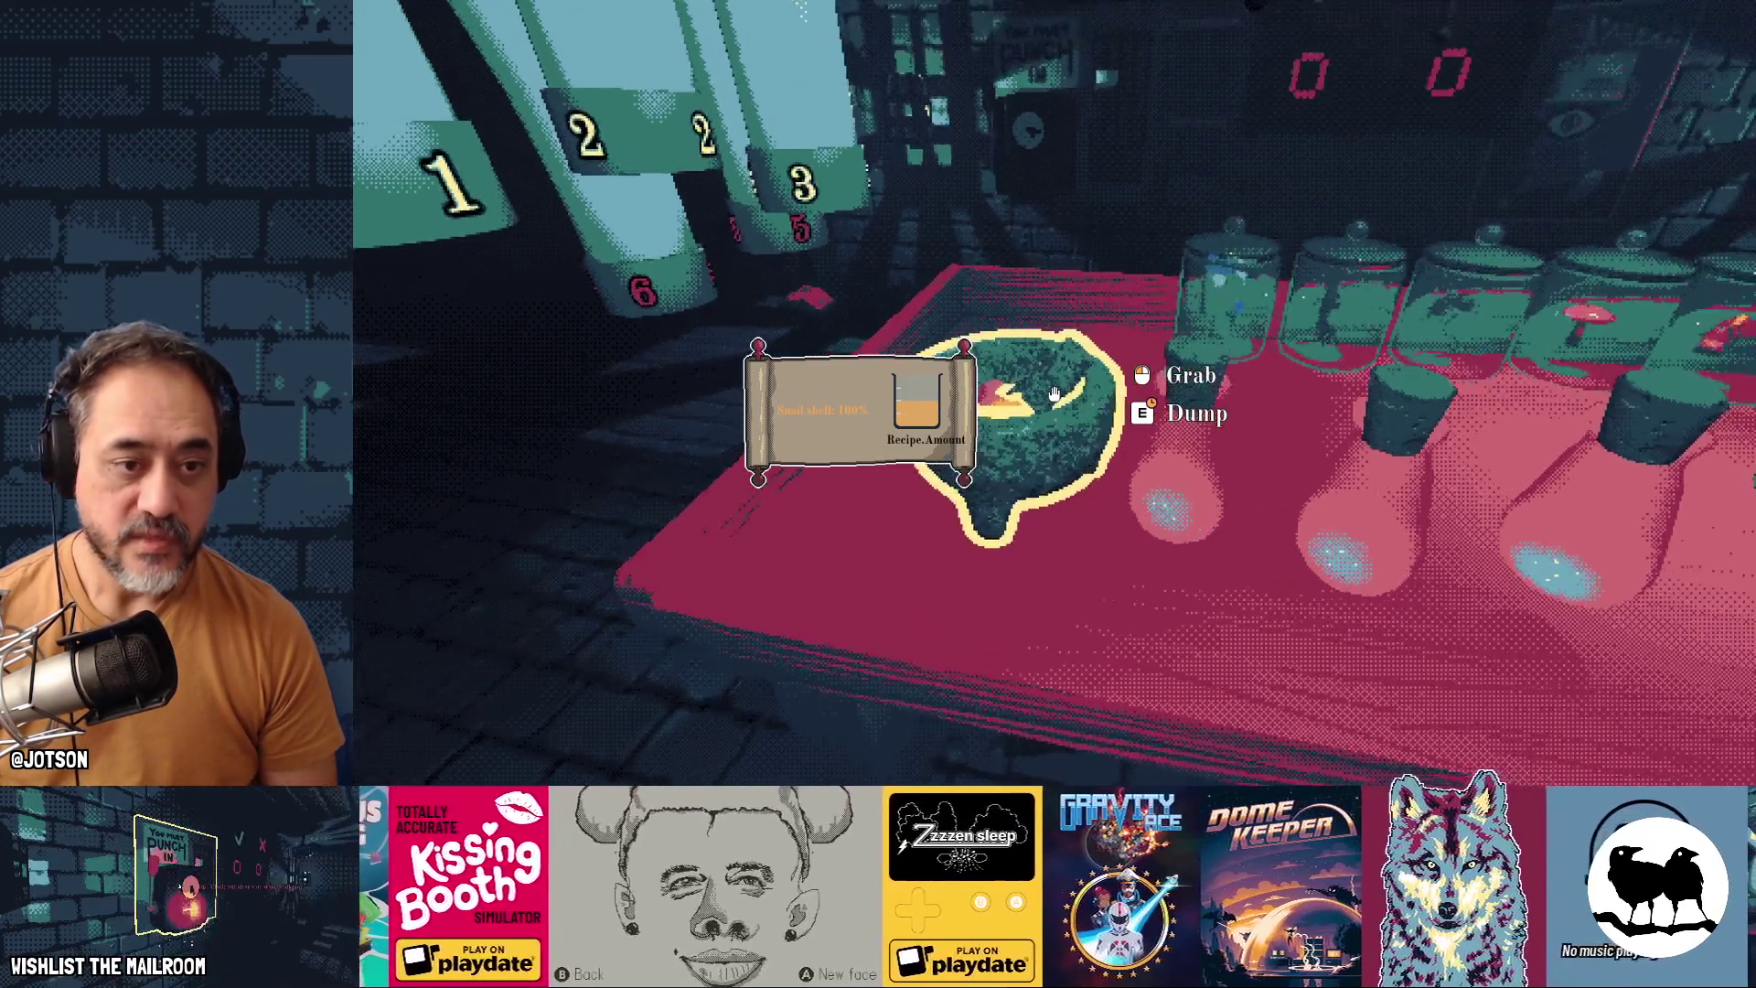
Pour the ground shell into a flask, filling it orange, and pick it up
left_click(1054, 394)
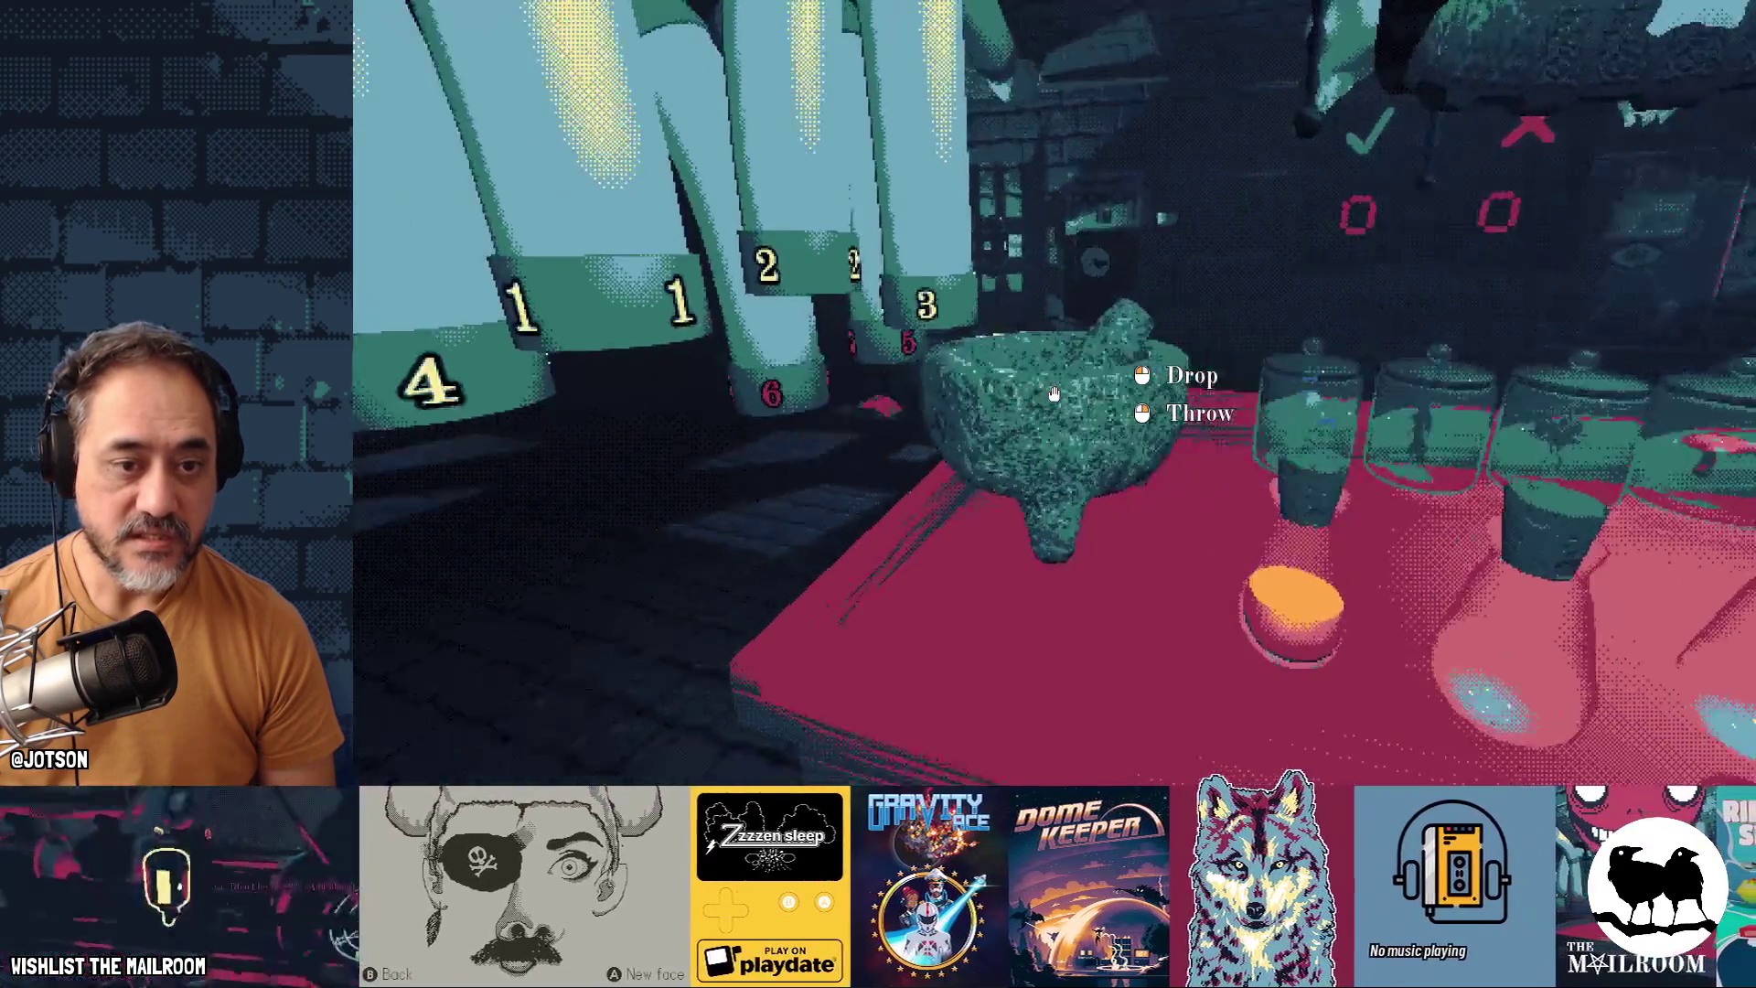
left_click(1053, 393)
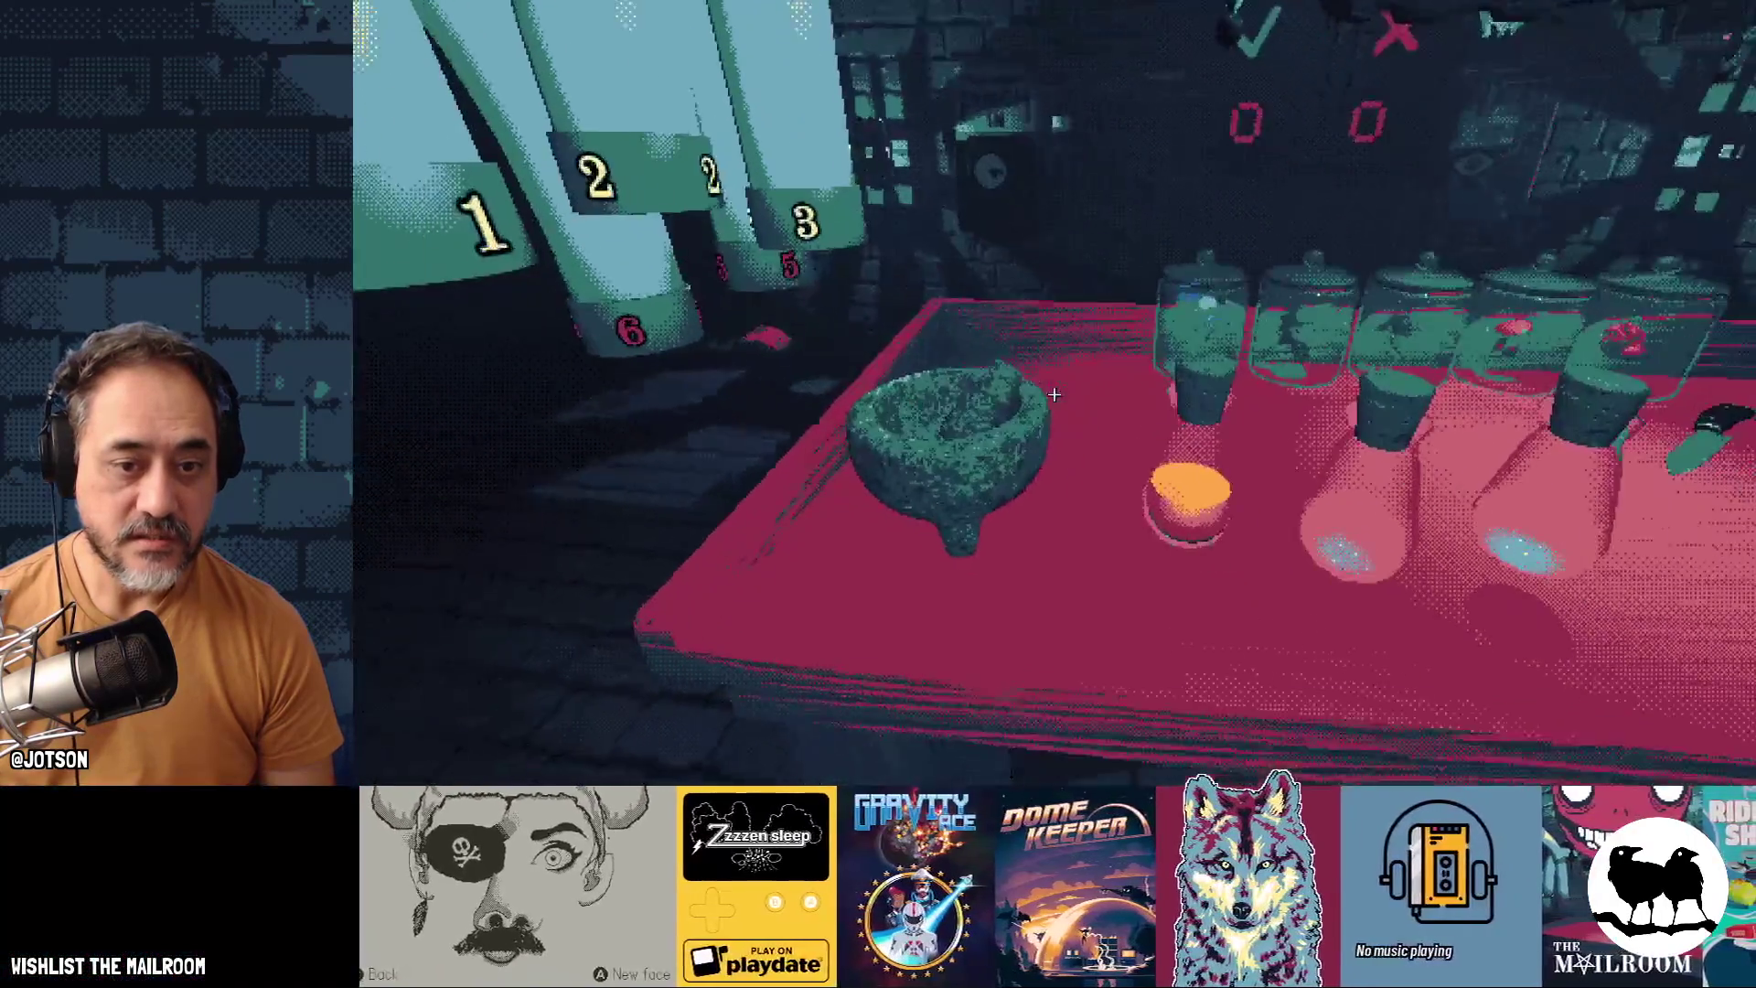
left_click(1053, 393)
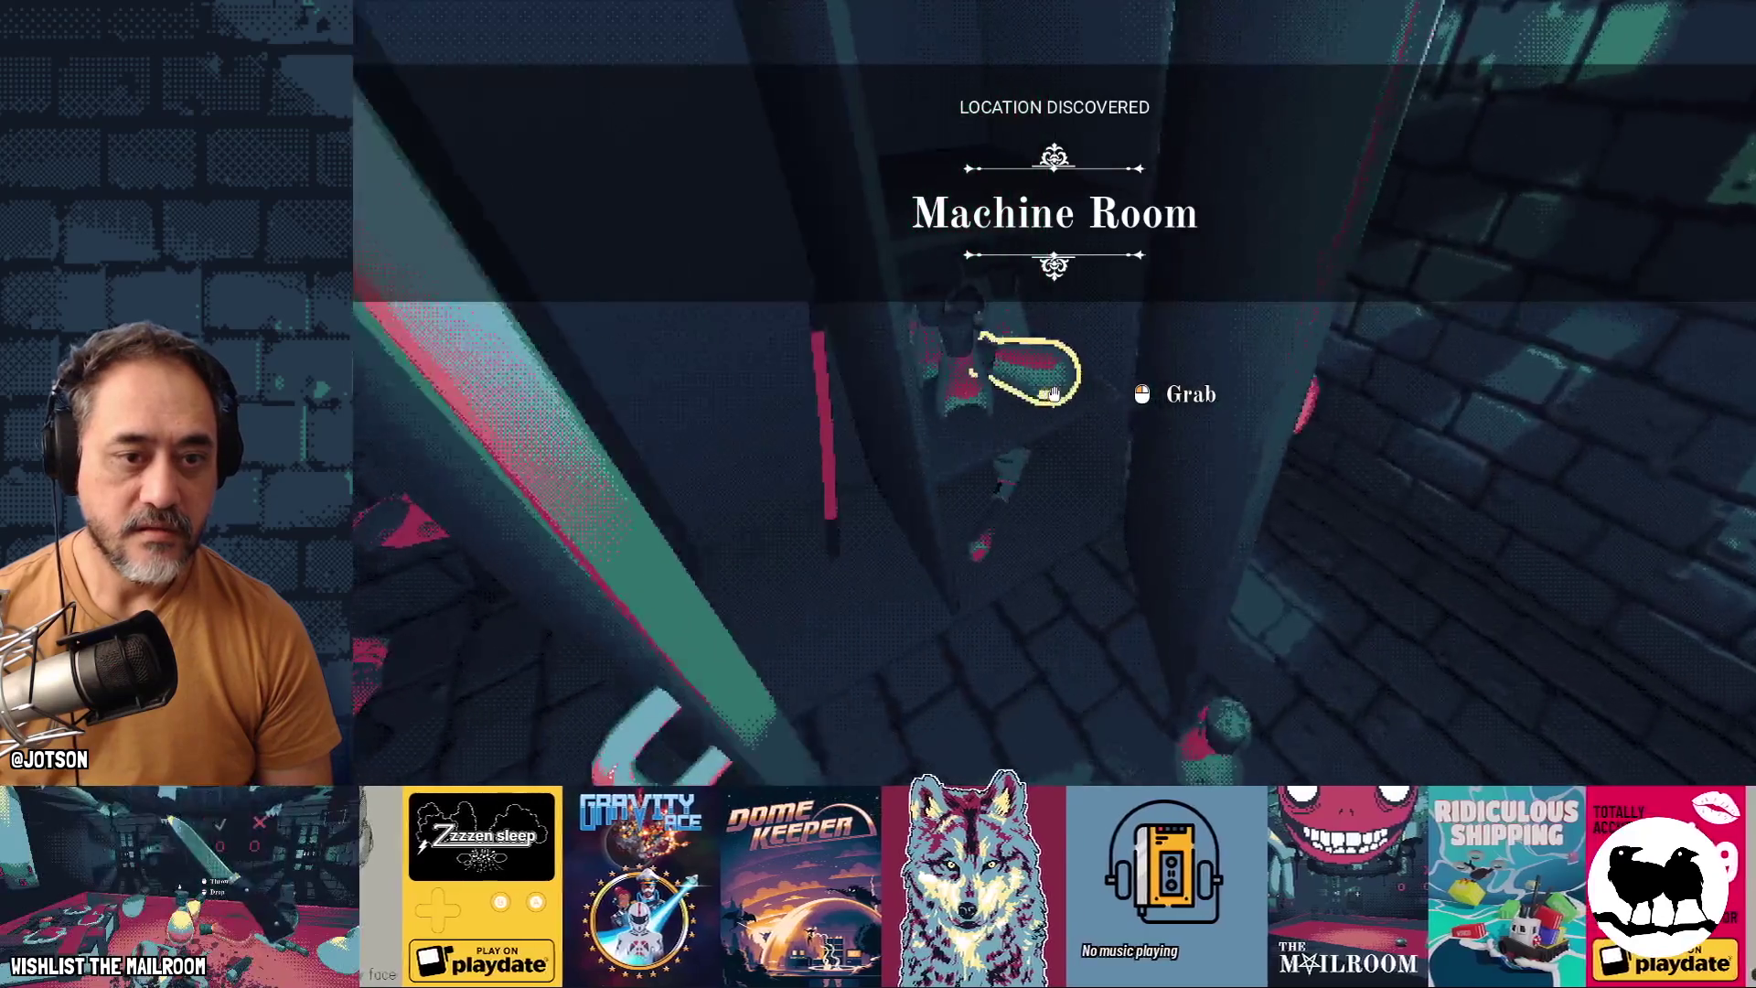
Grab the orange-potion flask and carry it back from the Machine Room to the alchemy table
left_click(1054, 394)
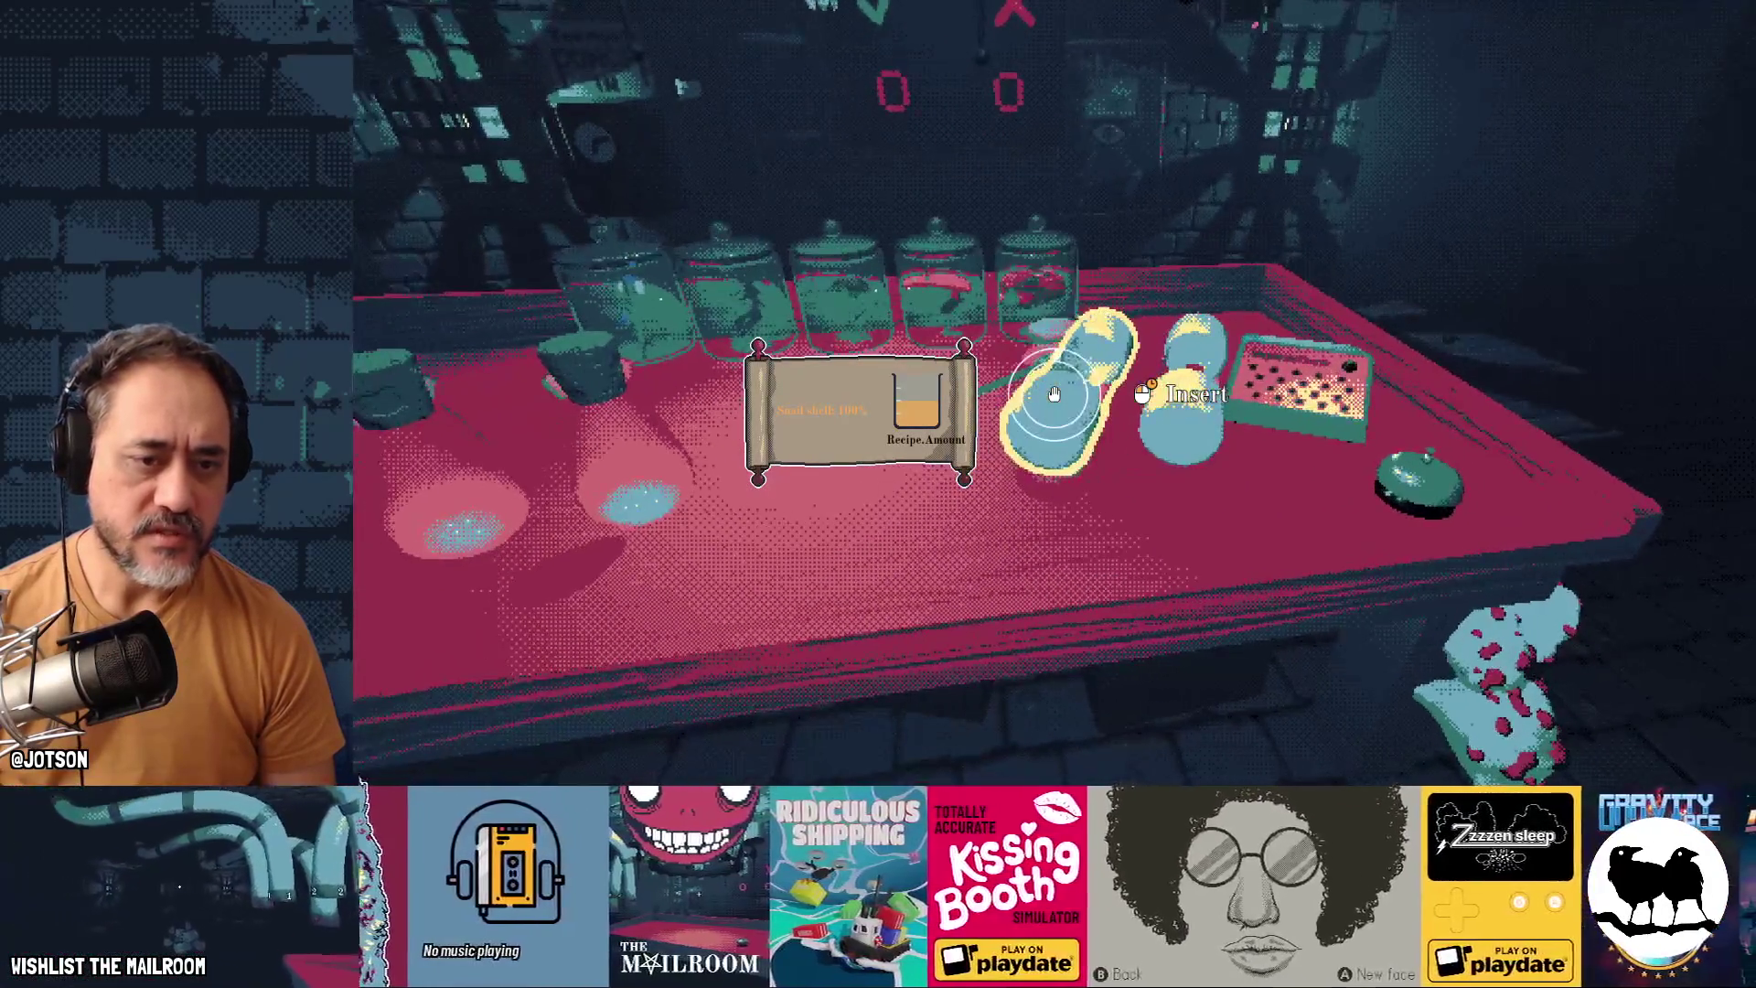
Slot the held canister into place and set the orange flask down on the table
left_click(1053, 394)
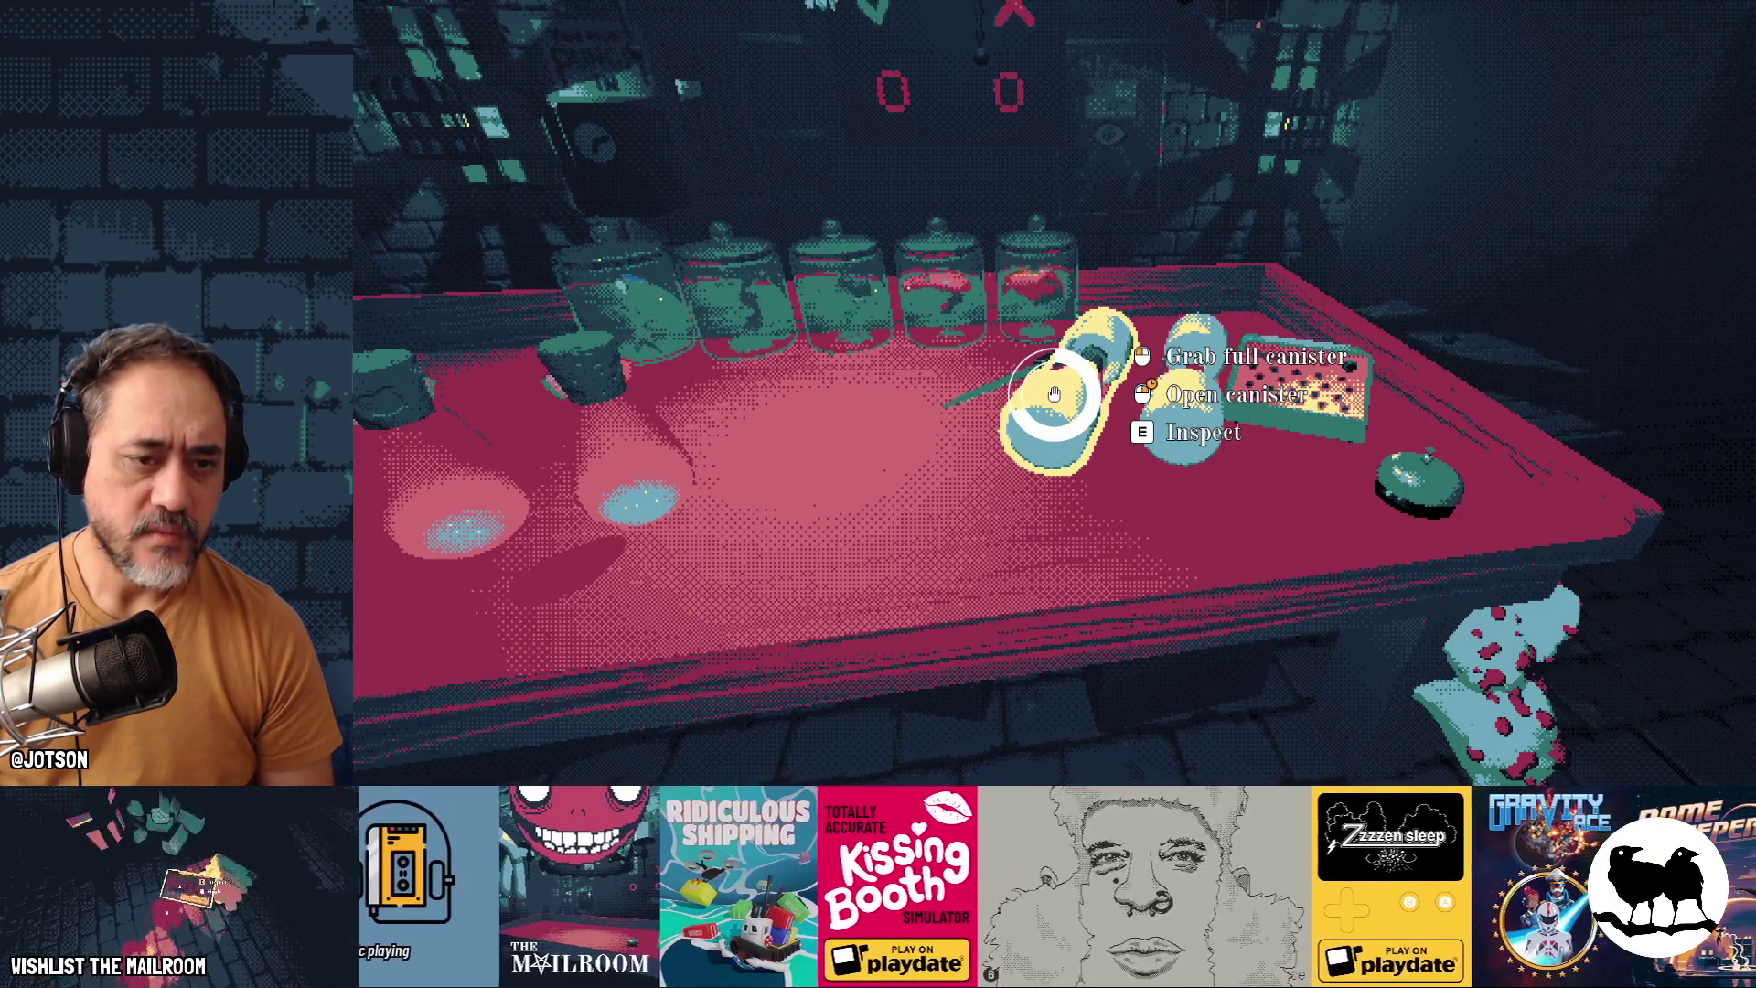
left_click(1054, 393)
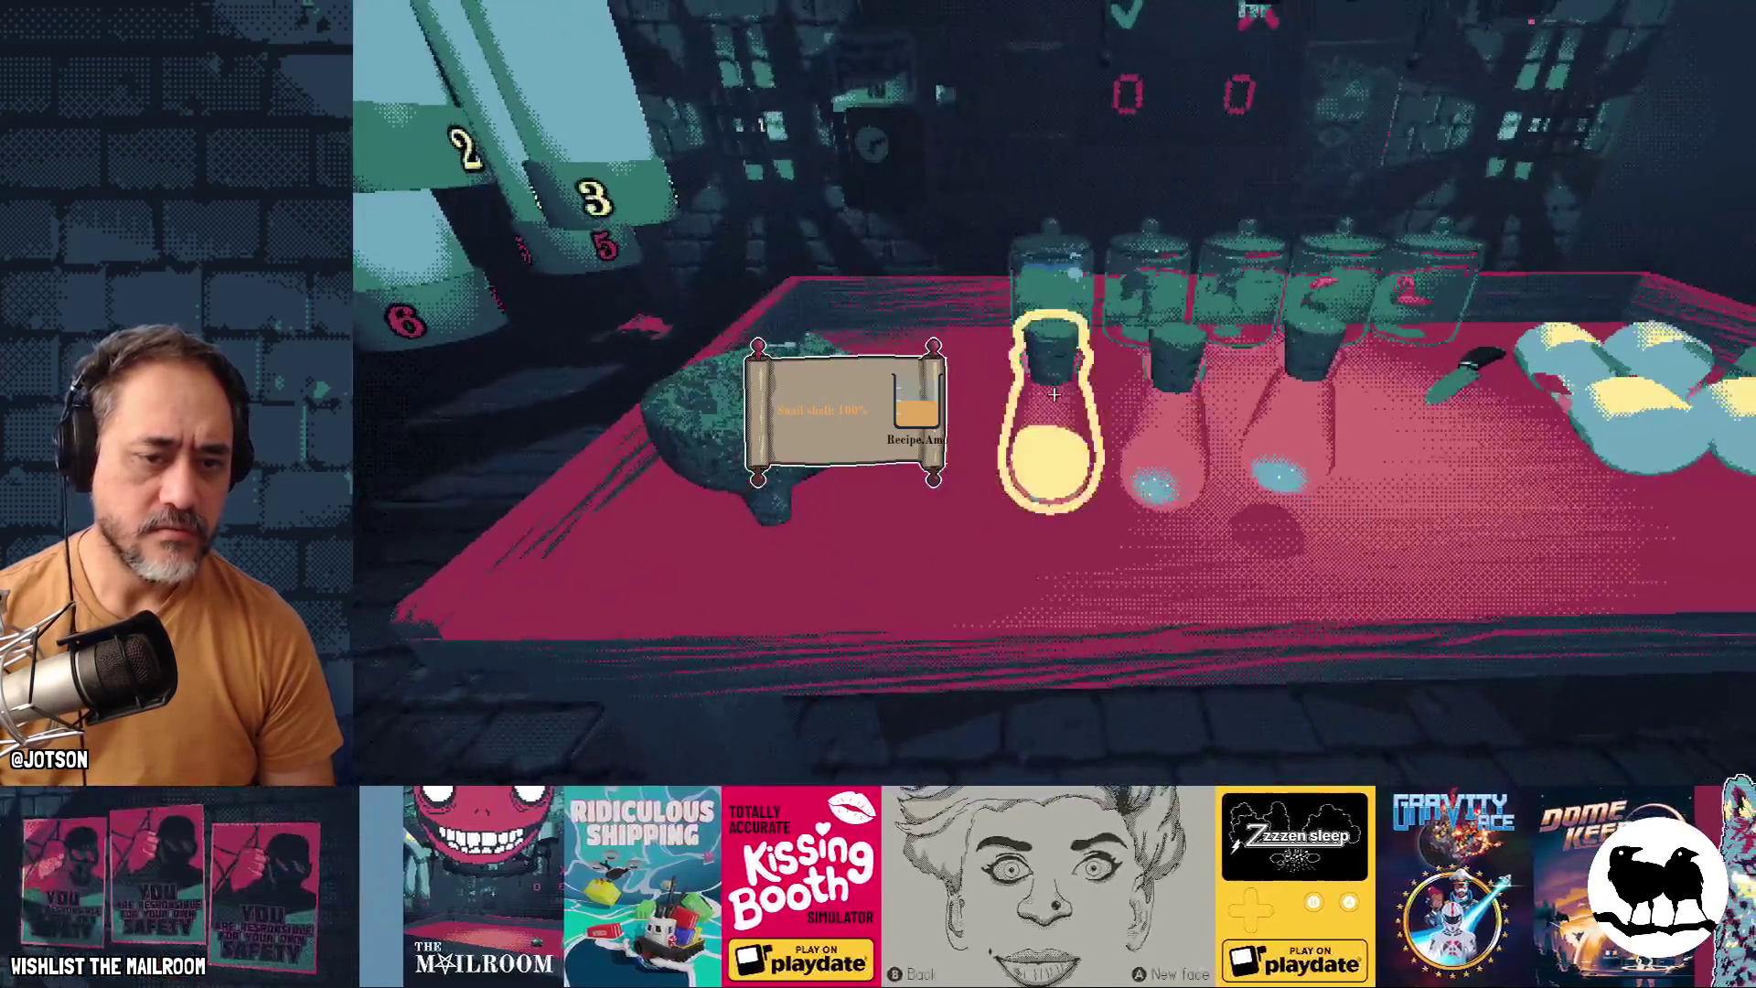
left_click(1054, 393)
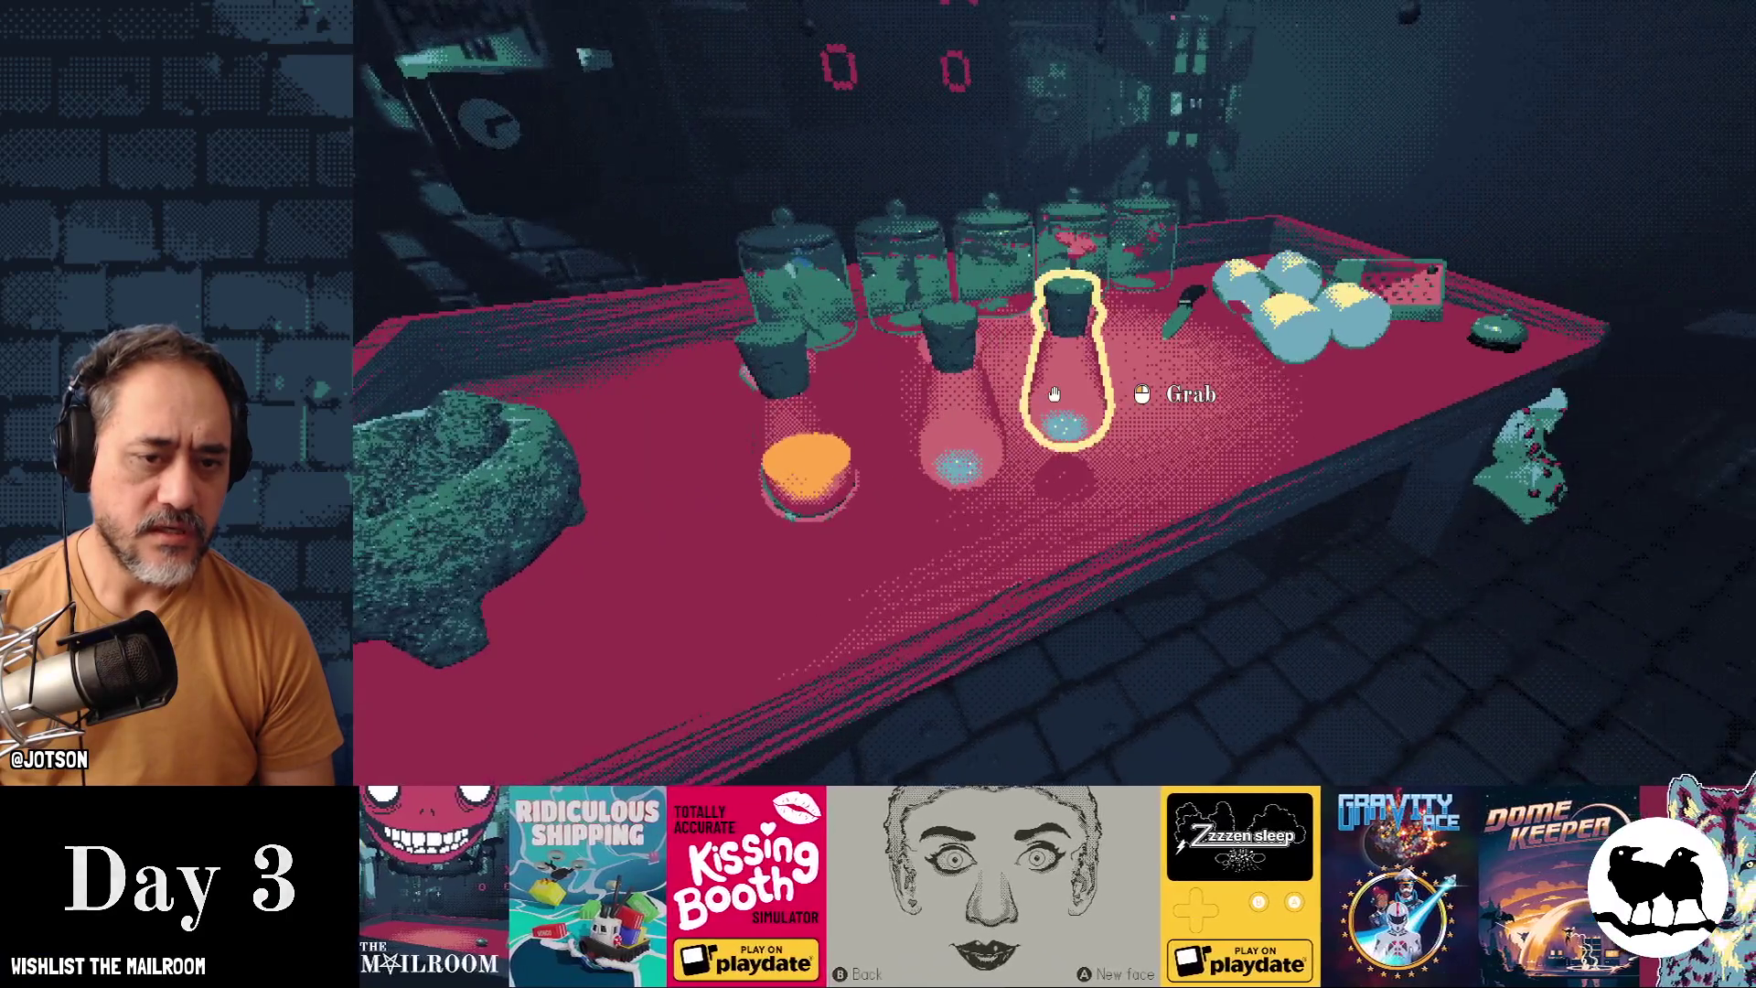
left_click(1054, 394)
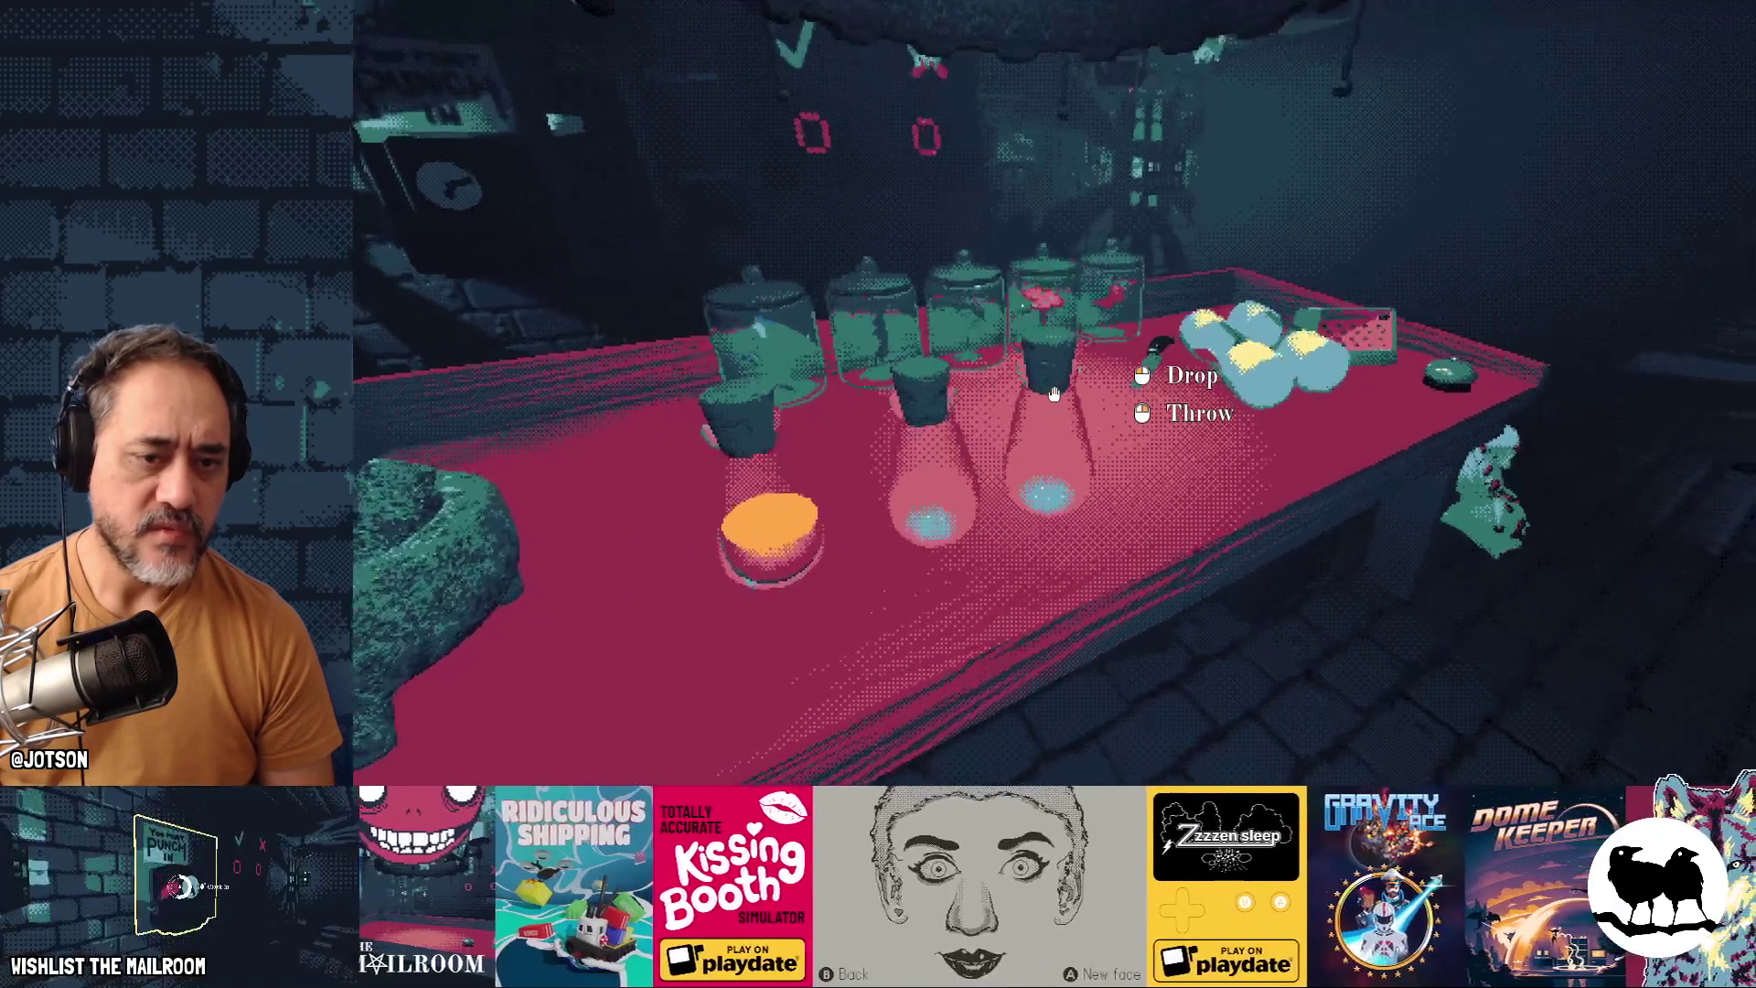
left_click(1054, 394)
Insert the flask into the canister, take the lid off, and bring up the window overview
left_click(1053, 393)
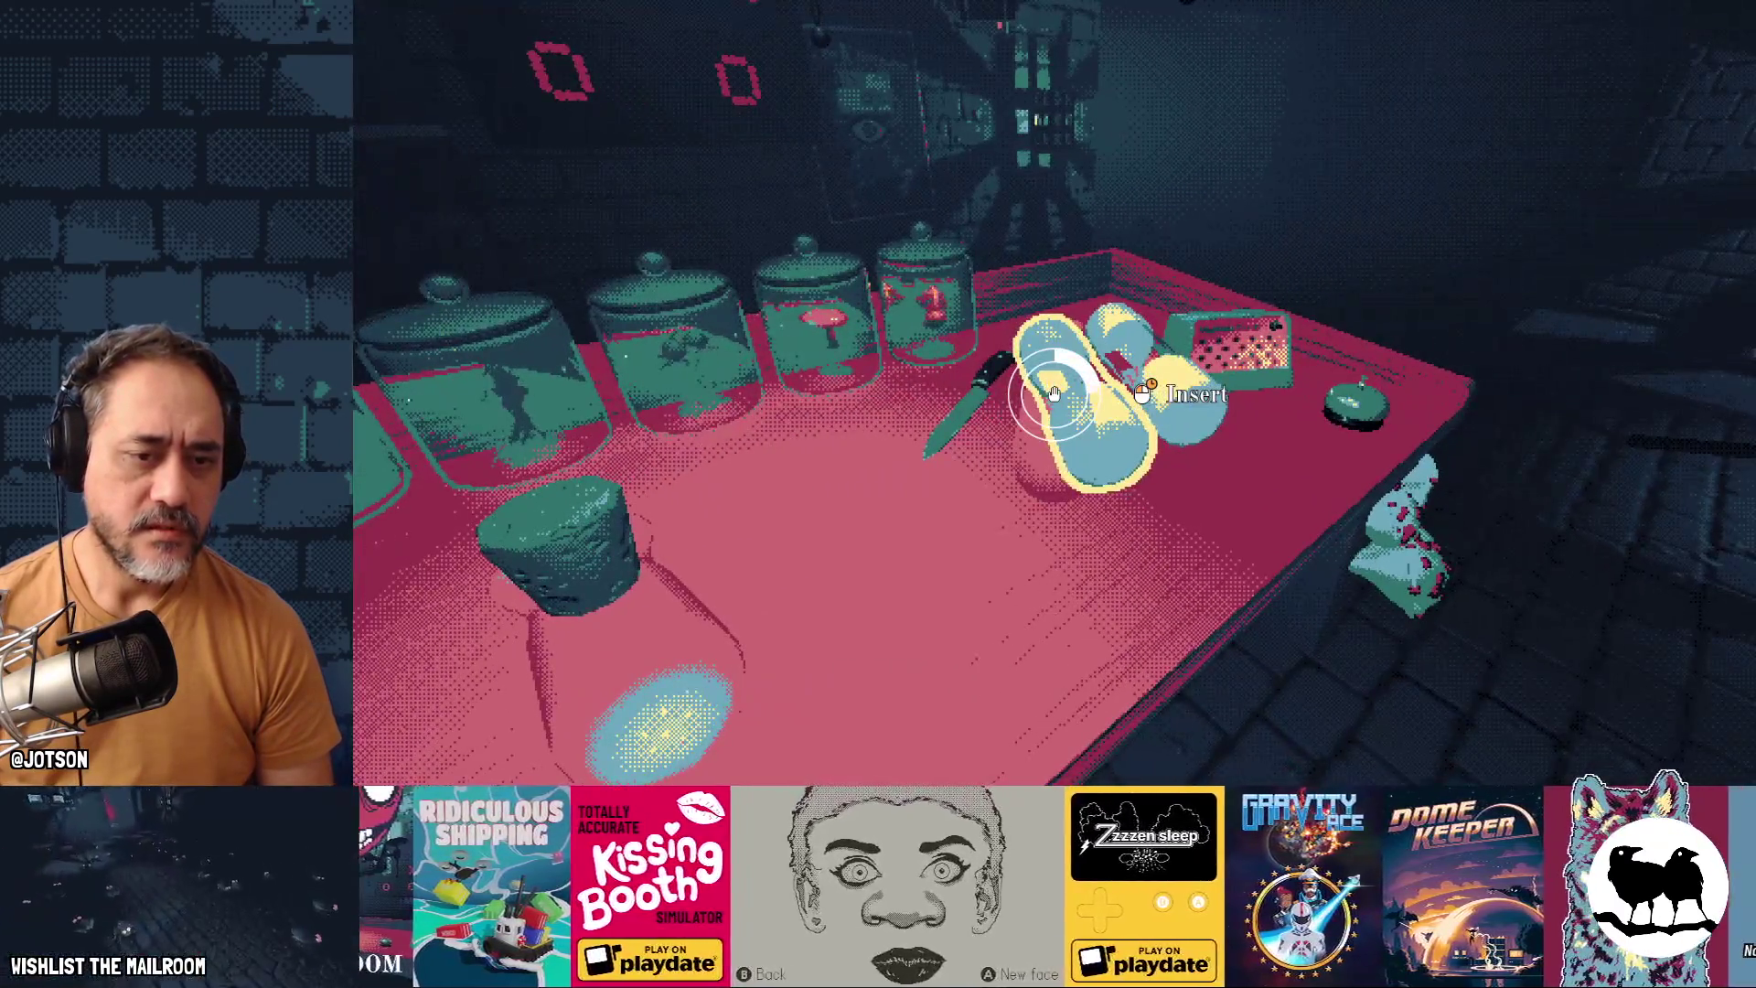
left_click_drag(1054, 393, 1054, 393)
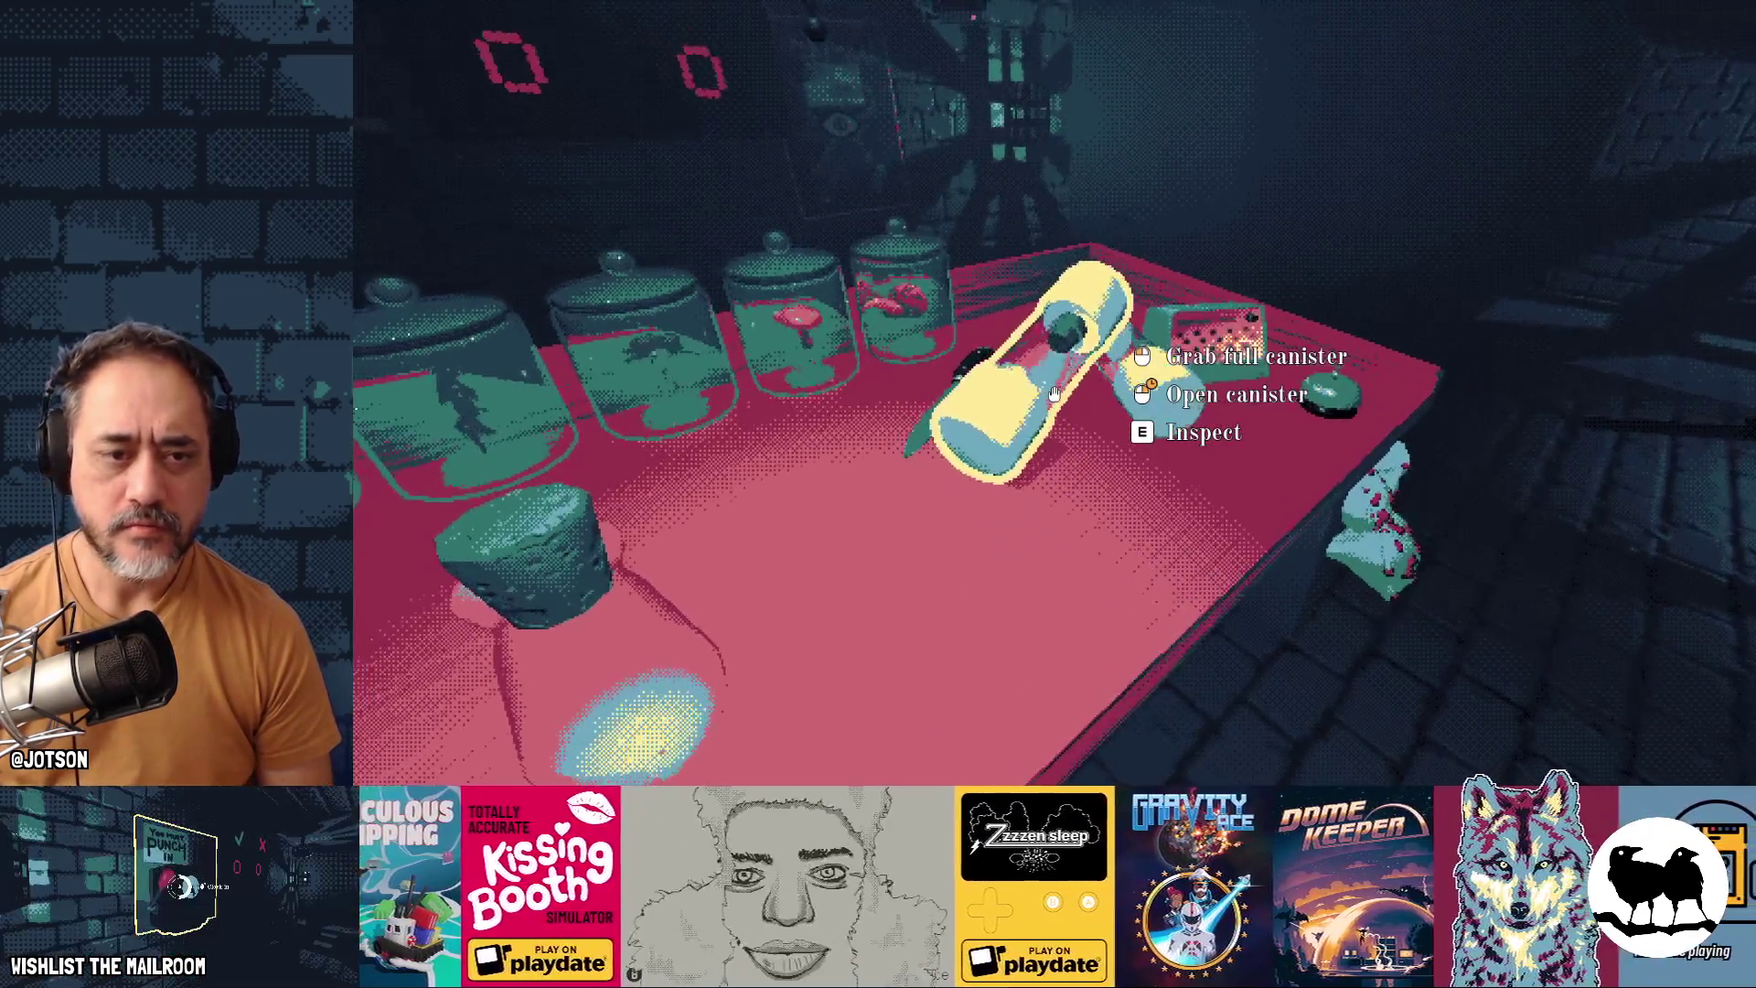
right_click(1054, 393)
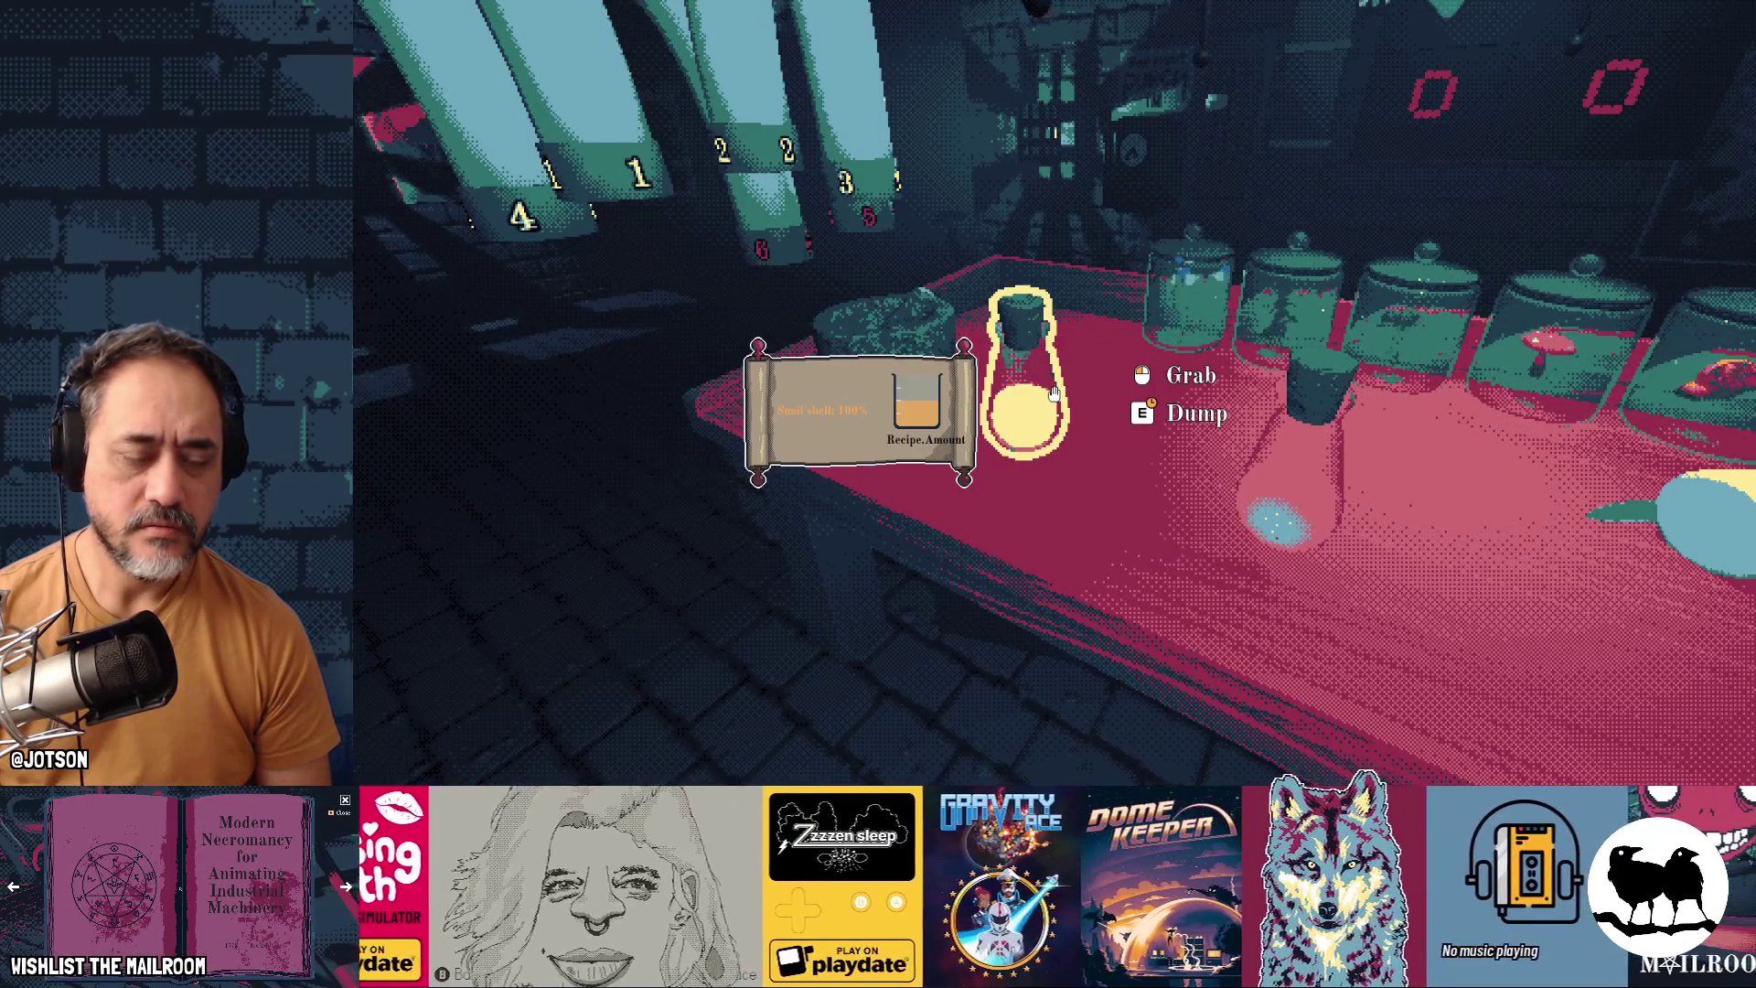
key("w")
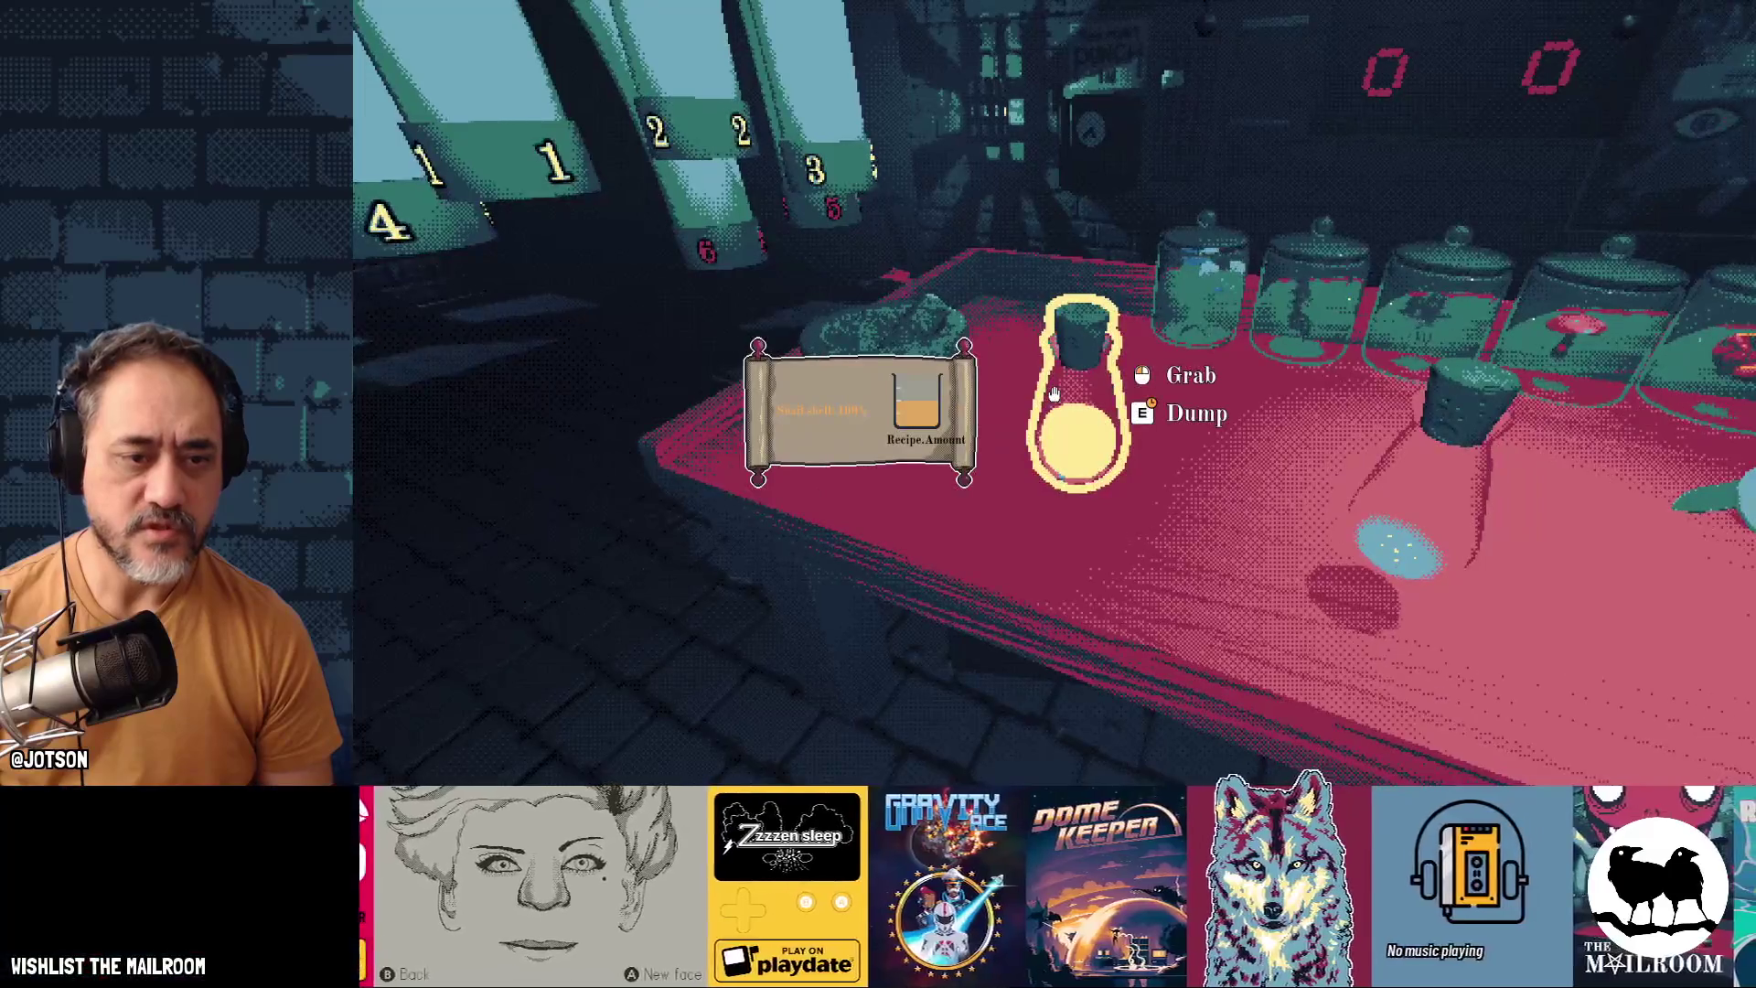
key("super")
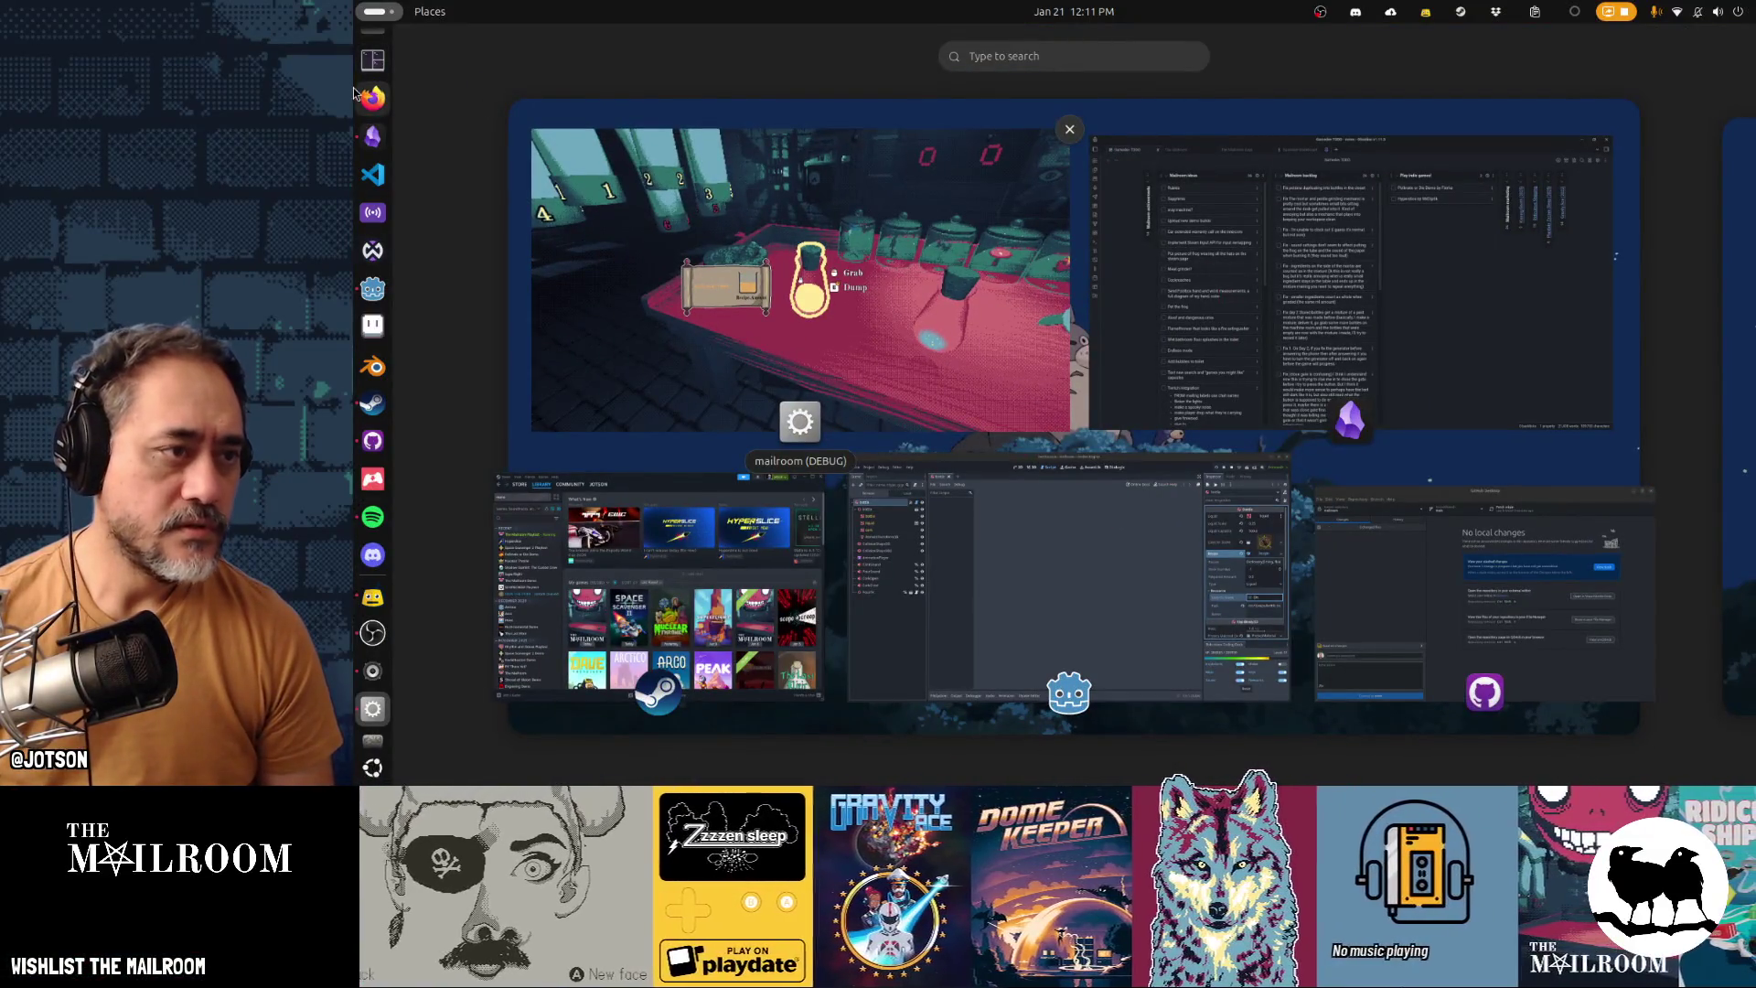
Add a 'Fix translation issue on recipe scroll' card to Obsidian's Mailroom backlog, then resume the game
left_click(377, 148)
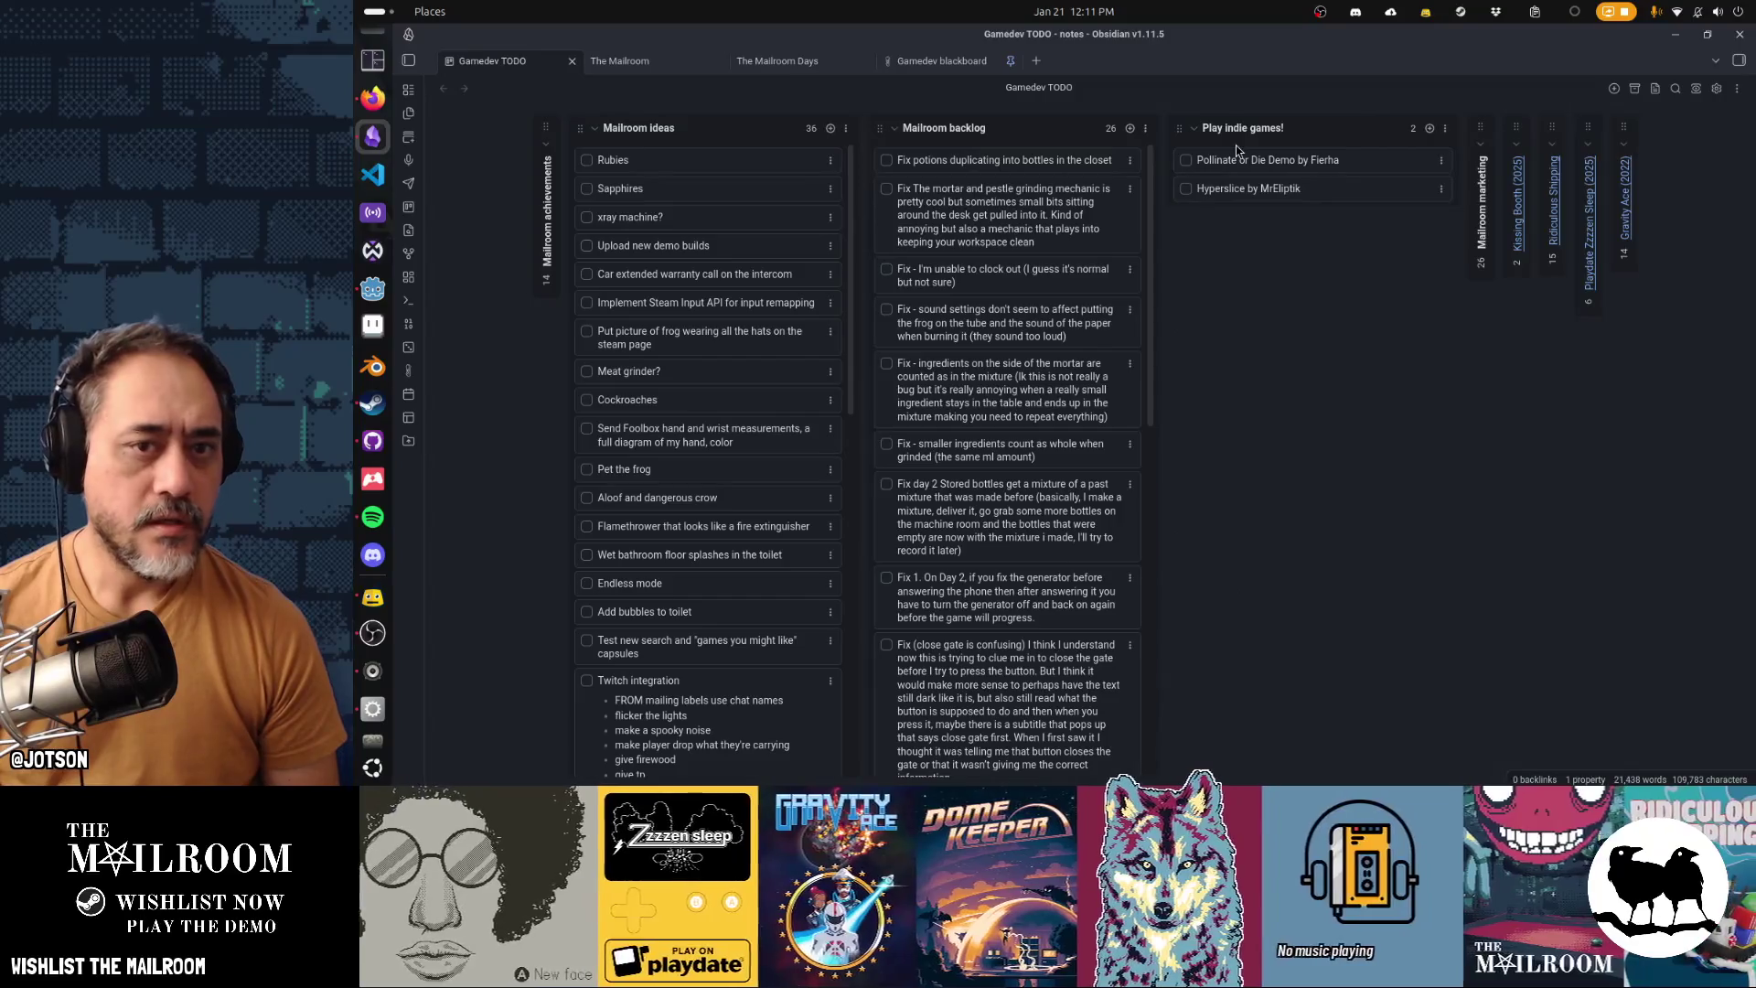
left_click(1130, 128)
type("Fix t")
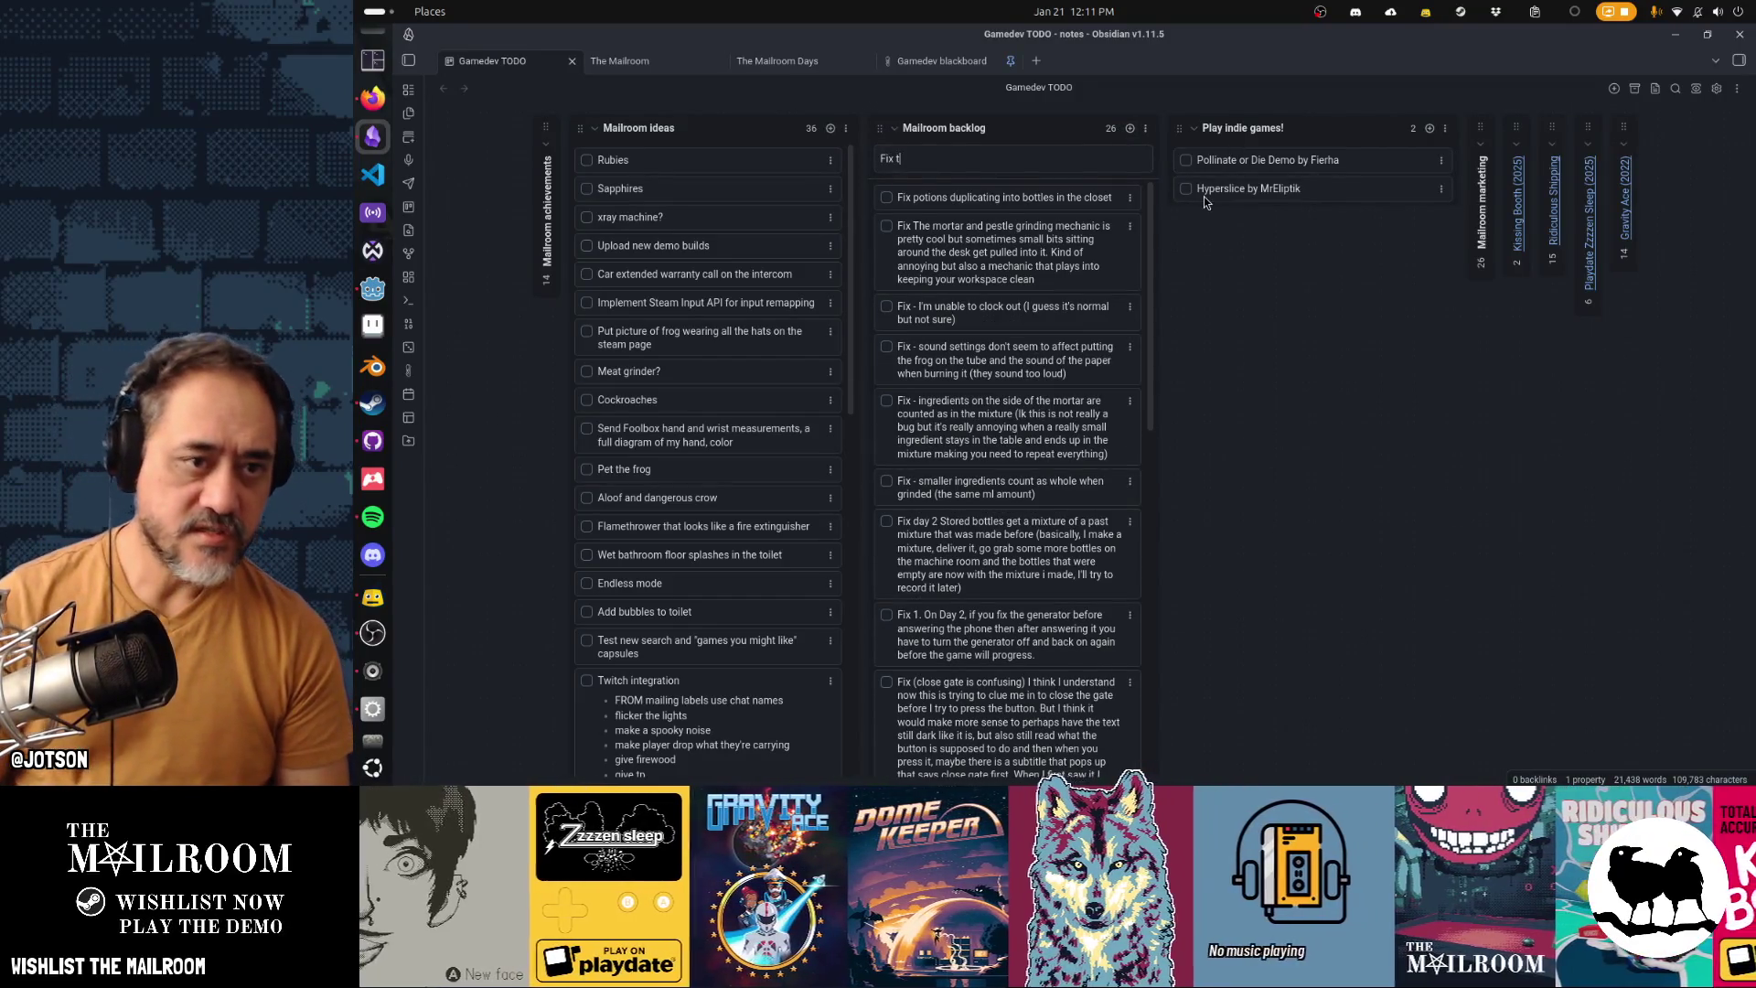
type("ranslation issue ")
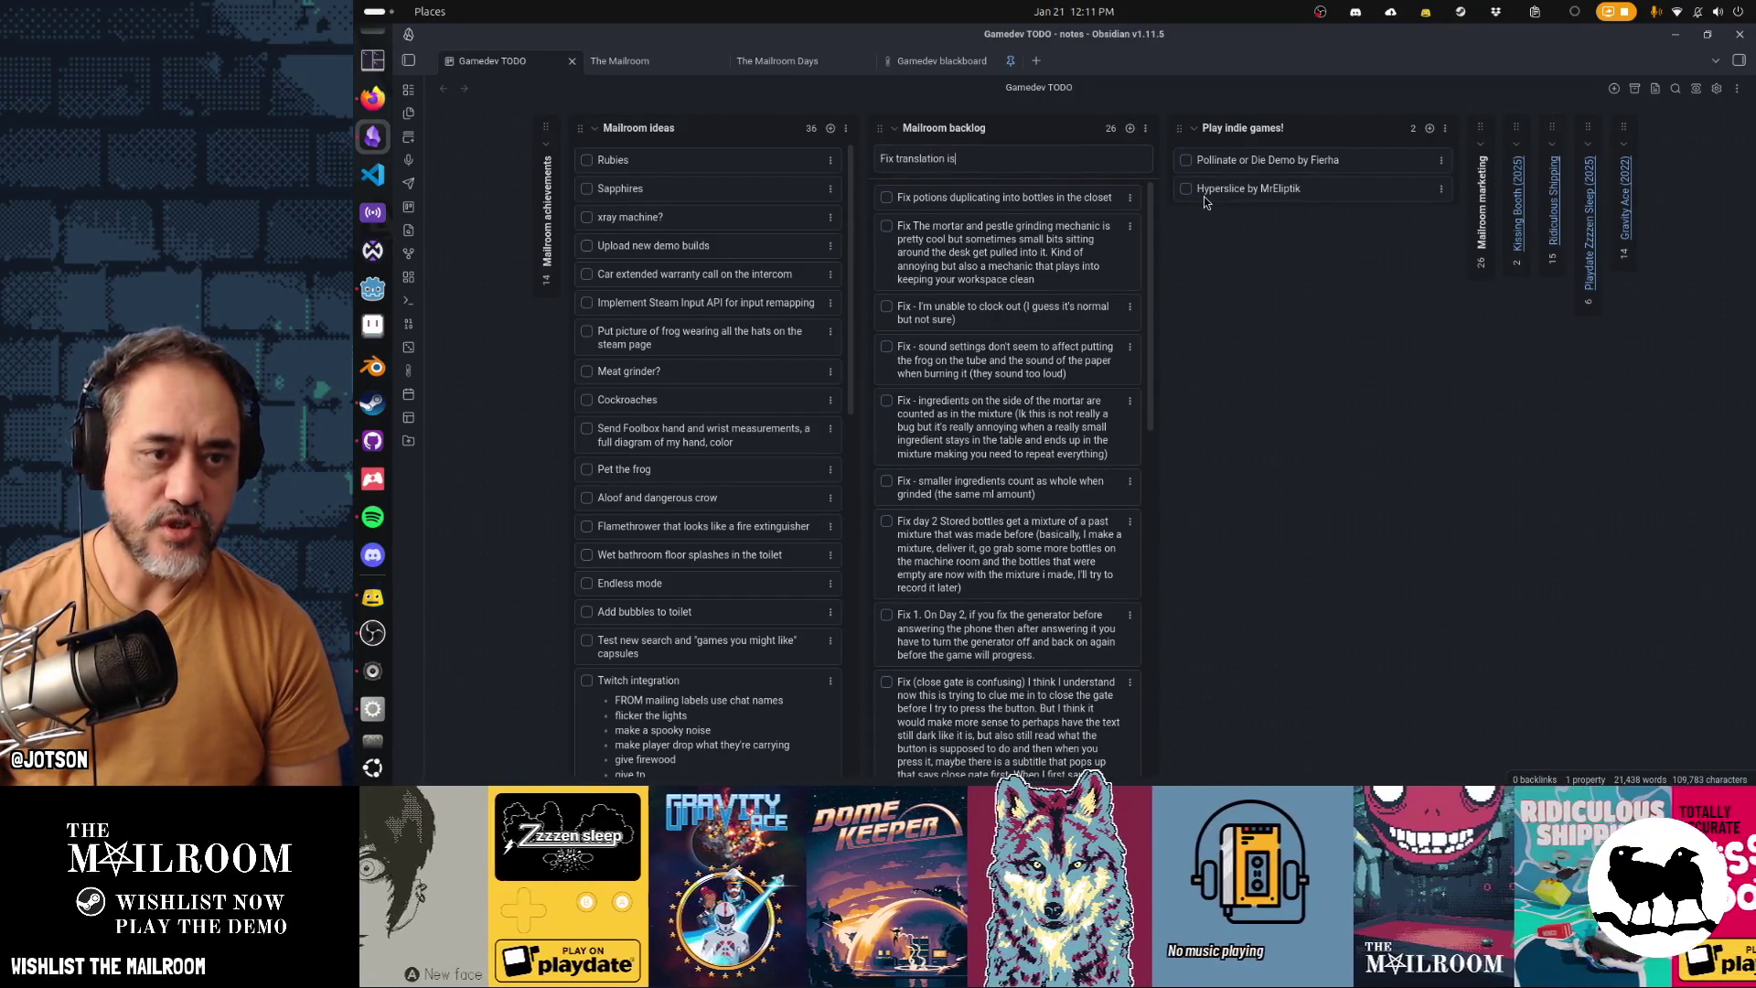
type("on recipe")
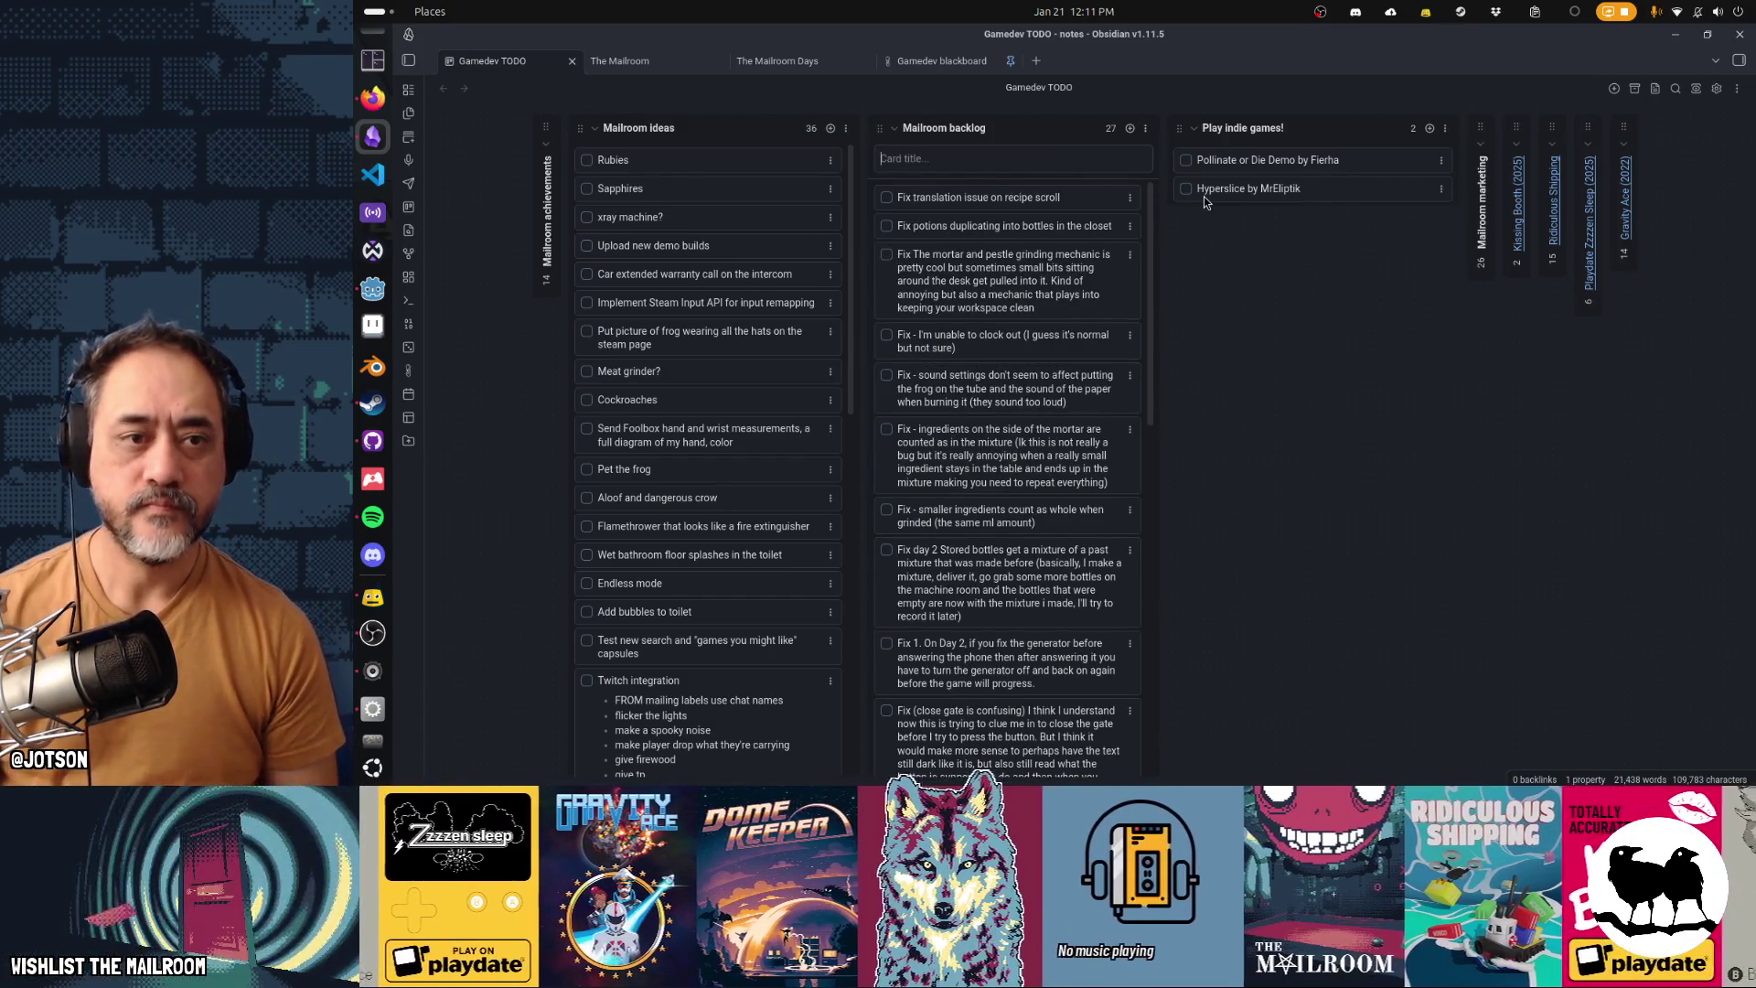
key("alt+Tab")
left_click(1110, 291)
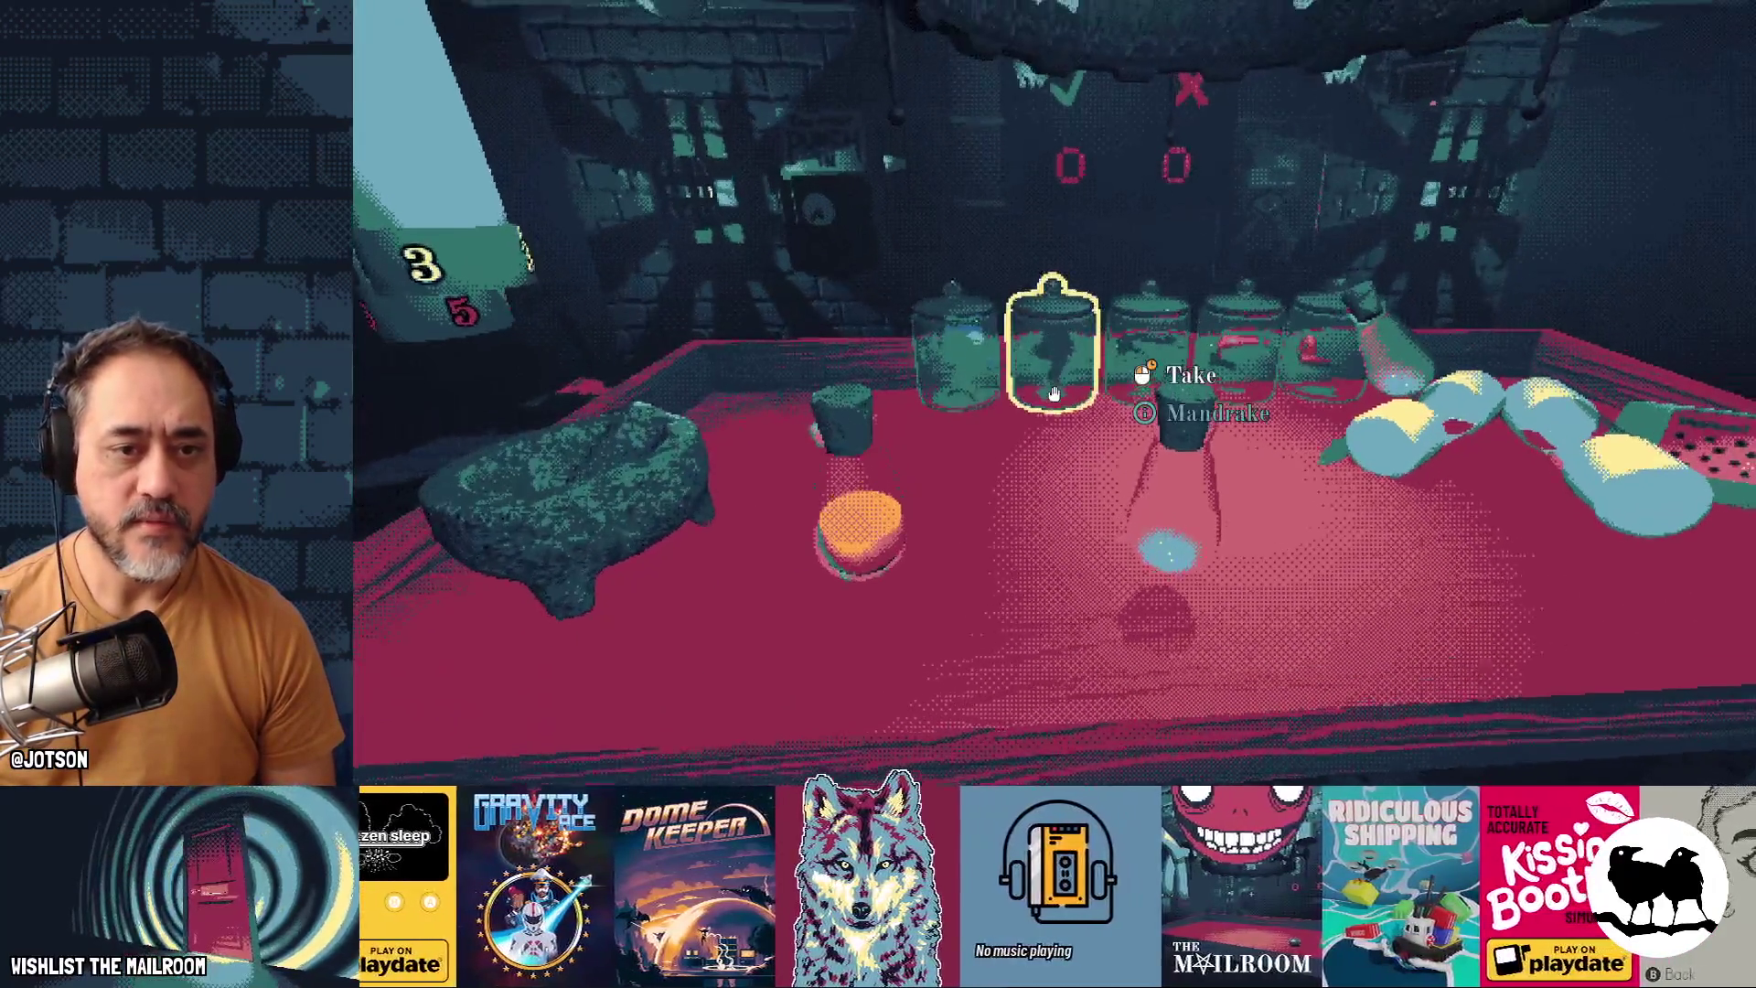
Take a mandrake from the jar, drop it into the mortar, and place the mortar on the table
left_click_drag(1053, 393, 1053, 393)
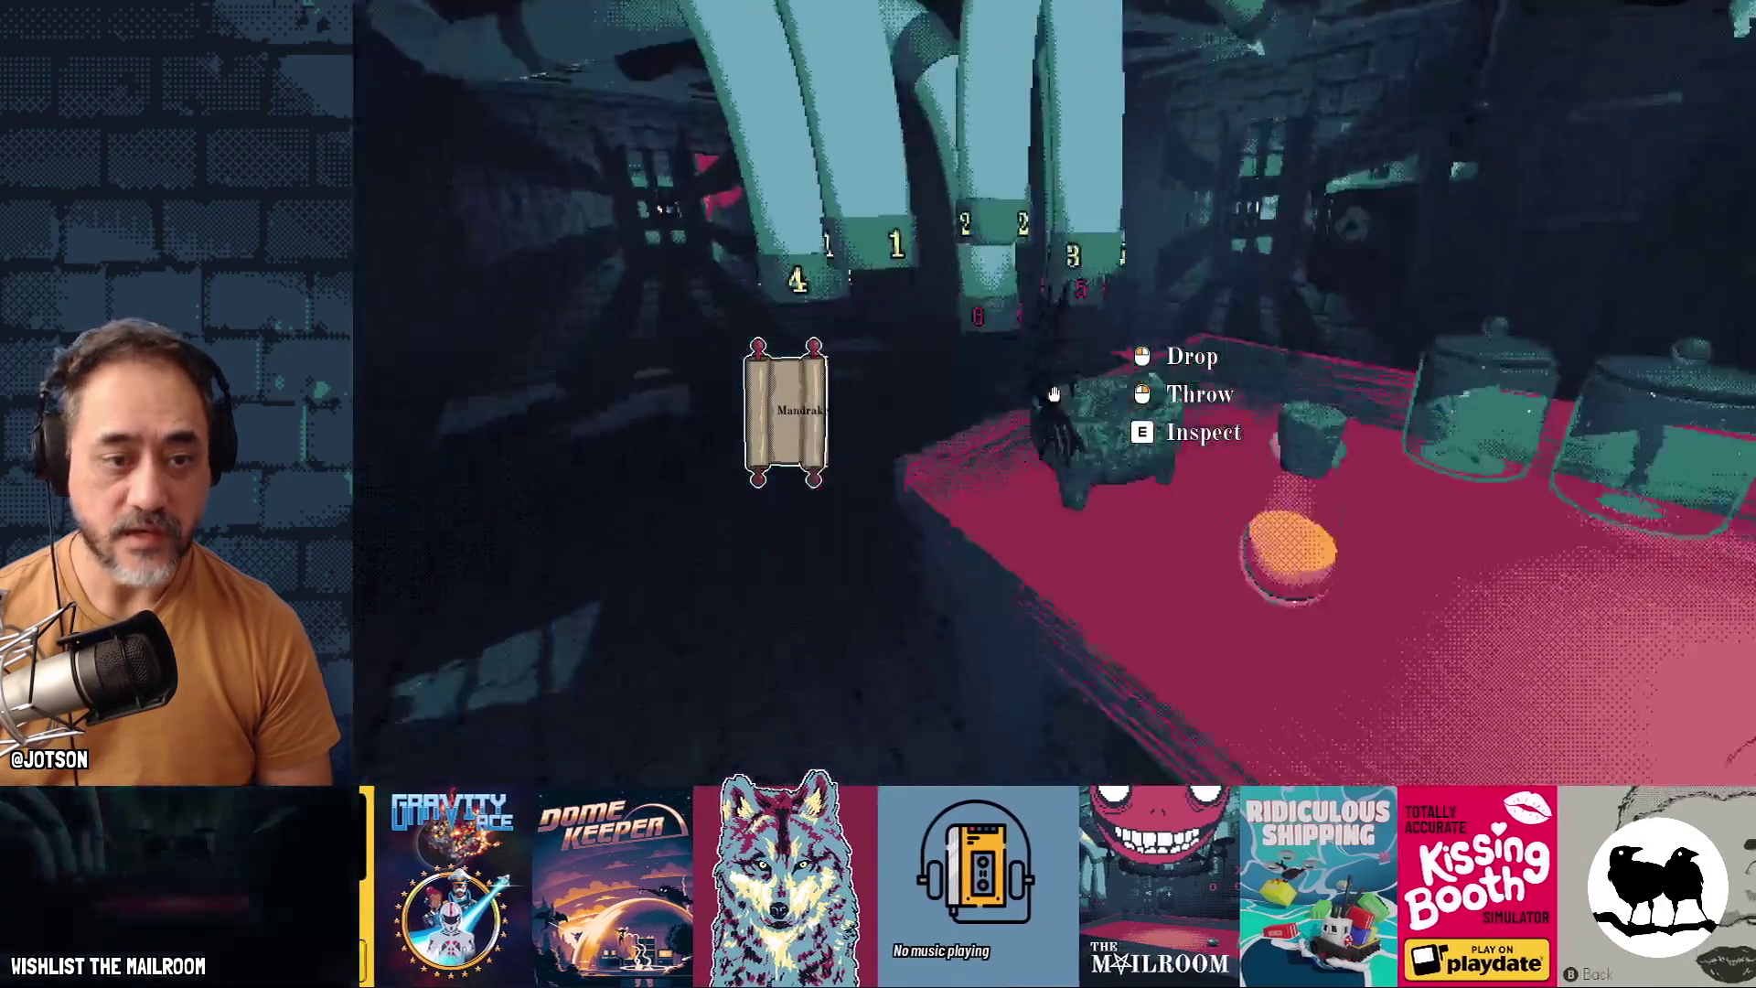
left_click(1053, 393)
left_click(1054, 393)
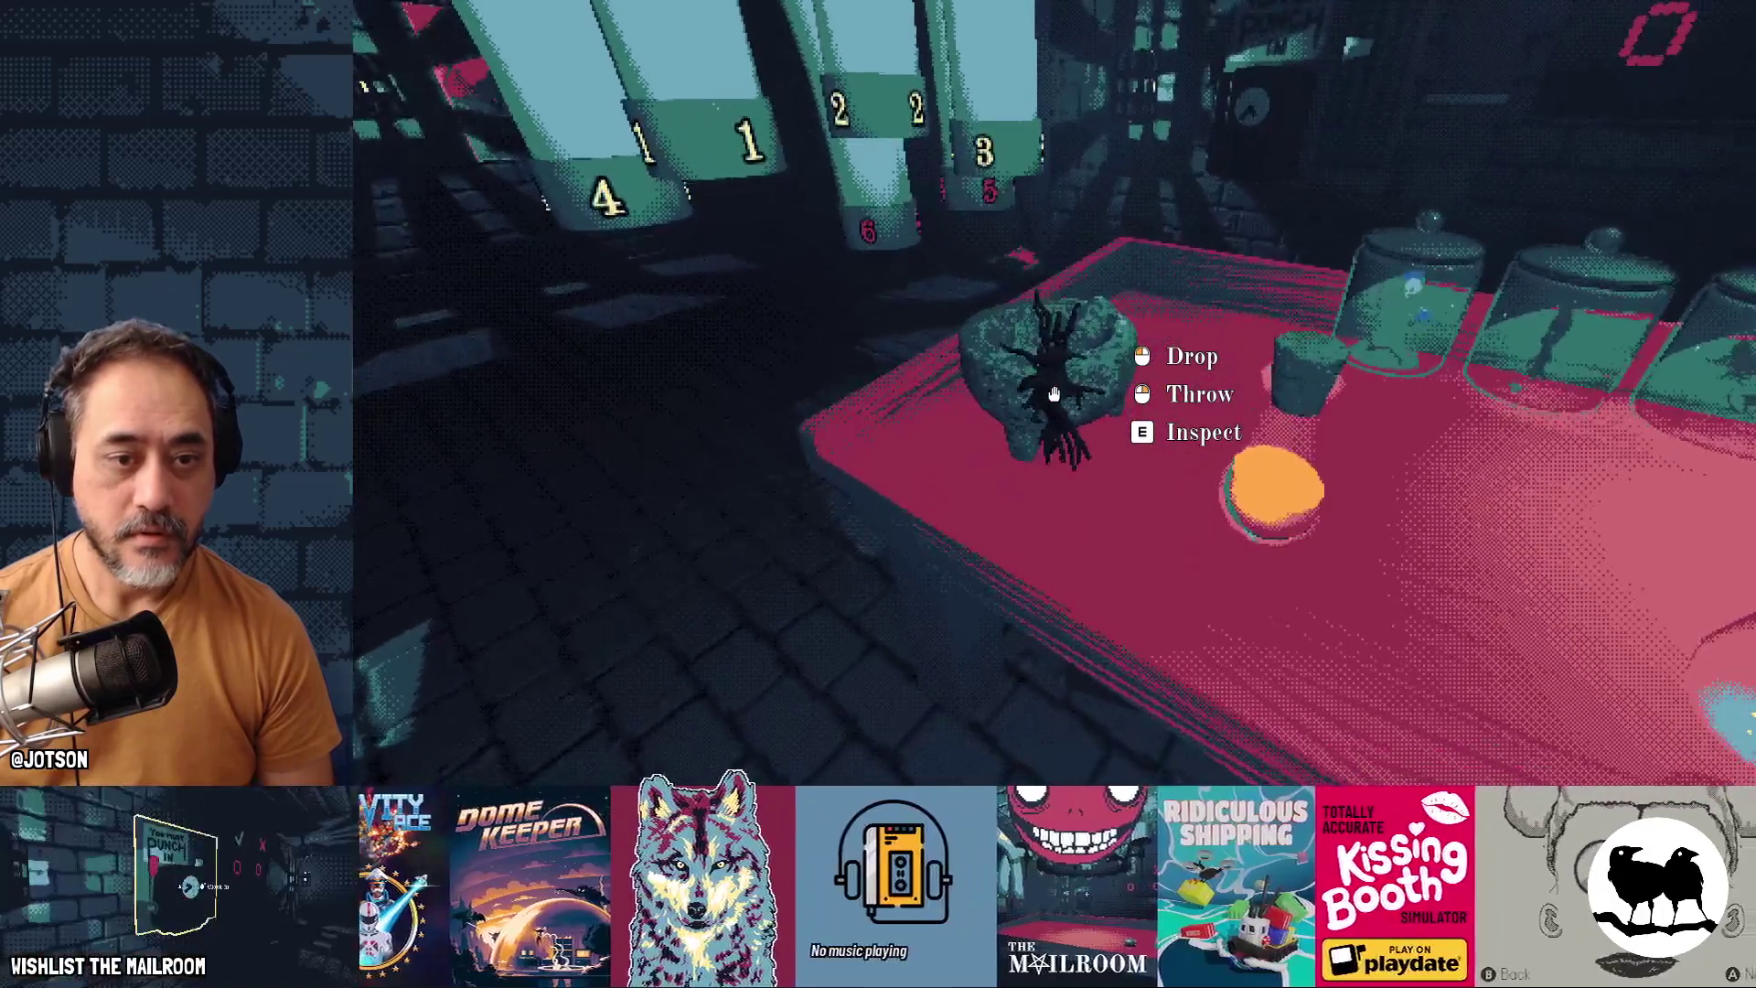
left_click(1054, 393)
left_click(1054, 394)
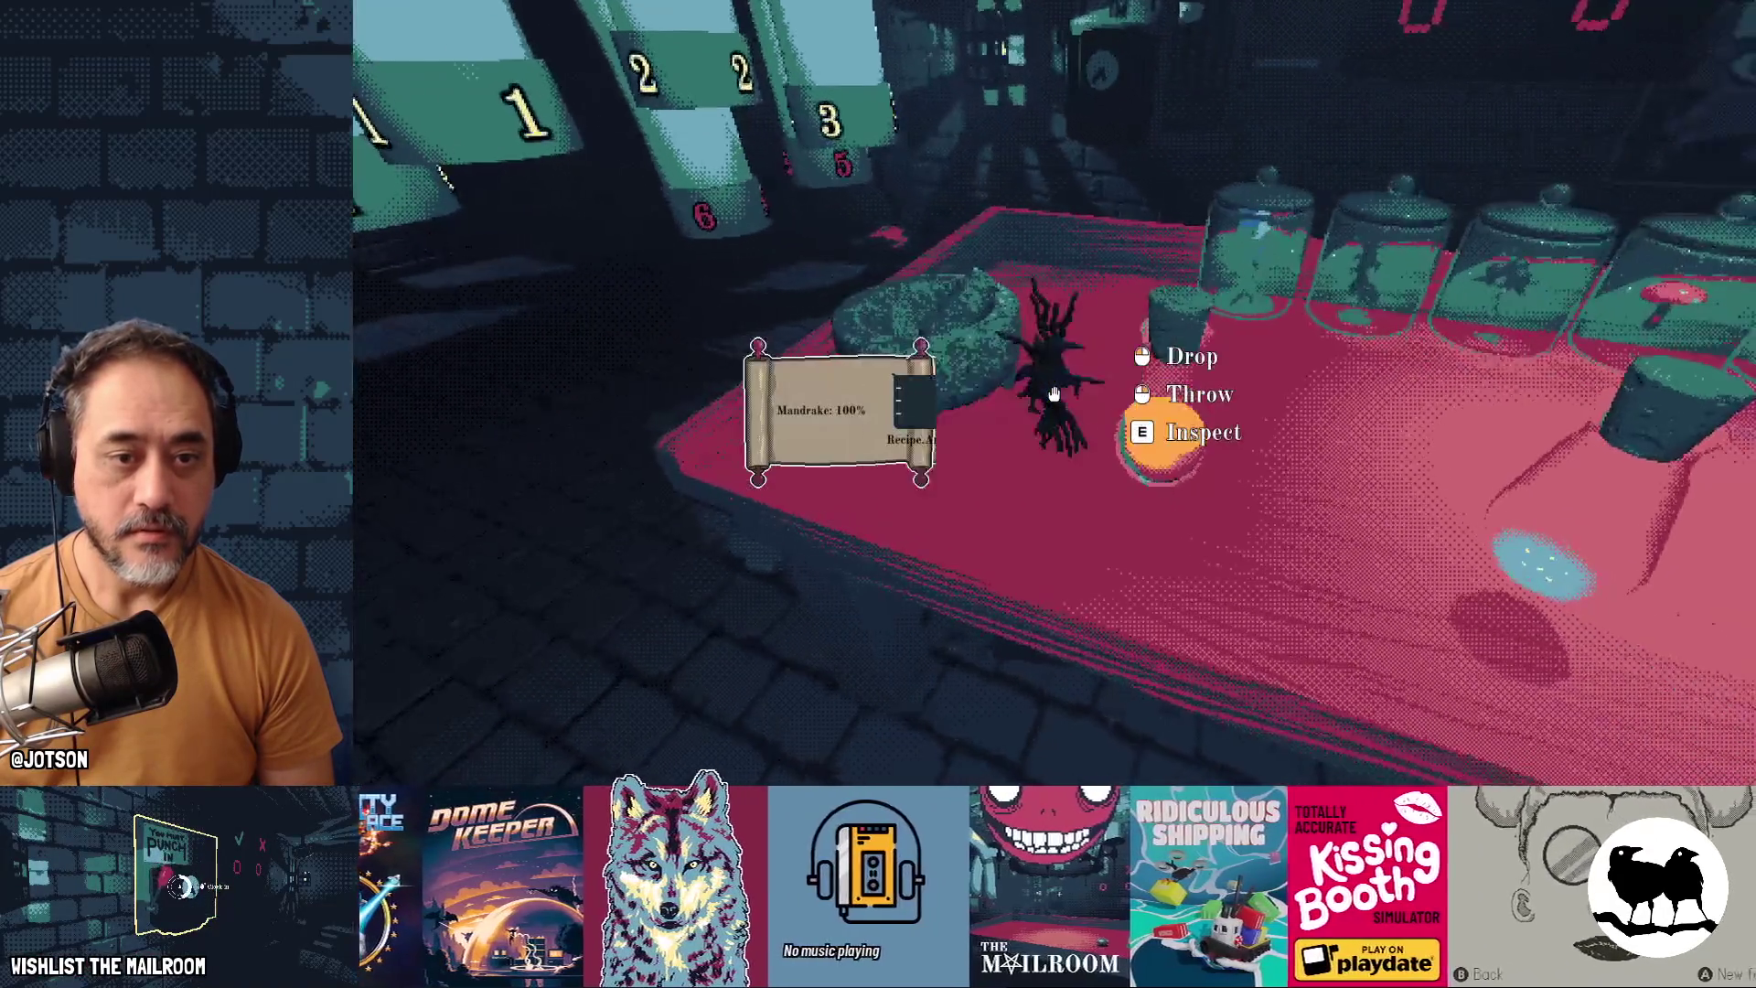
left_click(1054, 393)
left_click(1053, 393)
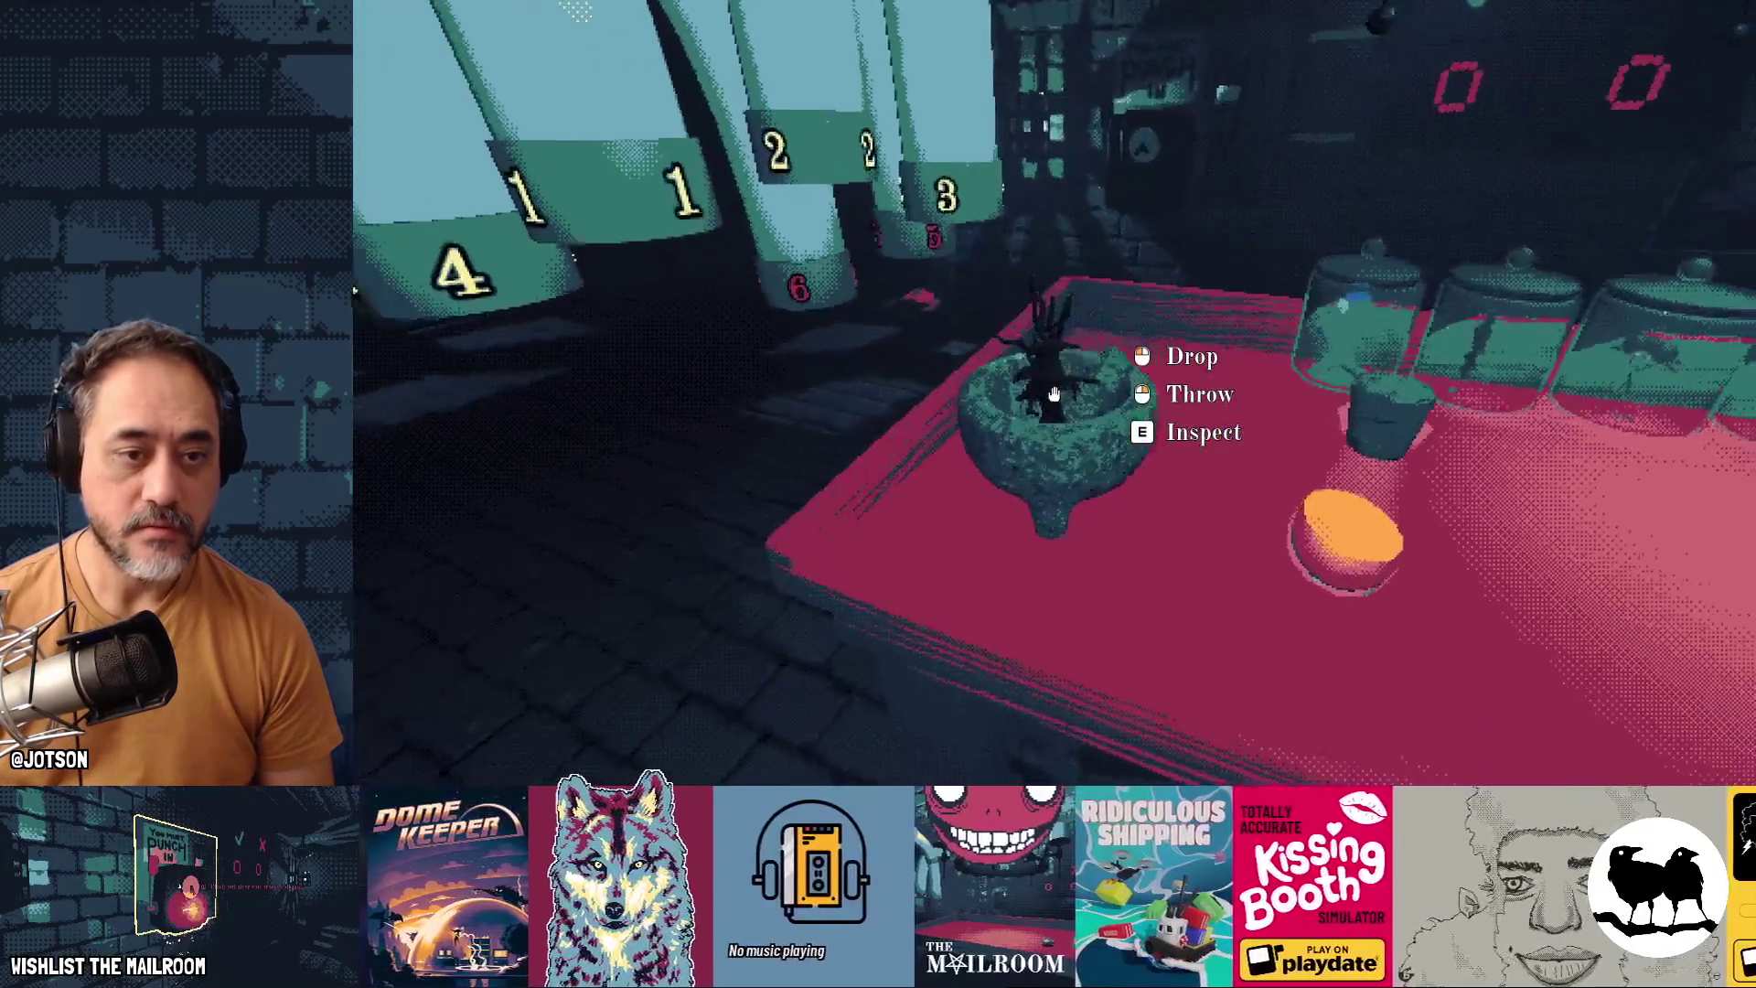
left_click(1054, 393)
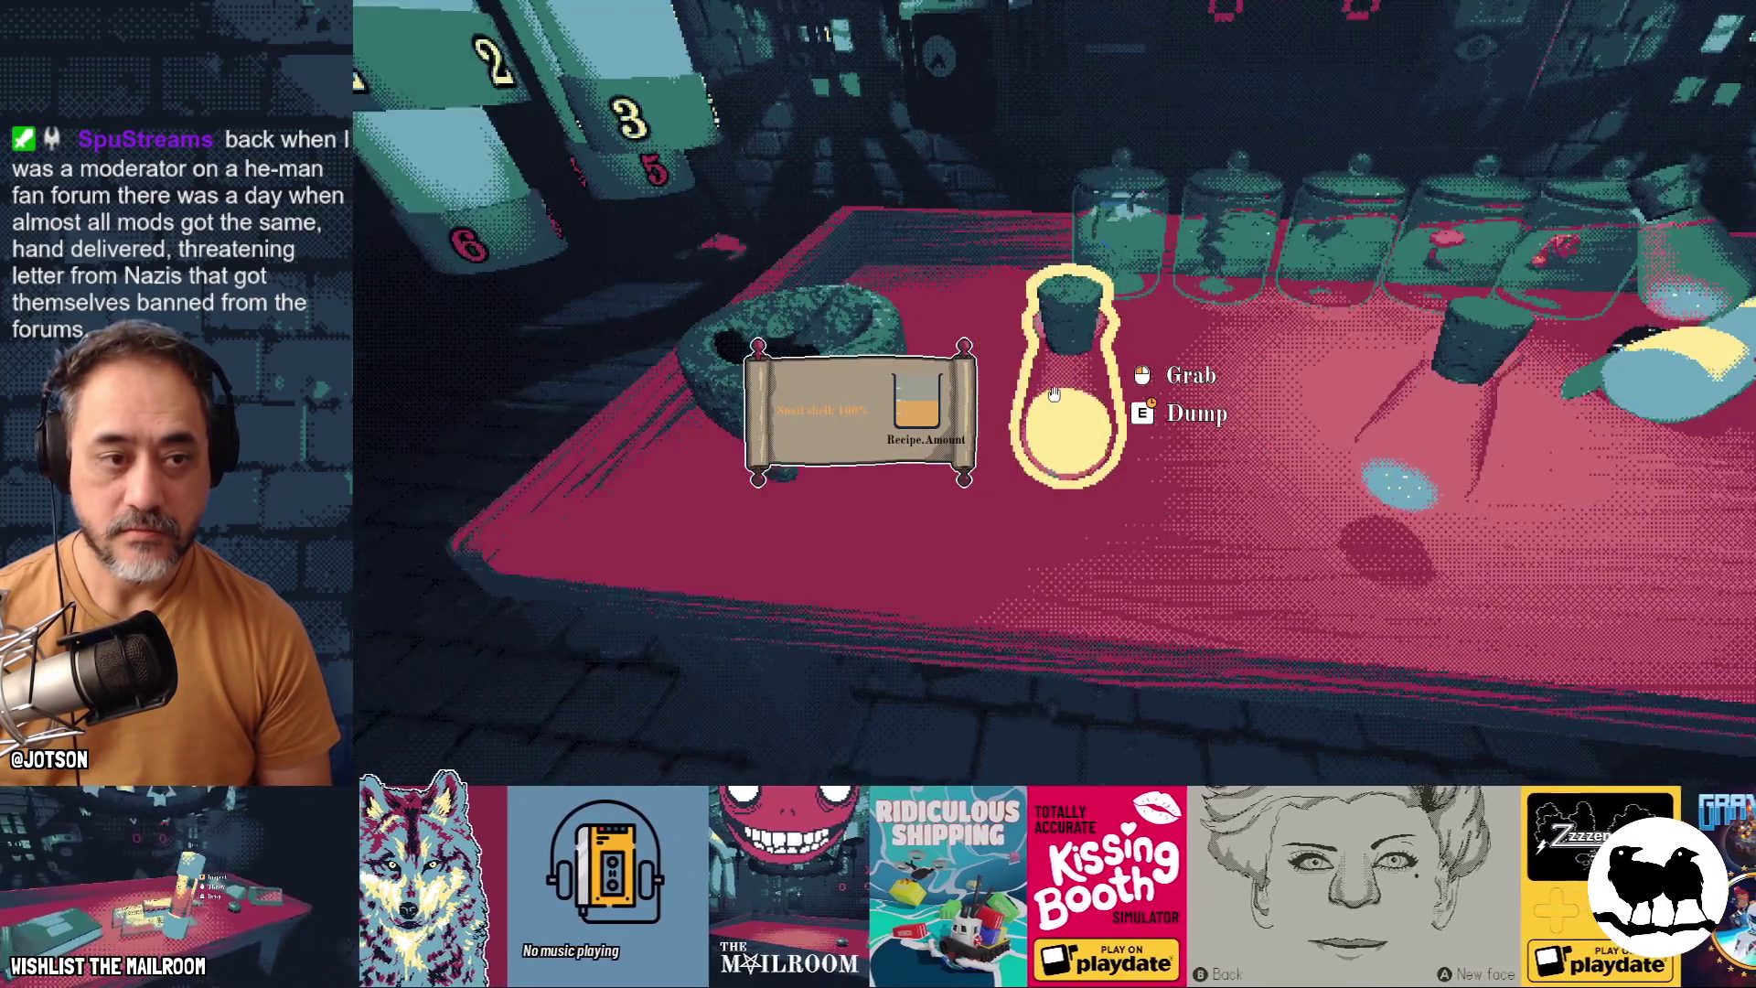
Pour the ground mandrake into a flask and set the filled flask down
left_click(1054, 393)
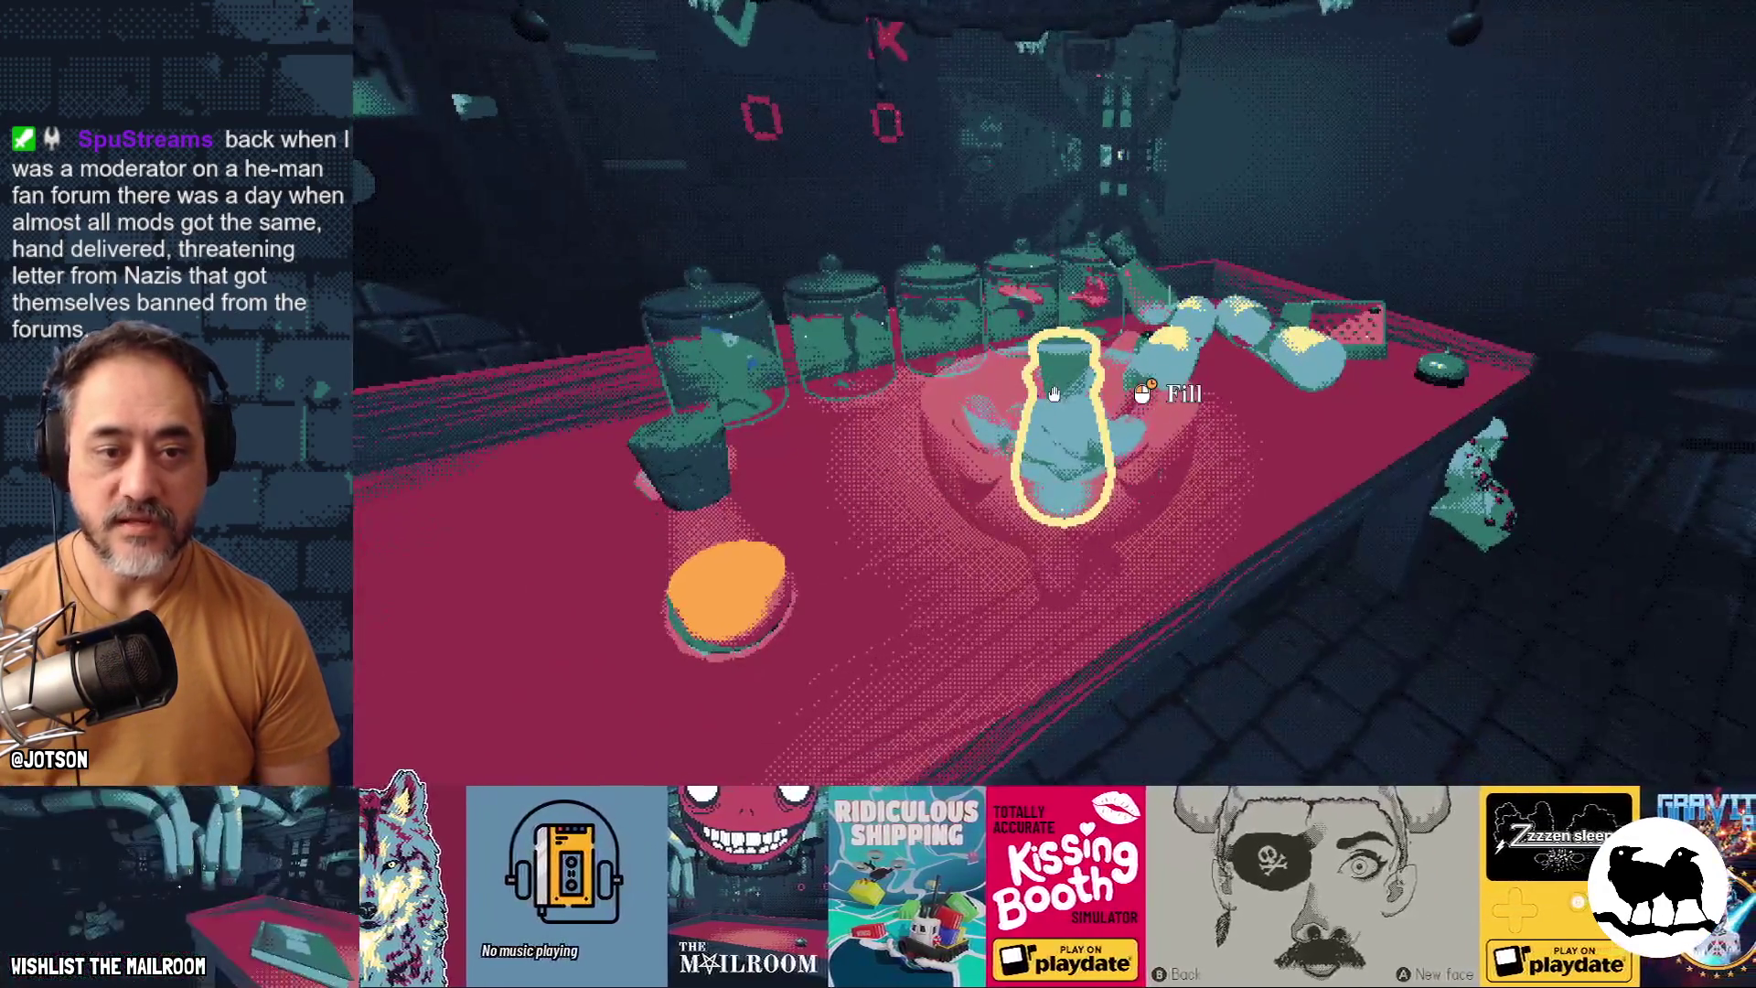
left_click(1054, 393)
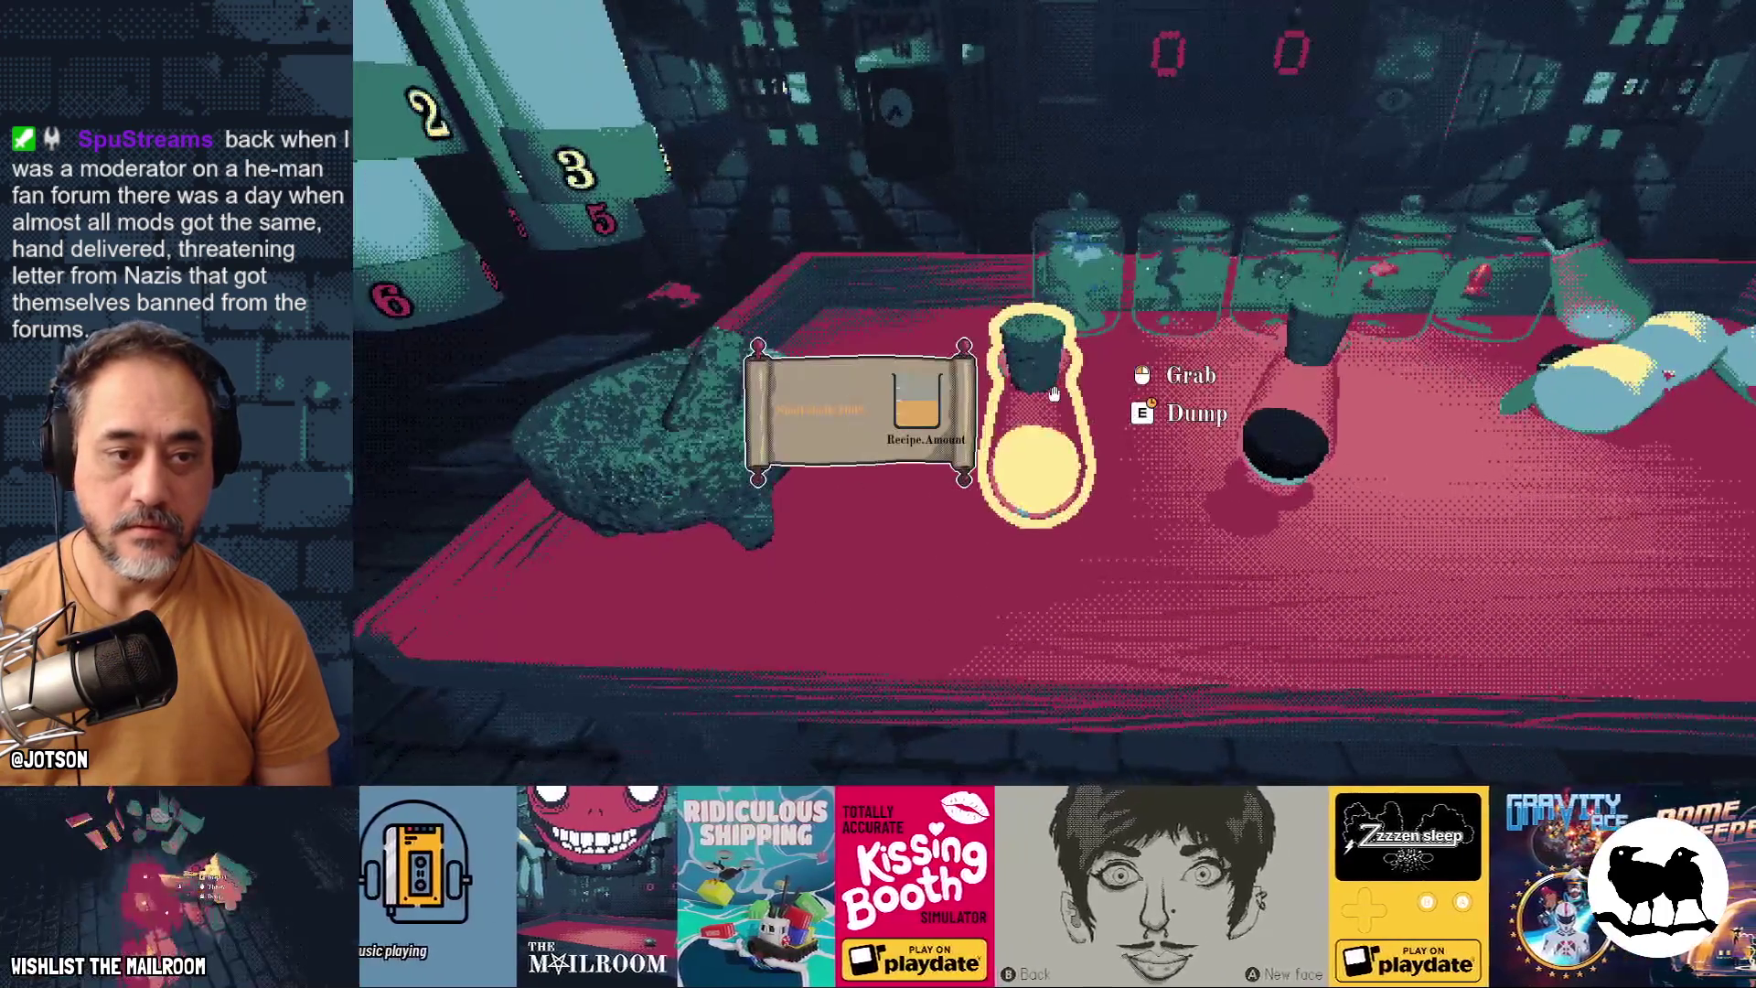
left_click(1054, 393)
left_click(1053, 393)
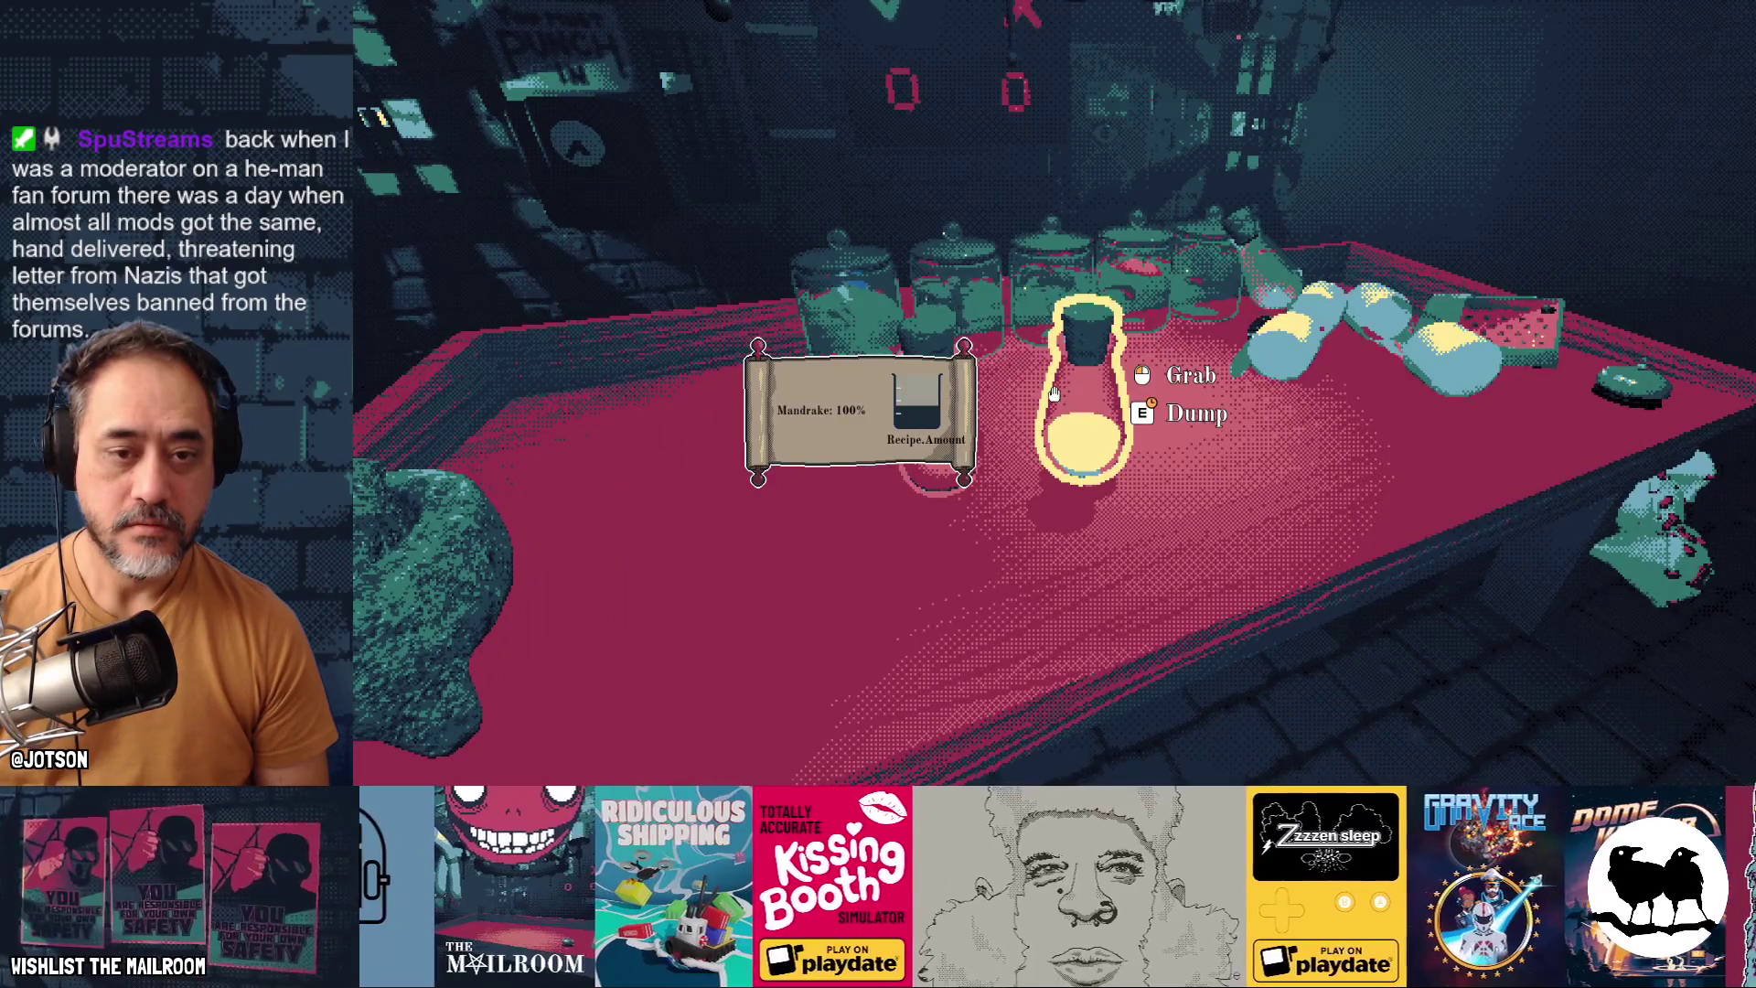
left_click(1054, 393)
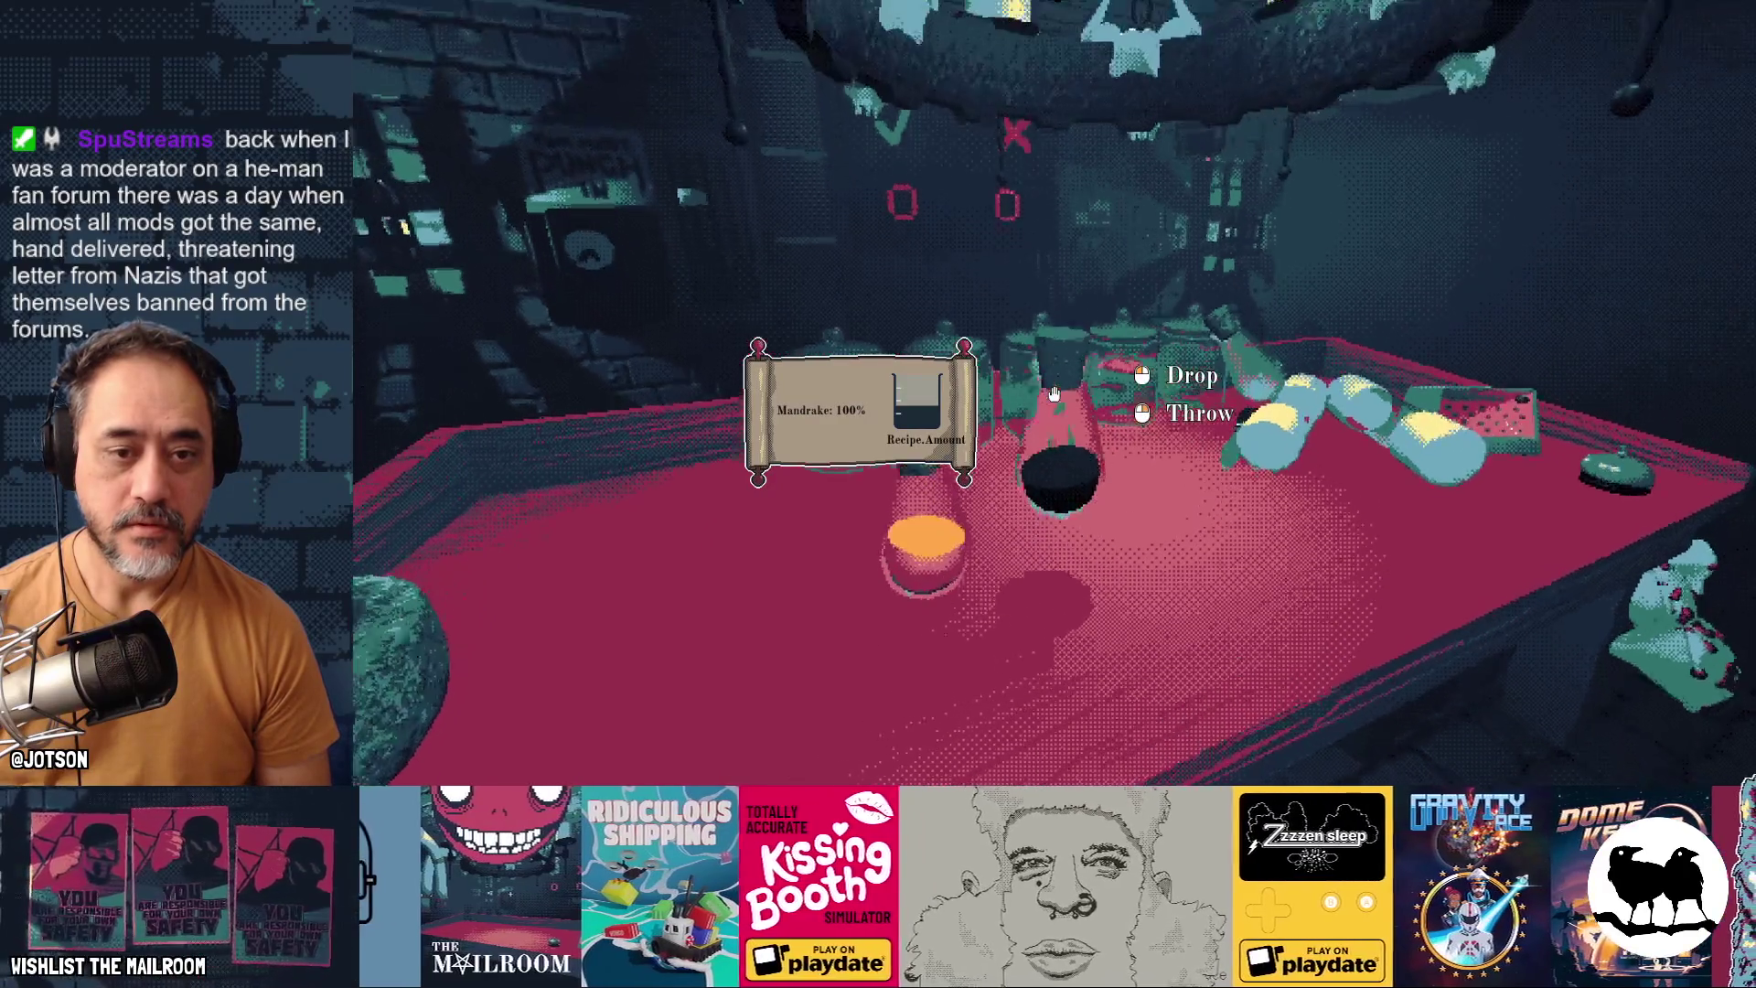
left_click(1054, 393)
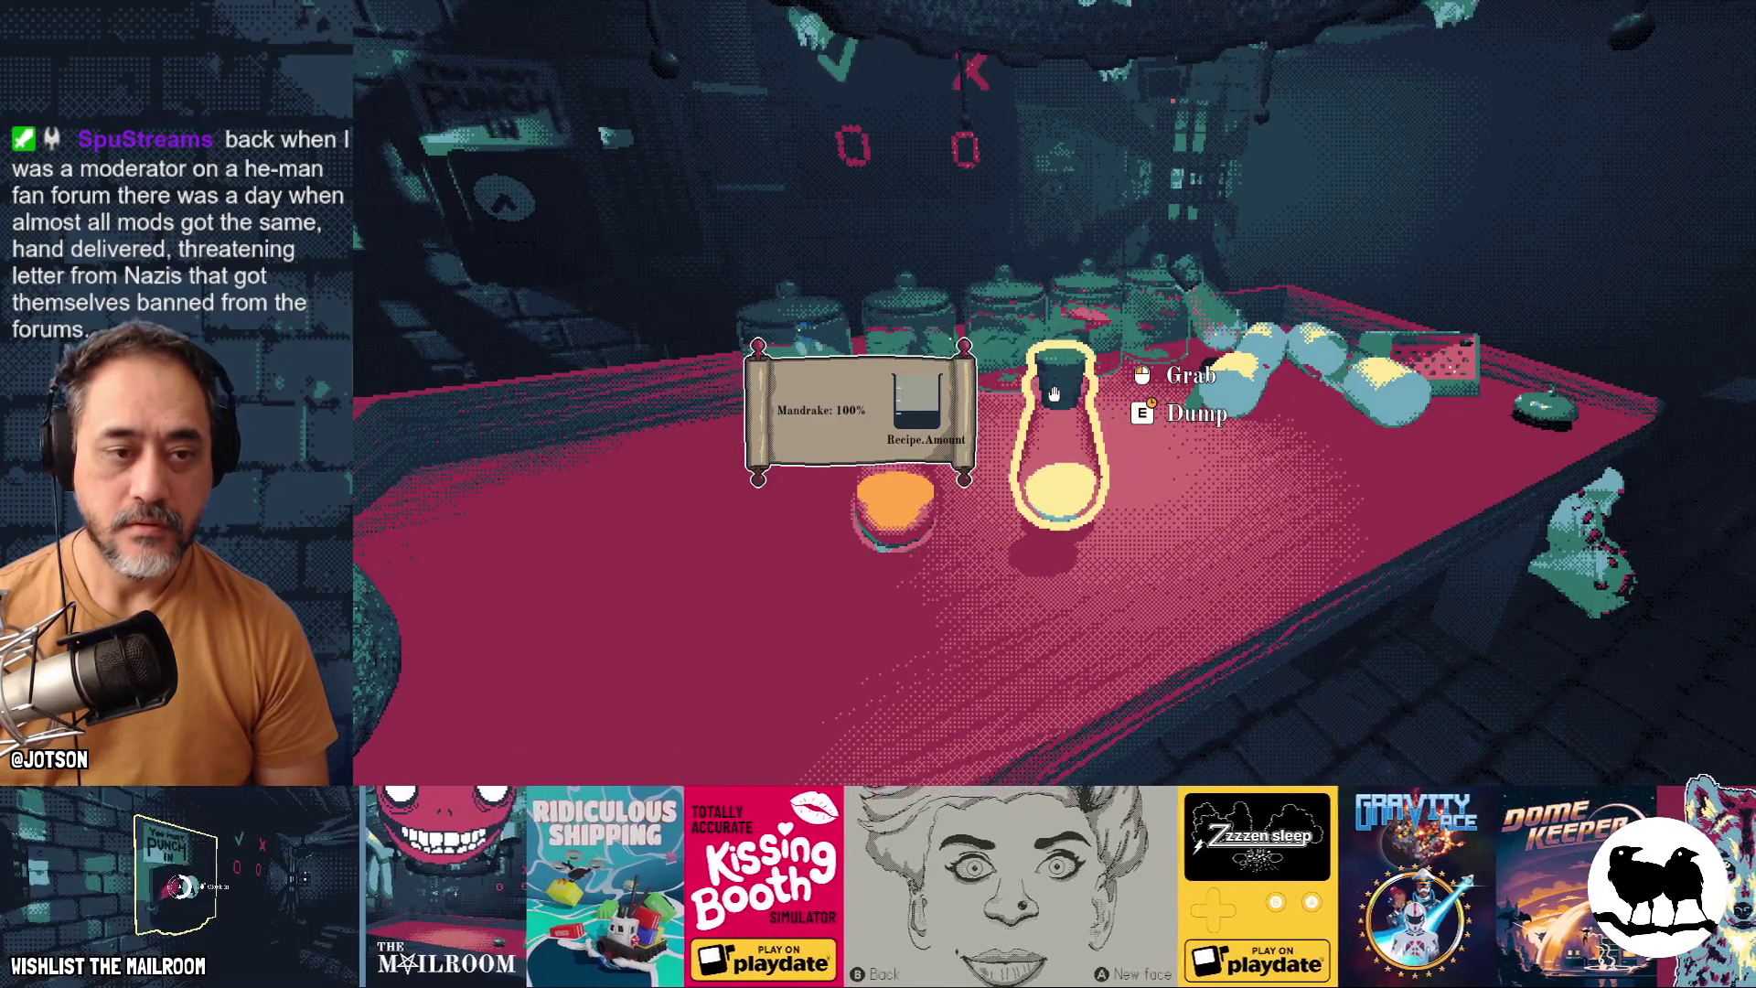
Dump out one flask's contents, rearrange the flasks on the table, and pick up the ball
key("e")
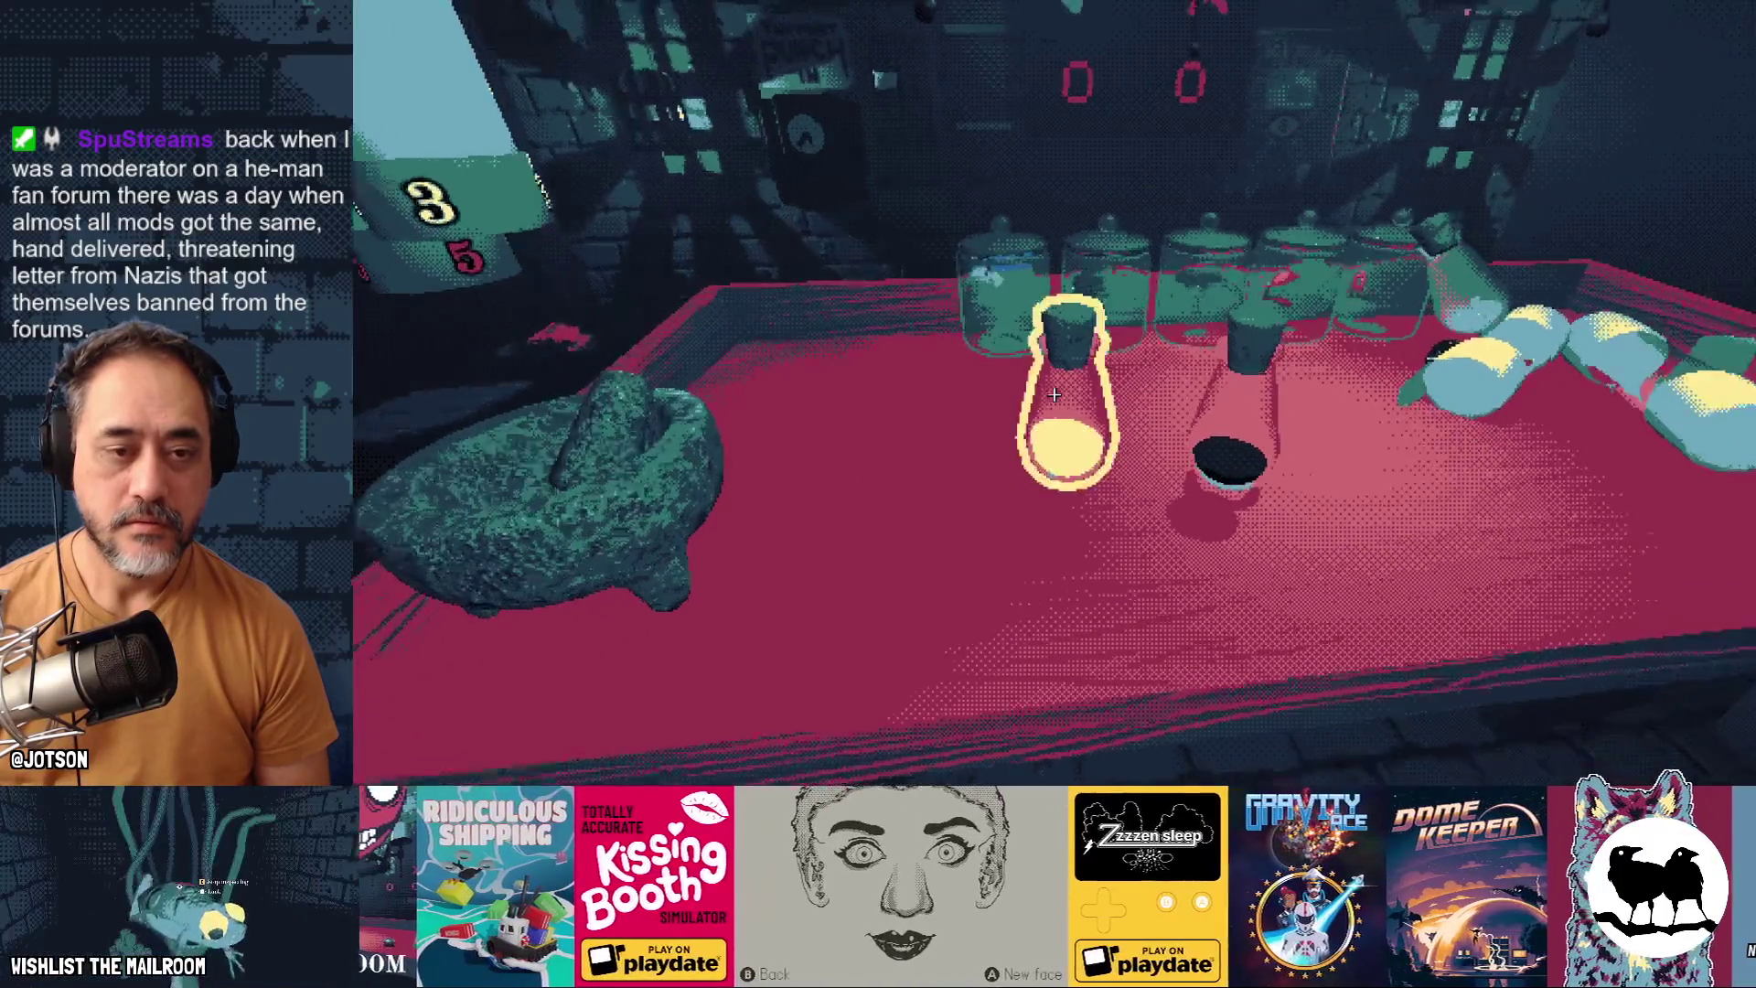
left_click(1053, 393)
left_click(1054, 393)
left_click(1054, 393)
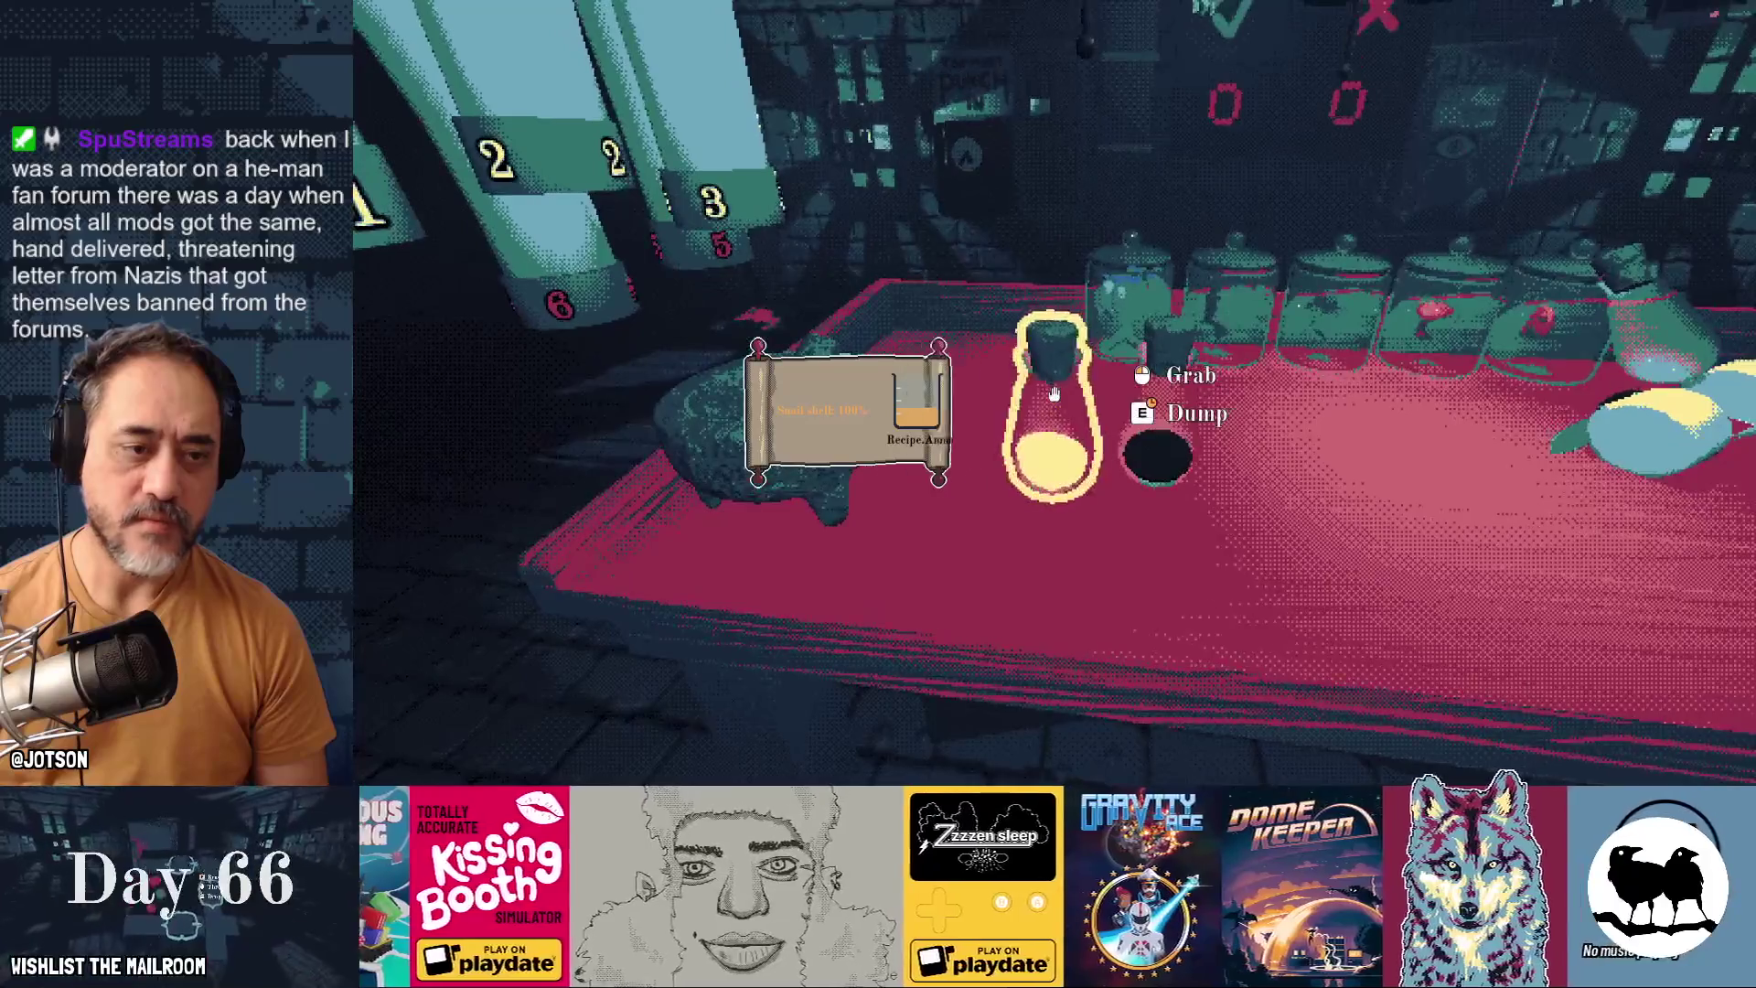
left_click(1054, 393)
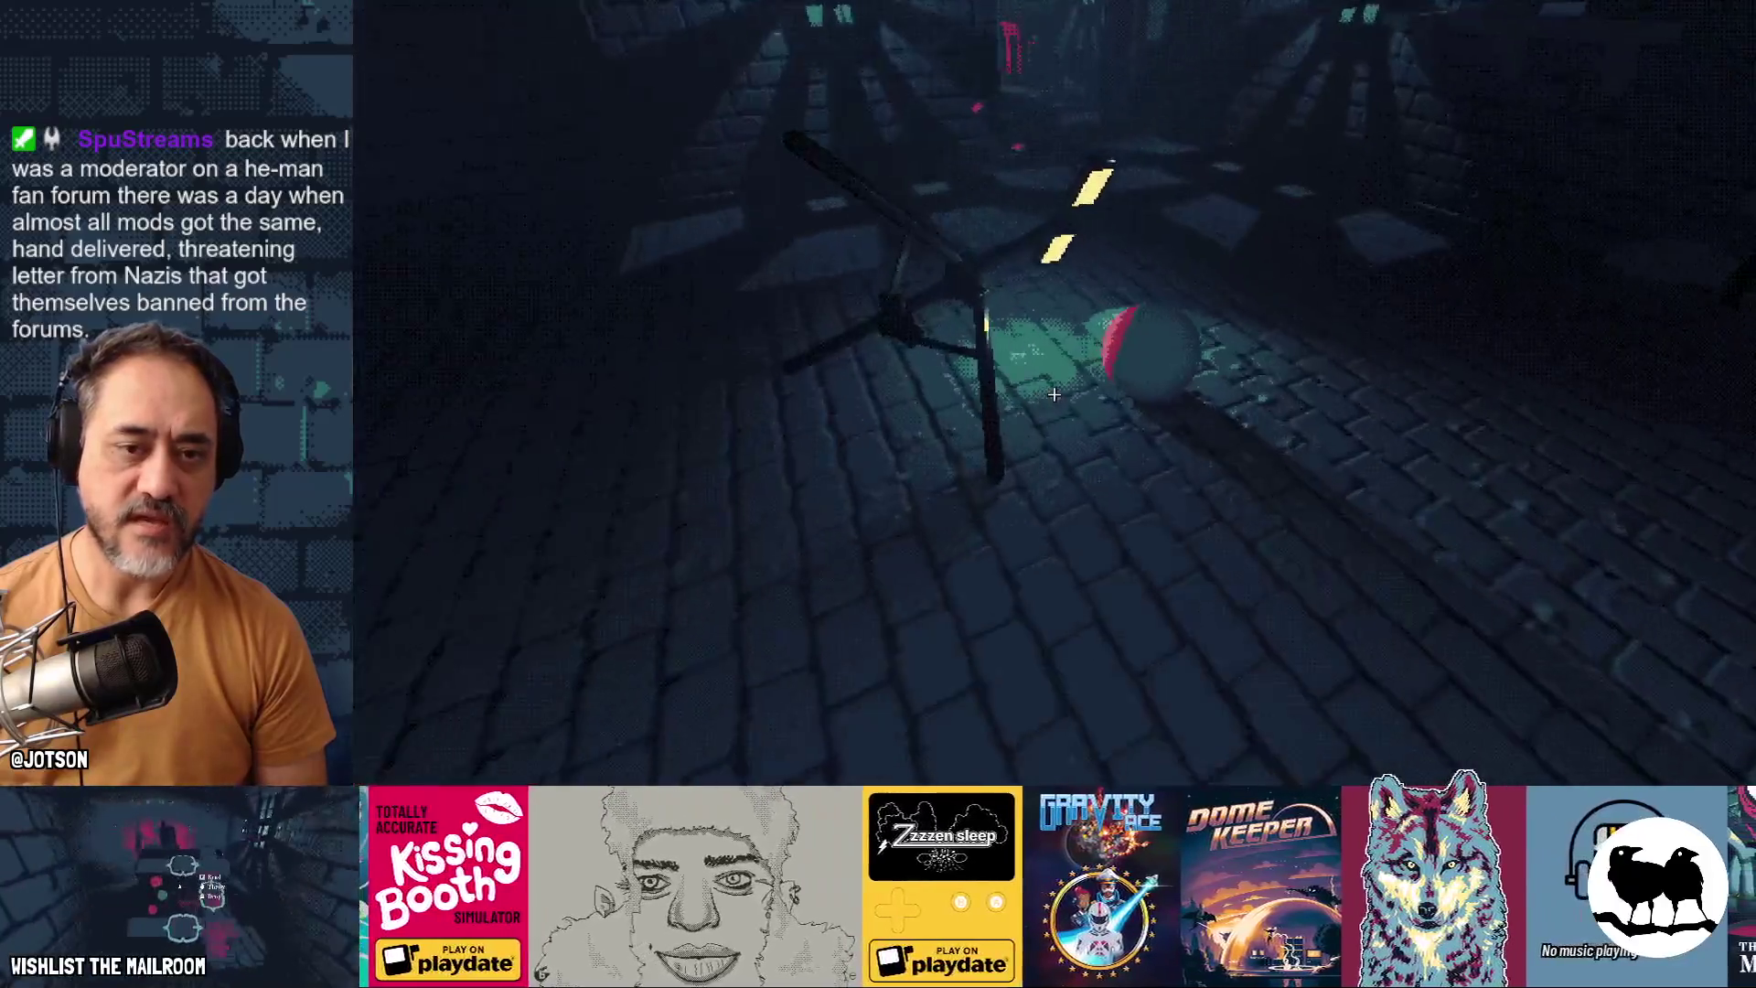
left_click(1053, 394)
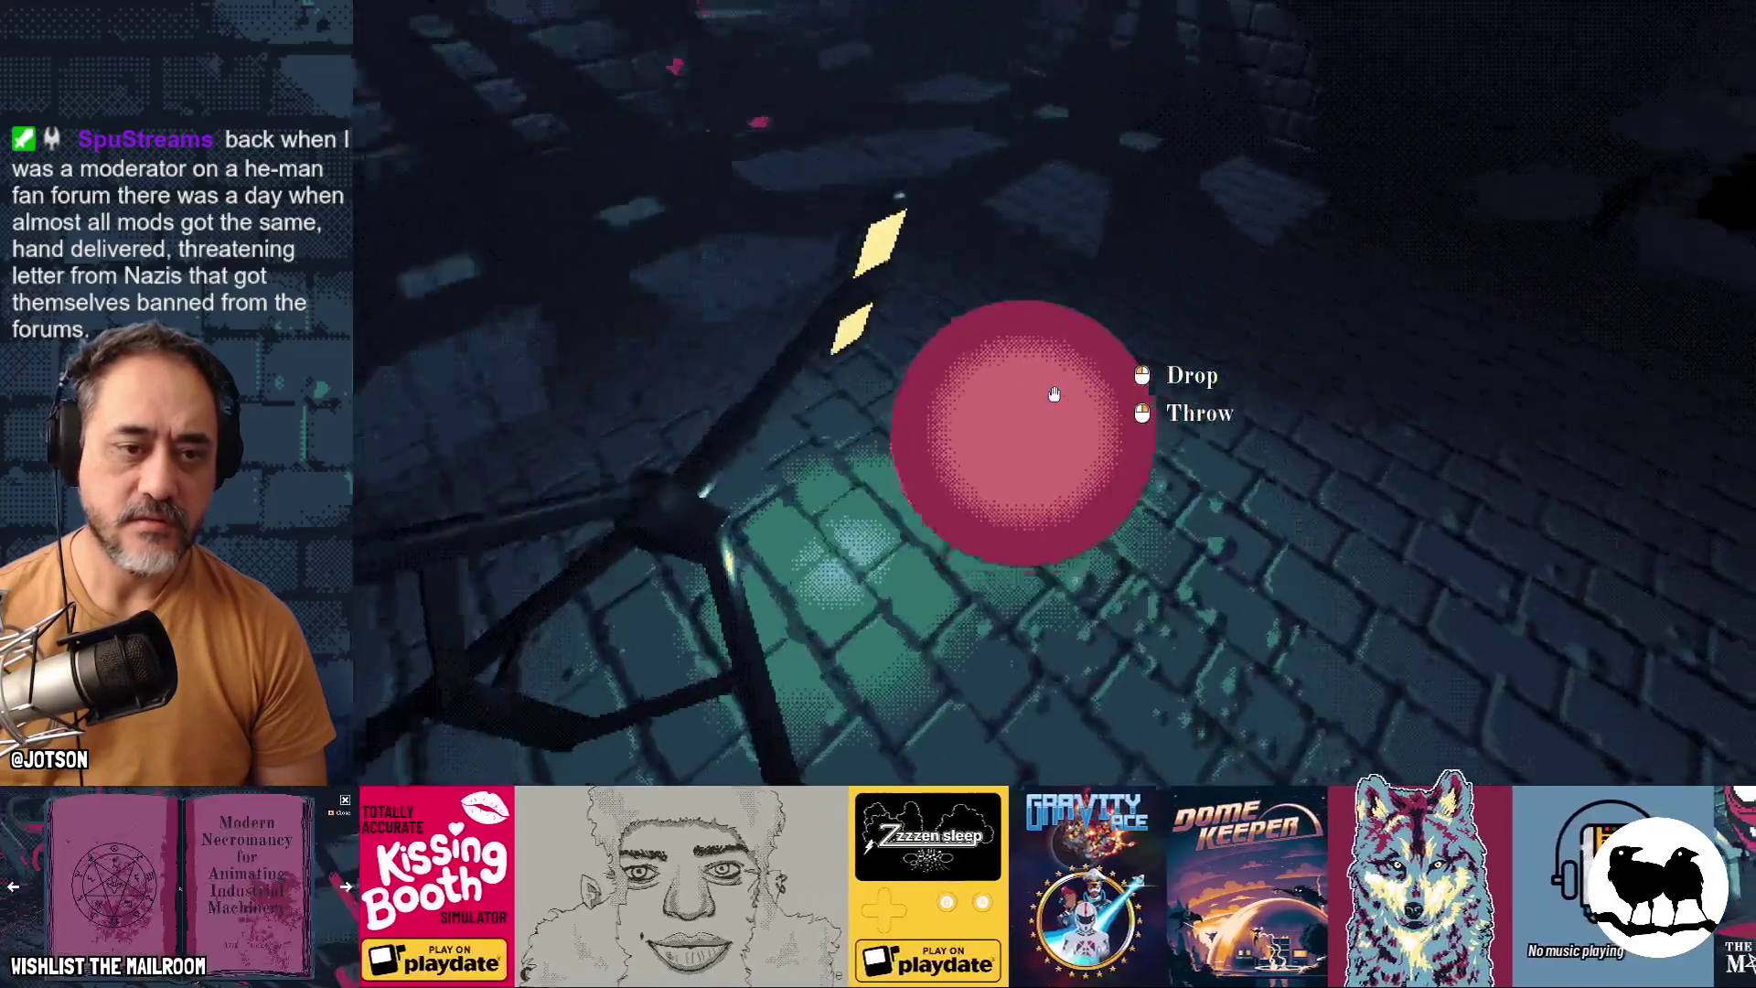
Drop the ball, harvest the mushrooms, and set a flask from the cabinet on the table
left_click(1054, 393)
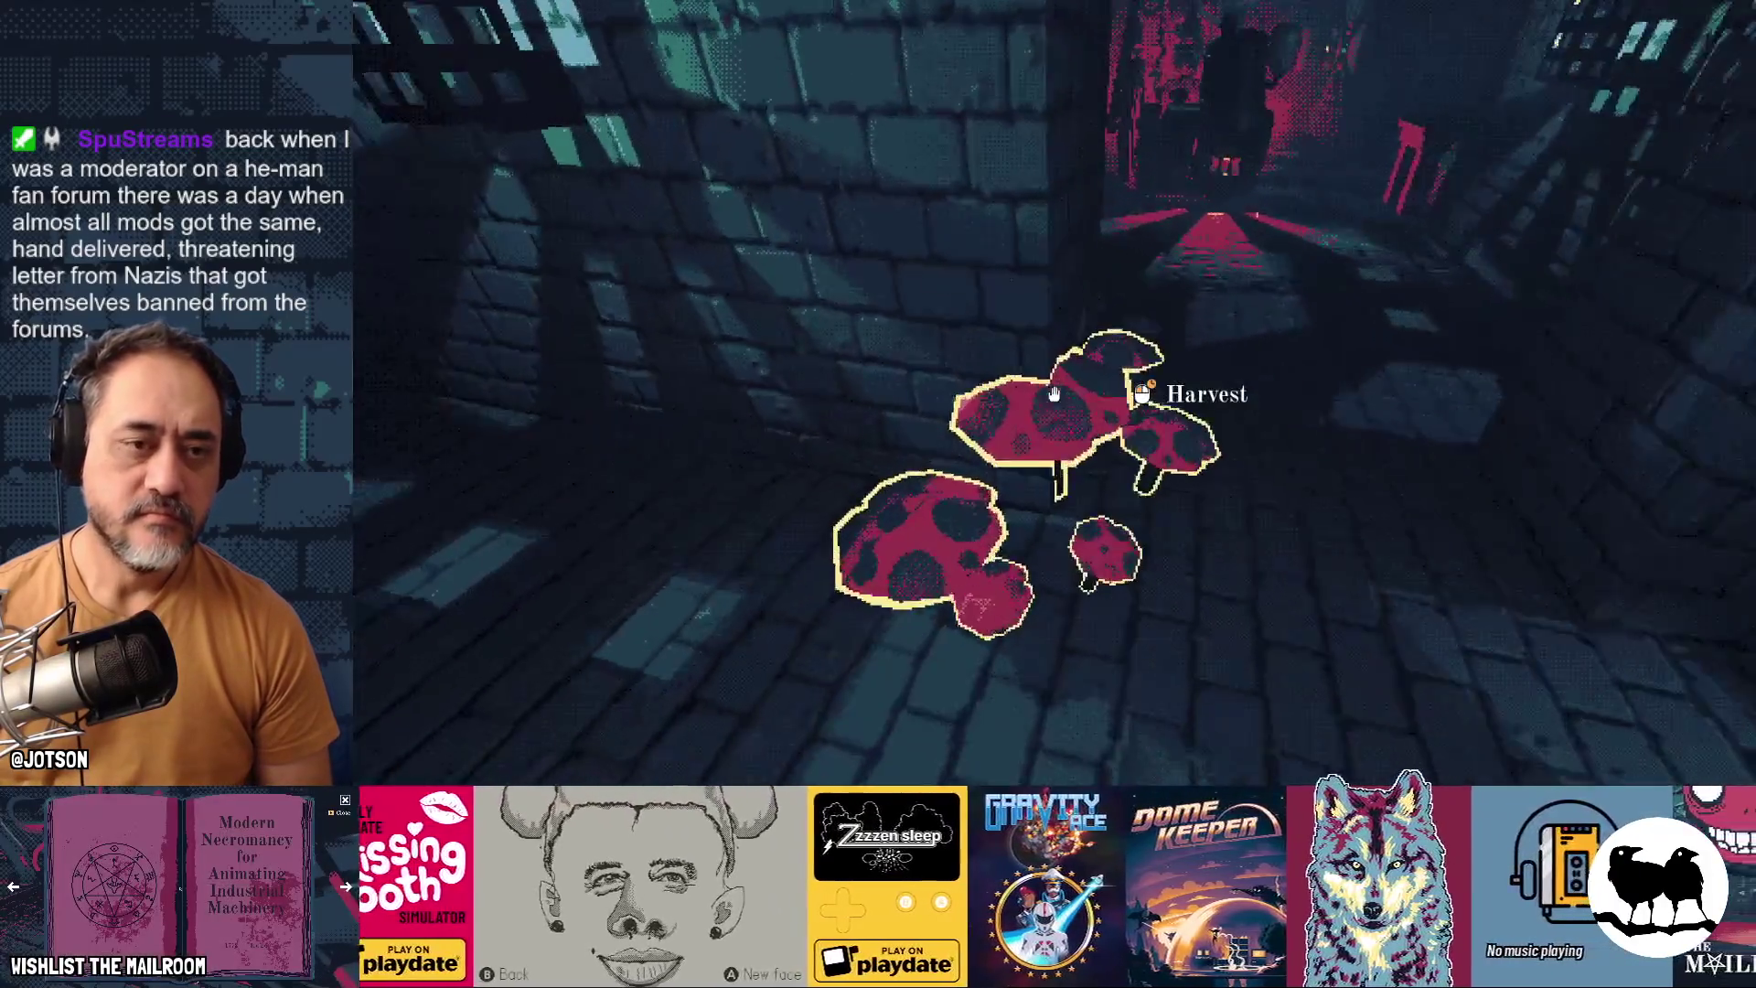
left_click(1054, 393)
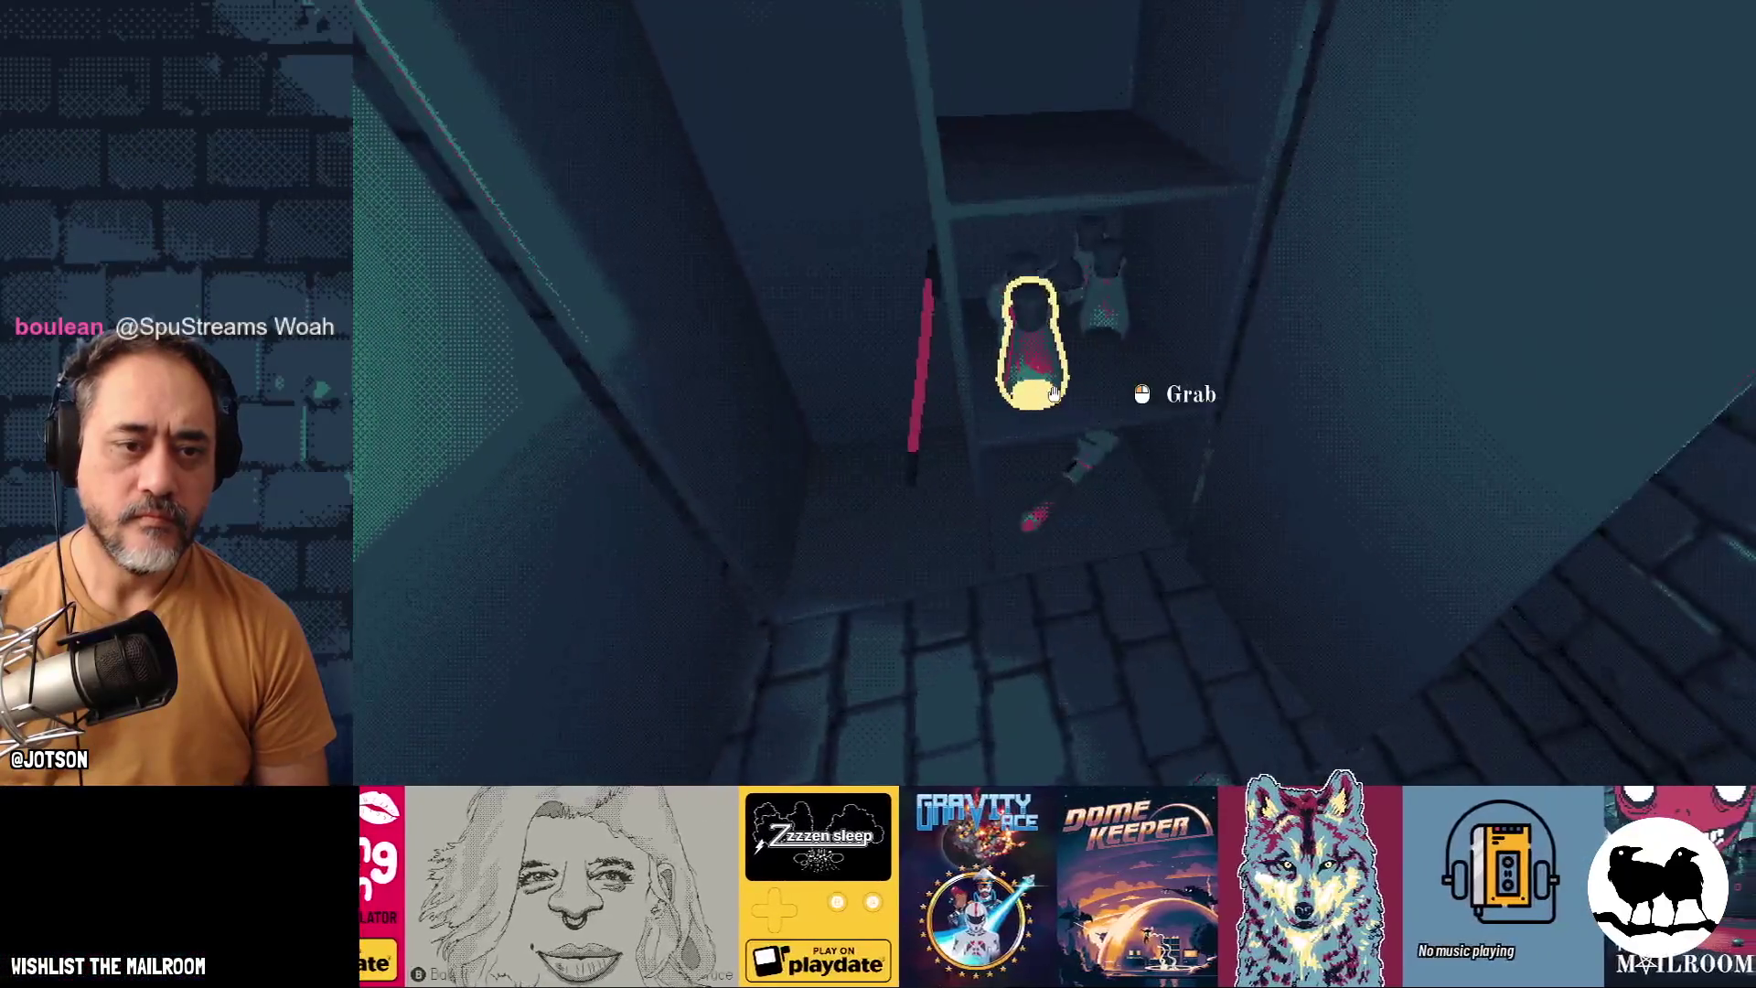
left_click(1053, 393)
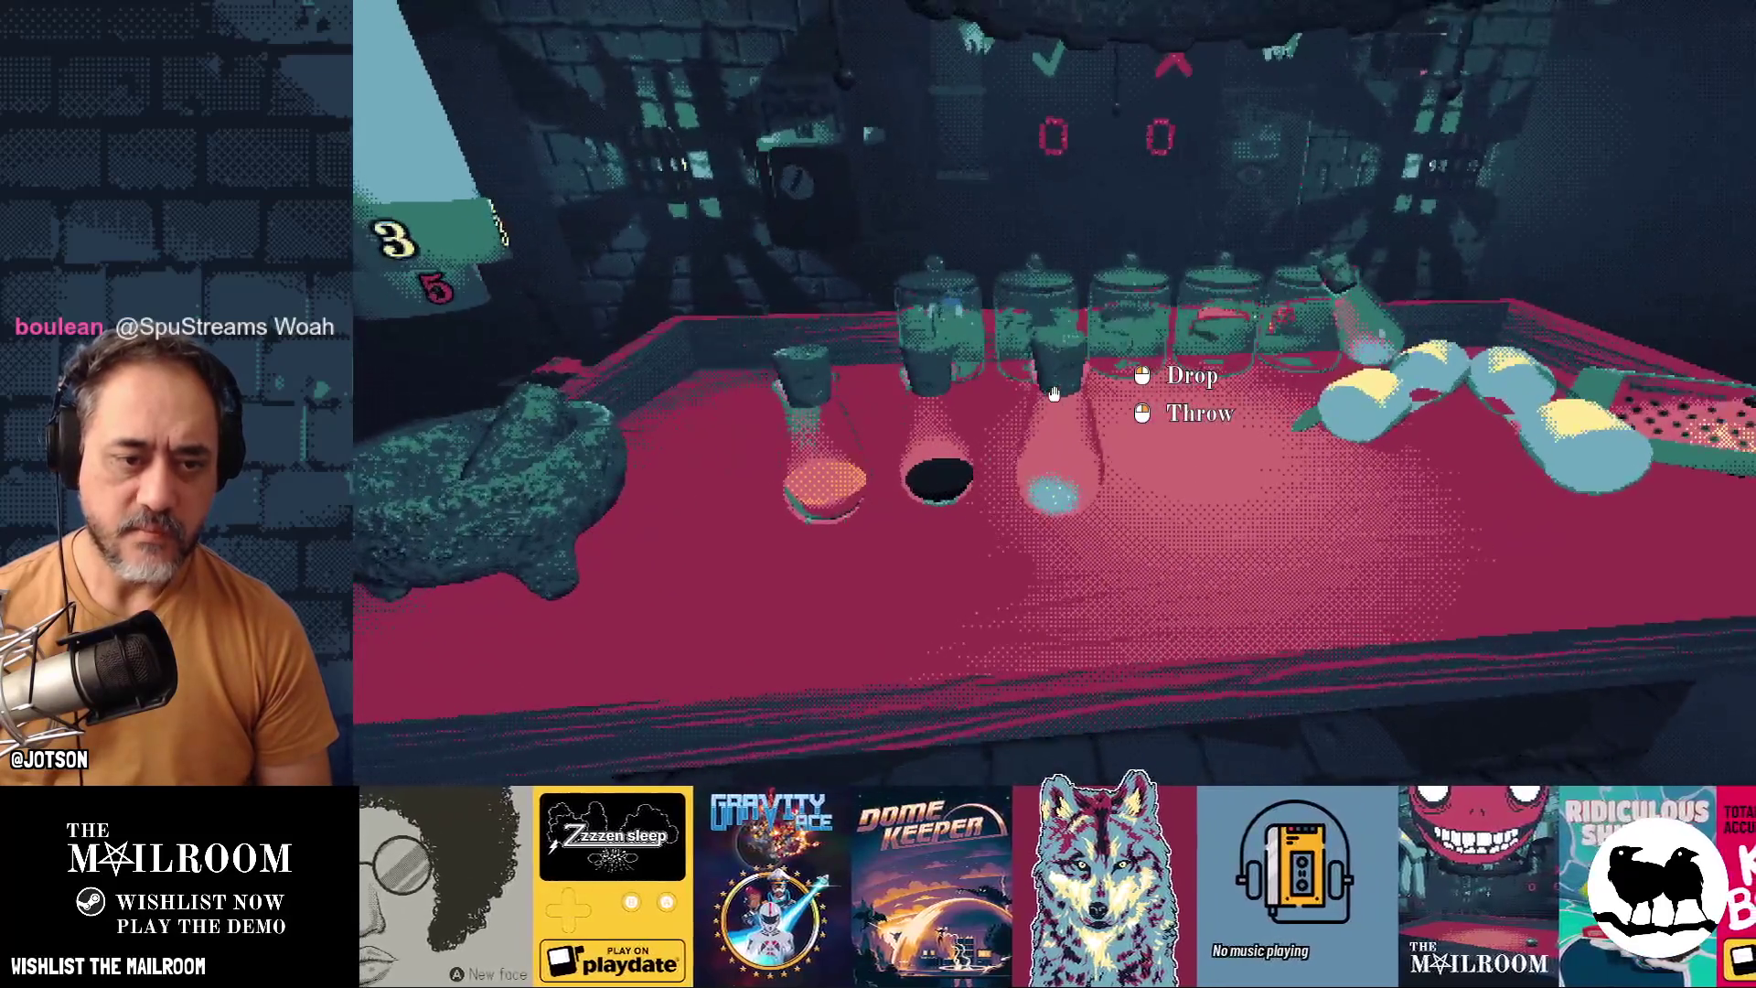
left_click(1053, 393)
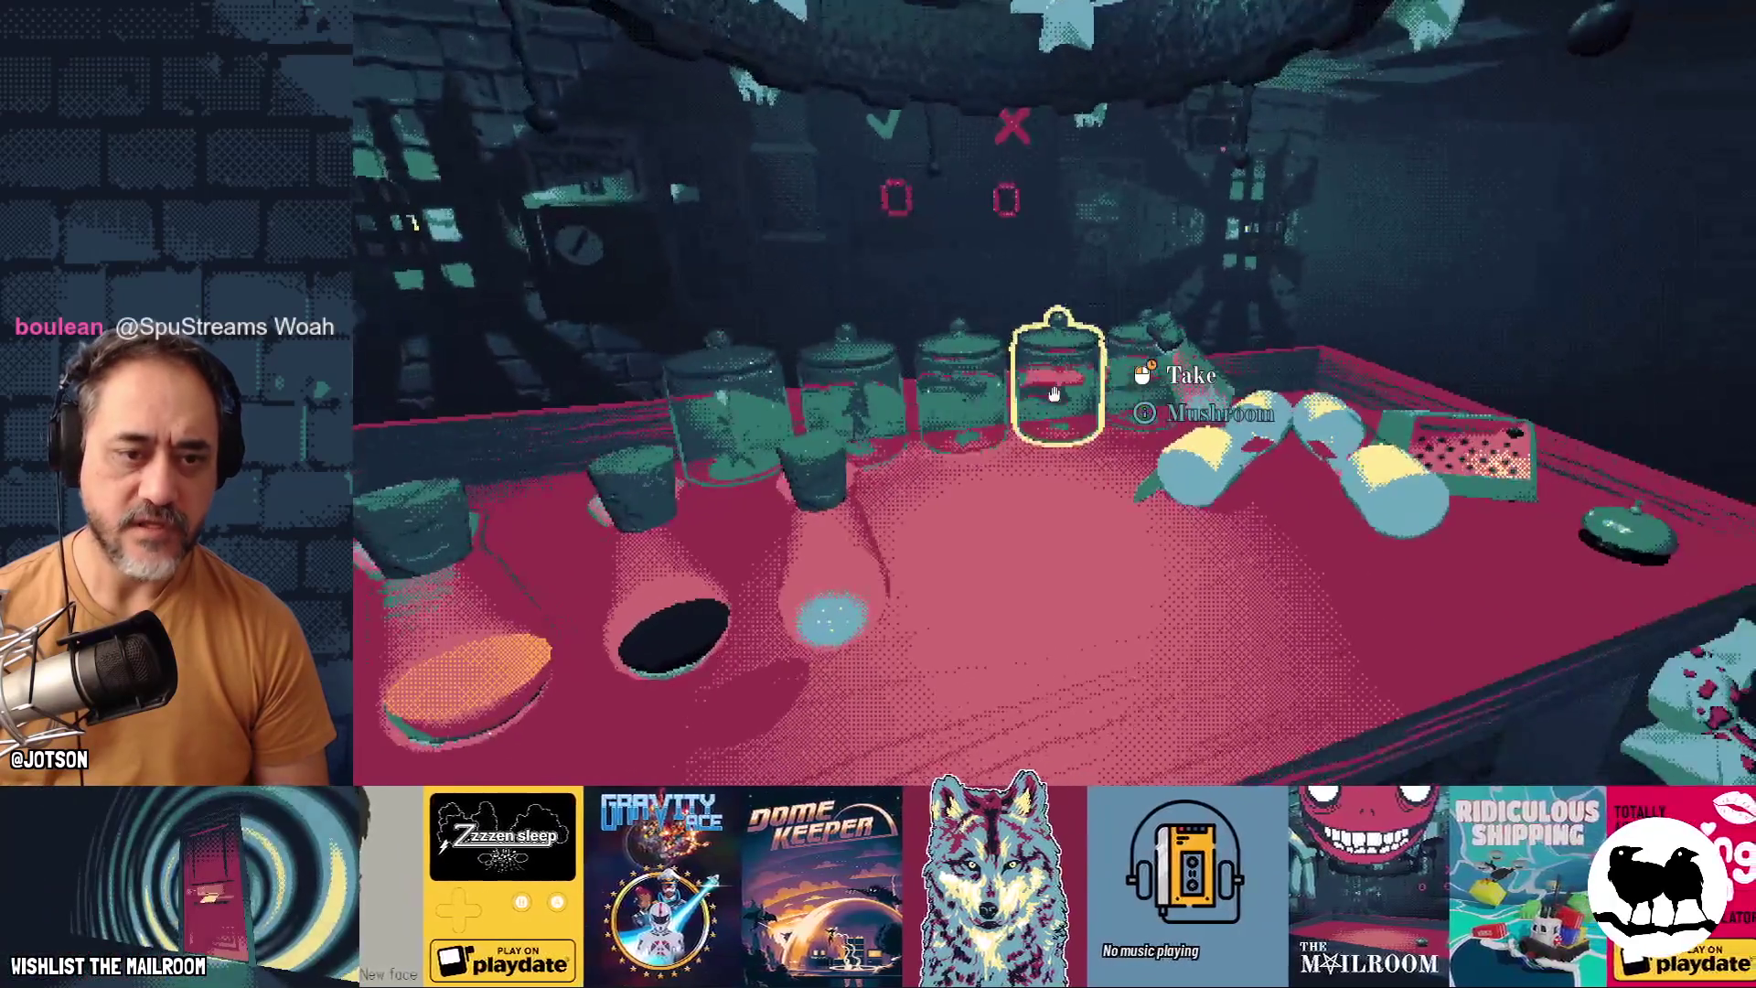
Grind a mushroom in the mortar, pour it into the bottle, set the mortar down, and pause
left_click(1054, 393)
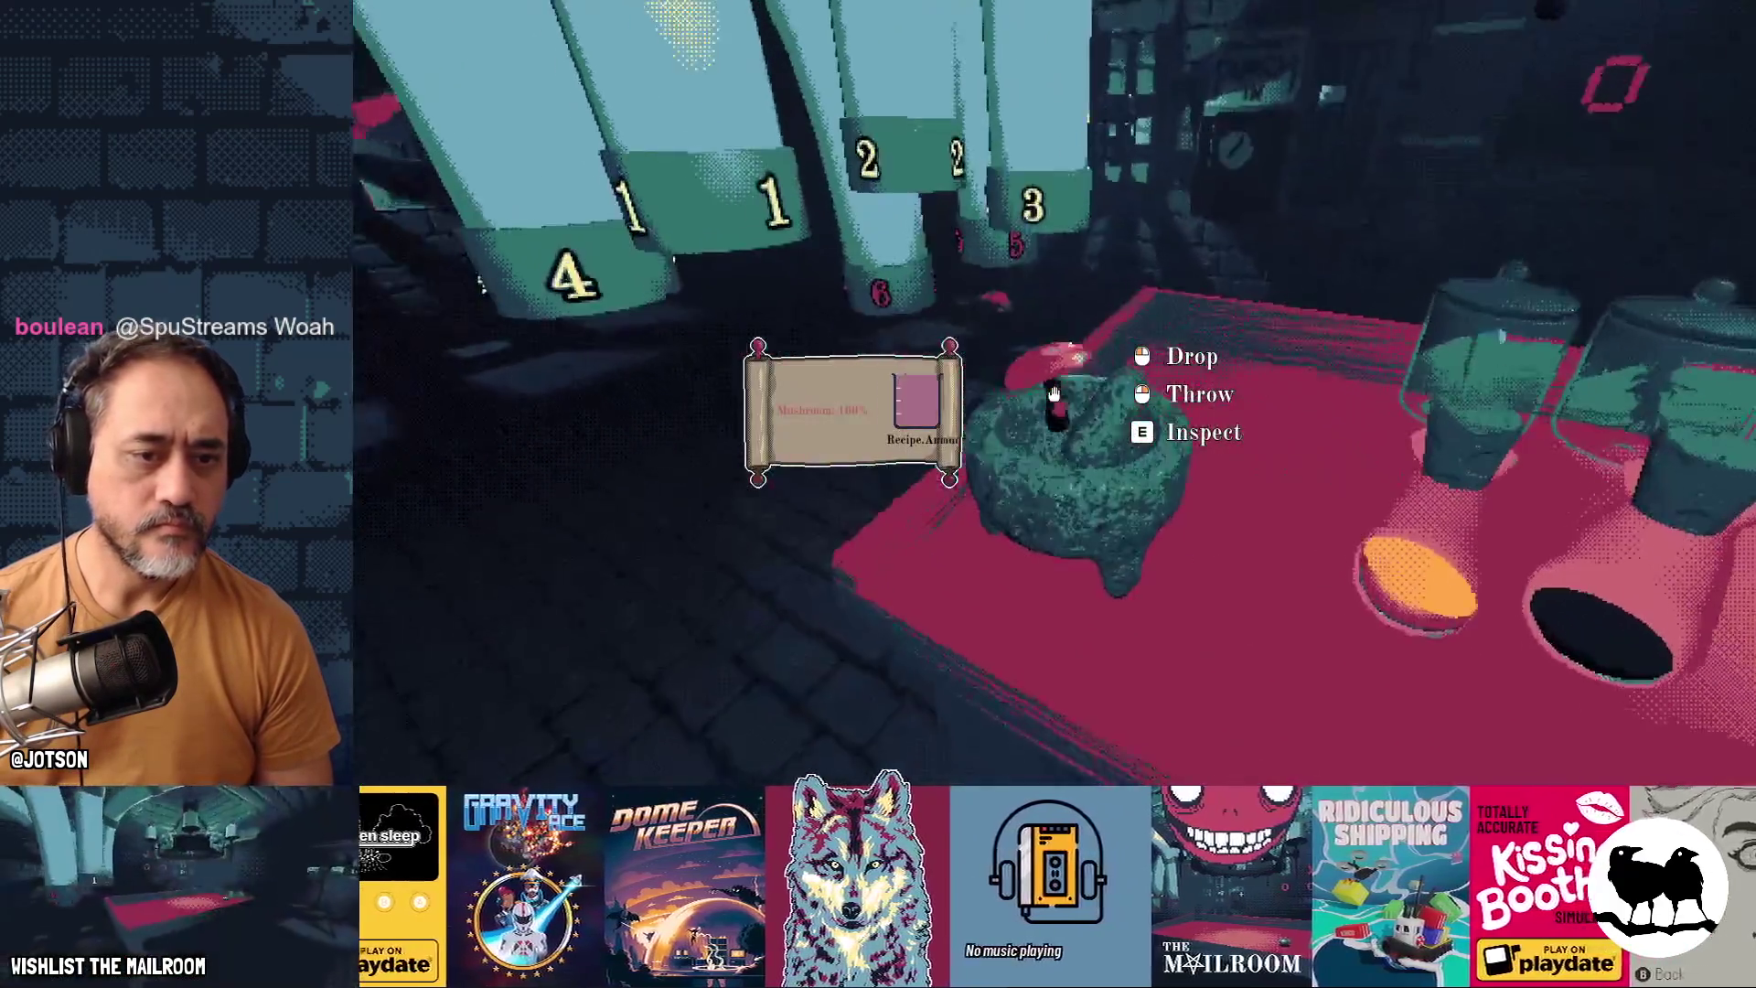
left_click(1053, 394)
left_click(1054, 393)
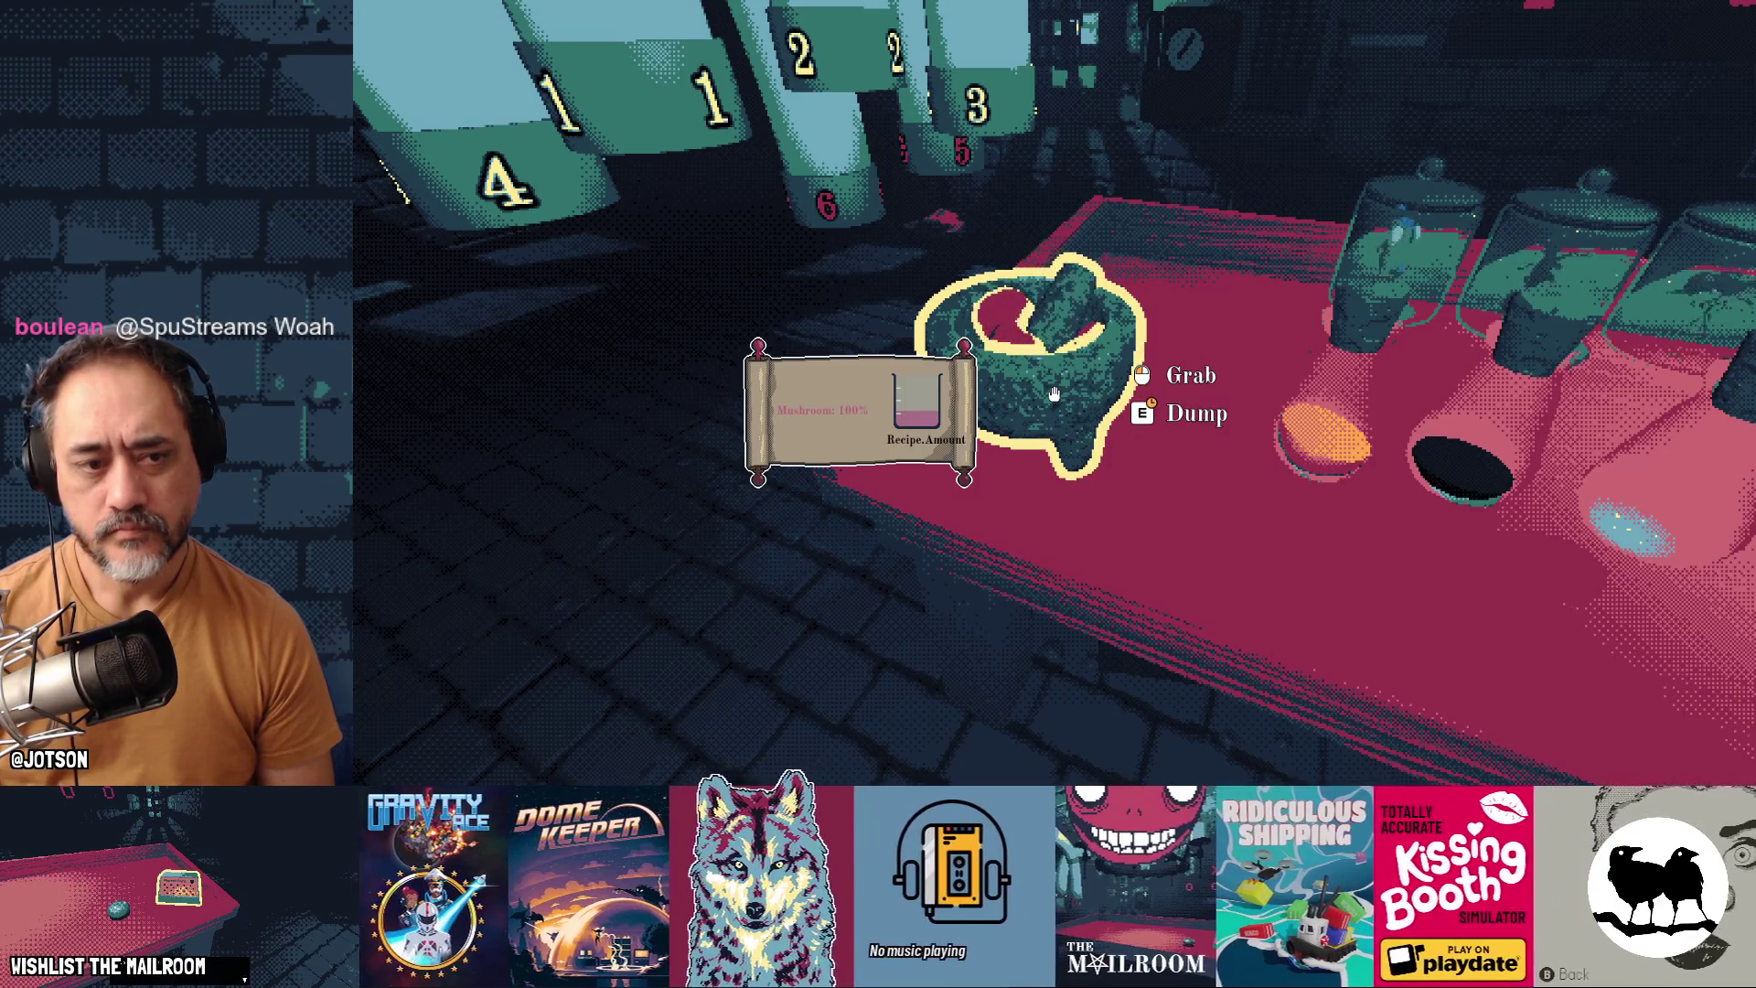
left_click(1054, 393)
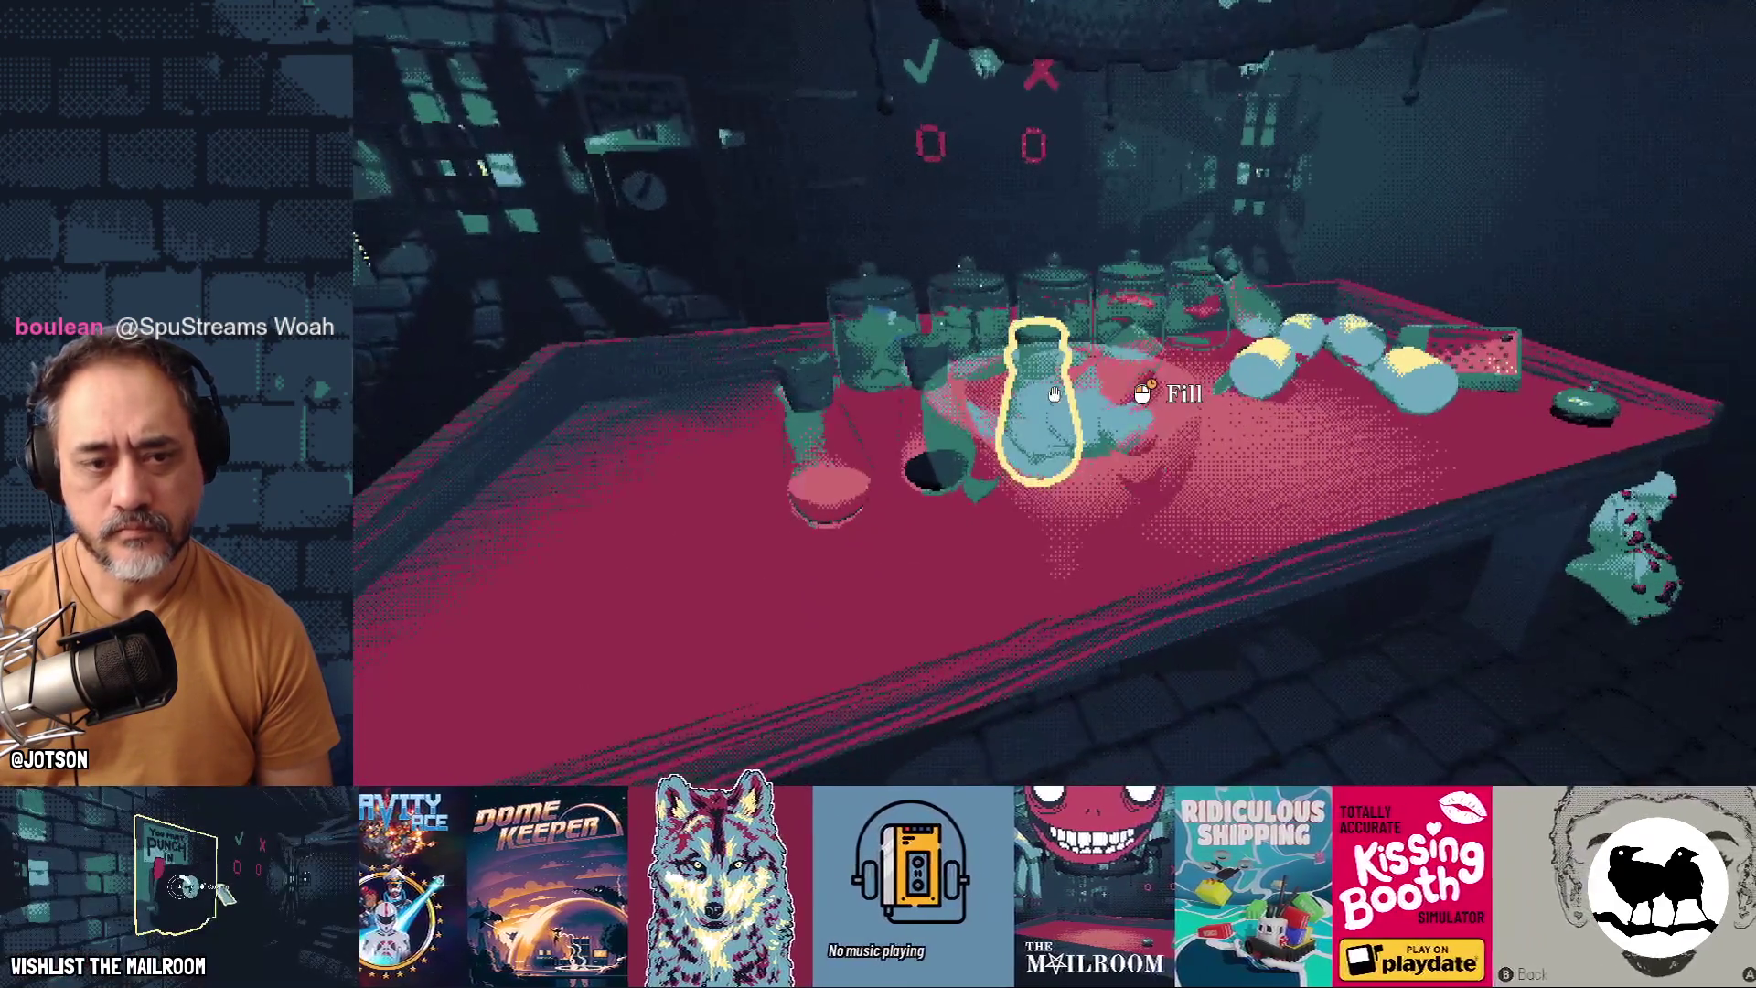
left_click(1053, 393)
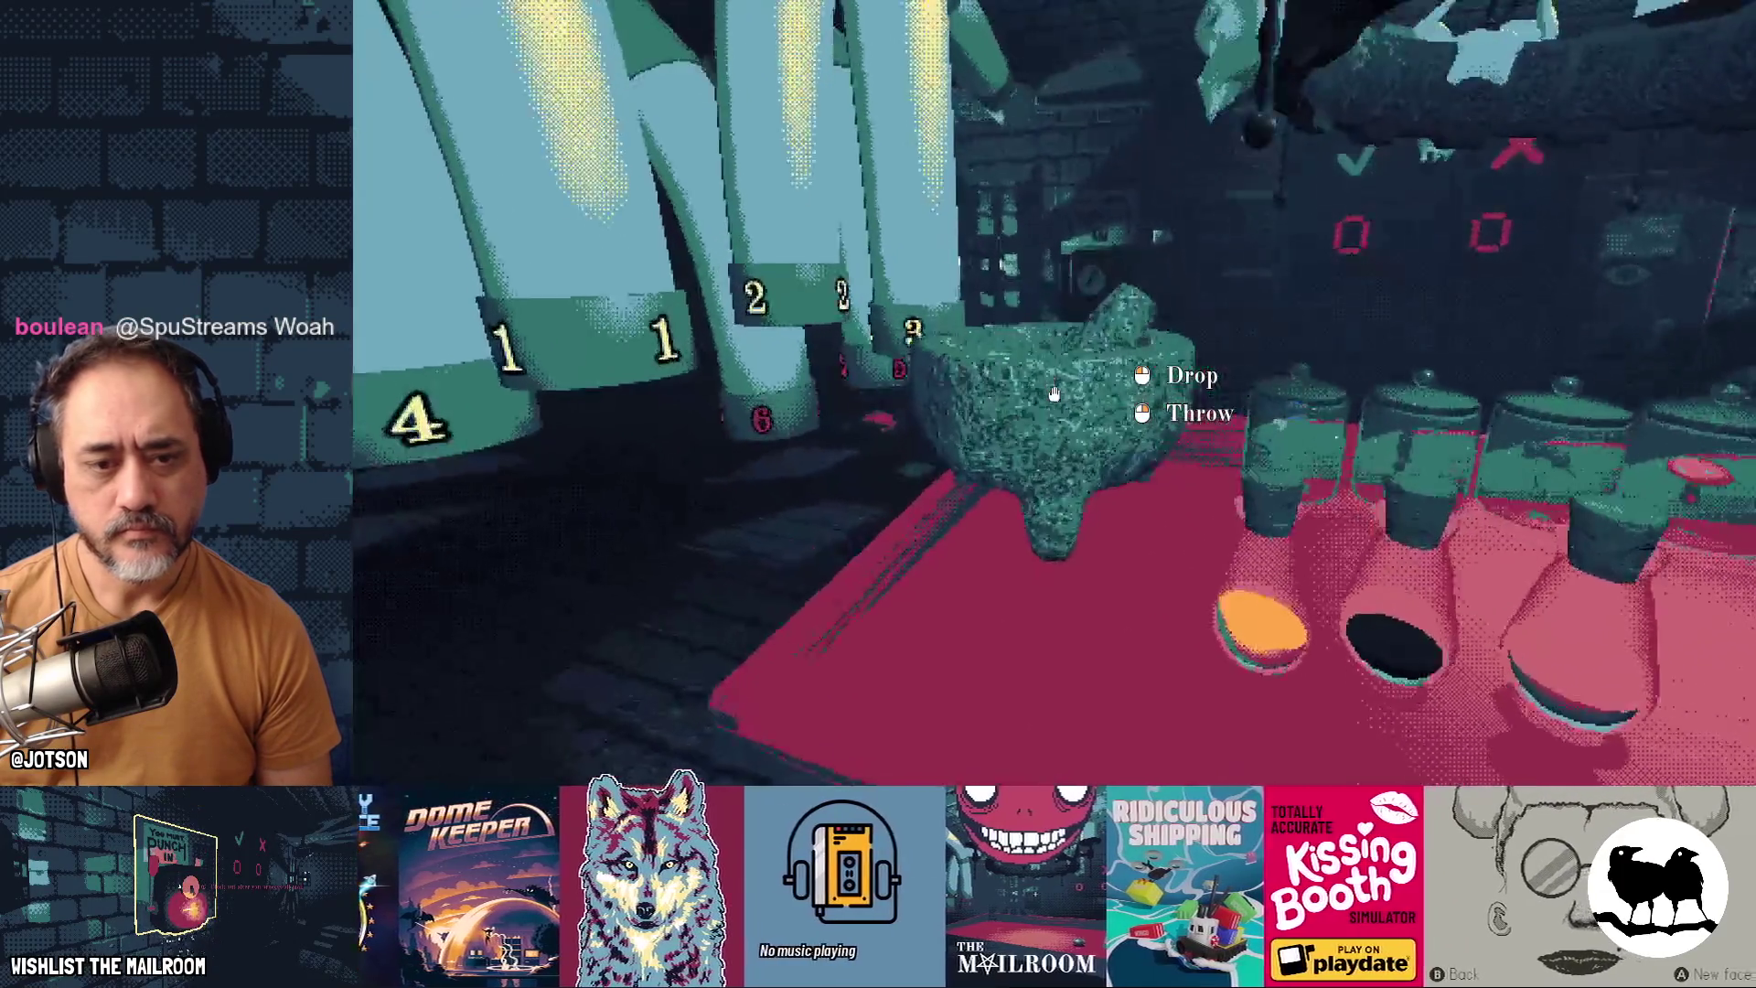
left_click(1053, 393)
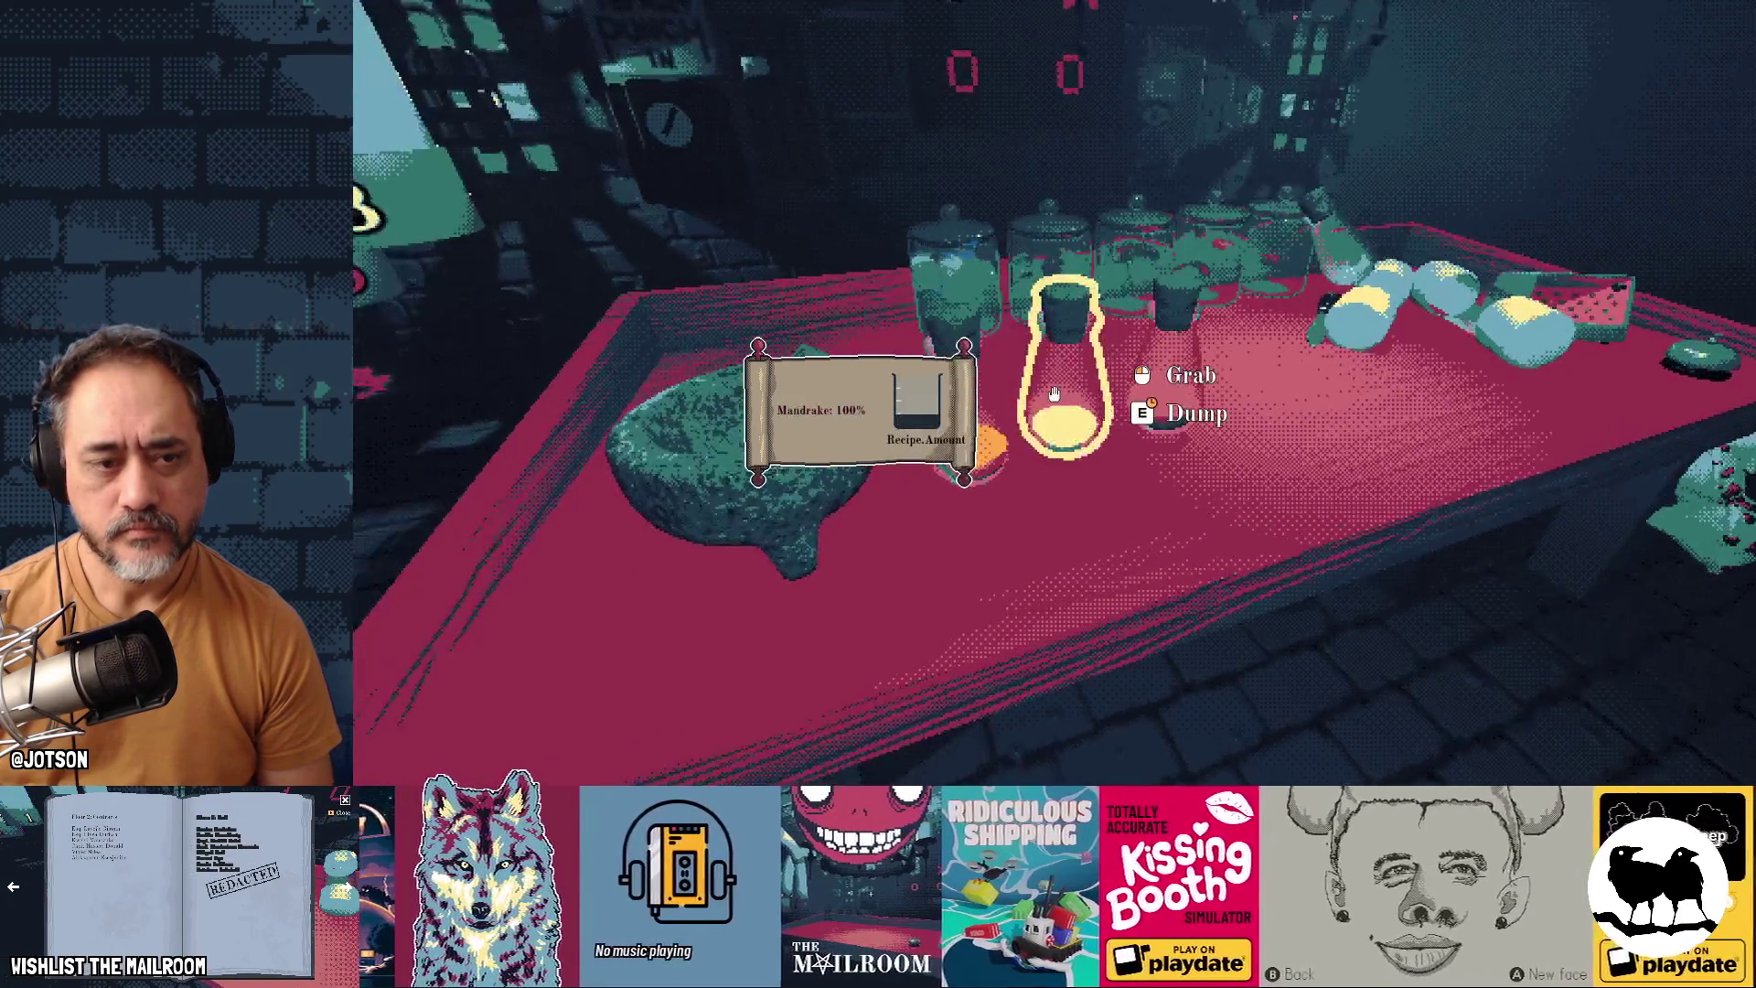
key("Escape")
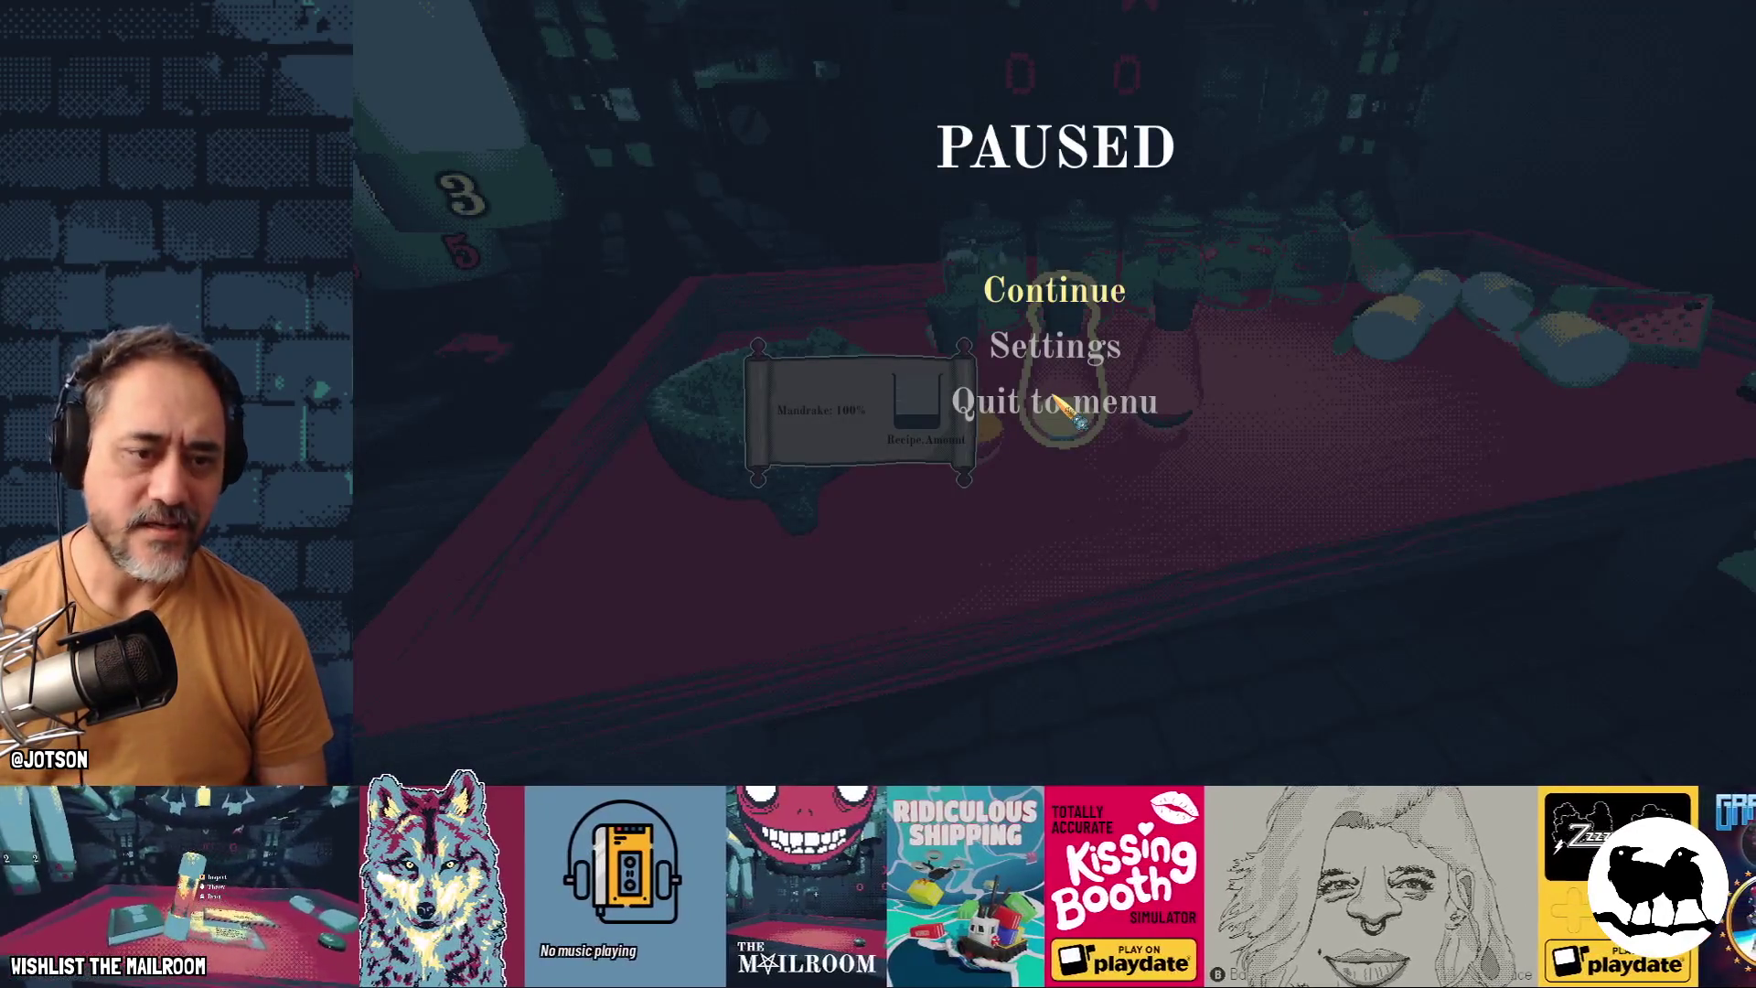
Bring the Godot editor to the front and show the running game's Remote scene tree
key("super")
left_click(1017, 569)
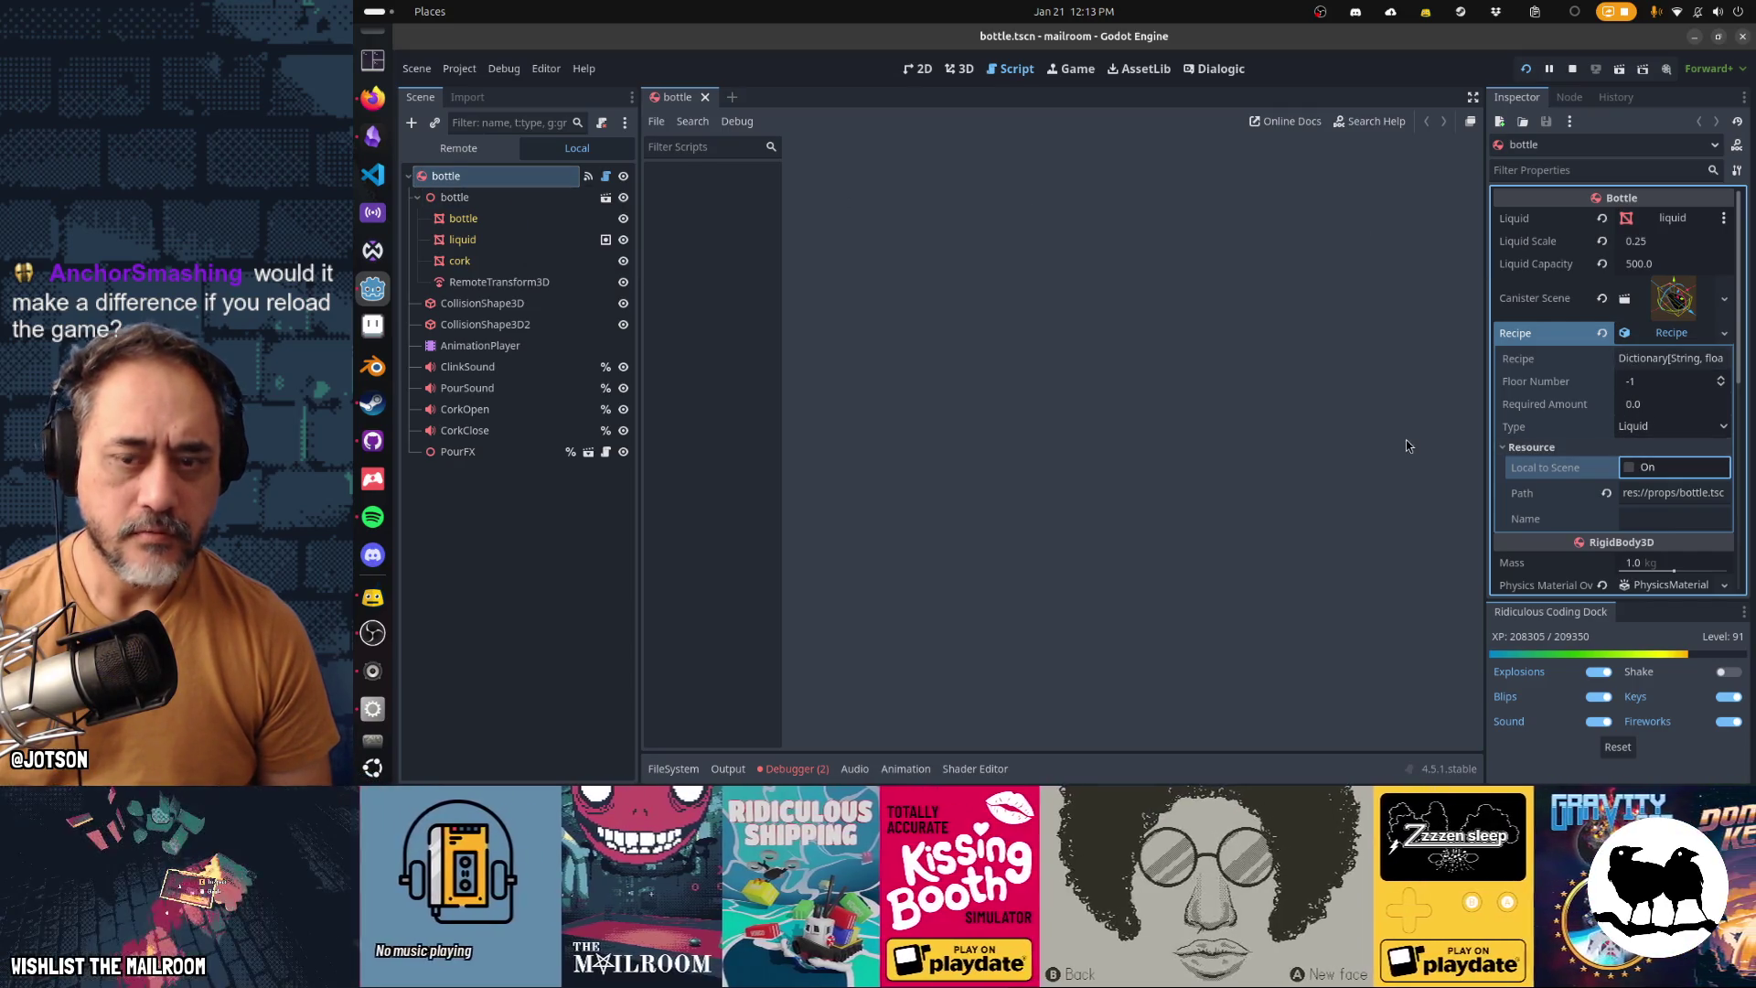
left_click(486, 147)
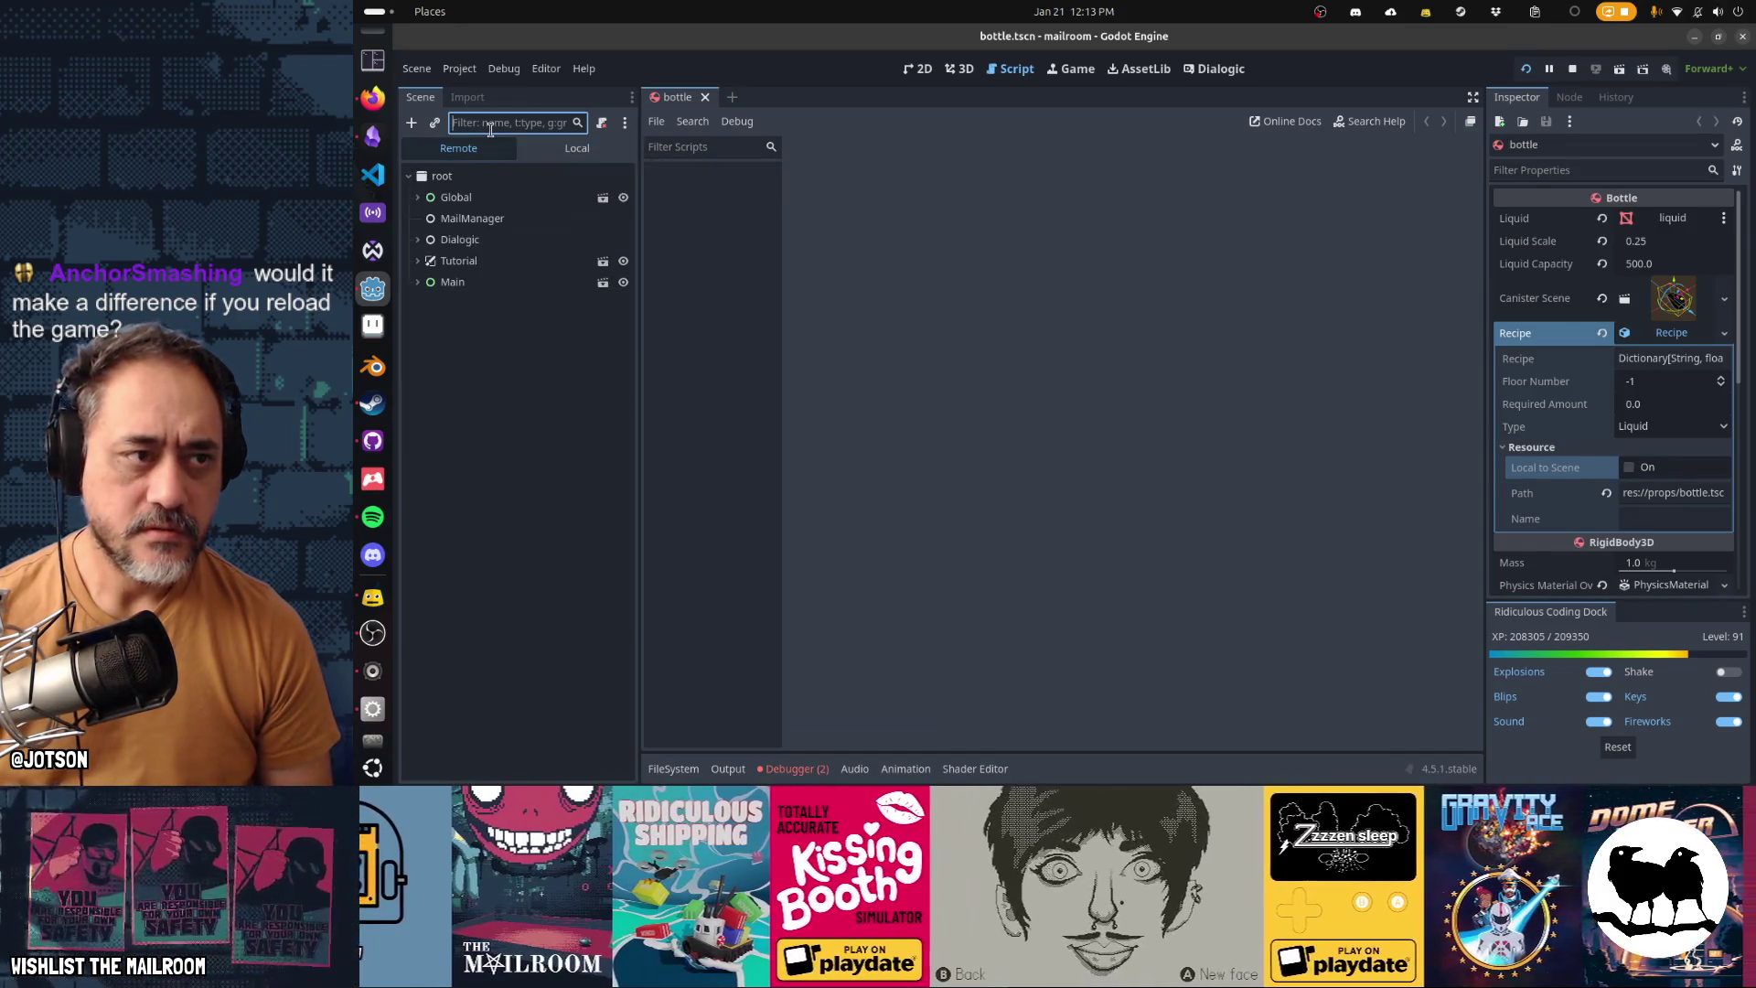
Filter the remote tree by 'bottle', inspect the bottle node, then clear the filter
type("bottle")
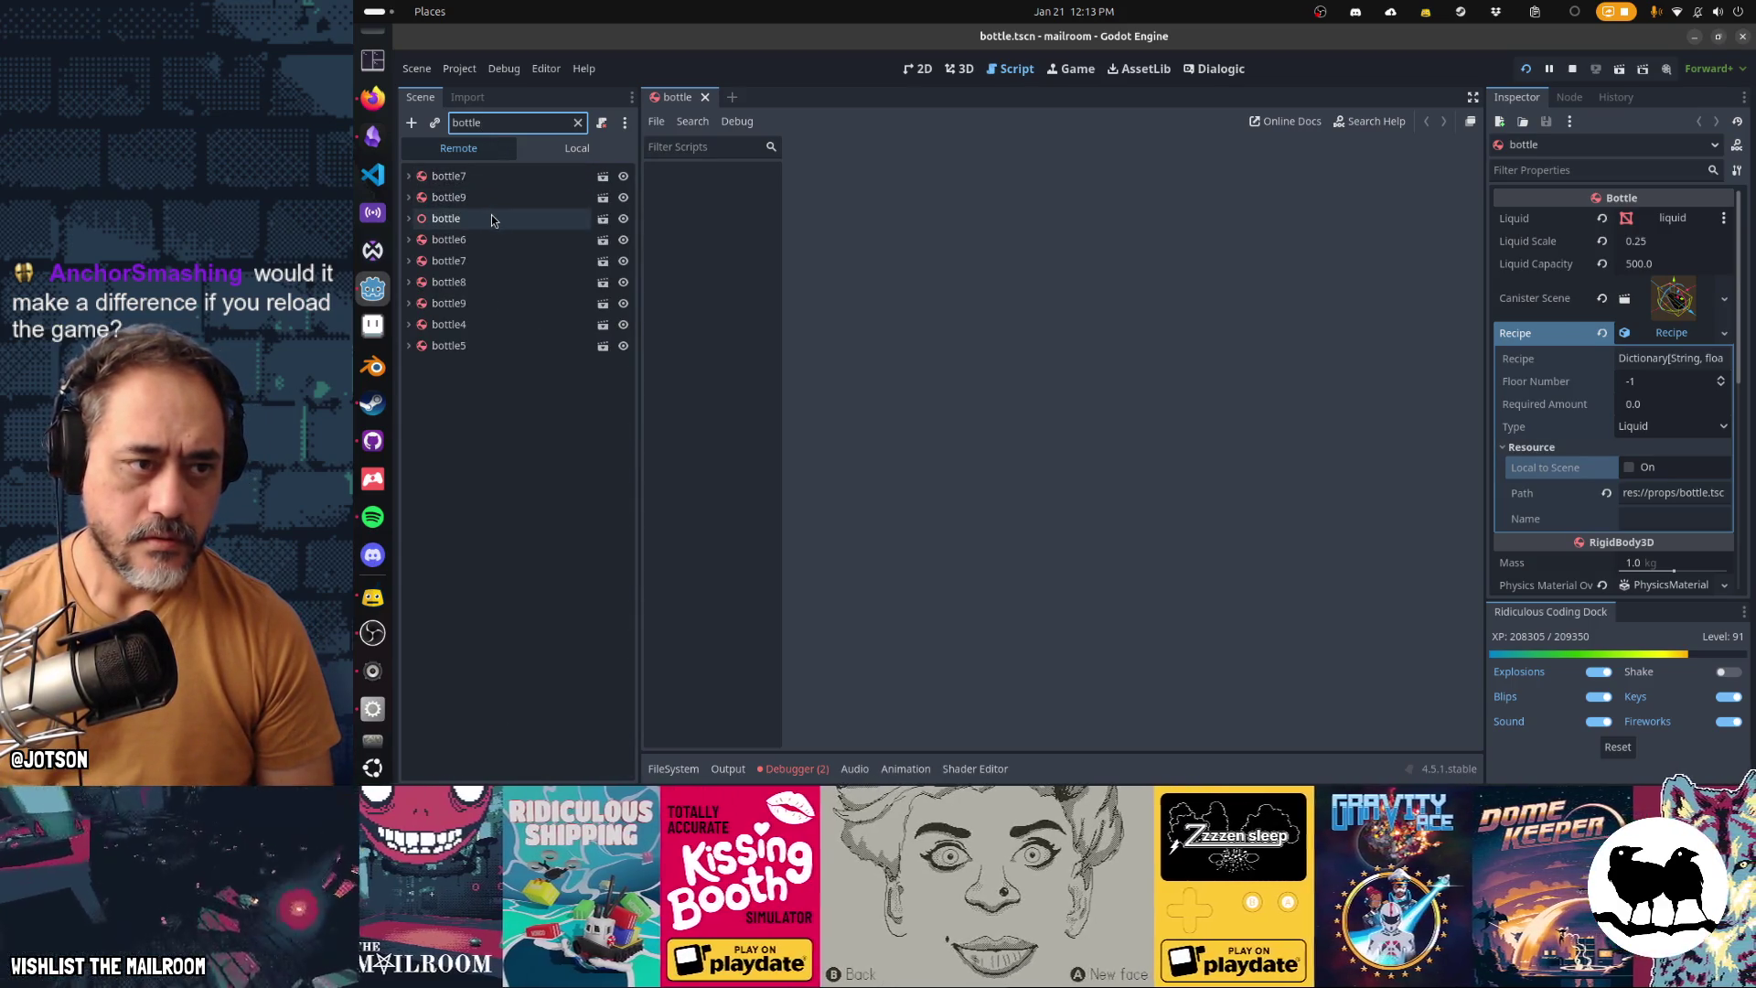
left_click(491, 218)
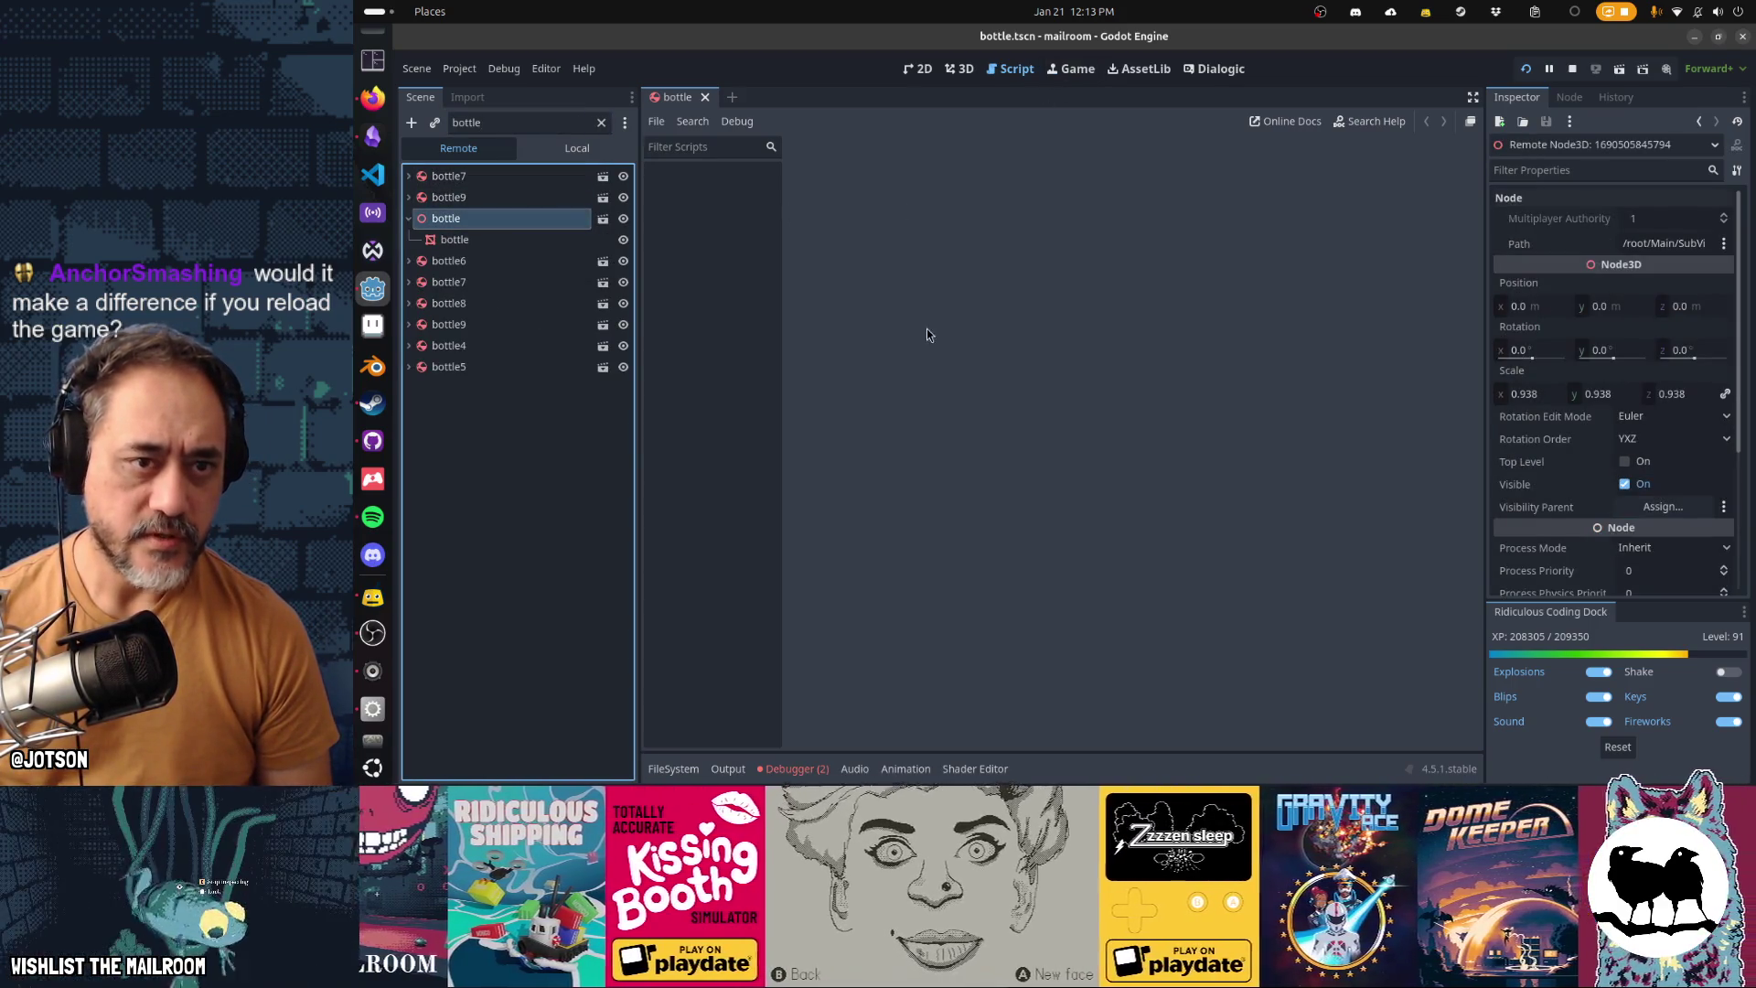
key("alt+Tab")
key("alt+Tab")
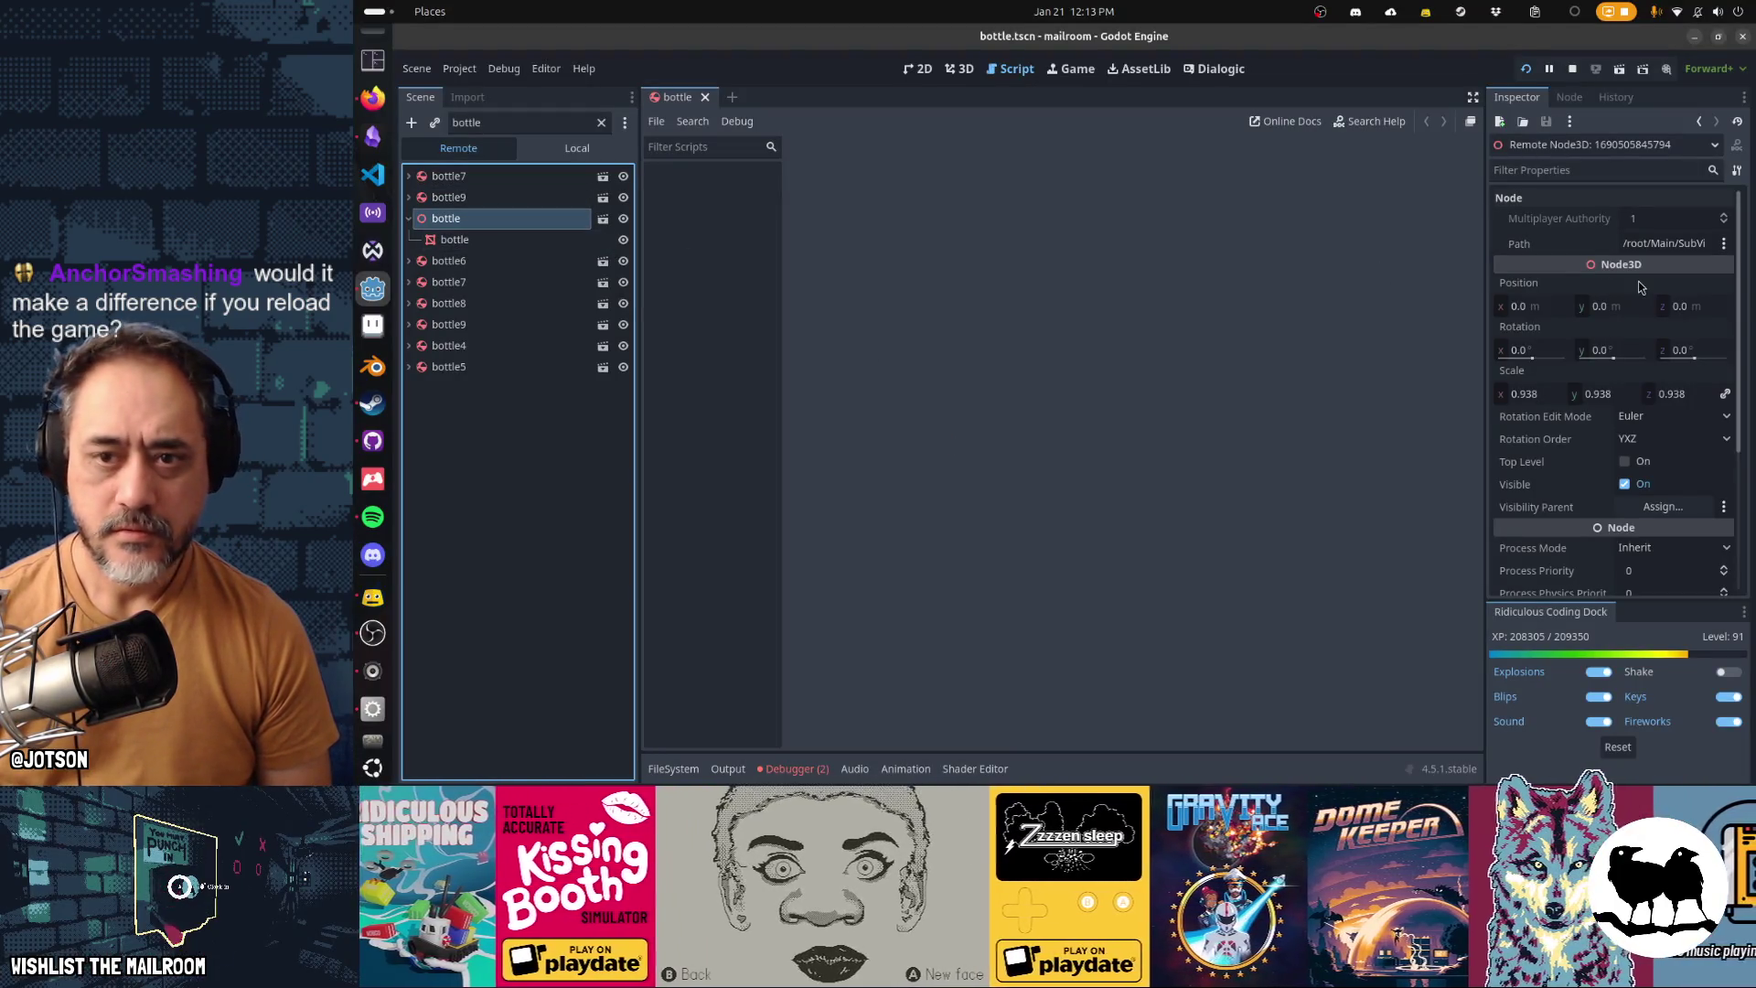
scroll(1623, 435, "down", 3)
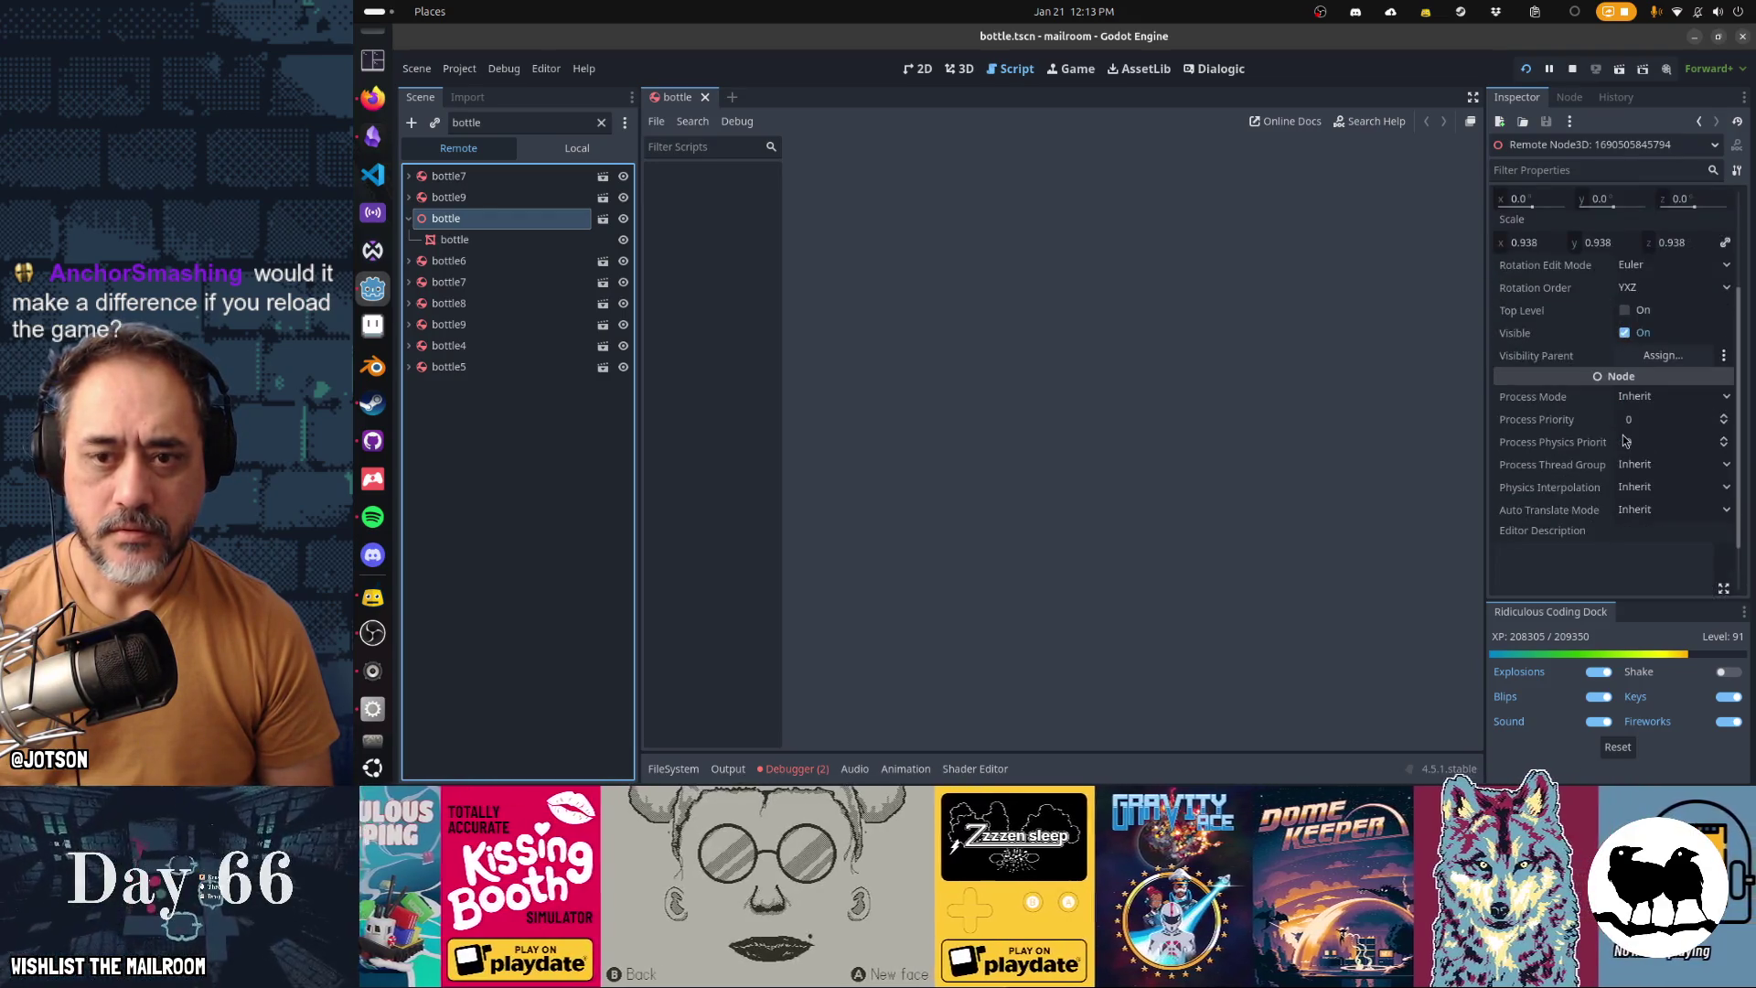
scroll(1622, 435, "up", 3)
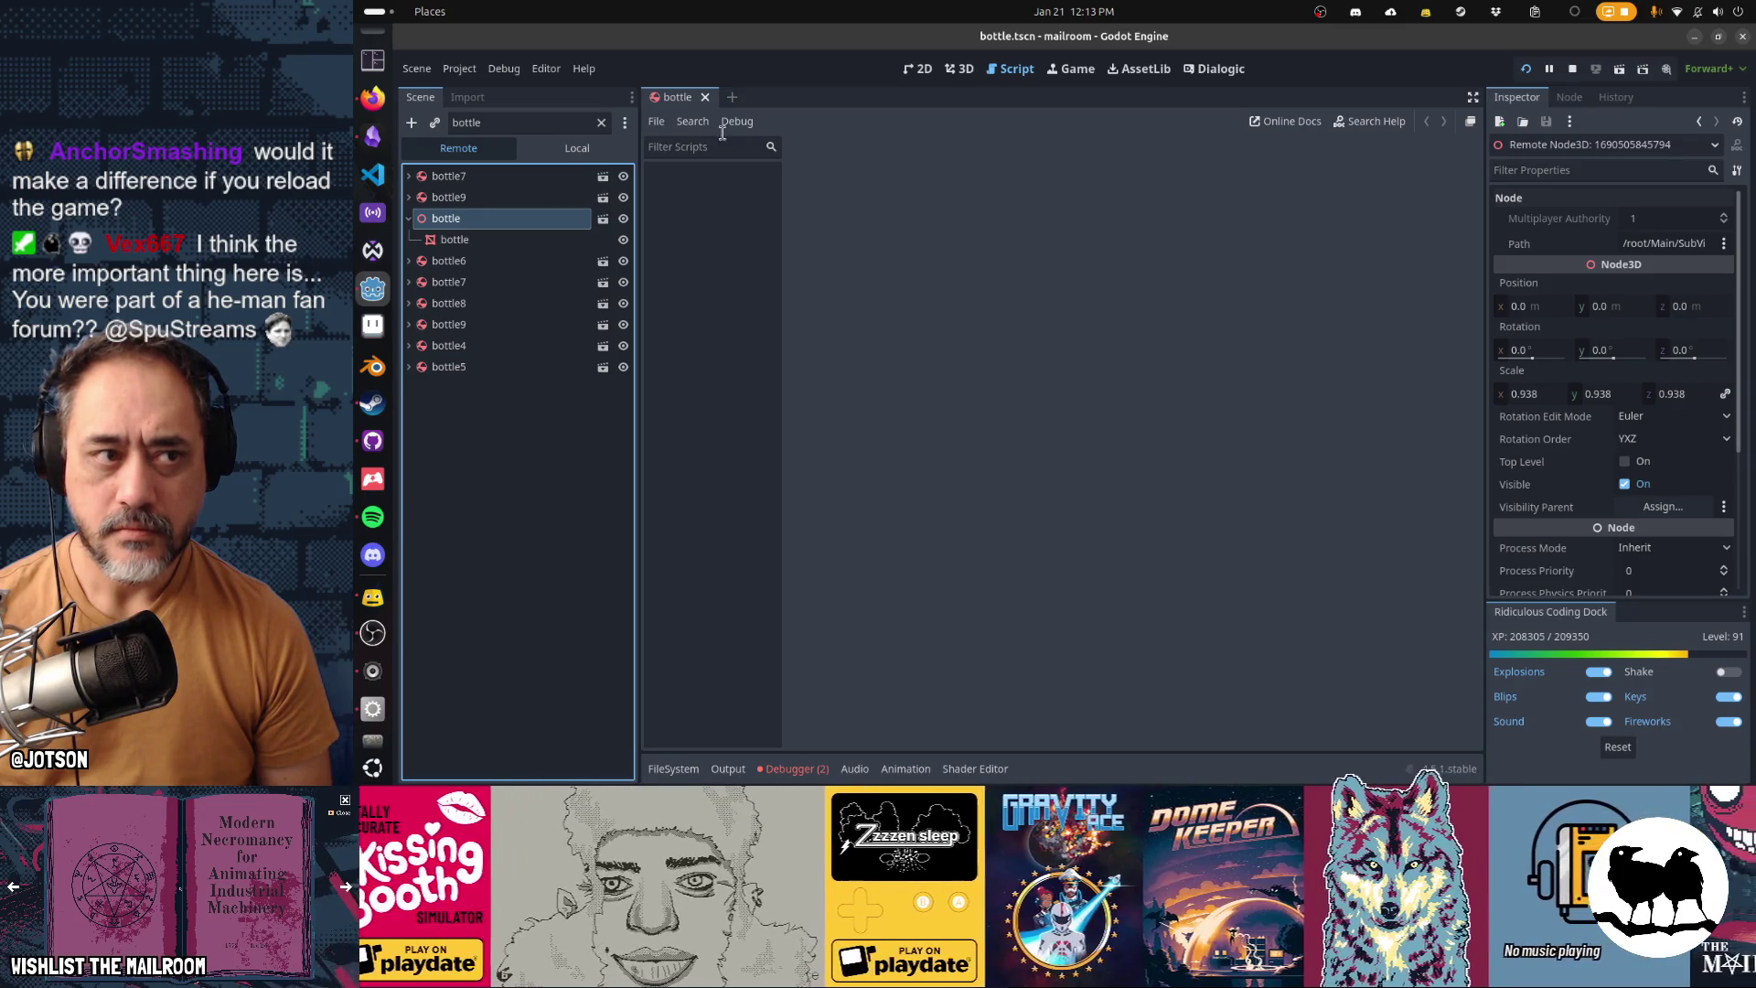
left_click(601, 121)
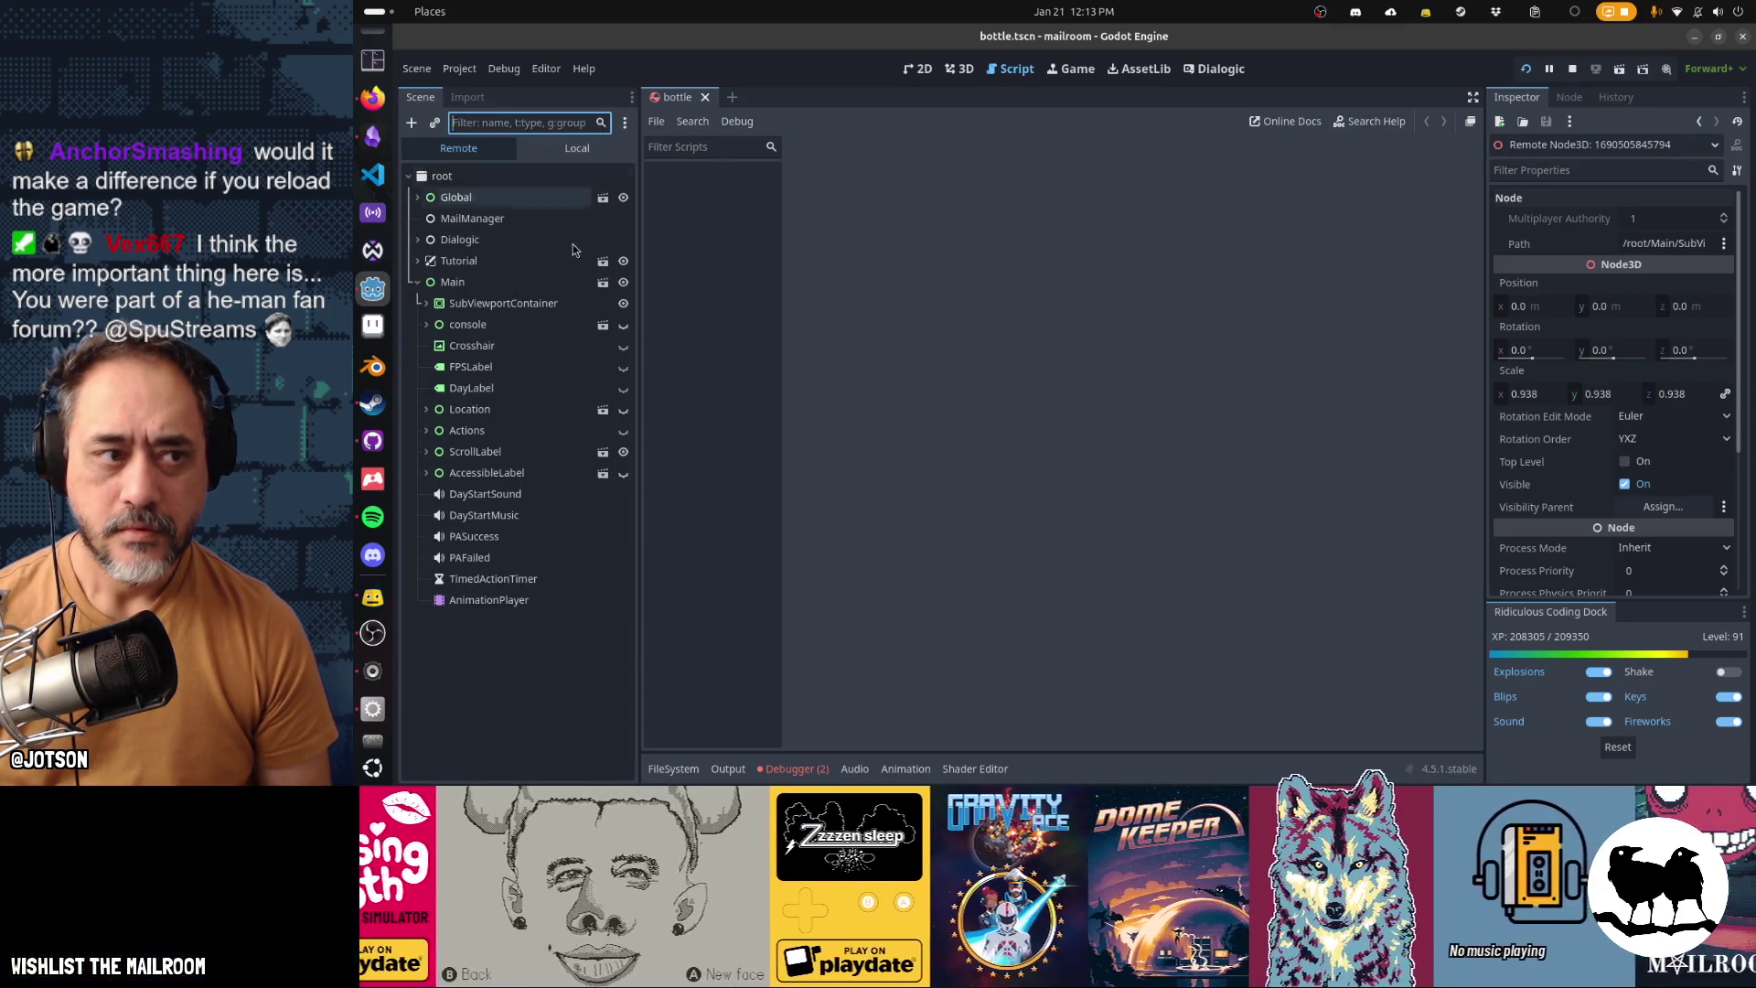
Expand SubviewportContainer and SubViewport in the remote tree and scroll through the room's nodes
left_click(423, 304)
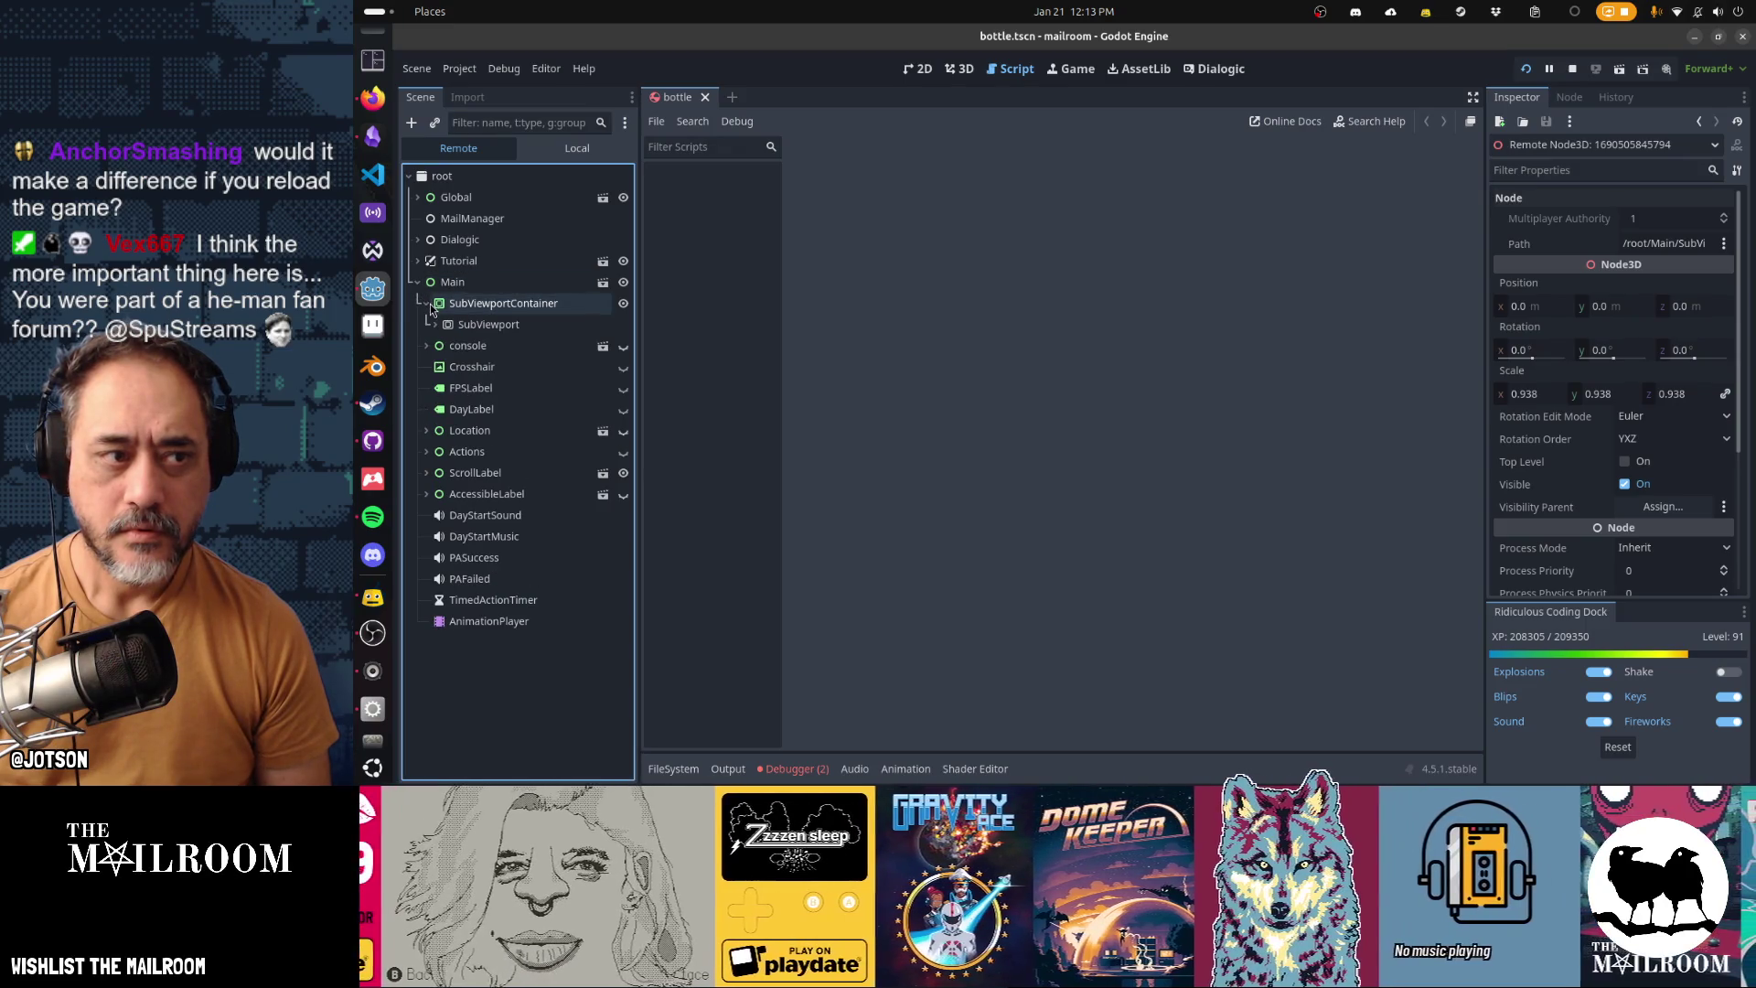
left_click(435, 325)
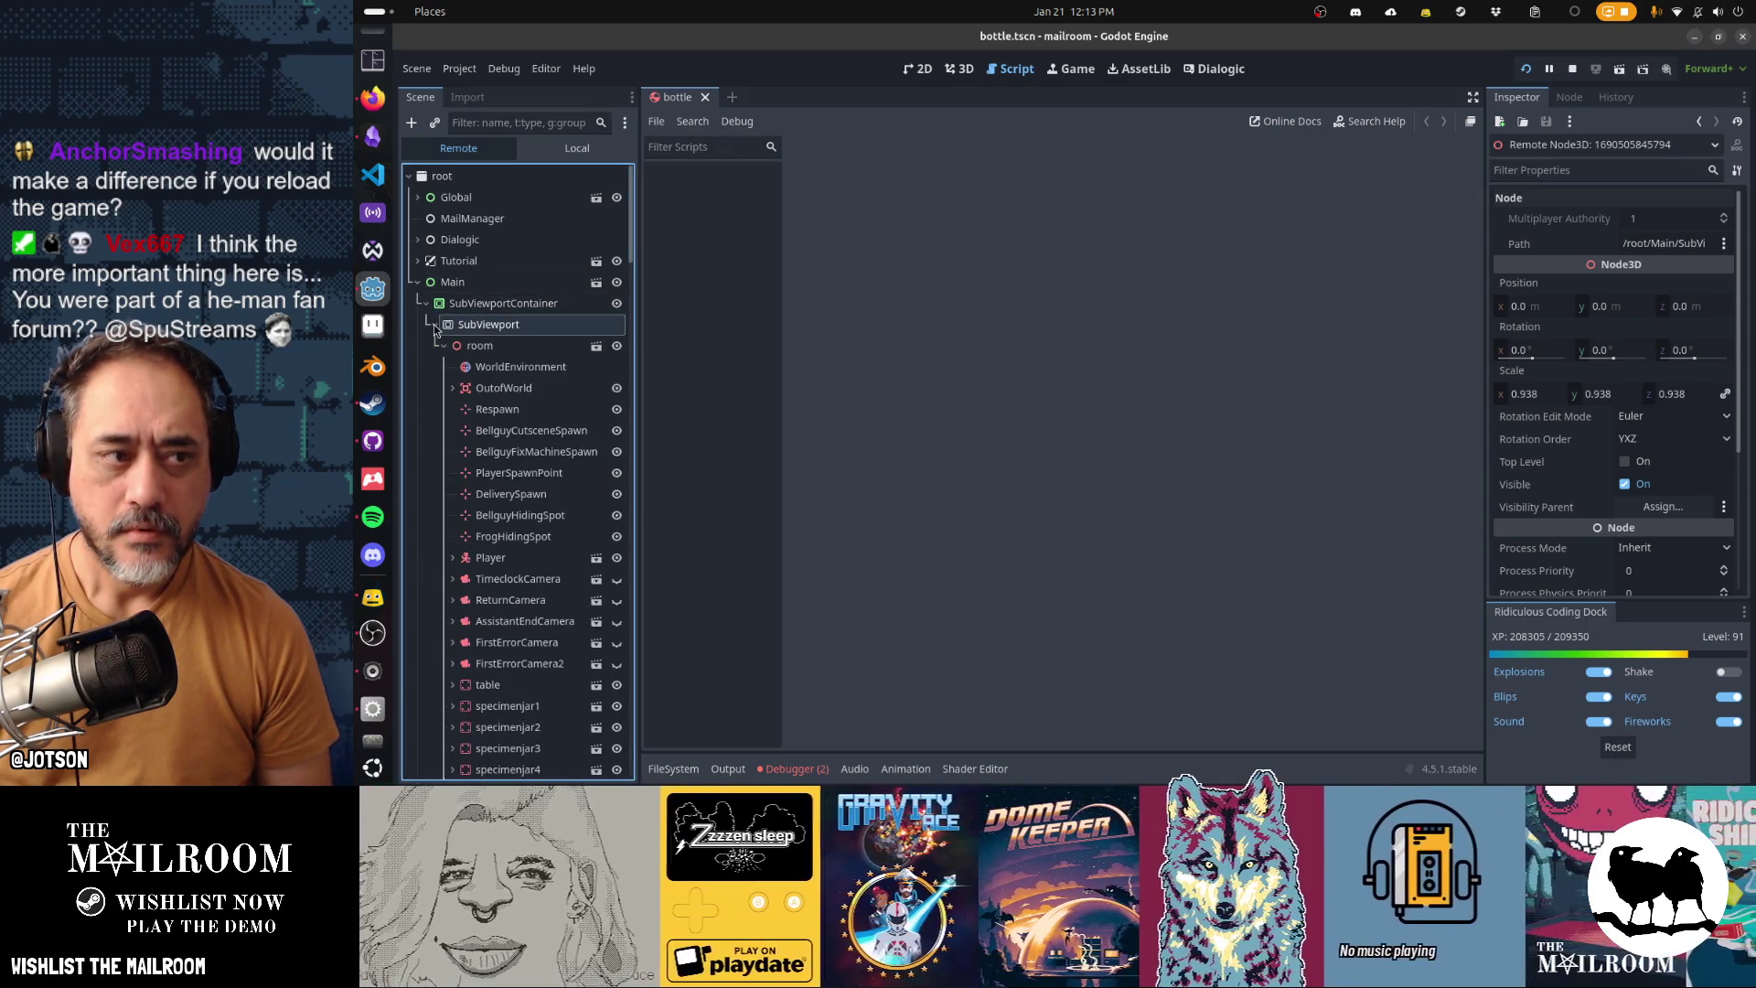
scroll(600, 375, "down", 10)
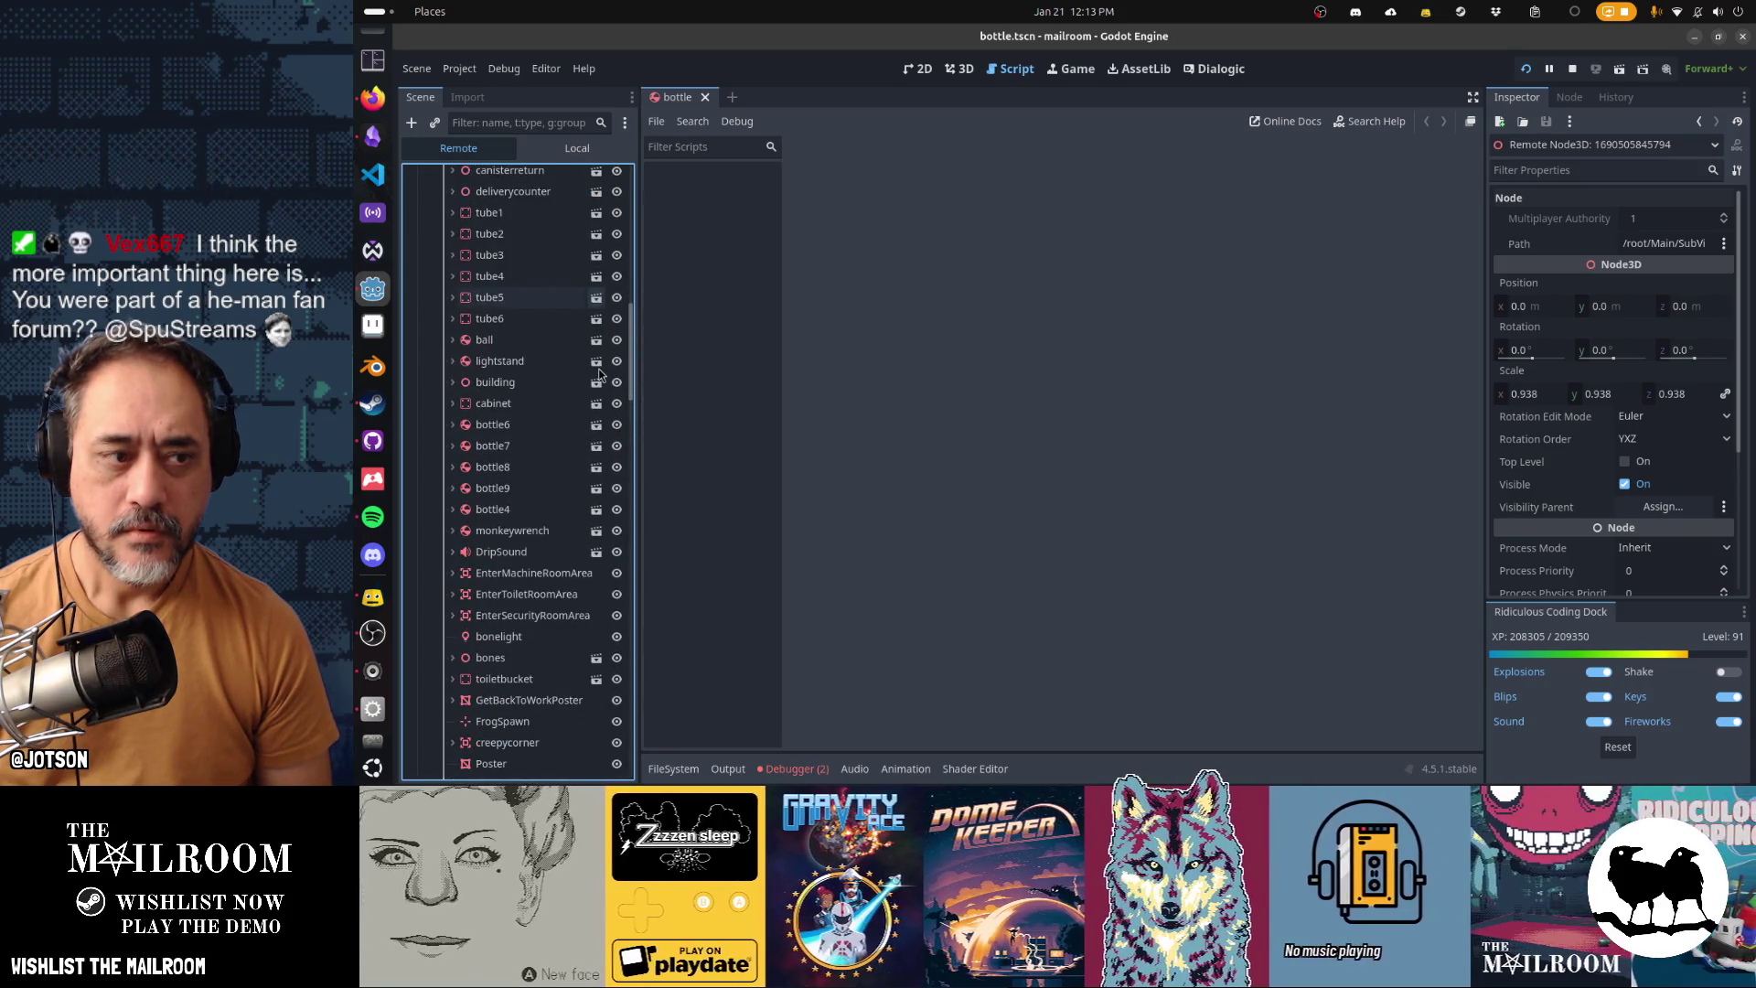
scroll(568, 466, "down", 10)
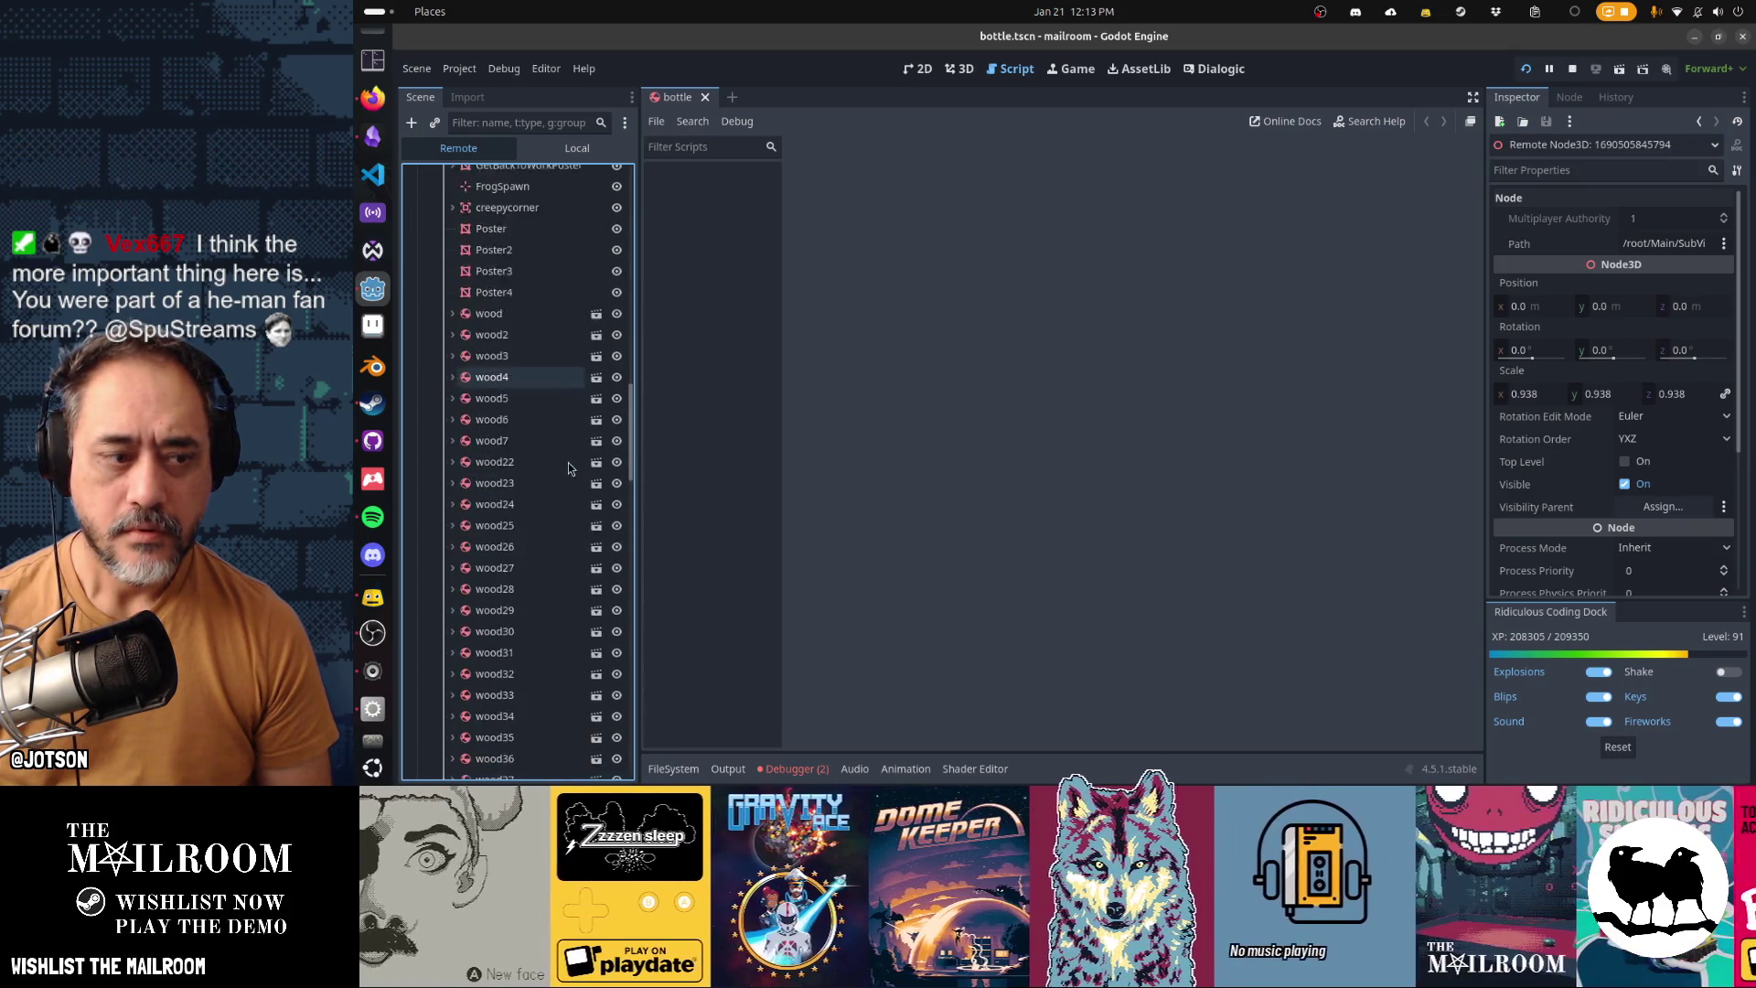
scroll(568, 466, "down", 10)
scroll(569, 466, "down", 5)
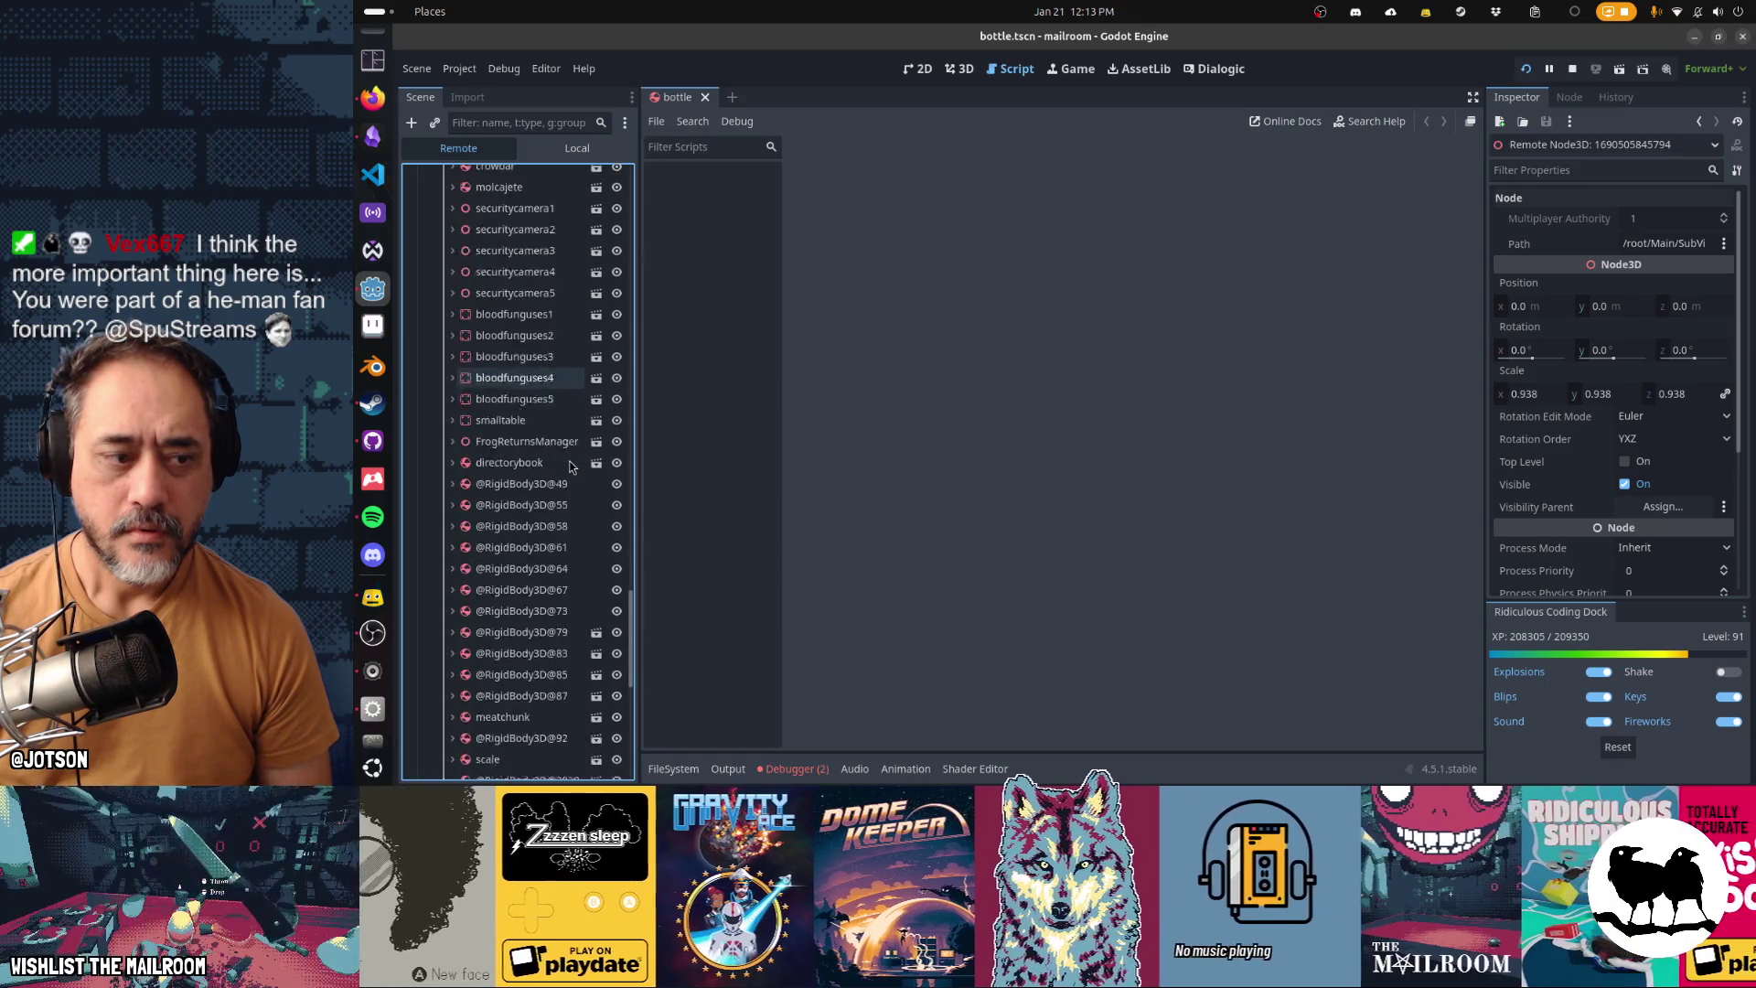
Open the Game view, which reports the game running not embedded, and alternate between game and editor
key("alt+Tab")
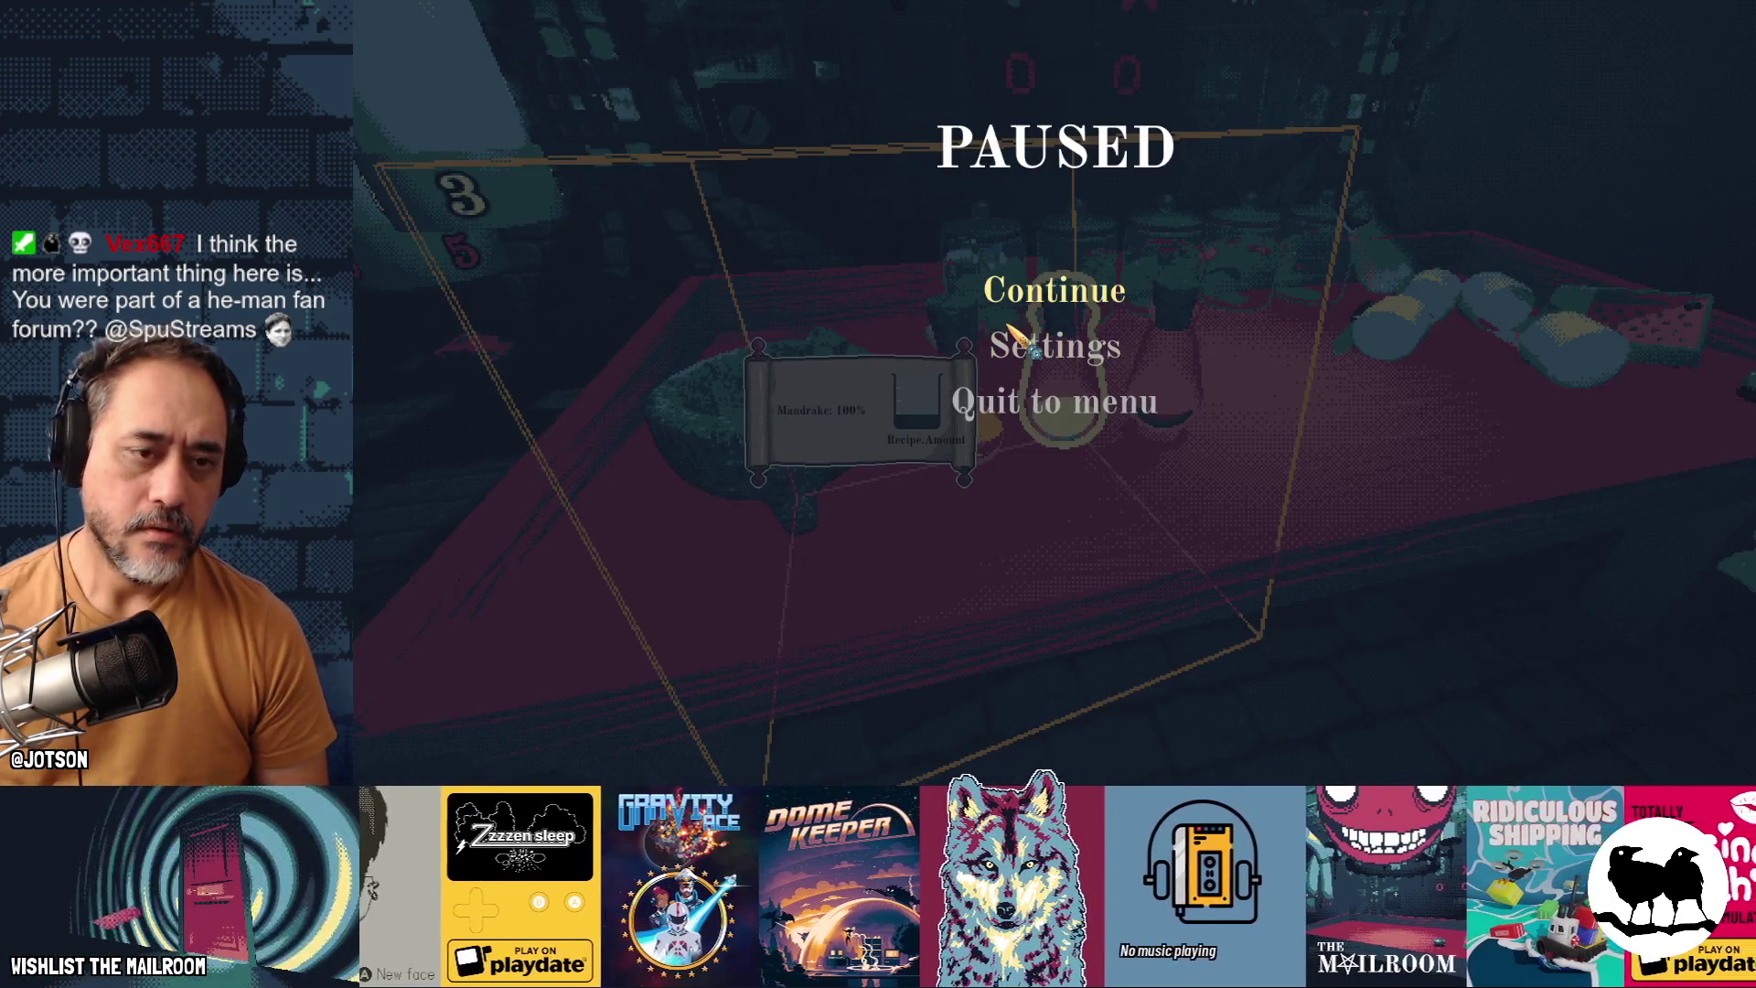
key("alt+Tab")
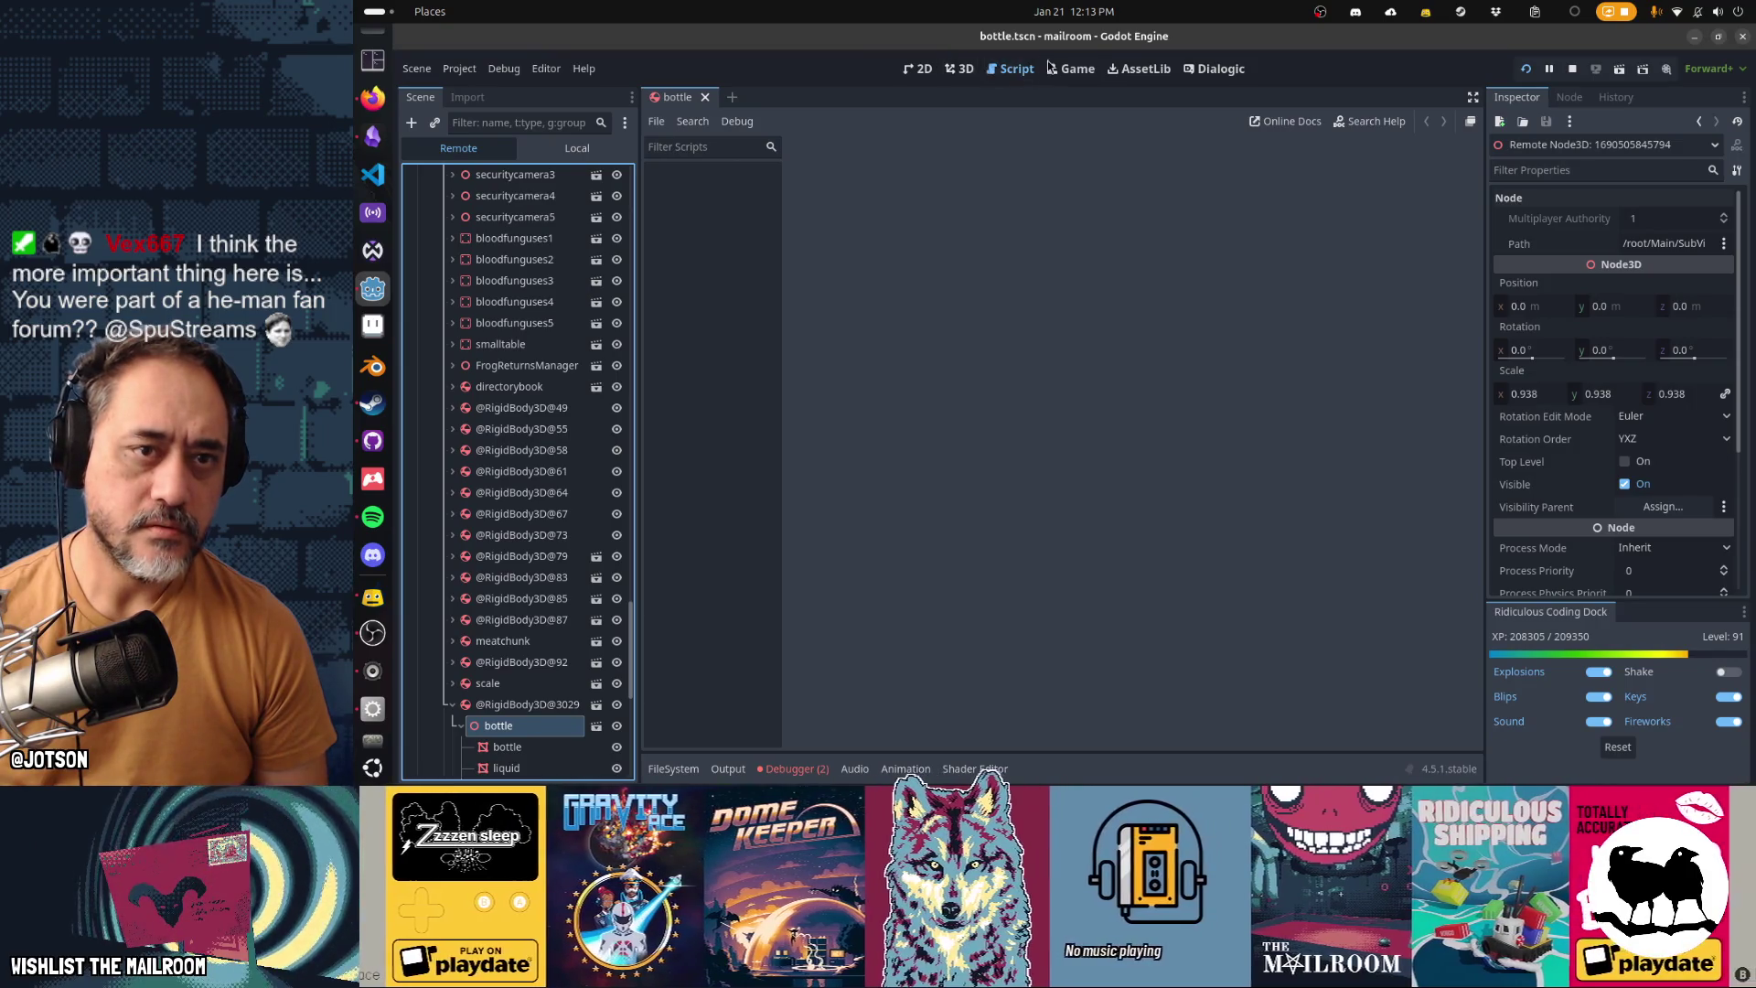
left_click(1070, 70)
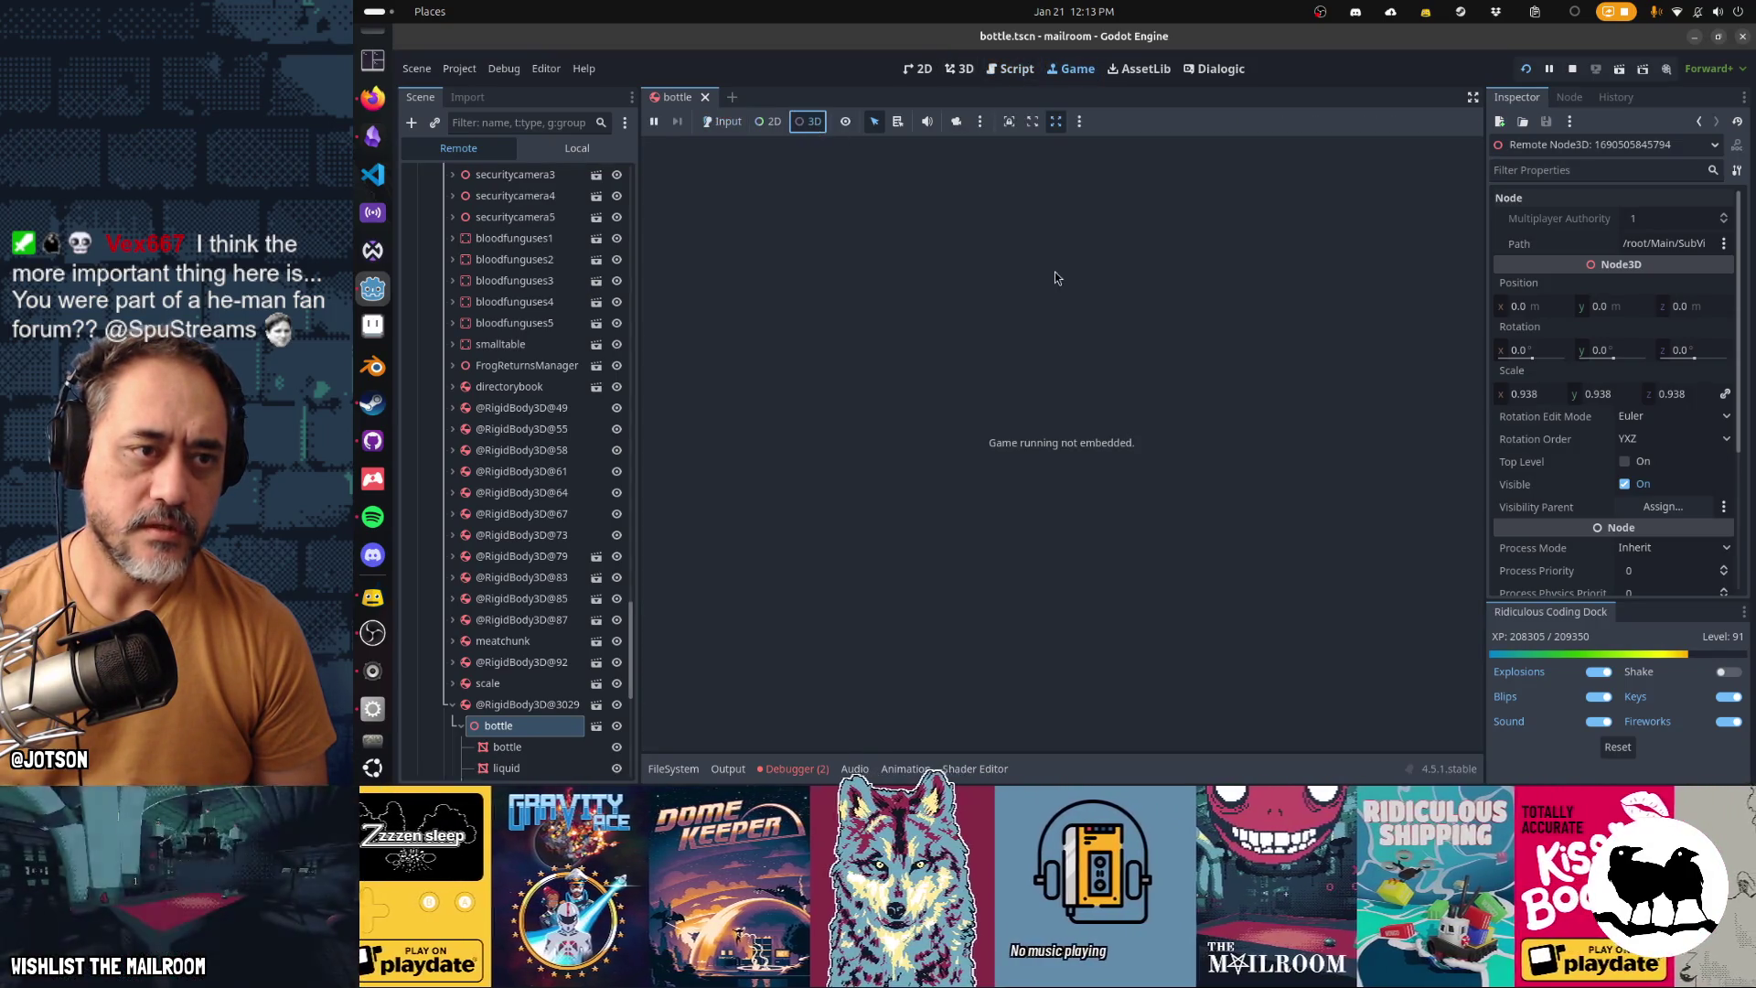
key("alt+Tab")
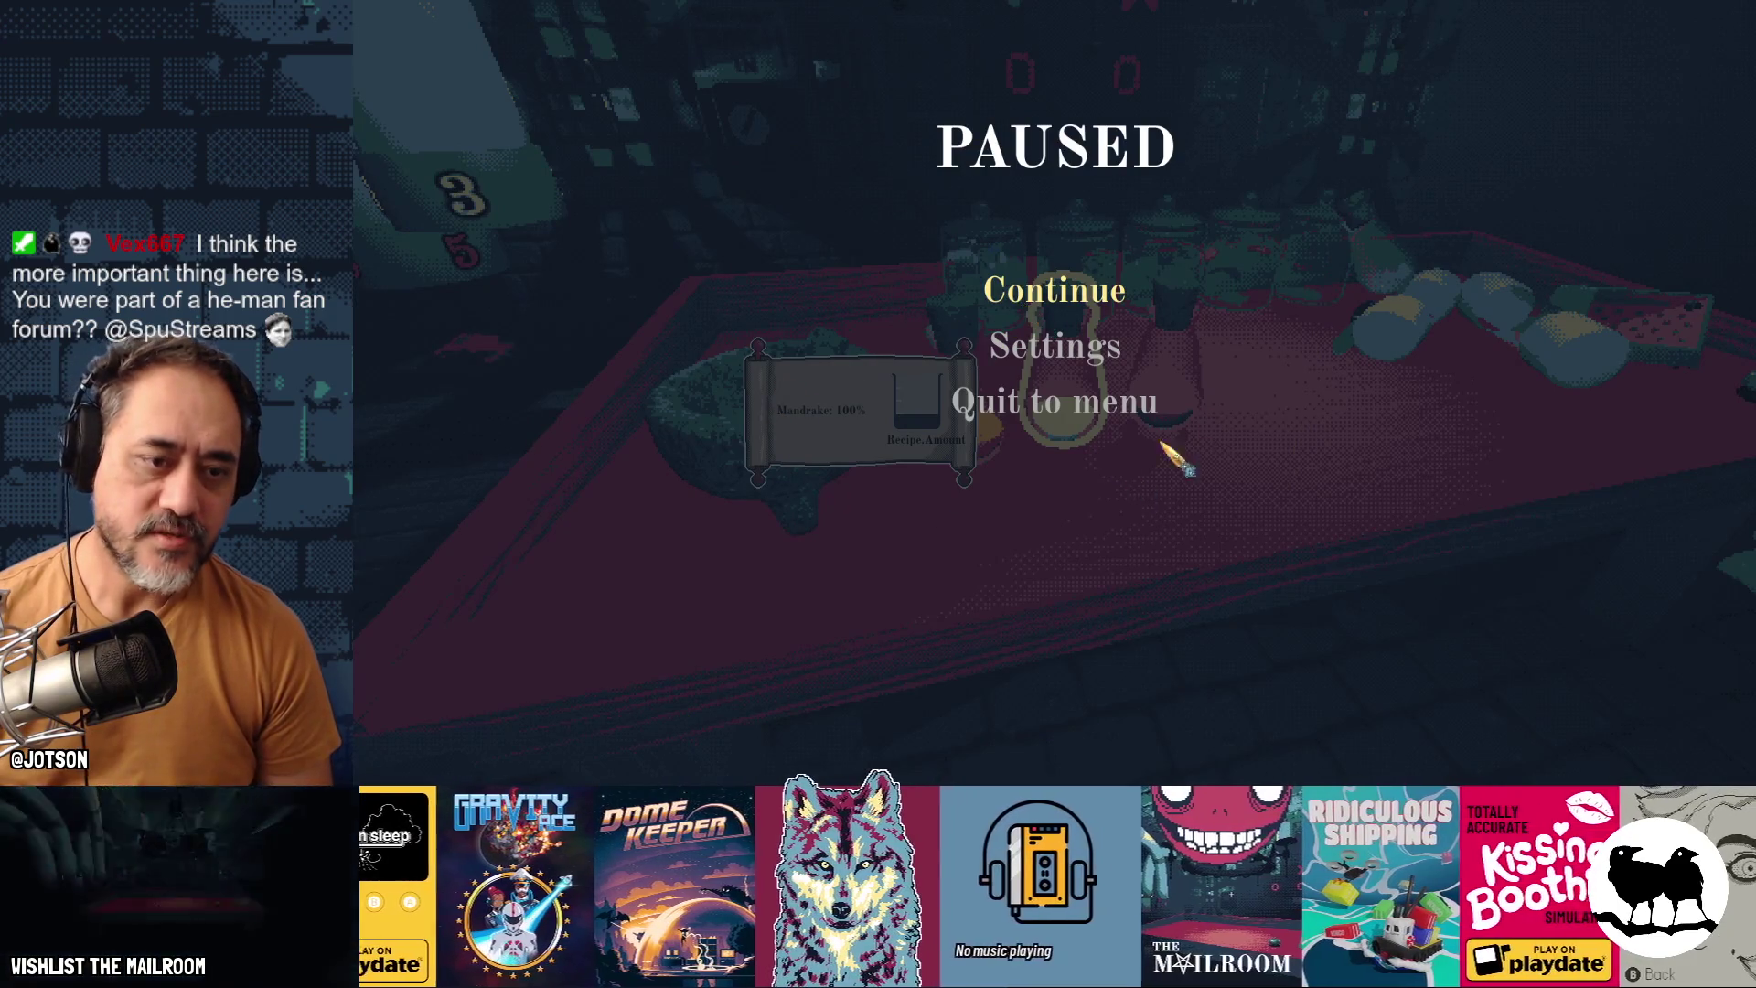
key("alt+Tab")
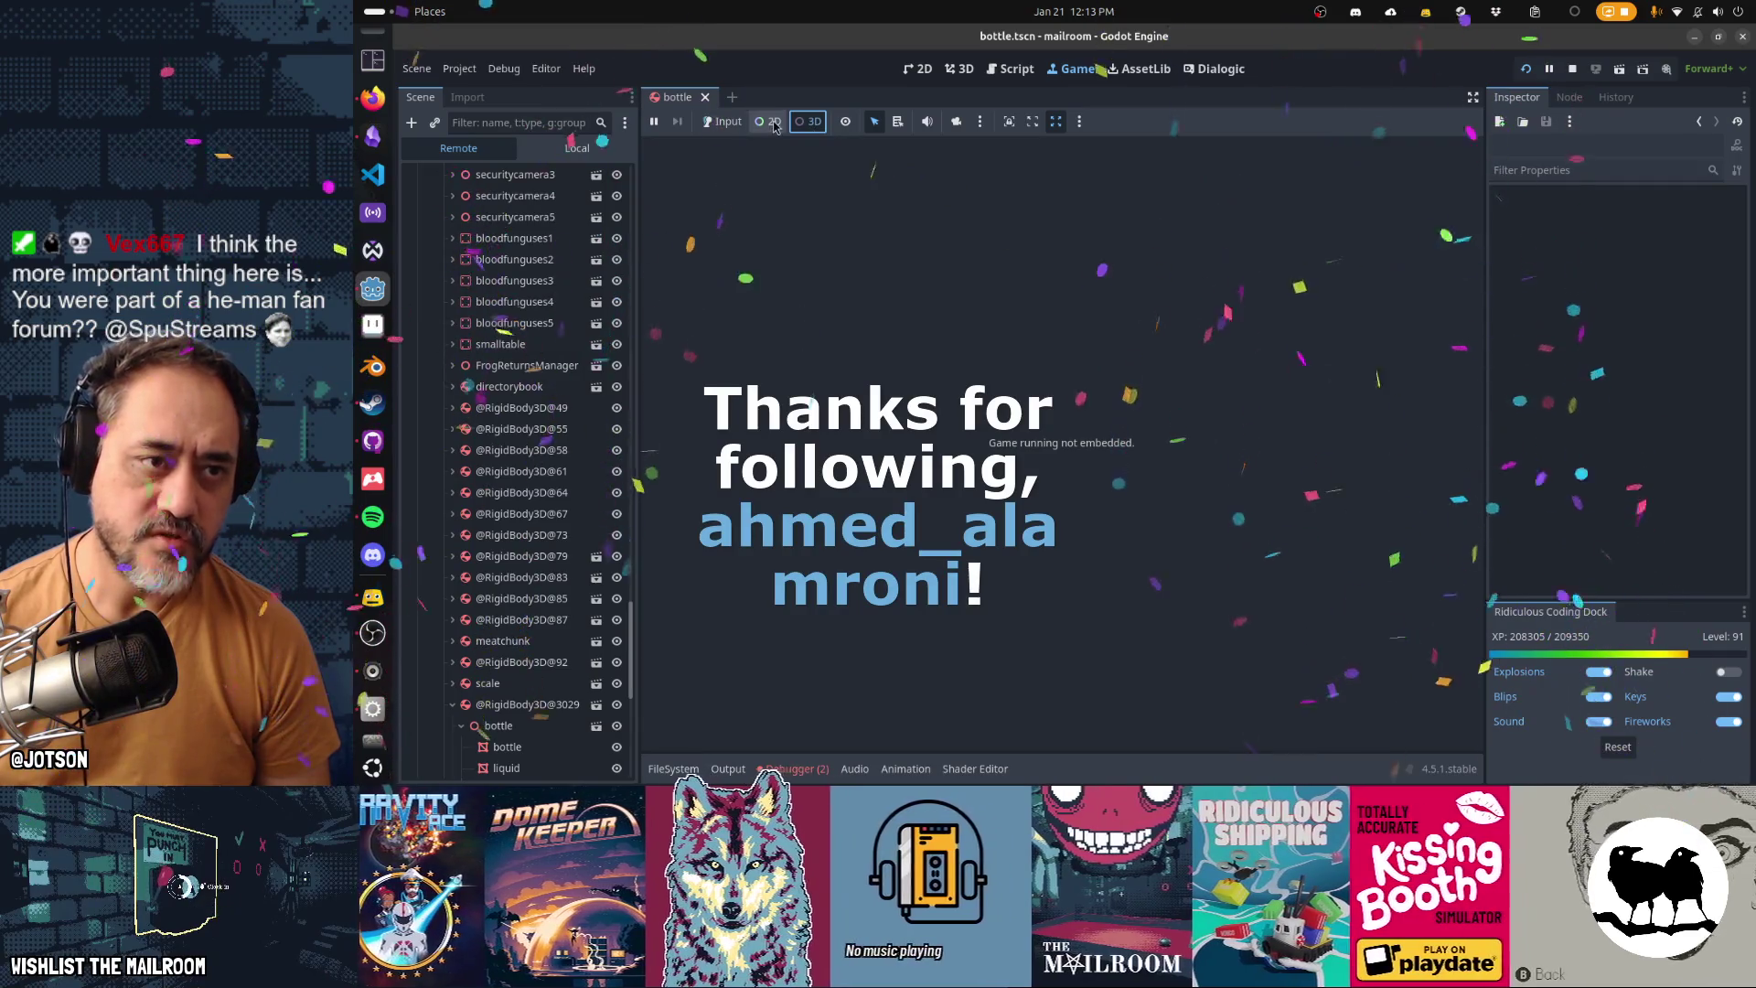
key("alt+Tab")
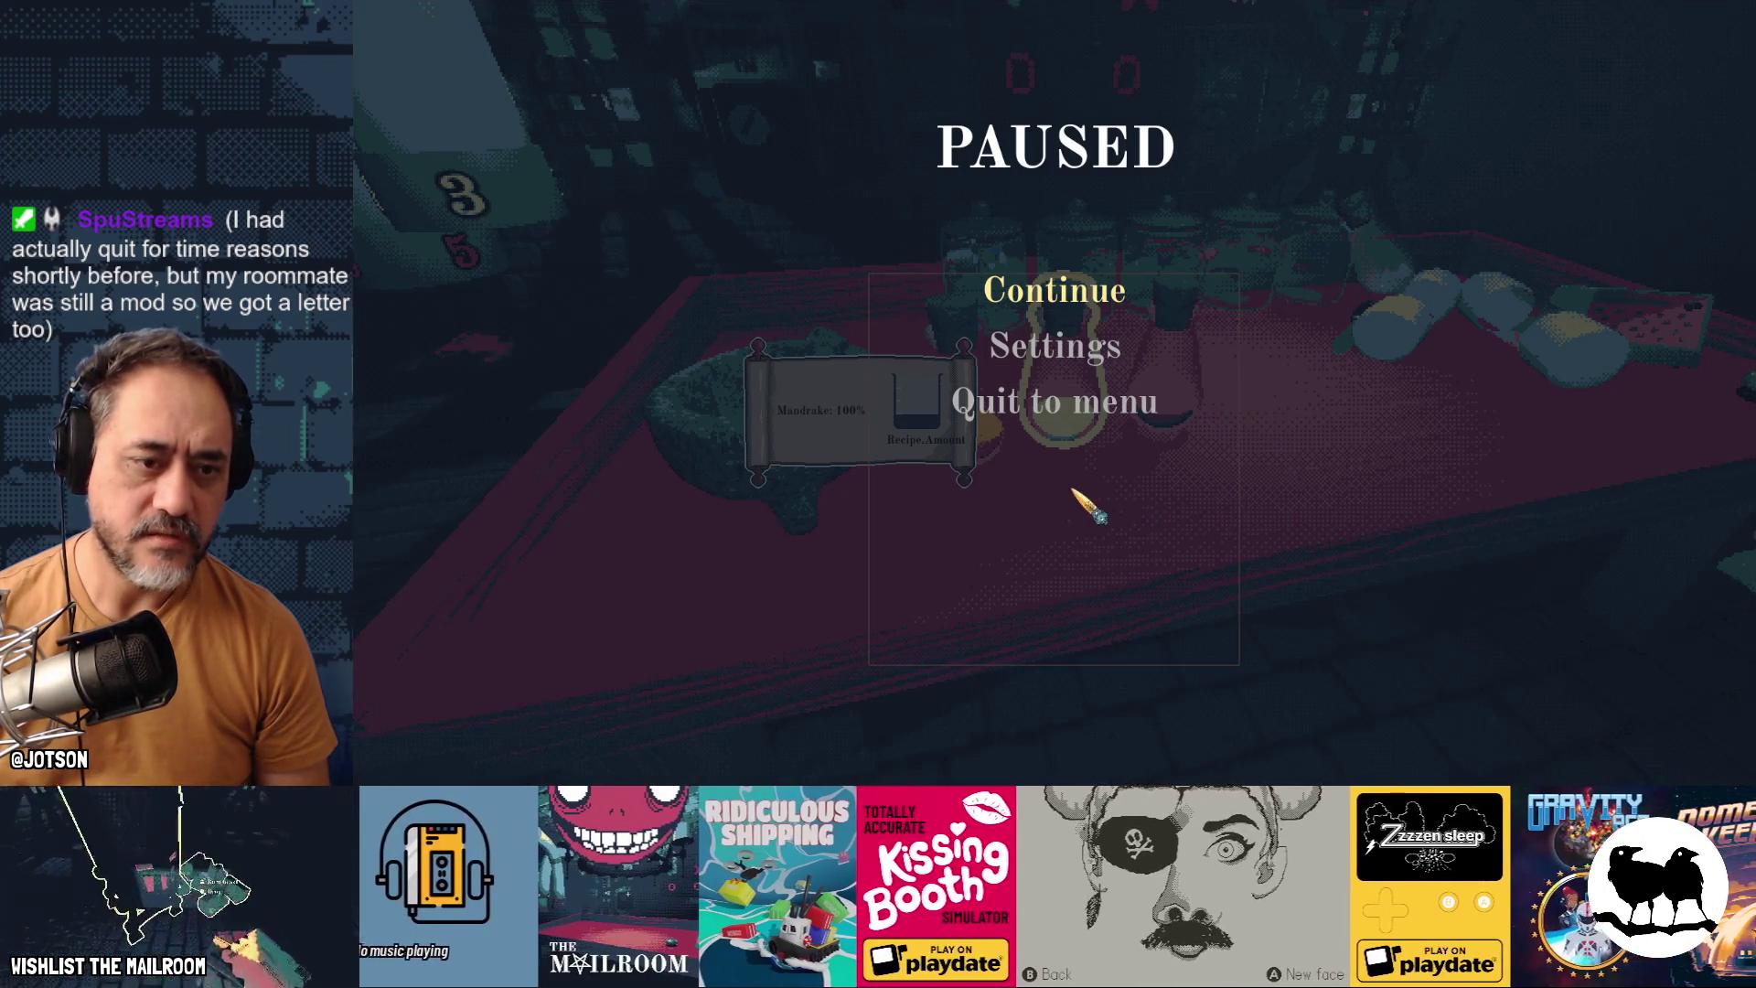
key("alt+Tab")
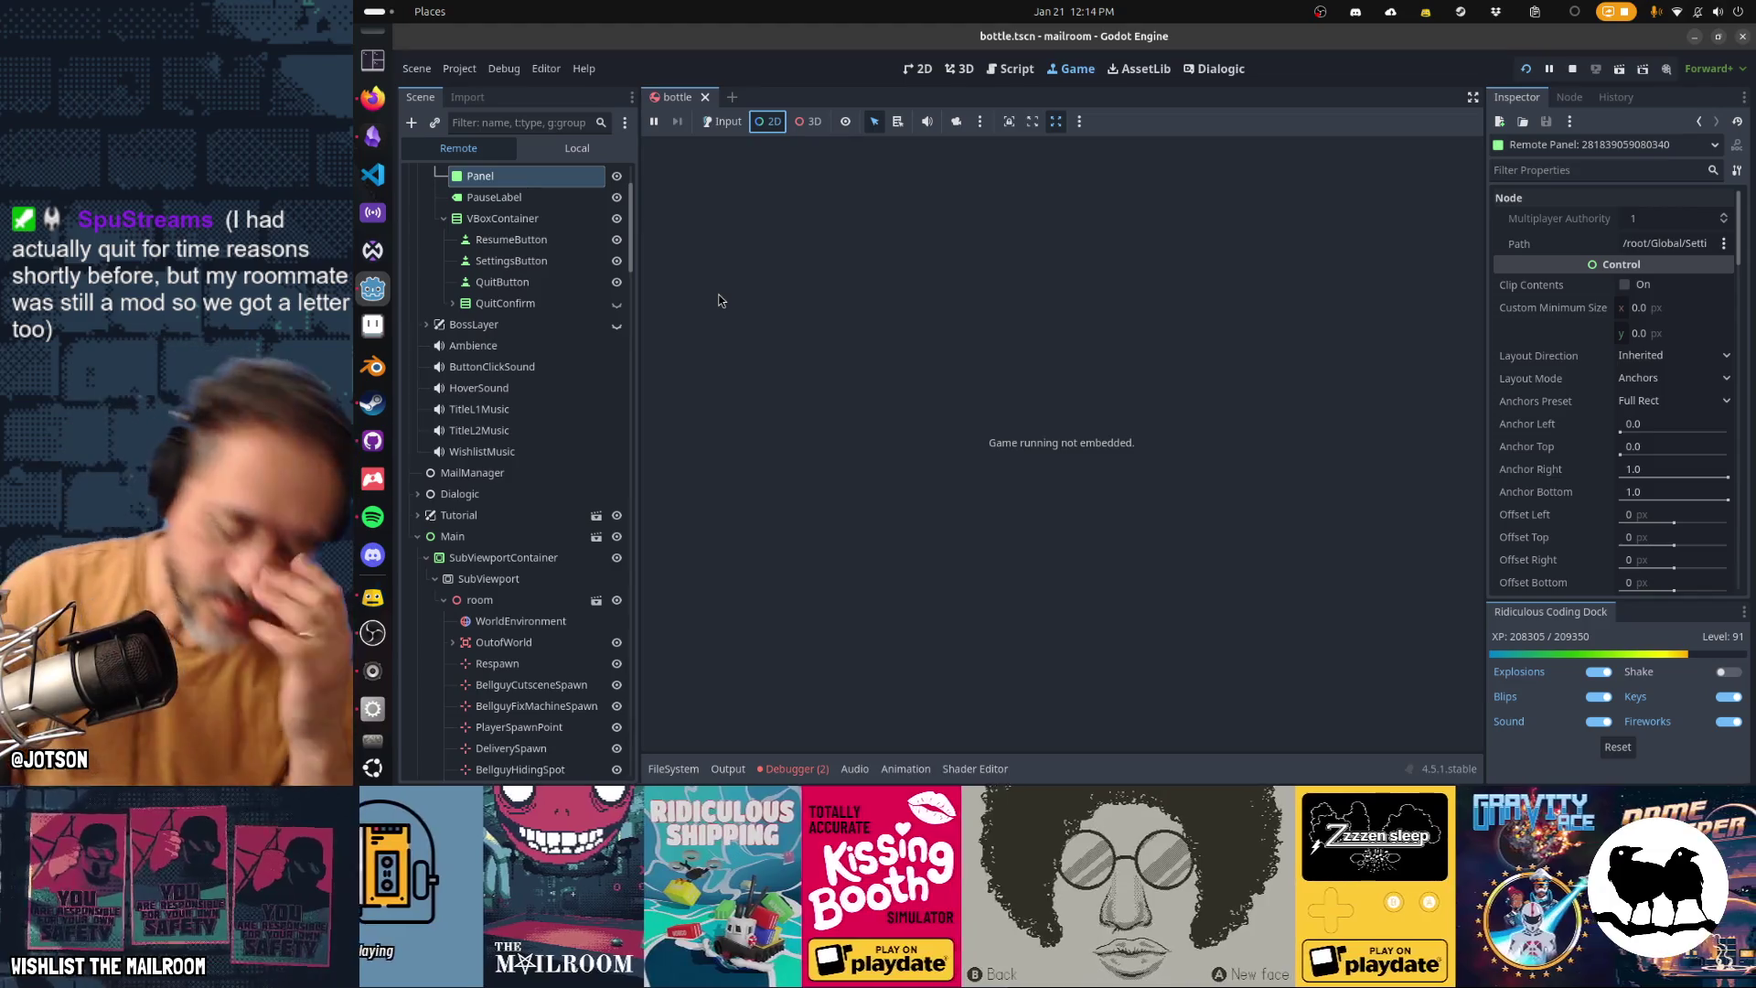
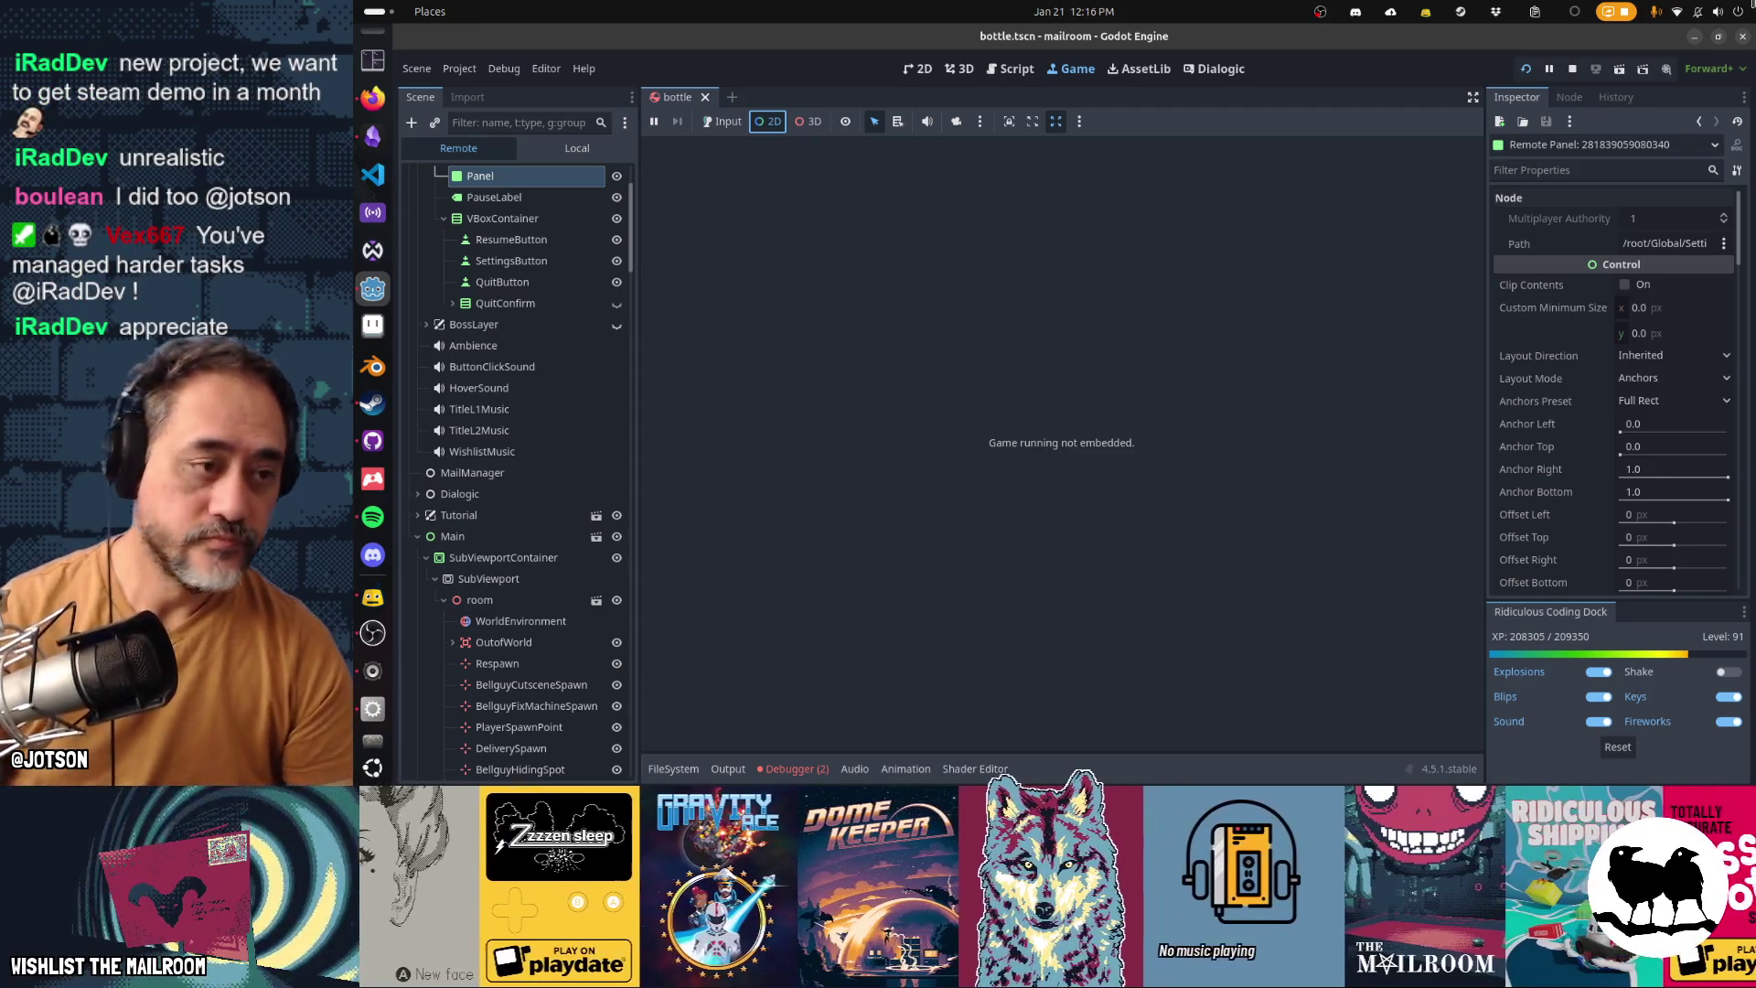
Add a viewer's spelling RTS demo card to the end of the Play indie games! list
left_click(373, 135)
left_click(1429, 129)
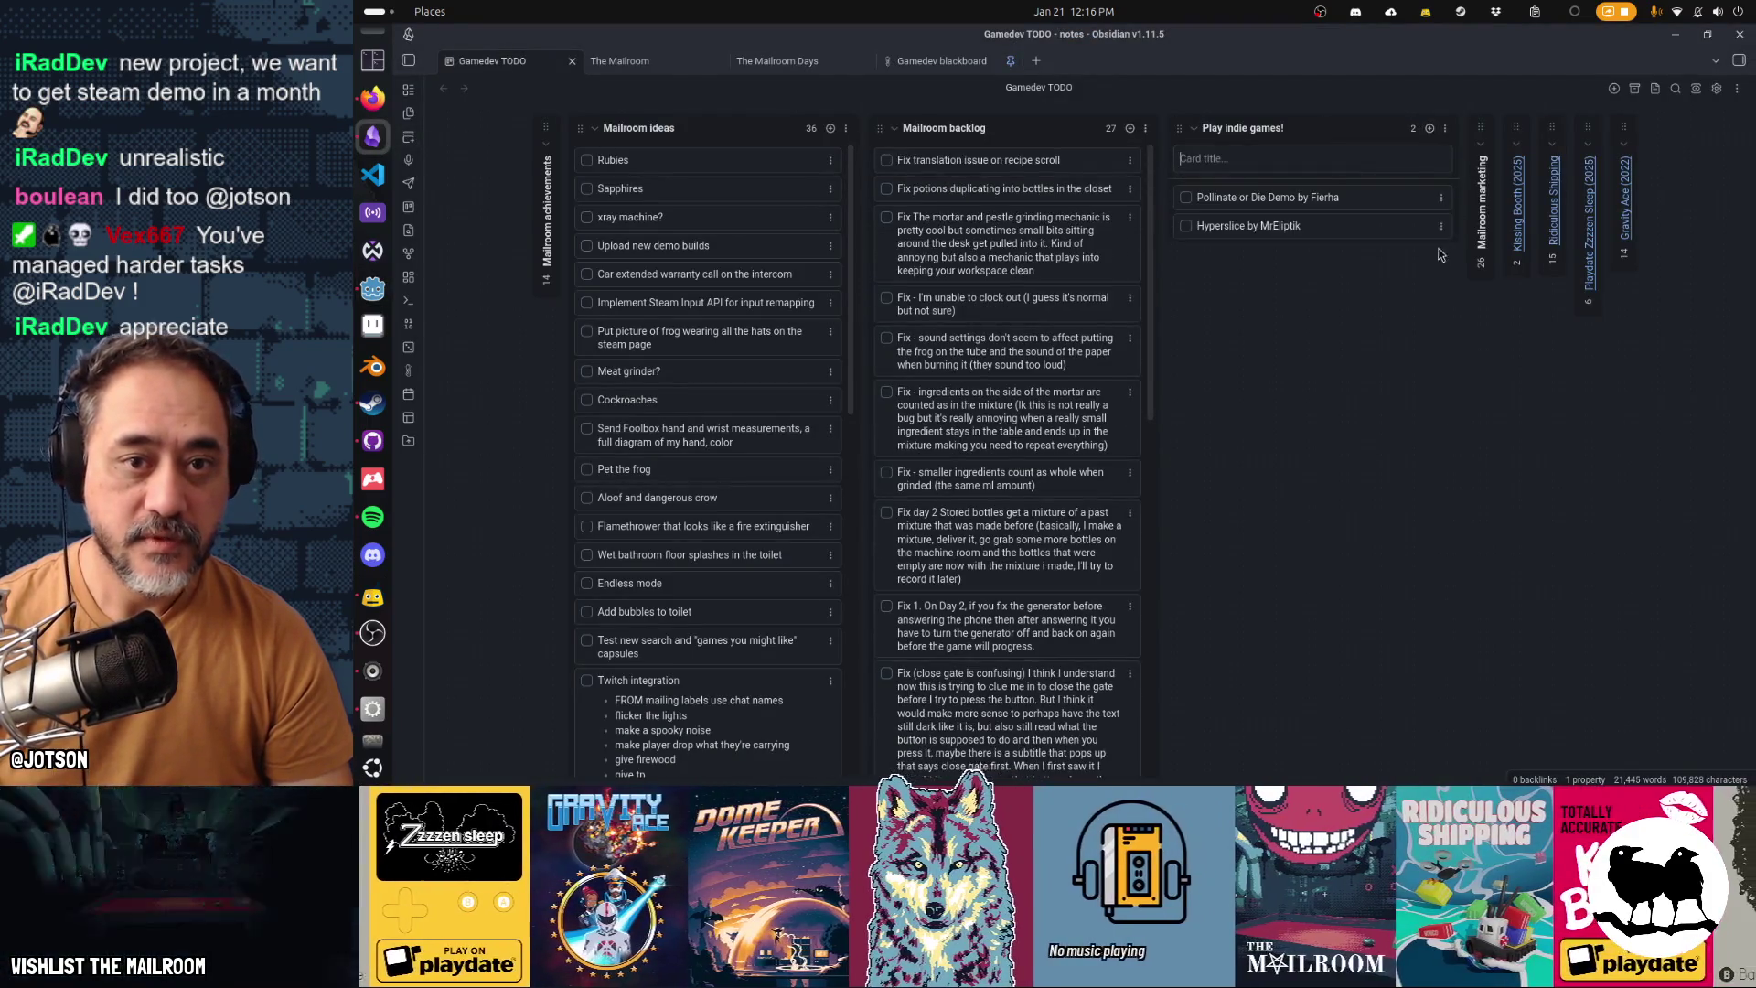
type("iR")
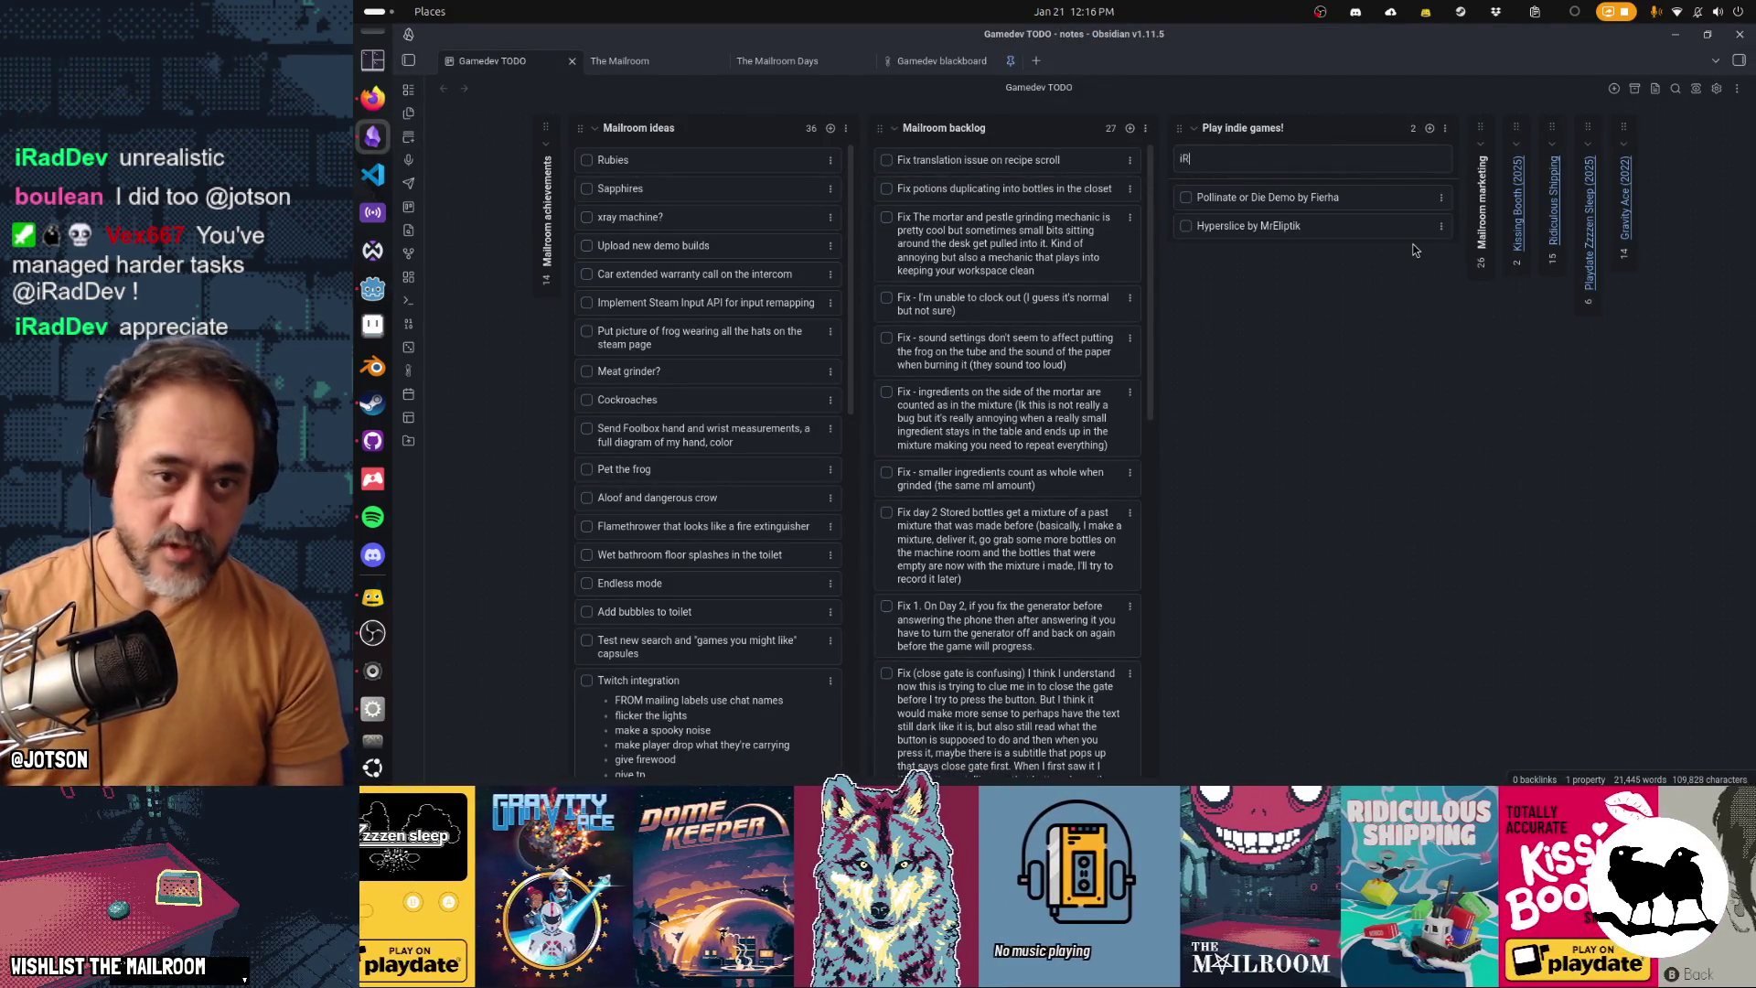
type("ad's d")
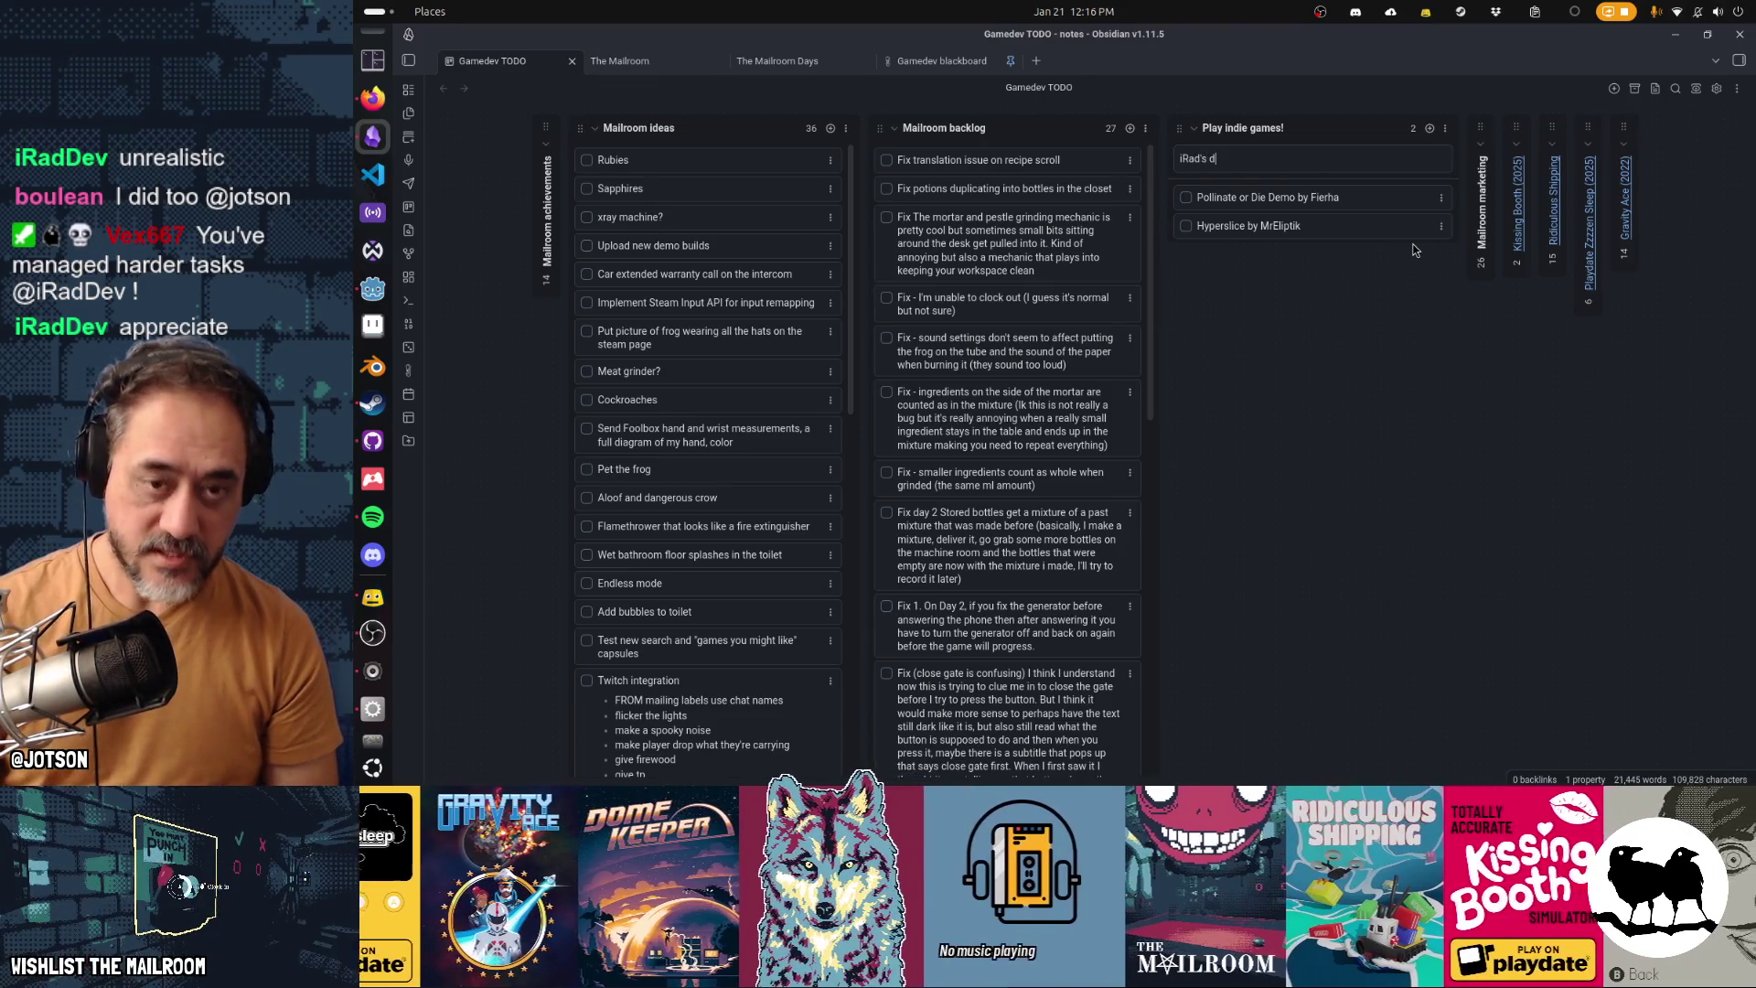
type("emo for spelling RTS")
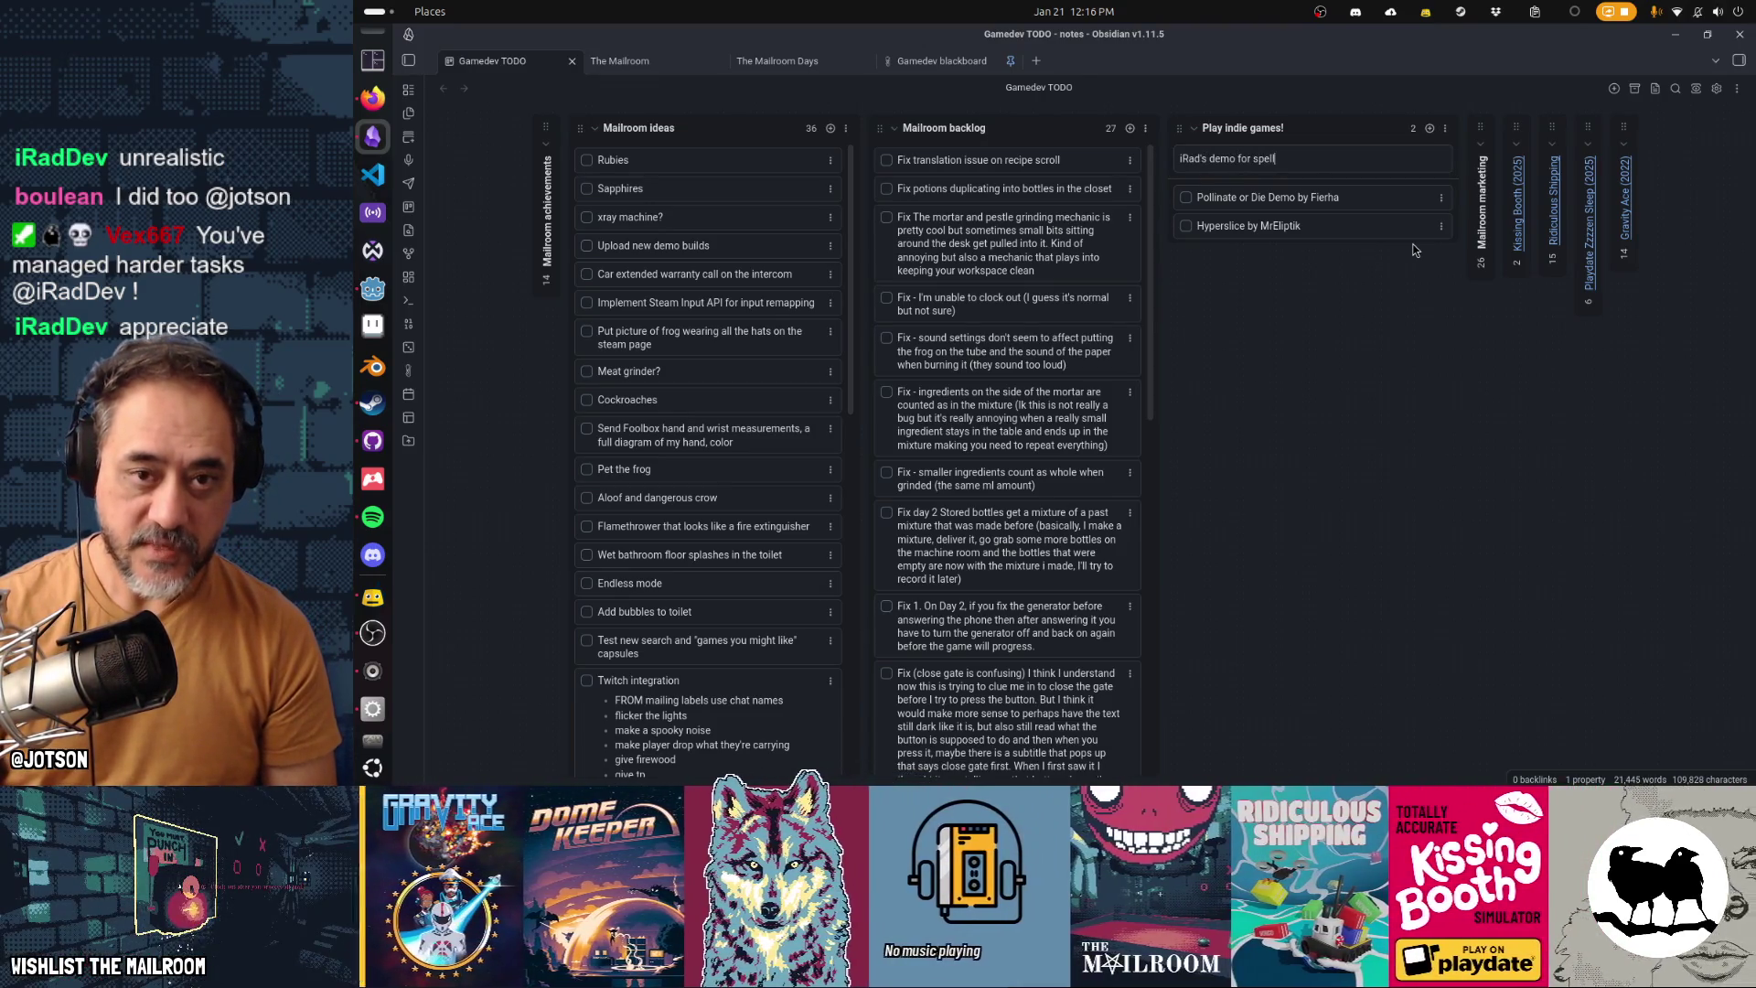
key("Return")
key("Escape")
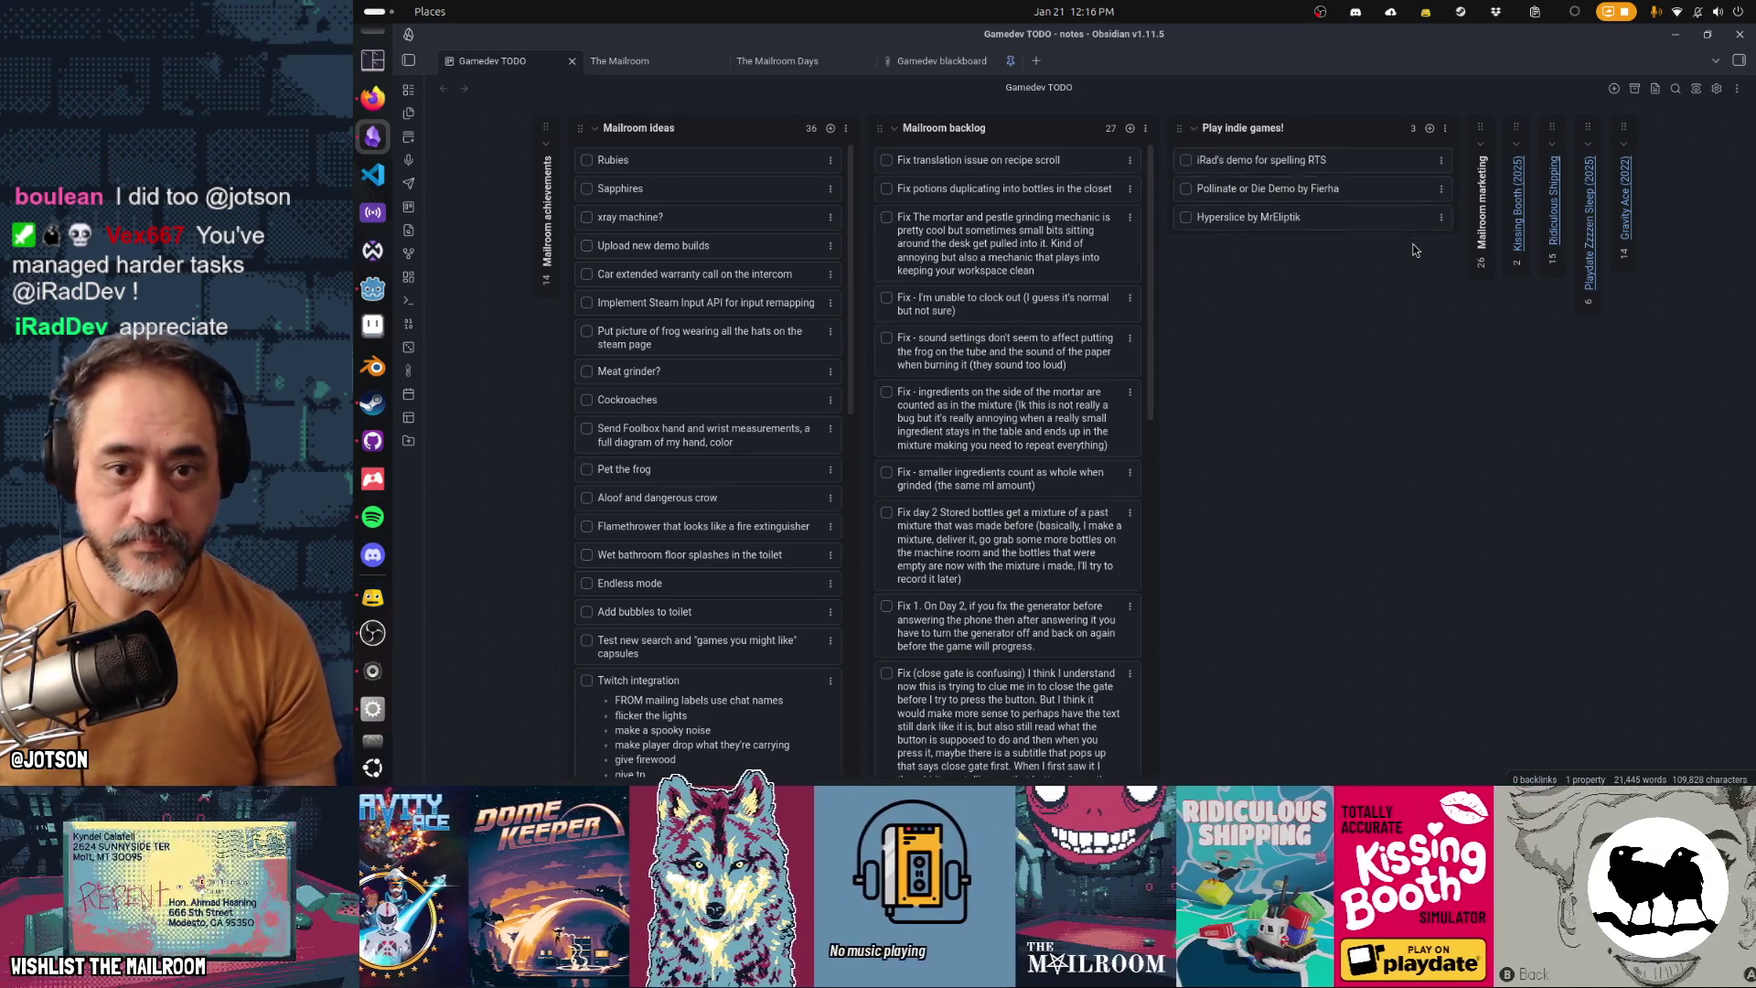
left_click_drag(1355, 164, 1348, 224)
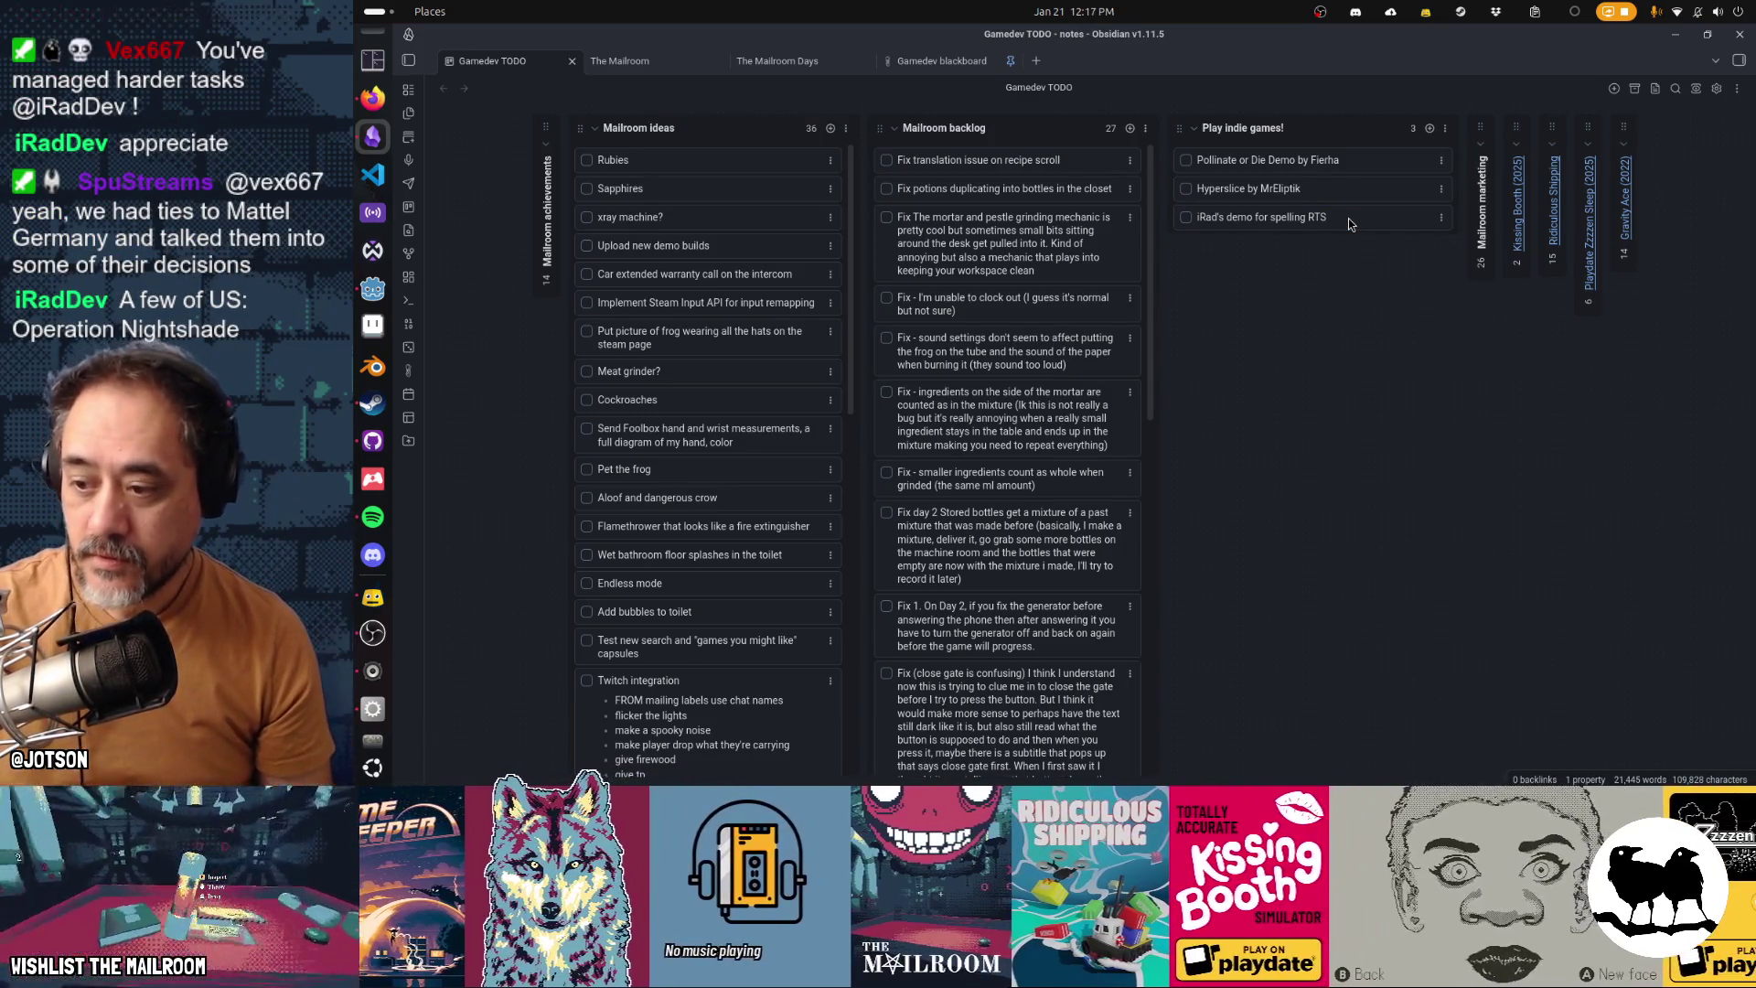
Retitle the last card to the 'A few of US: Operation Nightshade' demo, marked as a typing game
double_click(1347, 218)
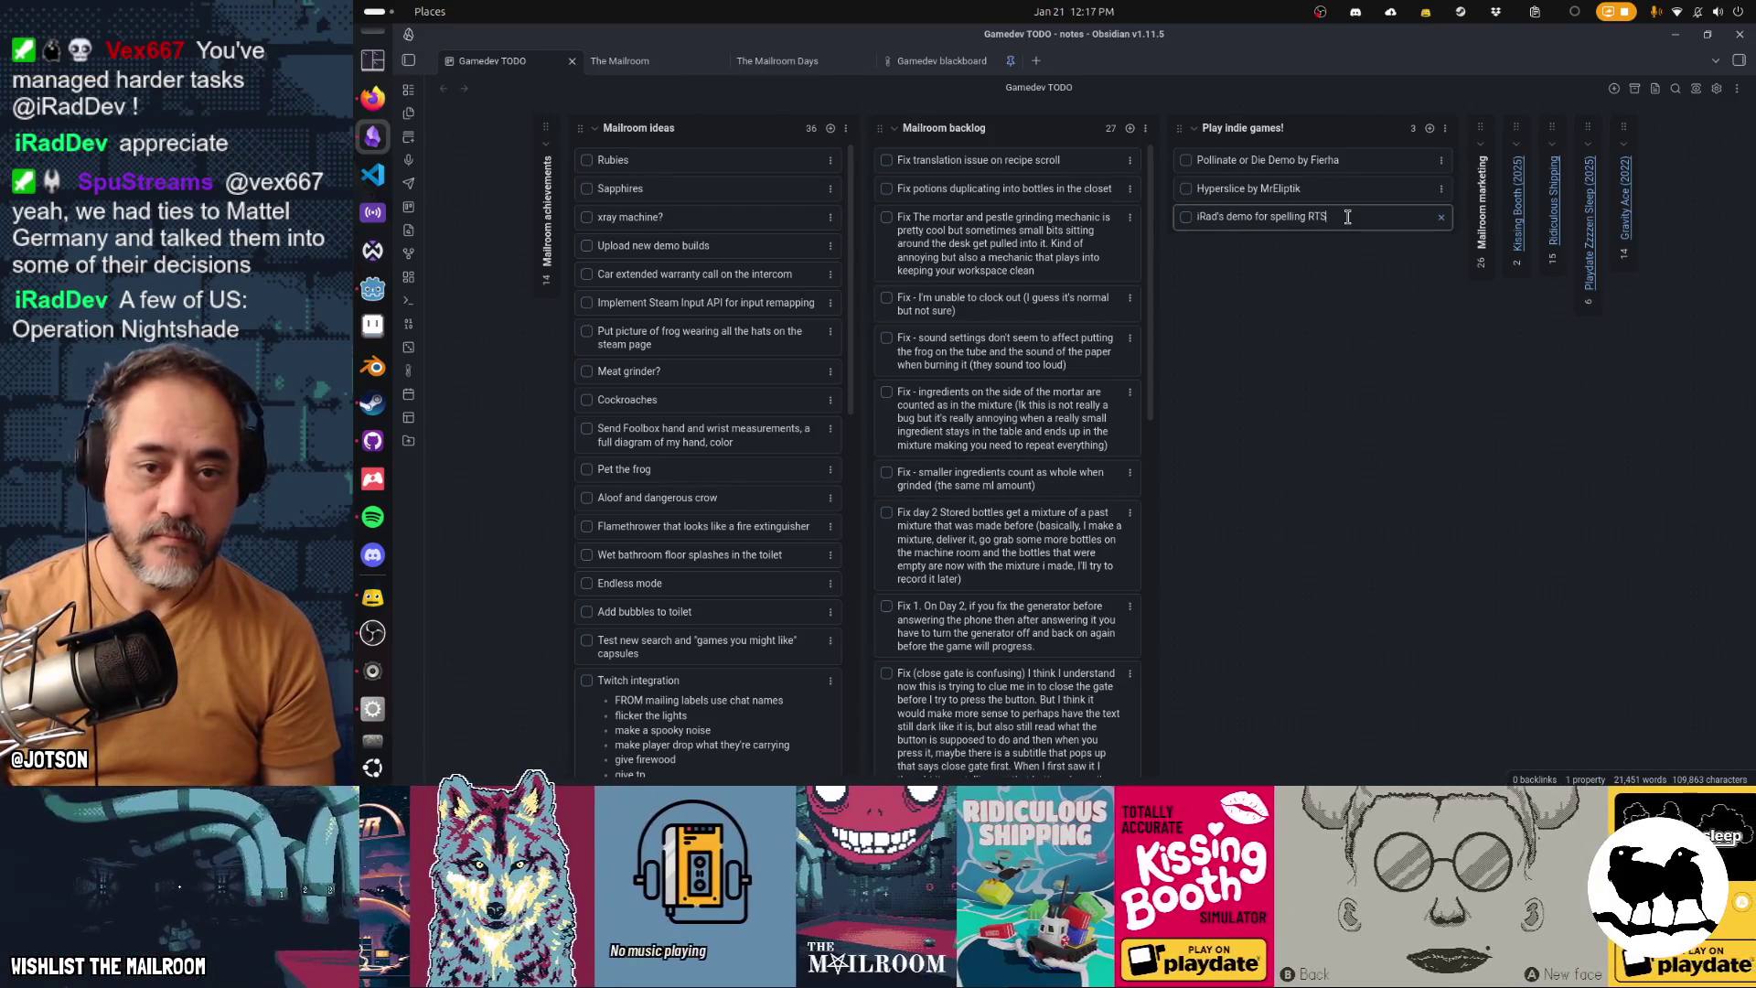
key("shift+End")
key("Delete")
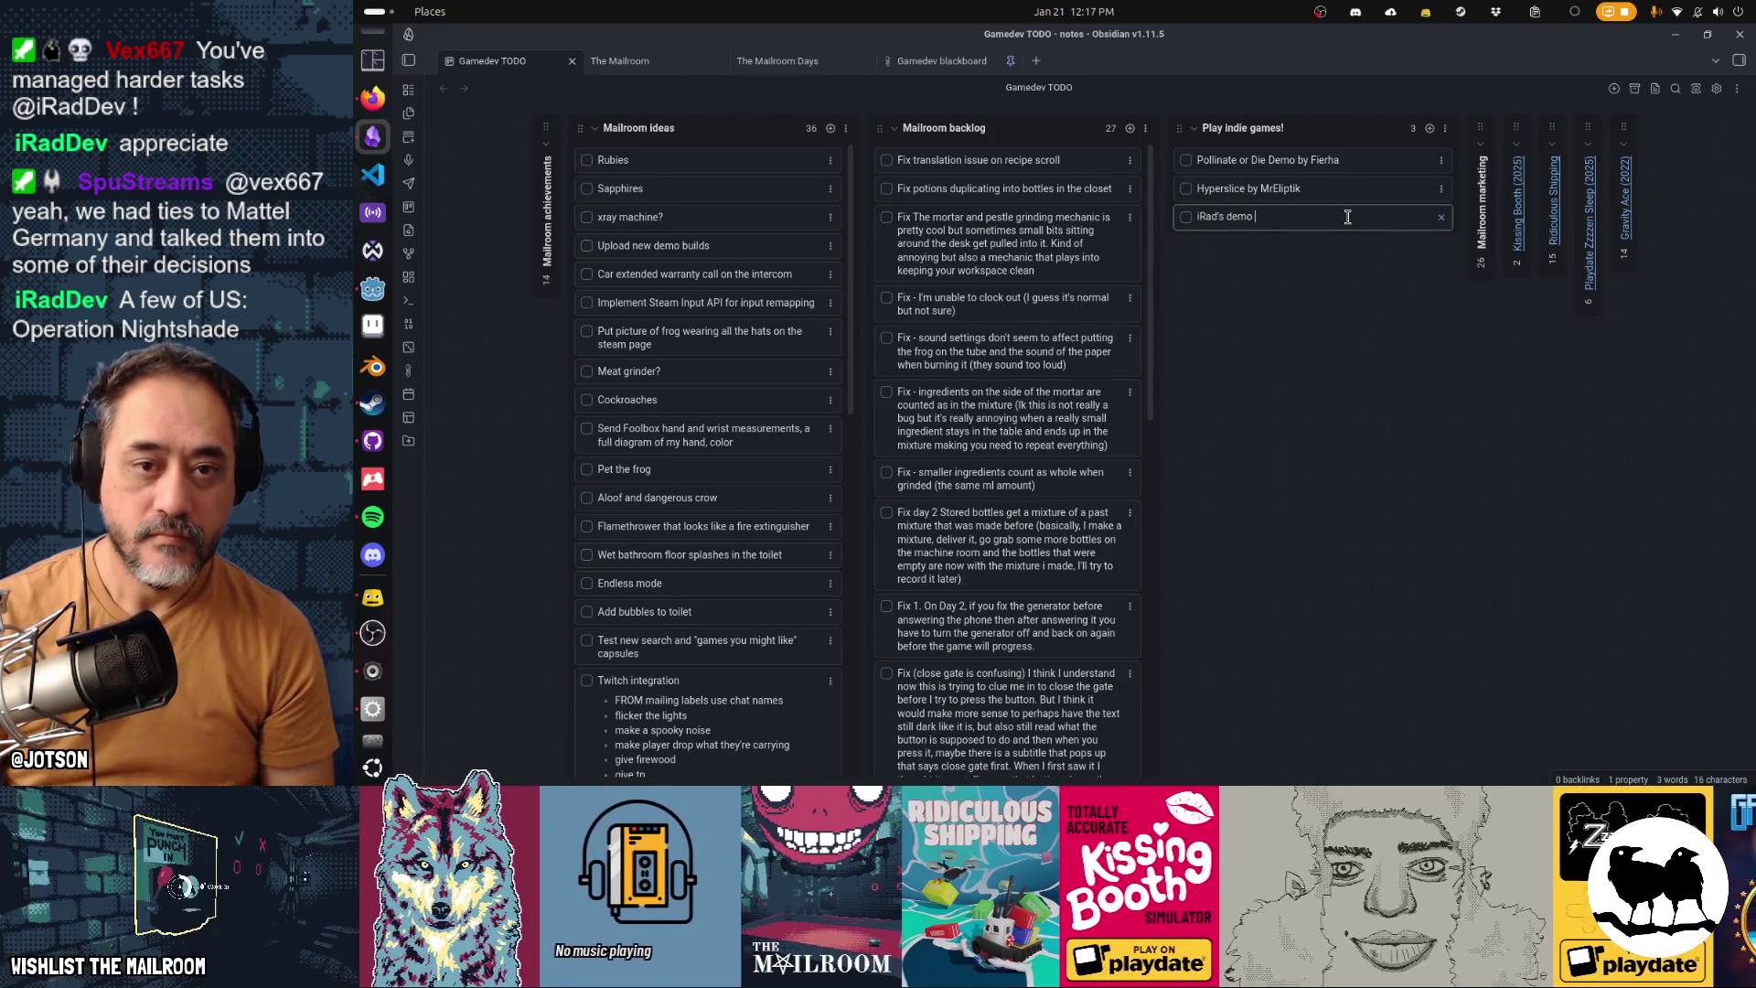
type("A few ")
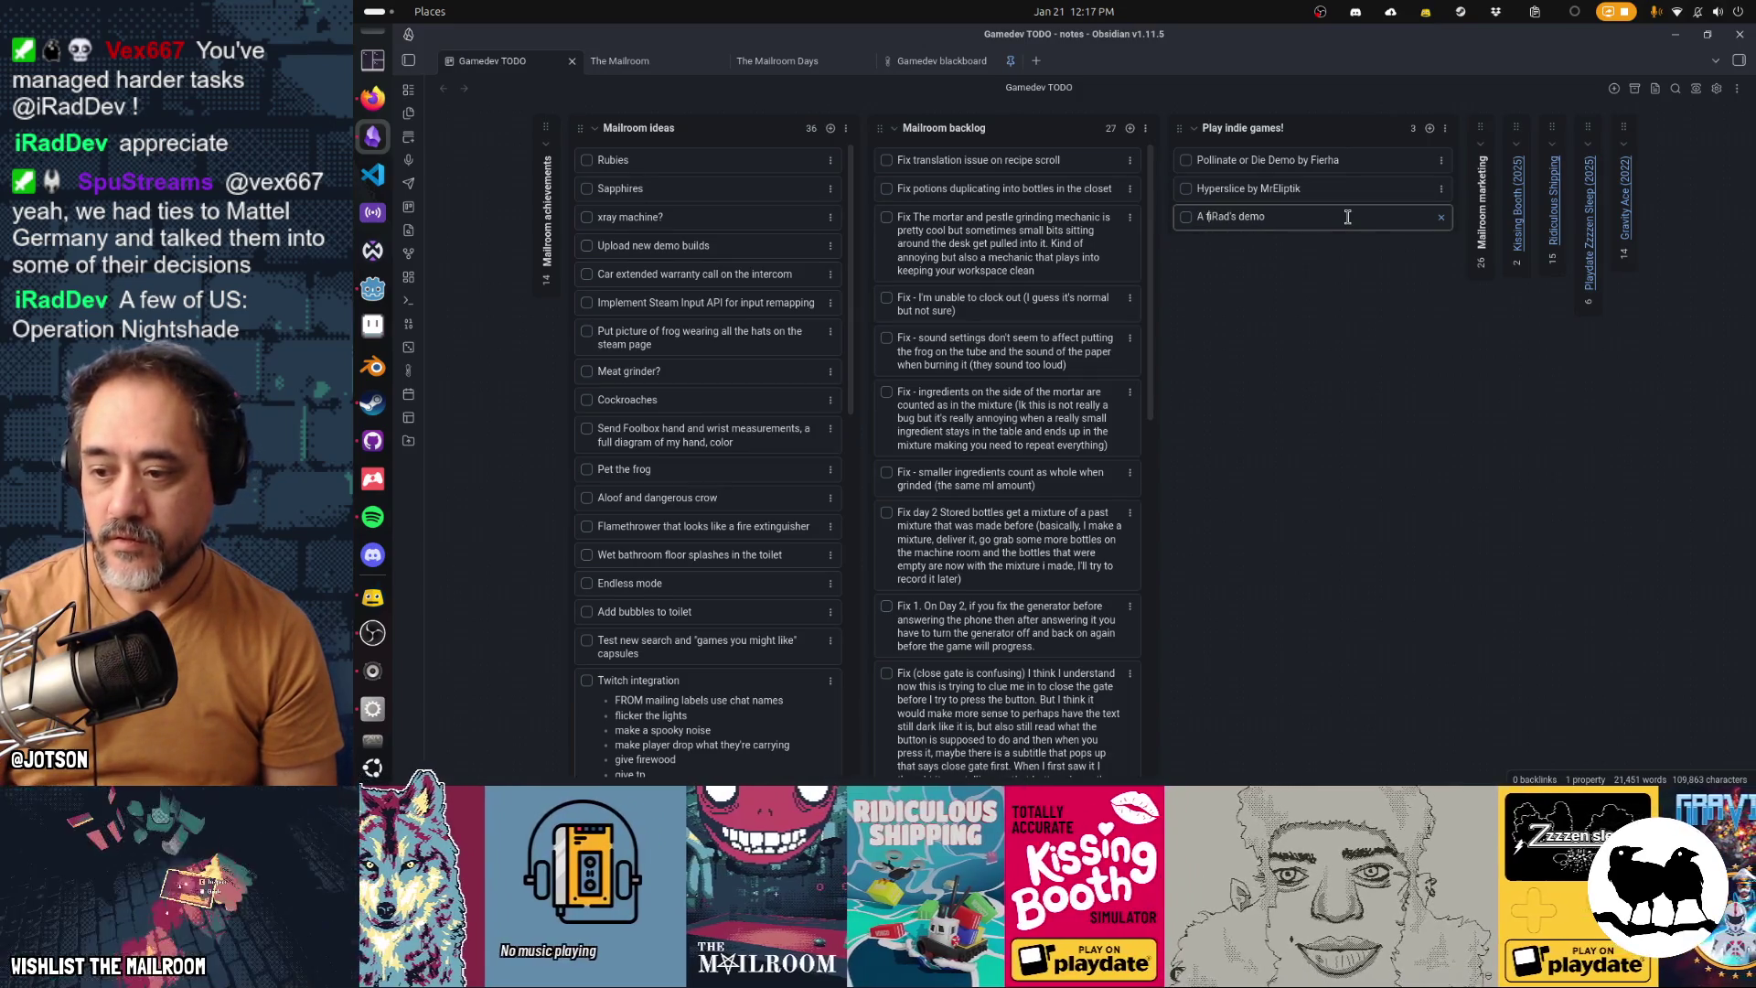
type("of US: ")
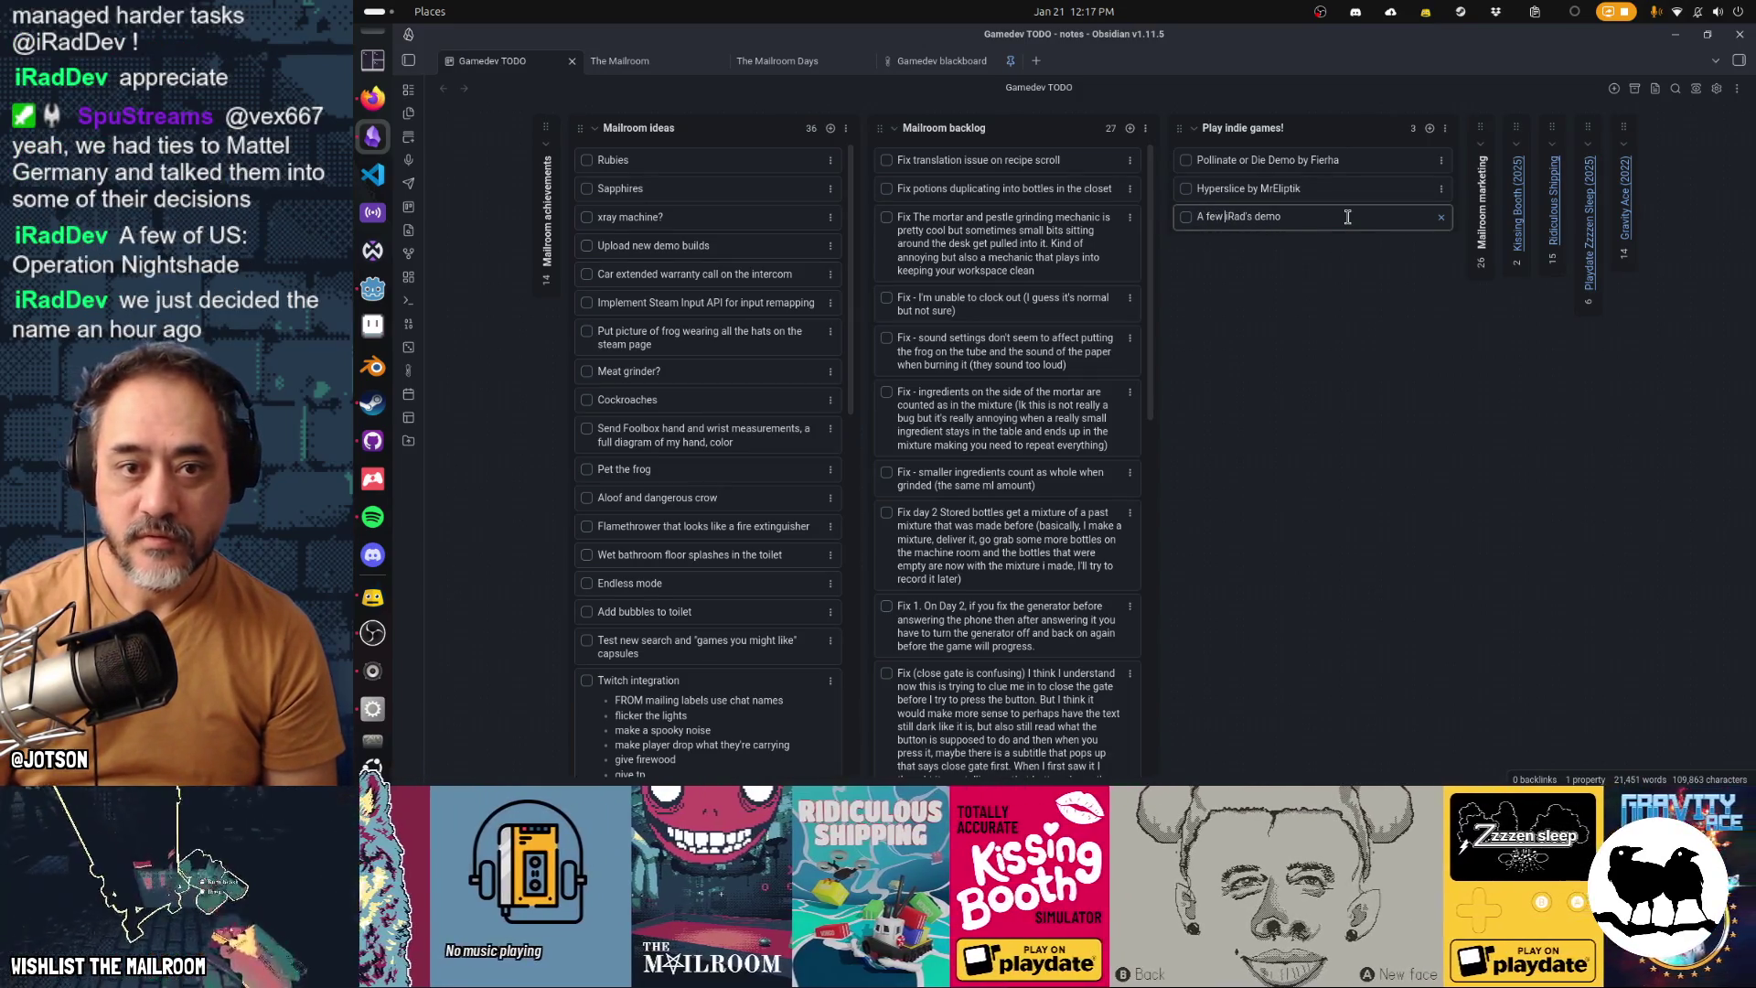
type("Operation Nightshad")
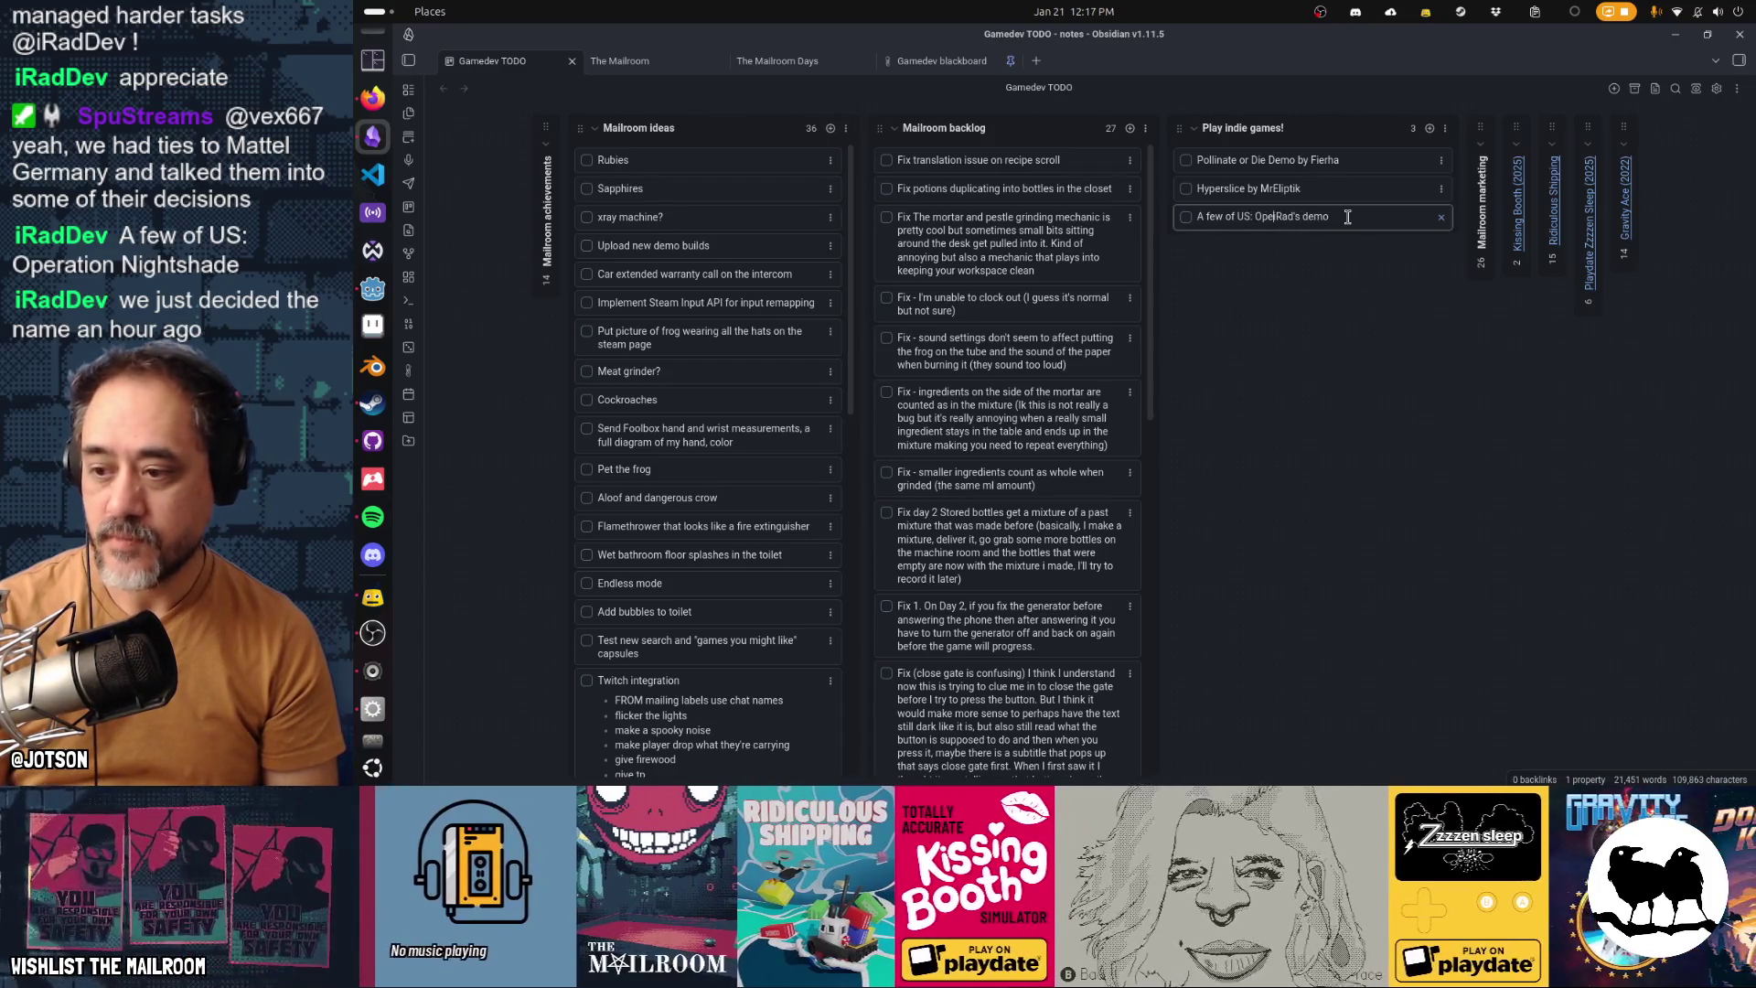
type("e")
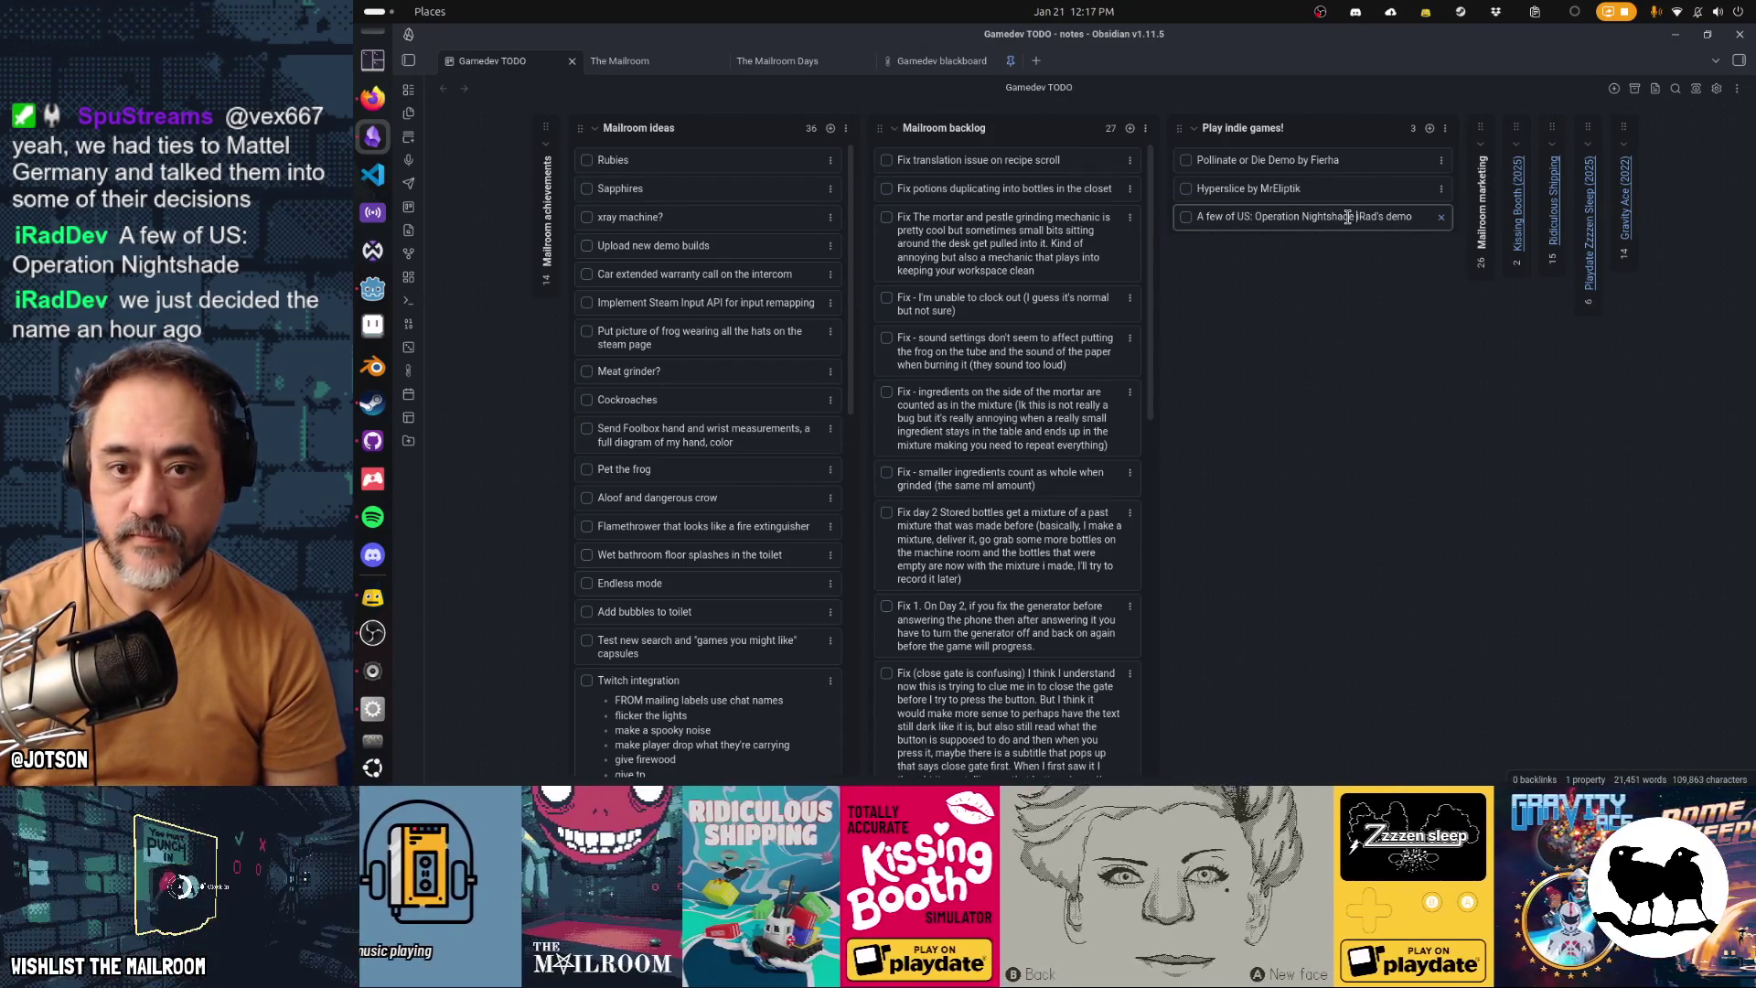
key("ctrl+shift+Right")
key("ctrl+shift+Right")
key("BackSpace")
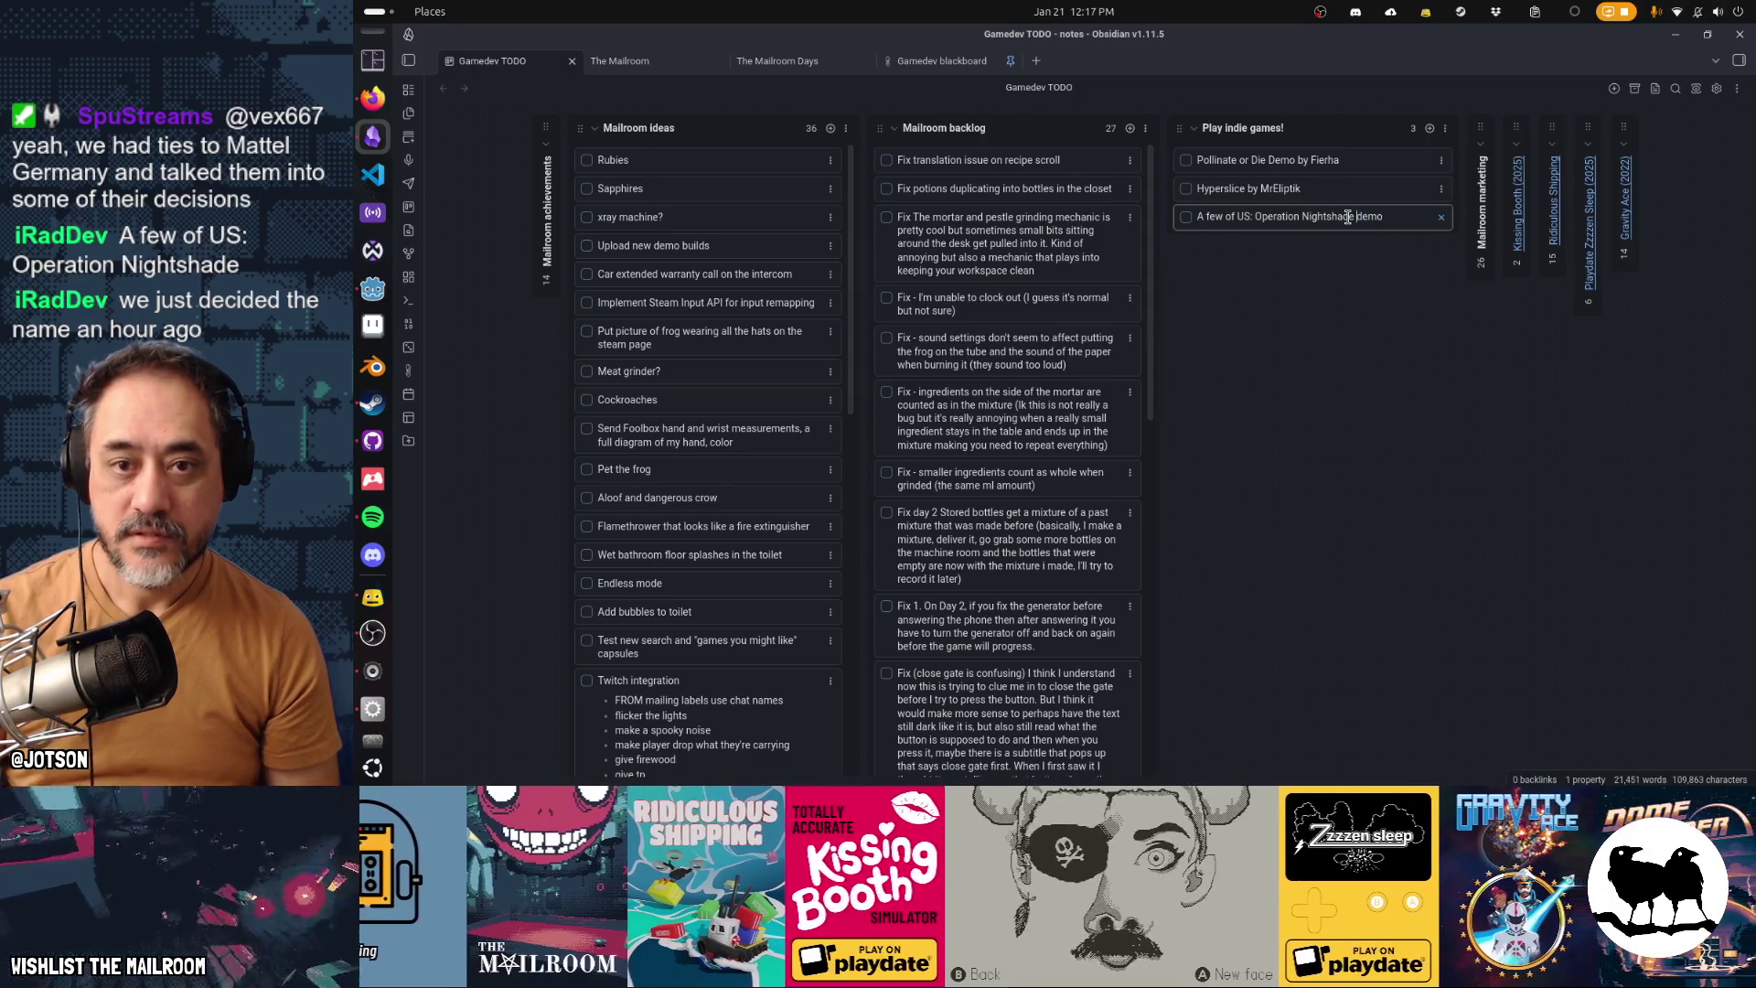
type("by iRad (typing)")
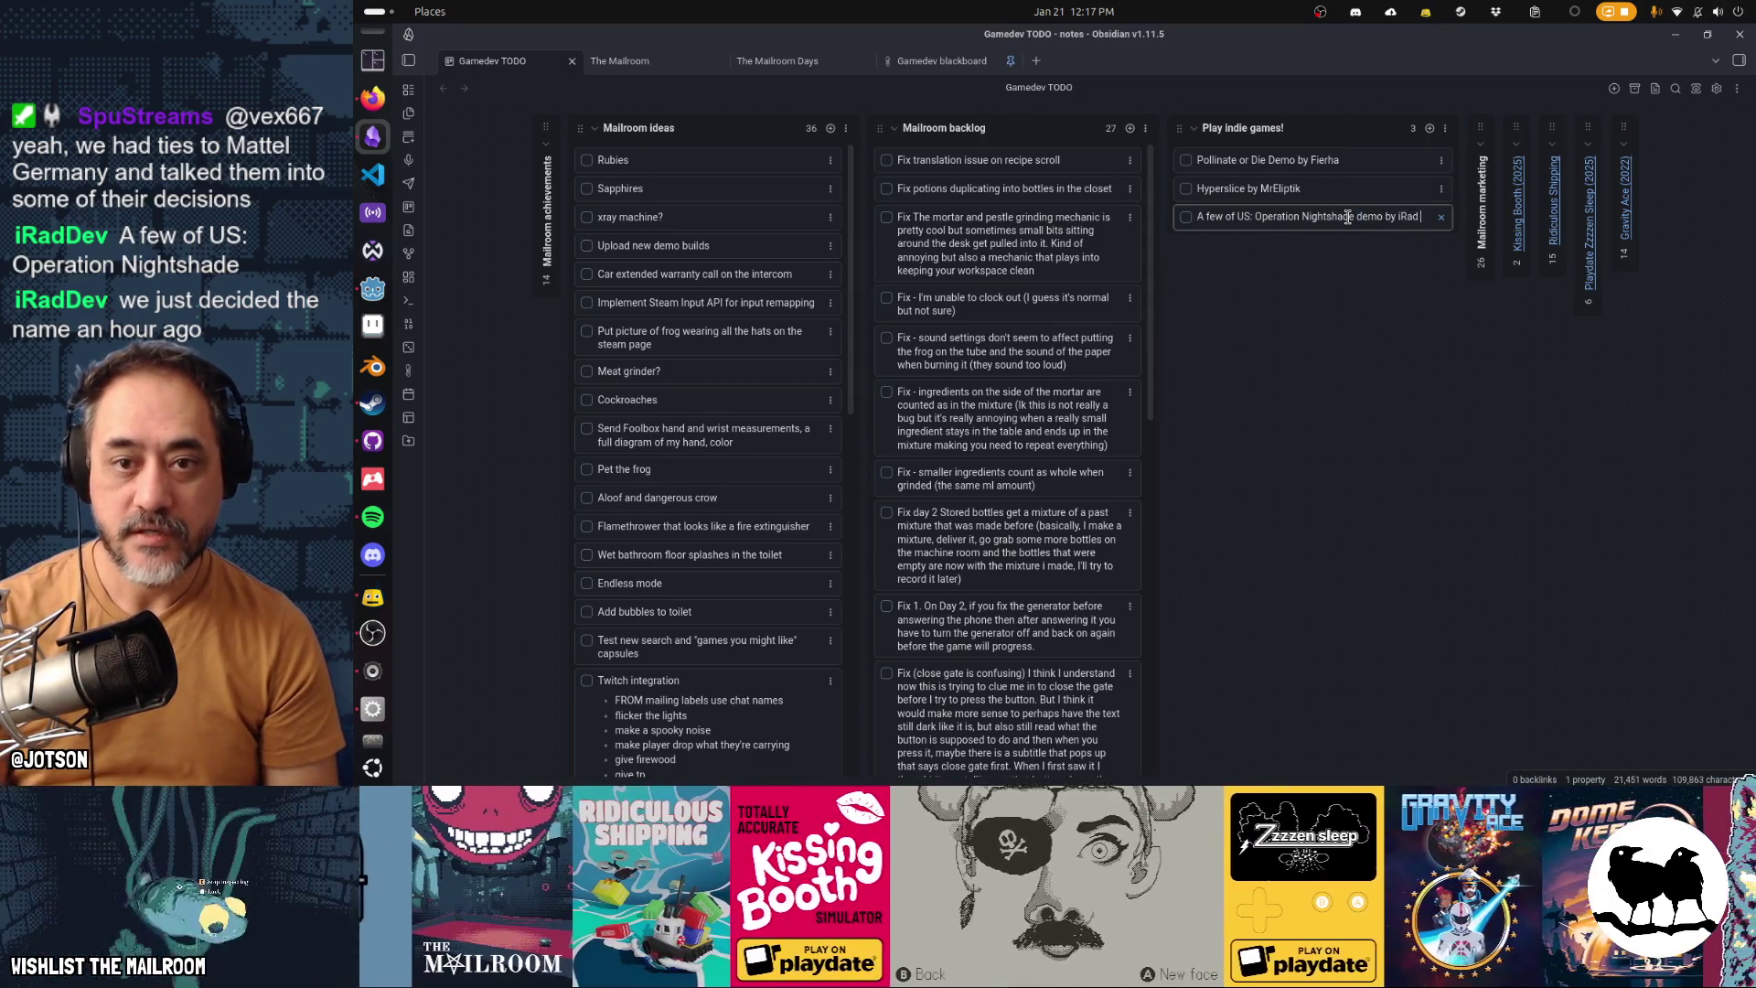
type(" game")
key("Return")
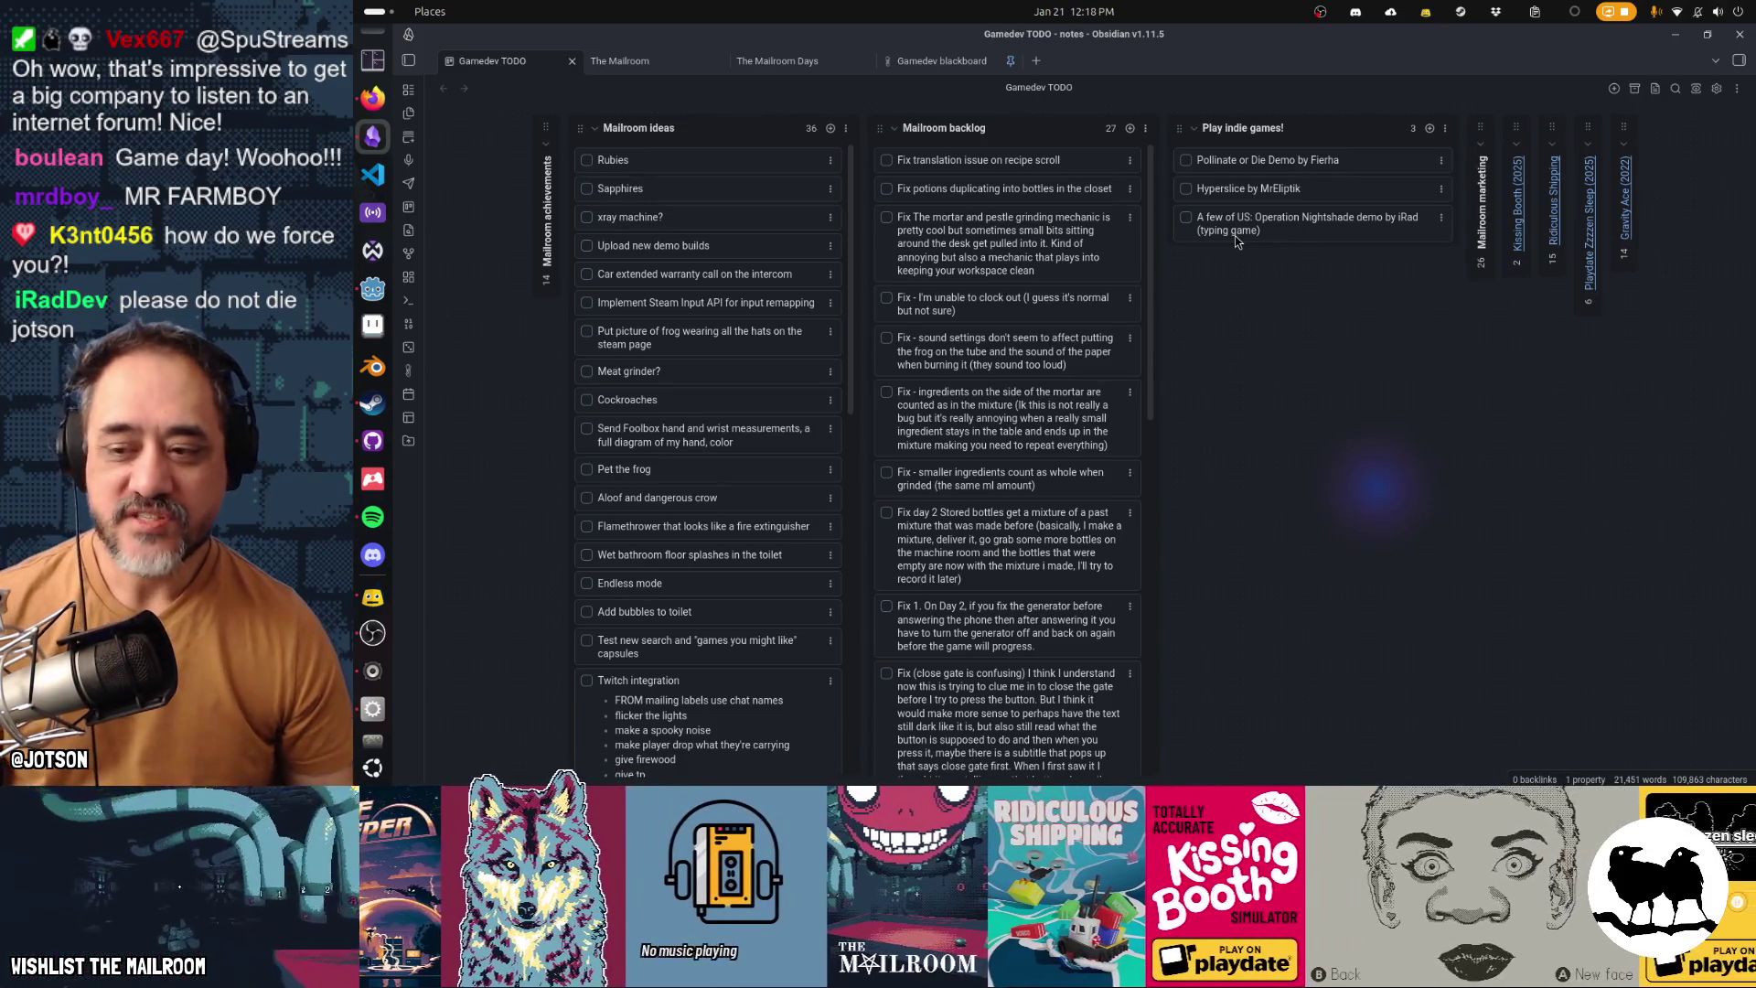
Add a 'Mr Farmboy' card credited to its developer and drag it toward the bottom
left_click(1431, 129)
type("Farm")
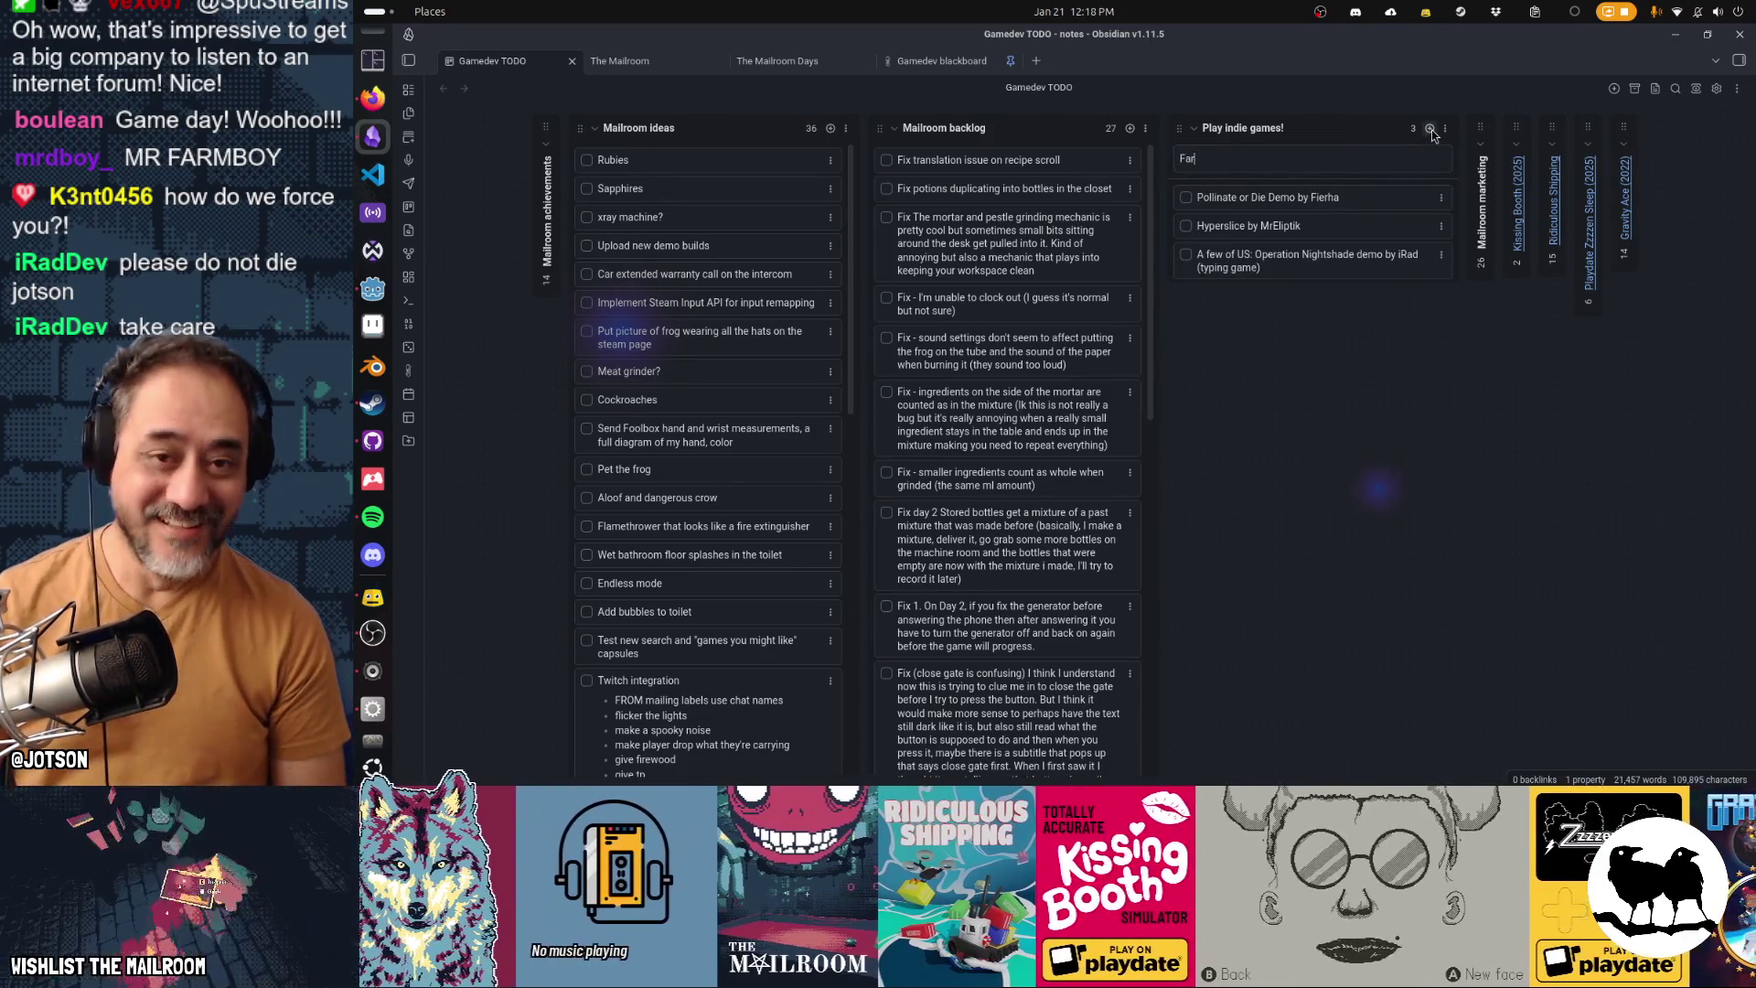
type("Mr Farm")
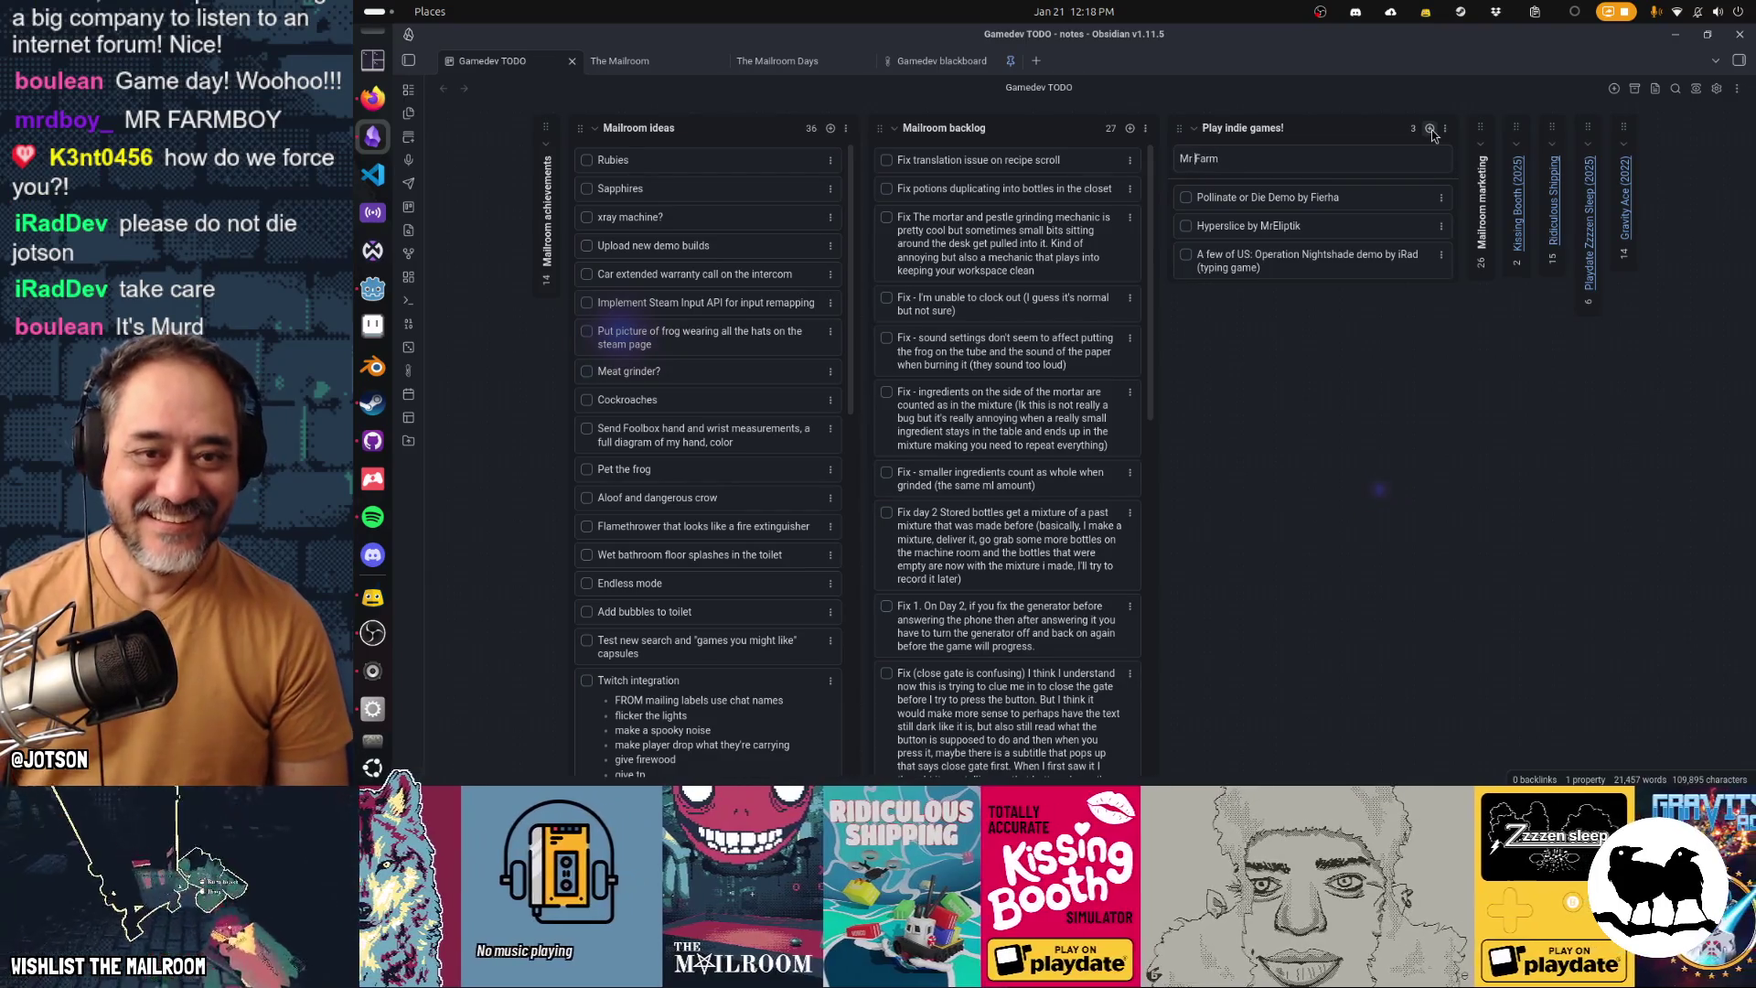
type("boy by ")
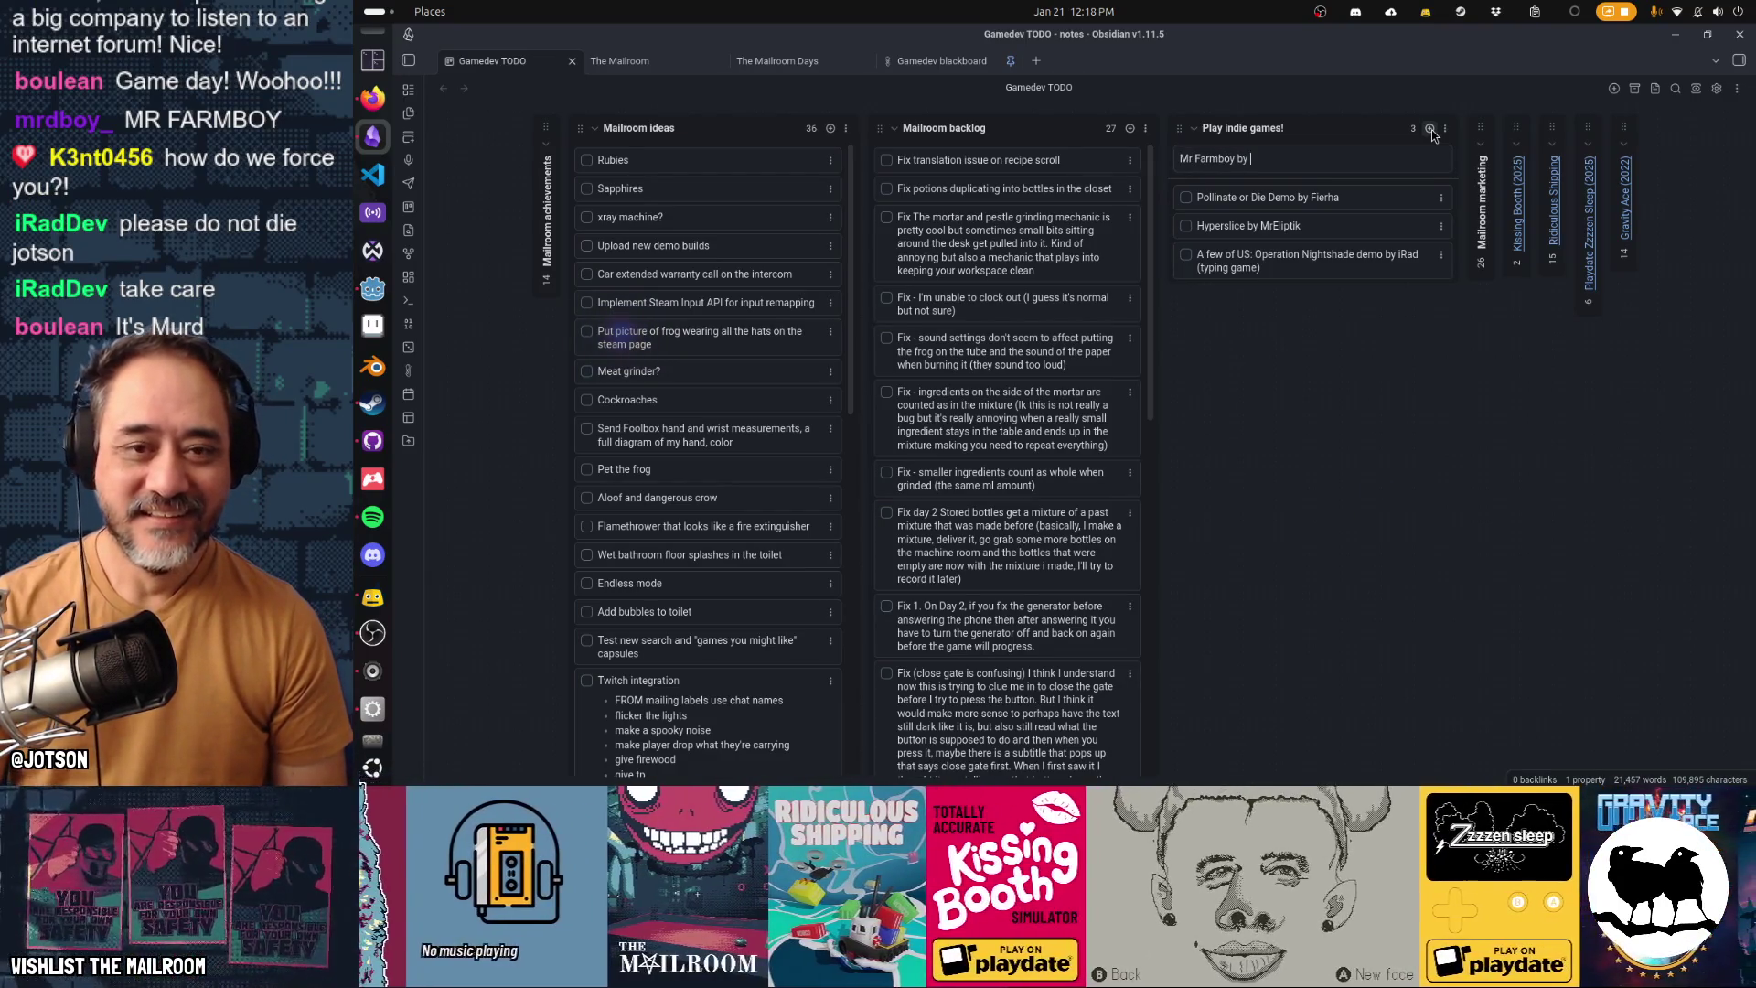
type("Mrdboy")
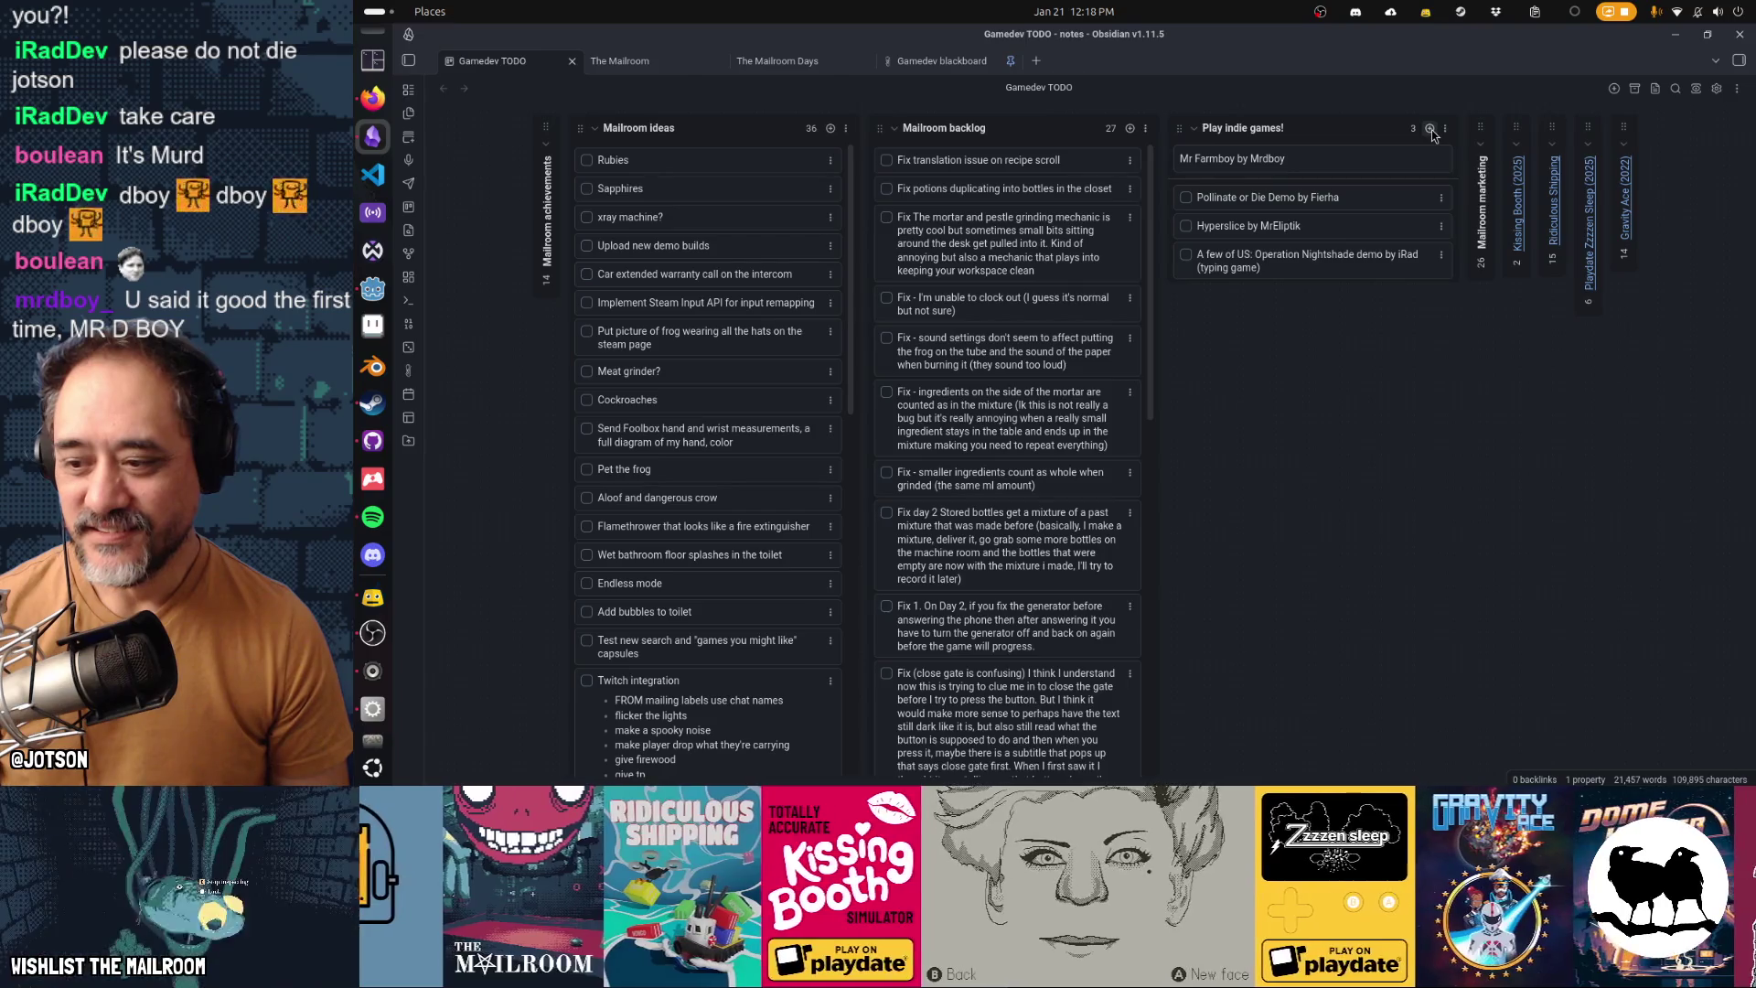
key("Return")
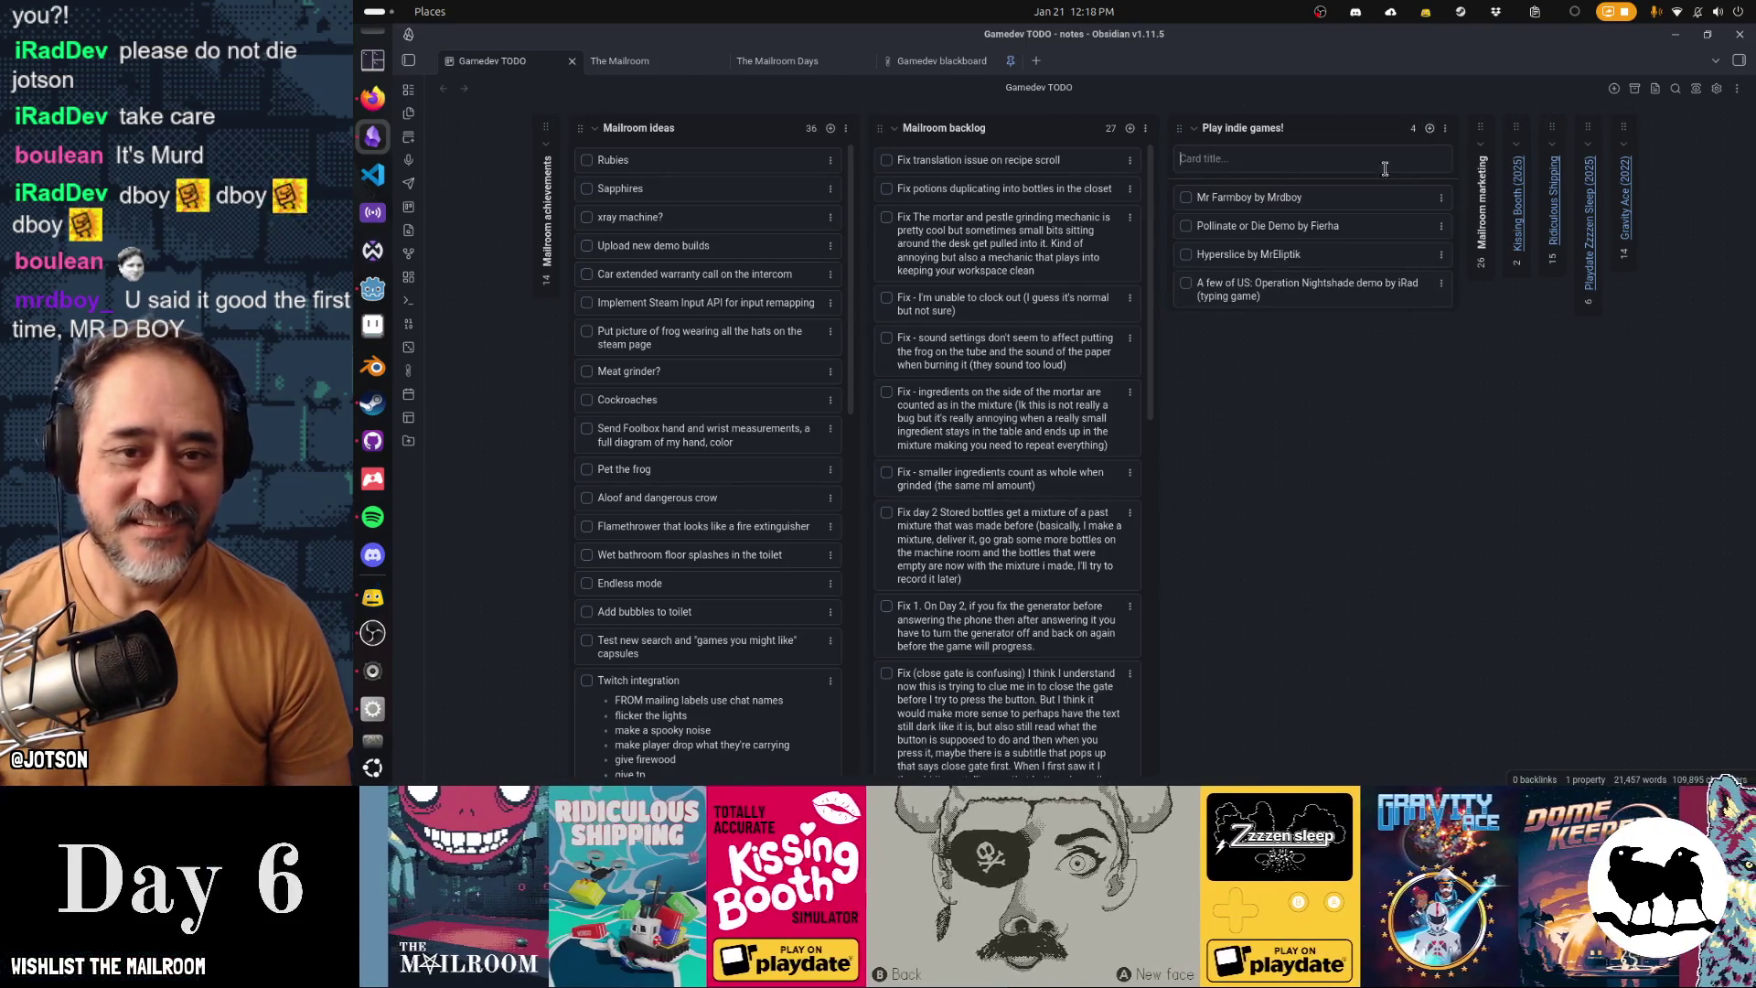
left_click_drag(1355, 217, 1351, 296)
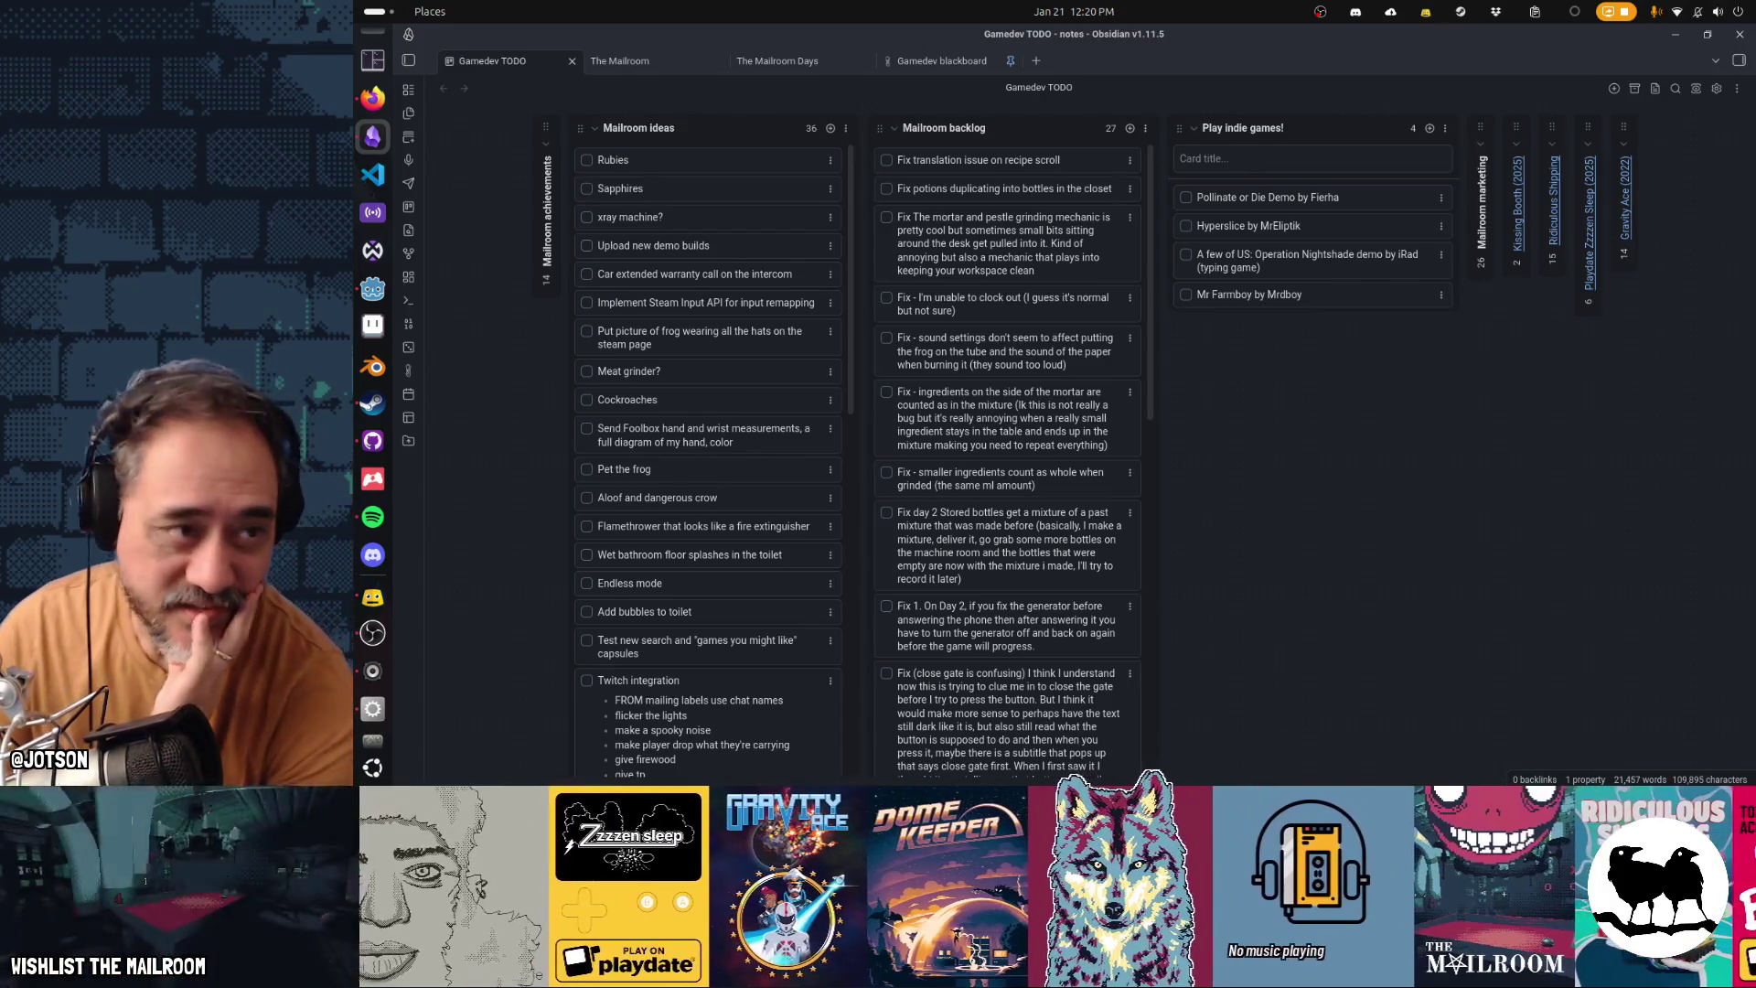
Switch to Firefox, then show the overview of all open windows
left_click(374, 99)
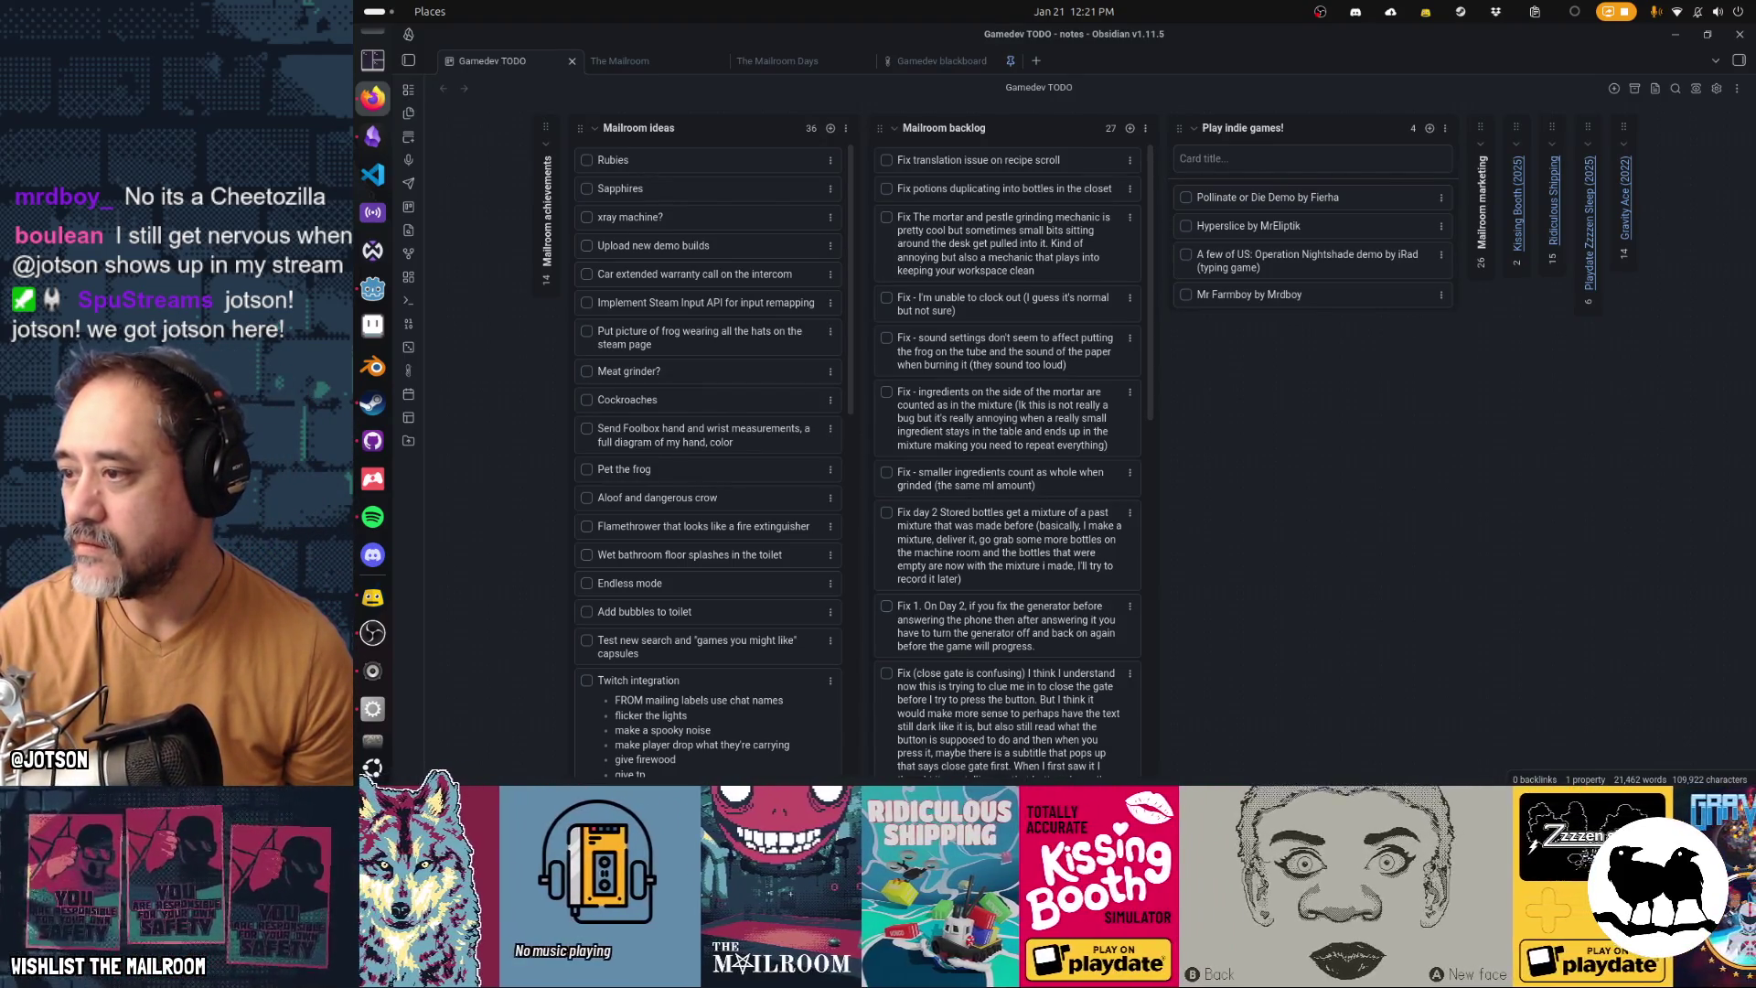
key("super")
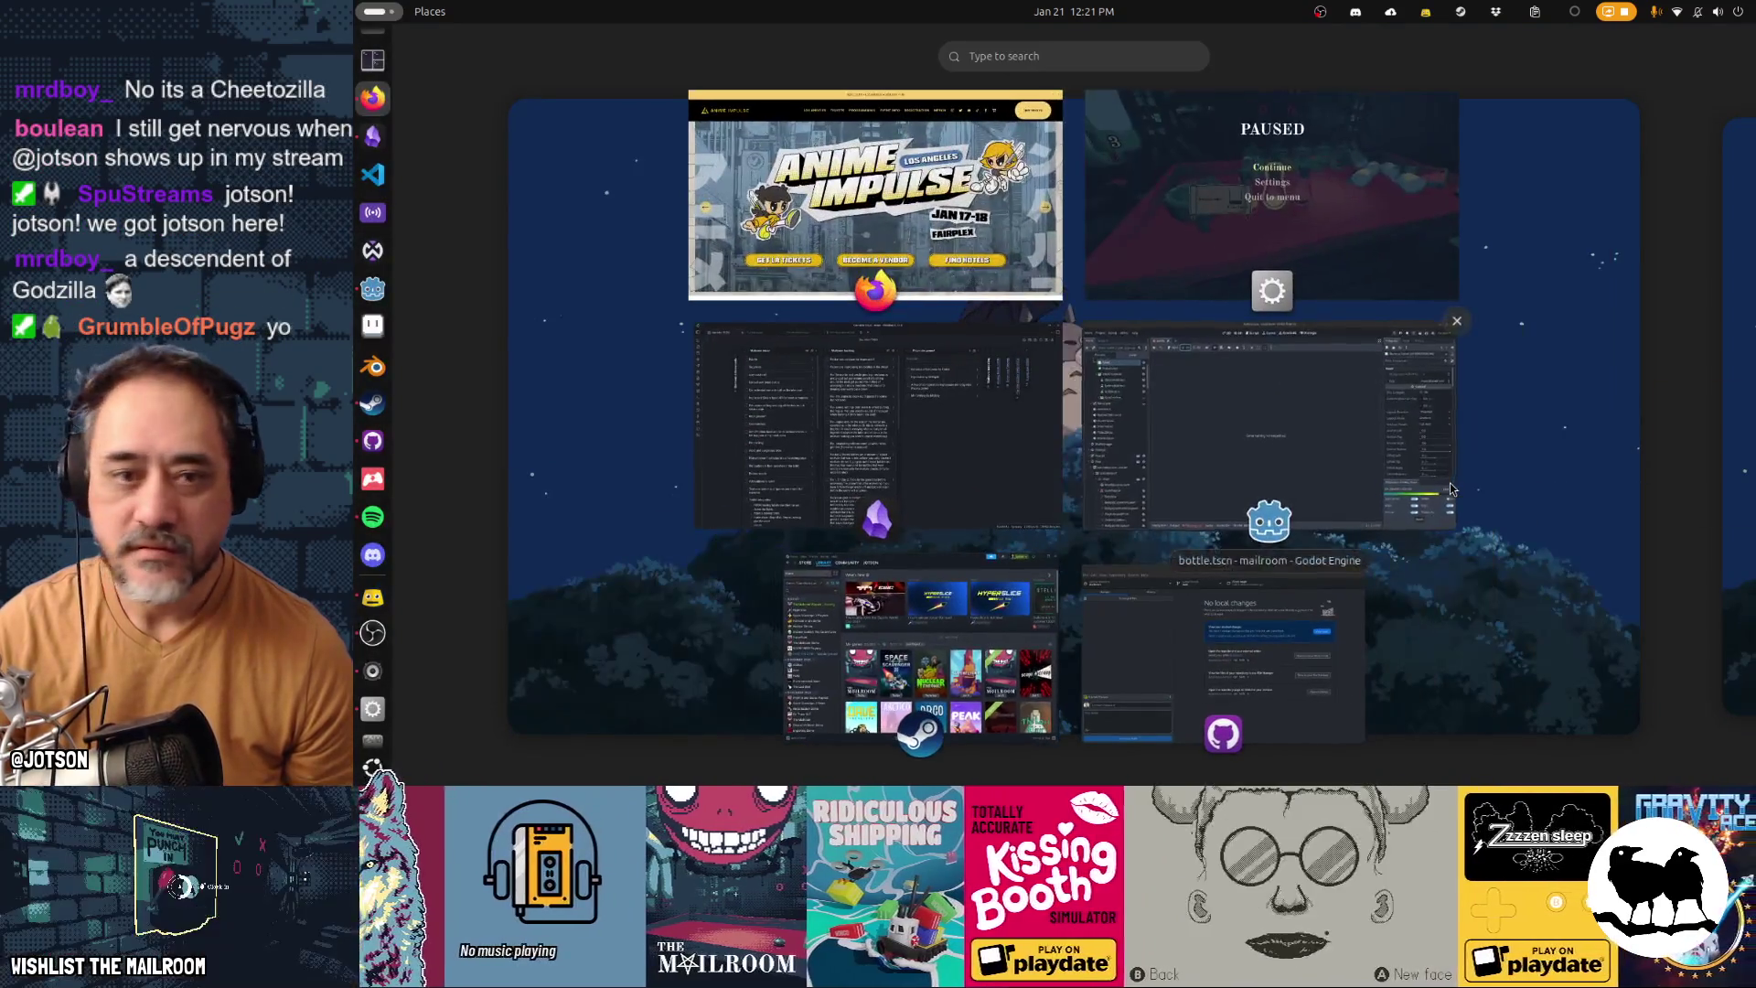
Bring the Firefox window with the Anime Impulse website to the front
left_click(875, 197)
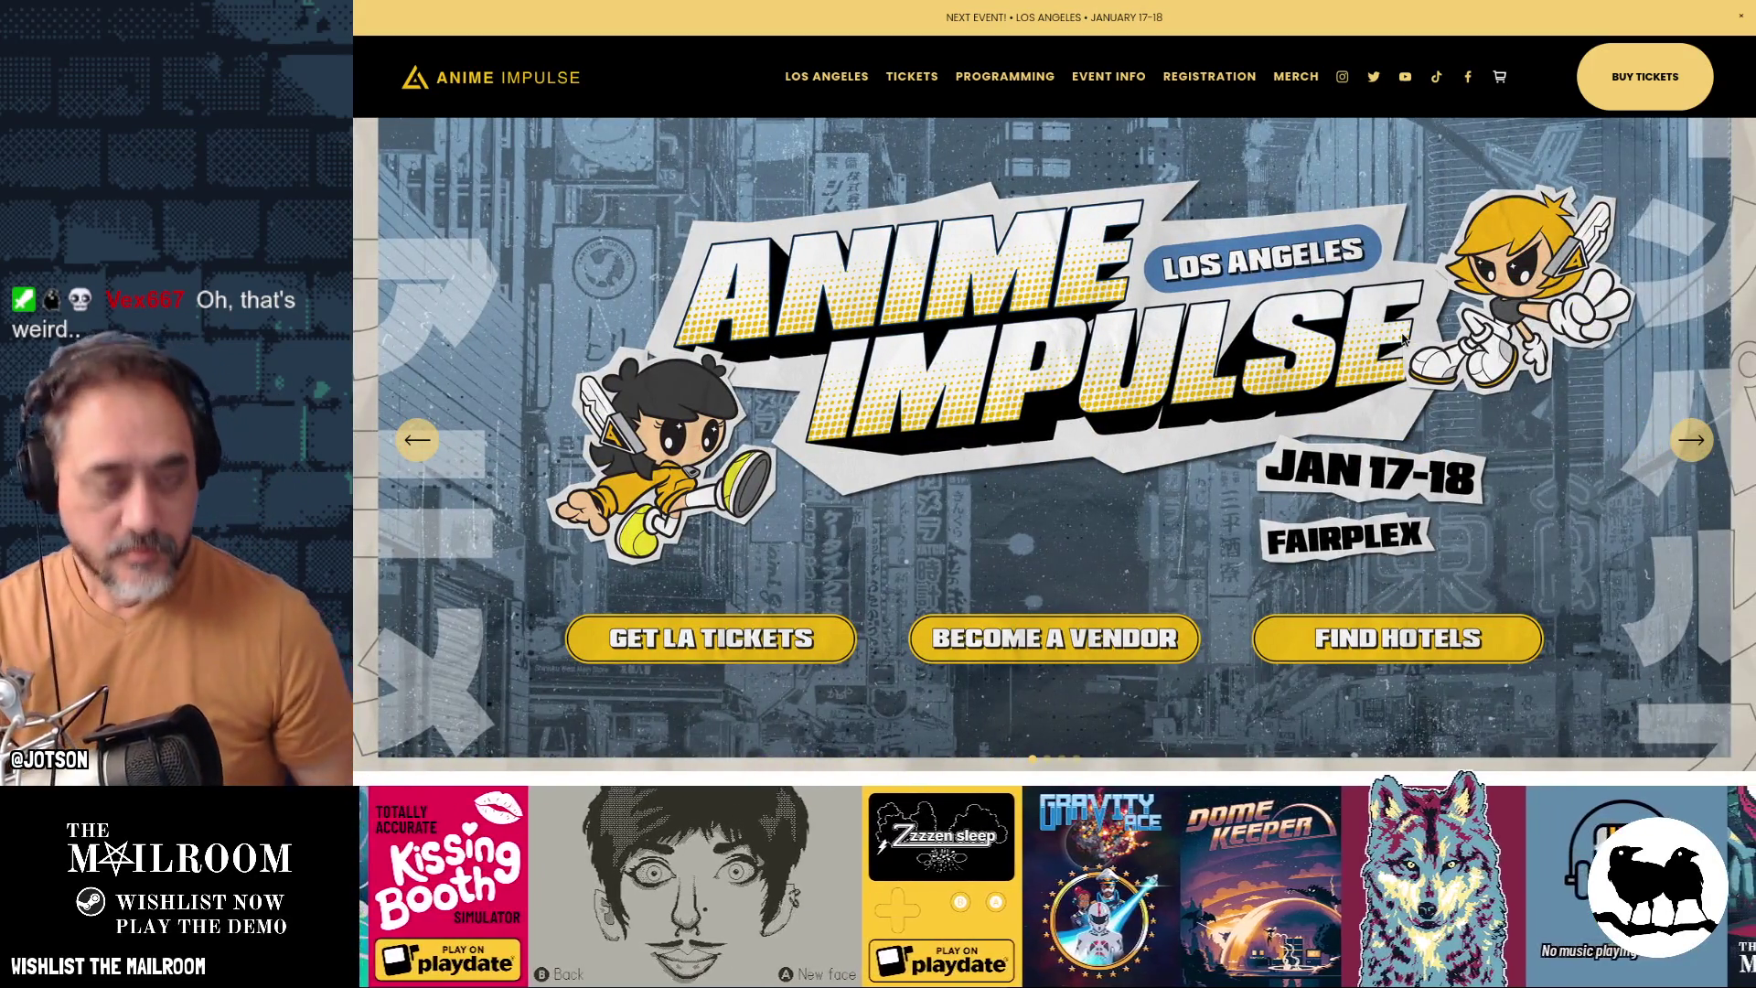
Show the overview of all open windows after viewing the Anime Impulse homepage
key("super")
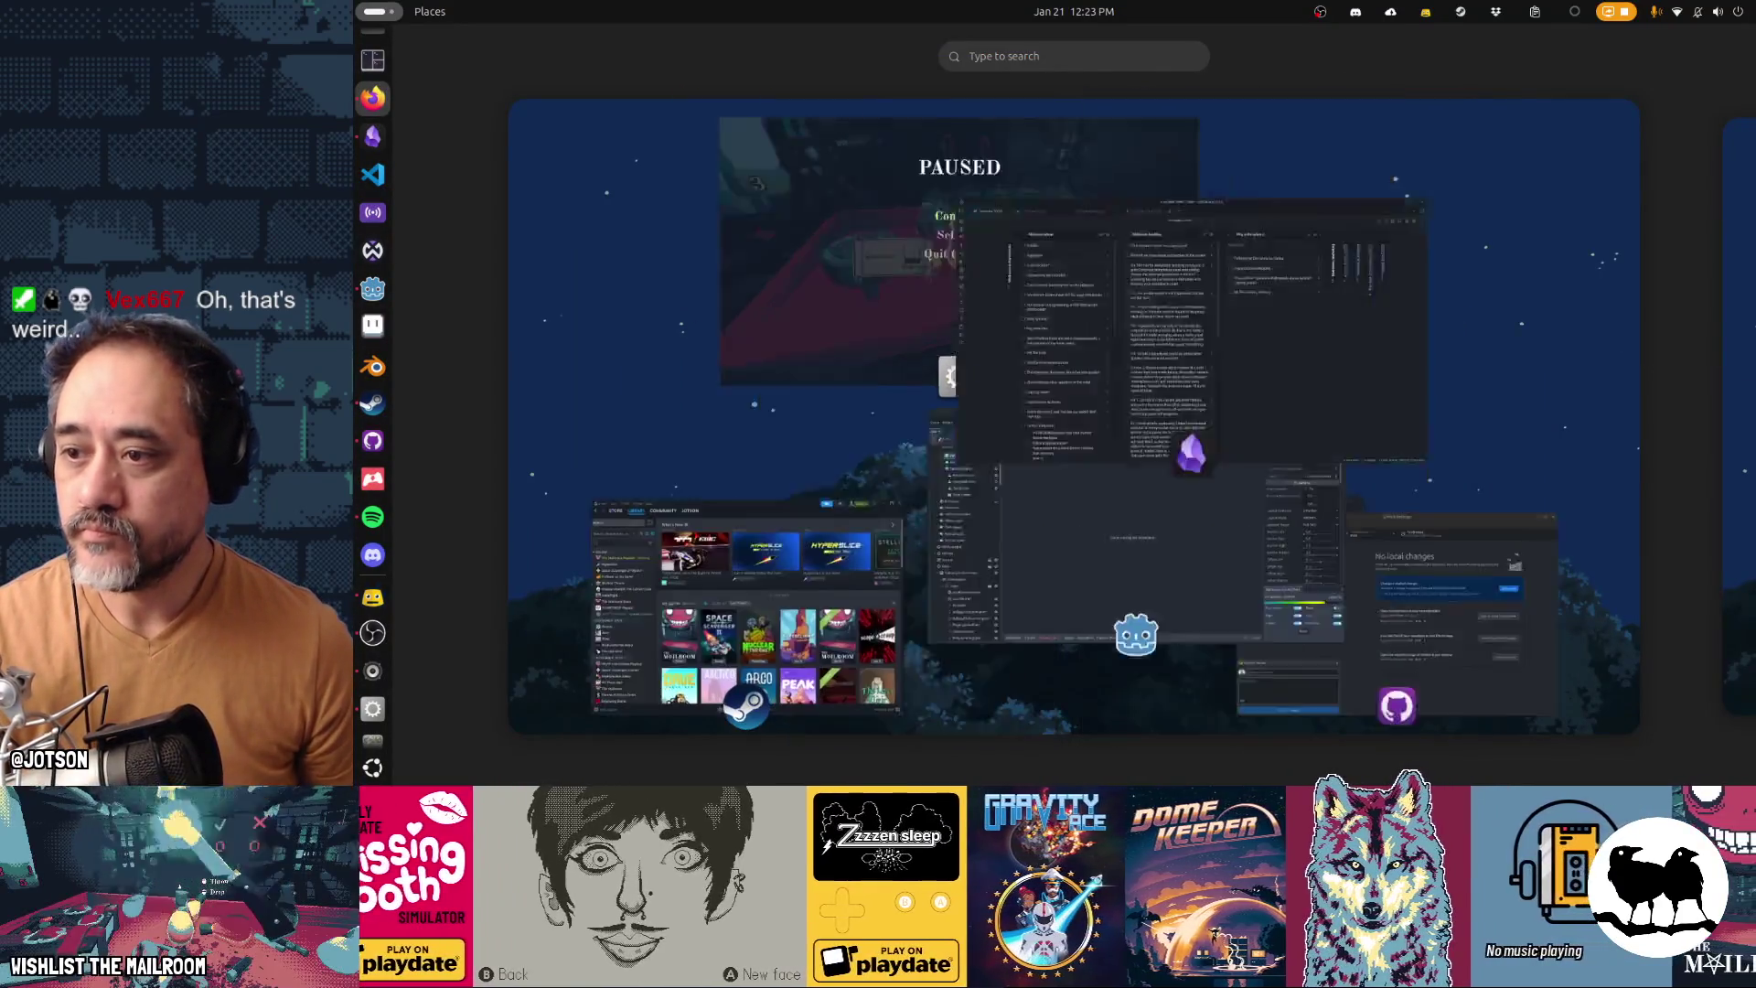
Return to the Obsidian Gamedev TODO board and start a new Play indie games! card
left_click(1176, 345)
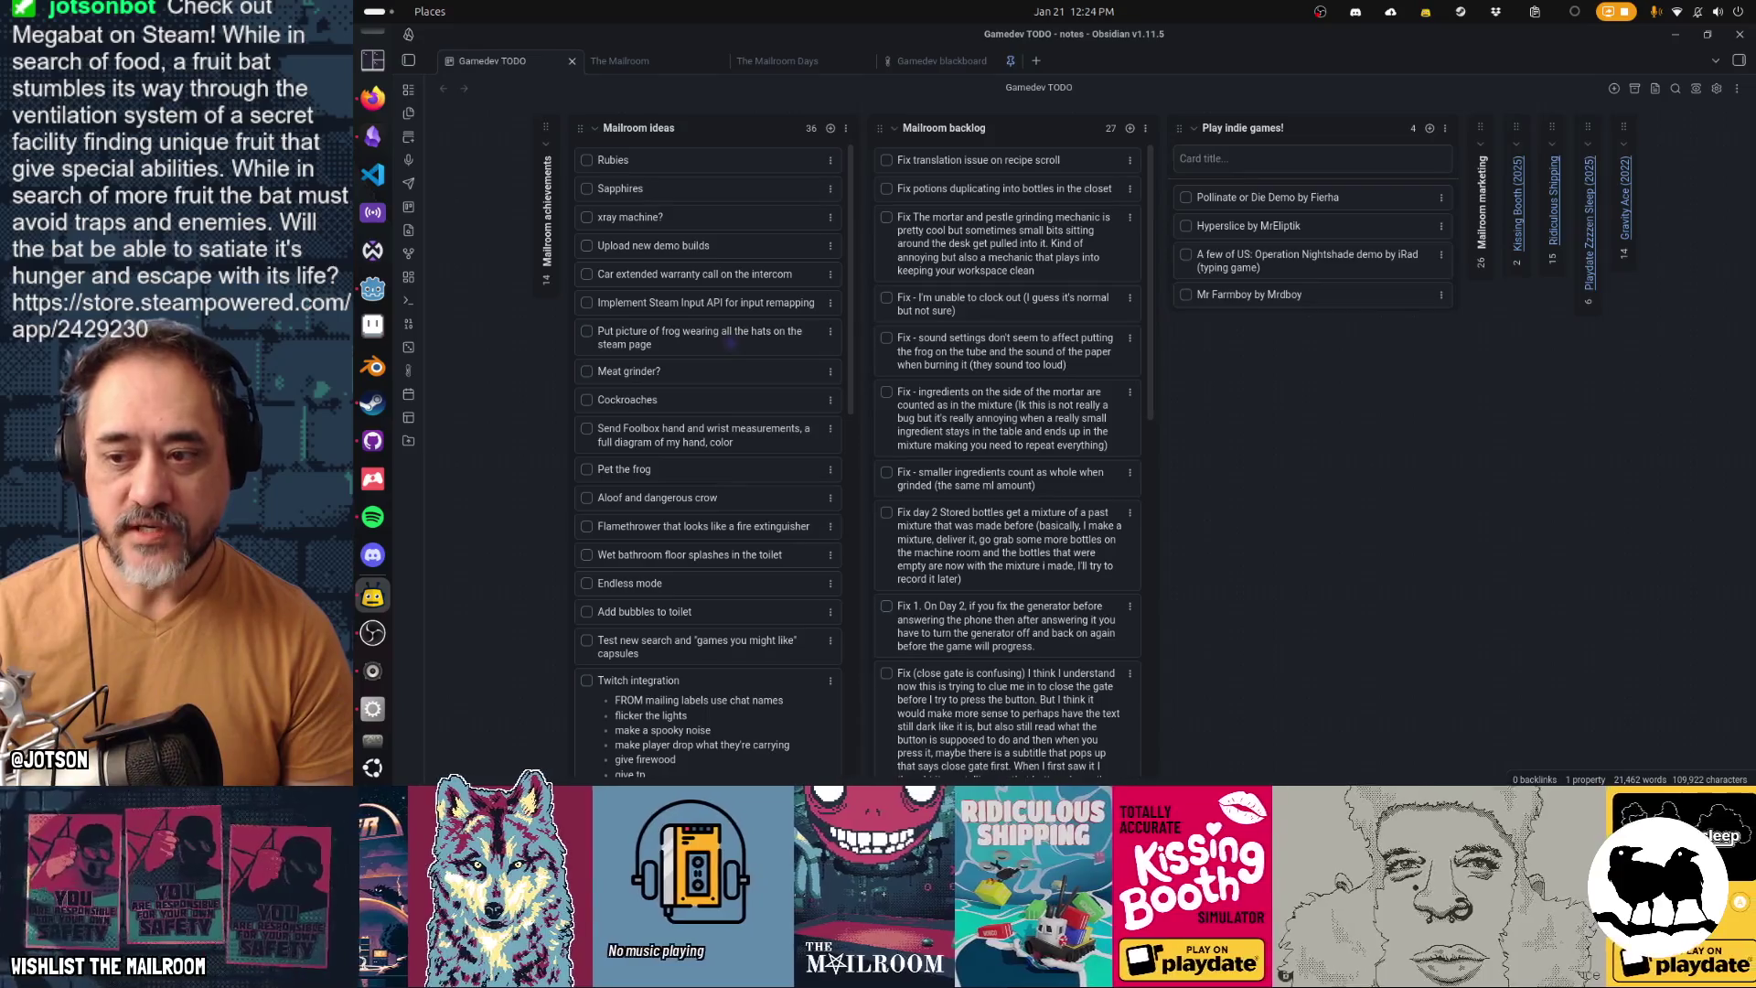
left_click(1237, 160)
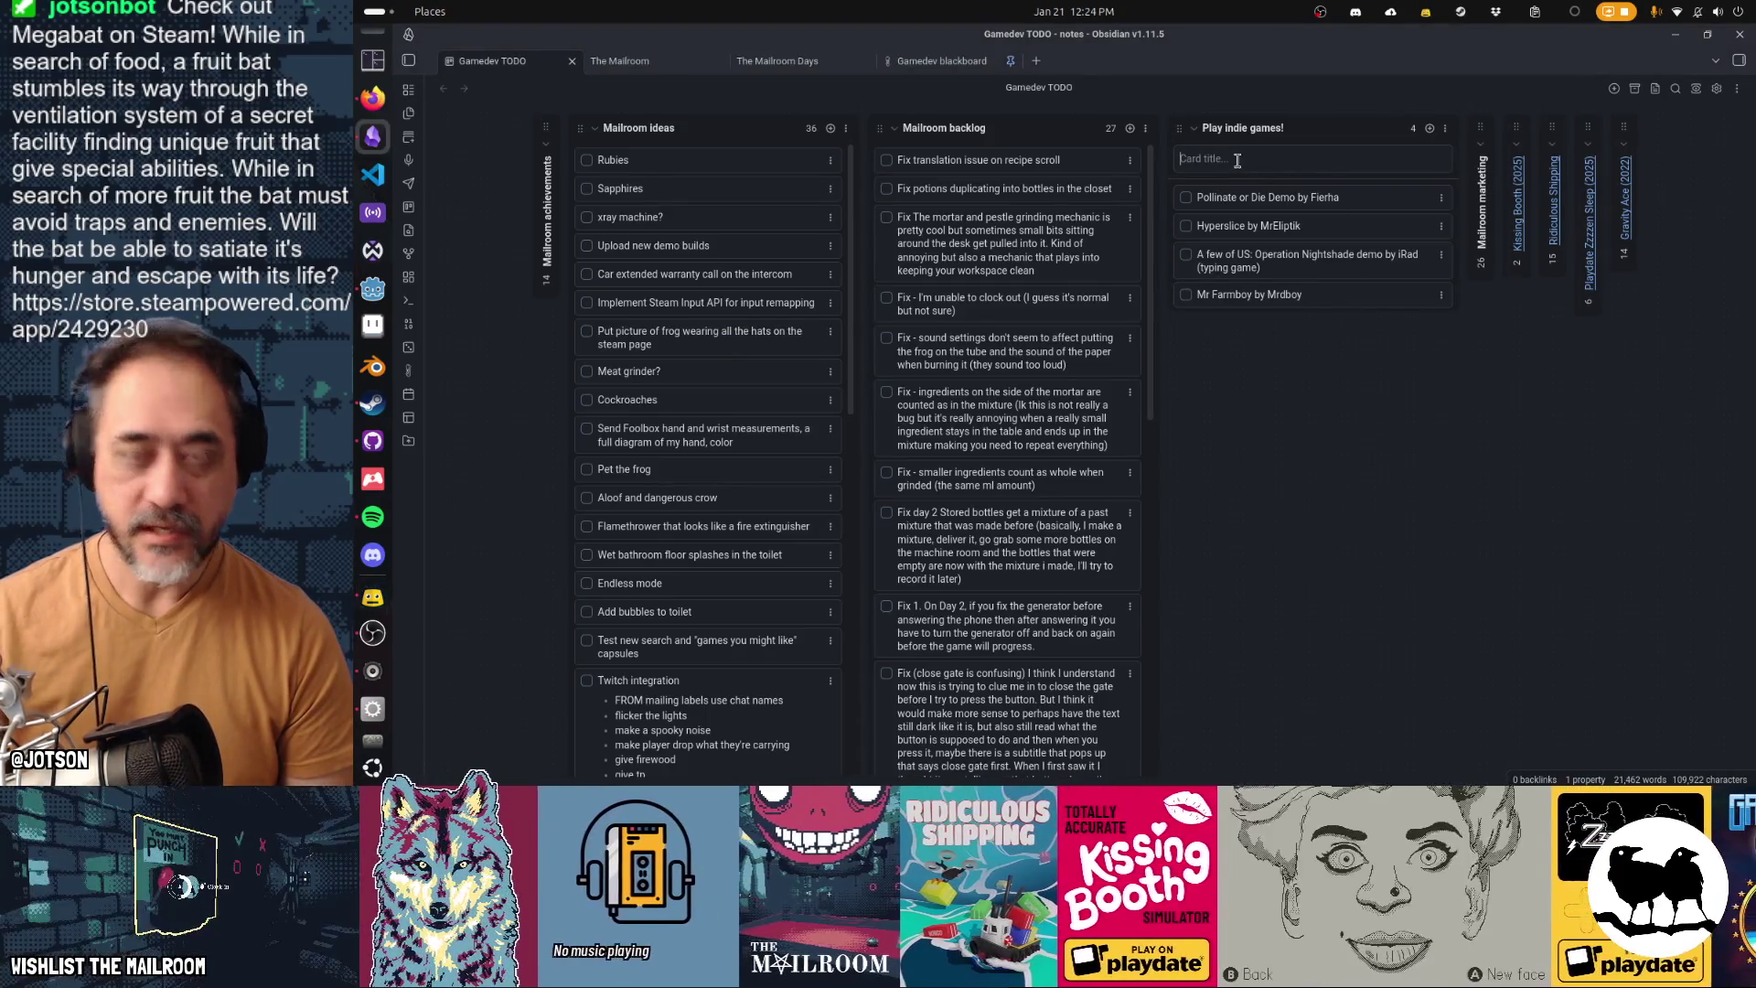
Add a 'Megabat' card credited to its developer and move it to the lane's bottom
type("Megabat")
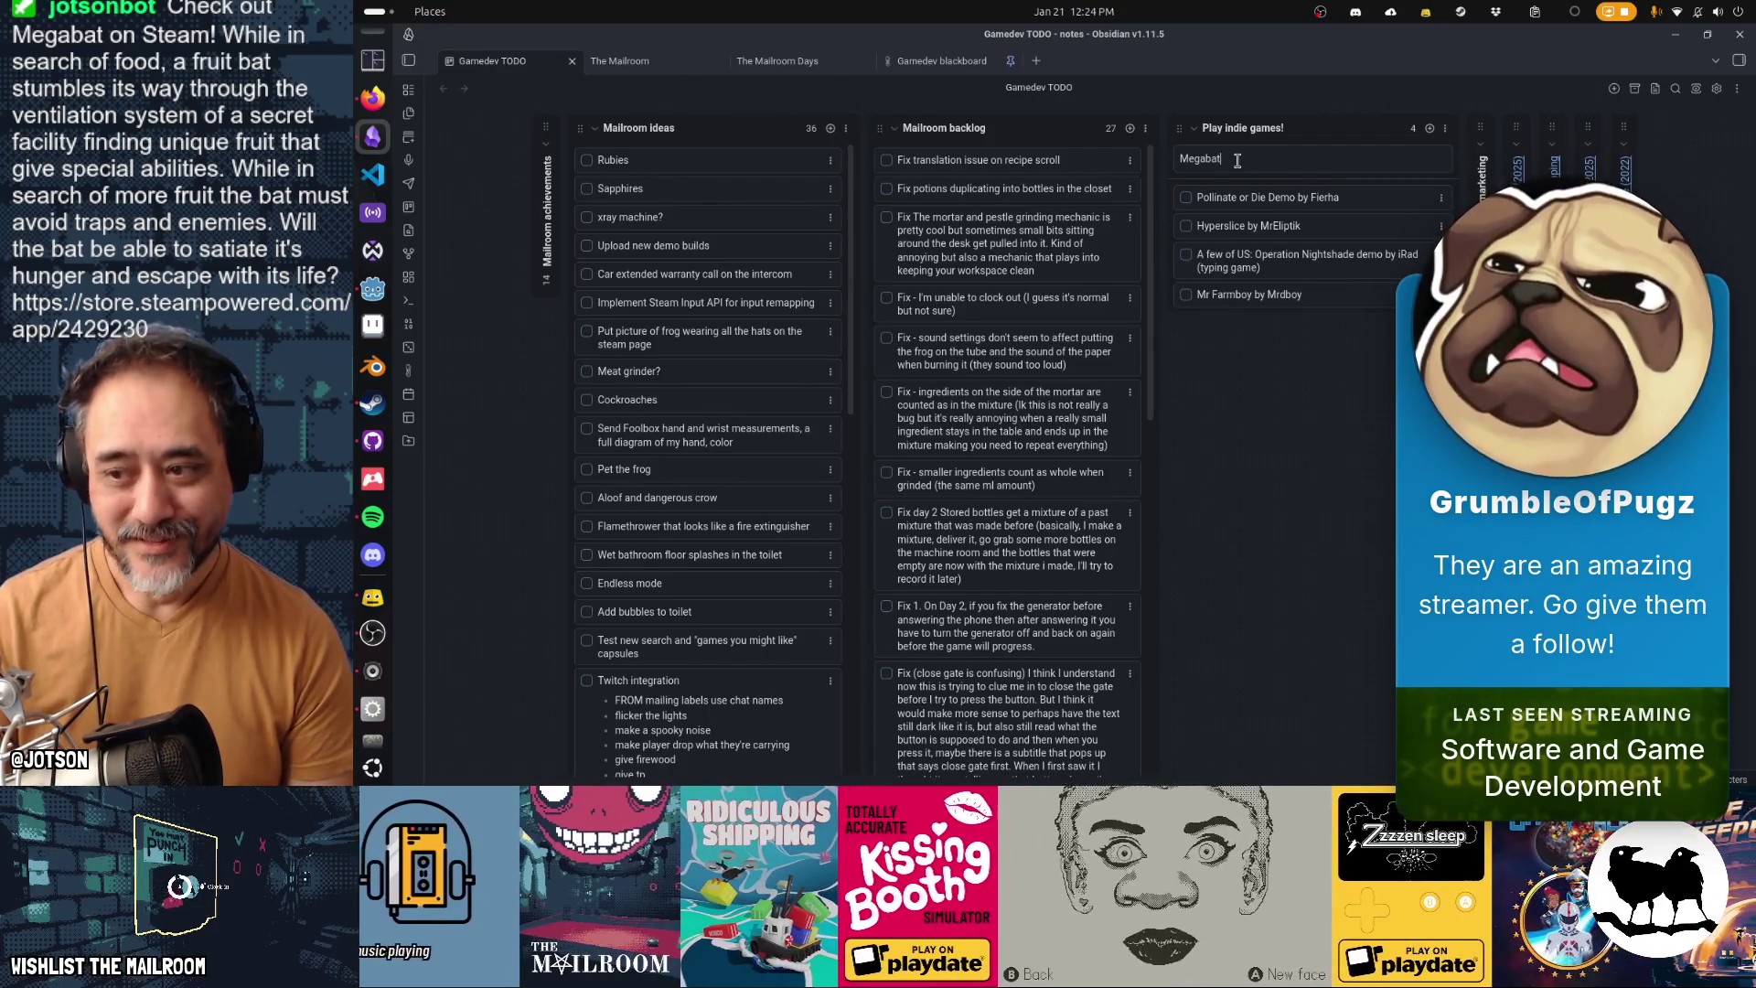
type(" by Grum")
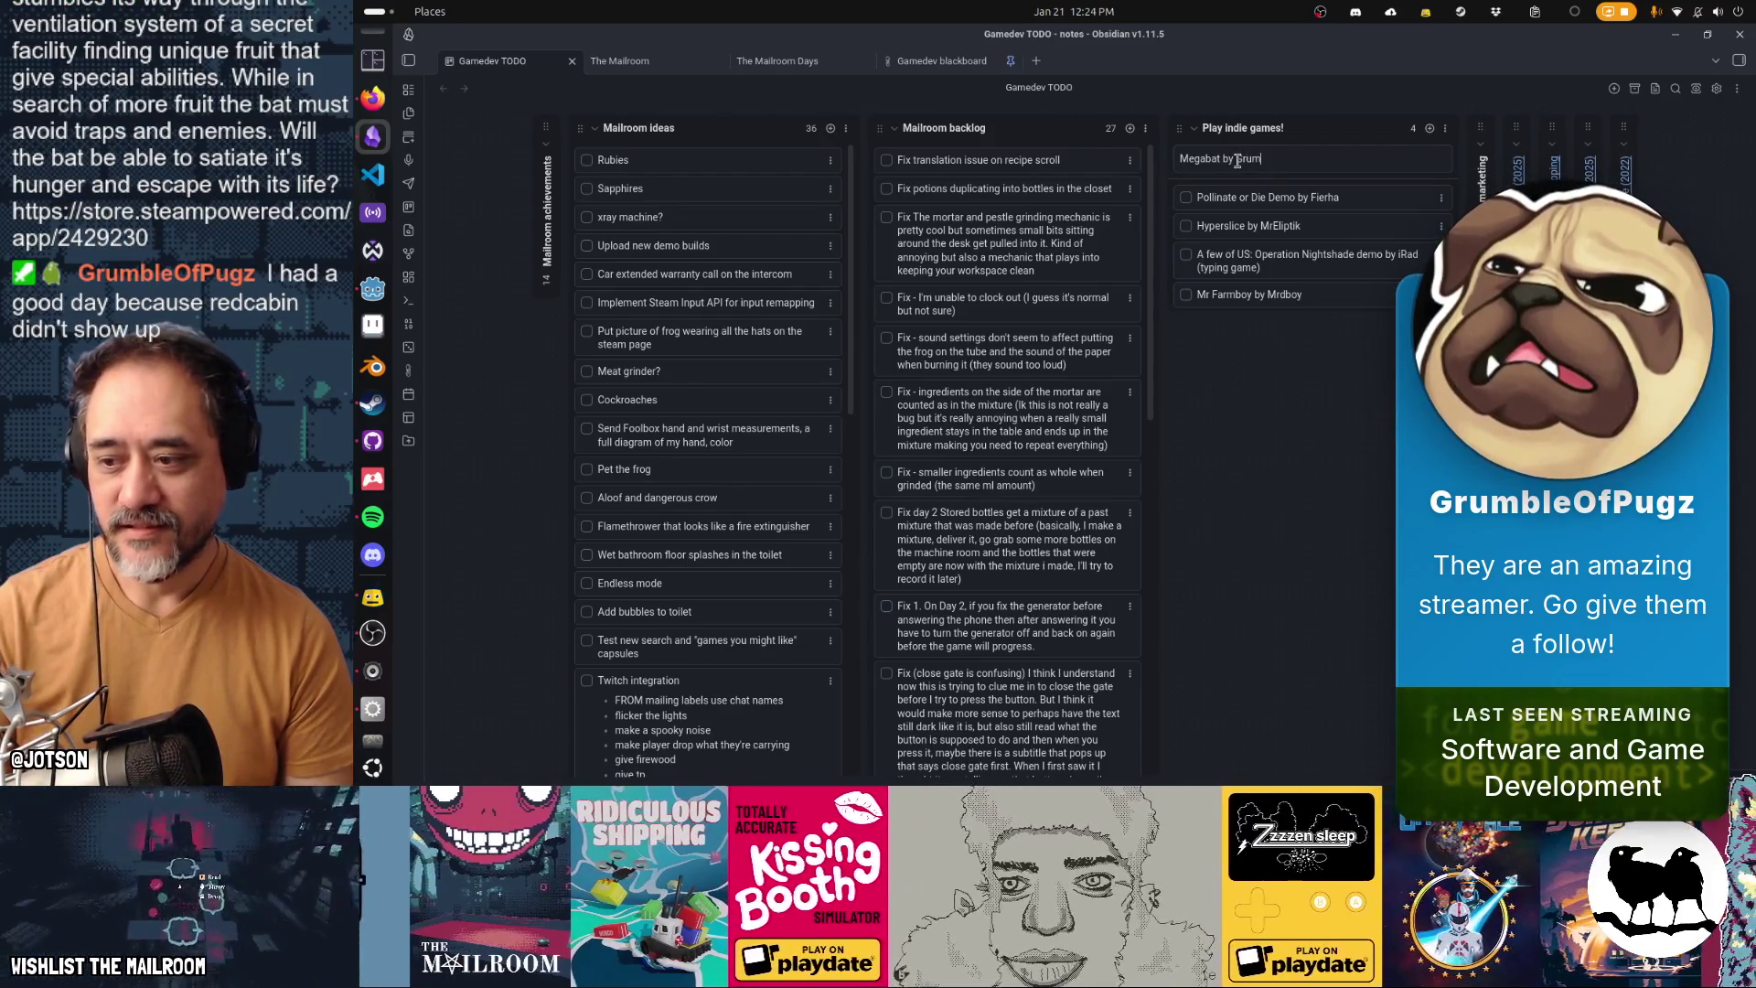
type("bleof")
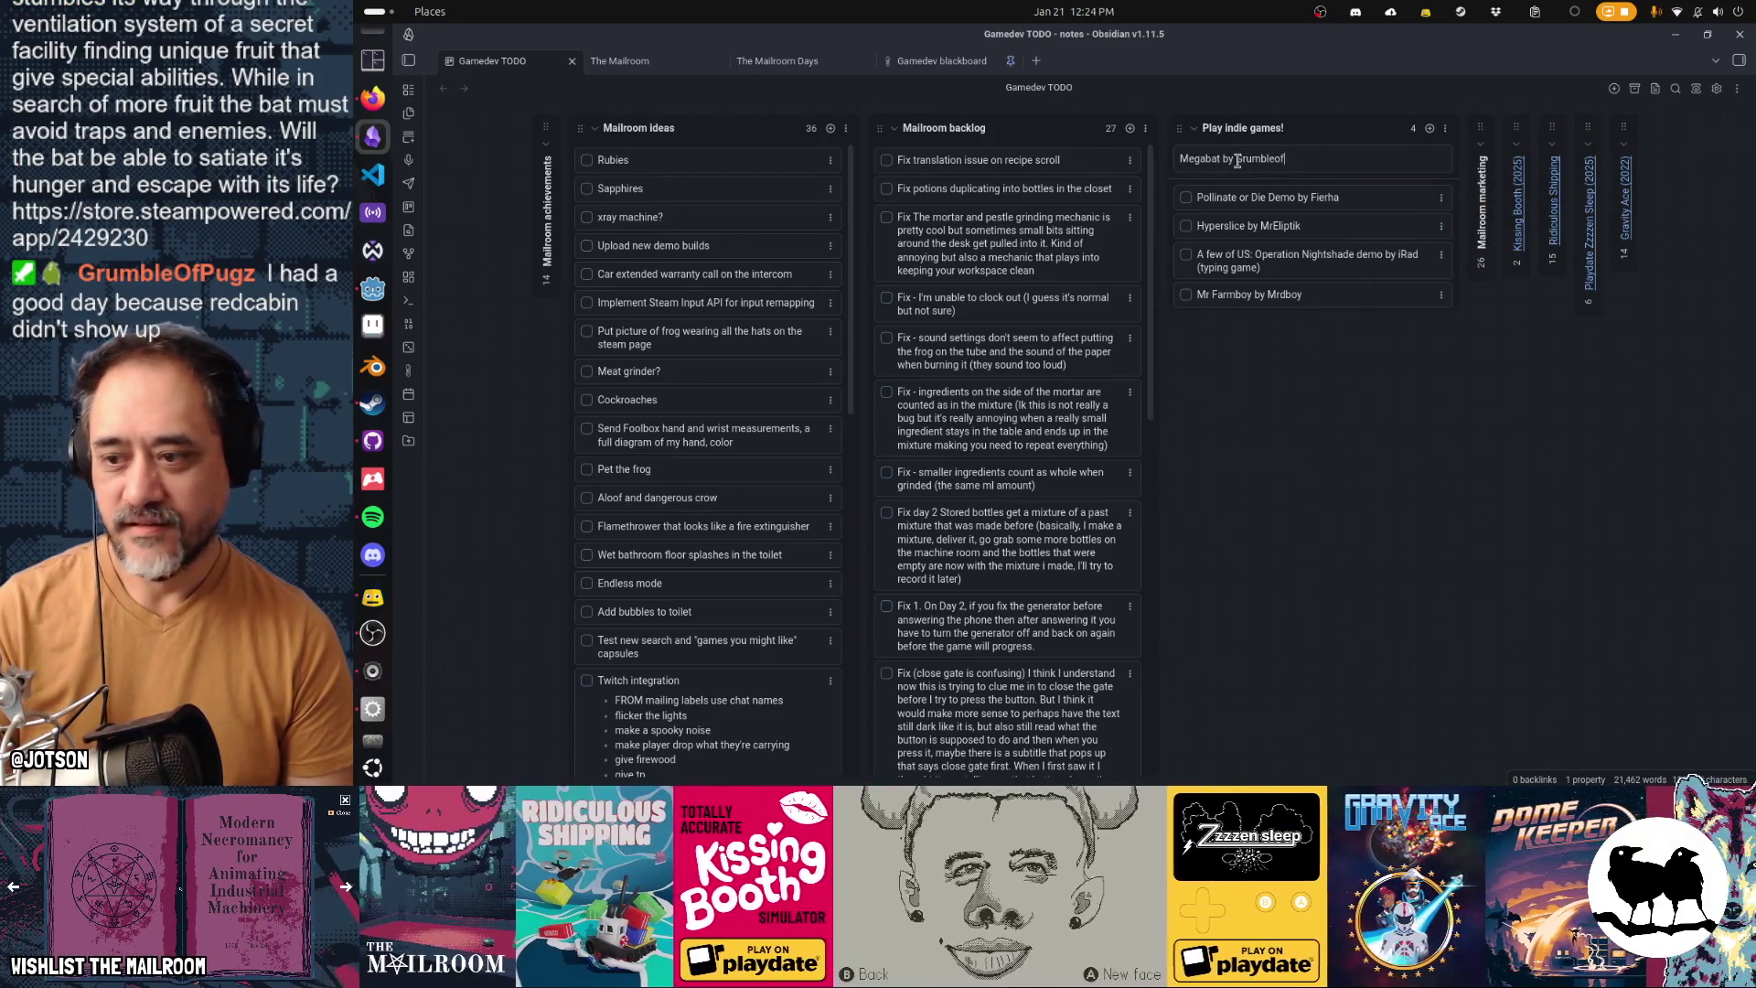
type("OfPugz")
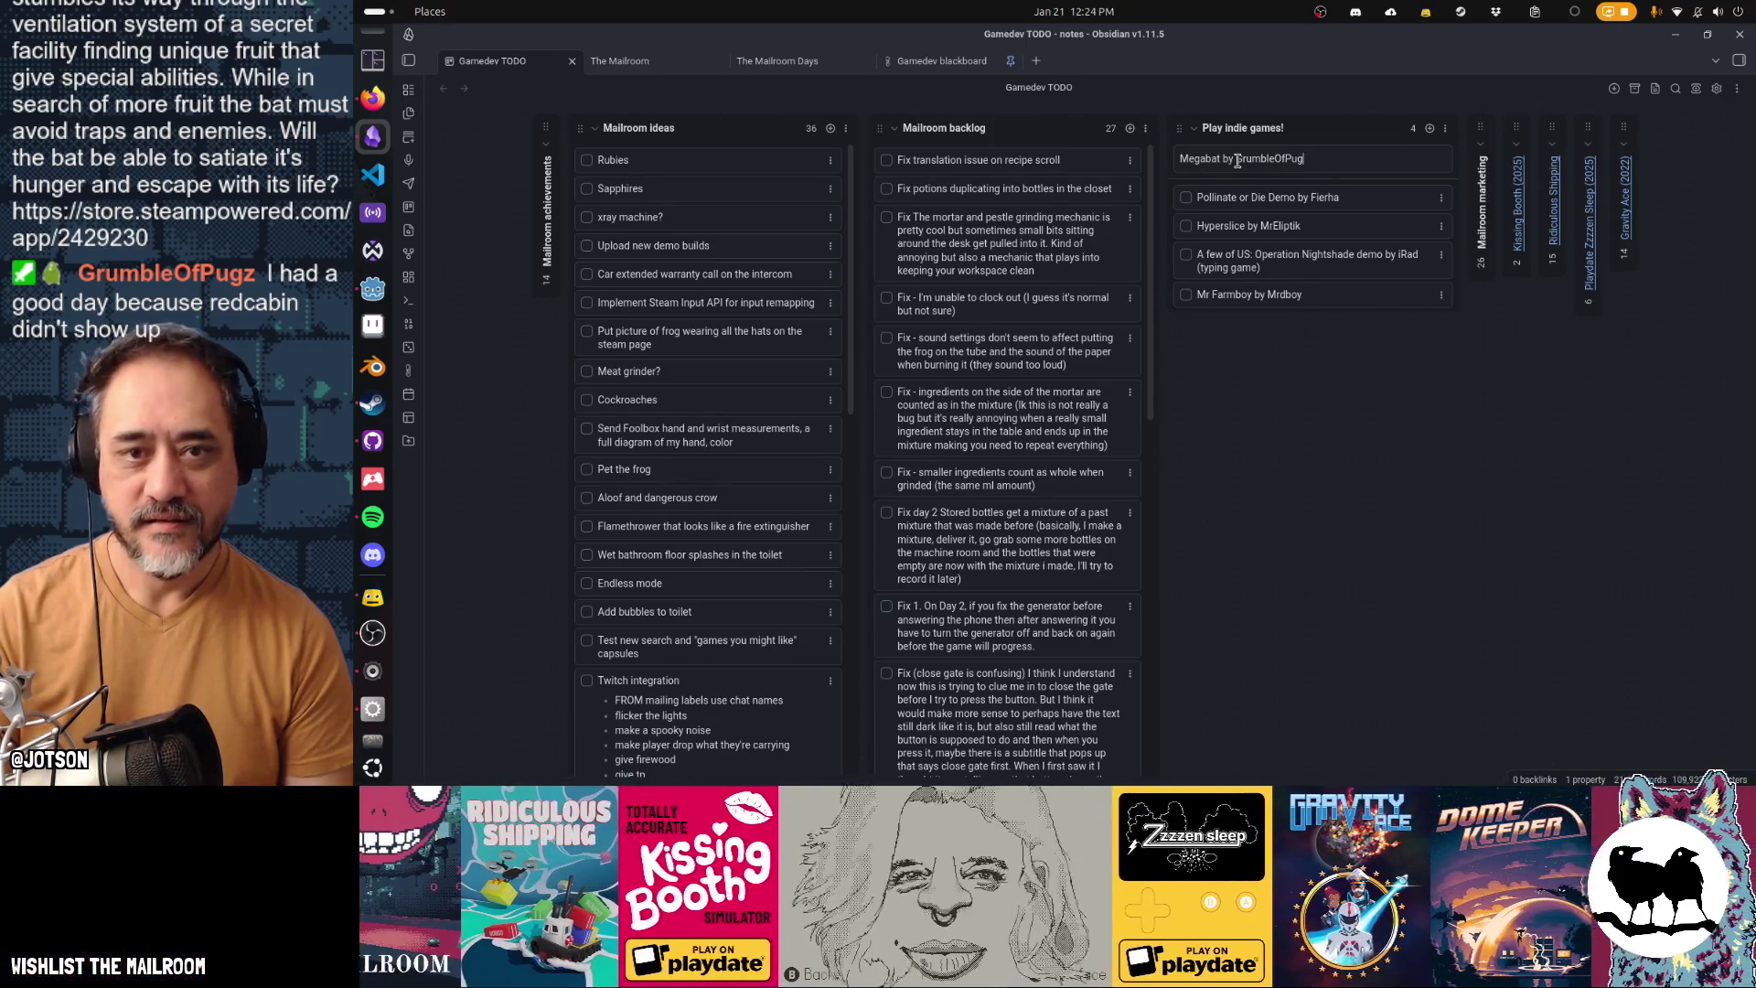
key("Return")
key("Escape")
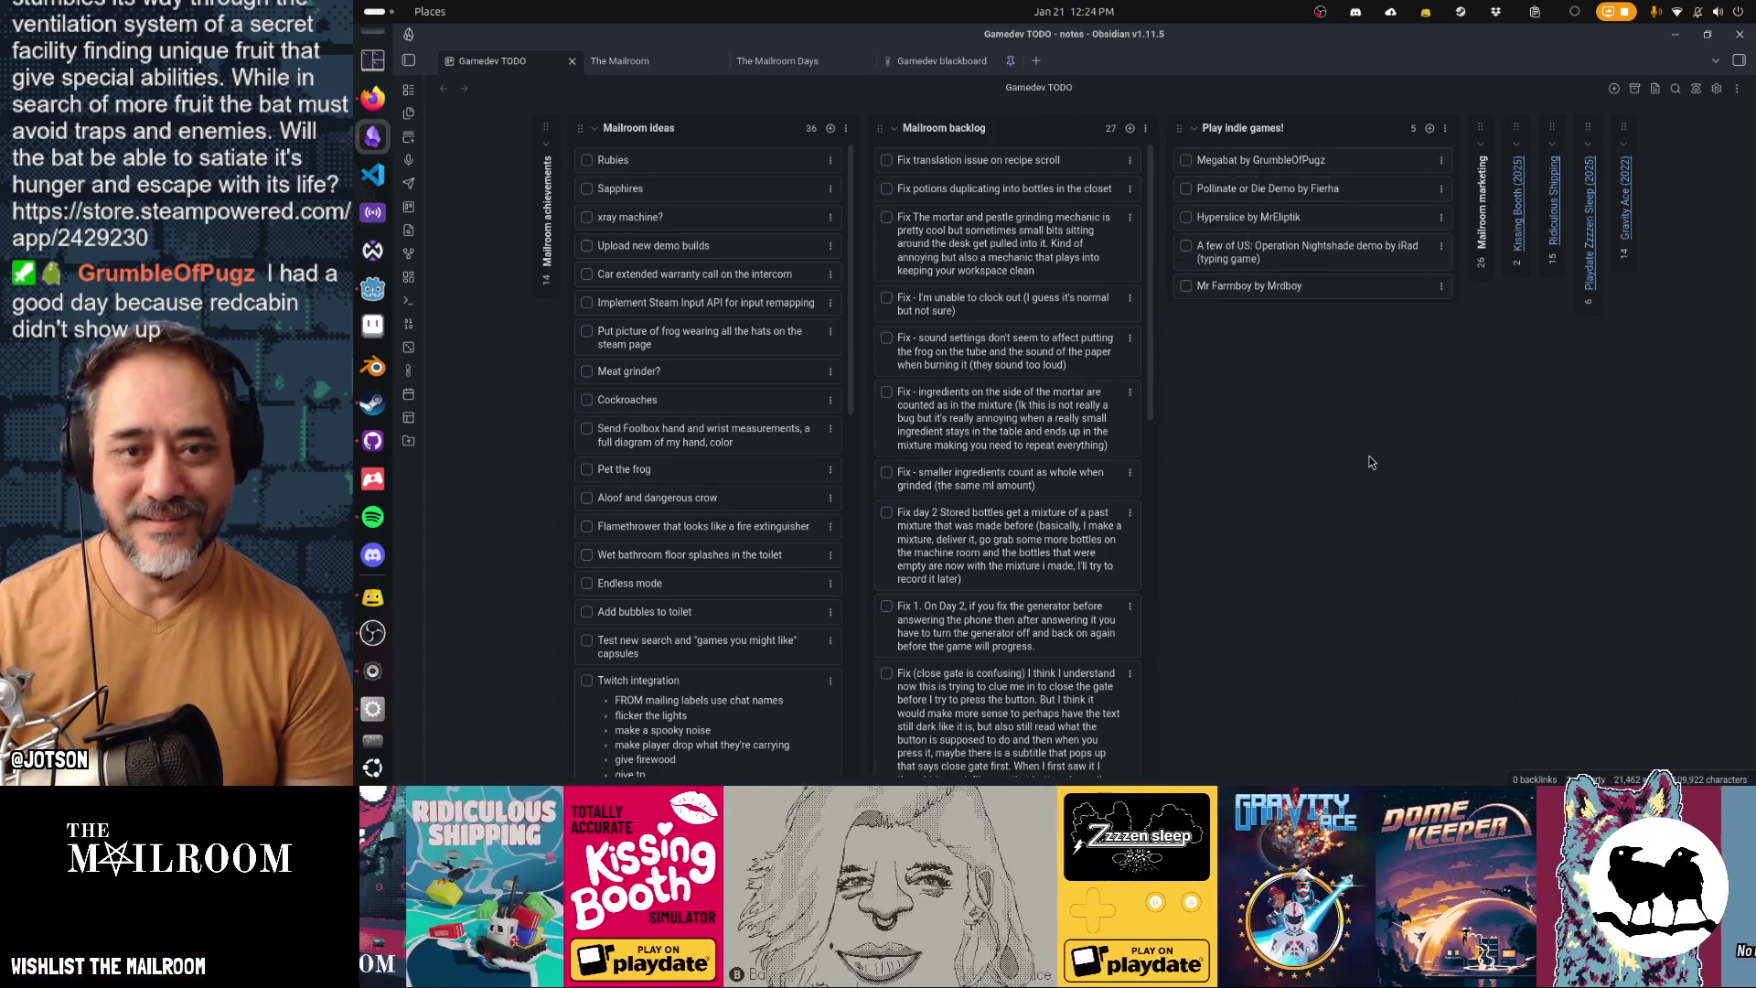
left_click_drag(1326, 161, 1326, 287)
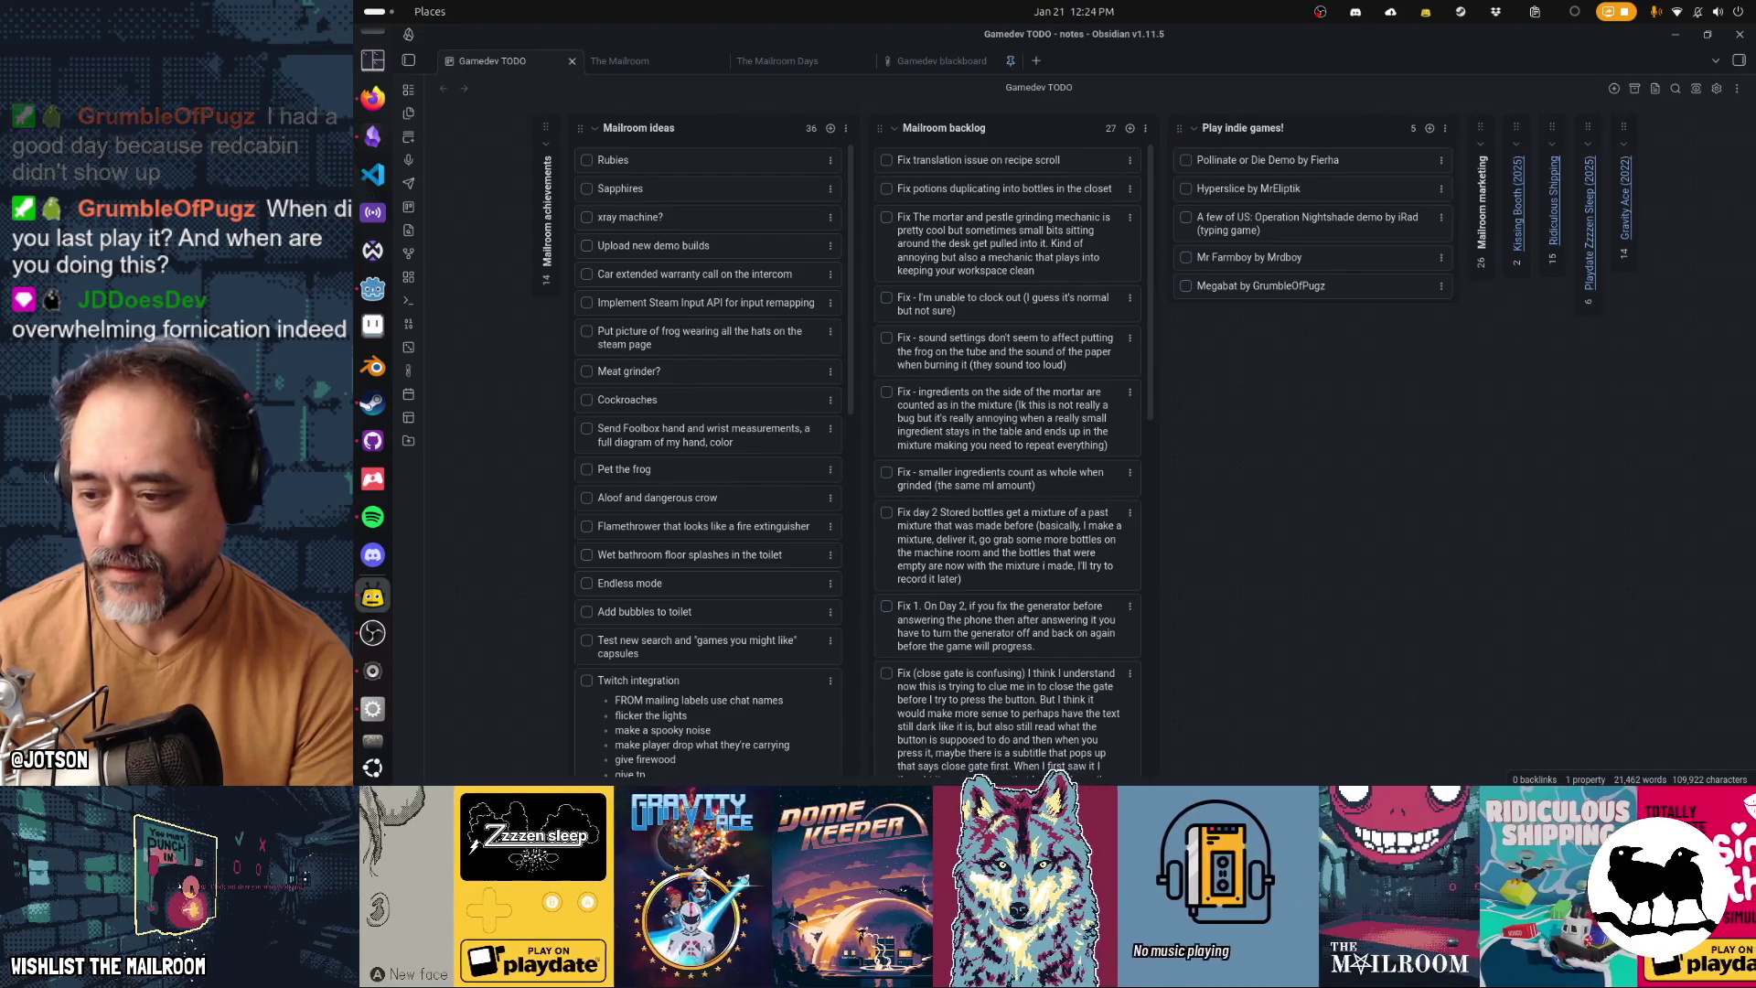
Add a 'CreoDrop' card credited to its developer at the lane's bottom, then bring up Steam
left_click(1429, 128)
type("CreoDrop ")
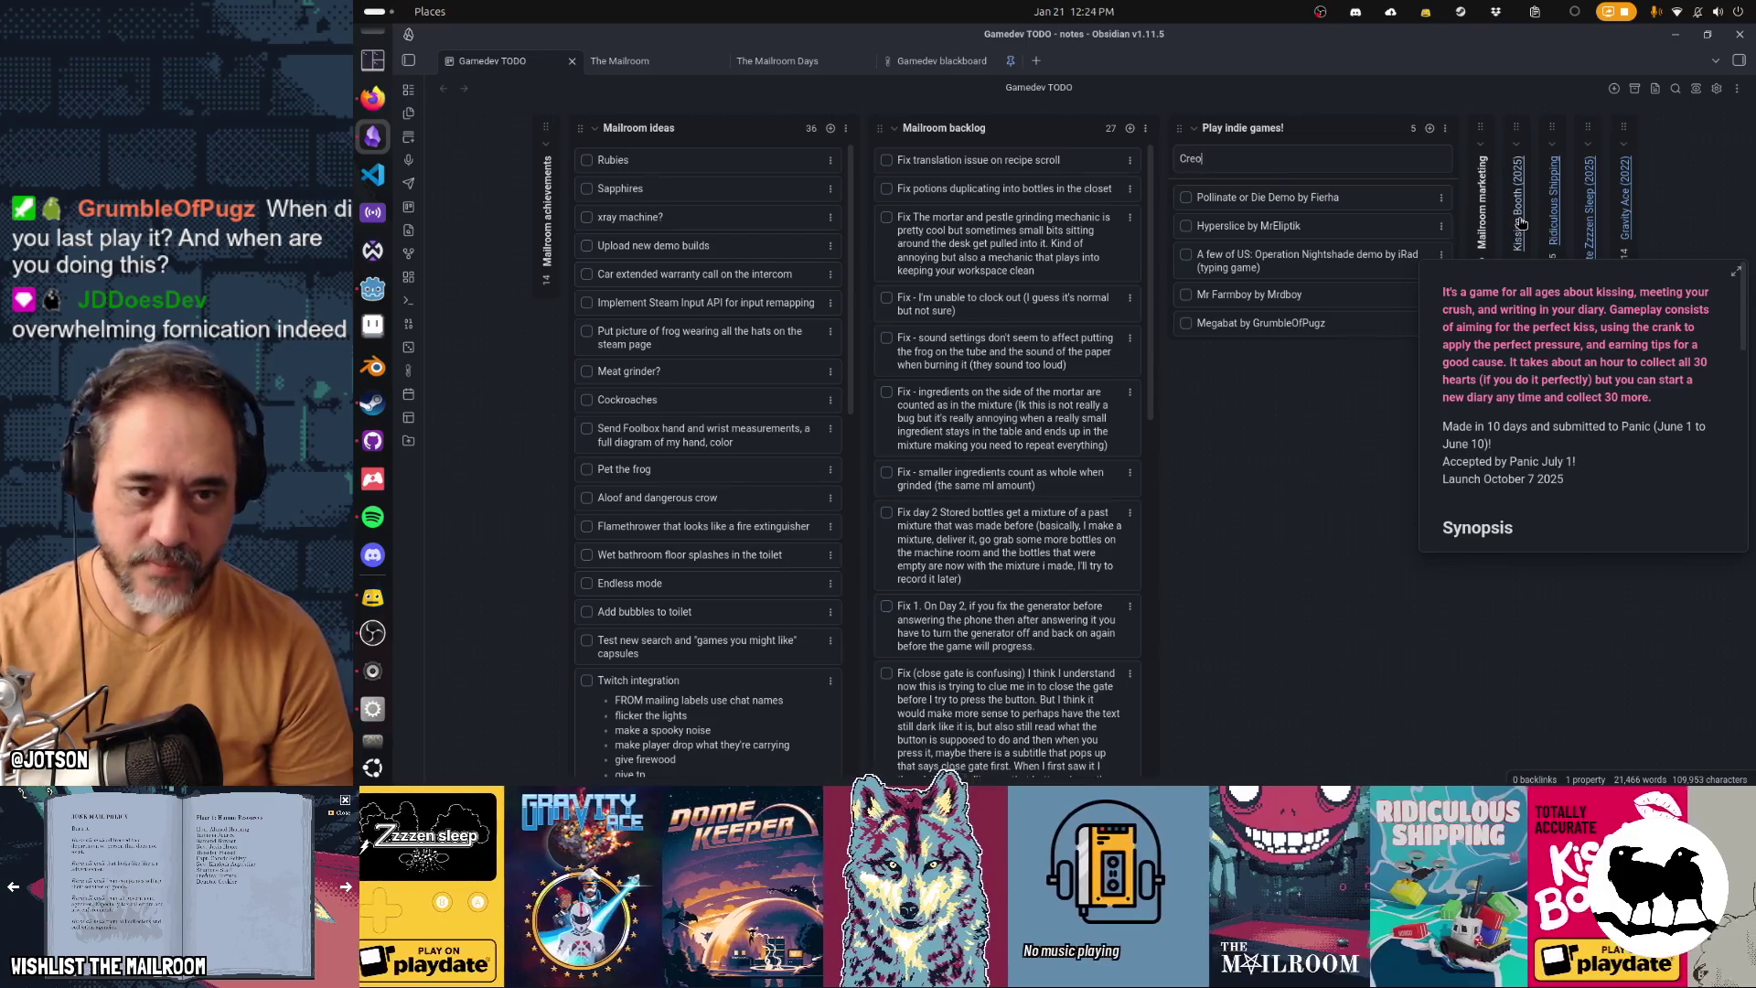
type("by ")
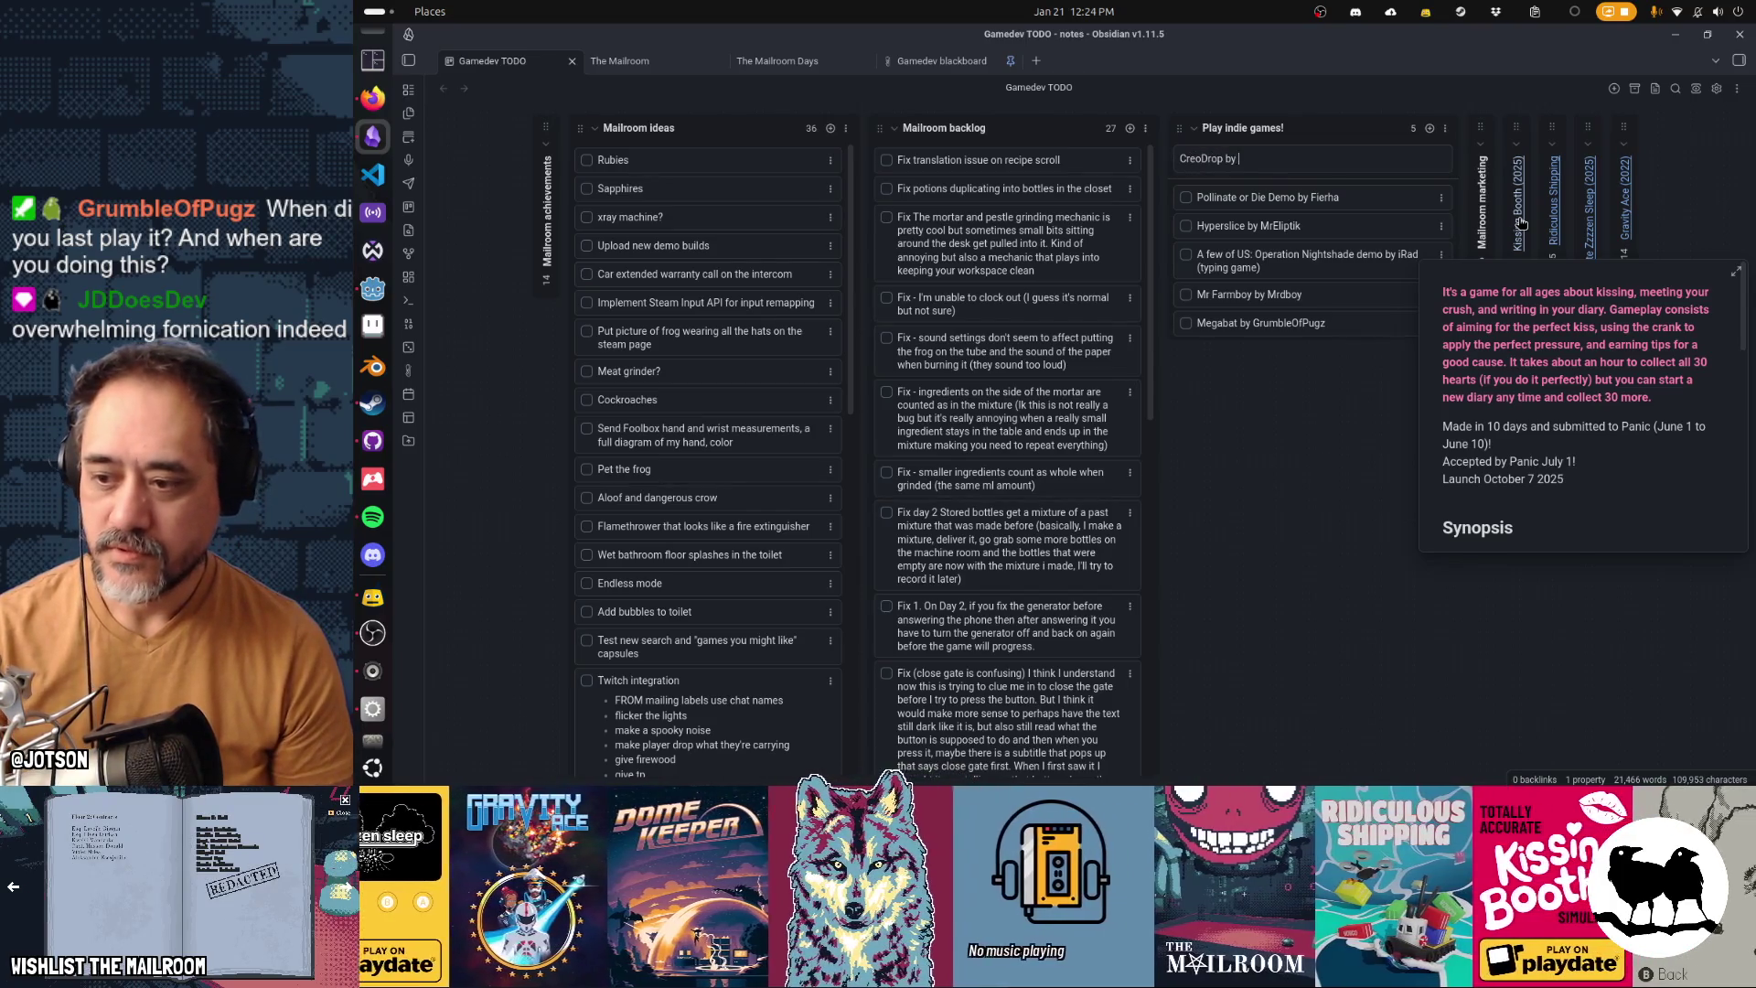
type("JDDoesDev")
key("Return")
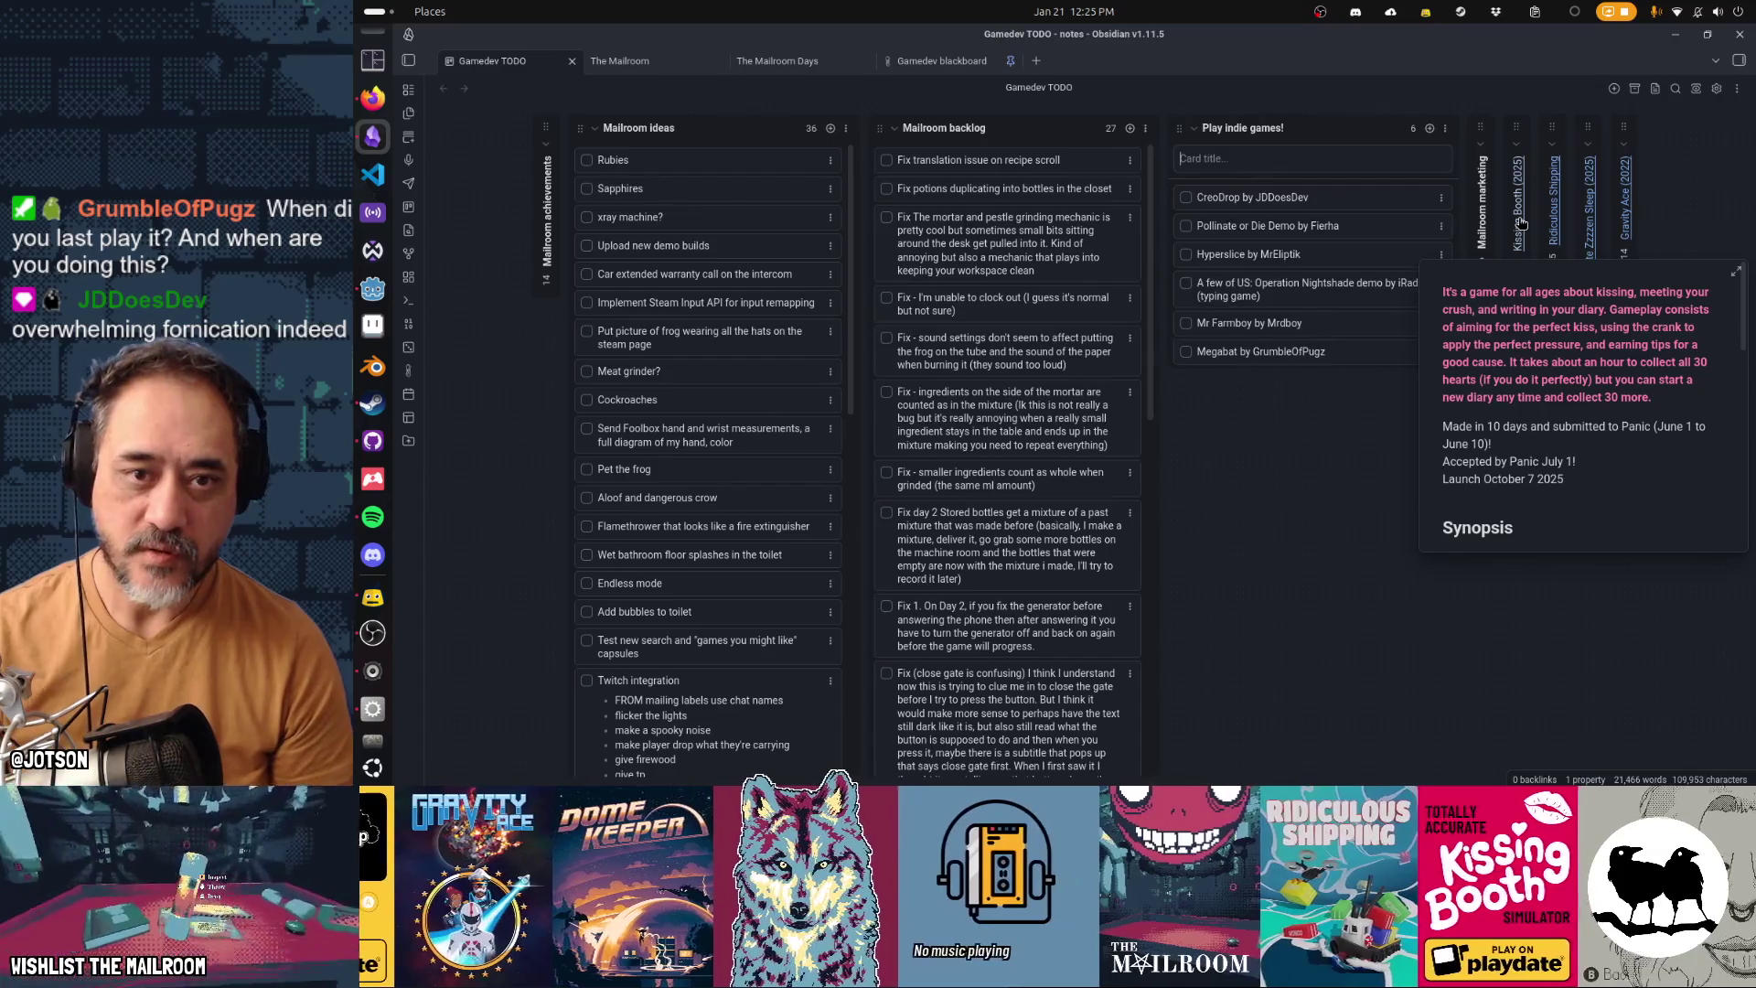
left_click_drag(1319, 169, 1317, 319)
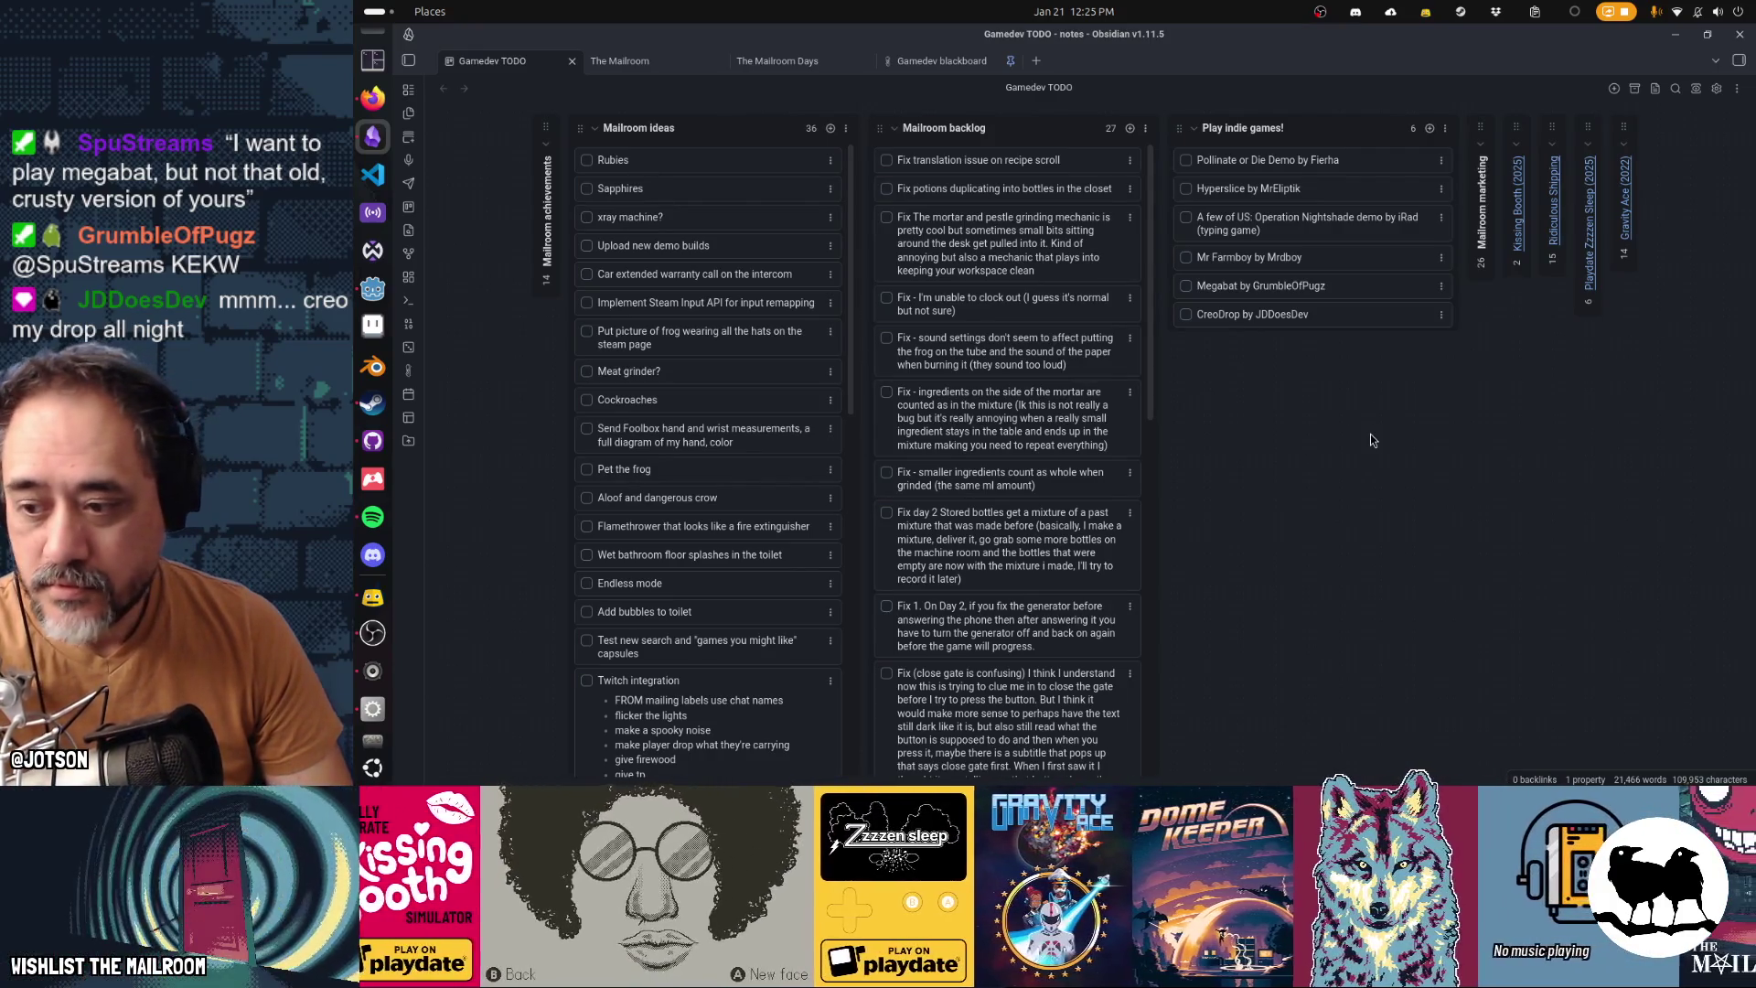
left_click(377, 424)
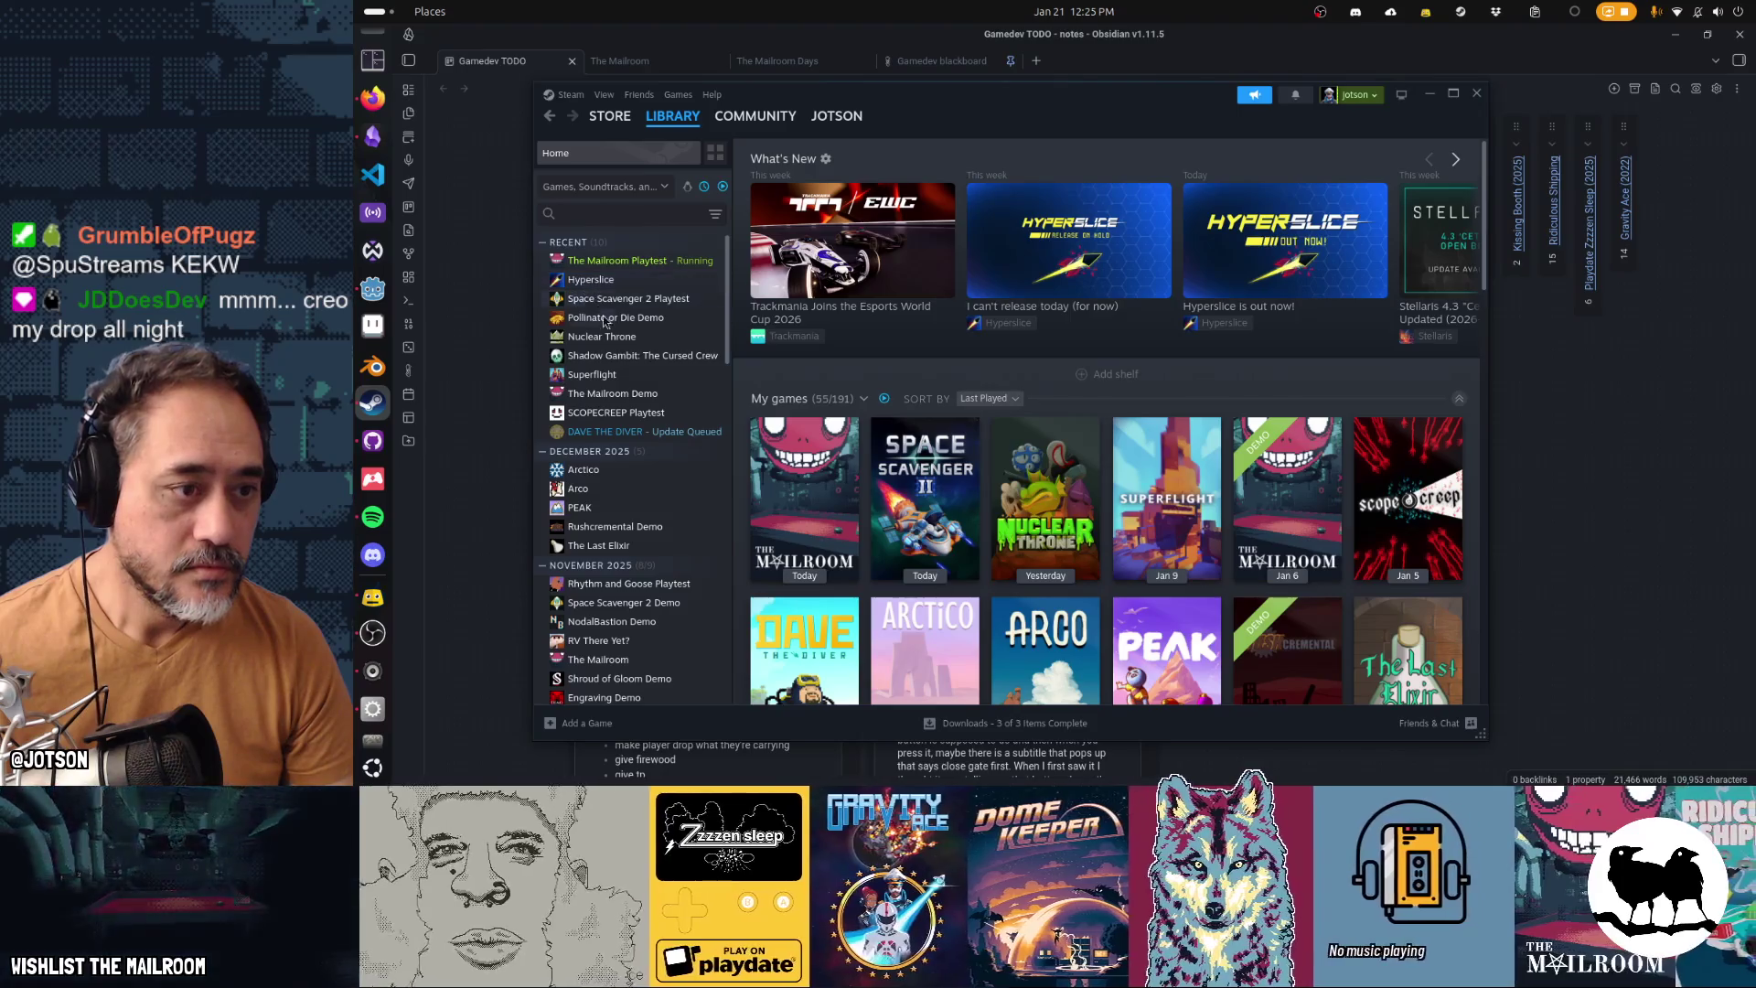
Browse the Steam library, then filter it with a search for 'megabat'
scroll(671, 501, "down", 4)
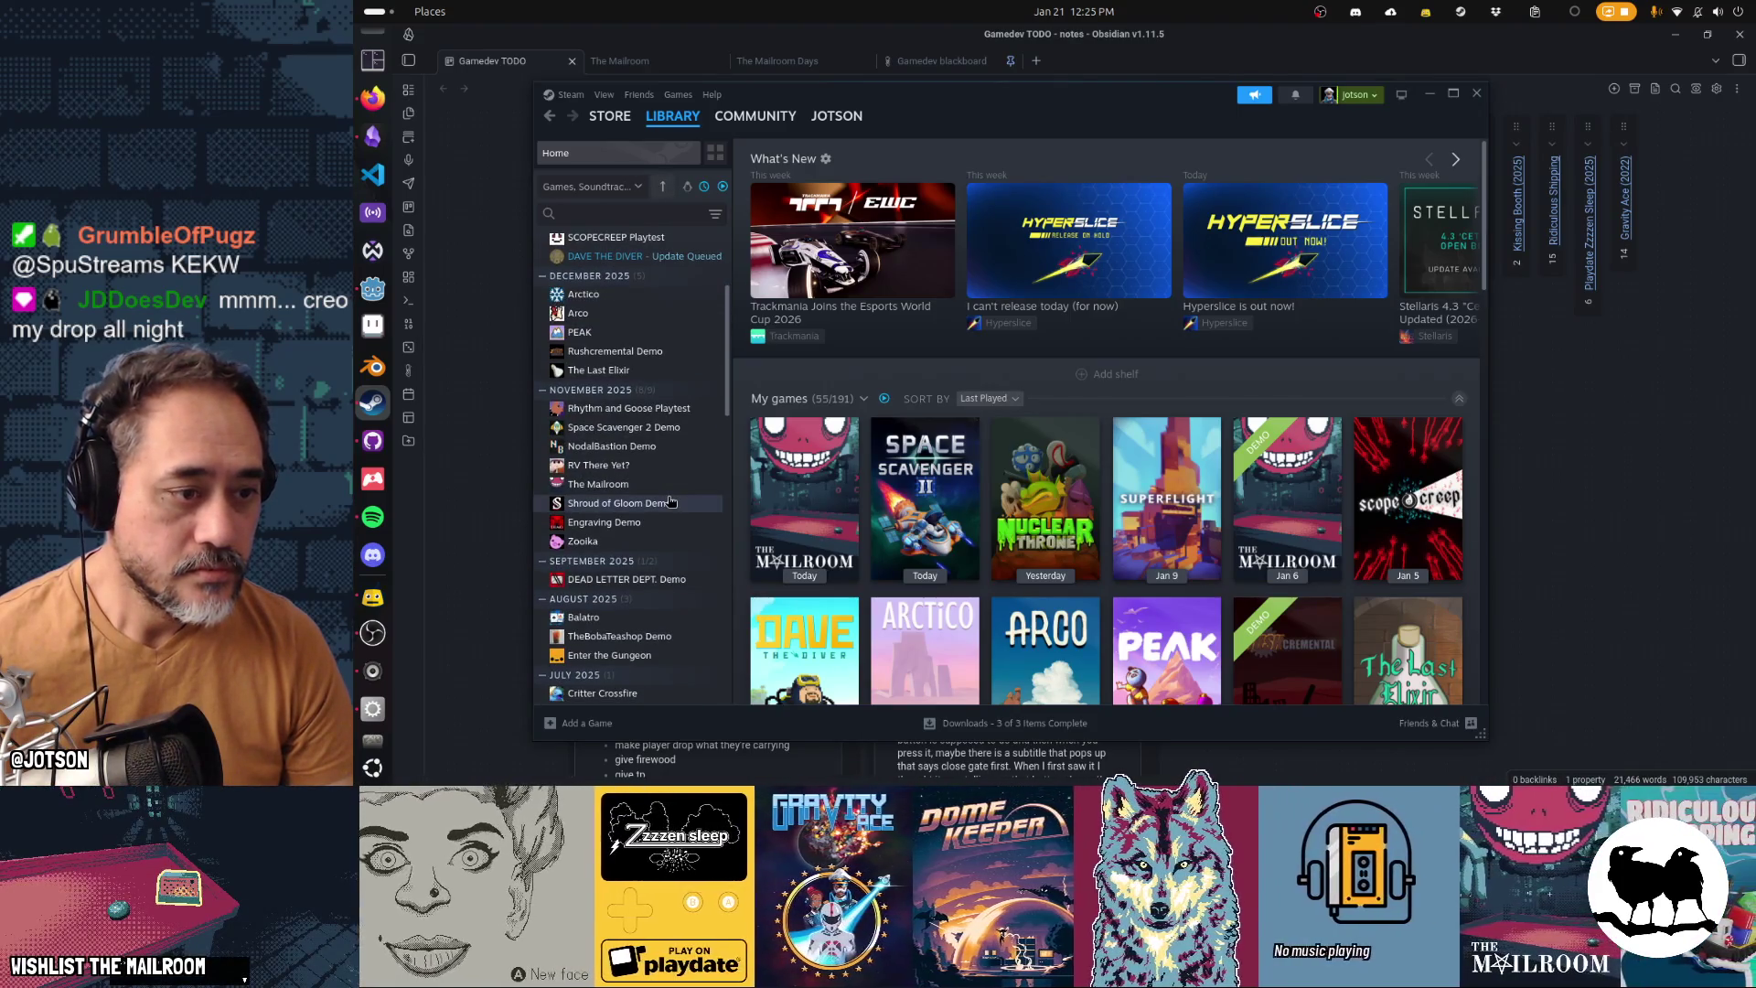
scroll(671, 501, "down", 3)
scroll(671, 503, "down", 3)
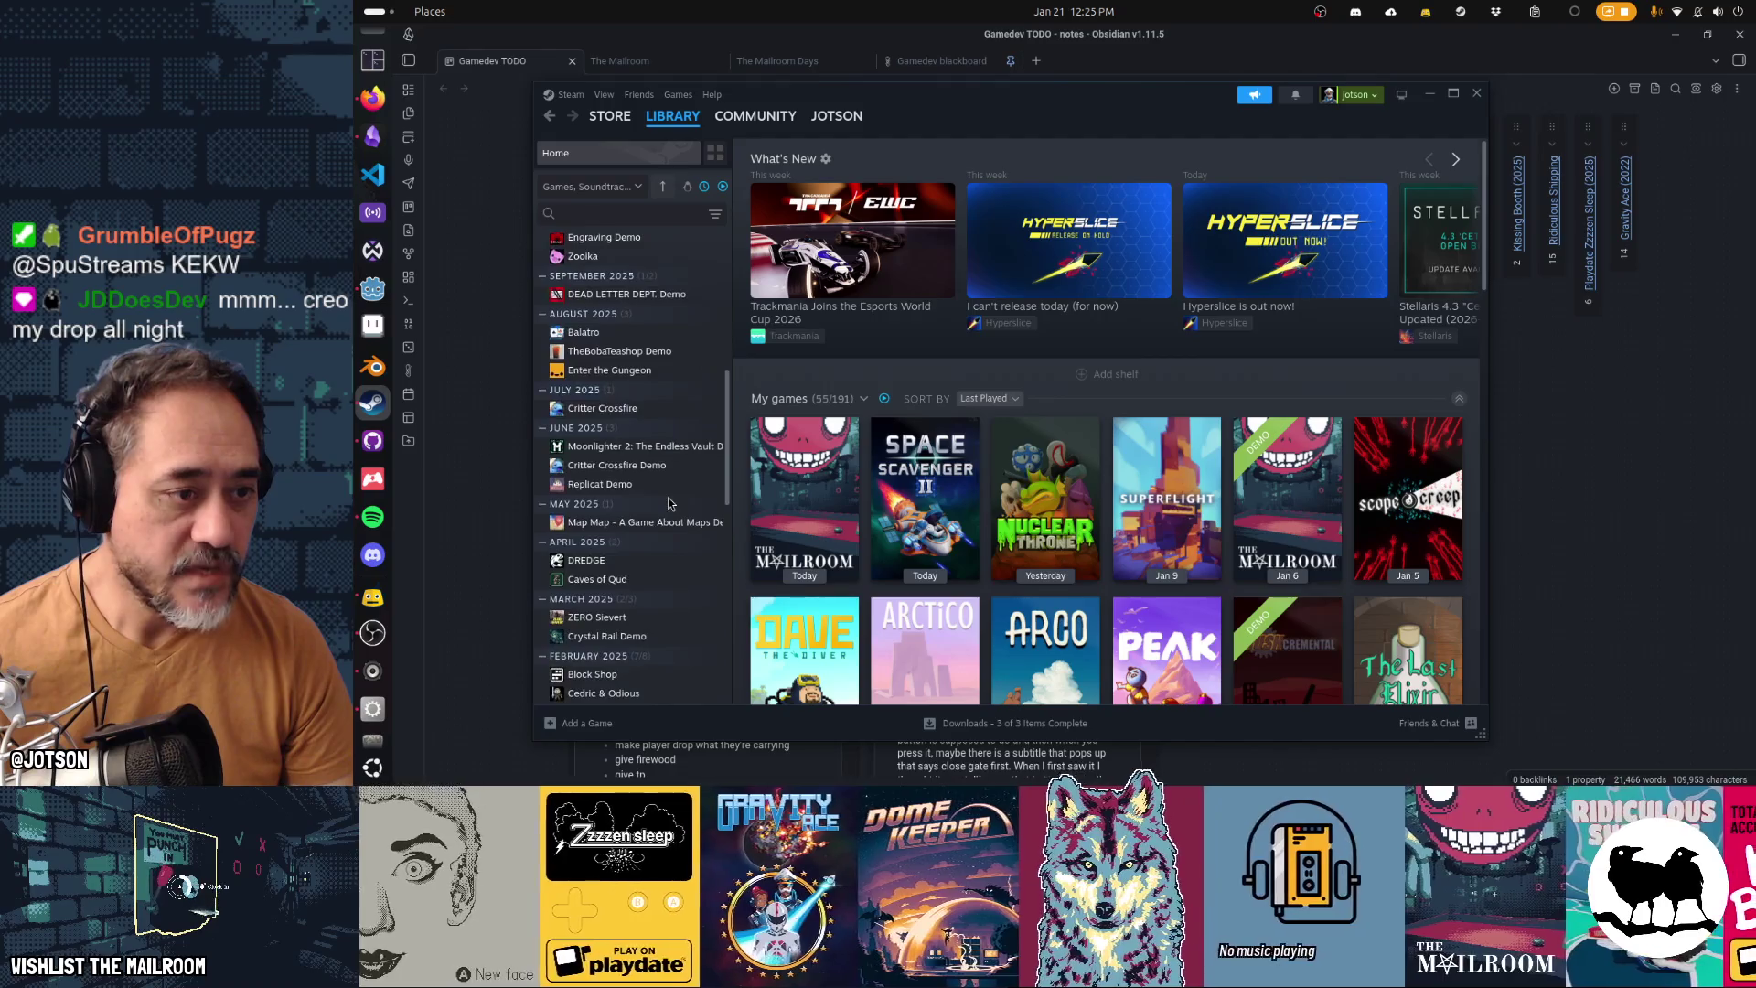
scroll(670, 501, "down", 3)
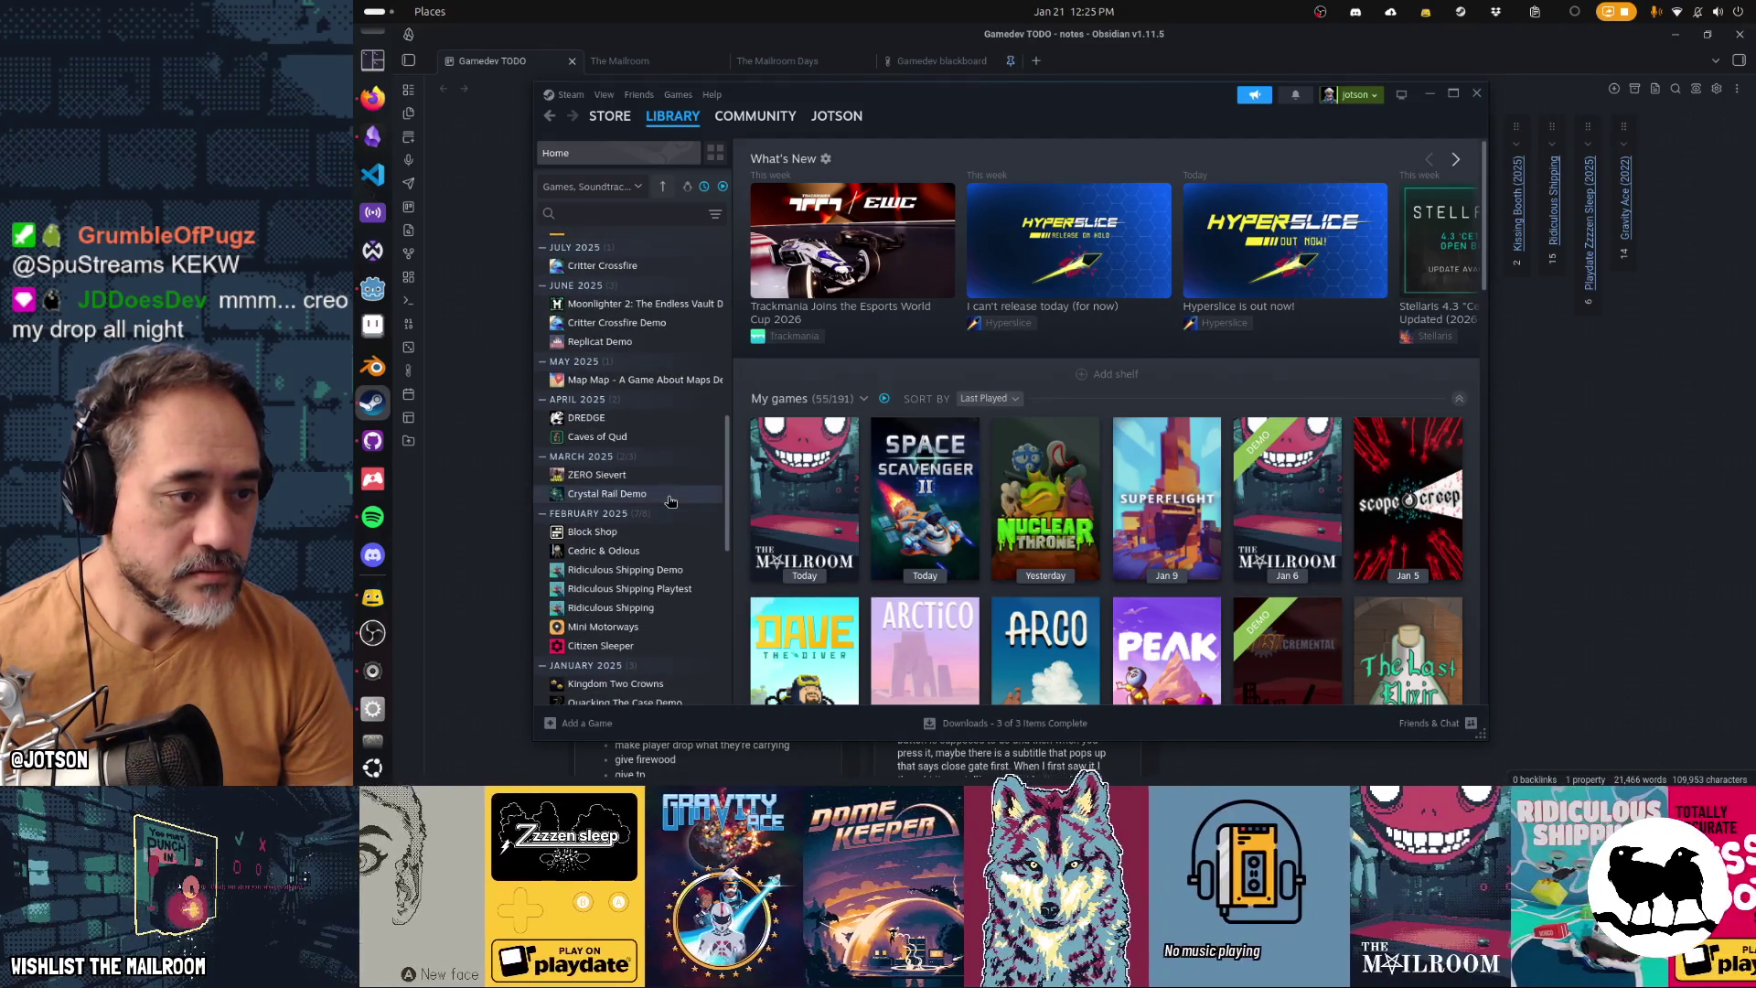
scroll(670, 503, "down", 2)
scroll(670, 501, "down", 4)
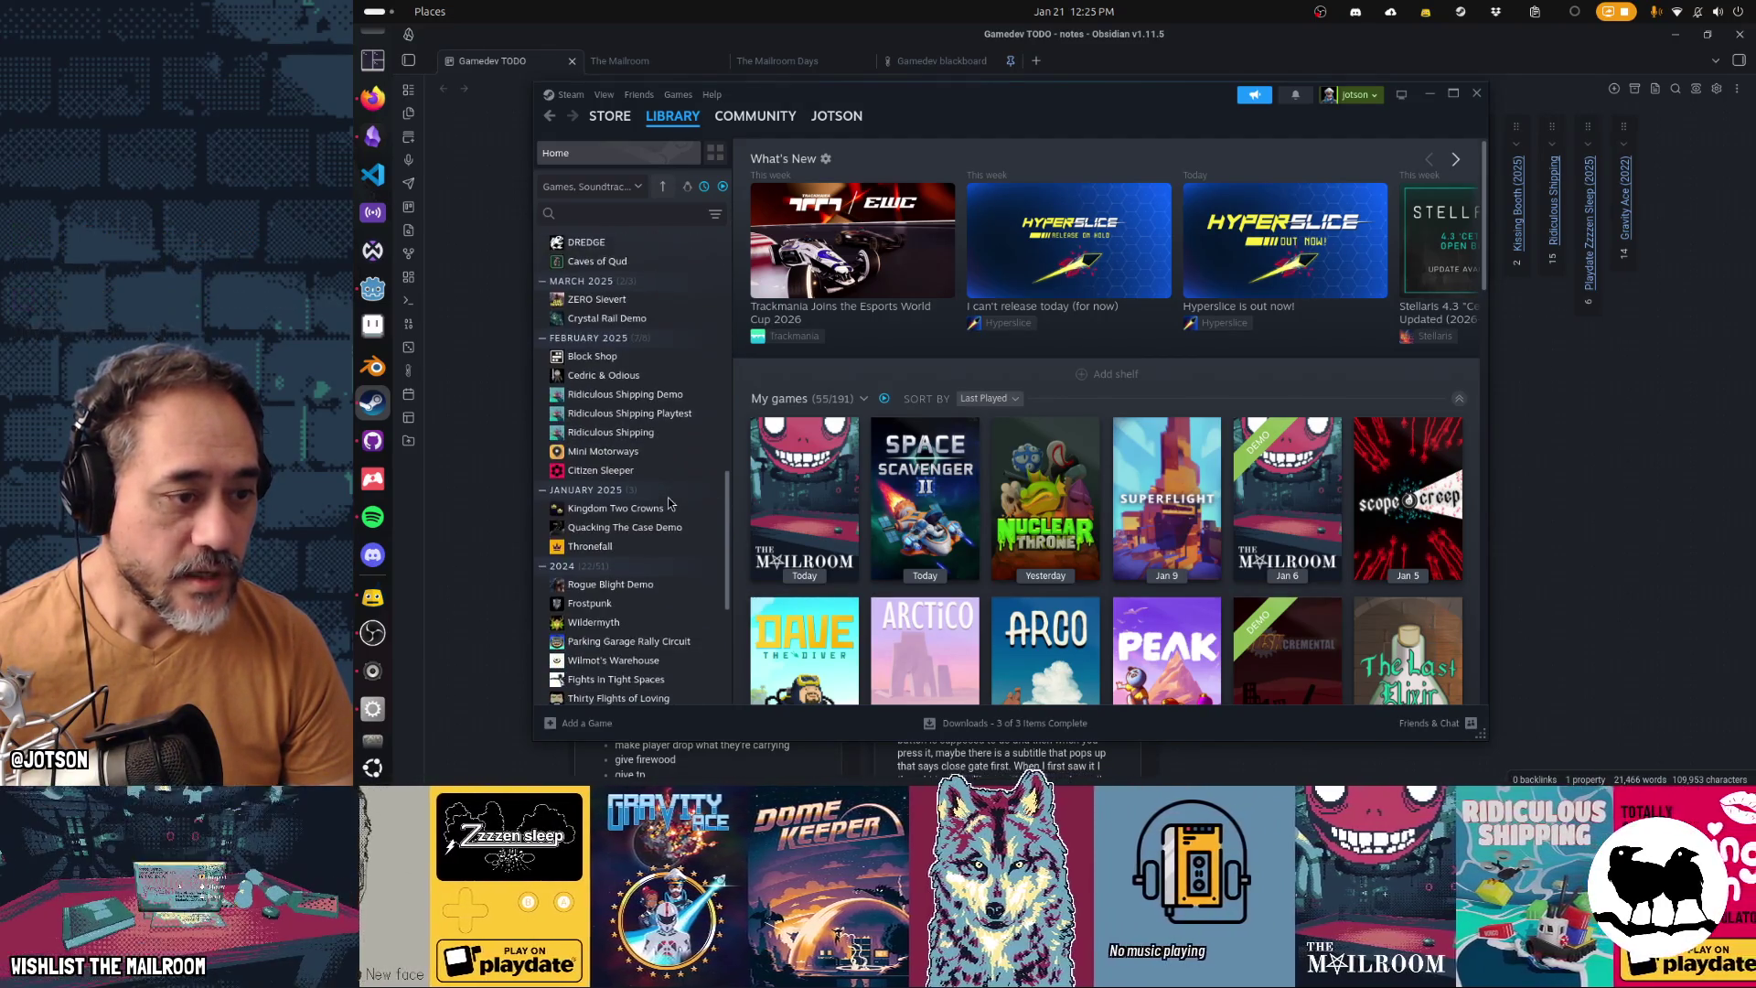
scroll(669, 502, "down", 4)
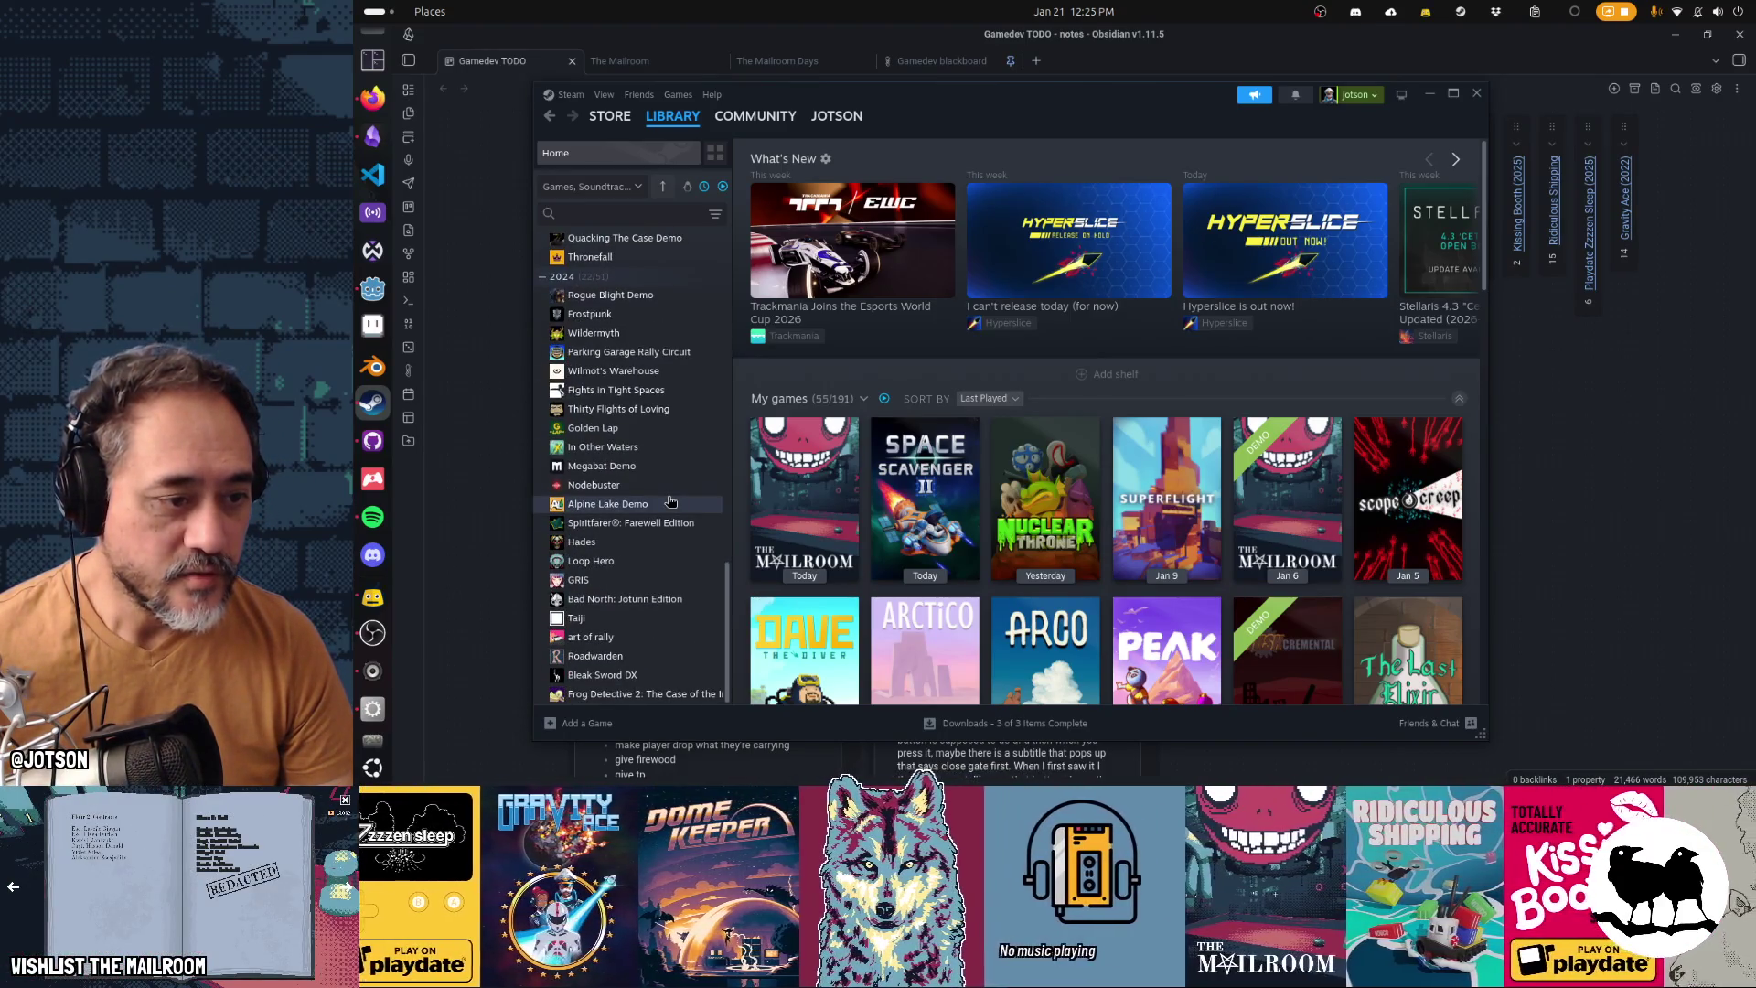
scroll(671, 501, "up", 10)
scroll(670, 501, "up", 8)
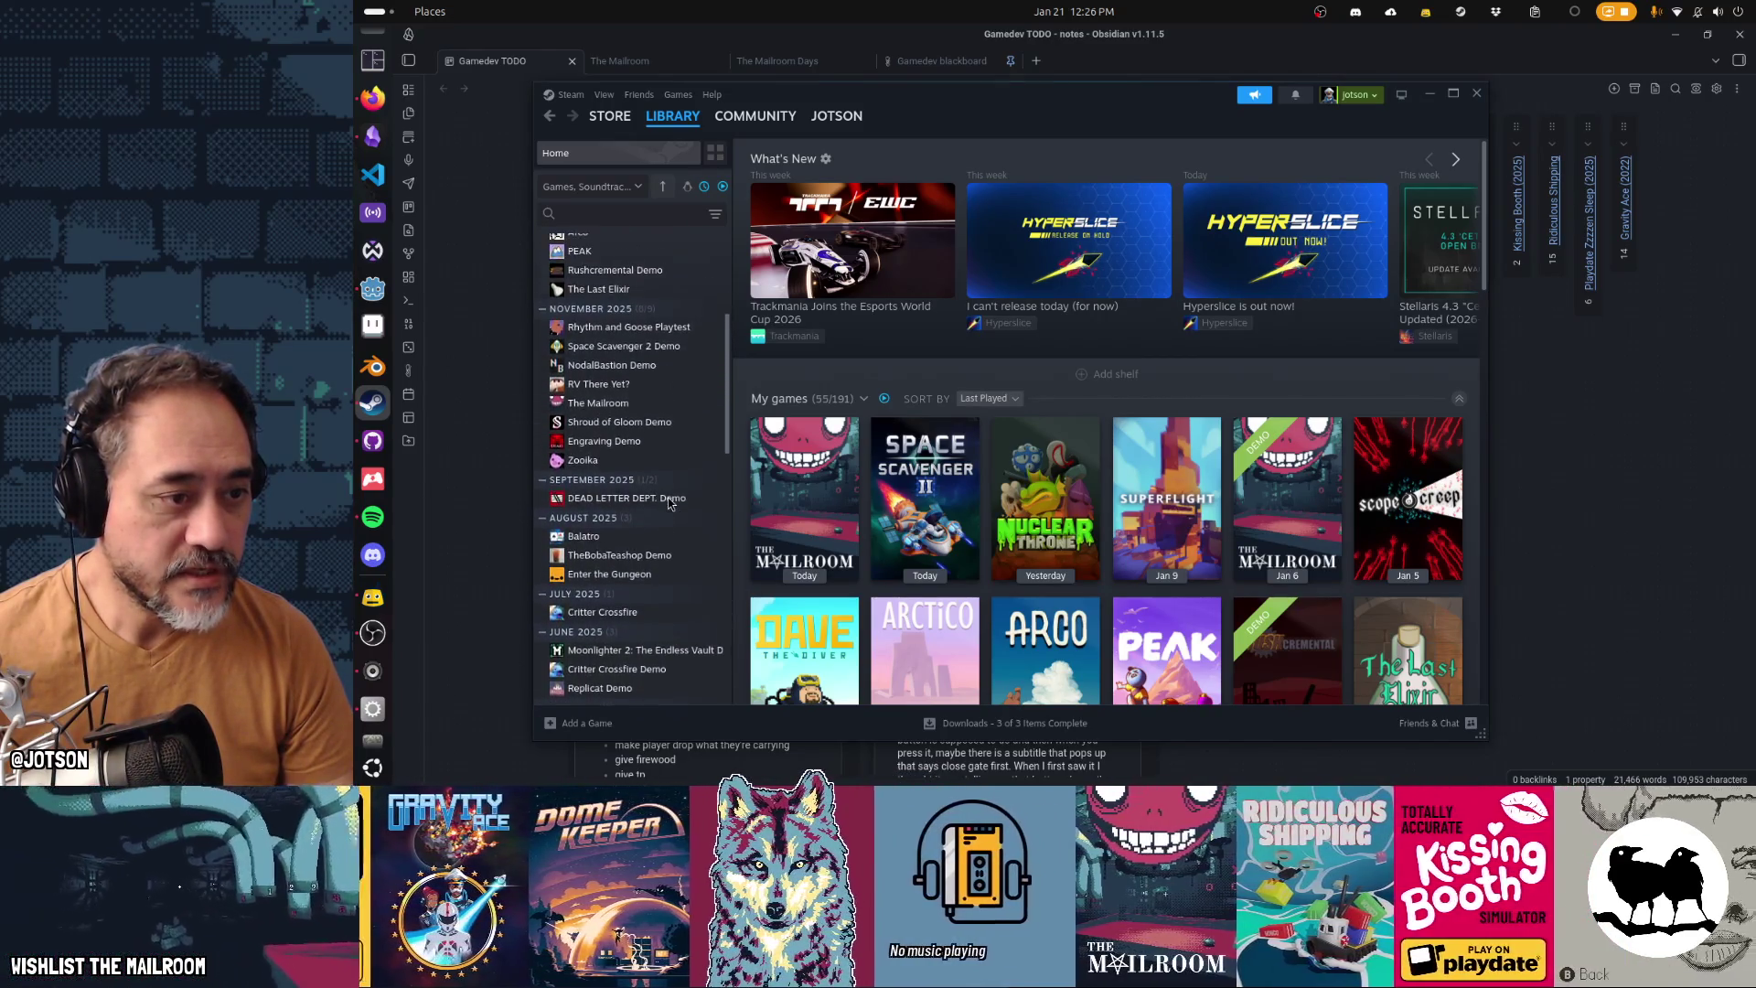
scroll(670, 501, "up", 4)
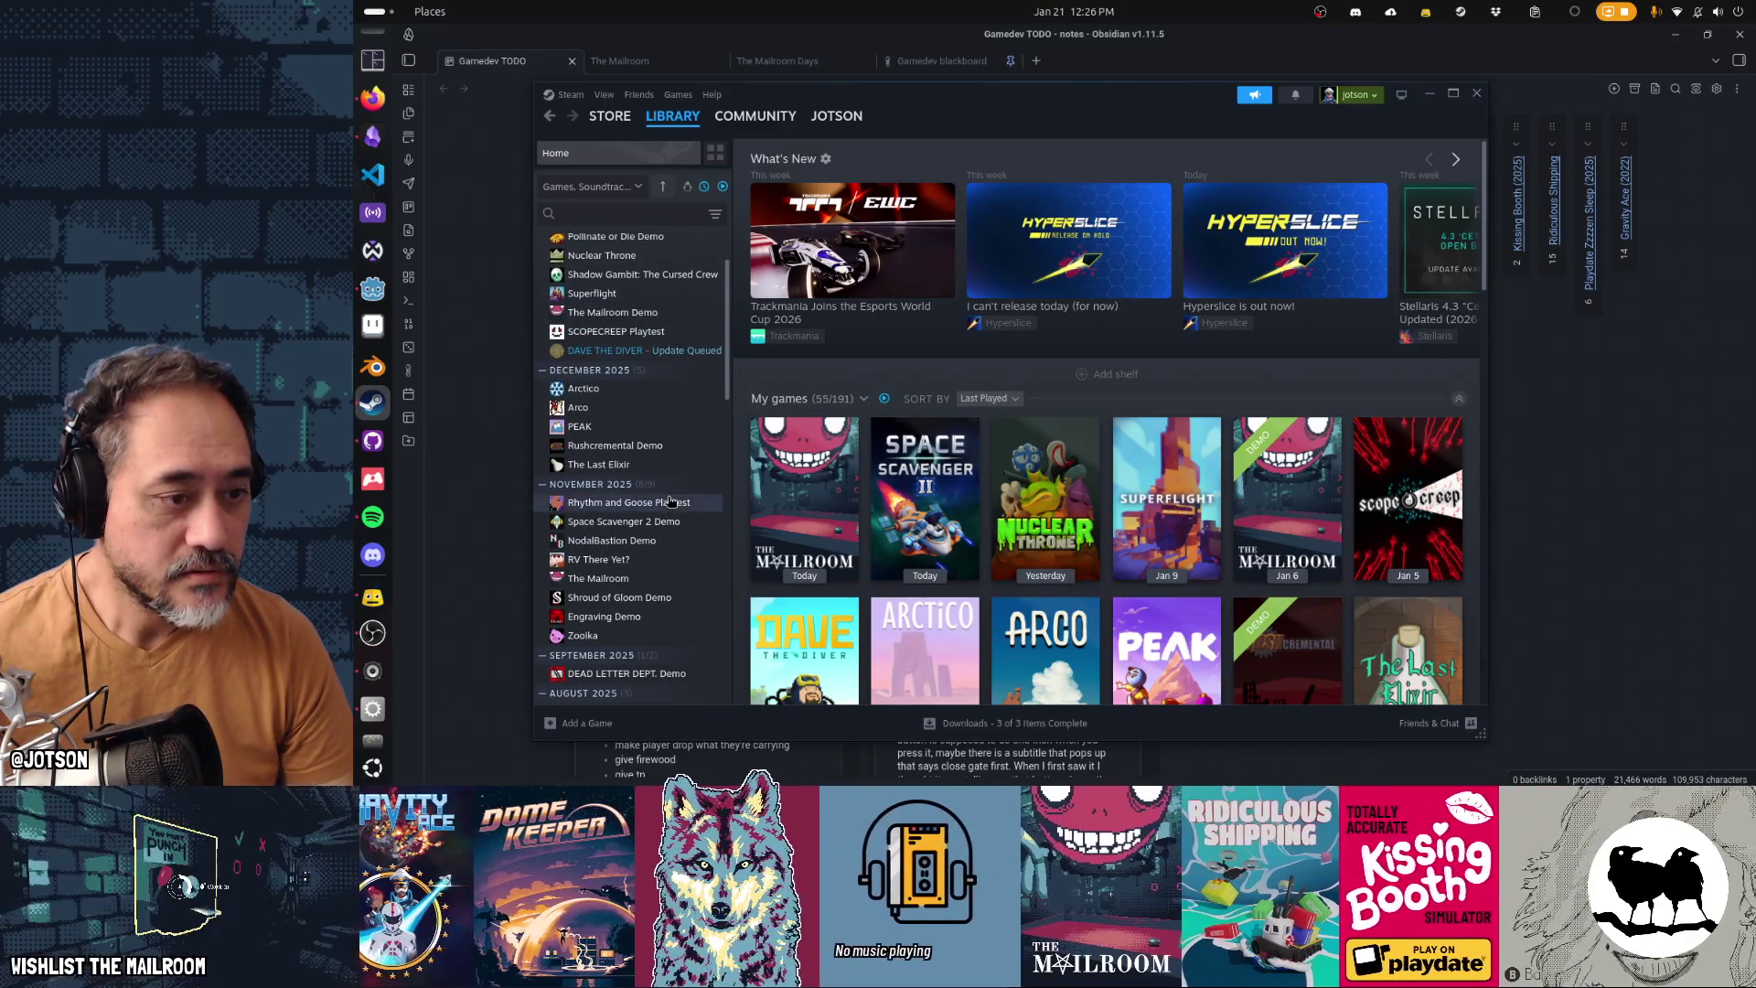
scroll(670, 501, "up", 2)
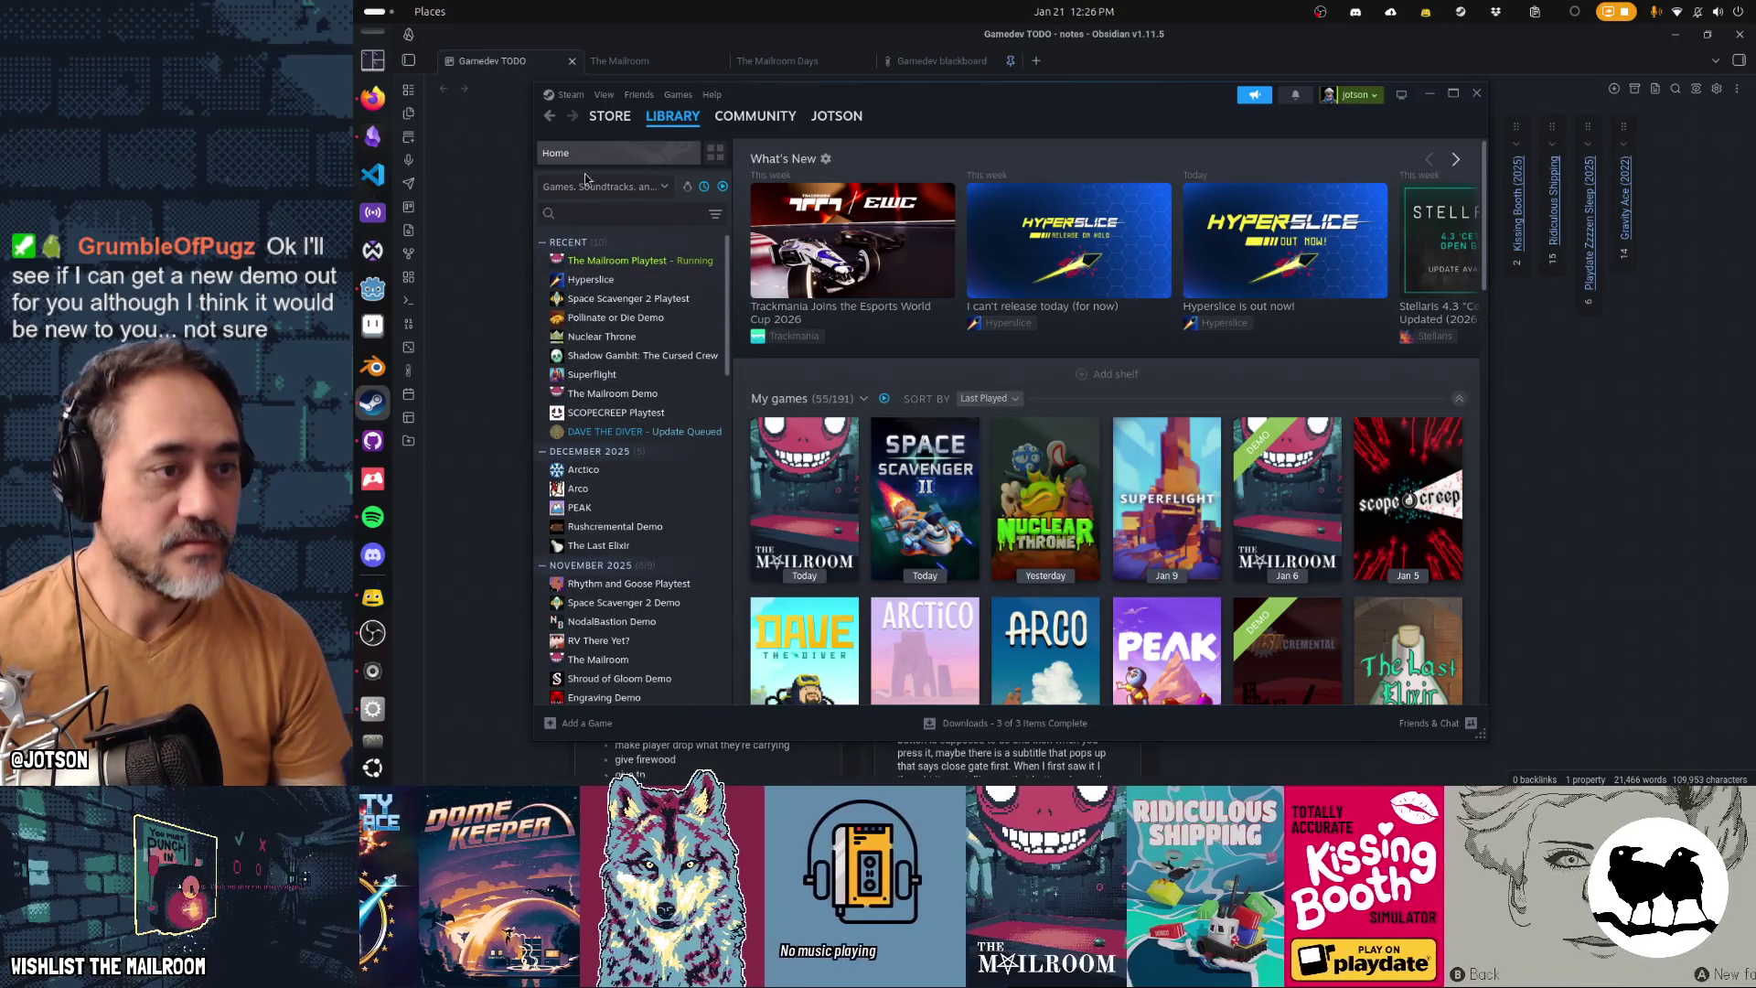
left_click(593, 212)
type("megaba")
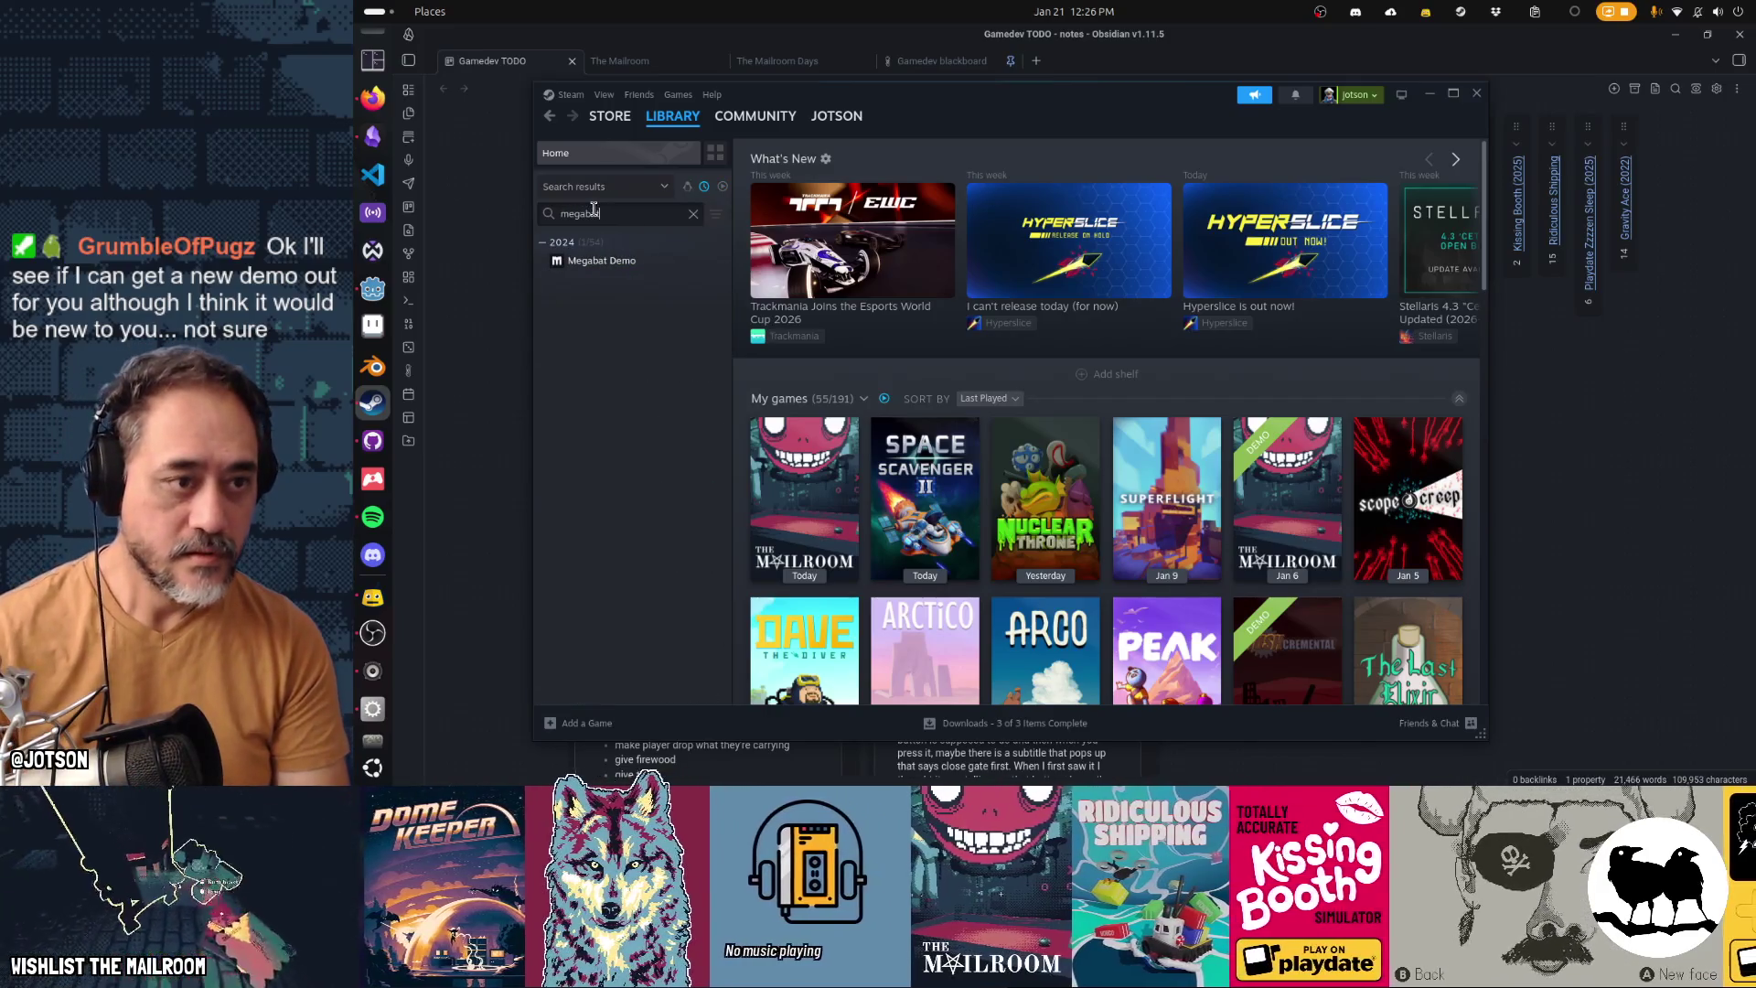
type("t")
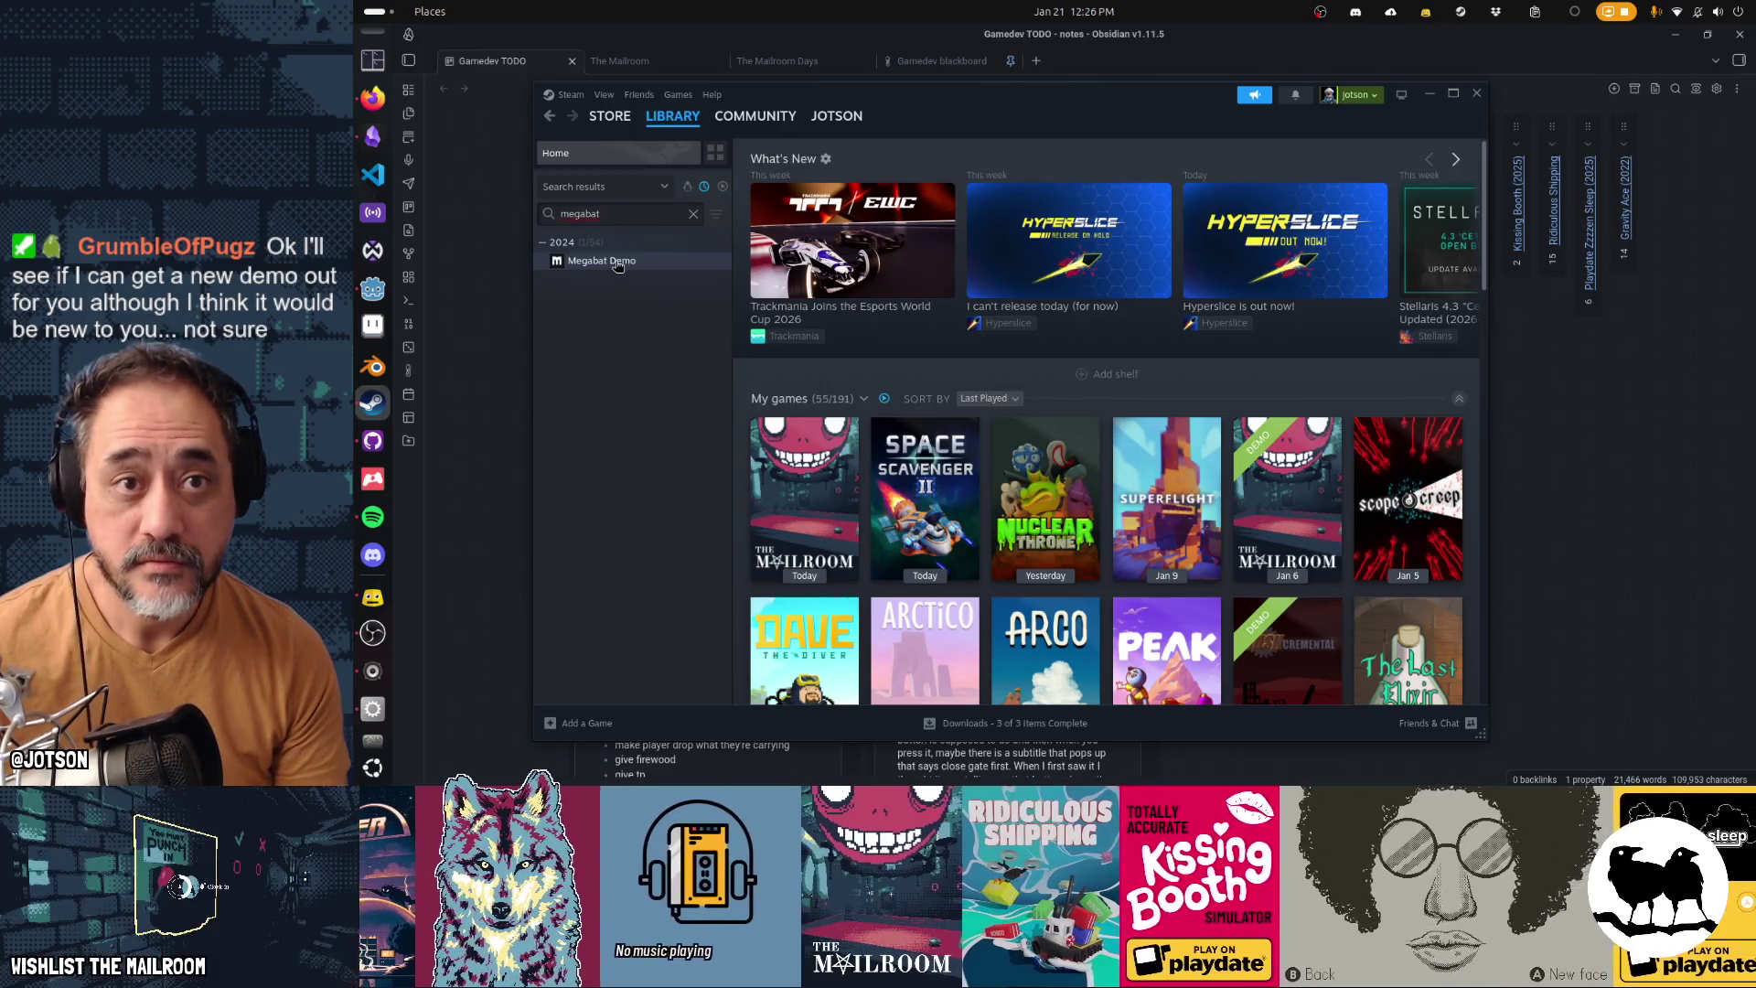
Clear the megabat filter from the Steam library search and put Steam away to reveal the TODO board
left_click(693, 214)
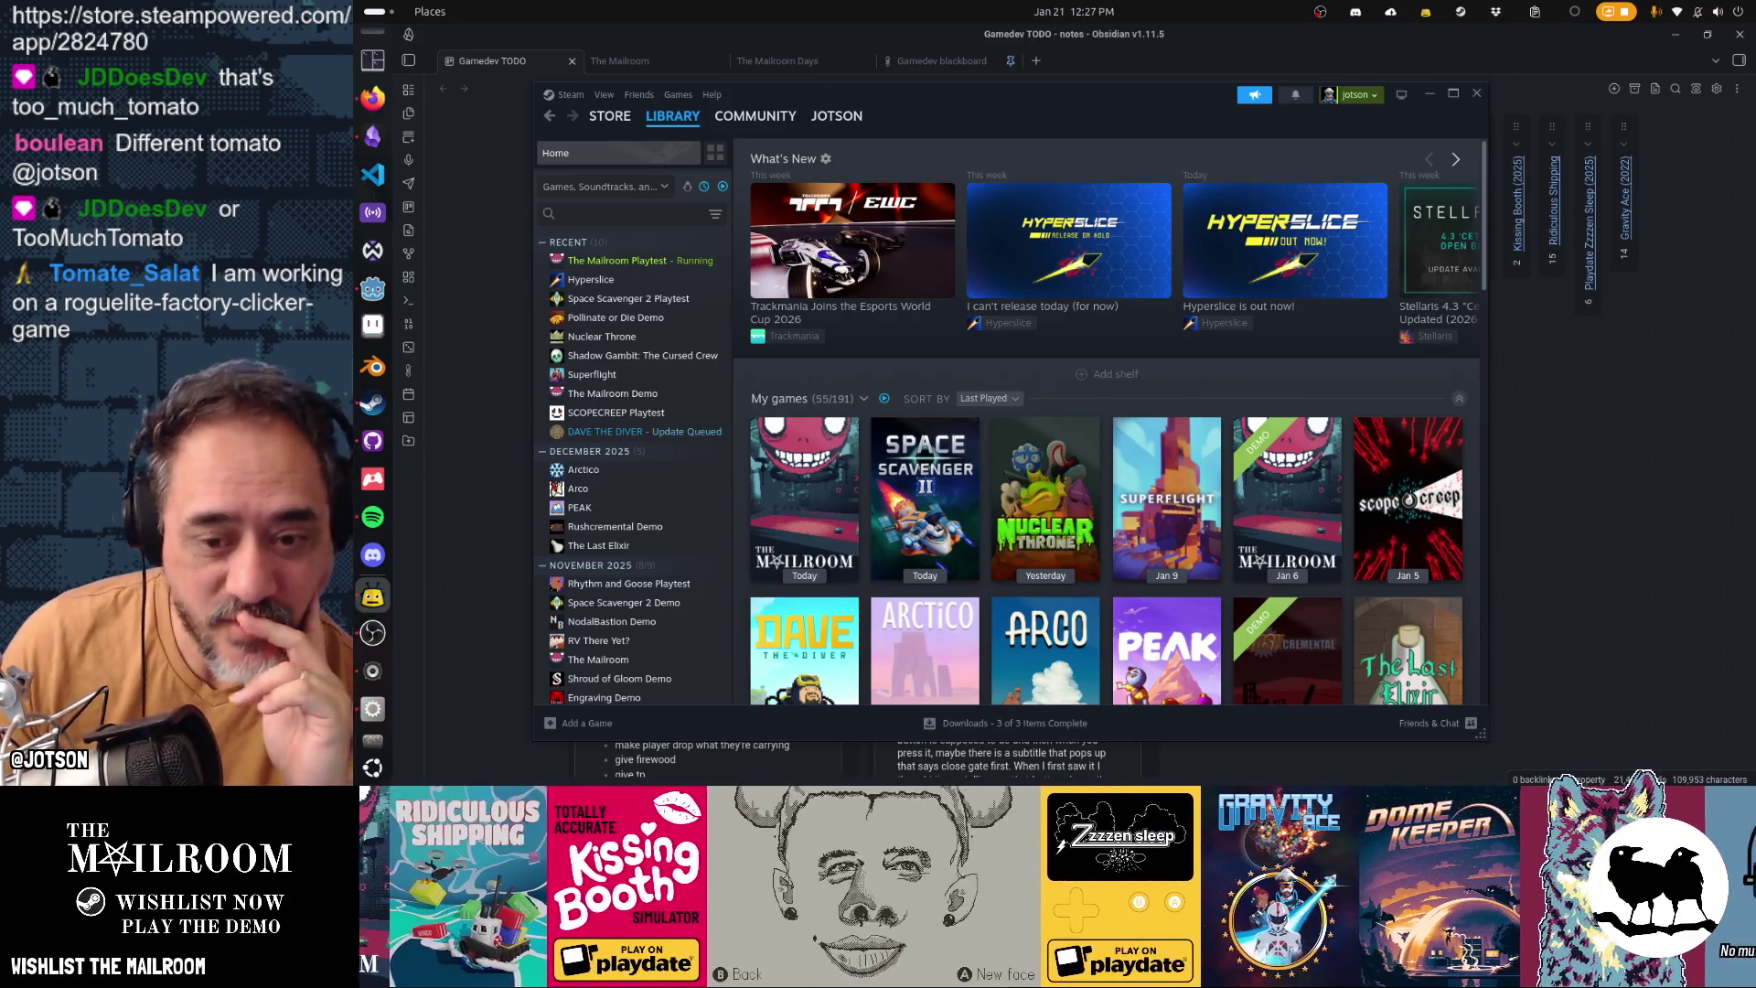
left_click(1599, 563)
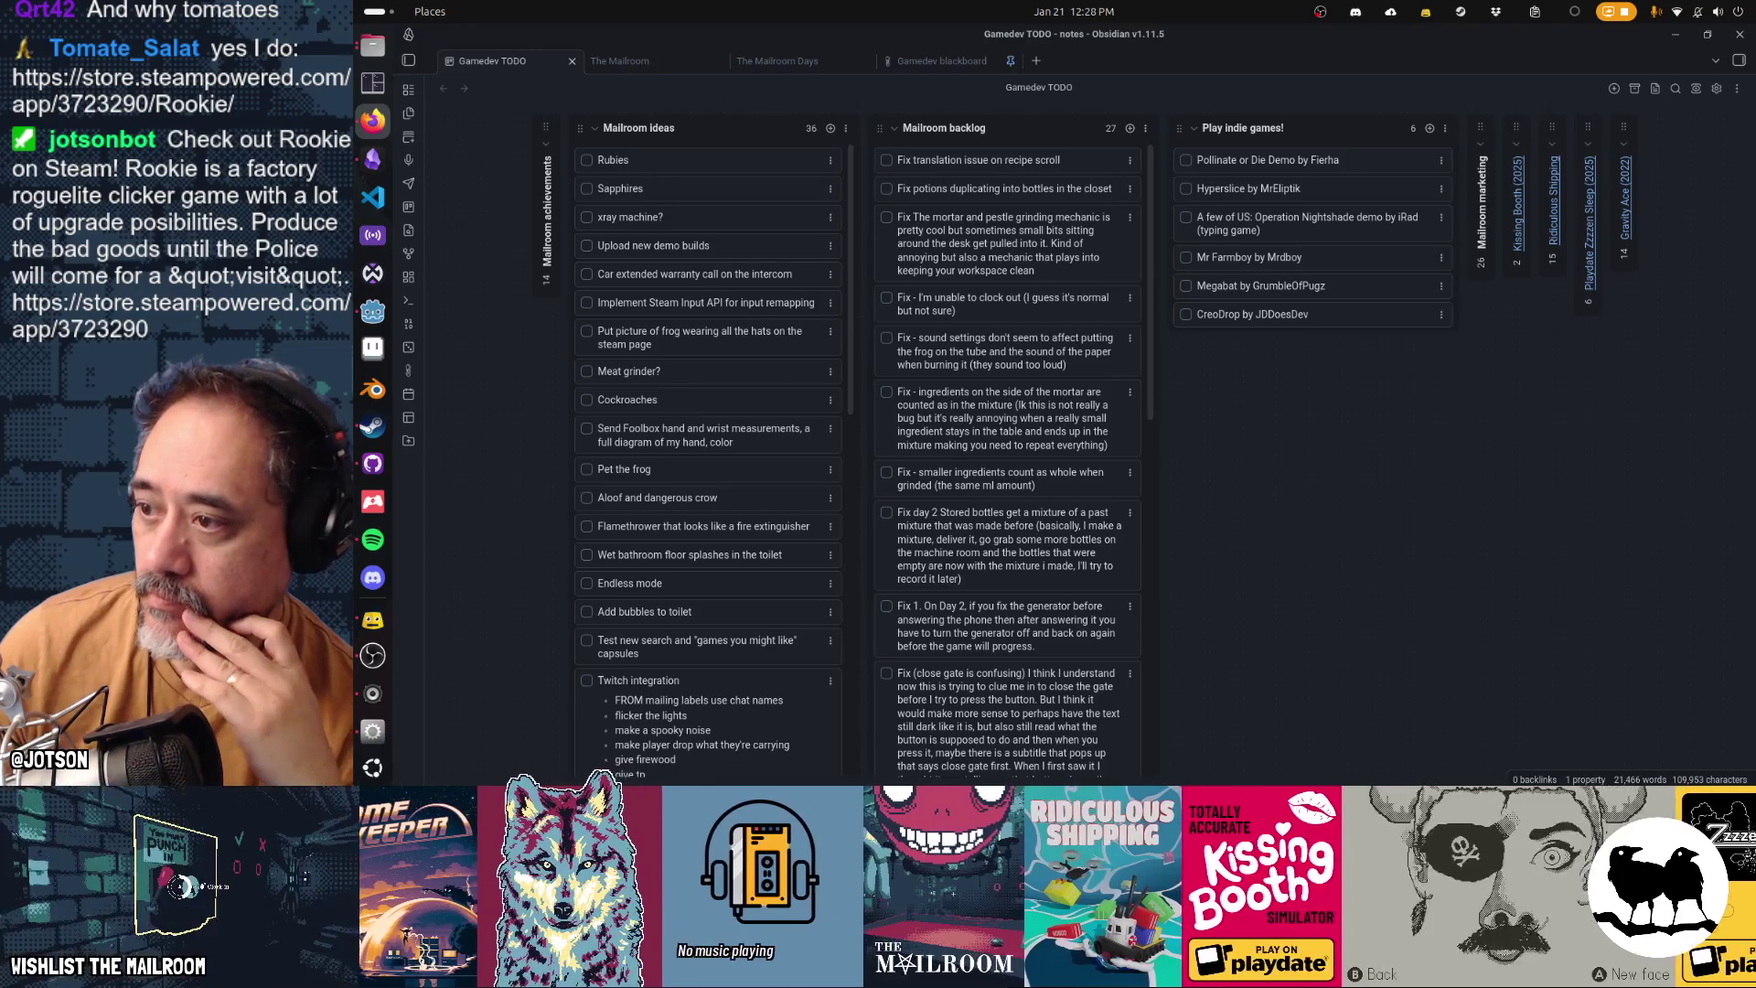
Bring up the full-screen Rookie store page, rewind its trailer to early gameplay and browse the release details
key("super")
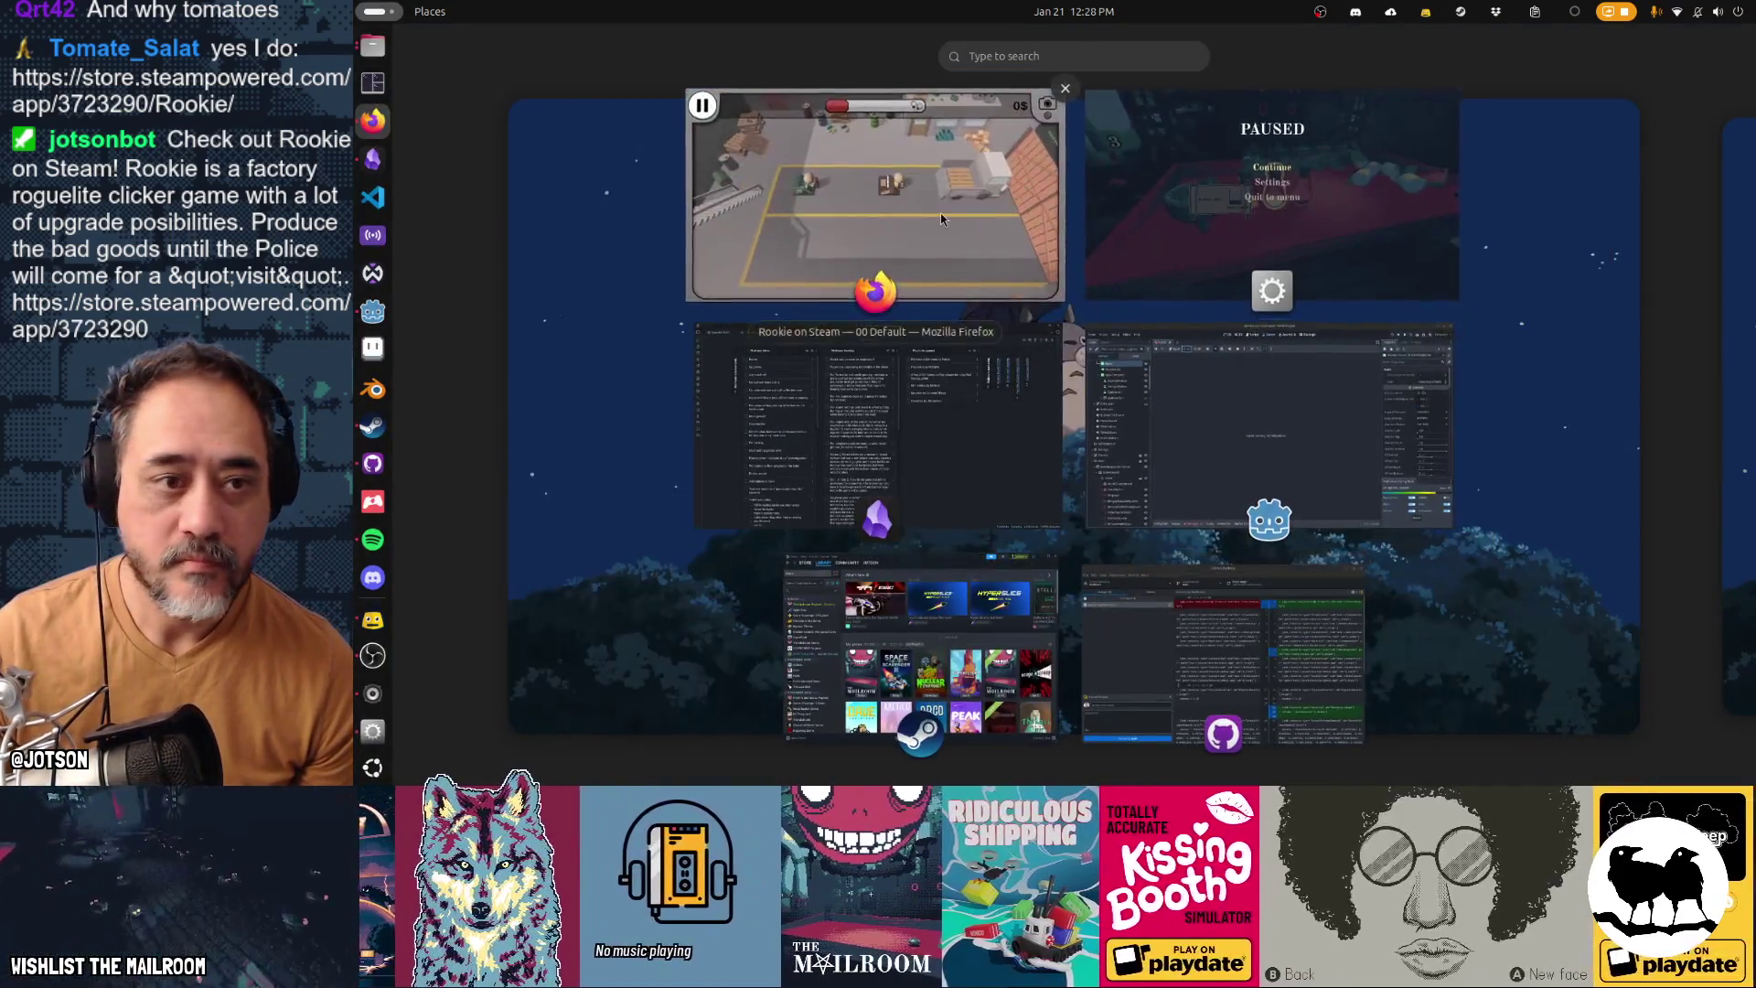
left_click(823, 196)
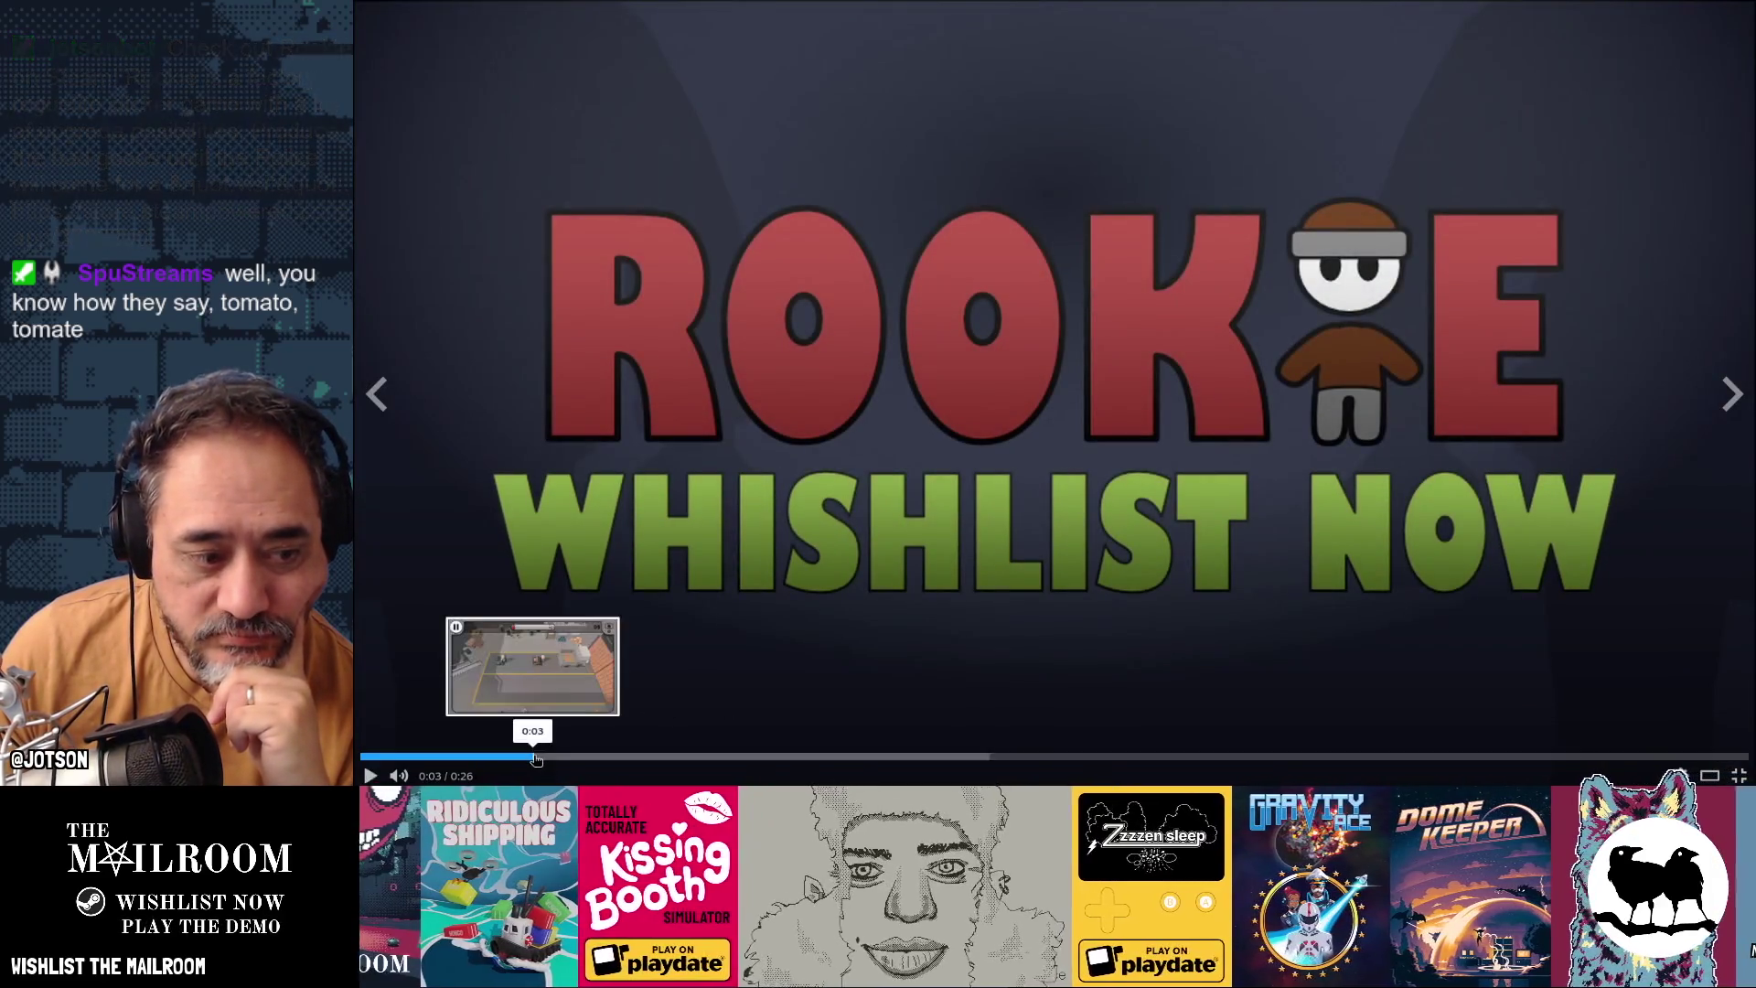
left_click(537, 755)
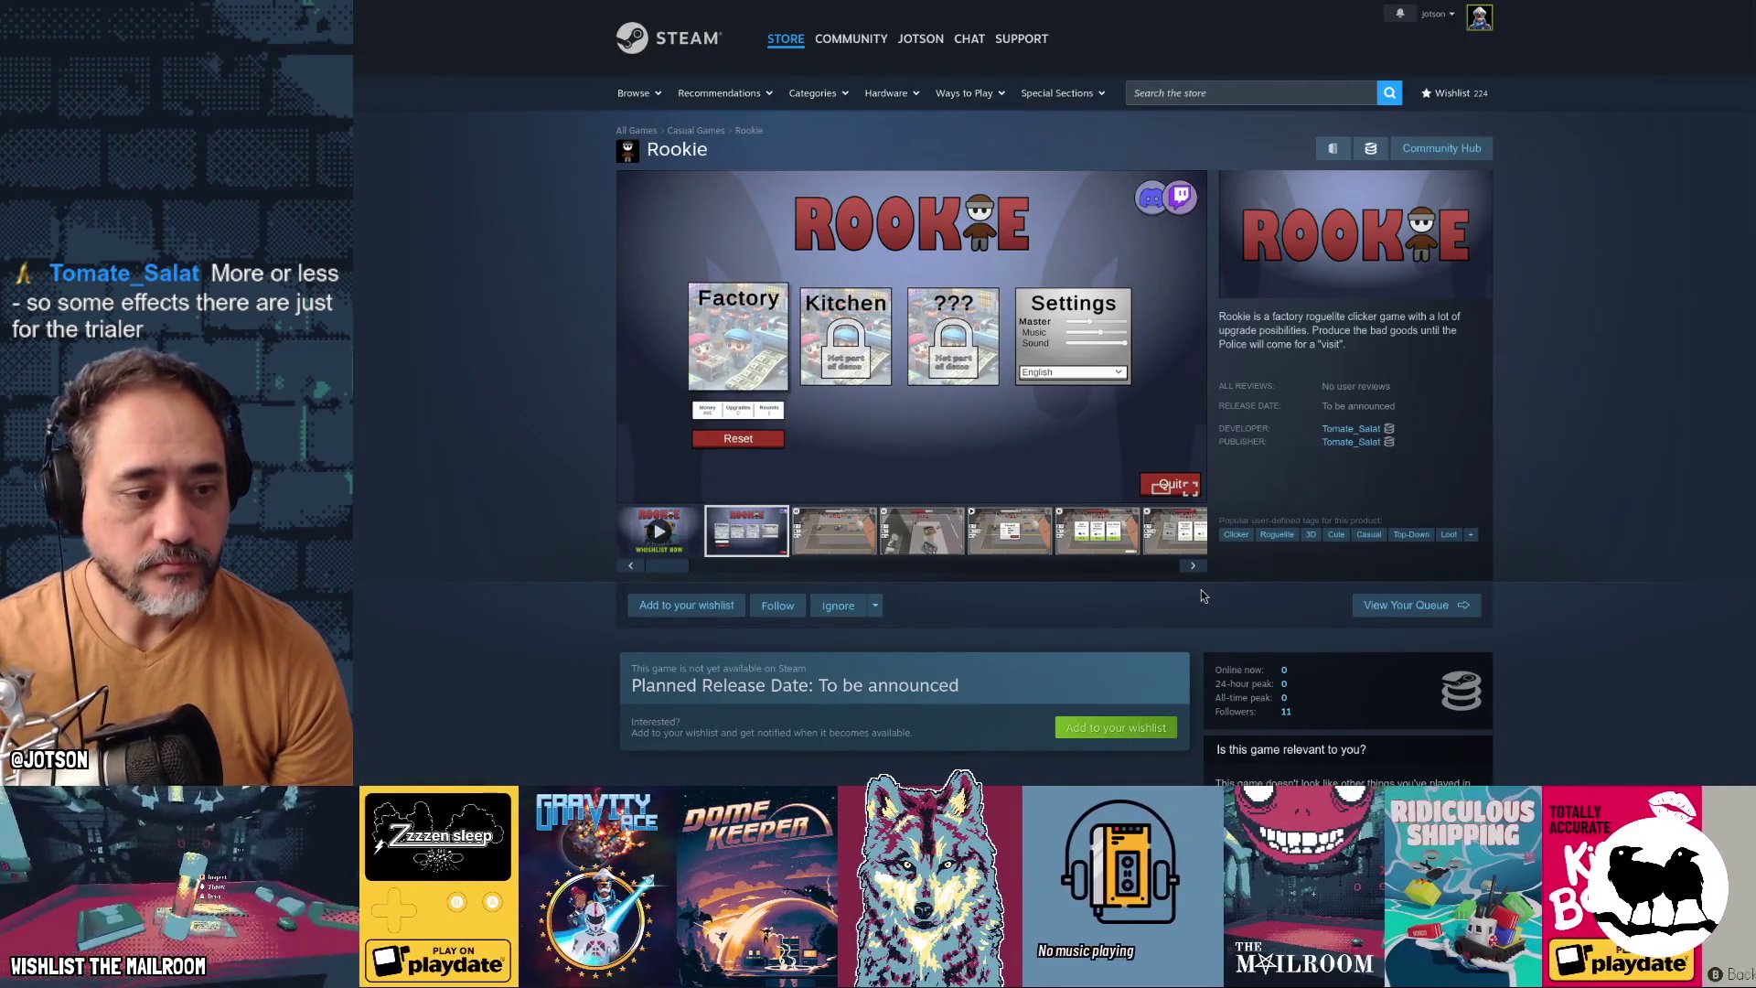
scroll(989, 687, "down", 3)
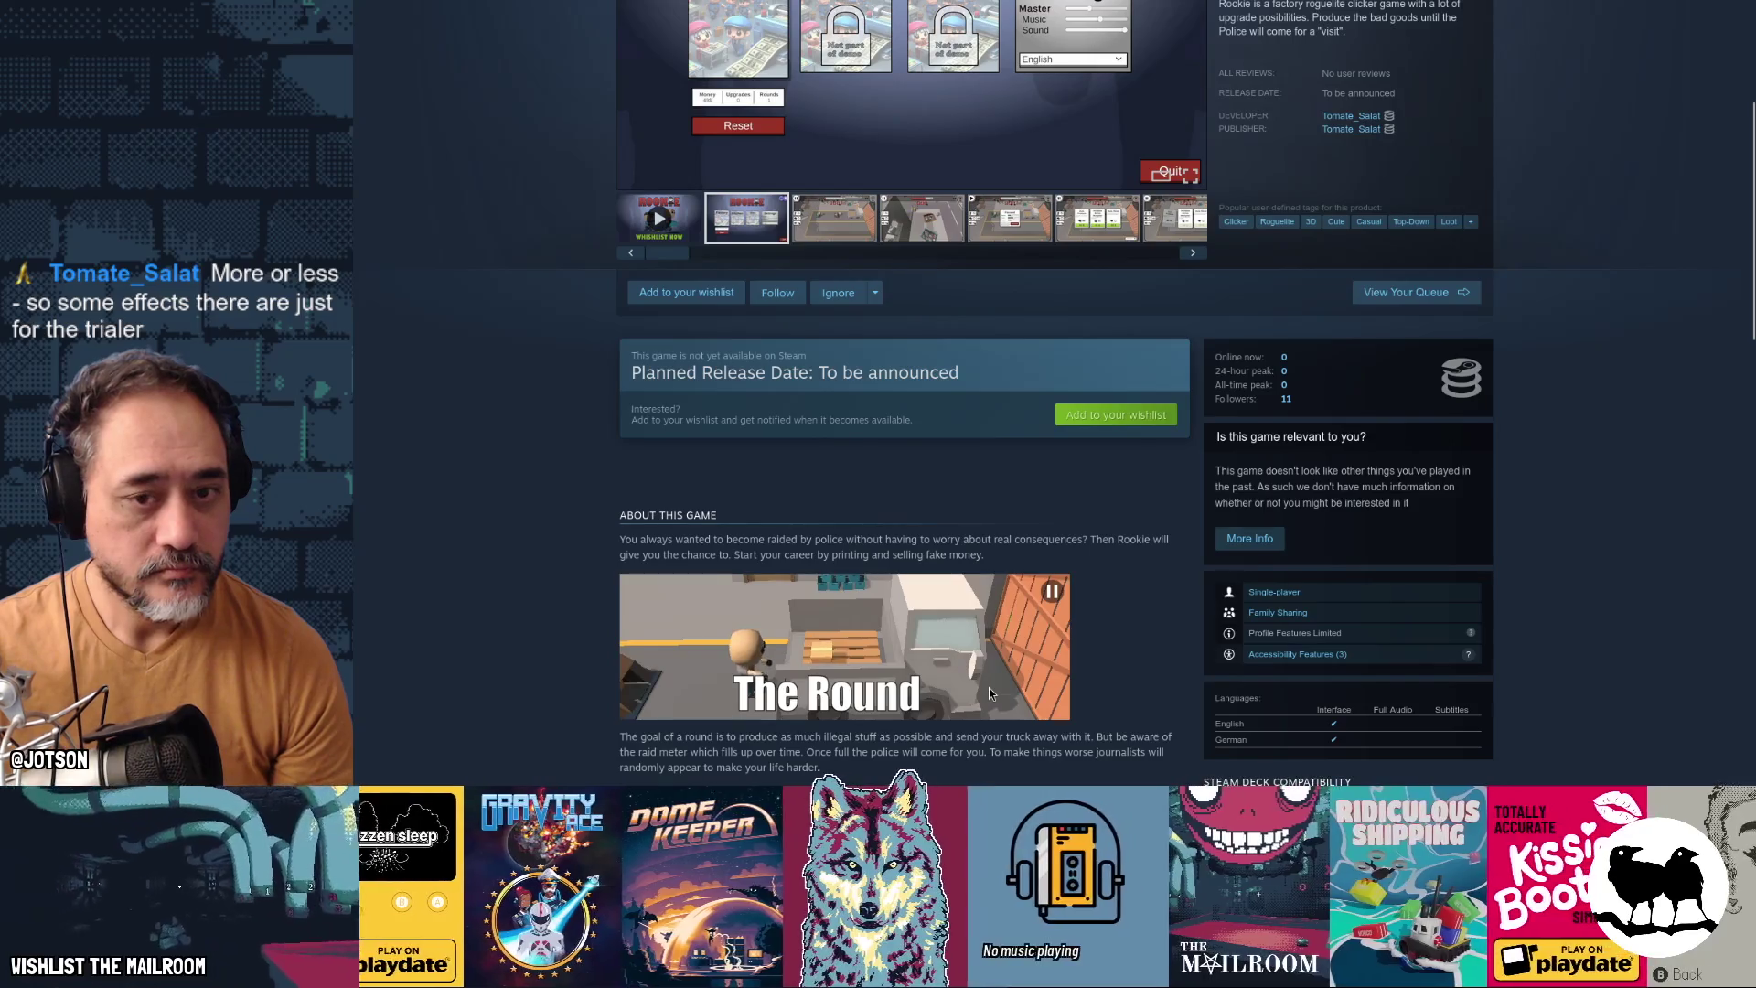
scroll(989, 687, "up", 3)
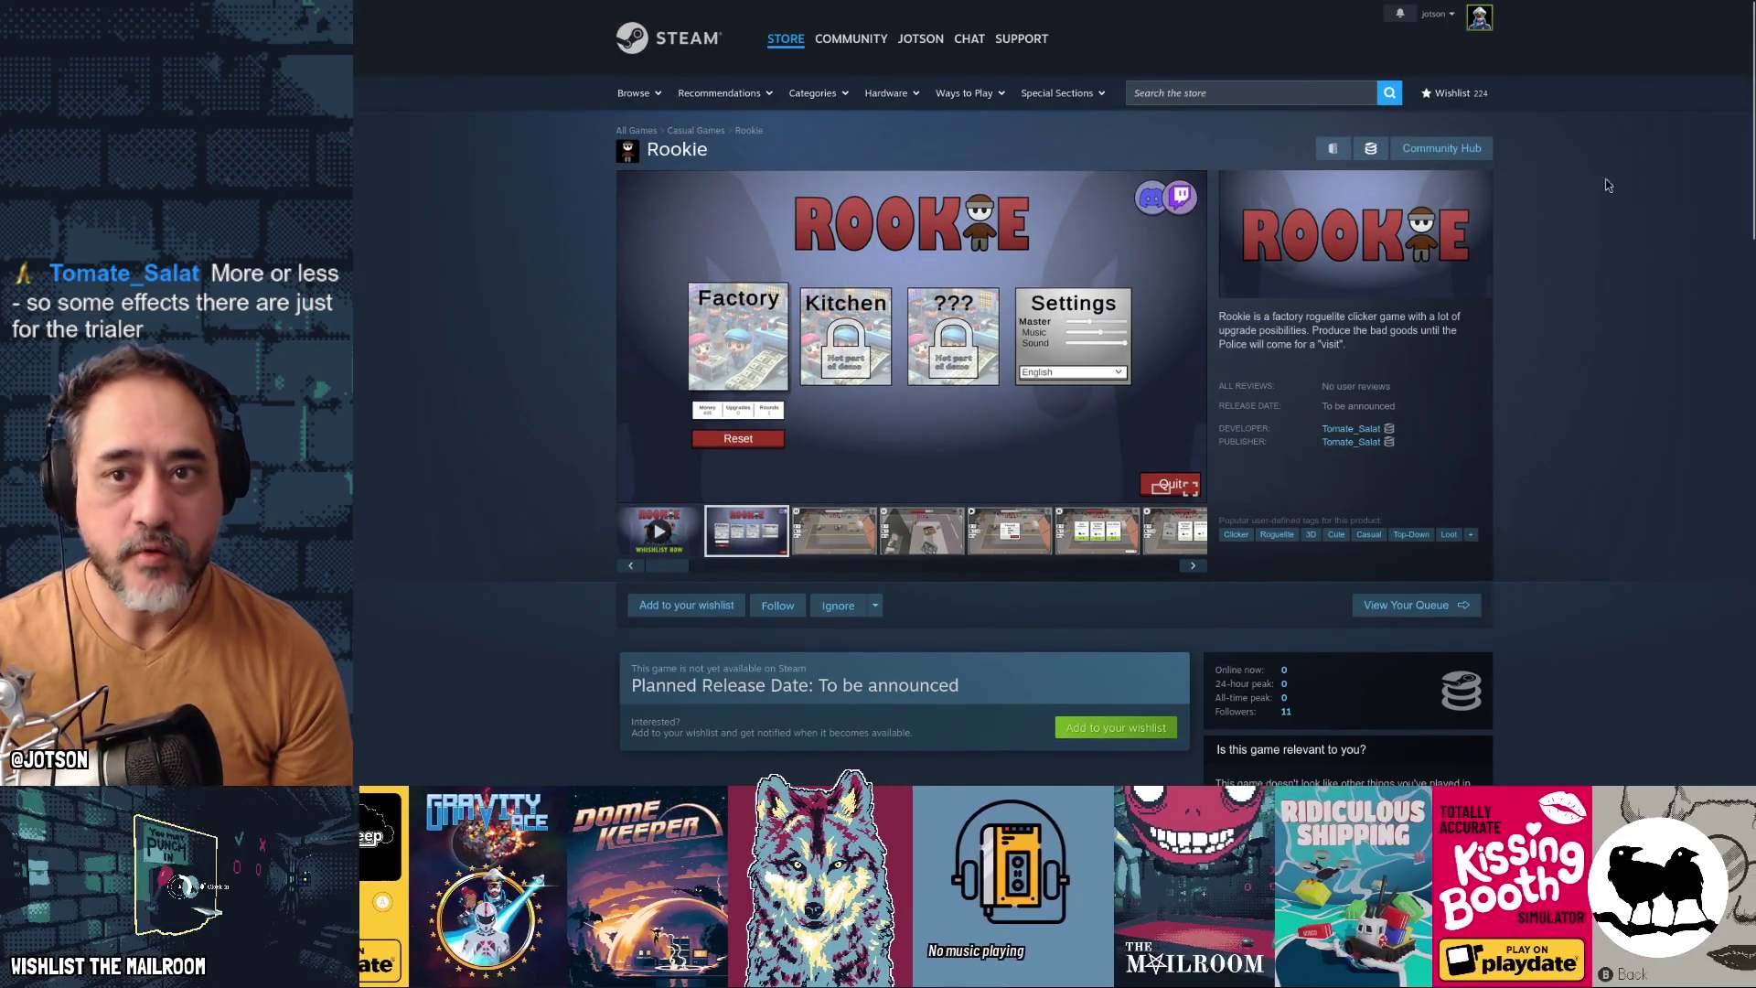
key("super")
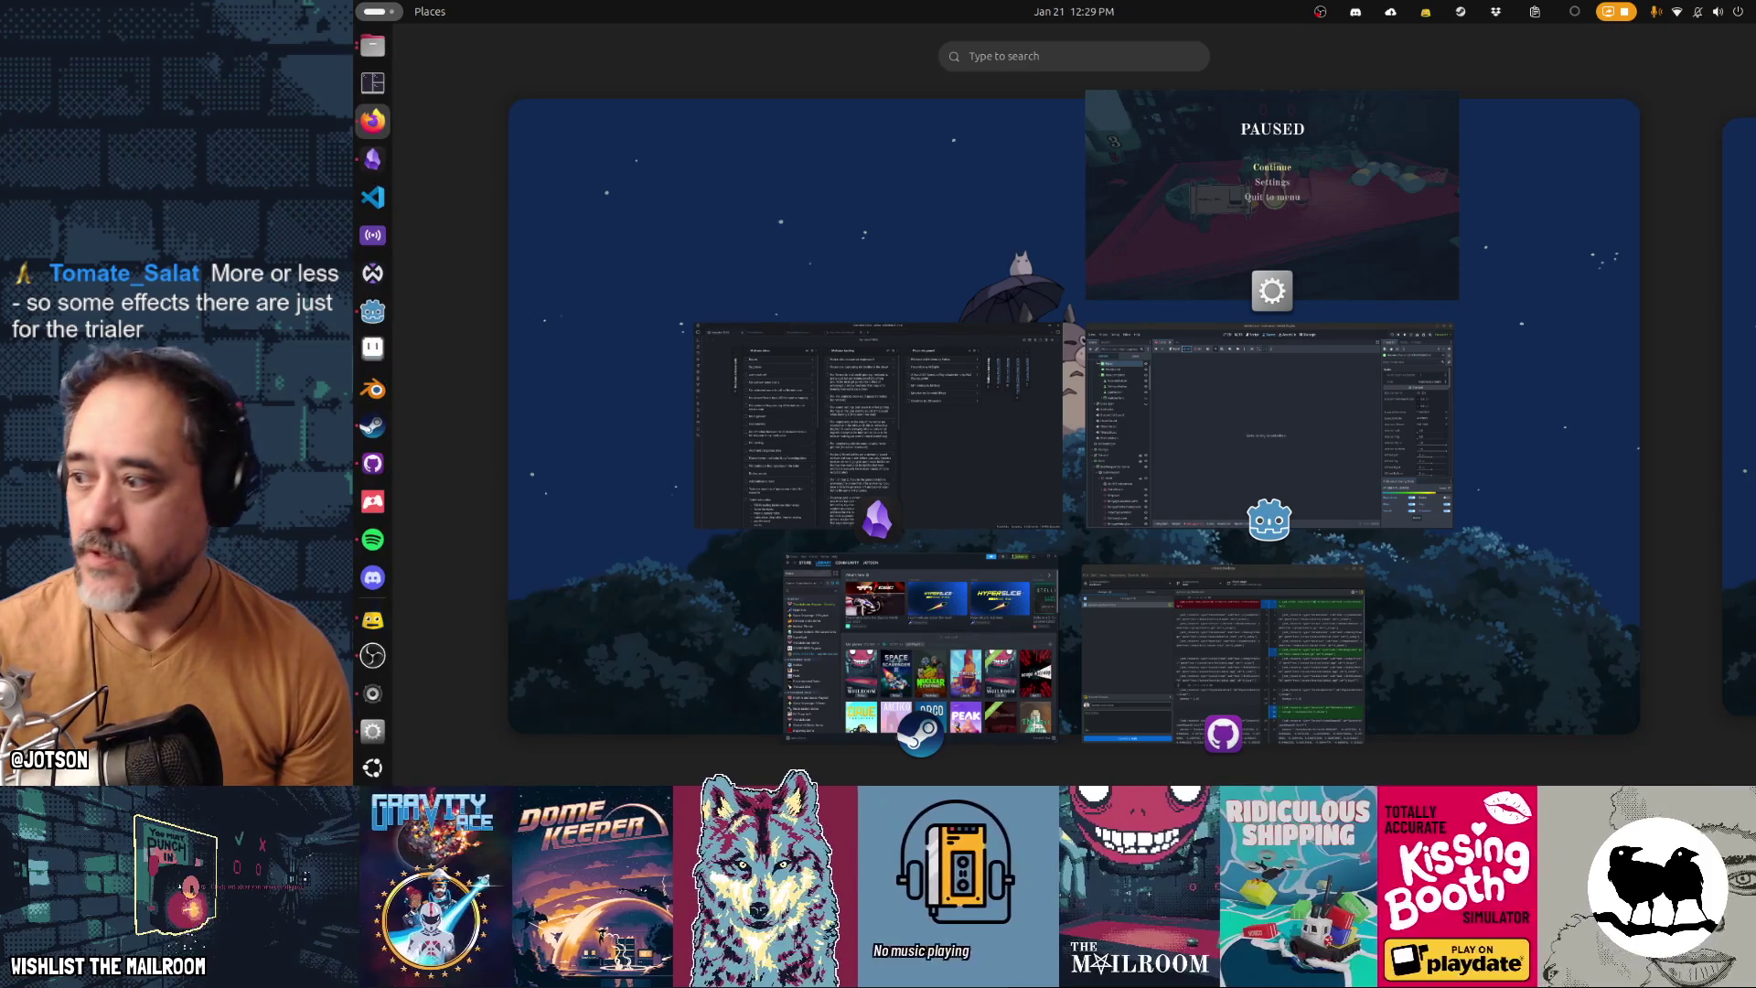
Bring Obsidian's Gamedev TODO board forward, look it over, then switch to the Godot editor
left_click(877, 425)
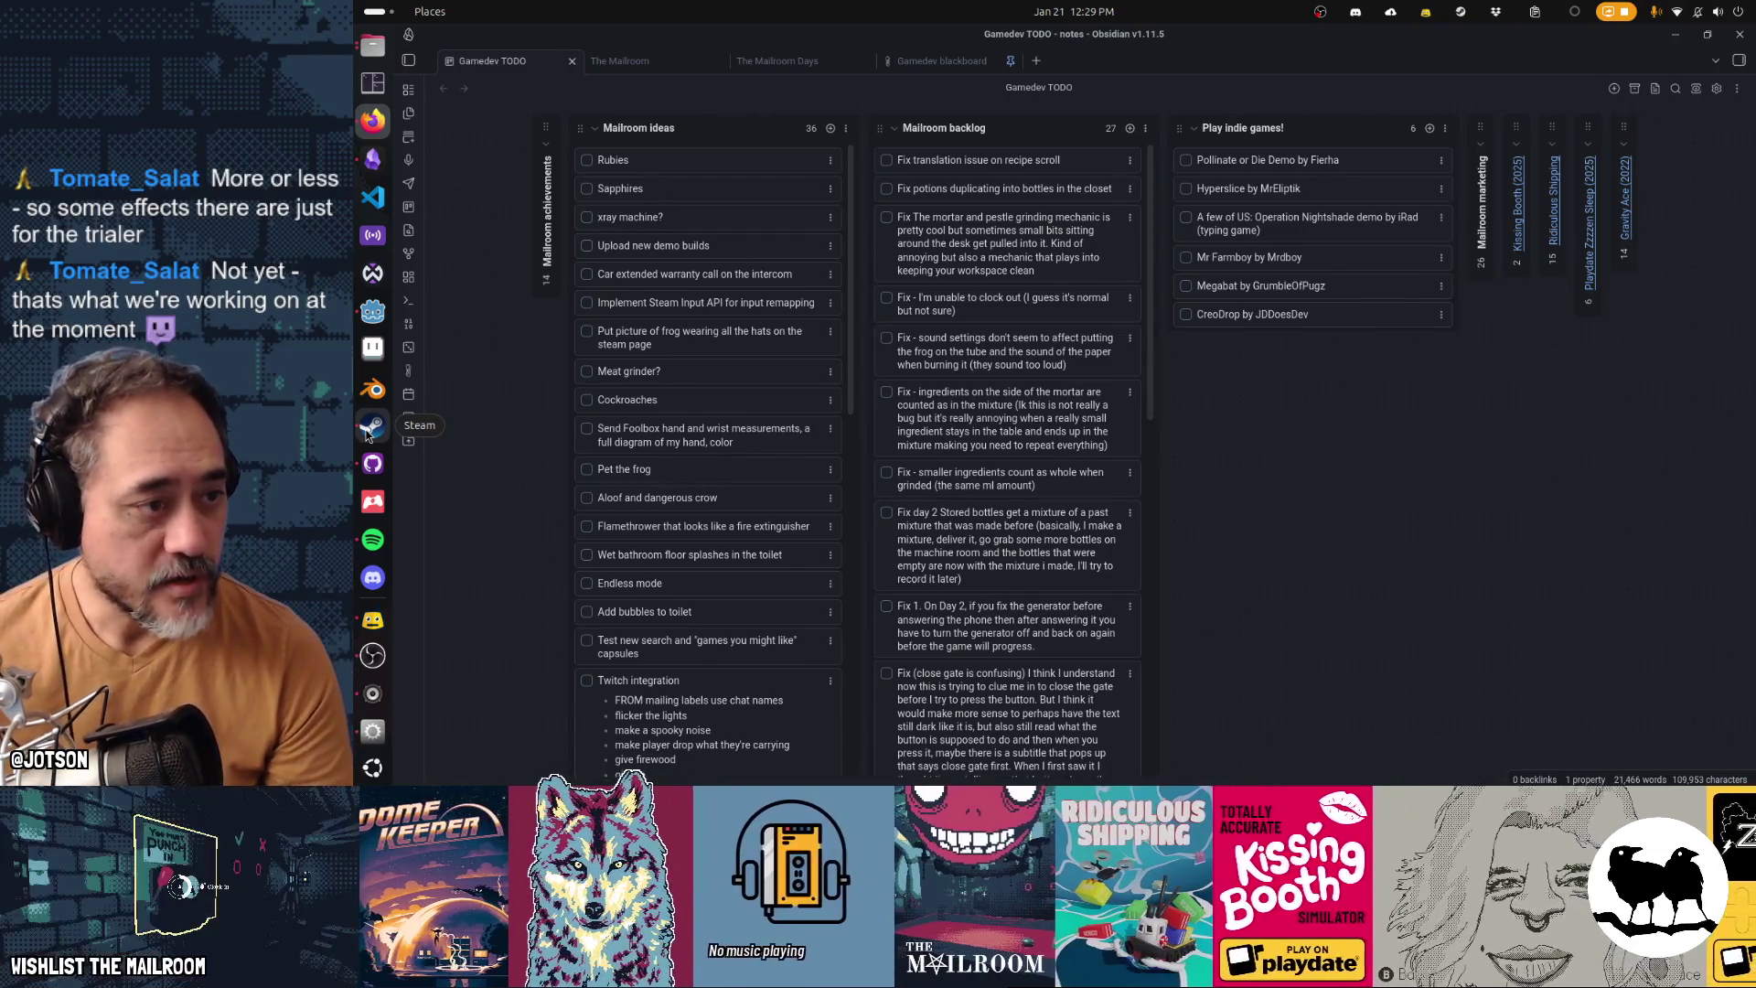
left_click(372, 159)
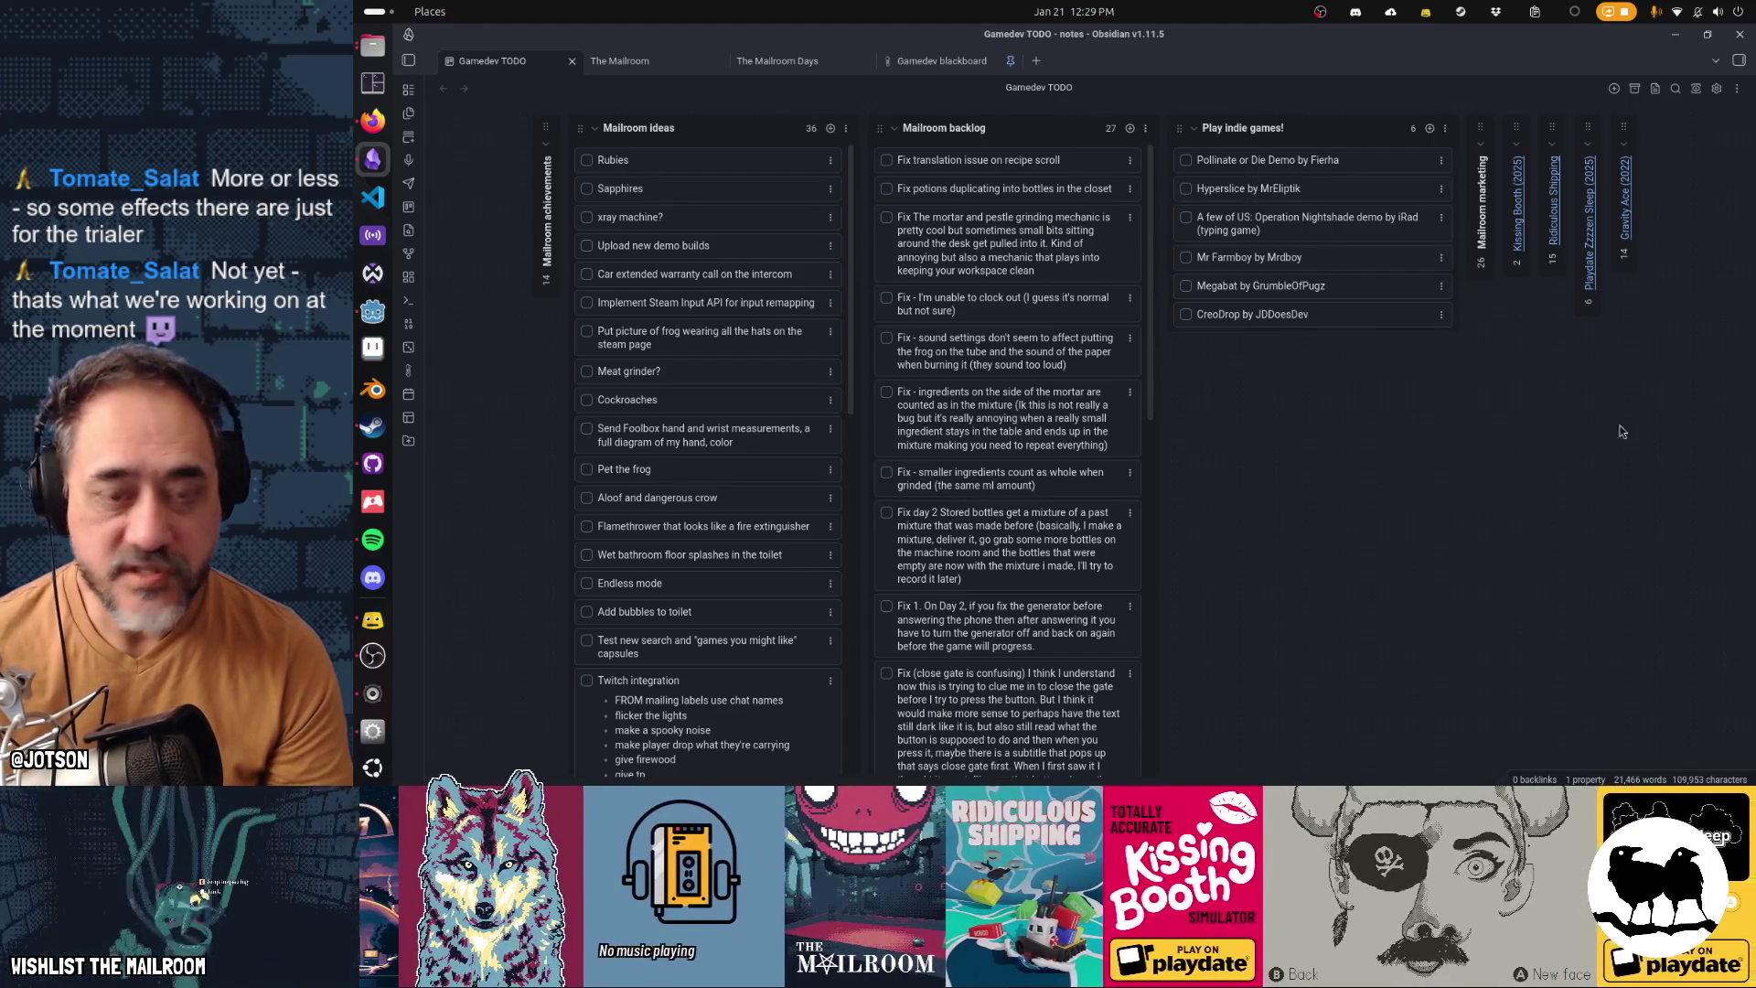
left_click(371, 621)
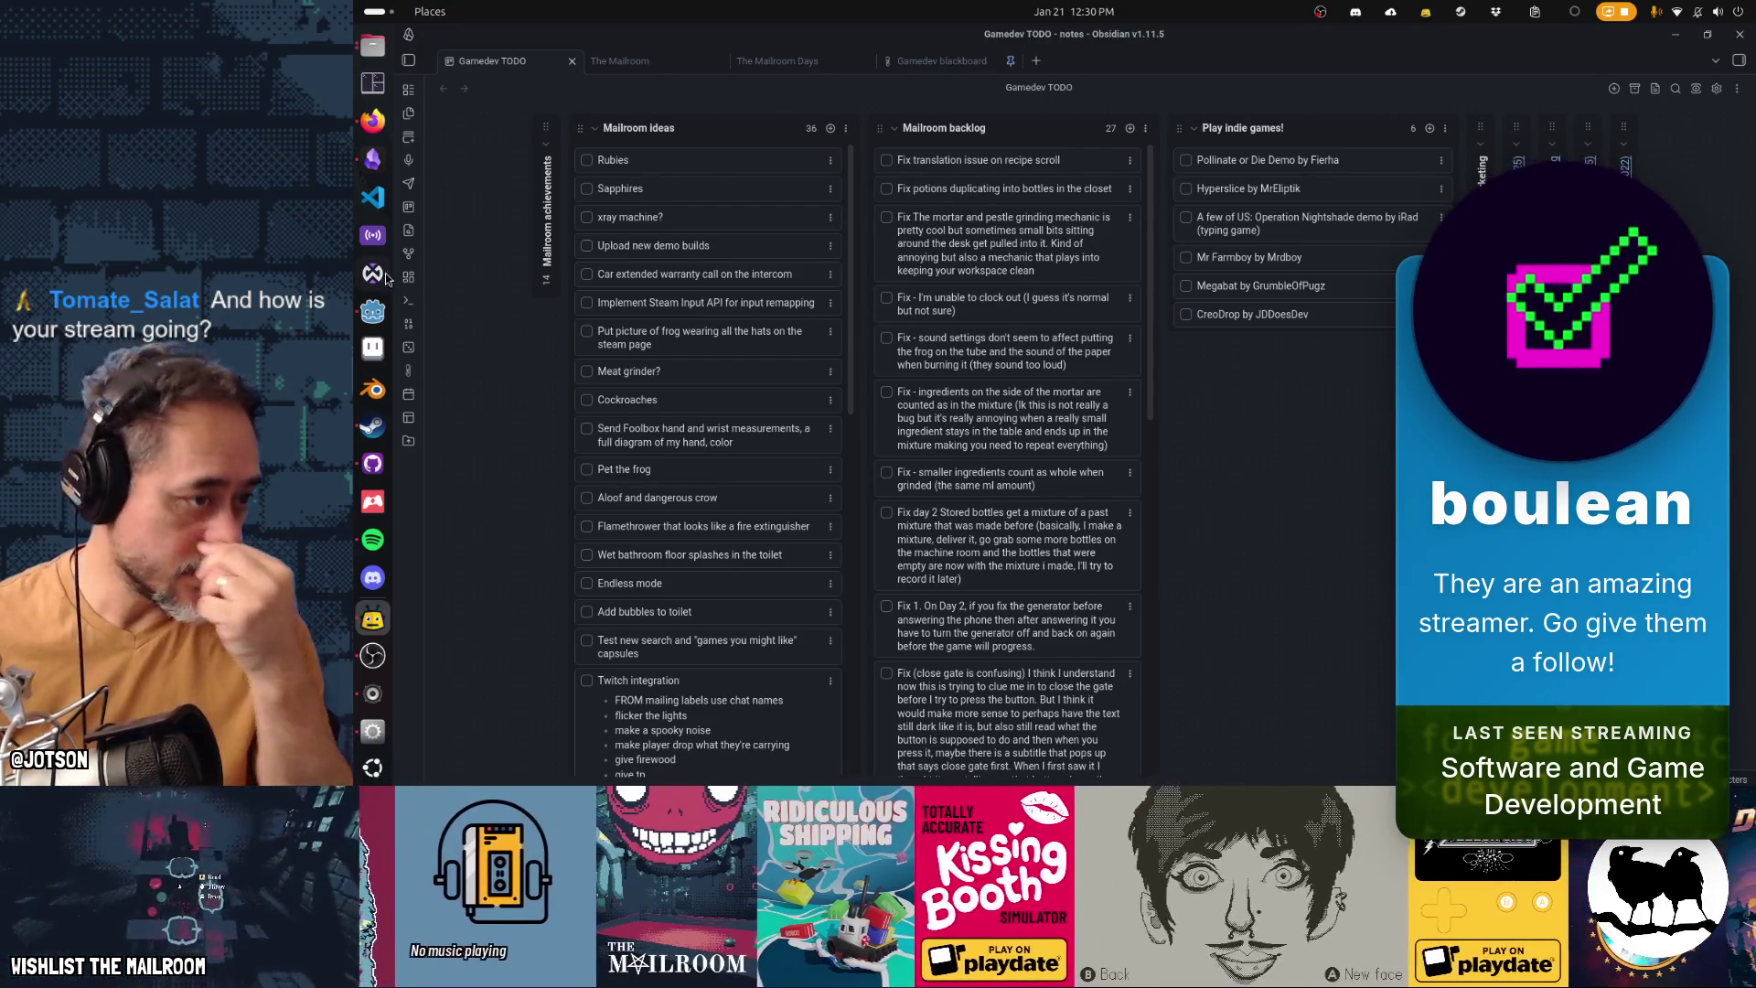
key("alt+Tab")
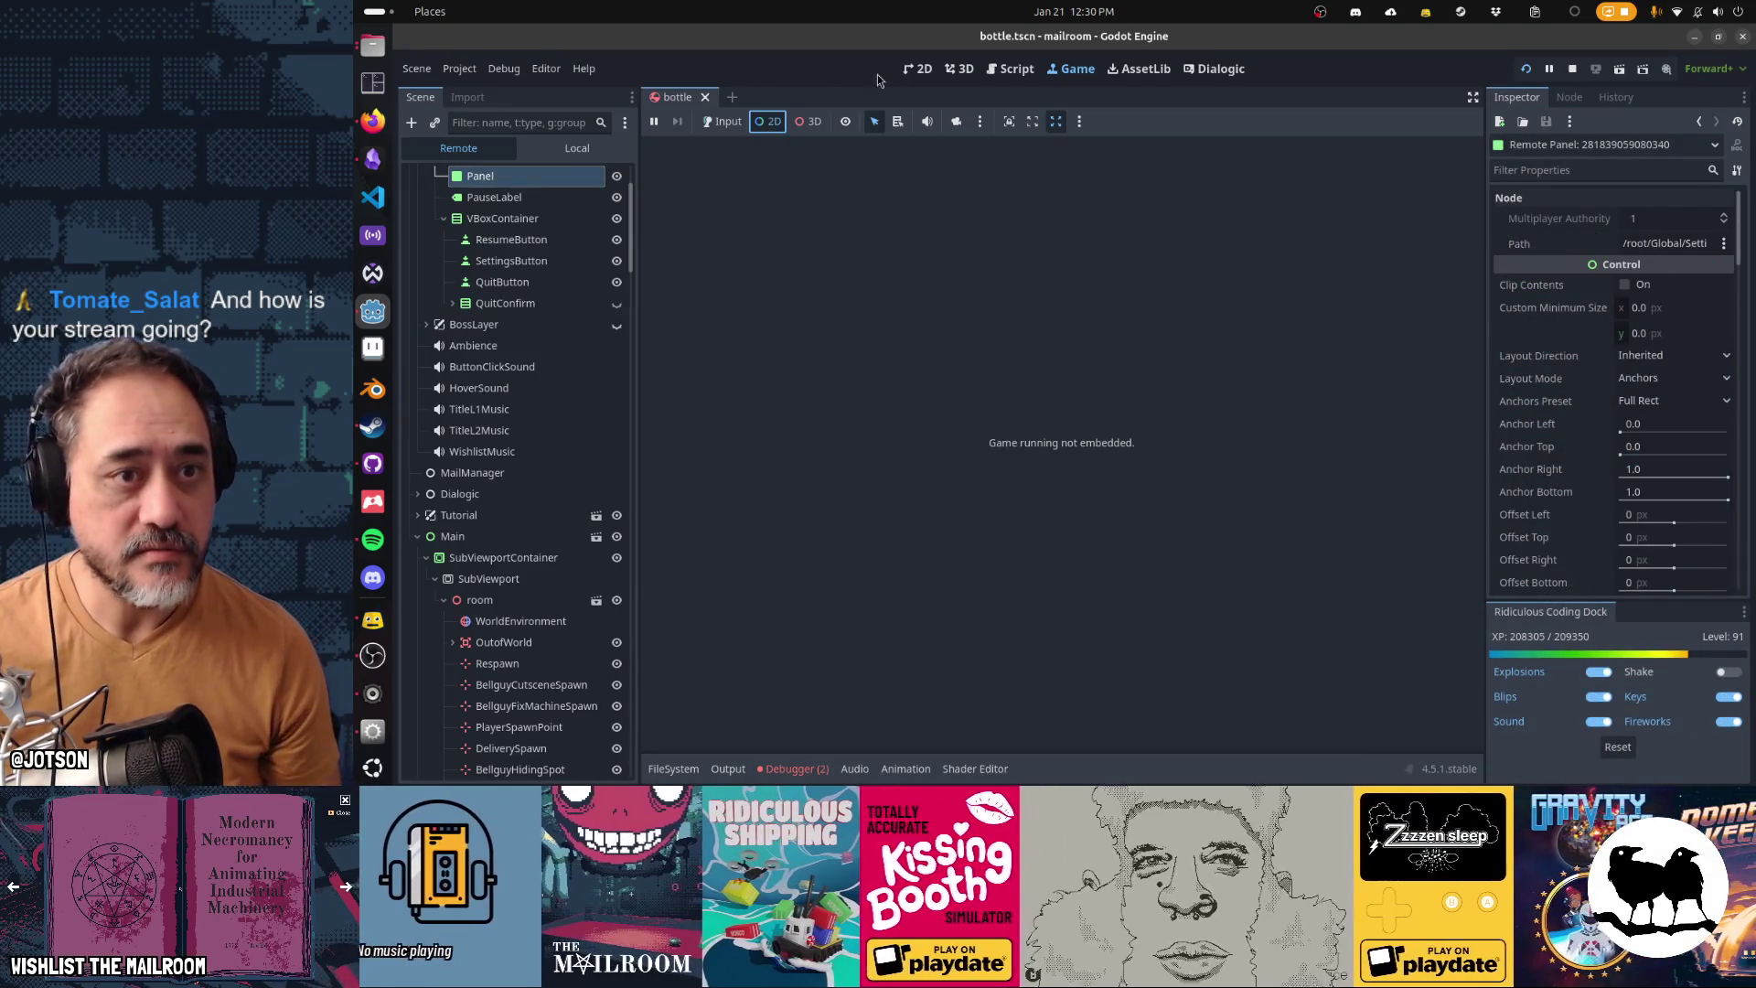
Drag the 'Fix day 2 Stored bottles' card up to third place in the Mailroom backlog
left_click(1013, 69)
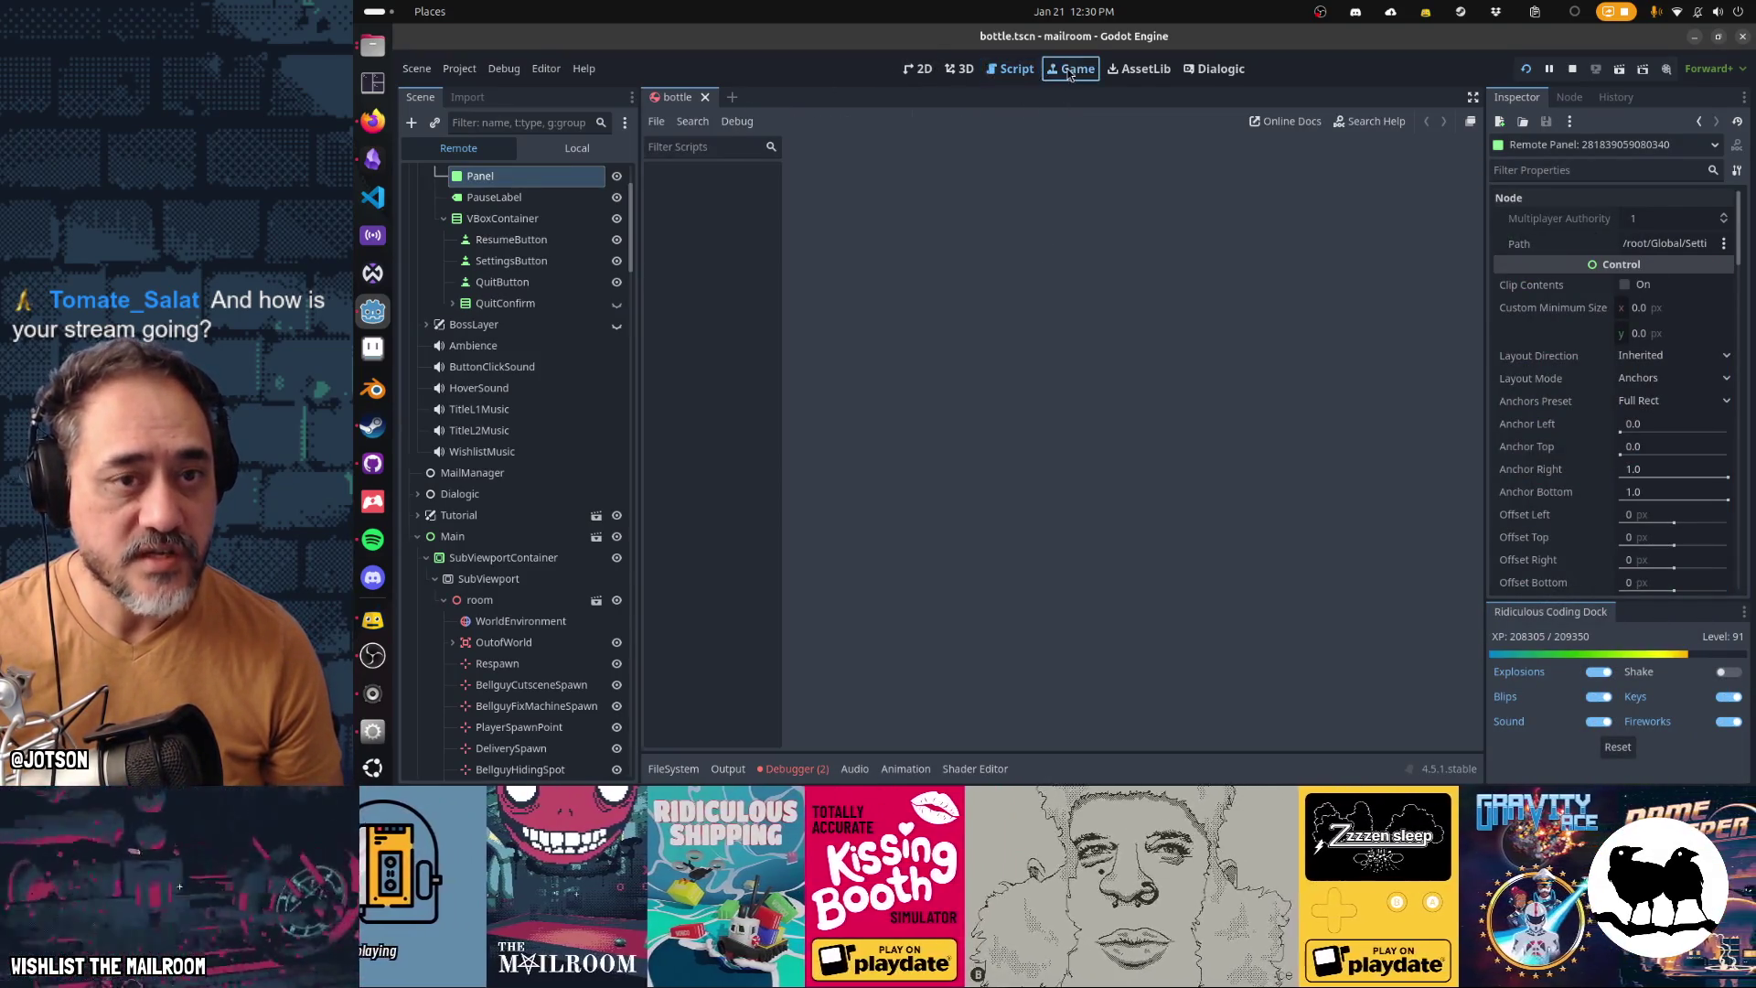
left_click(1068, 72)
left_click(374, 160)
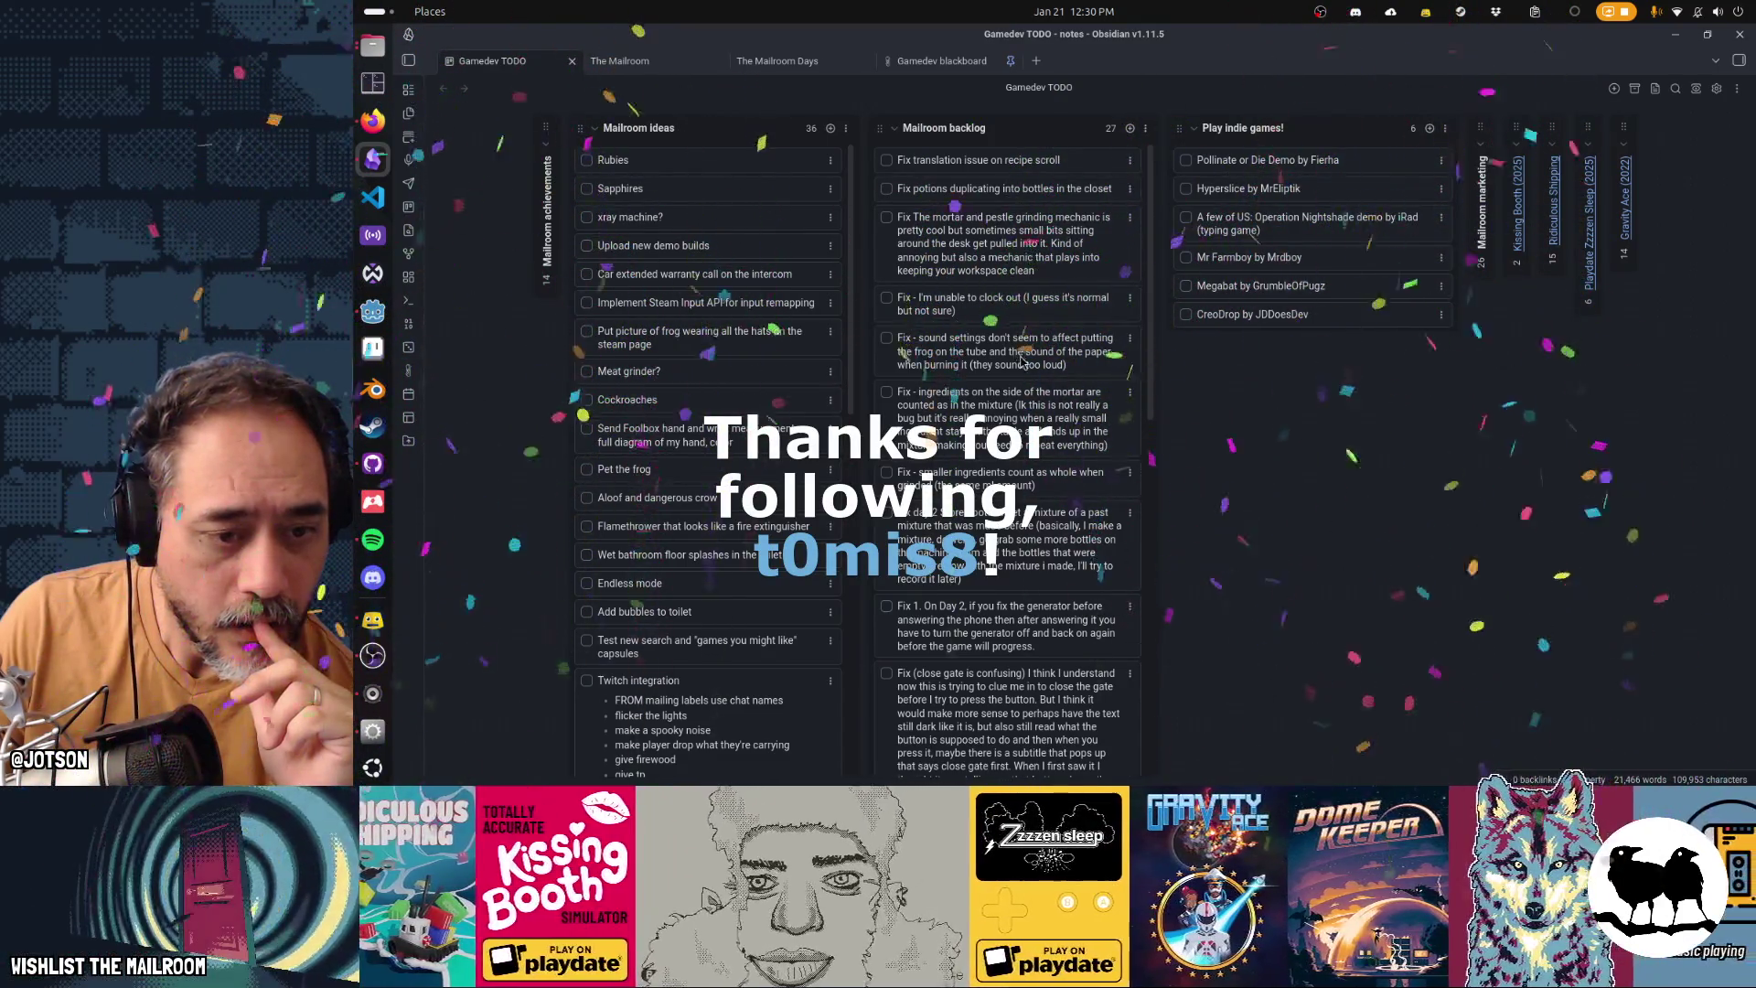
left_click_drag(1033, 540, 1026, 261)
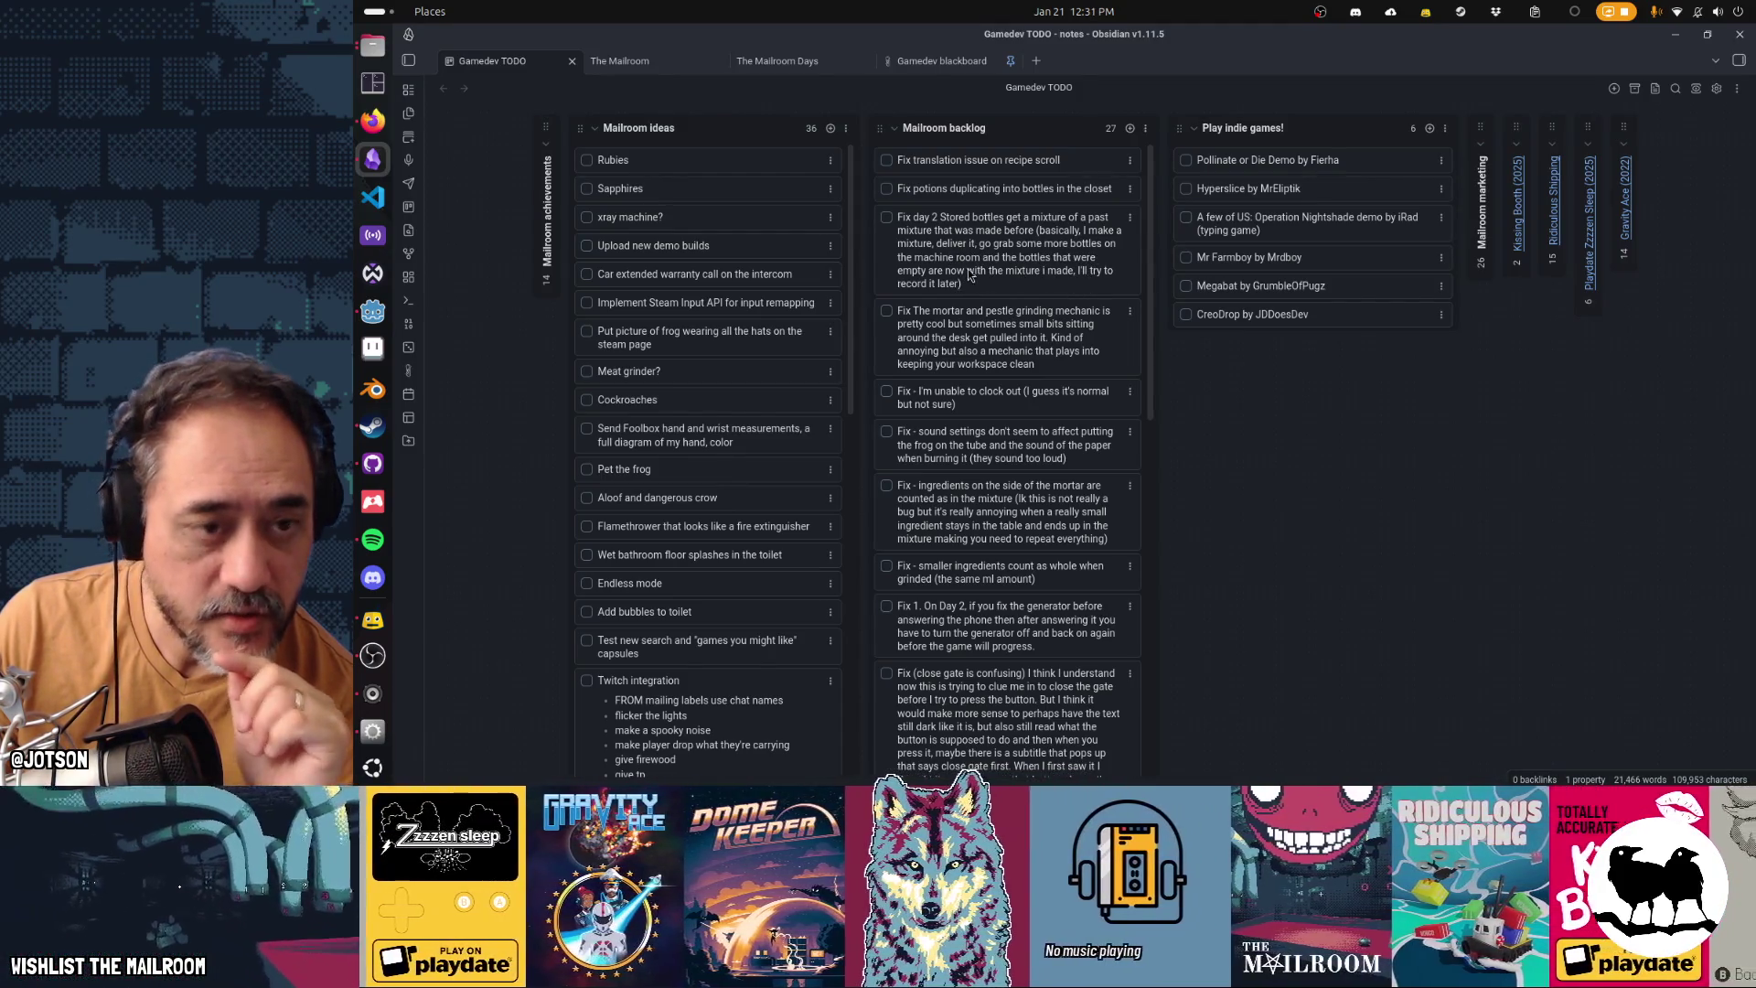
key("alt+Tab")
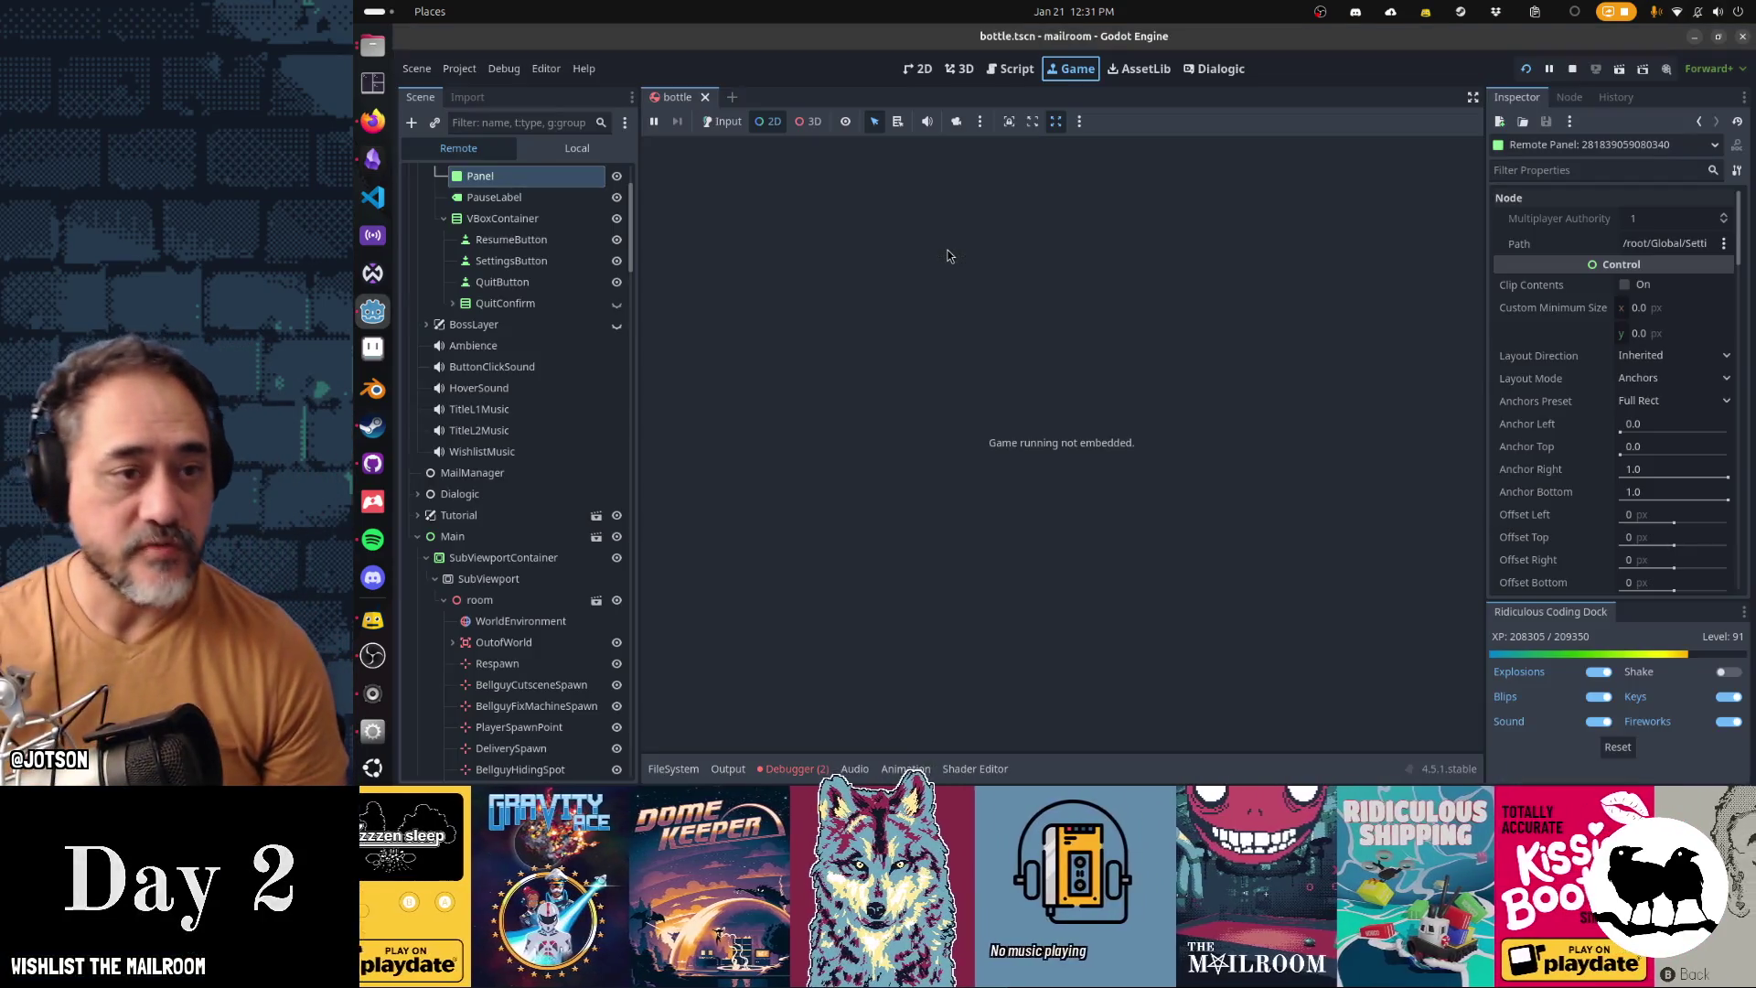
Switch the Godot editor between 3D and Game views, then bring the paused game window forward
key("super")
left_click(945, 283)
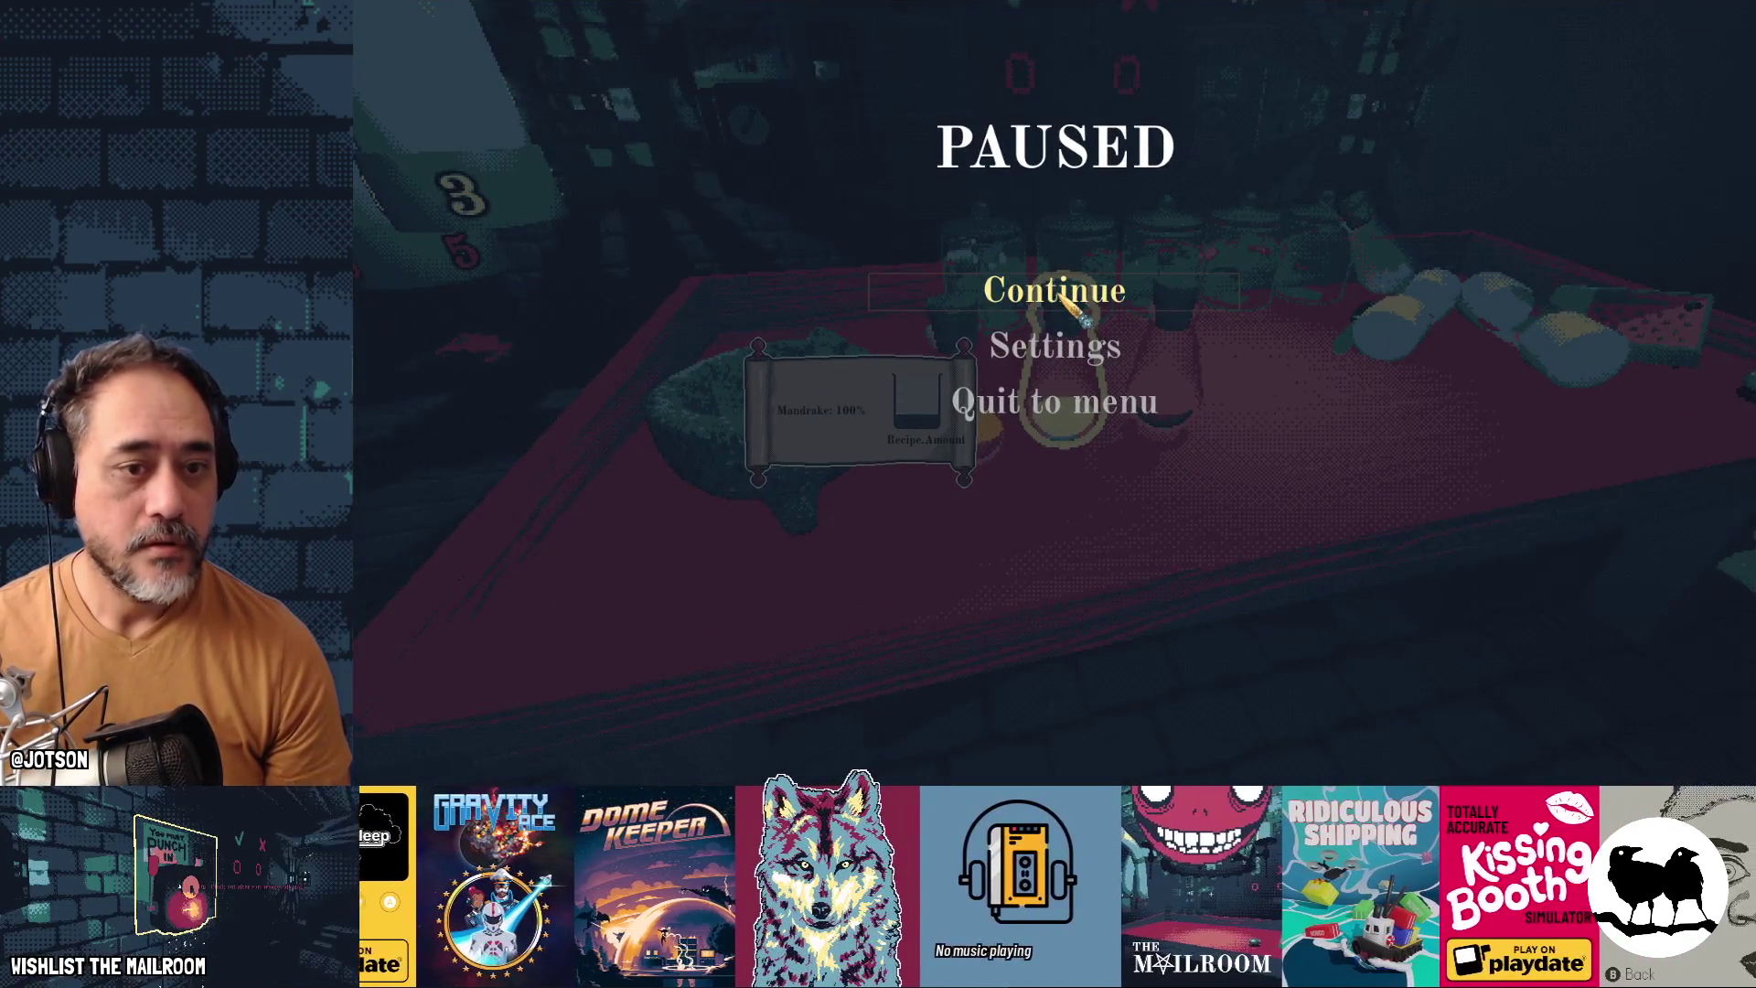
key("super")
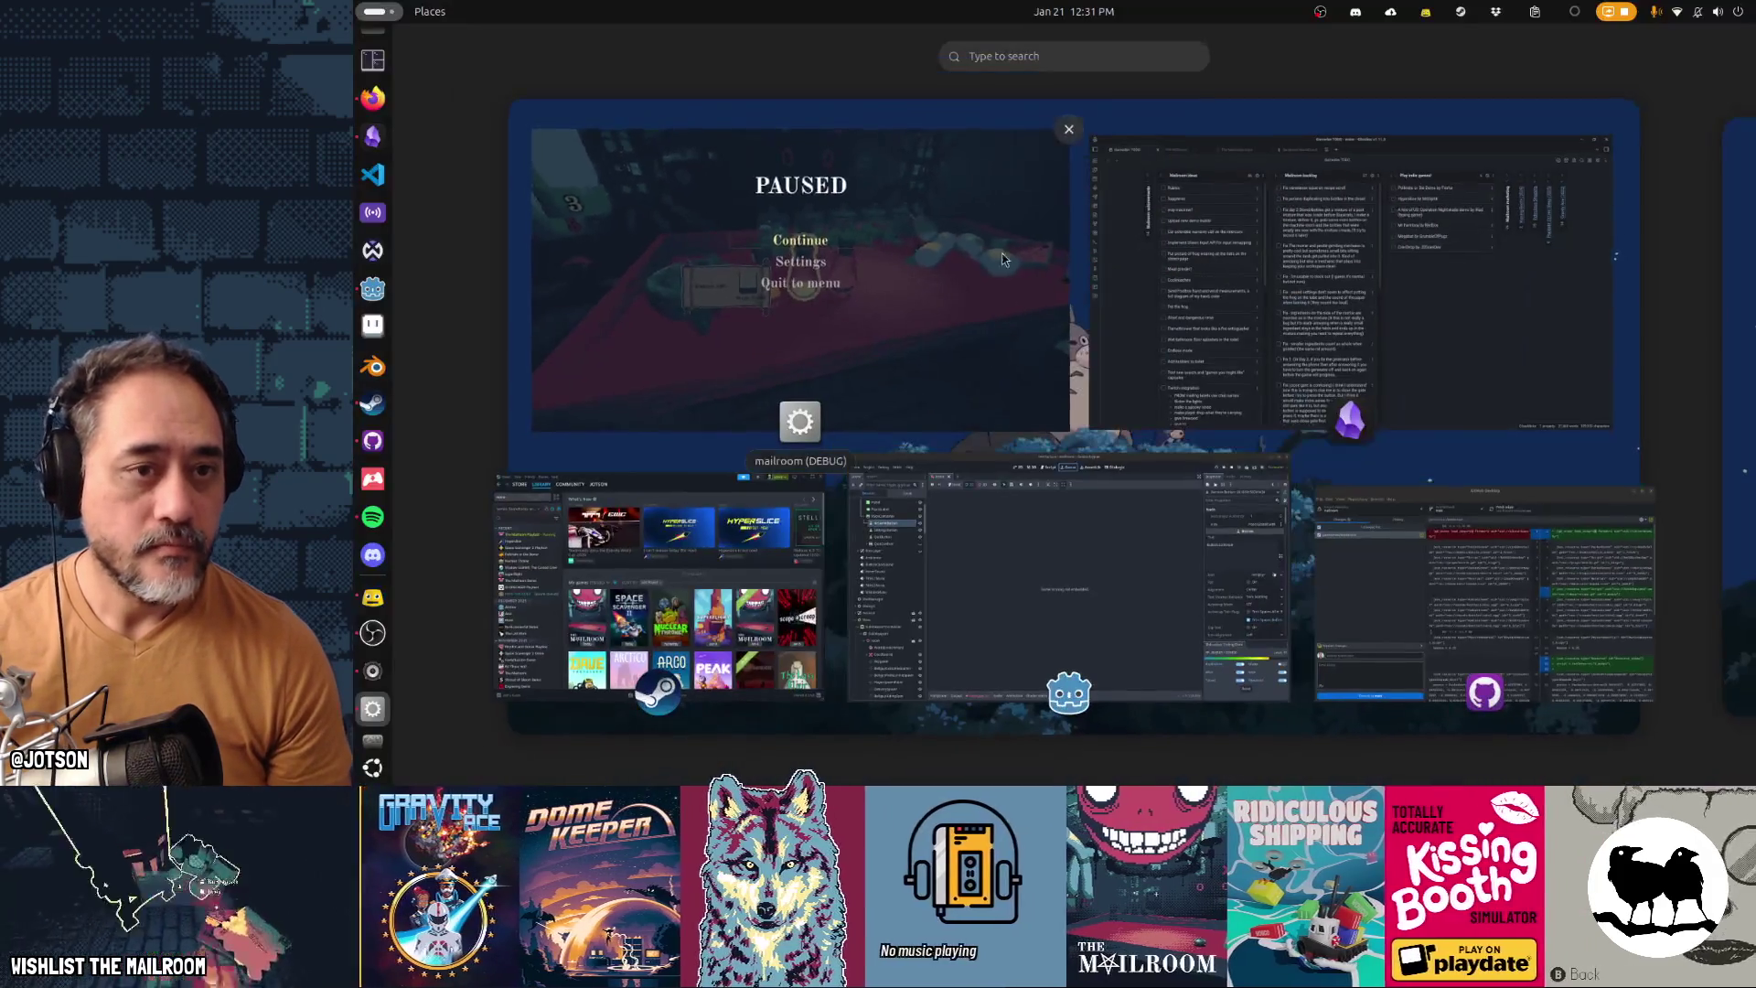
left_click(1056, 598)
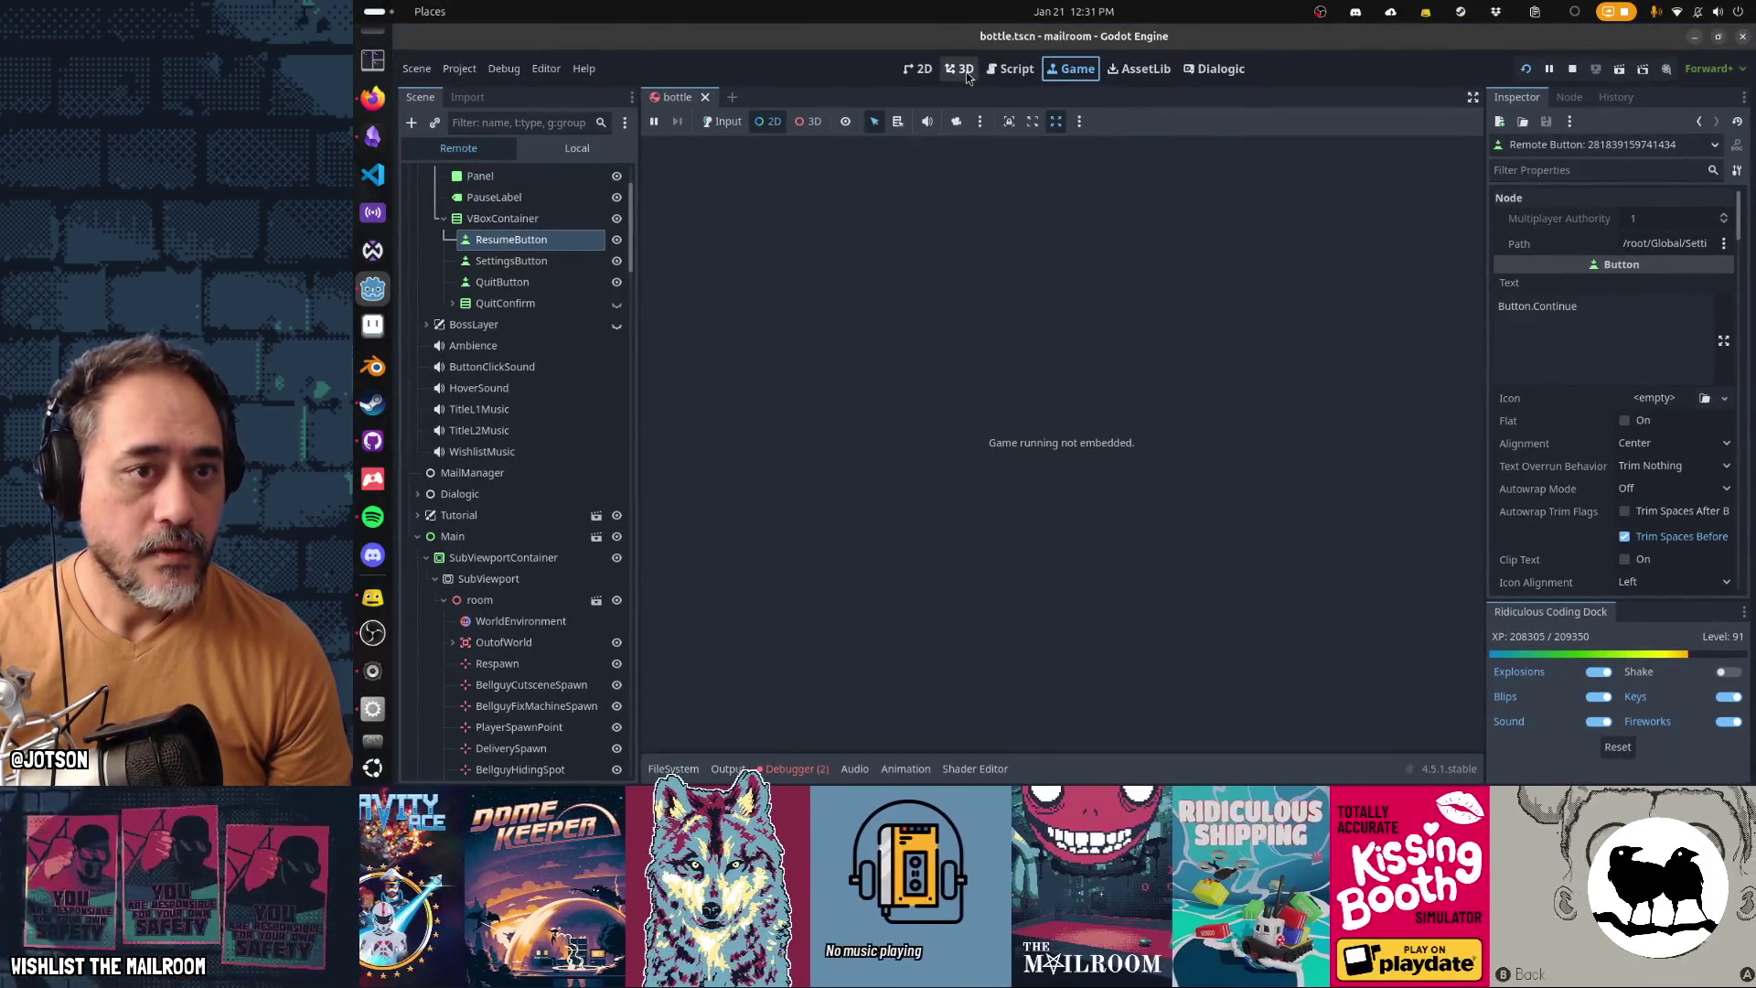
left_click(967, 73)
key("super")
left_click(946, 284)
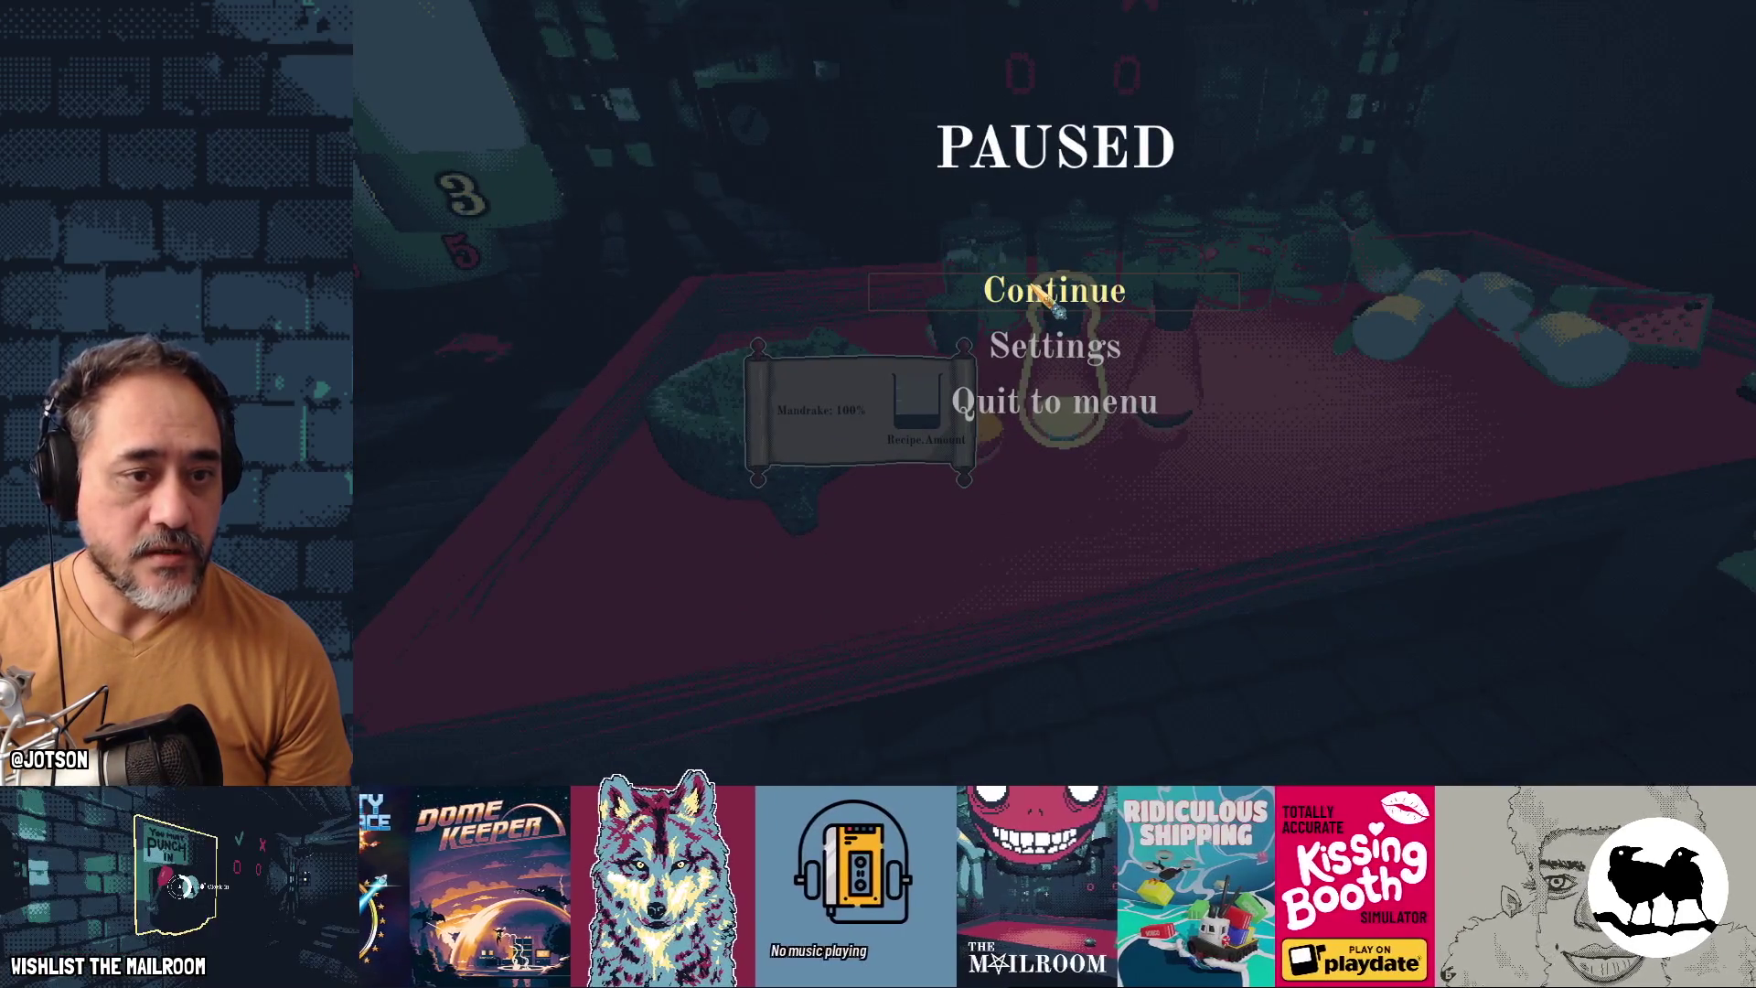
key("super")
left_click(1039, 493)
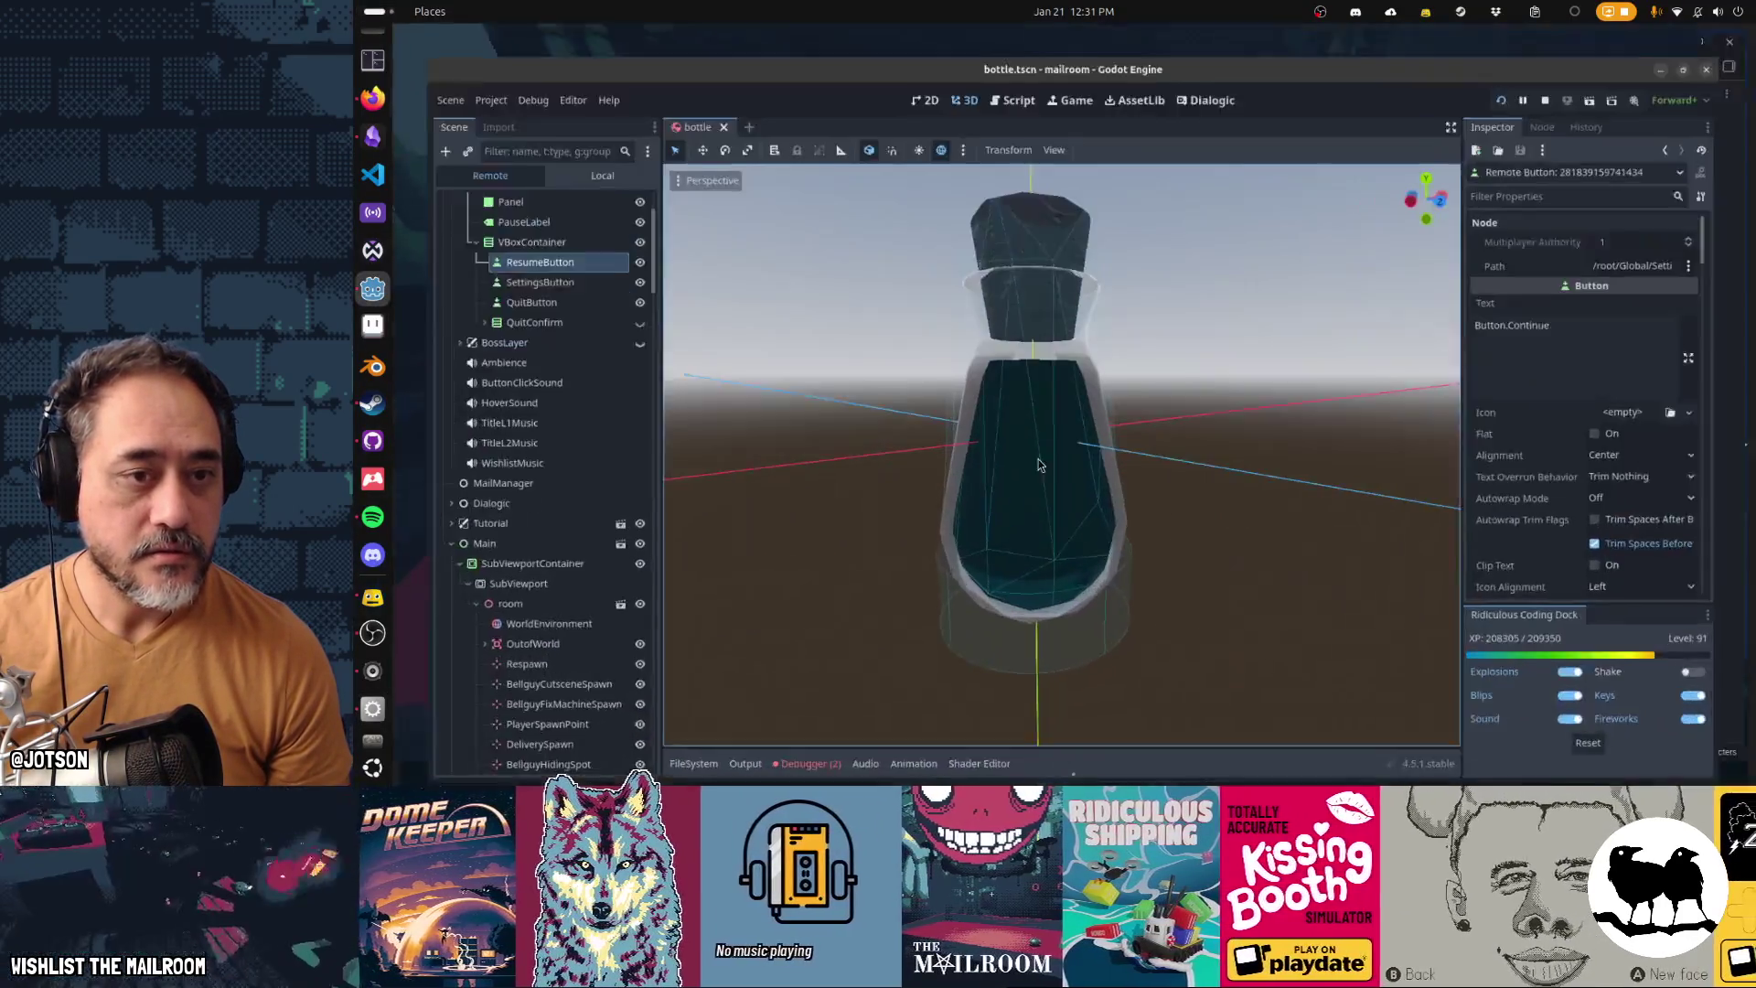
left_click(1068, 74)
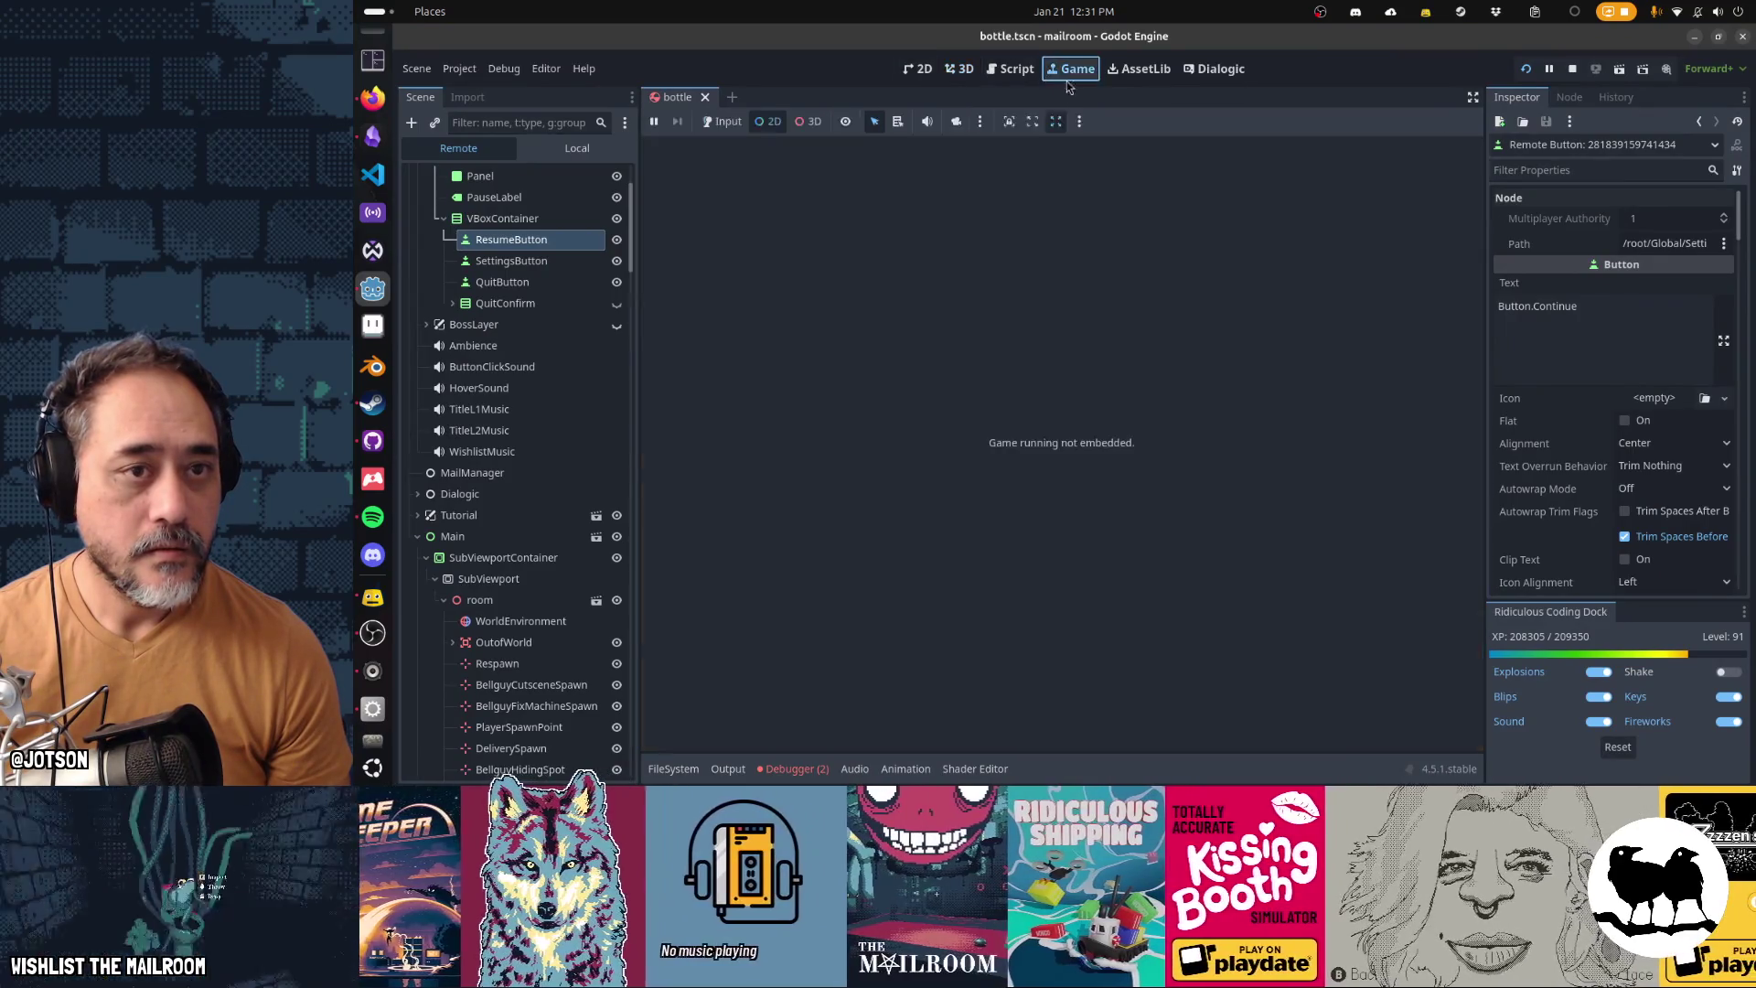
key("super")
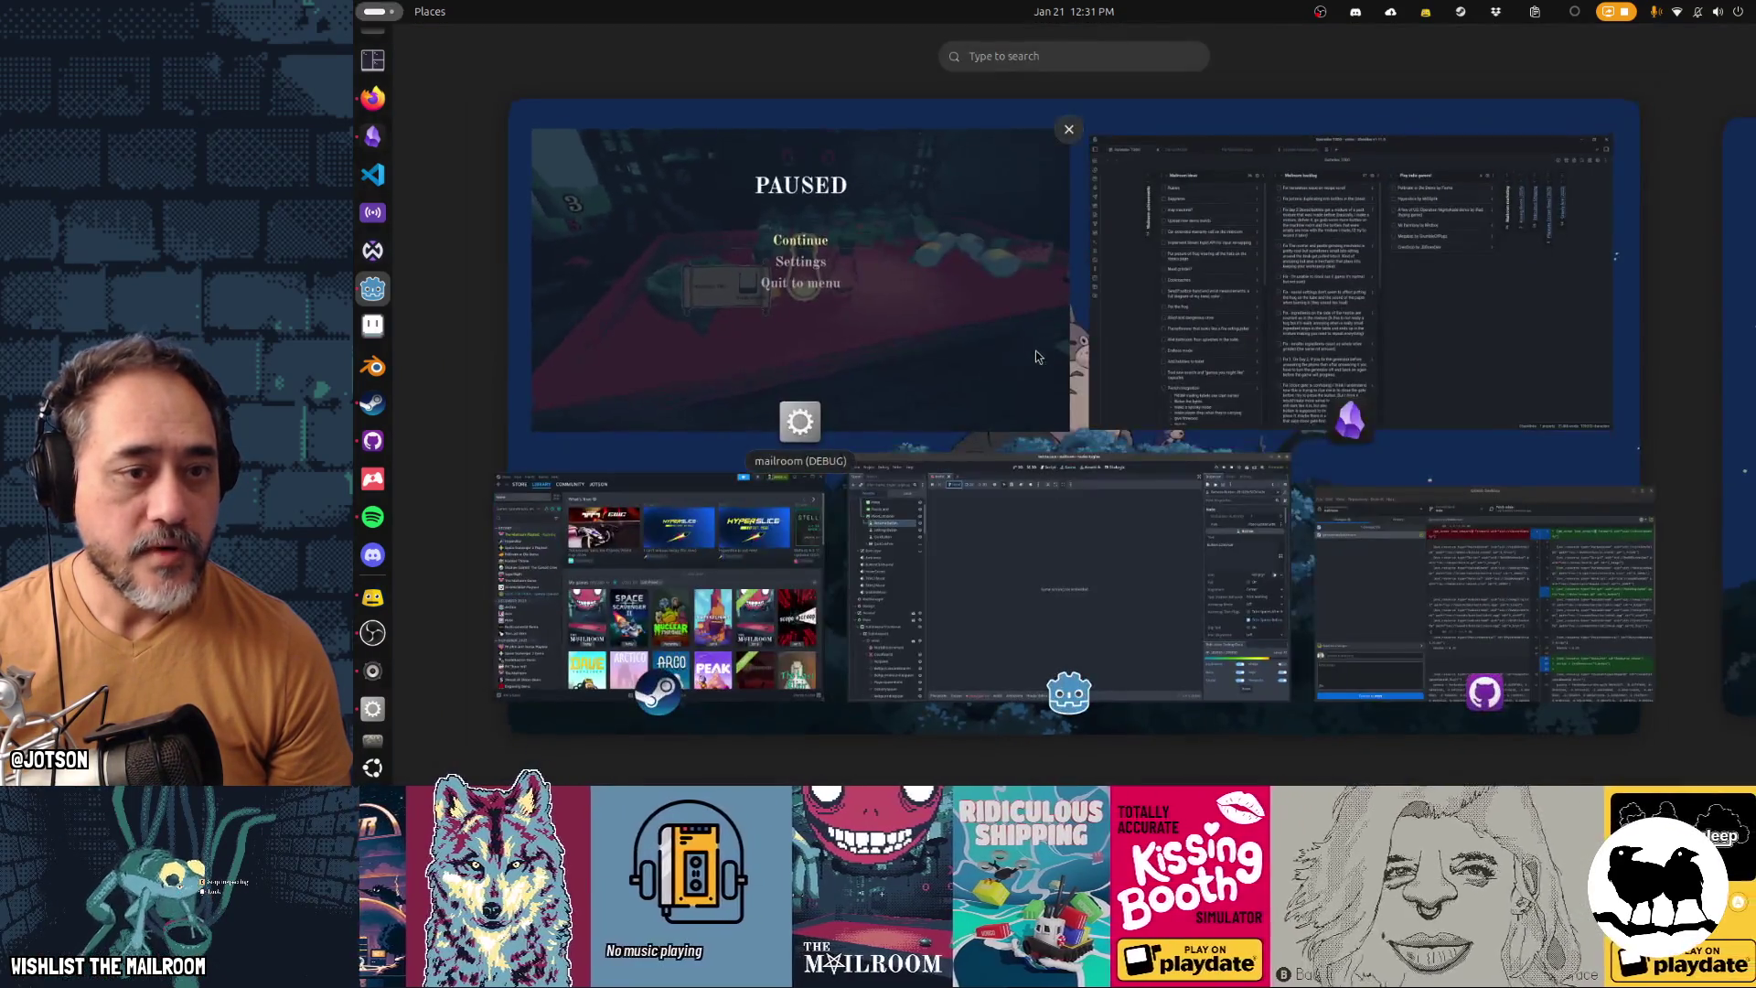
left_click(1035, 349)
Resume the game, take a filled vial from the table, deliver it to floor 2, and quit
key("Escape")
key("d")
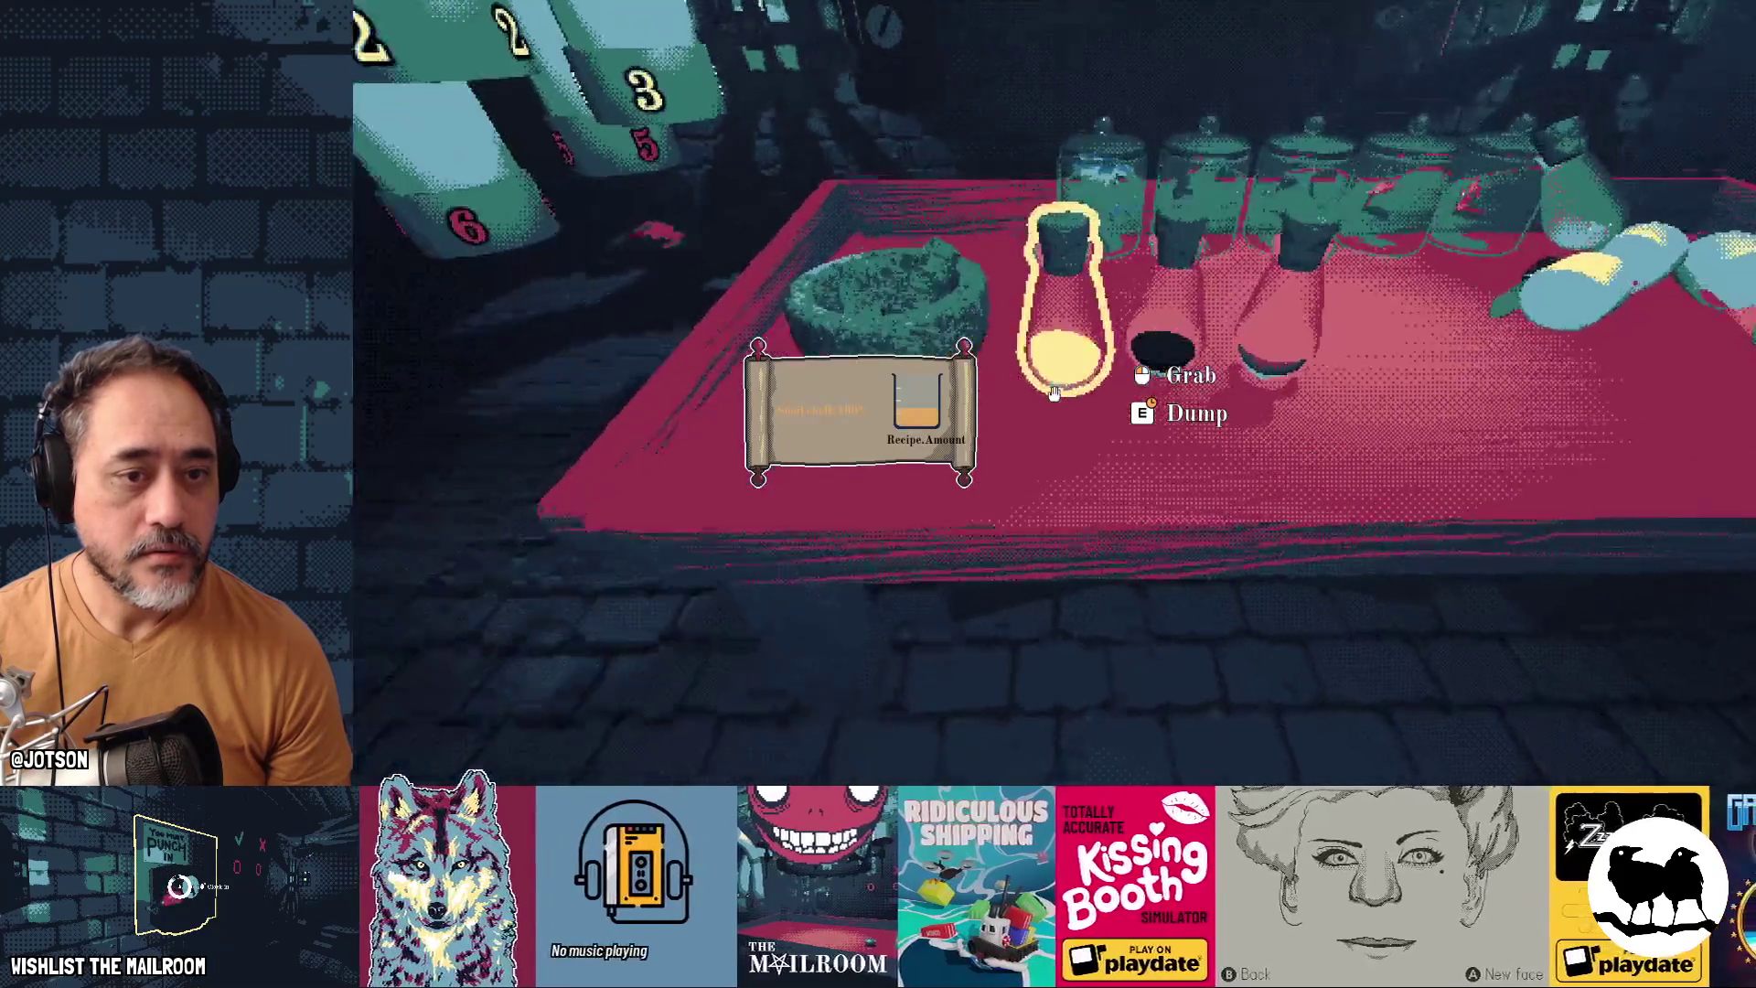
key("a")
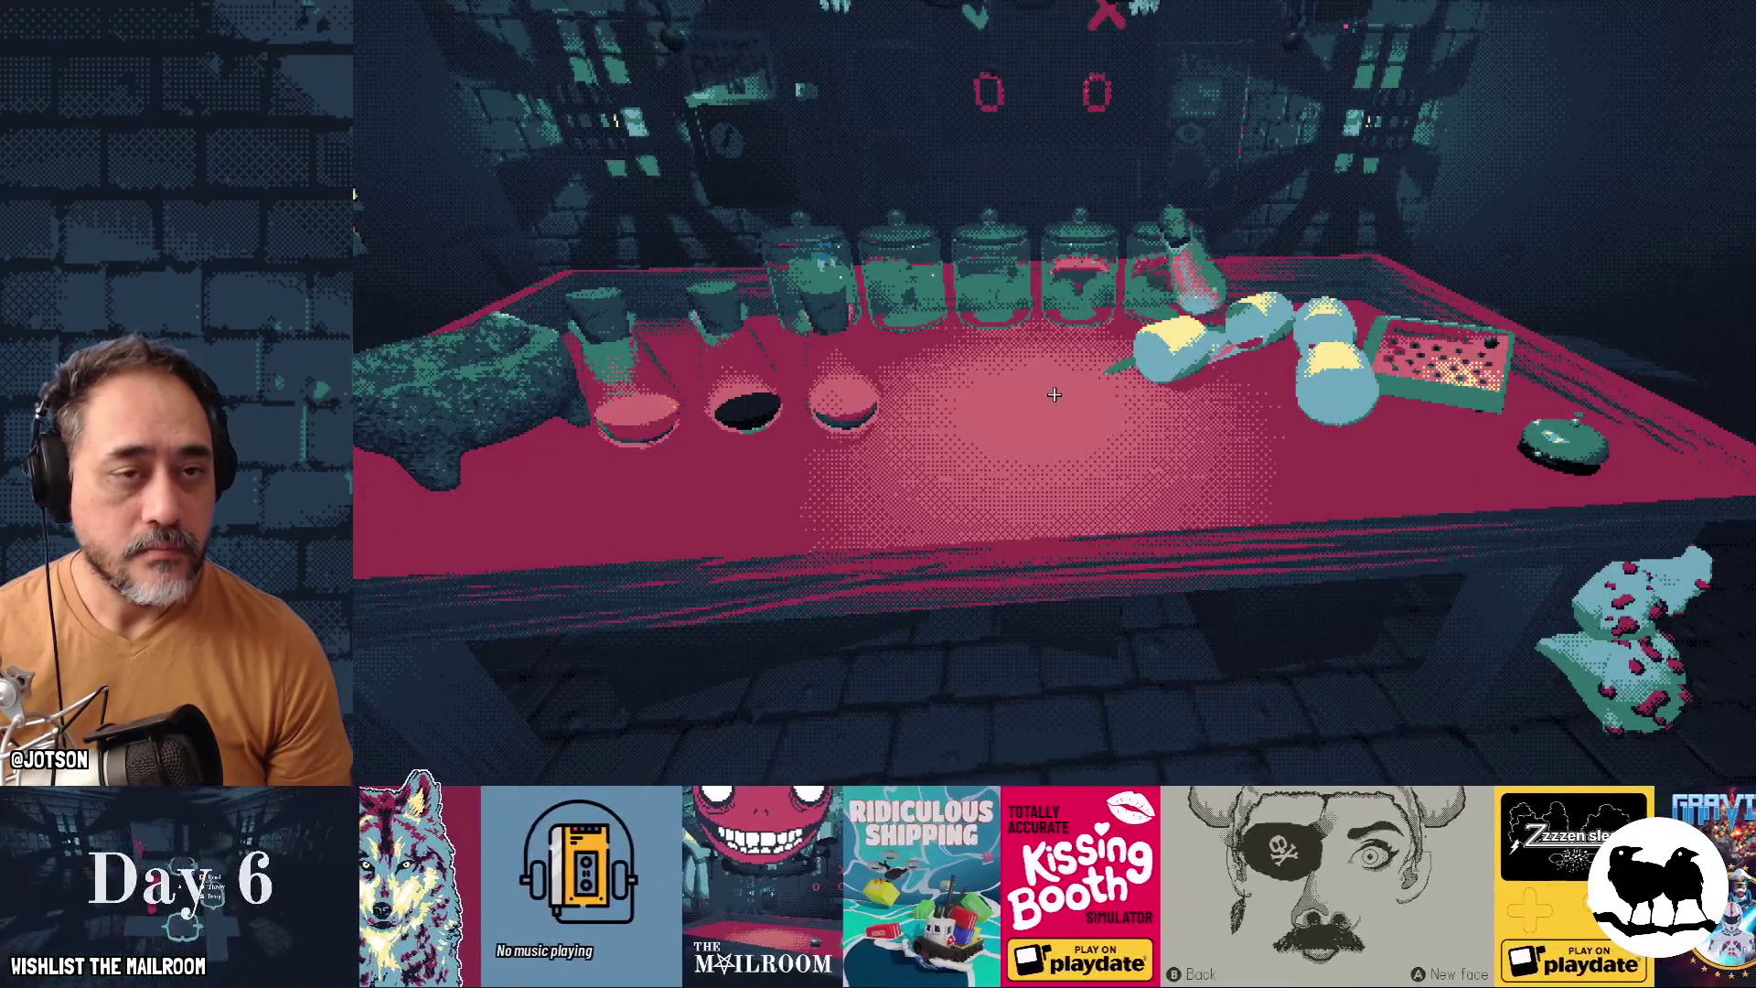
mouse_move(1055, 411)
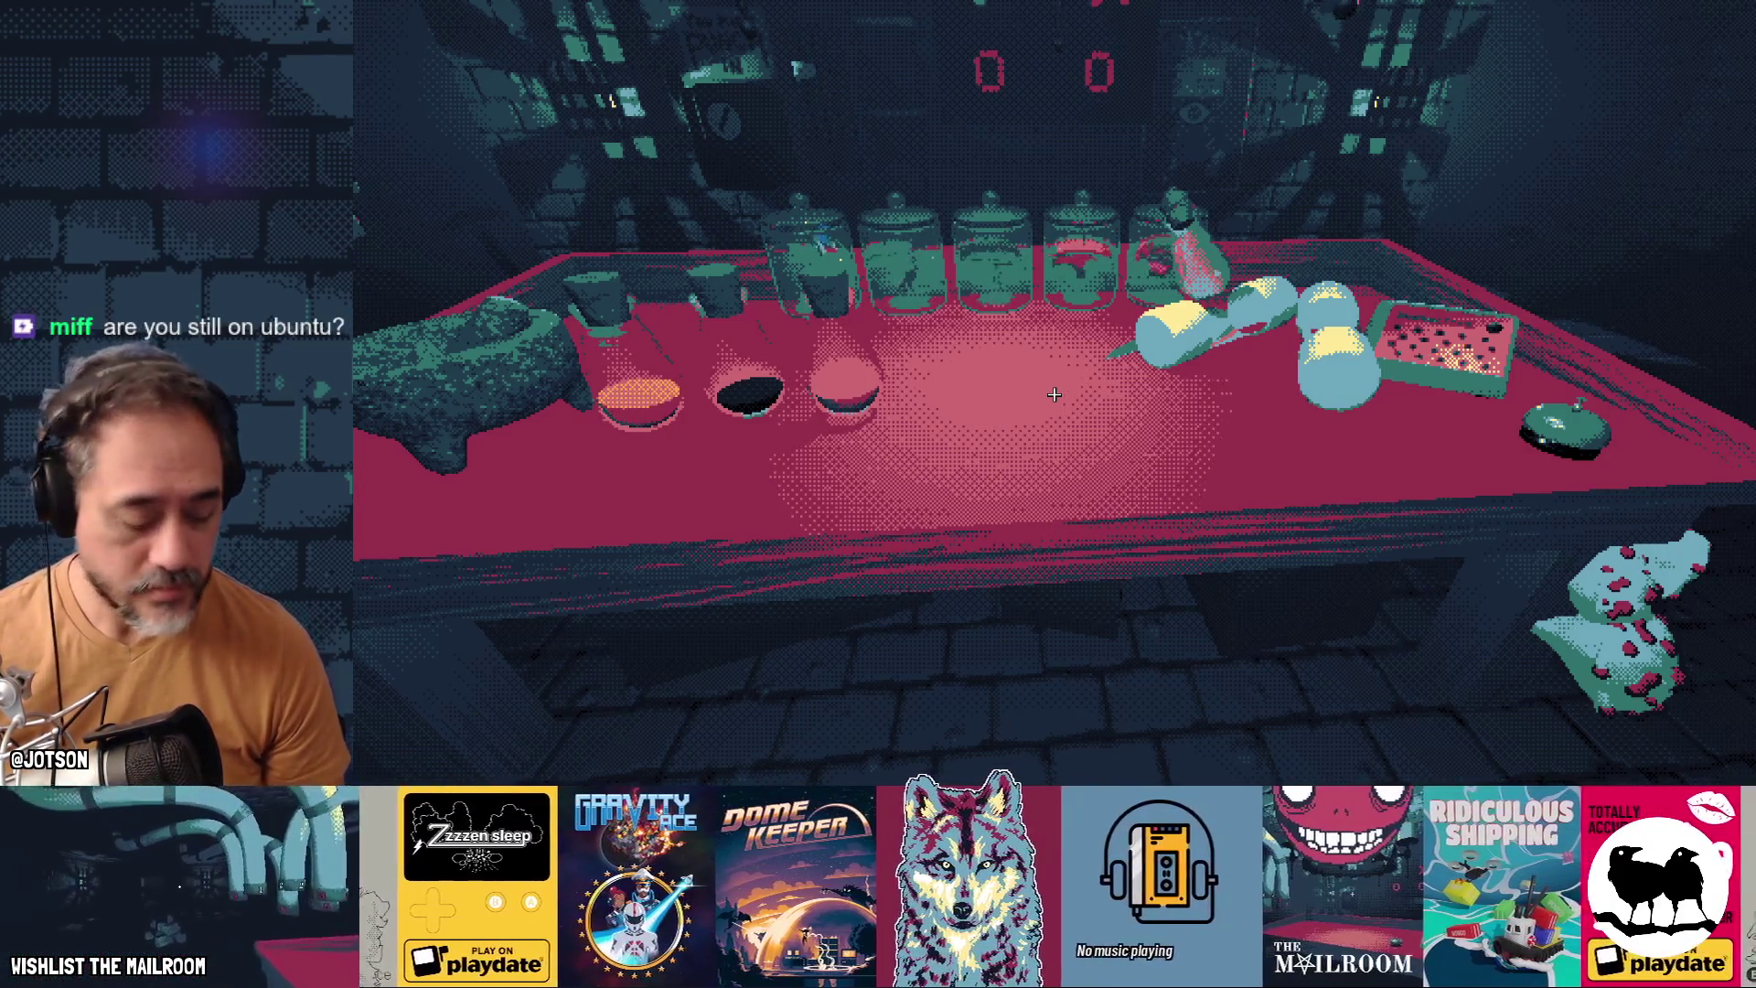
key("s")
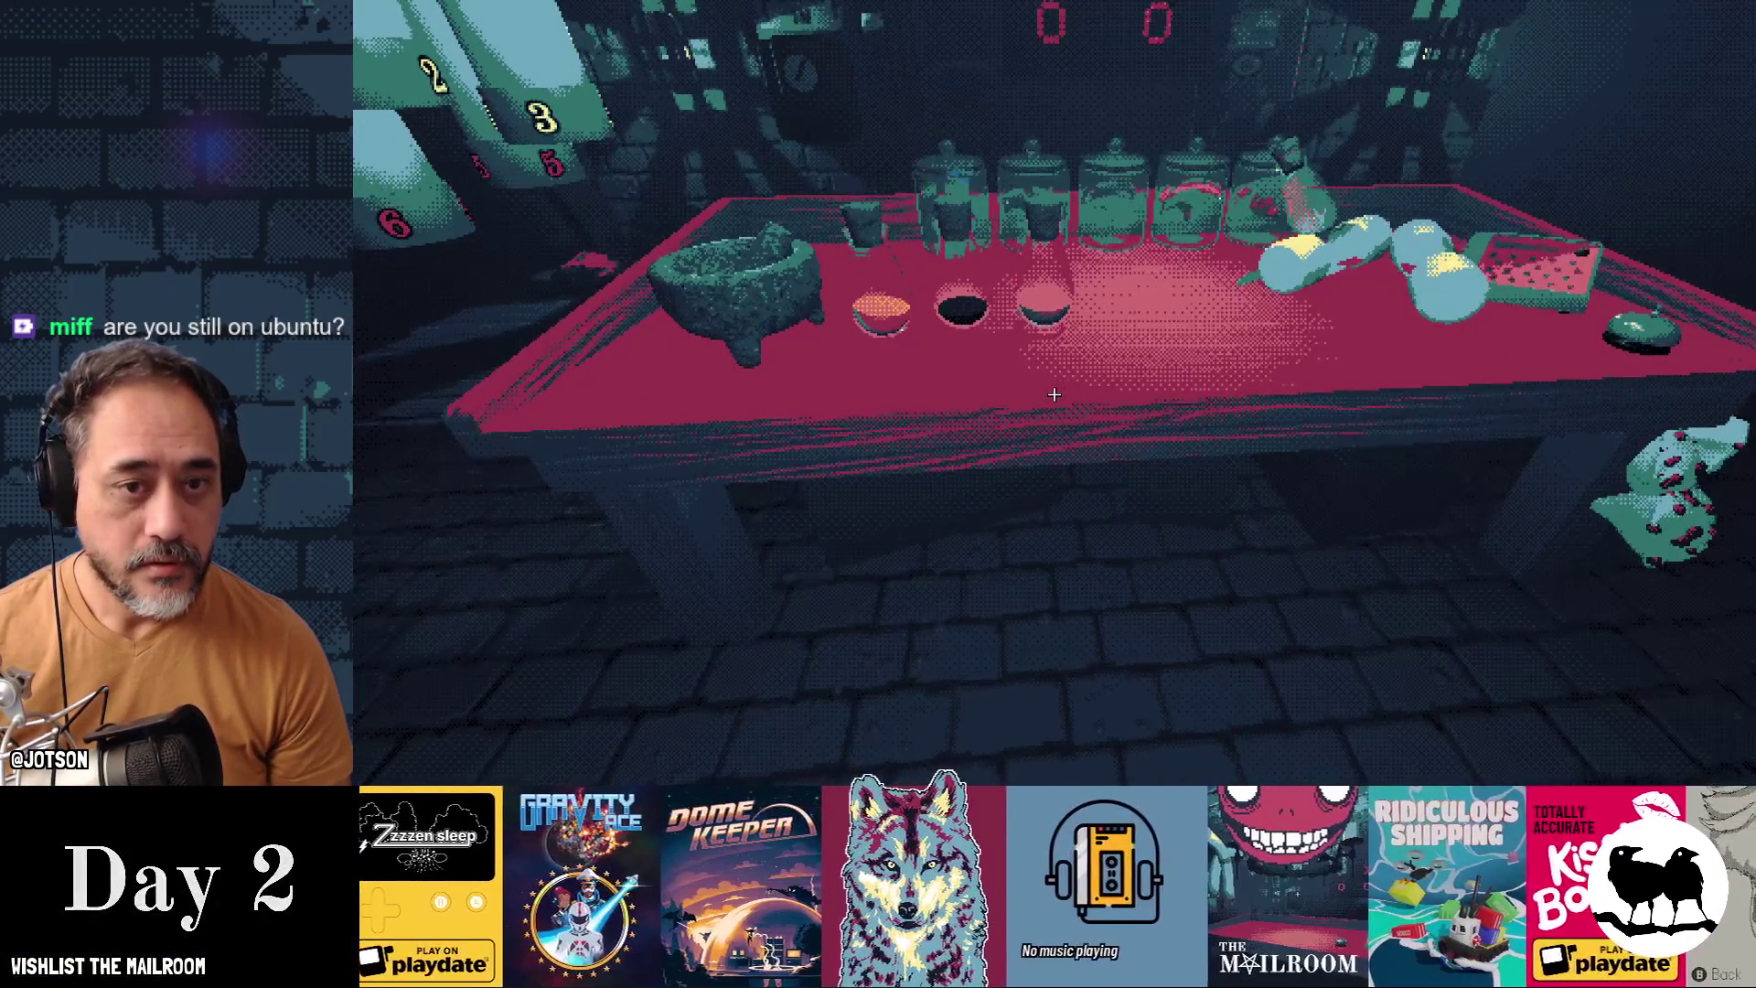
key("w")
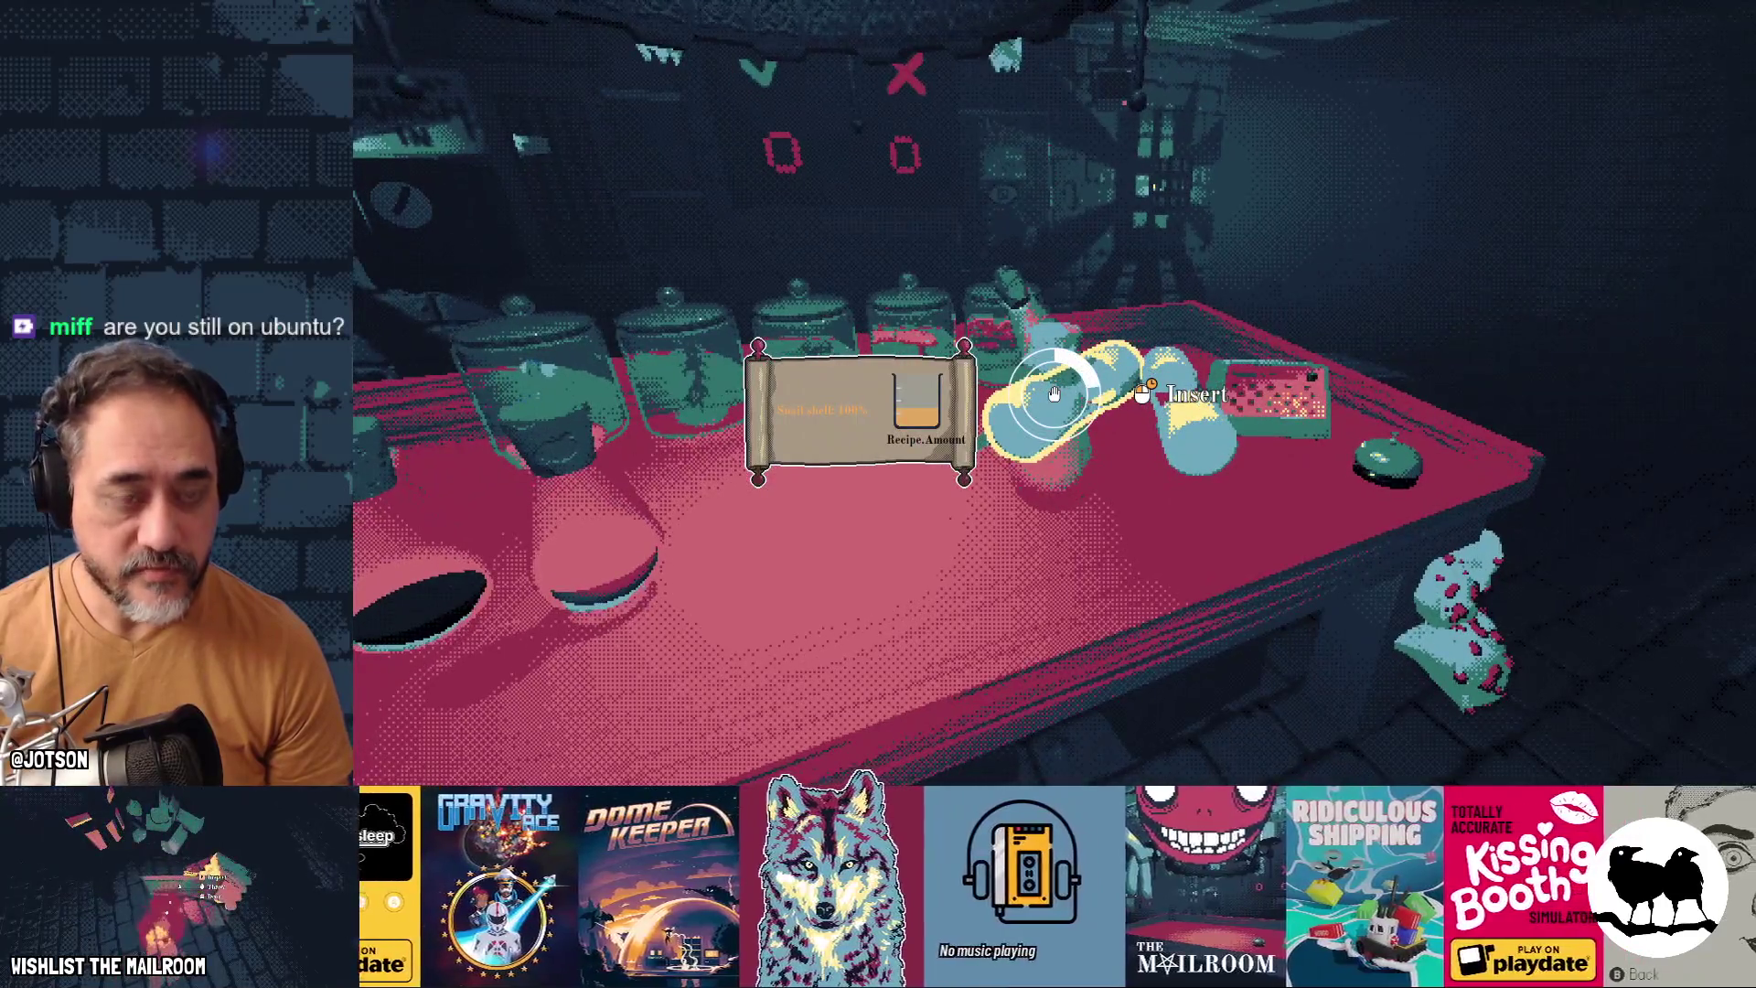
left_click(1053, 393)
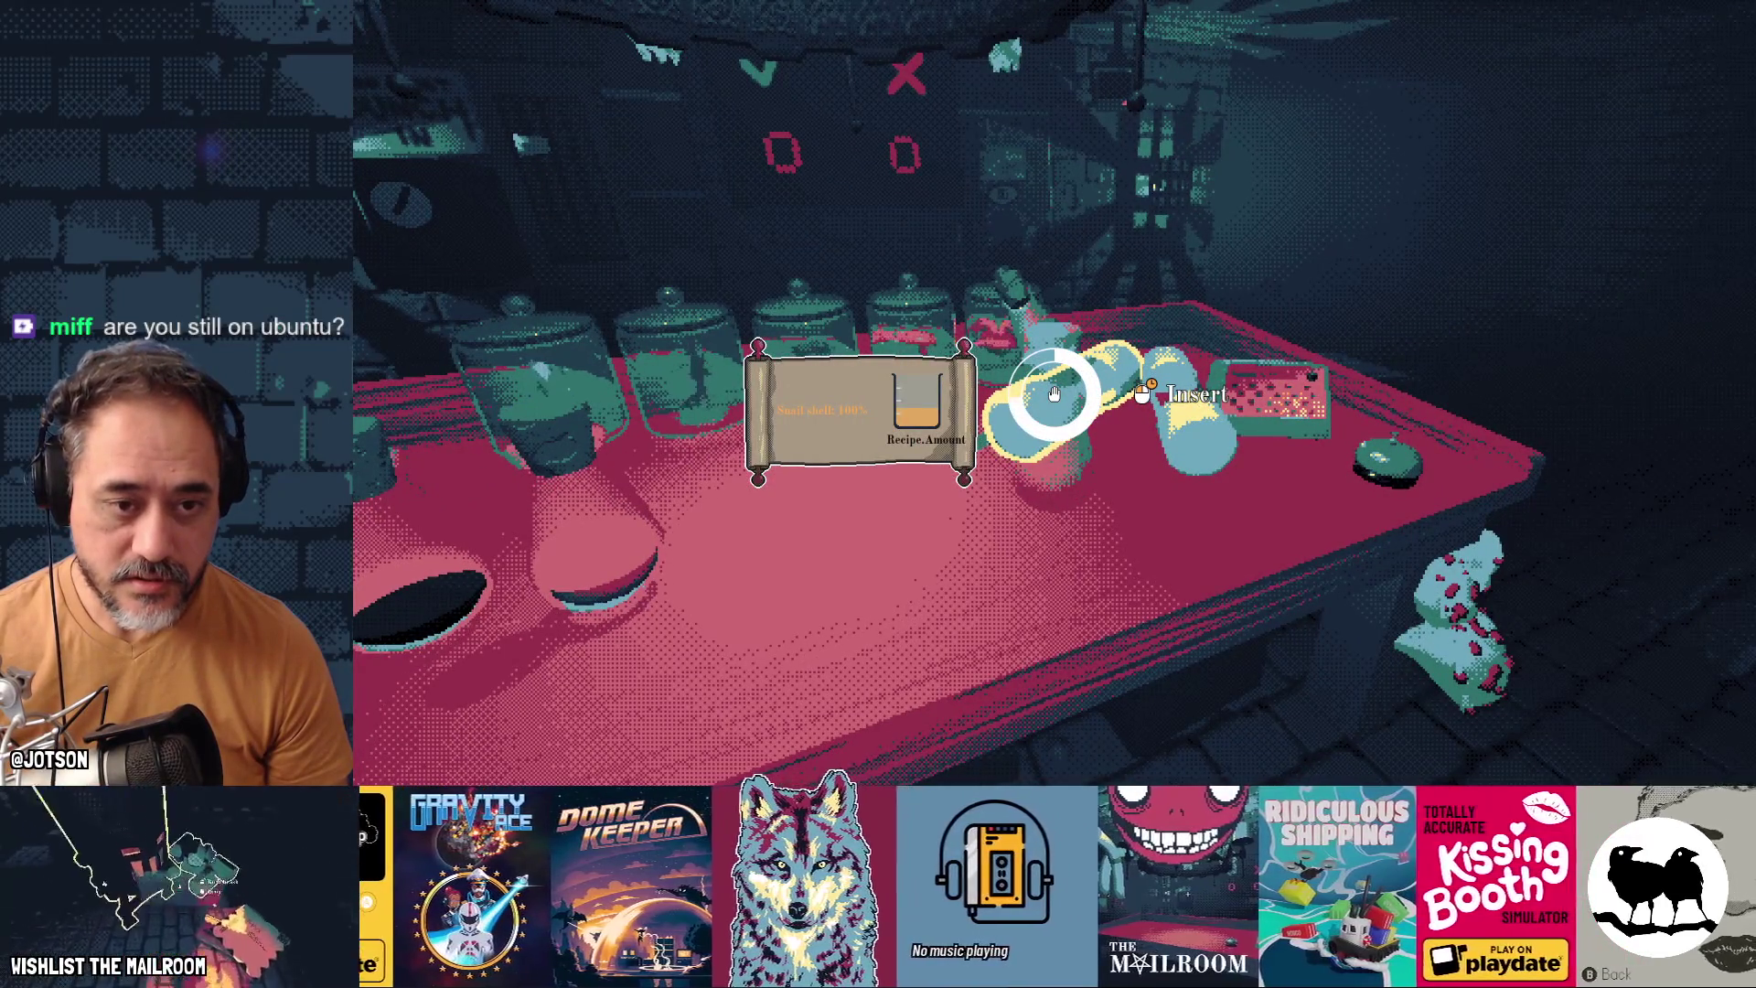
left_click(1053, 393)
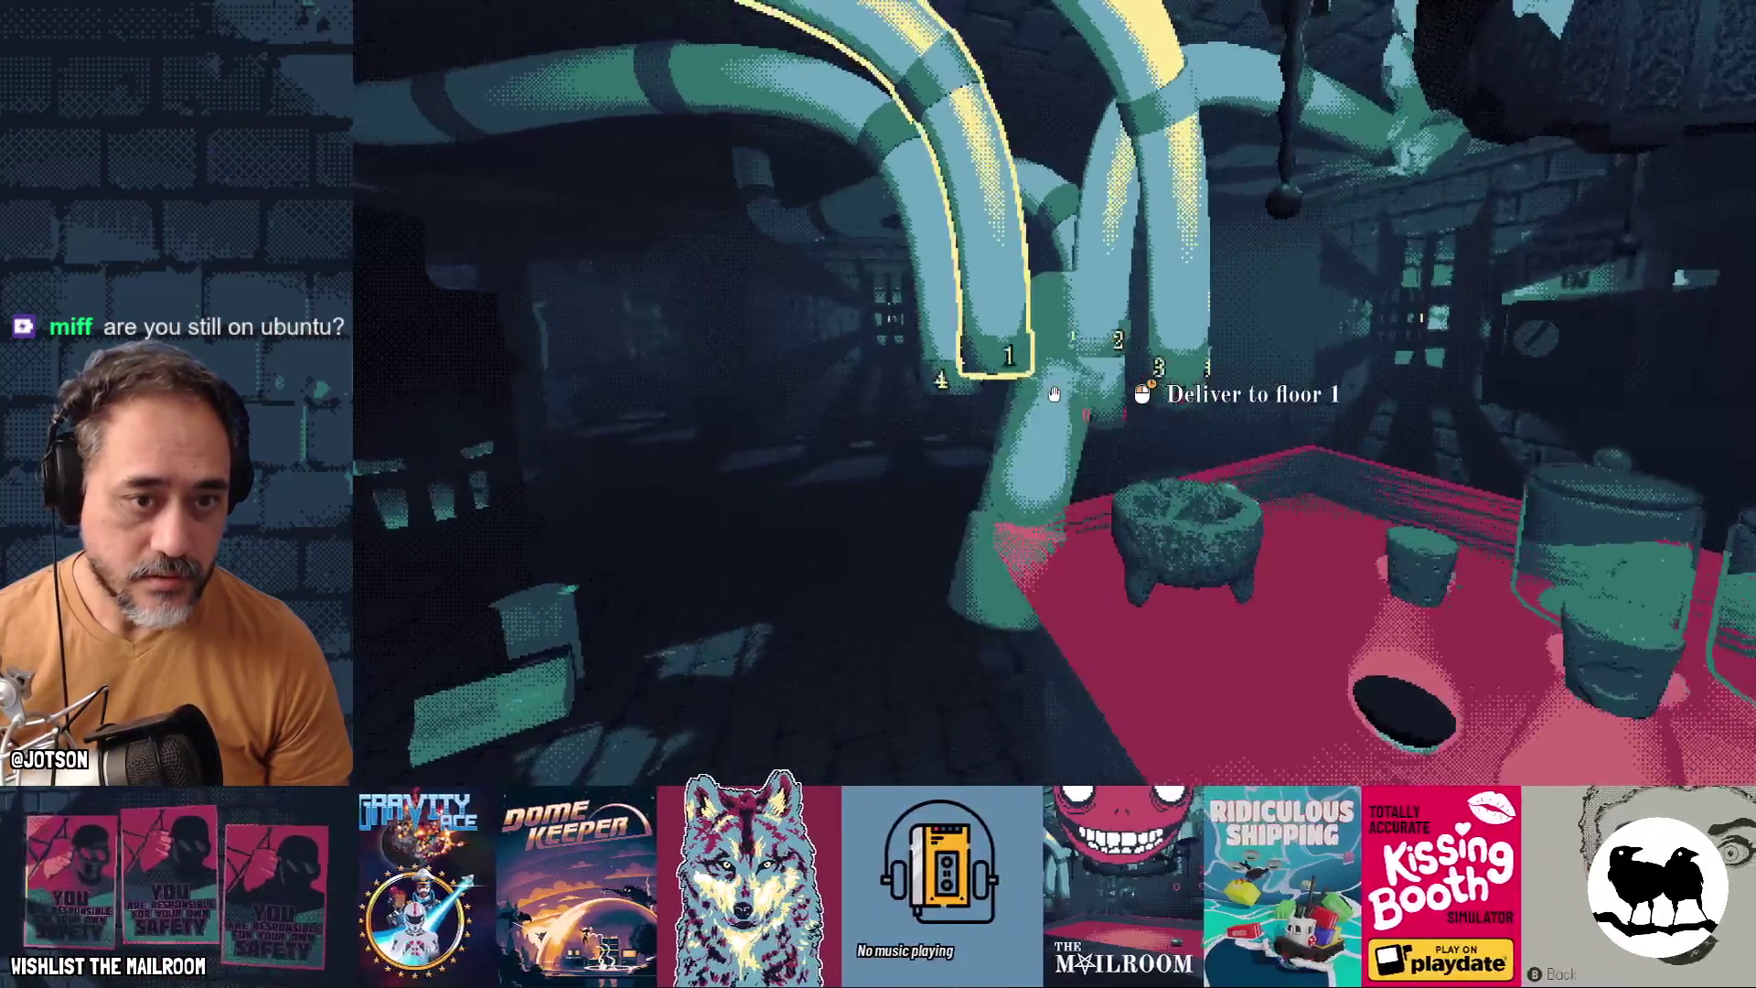
key("w")
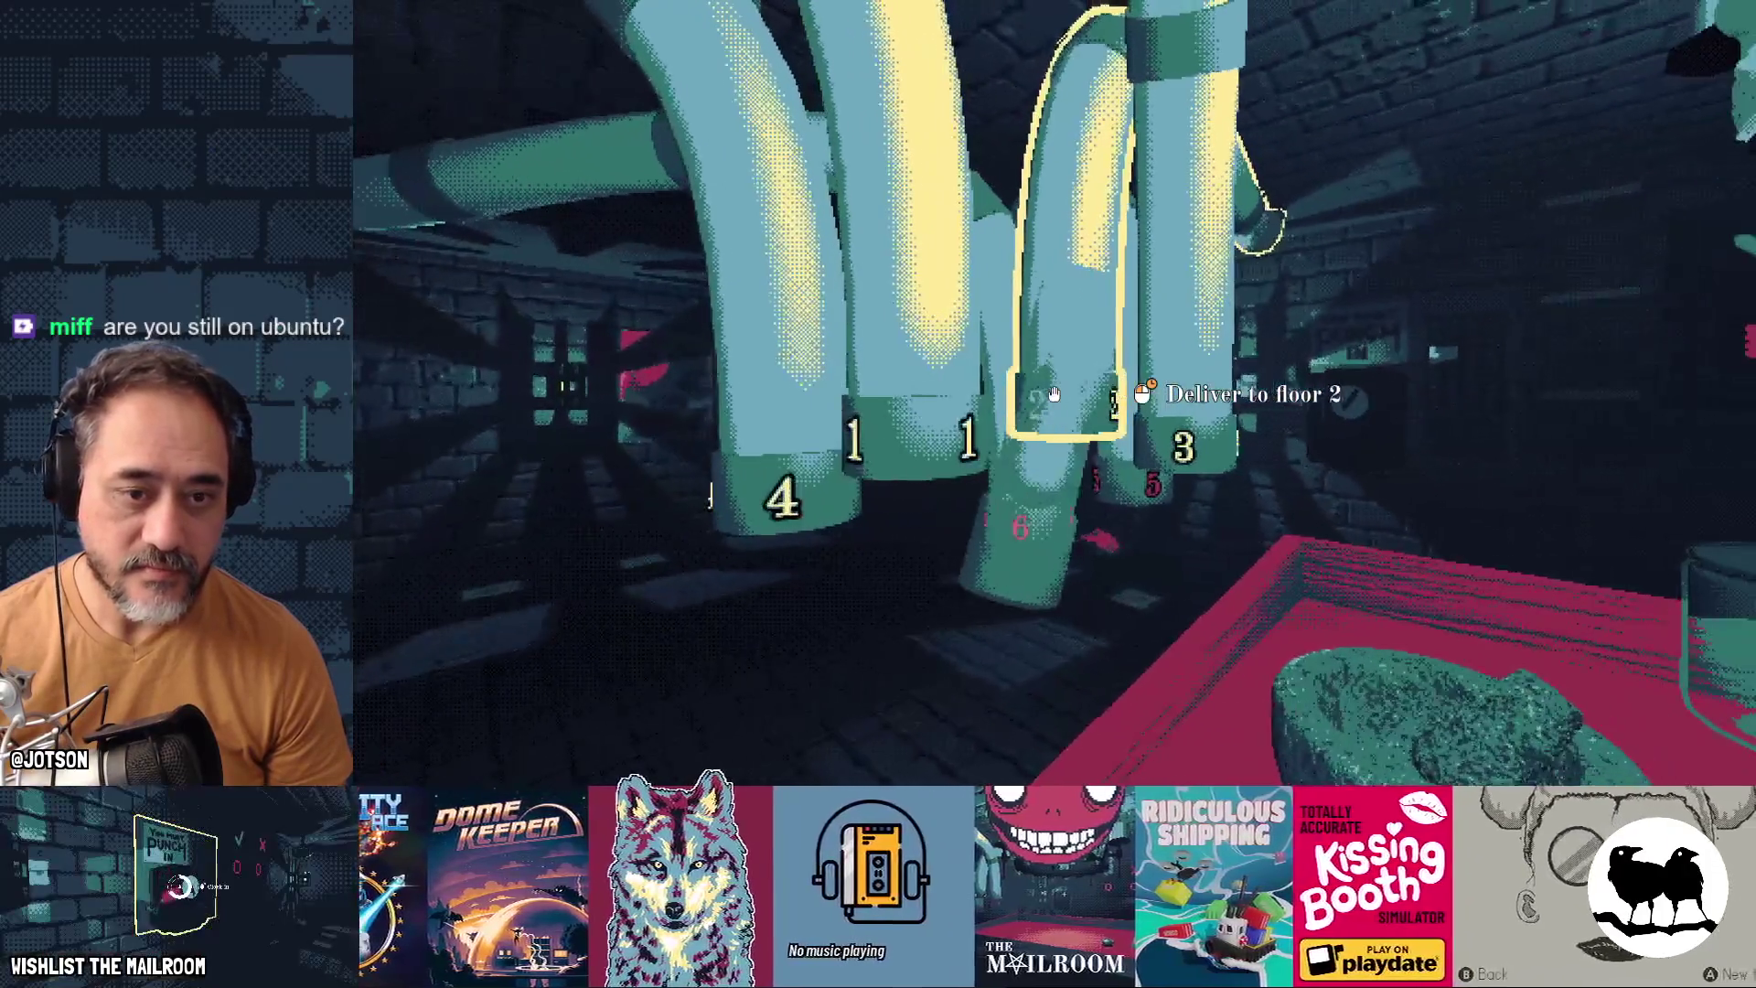
left_click(1053, 393)
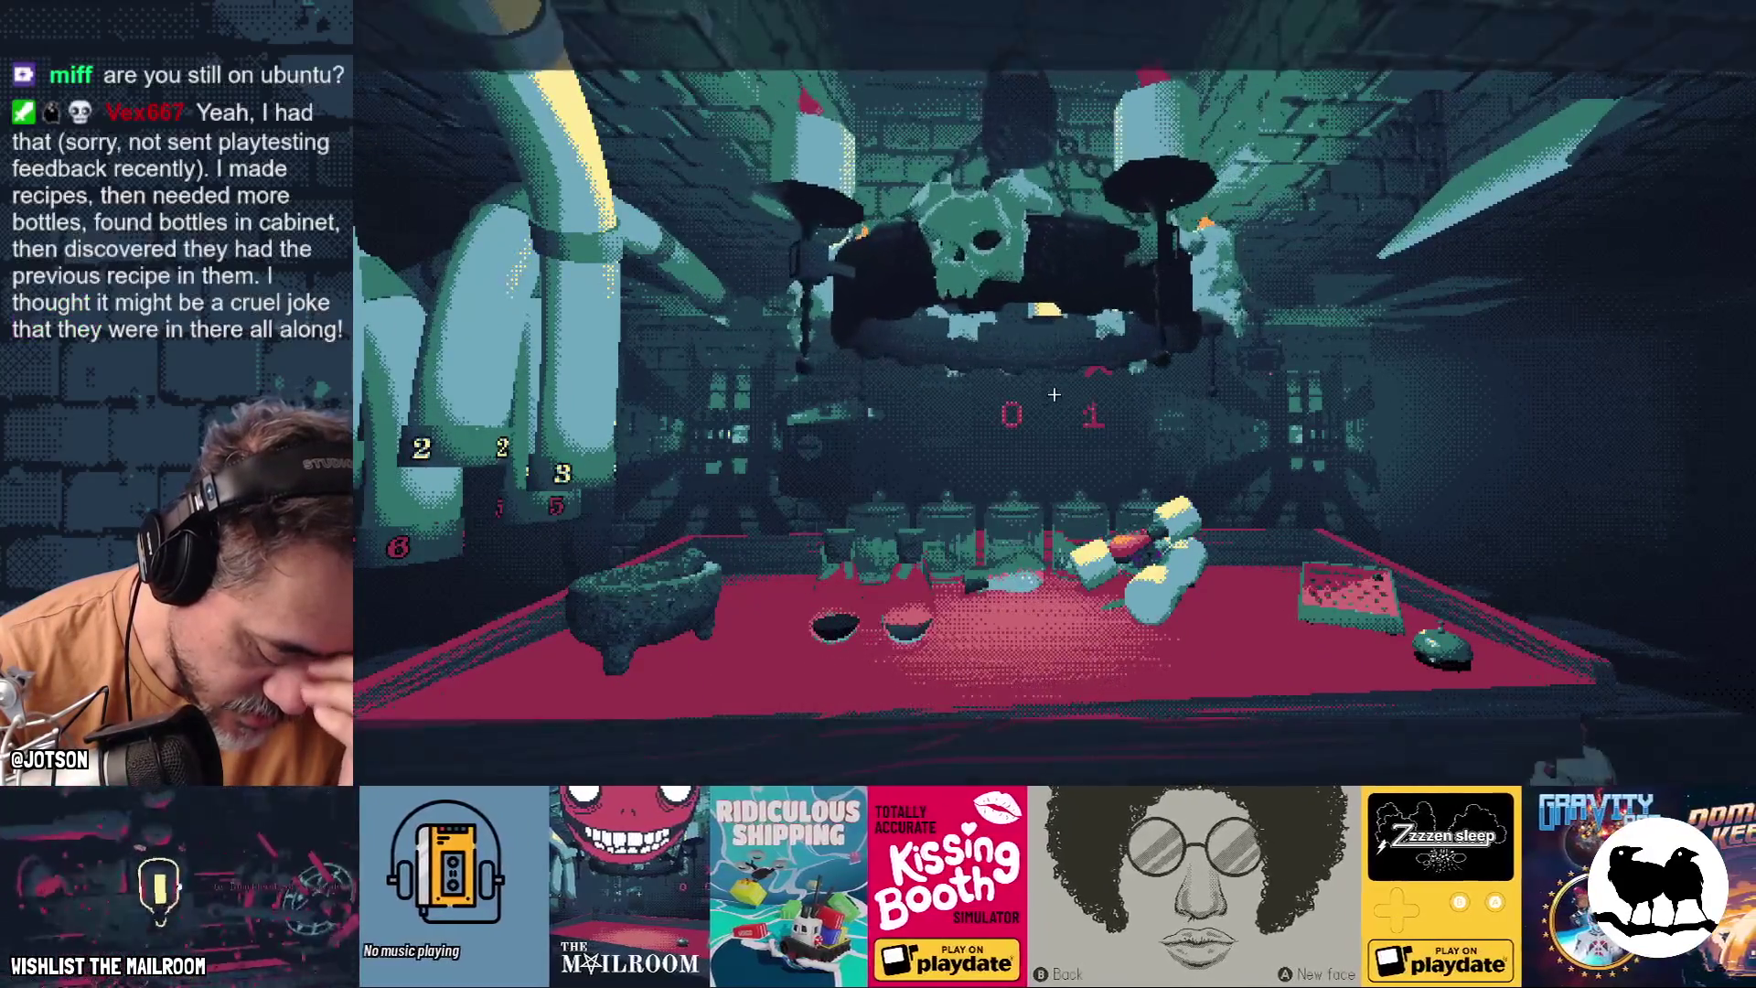
key("F8")
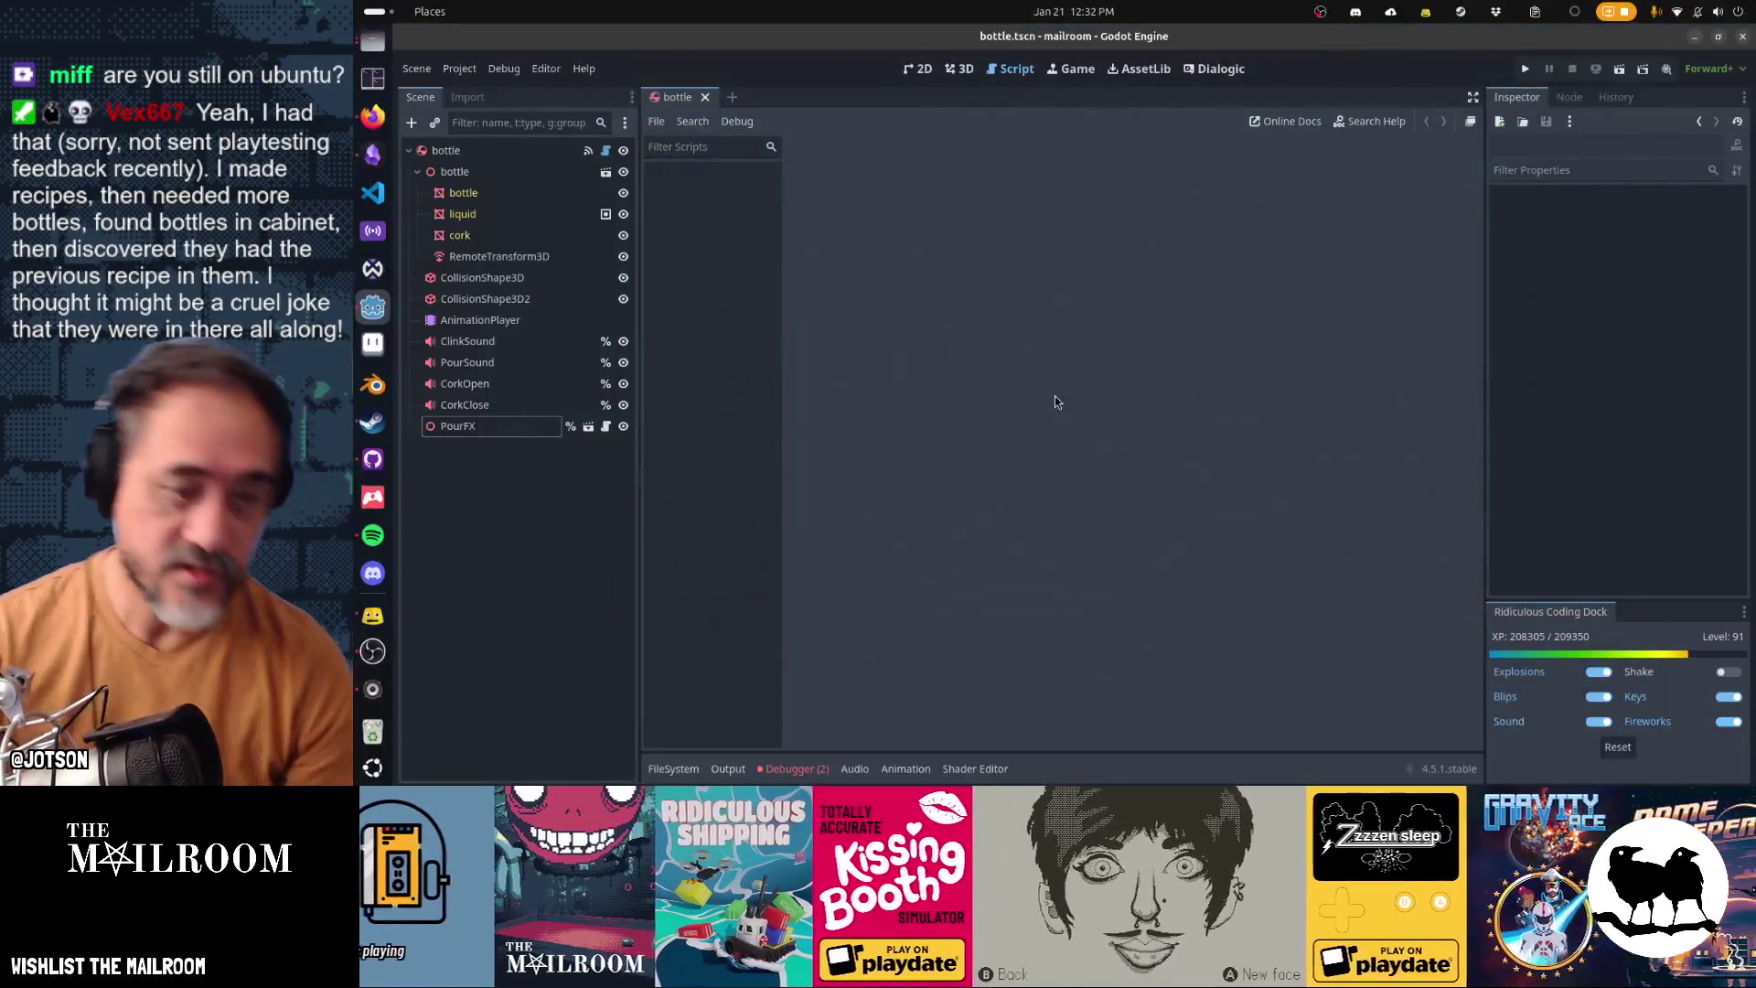
Bring the Obsidian Gamedev TODO board, with its 27-card Mailroom backlog, in front of Godot
key("super")
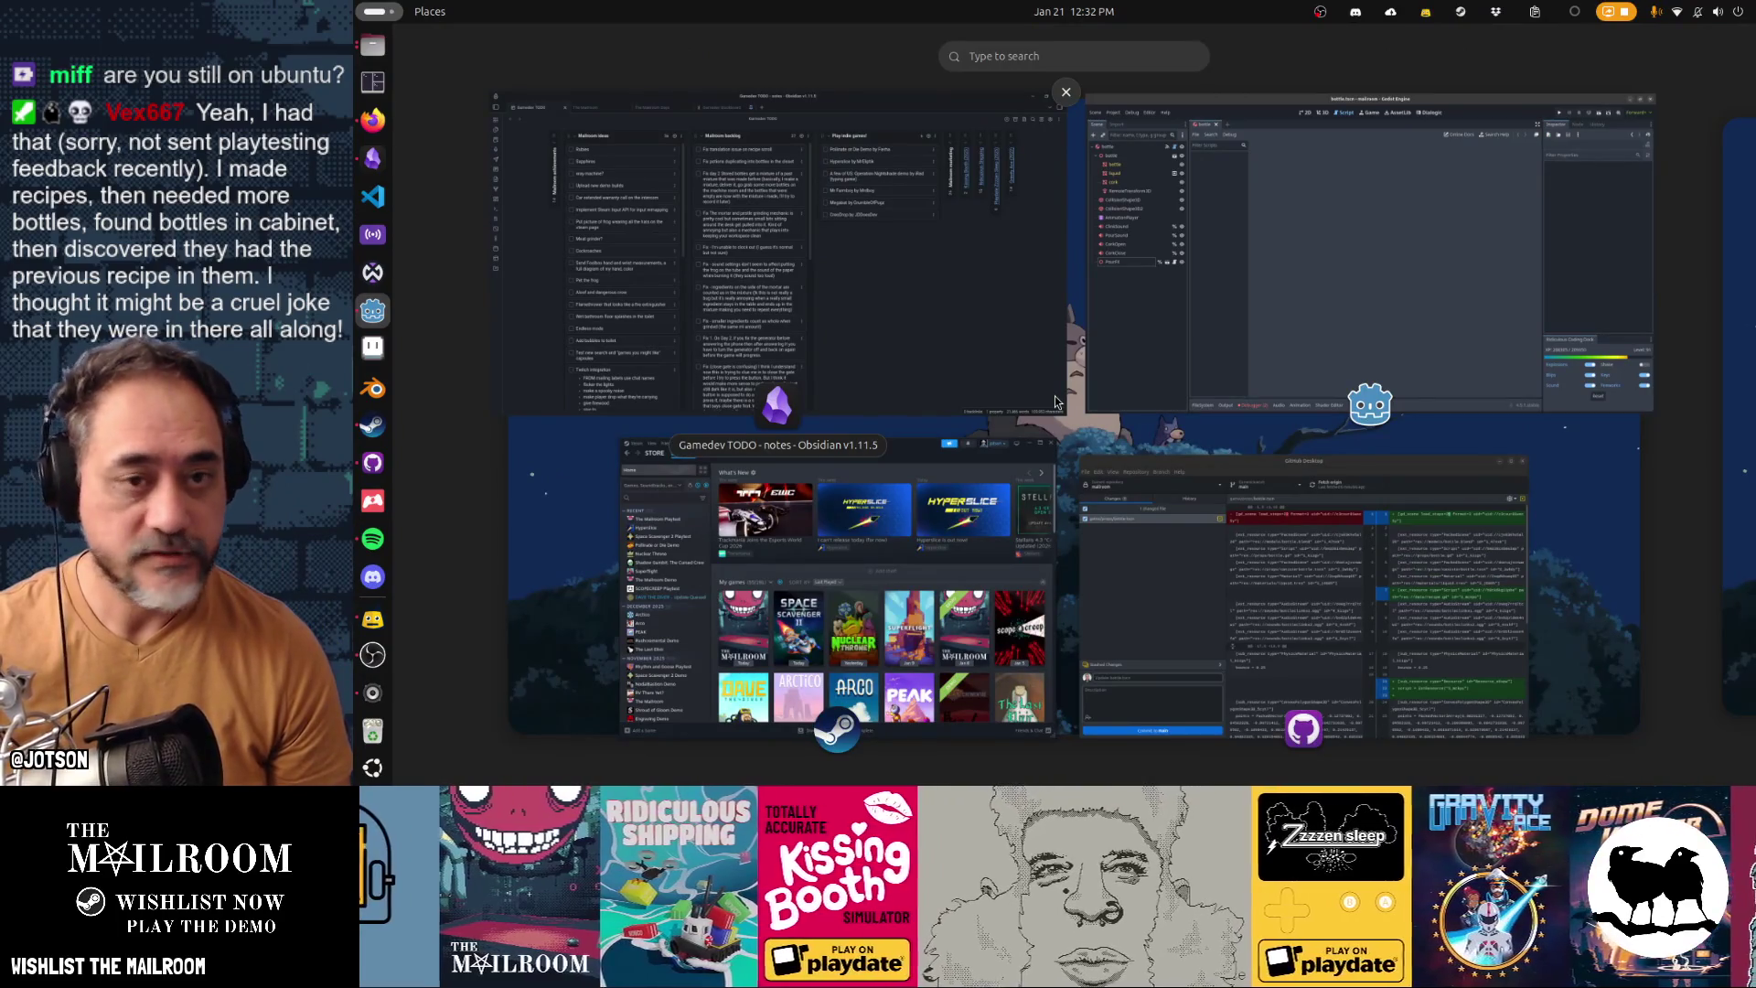
left_click(951, 334)
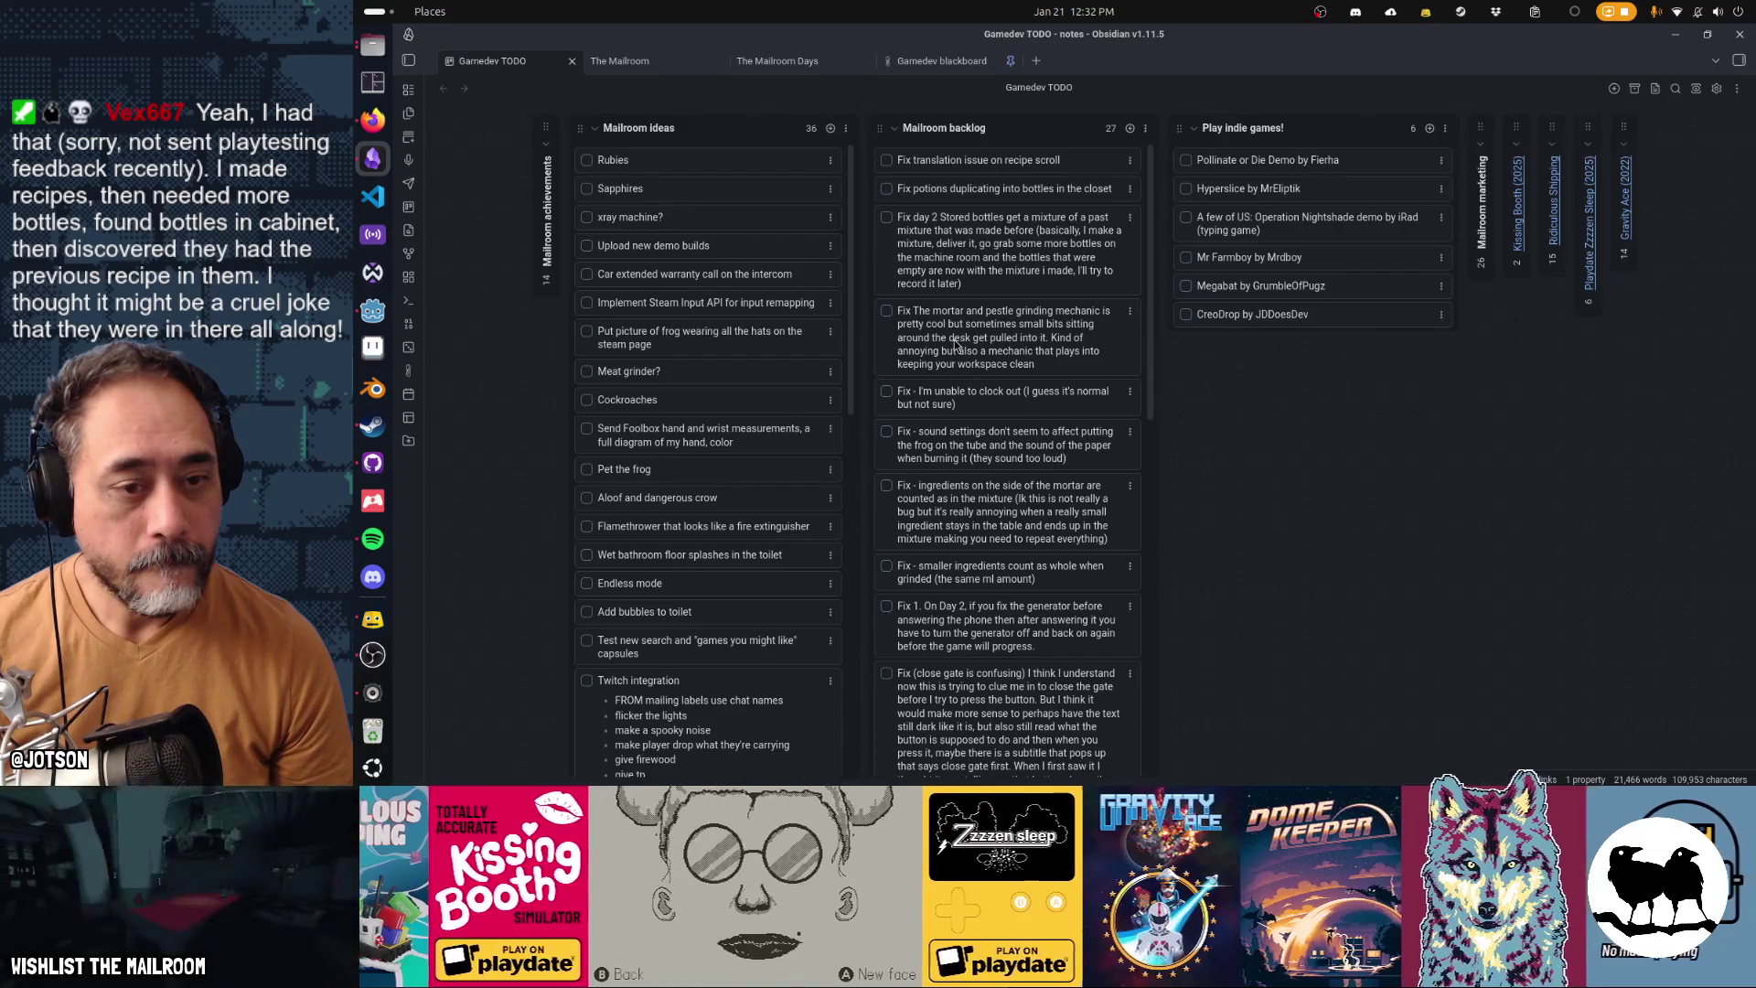
Move the sound settings card to second, clock-out bug to third, and smaller-ingredients above mortar
left_click_drag(967, 455, 972, 194)
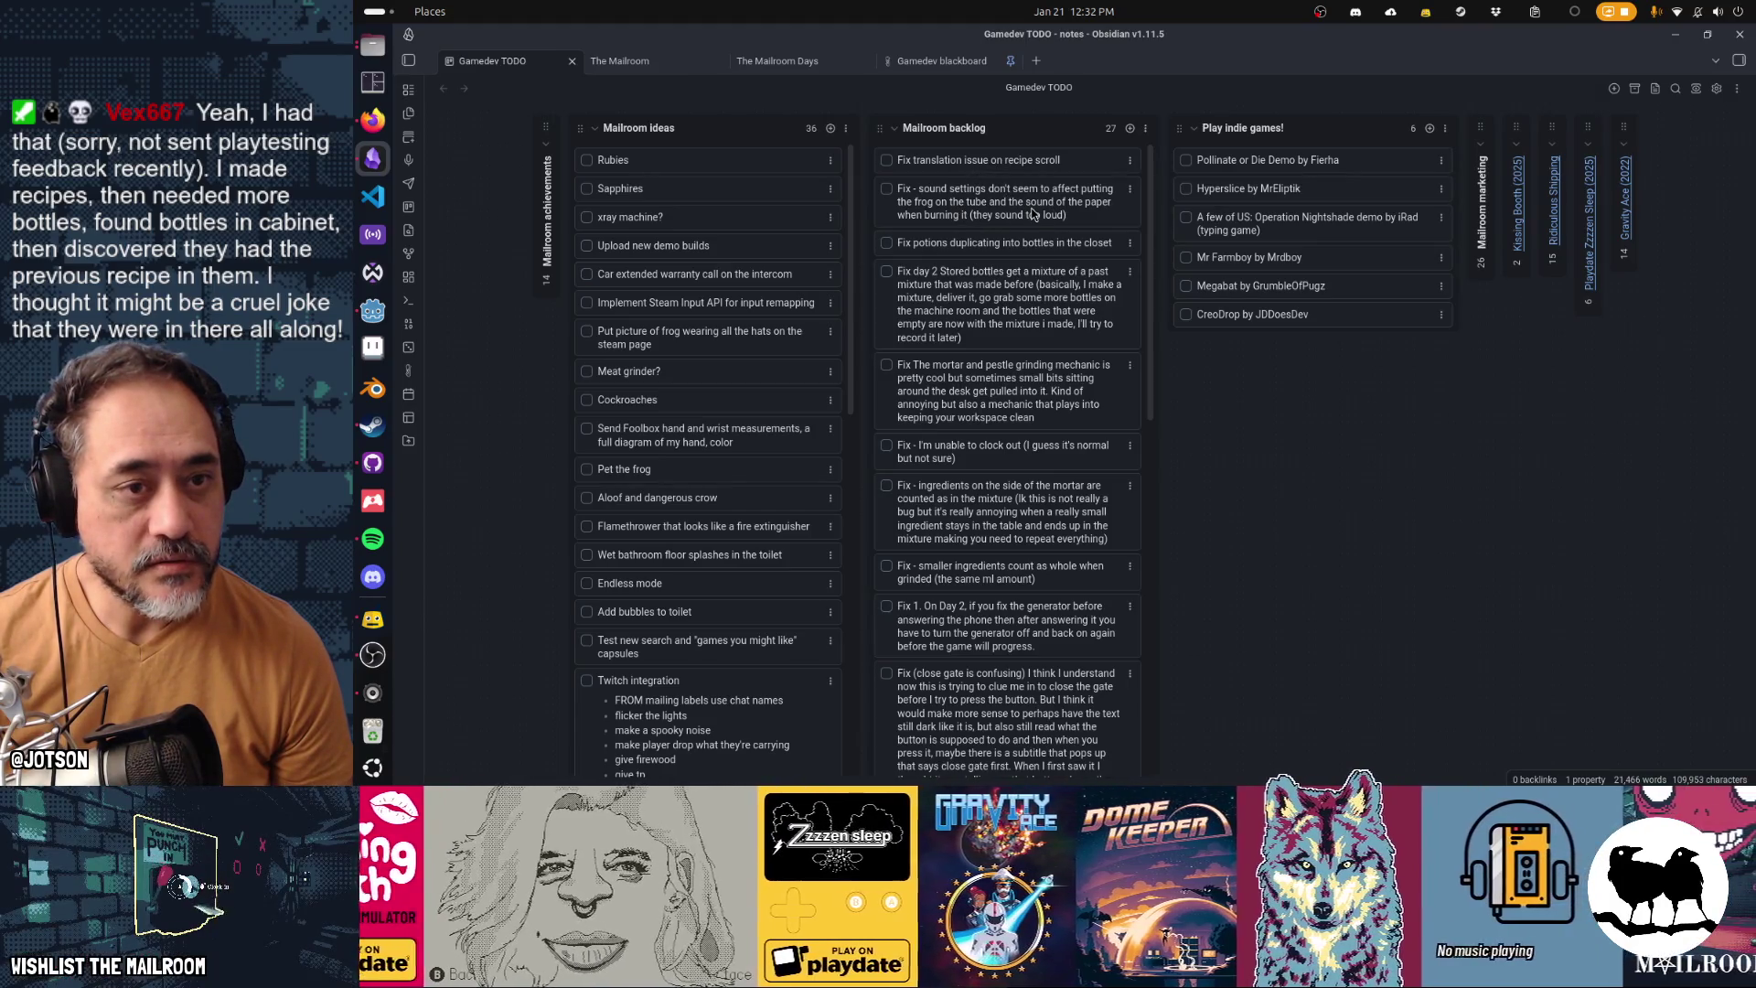
left_click_drag(1011, 455, 1018, 262)
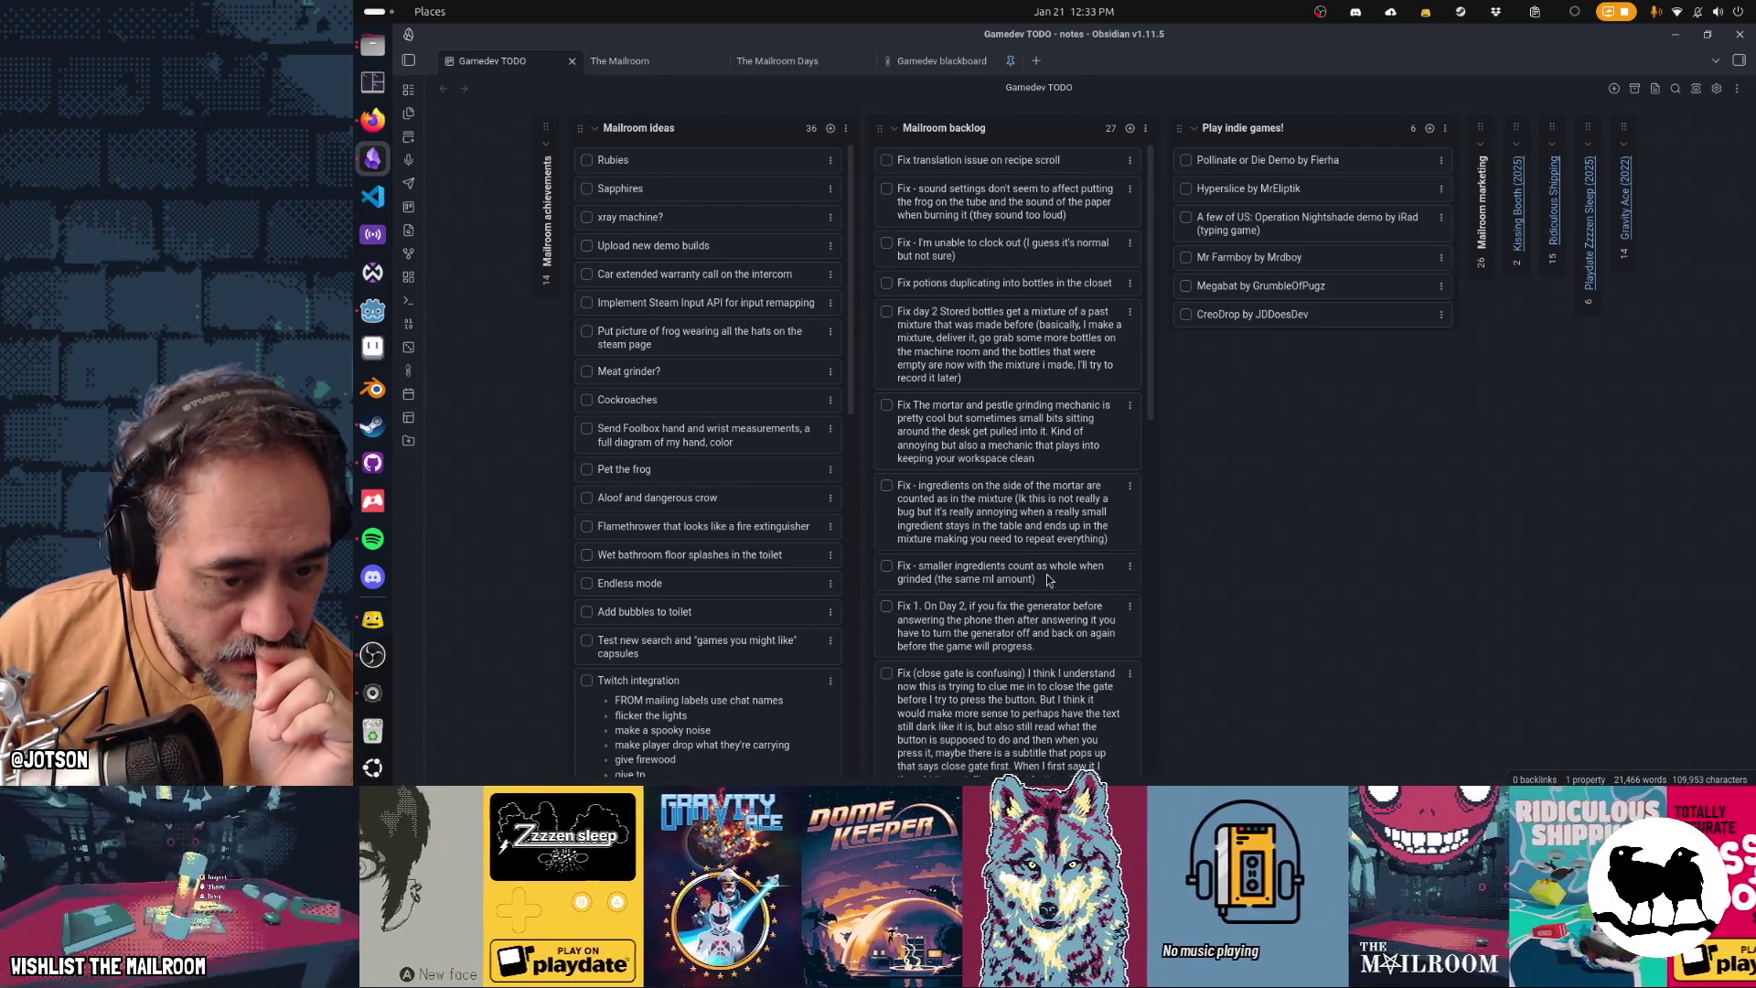
left_click_drag(1011, 581, 985, 407)
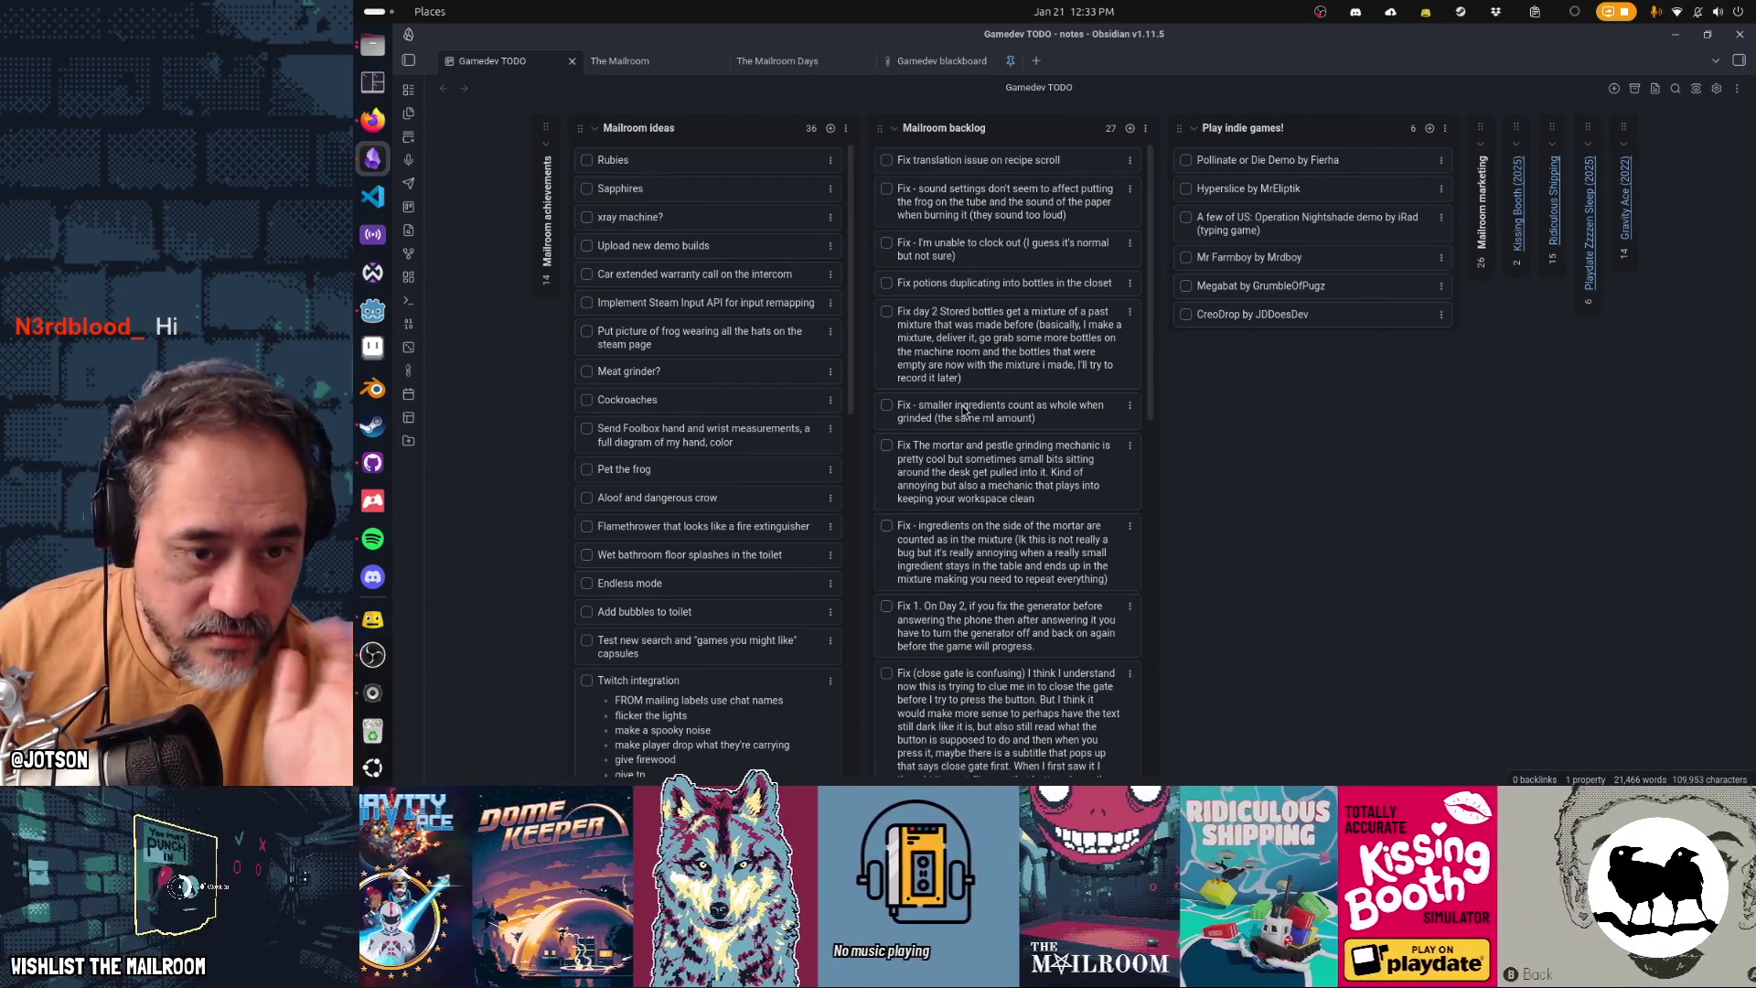
scroll(1004, 589, "down", 3)
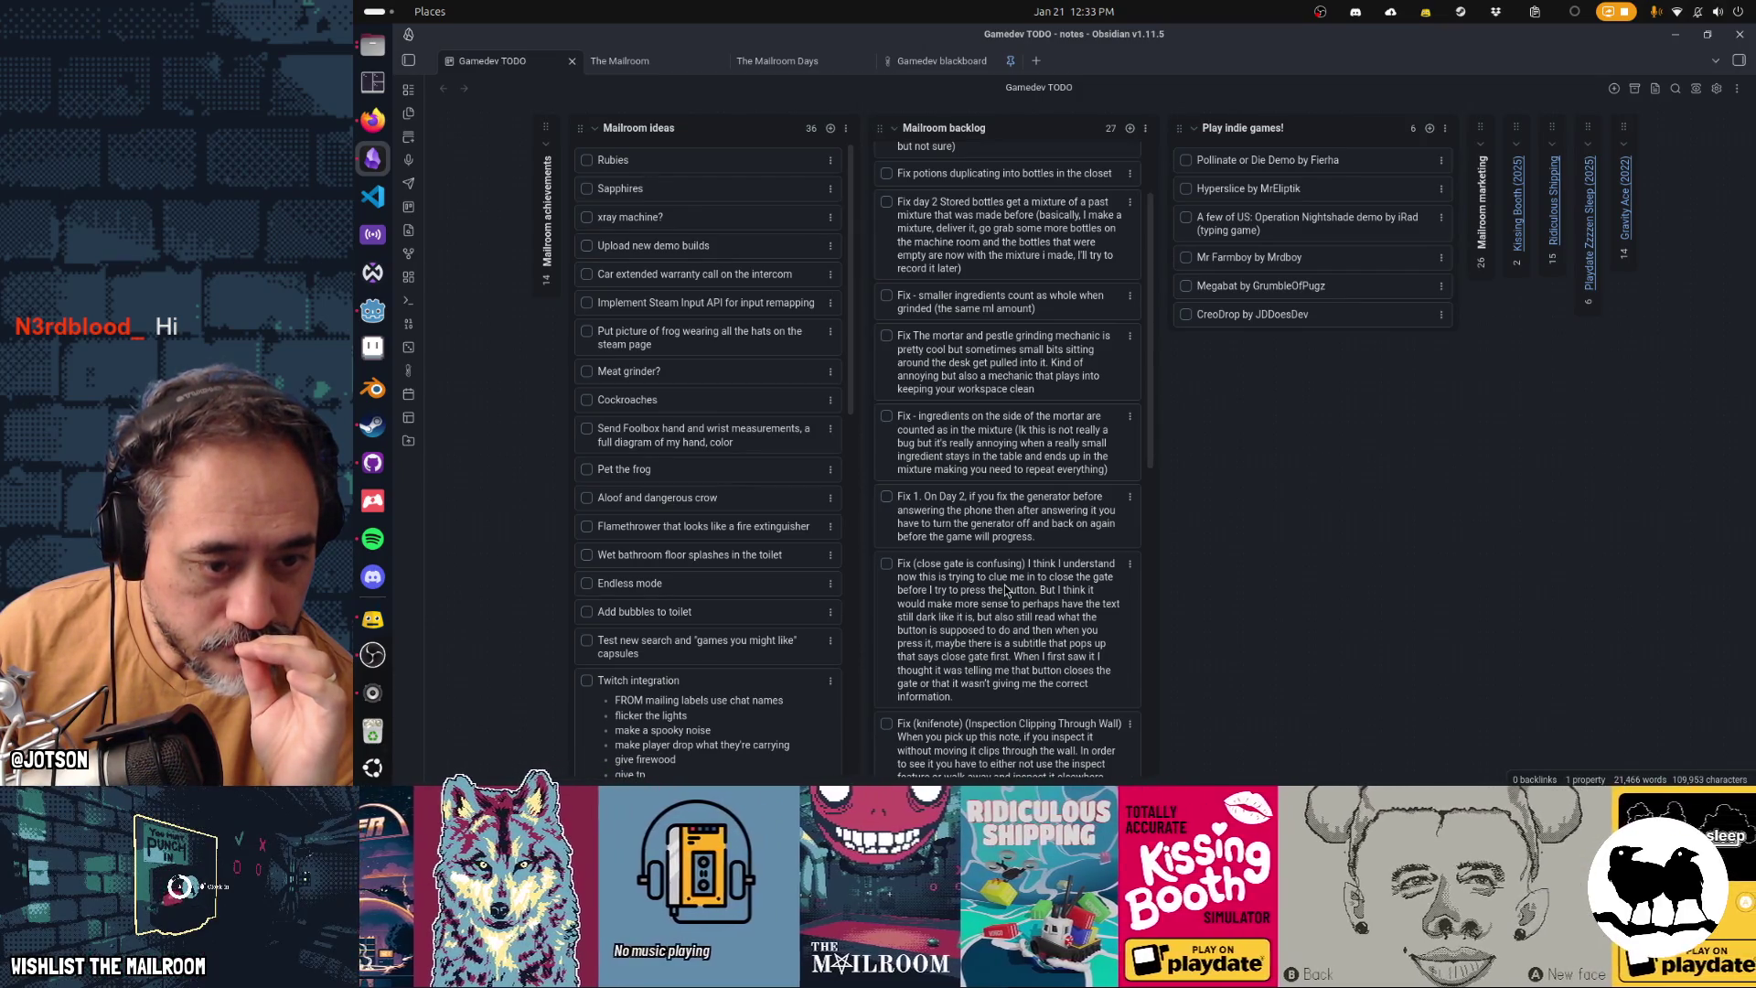
scroll(1004, 589, "up", 3)
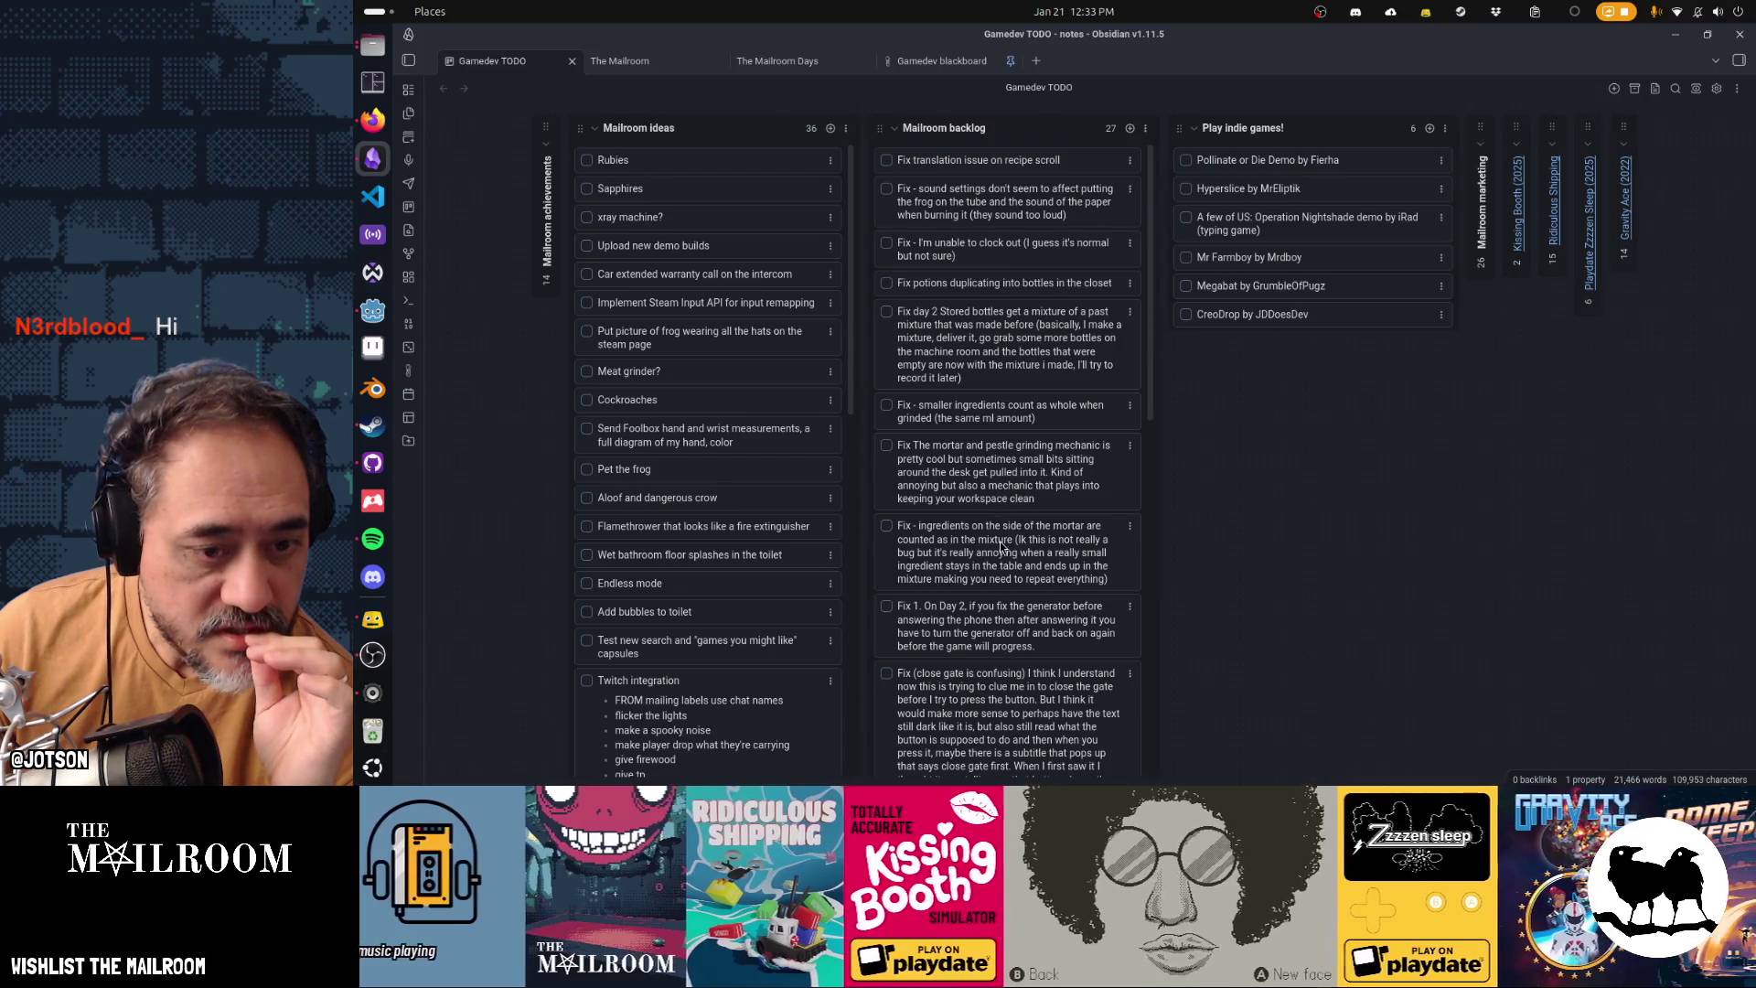
Put the recipe-scroll translation card first, then the mortar and pestle and mortar-side ingredient cards
left_click_drag(1000, 471, 992, 194)
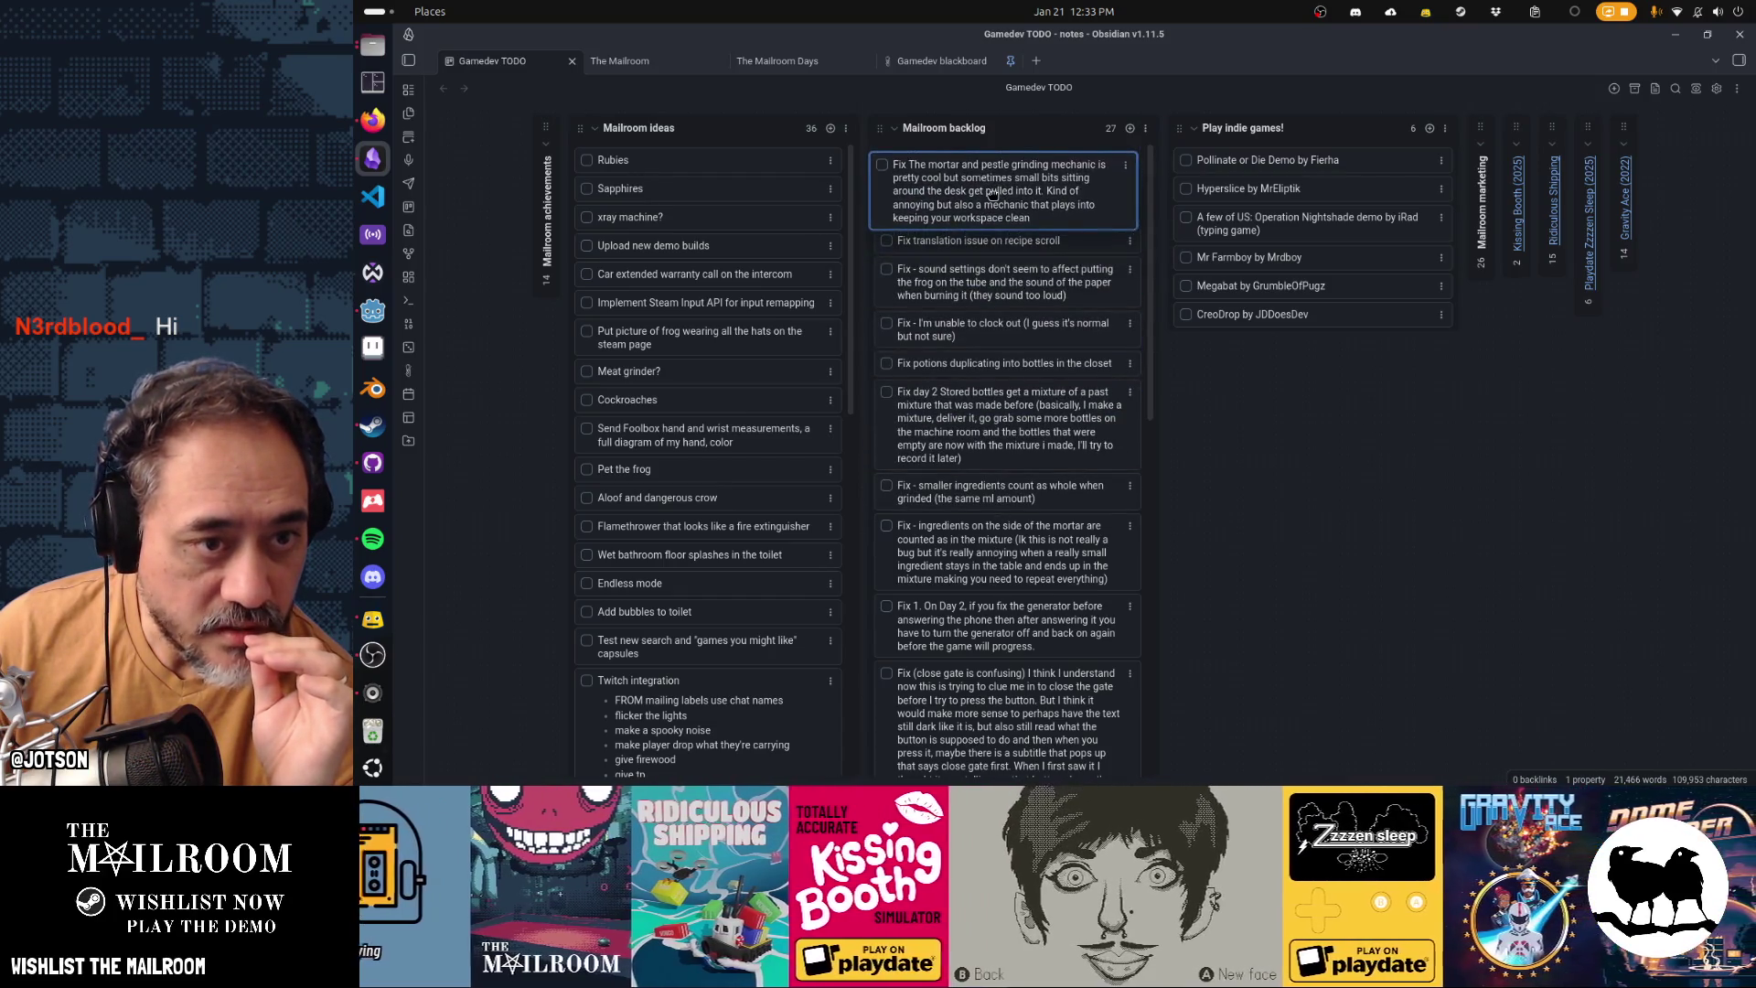
left_click_drag(1007, 590, 998, 261)
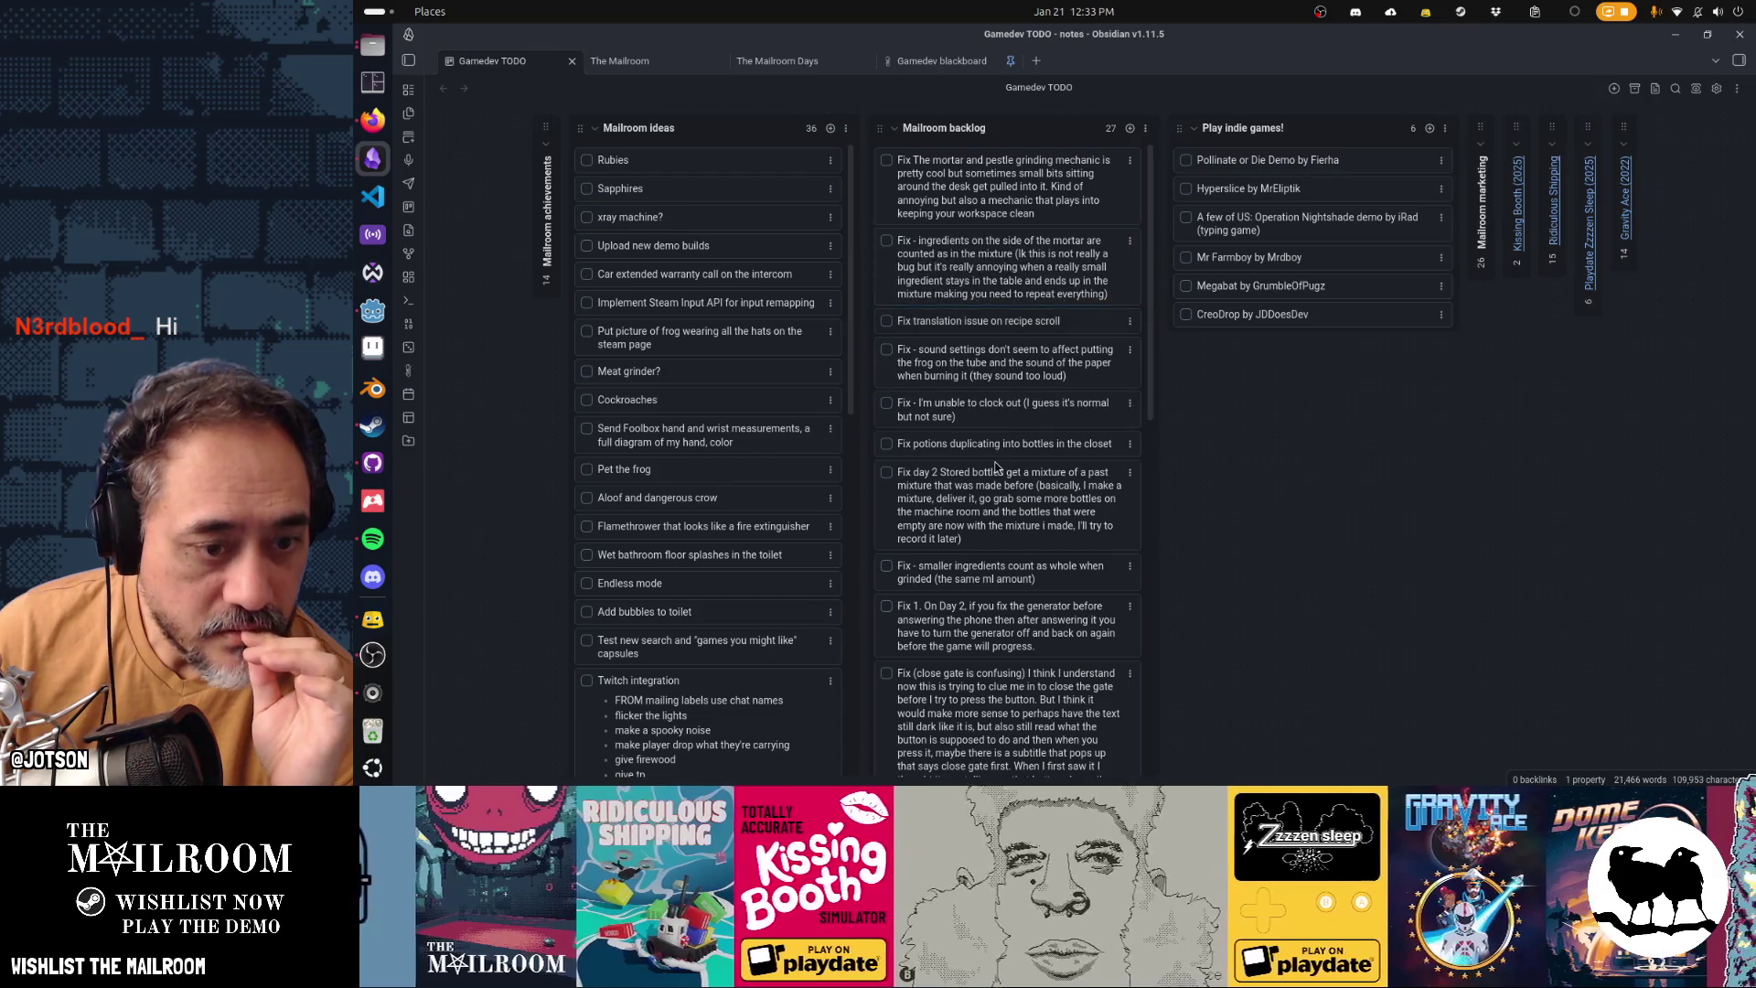
left_click_drag(1000, 322, 996, 162)
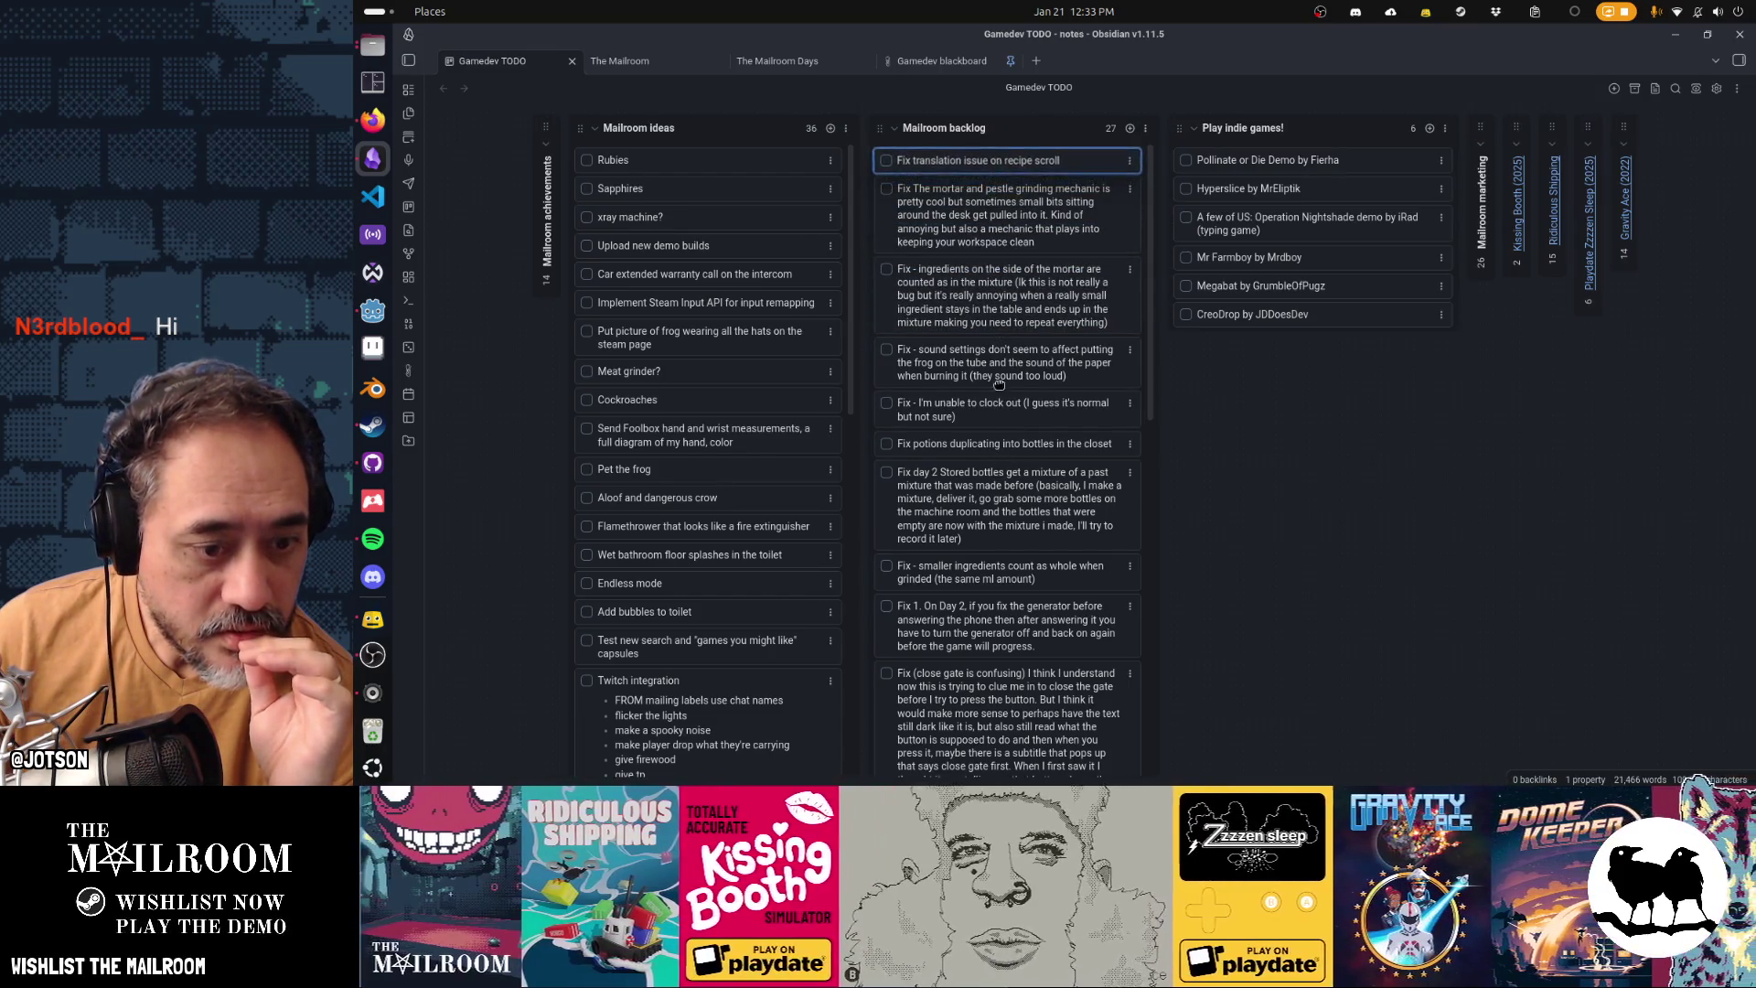
scroll(1026, 665, "down", 2)
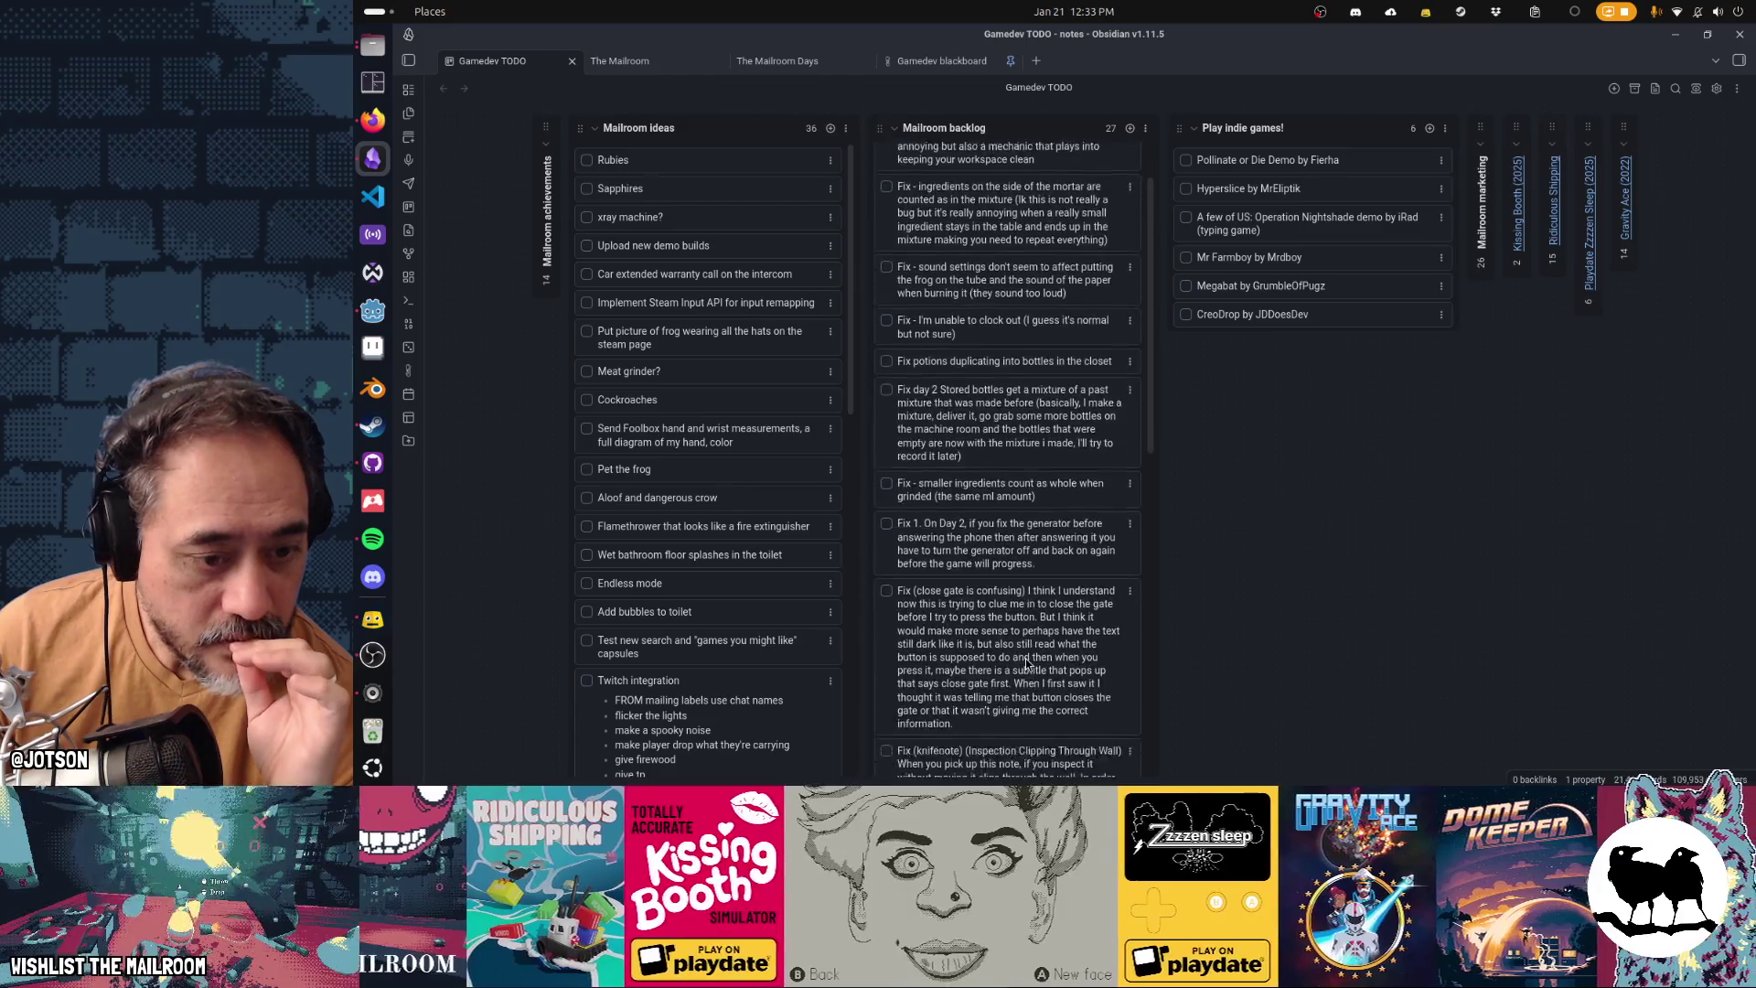
scroll(1027, 665, "down", 1)
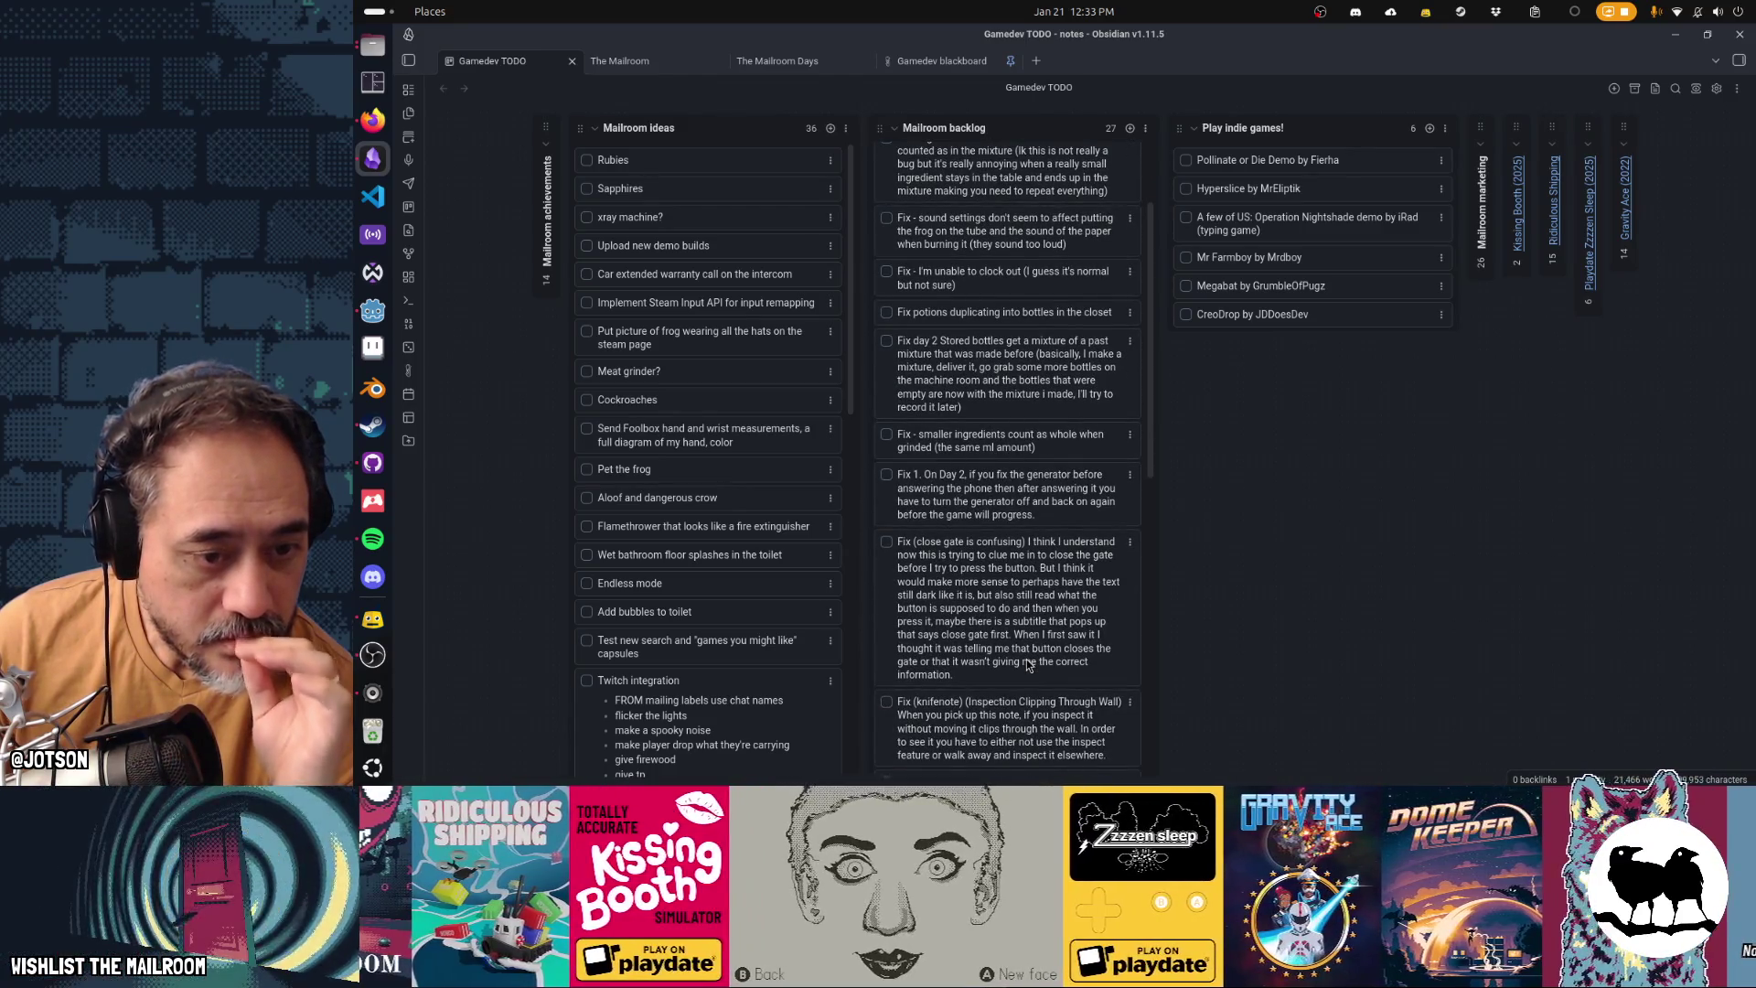
scroll(1026, 665, "up", 3)
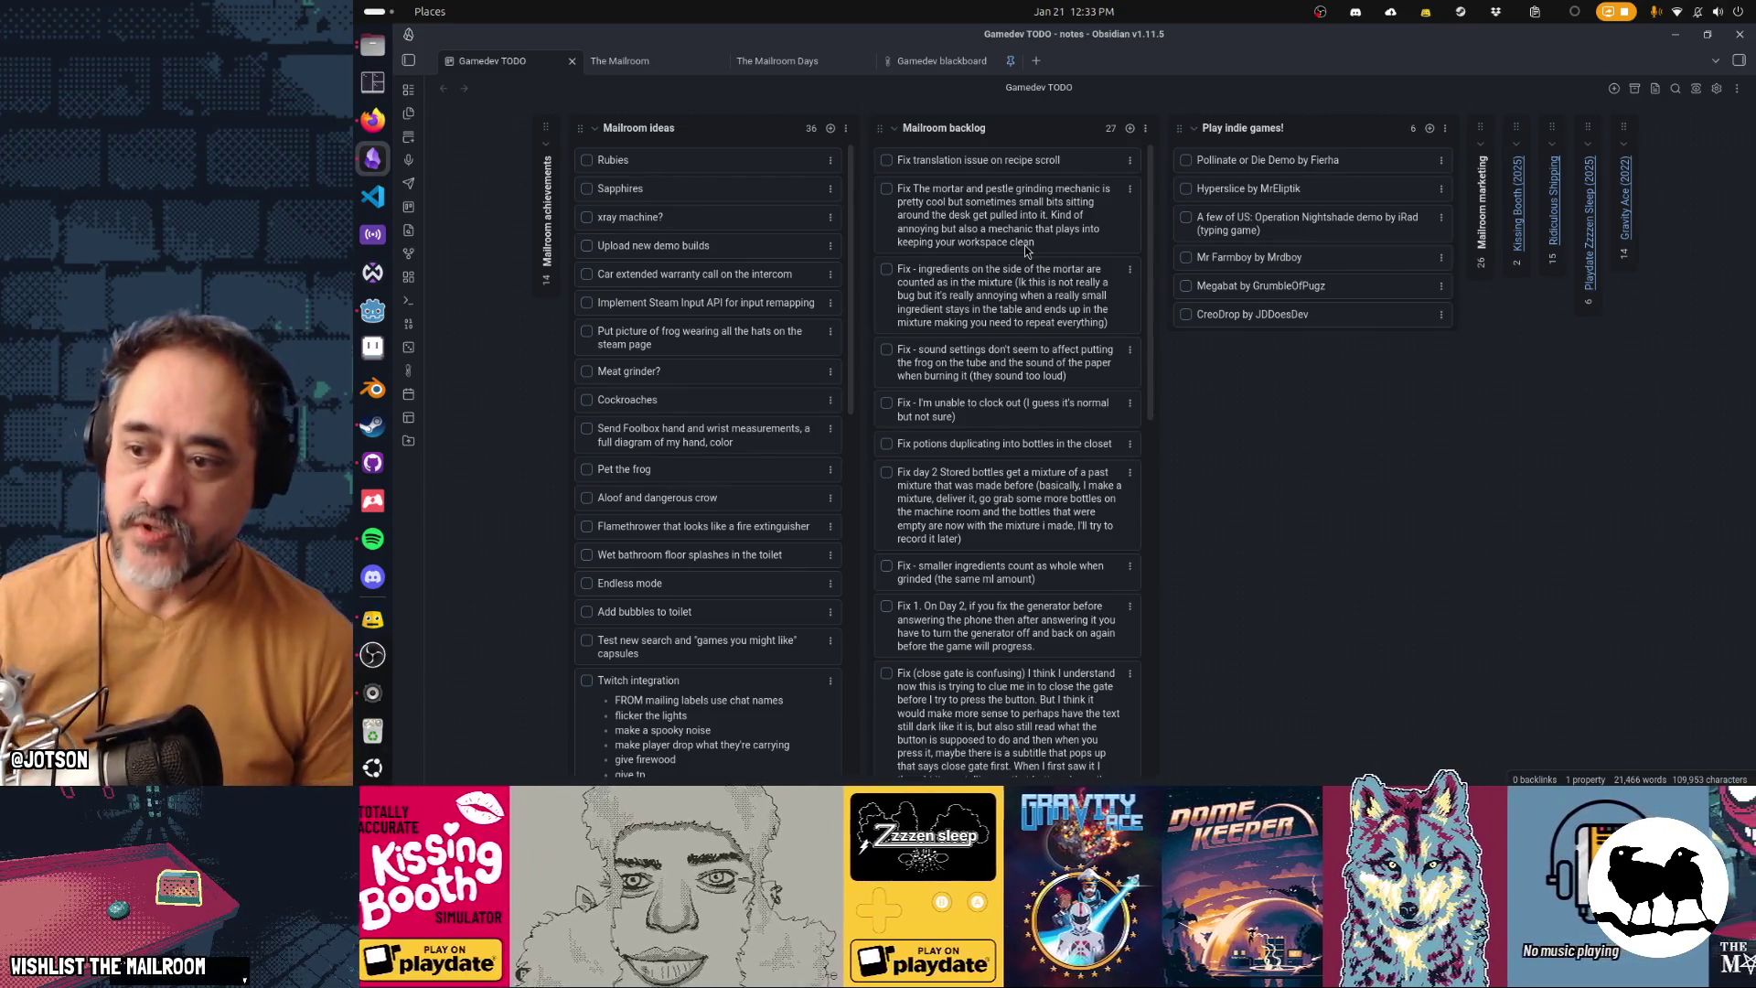
left_click(372, 83)
Position and enlarge the Tilix terminal, run neofetch (command not found), then exit the terminal
left_click_drag(1212, 193, 1373, 184)
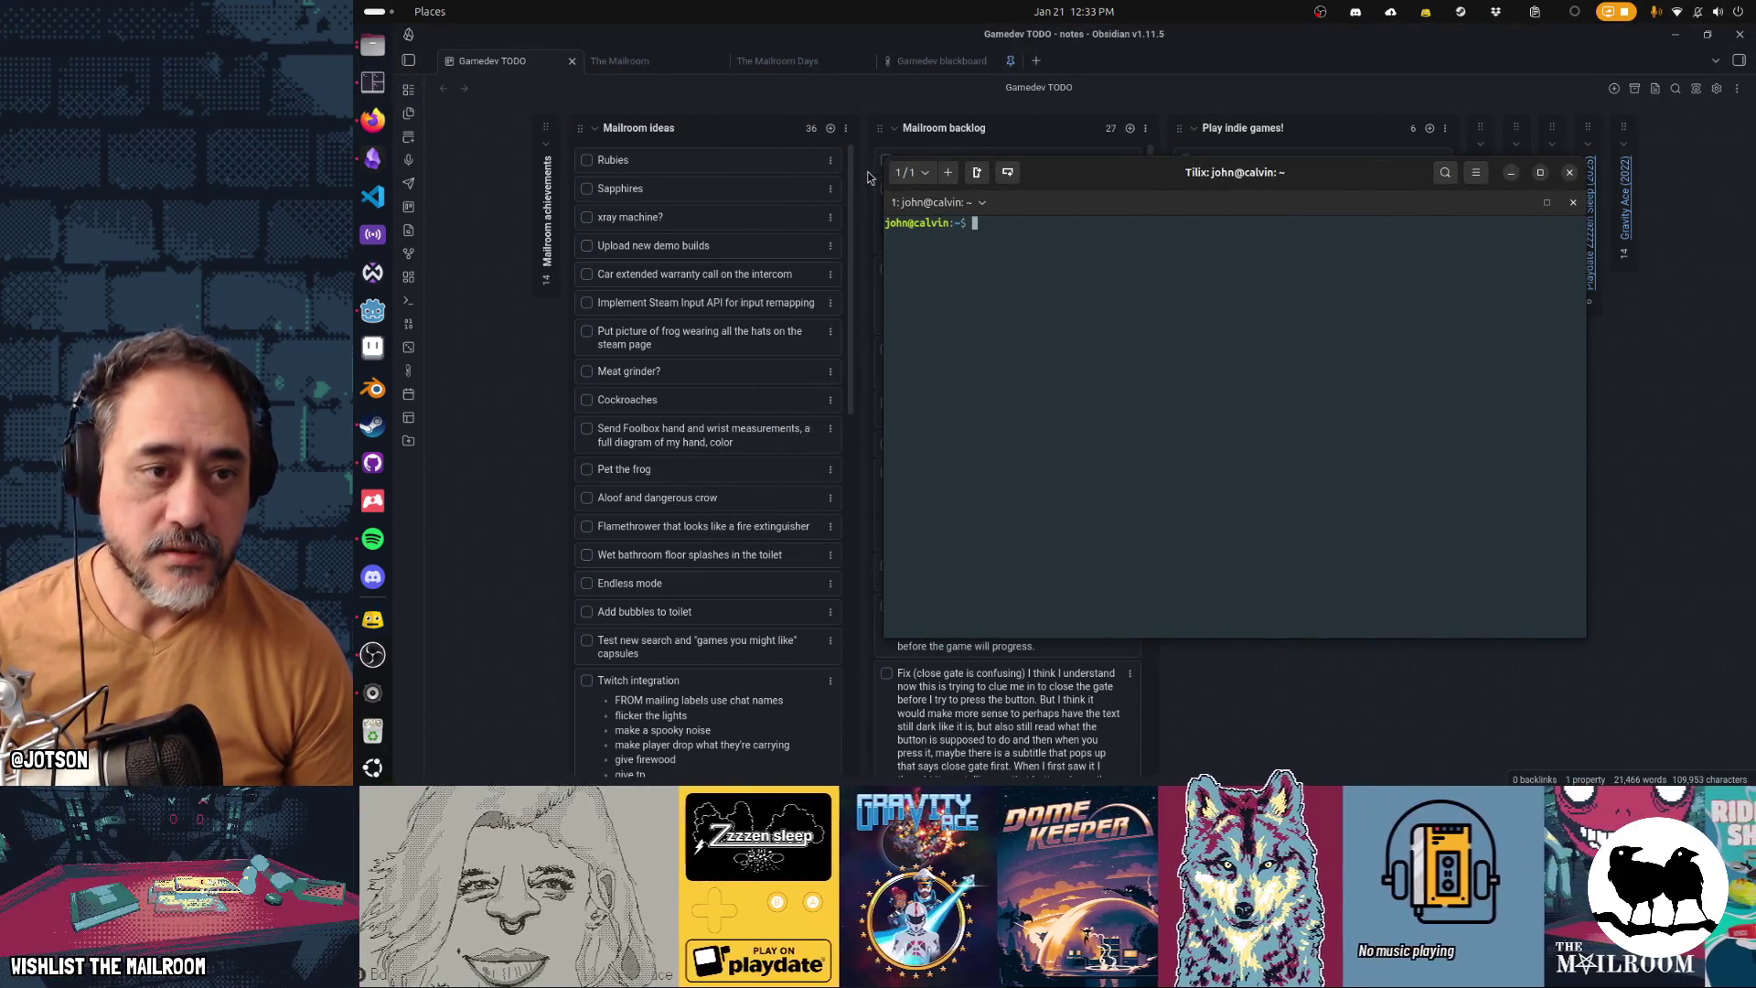
left_click_drag(885, 171, 797, 112)
left_click_drag(1068, 132, 1098, 174)
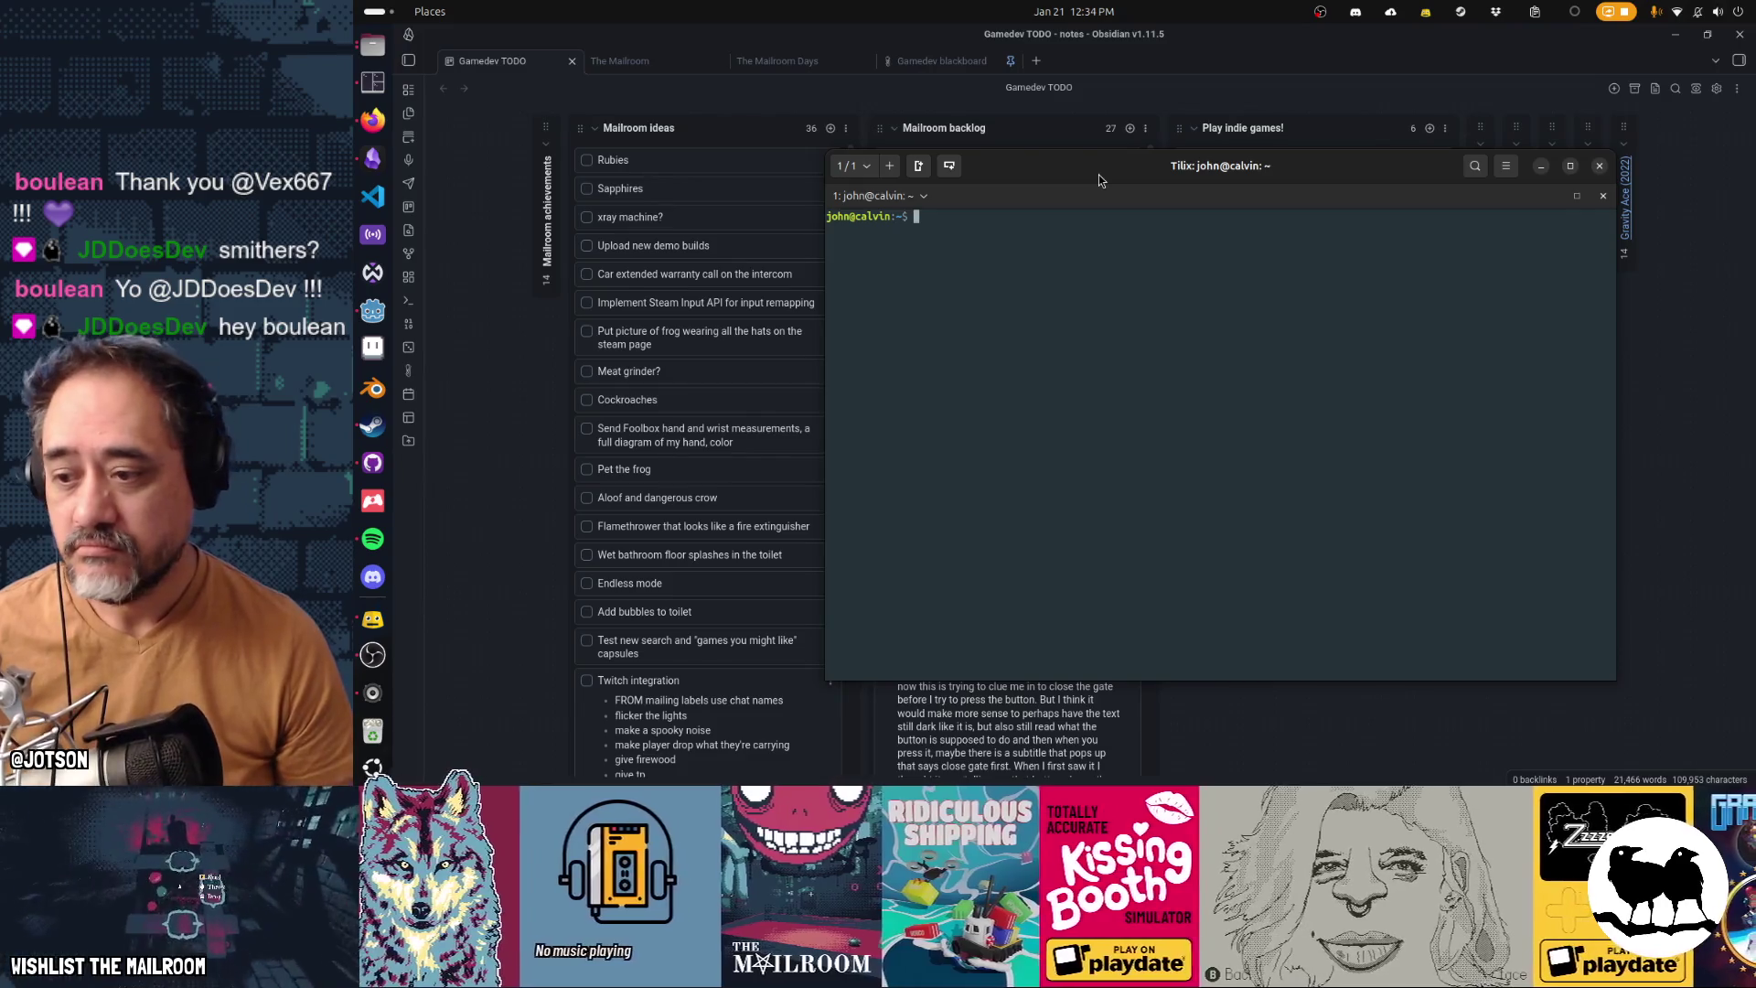
type("neofetch")
key("Return")
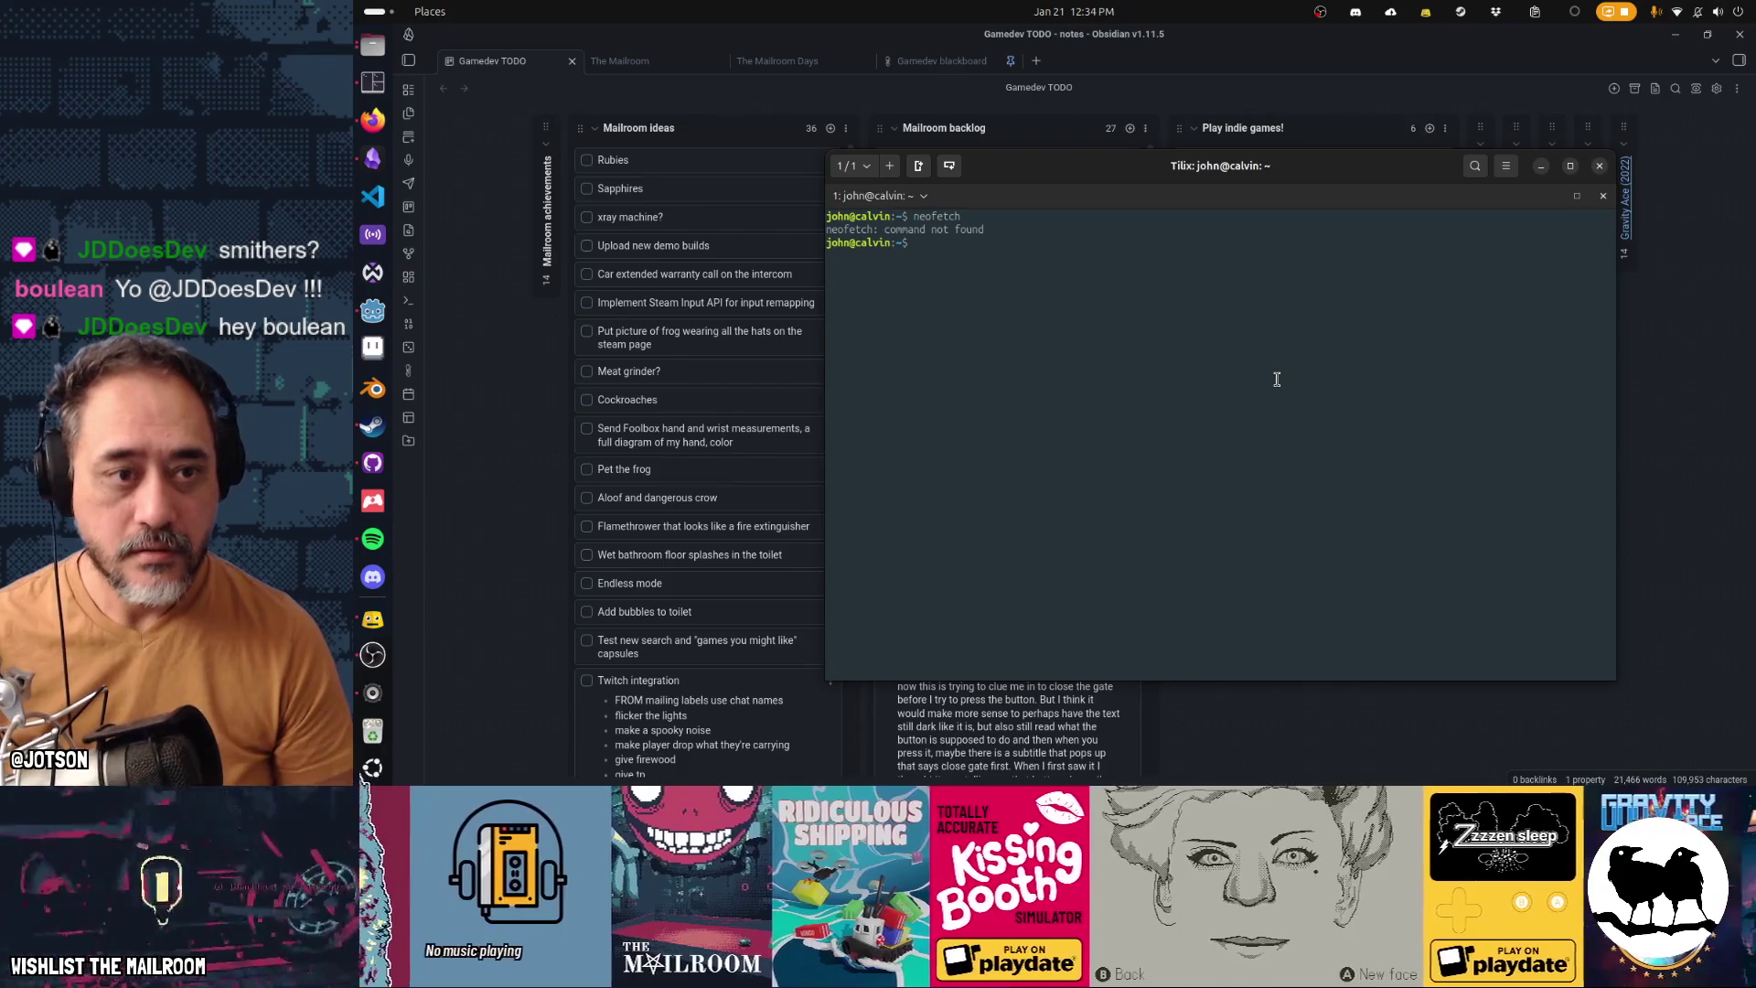
type("exit")
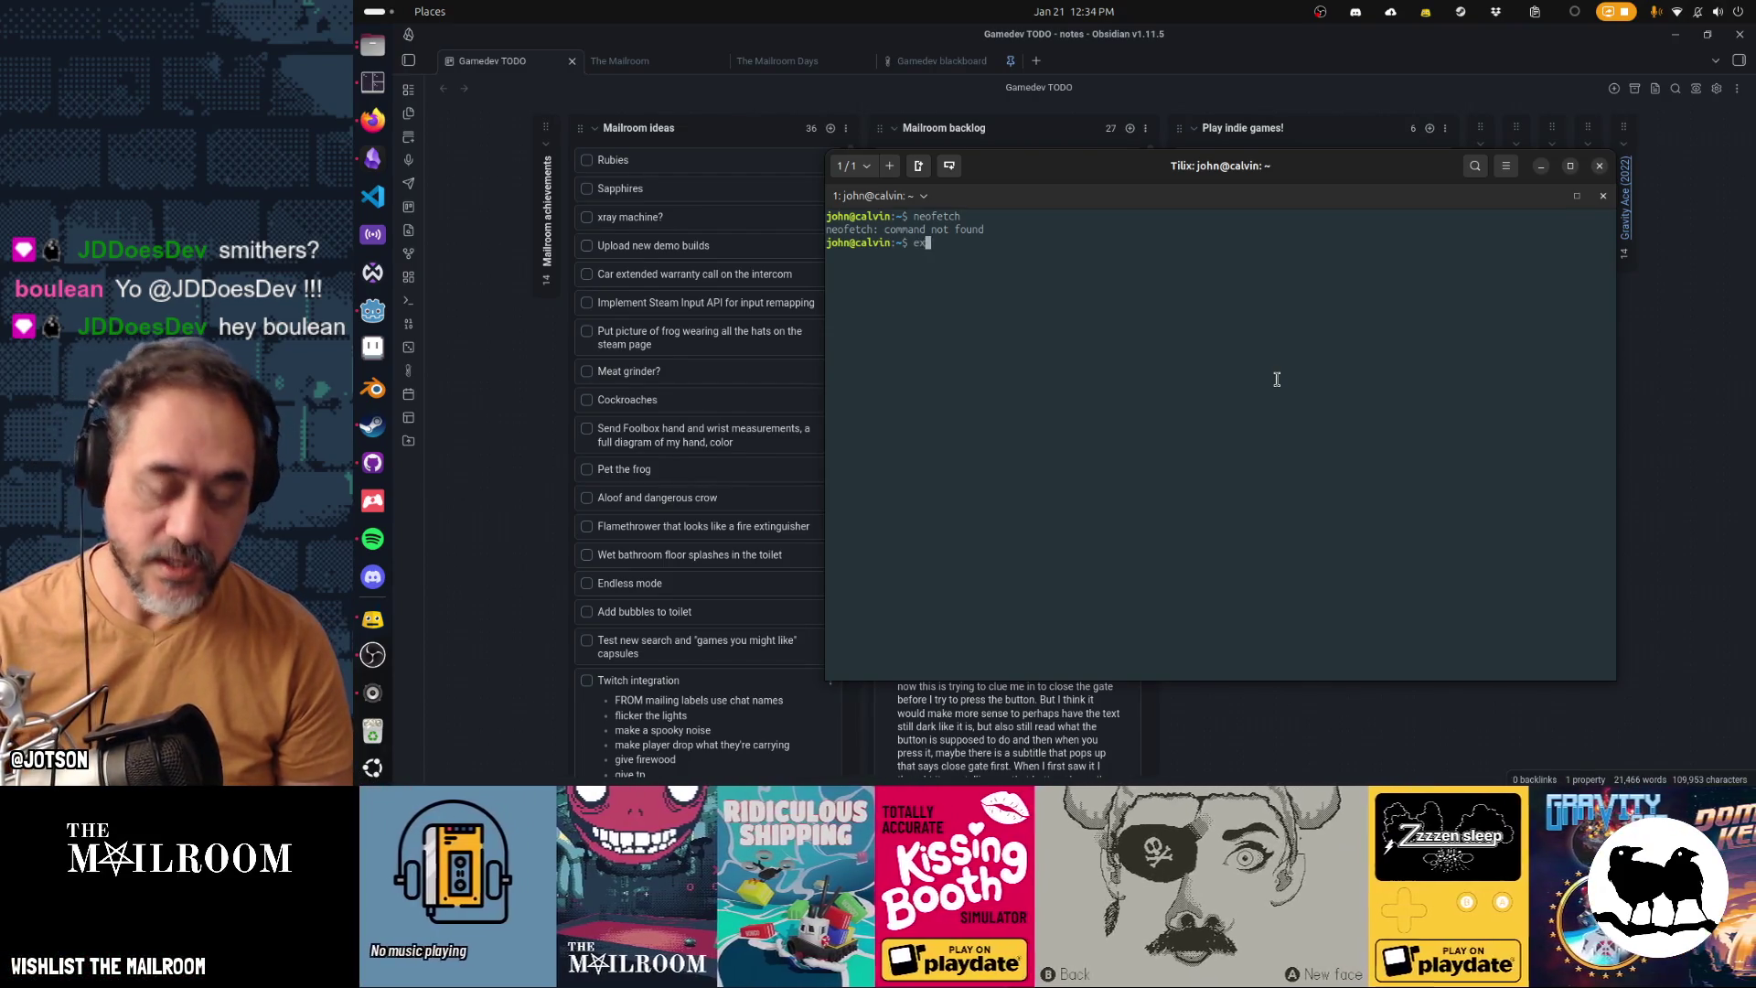
key("Return")
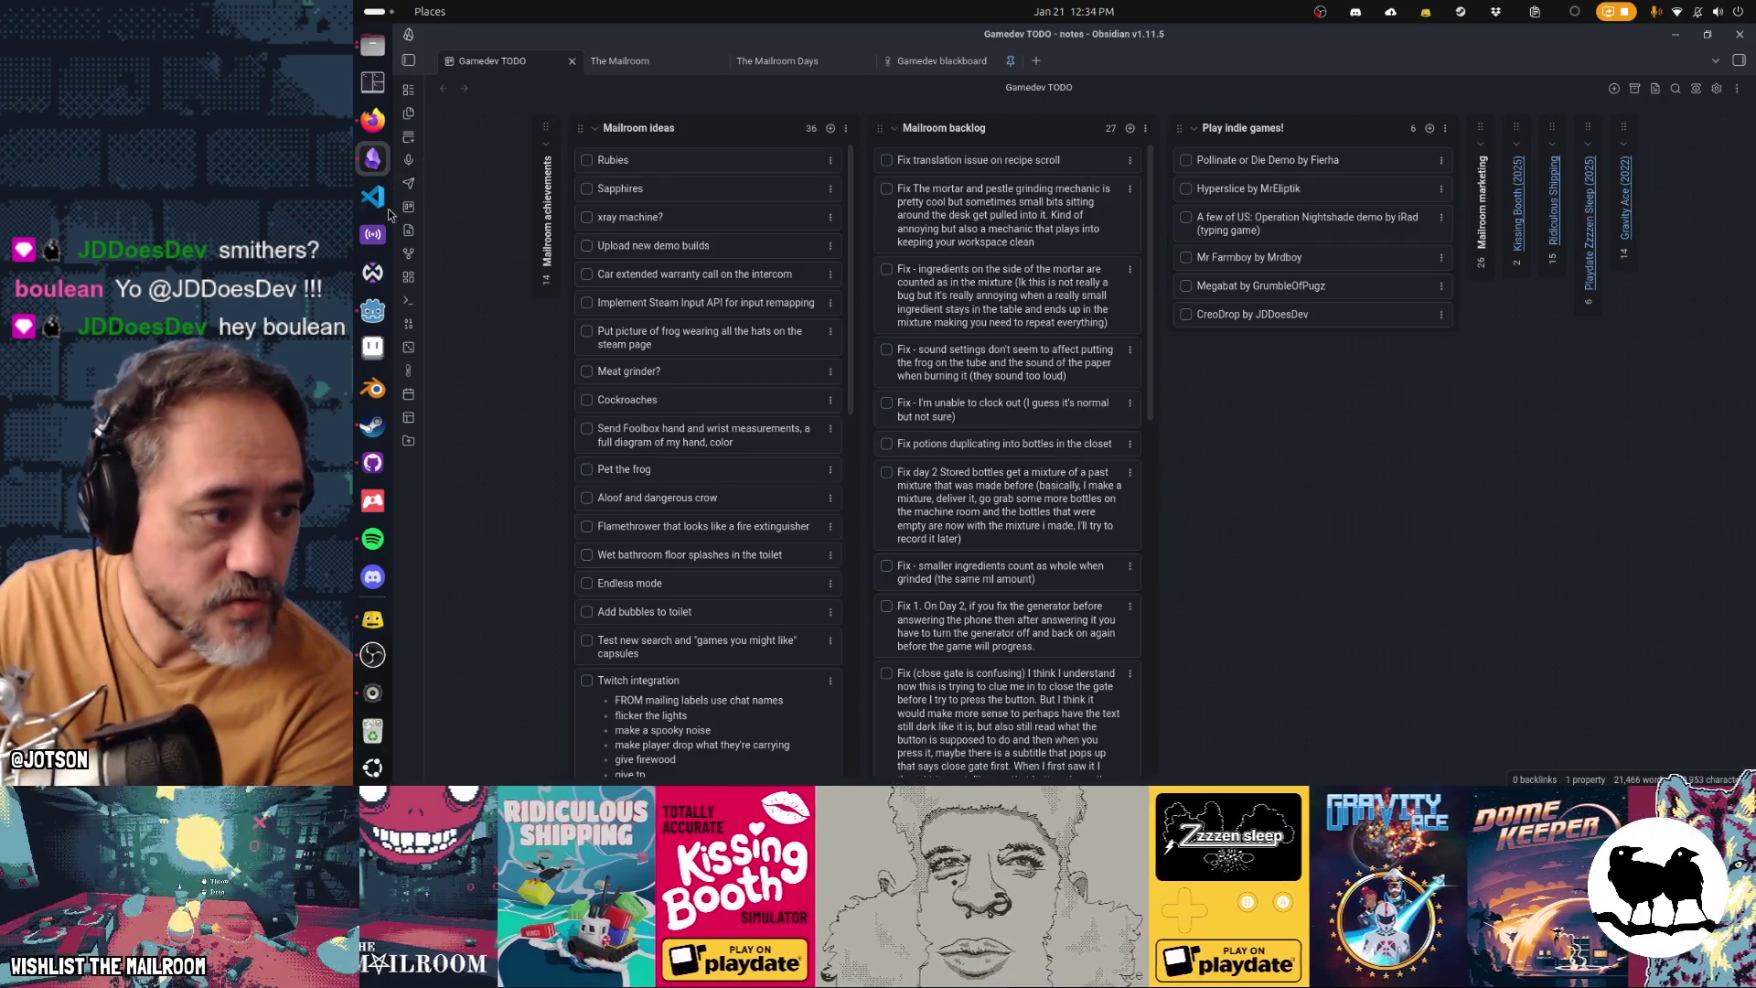
left_click(372, 311)
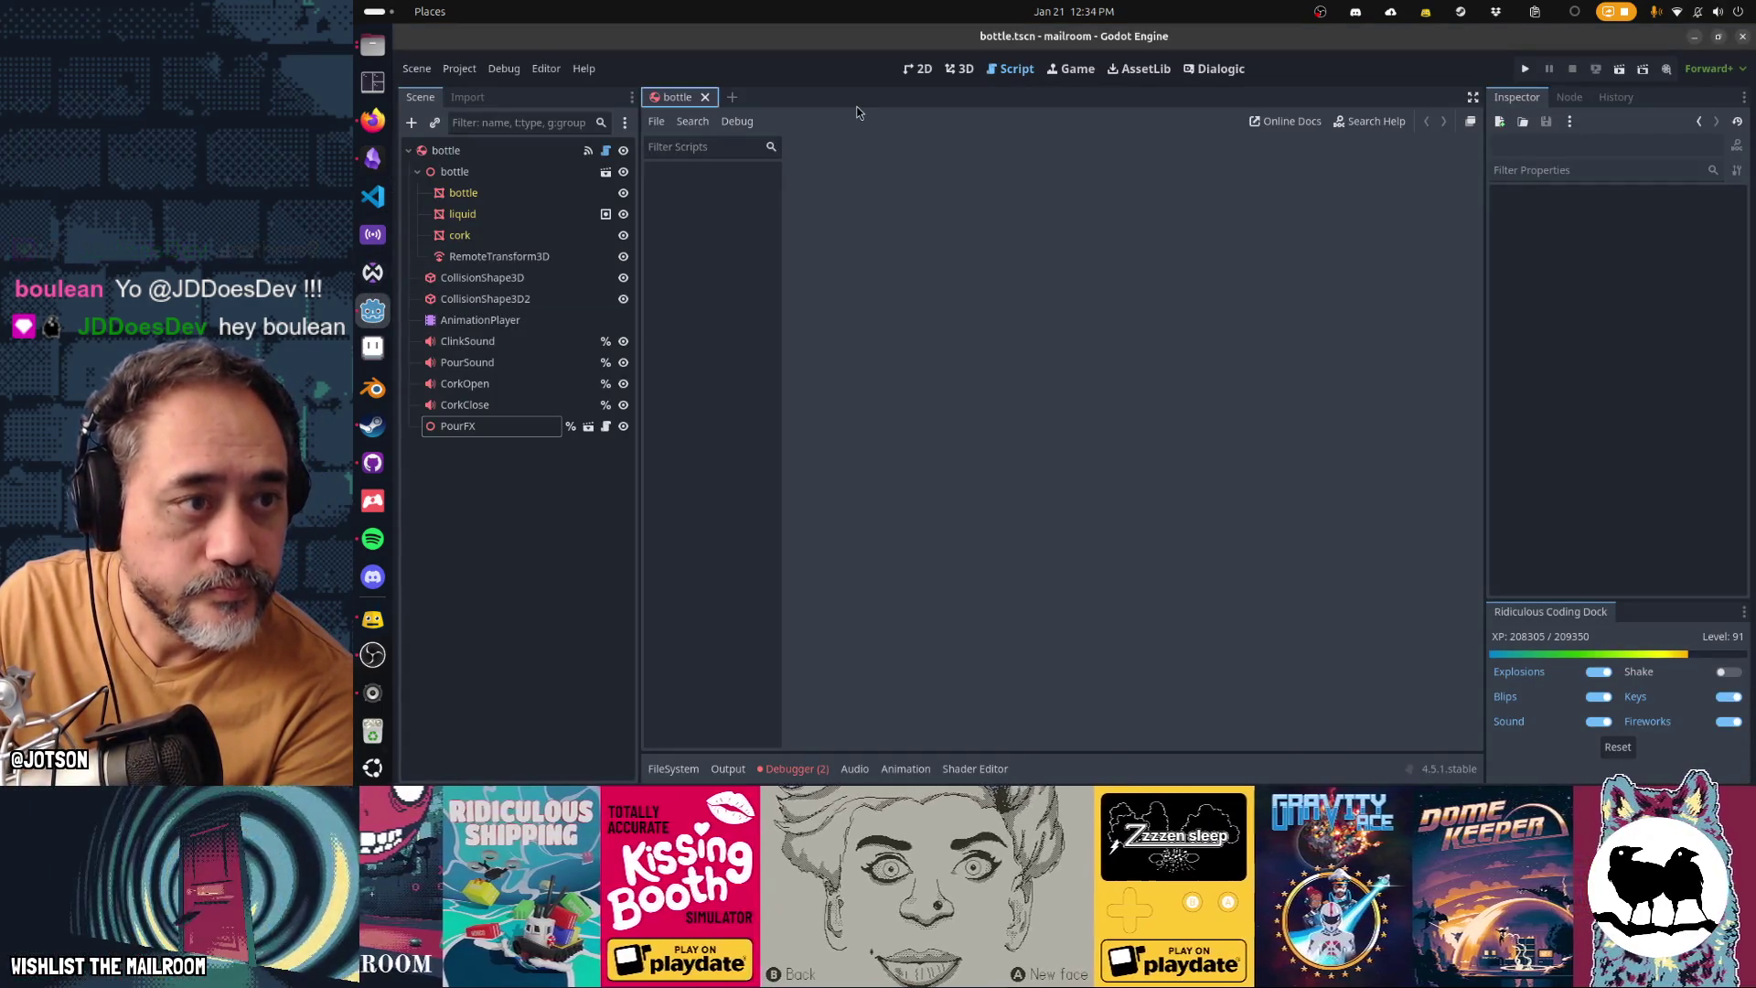
Close bottle.tscn, open scrolllabel.tscn via quick search 'scroll', and open its scrolllabel.gd script
left_click(705, 97)
key("shift+alt+o")
type("scroll")
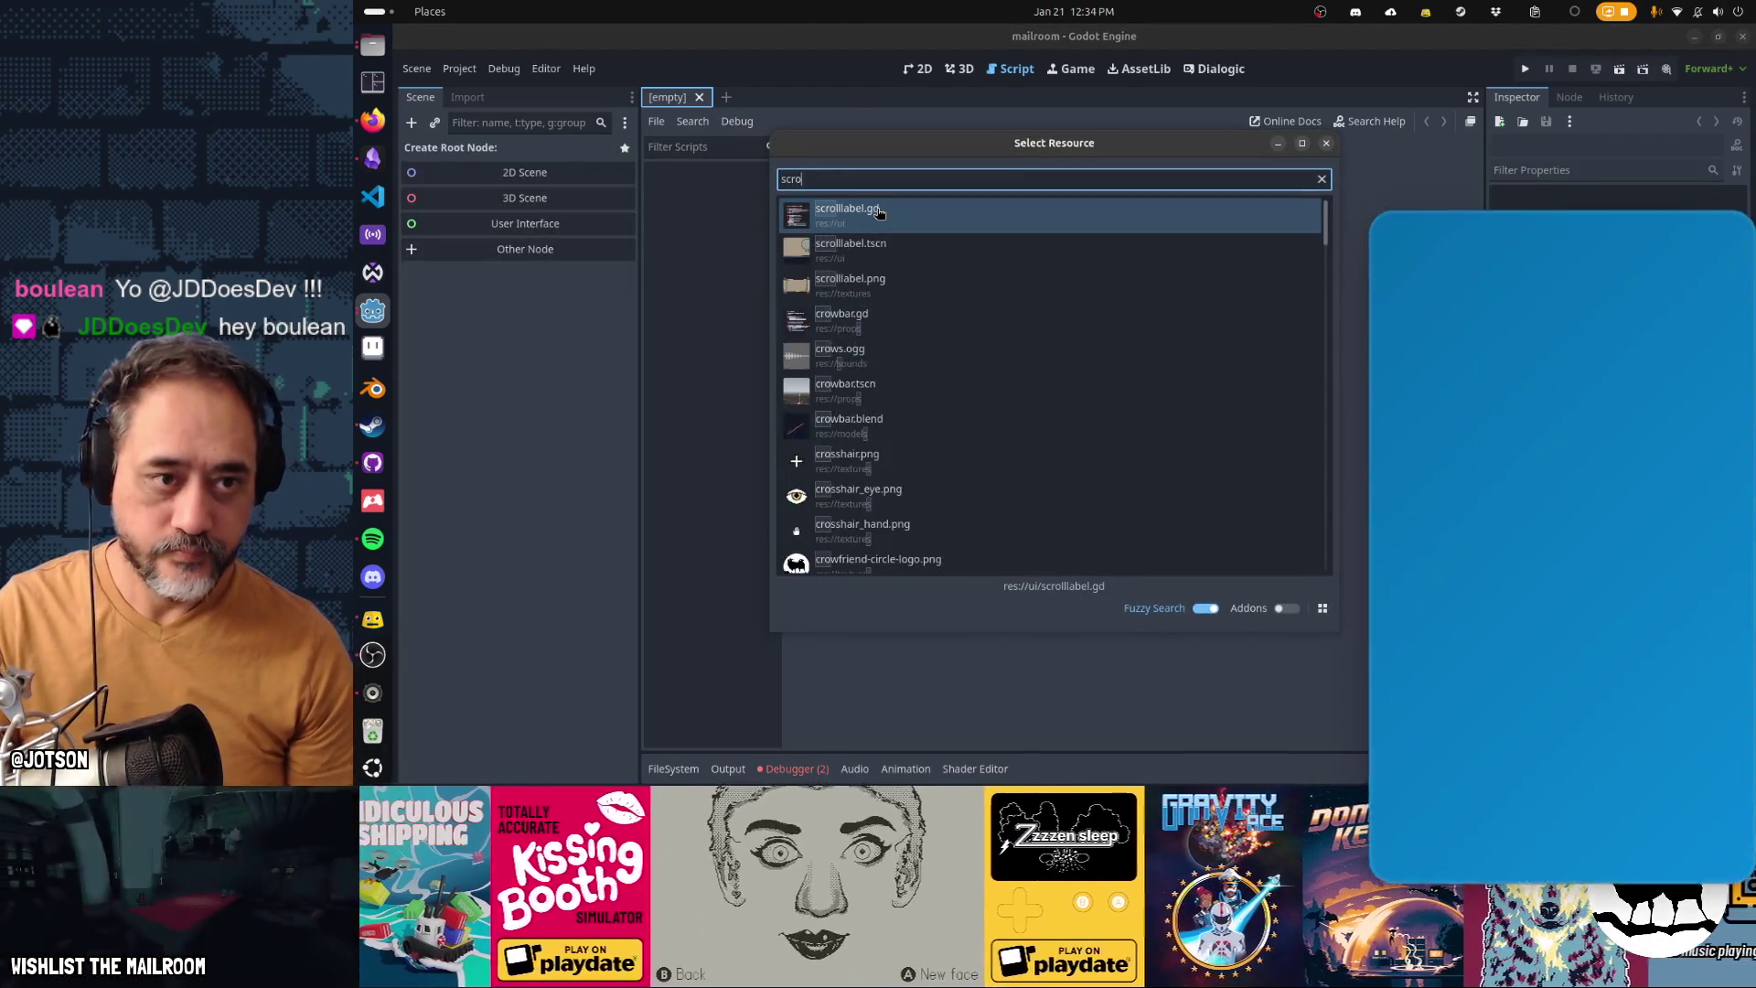
left_click(851, 247)
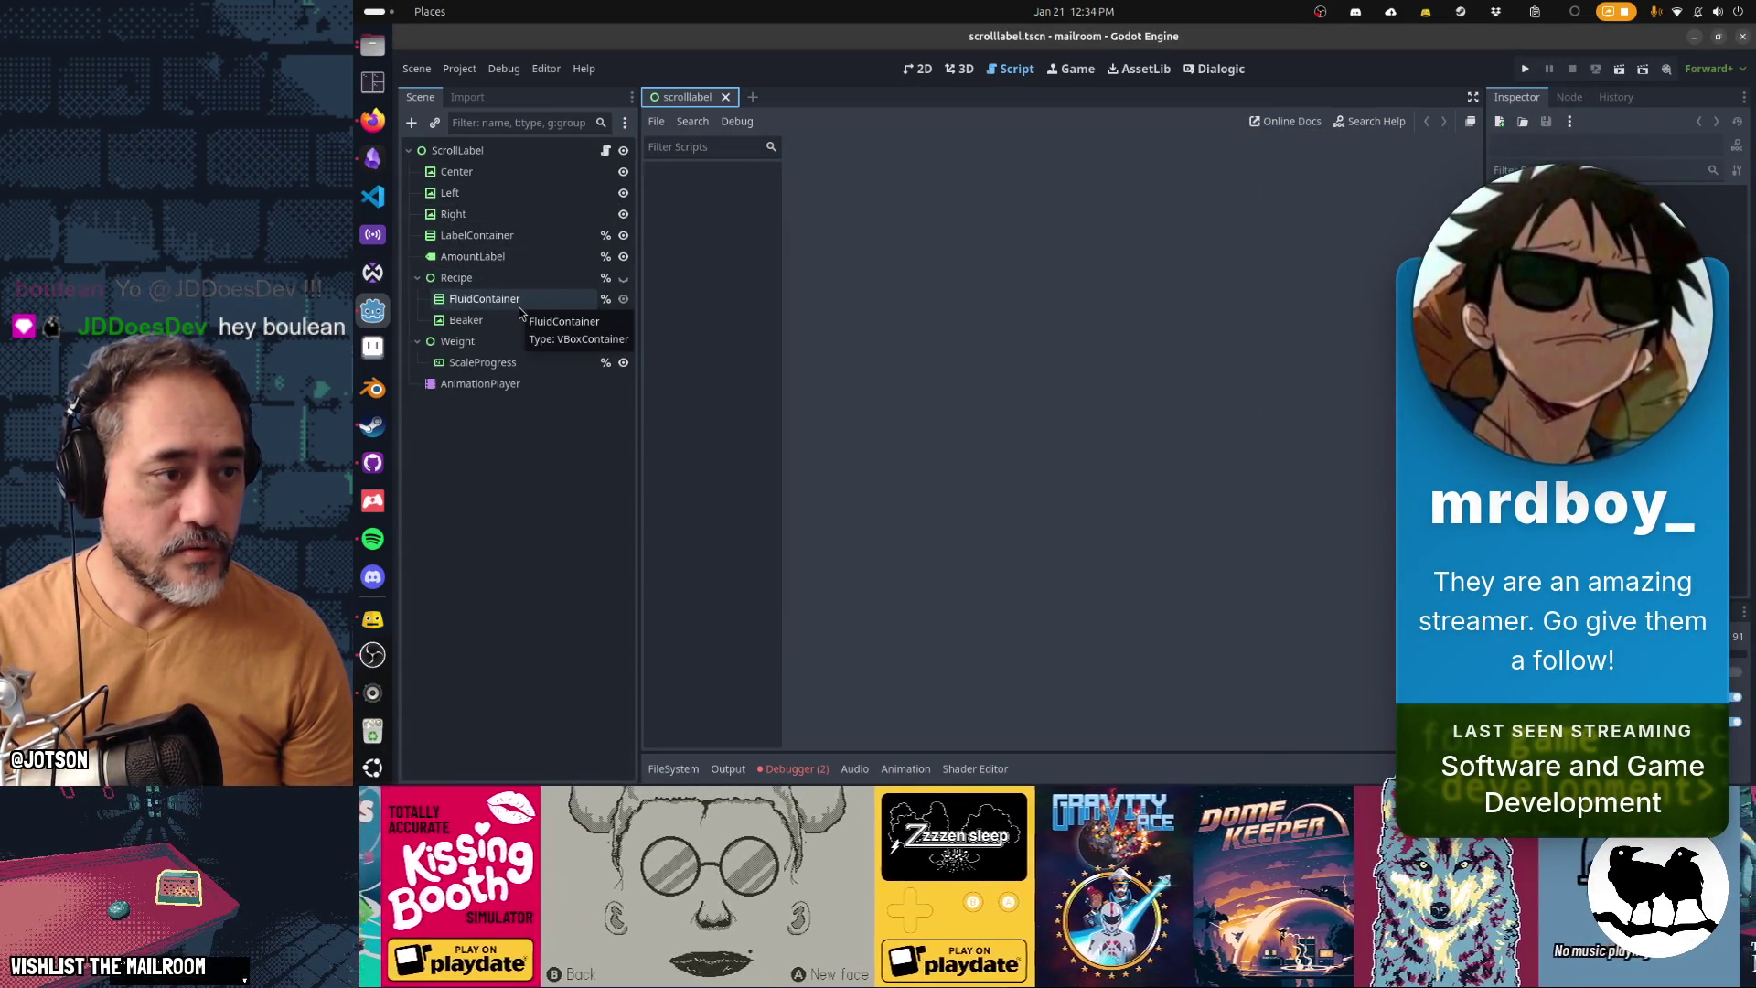
left_click(526, 261)
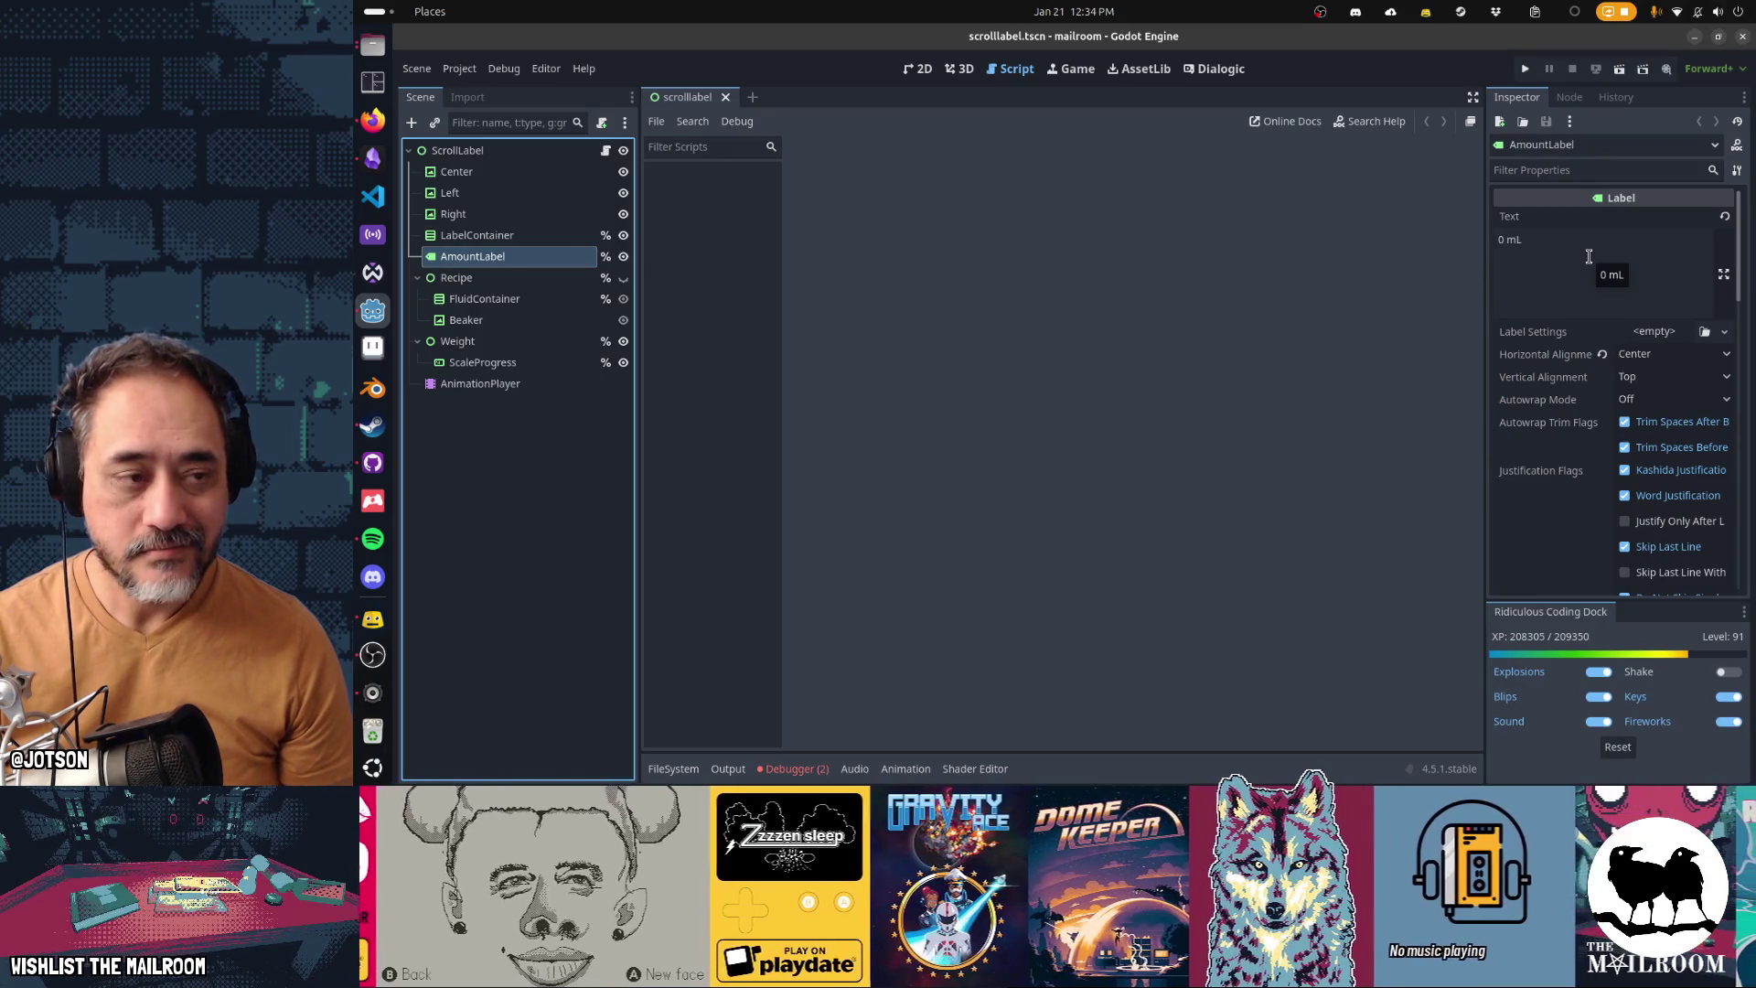
left_click(605, 152)
left_click(1252, 267)
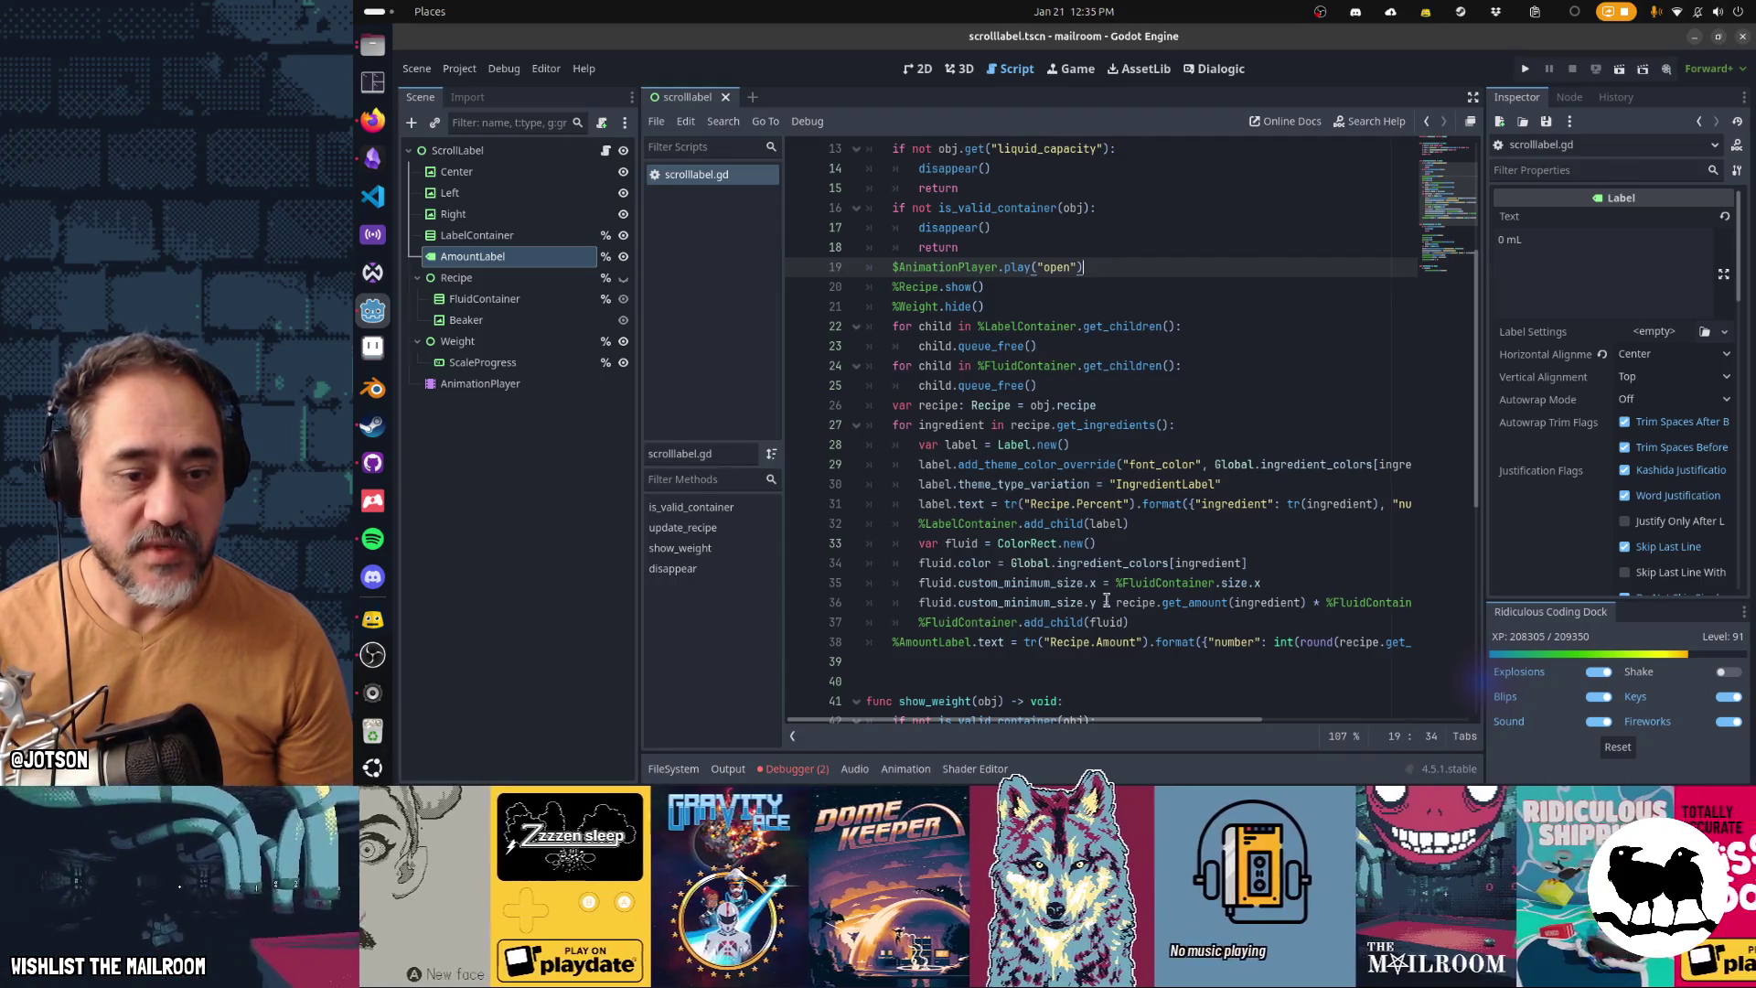
Extend line 38's translation key from Recipe.Amount to Recipe.Amount.Liquid, then run the game with F5
left_click(1137, 642)
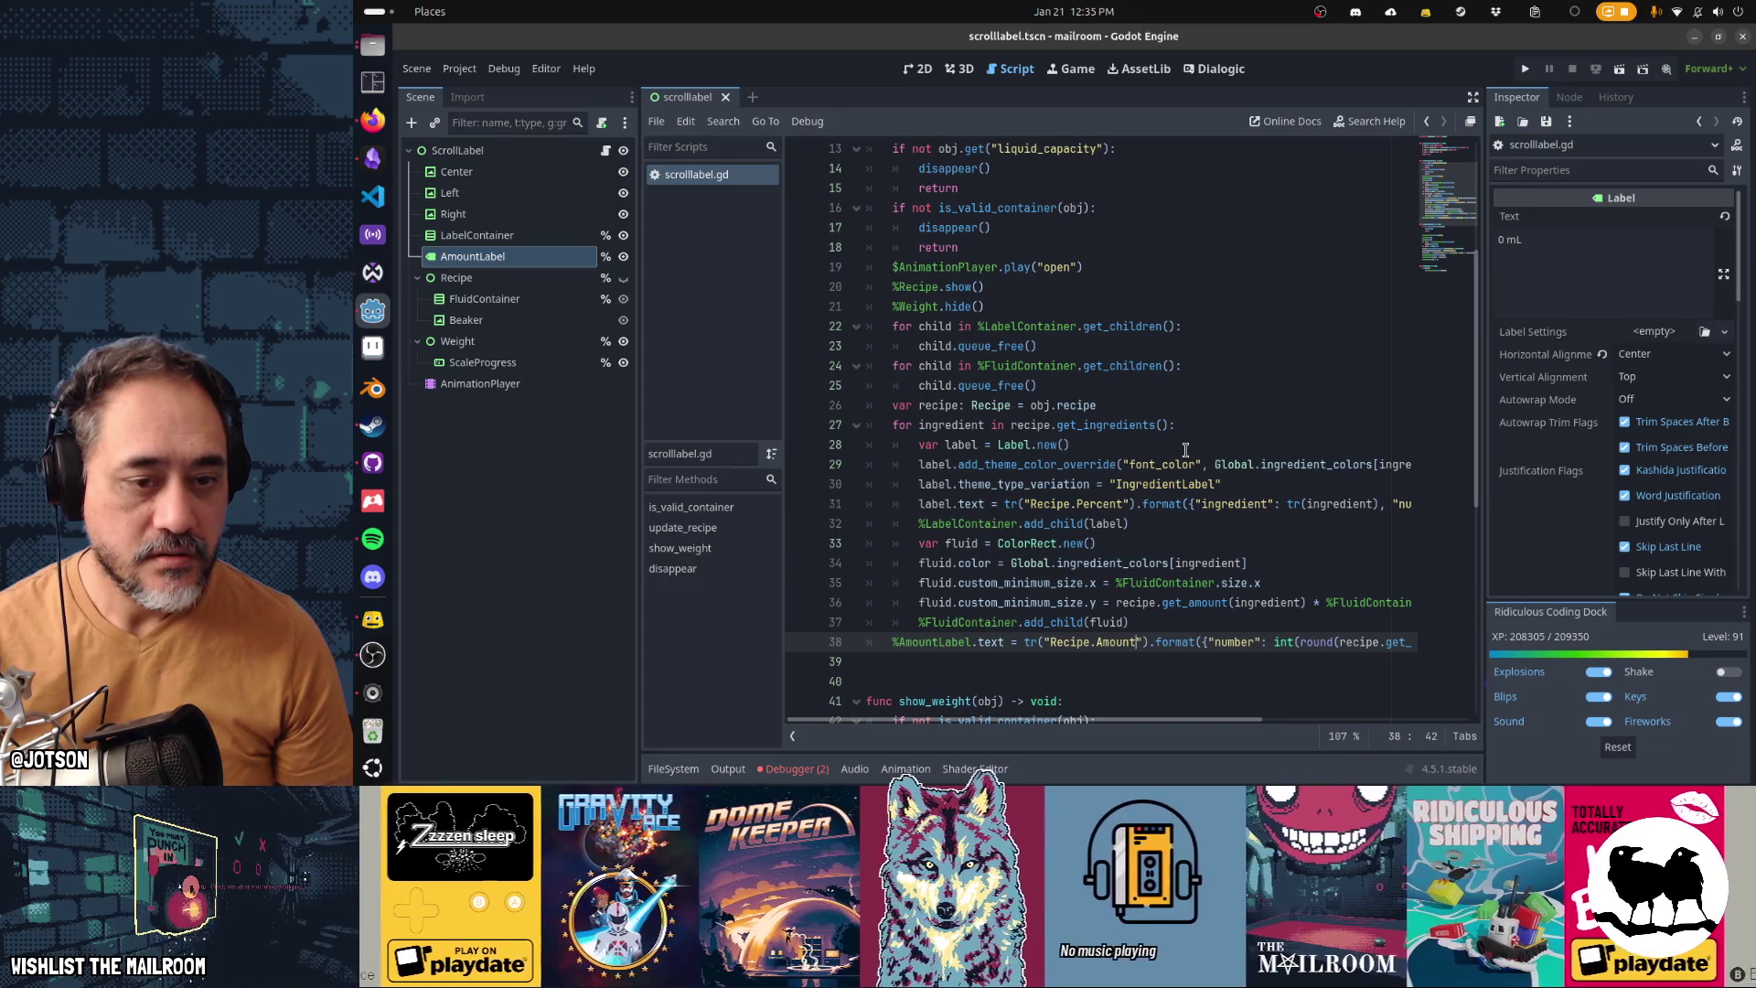
scroll(1185, 450, "up", 4)
scroll(1185, 450, "down", 10)
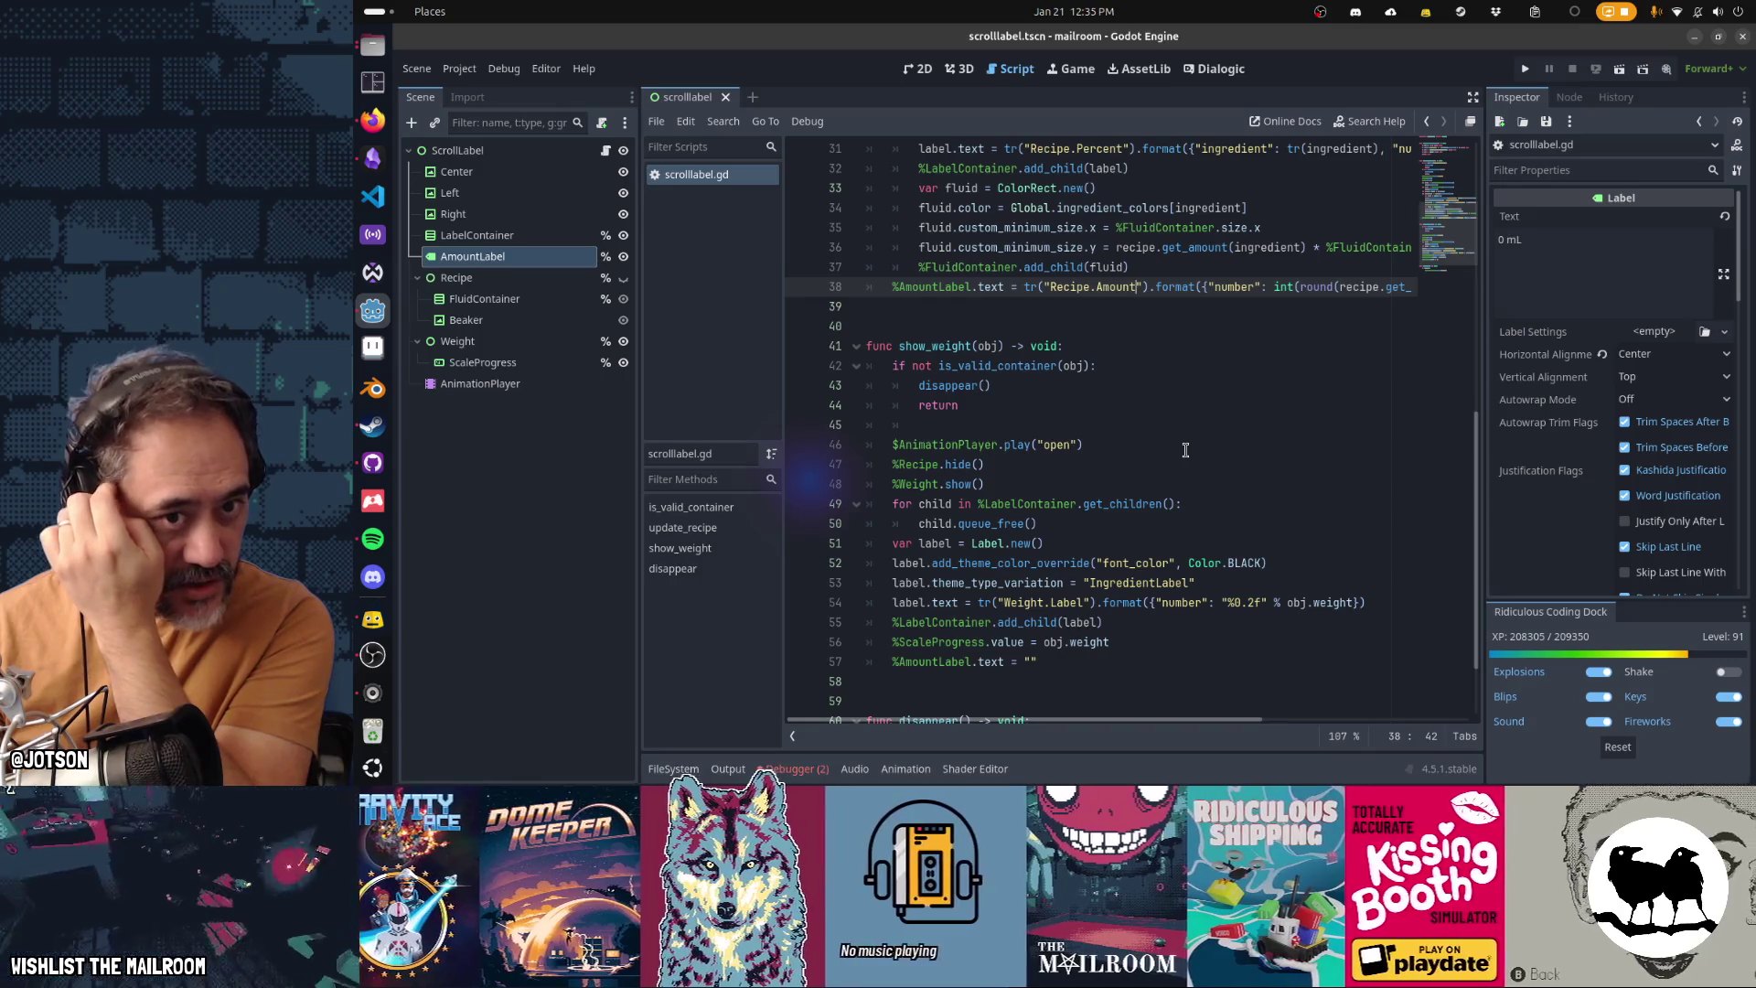
left_click(1285, 121)
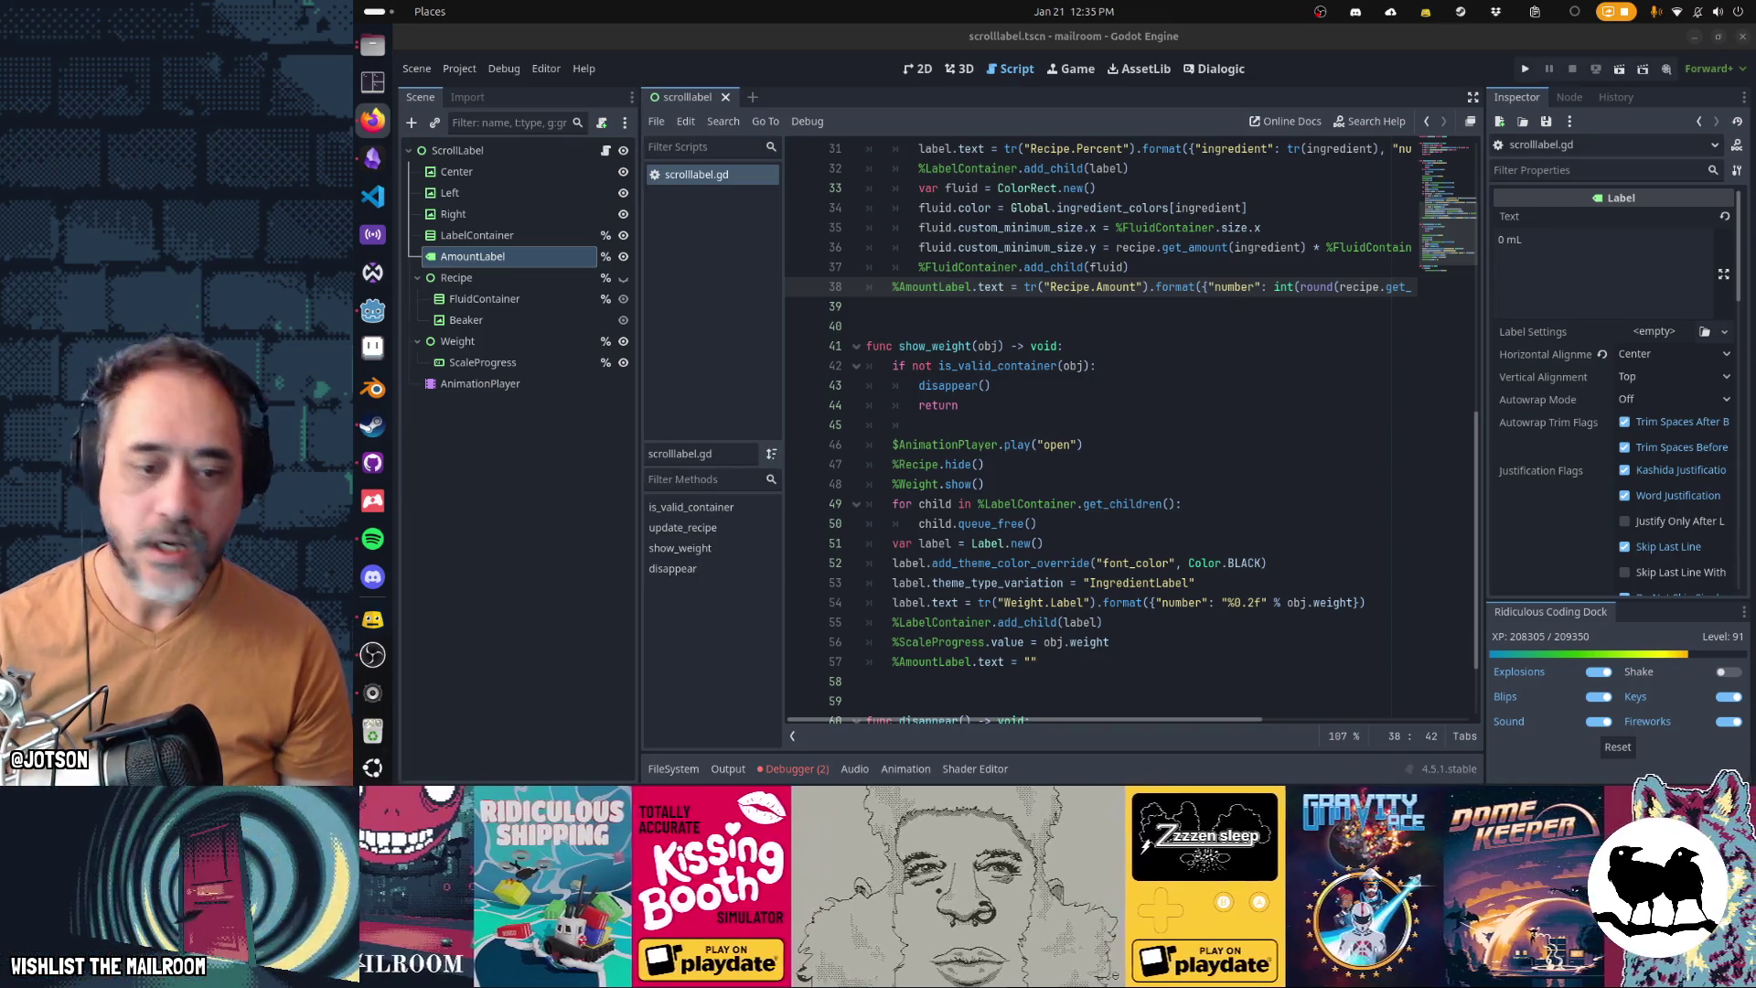
left_click(1135, 290)
type(".Liquid")
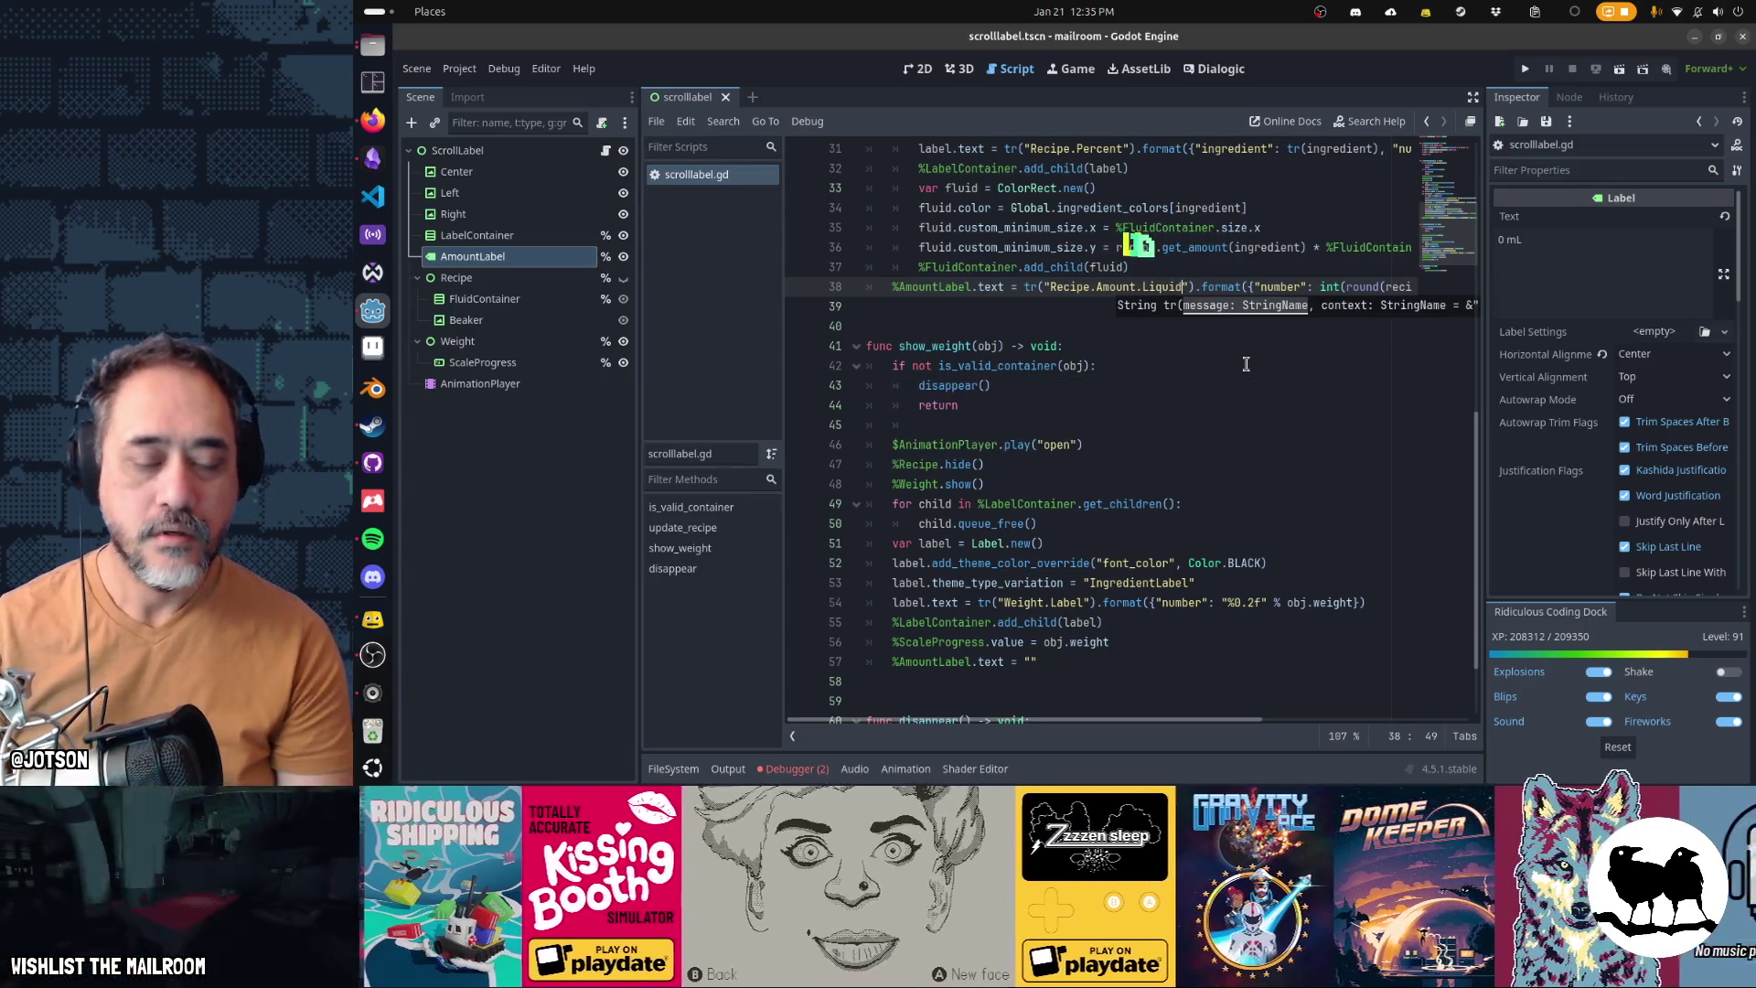
left_click(1179, 366)
key("F5")
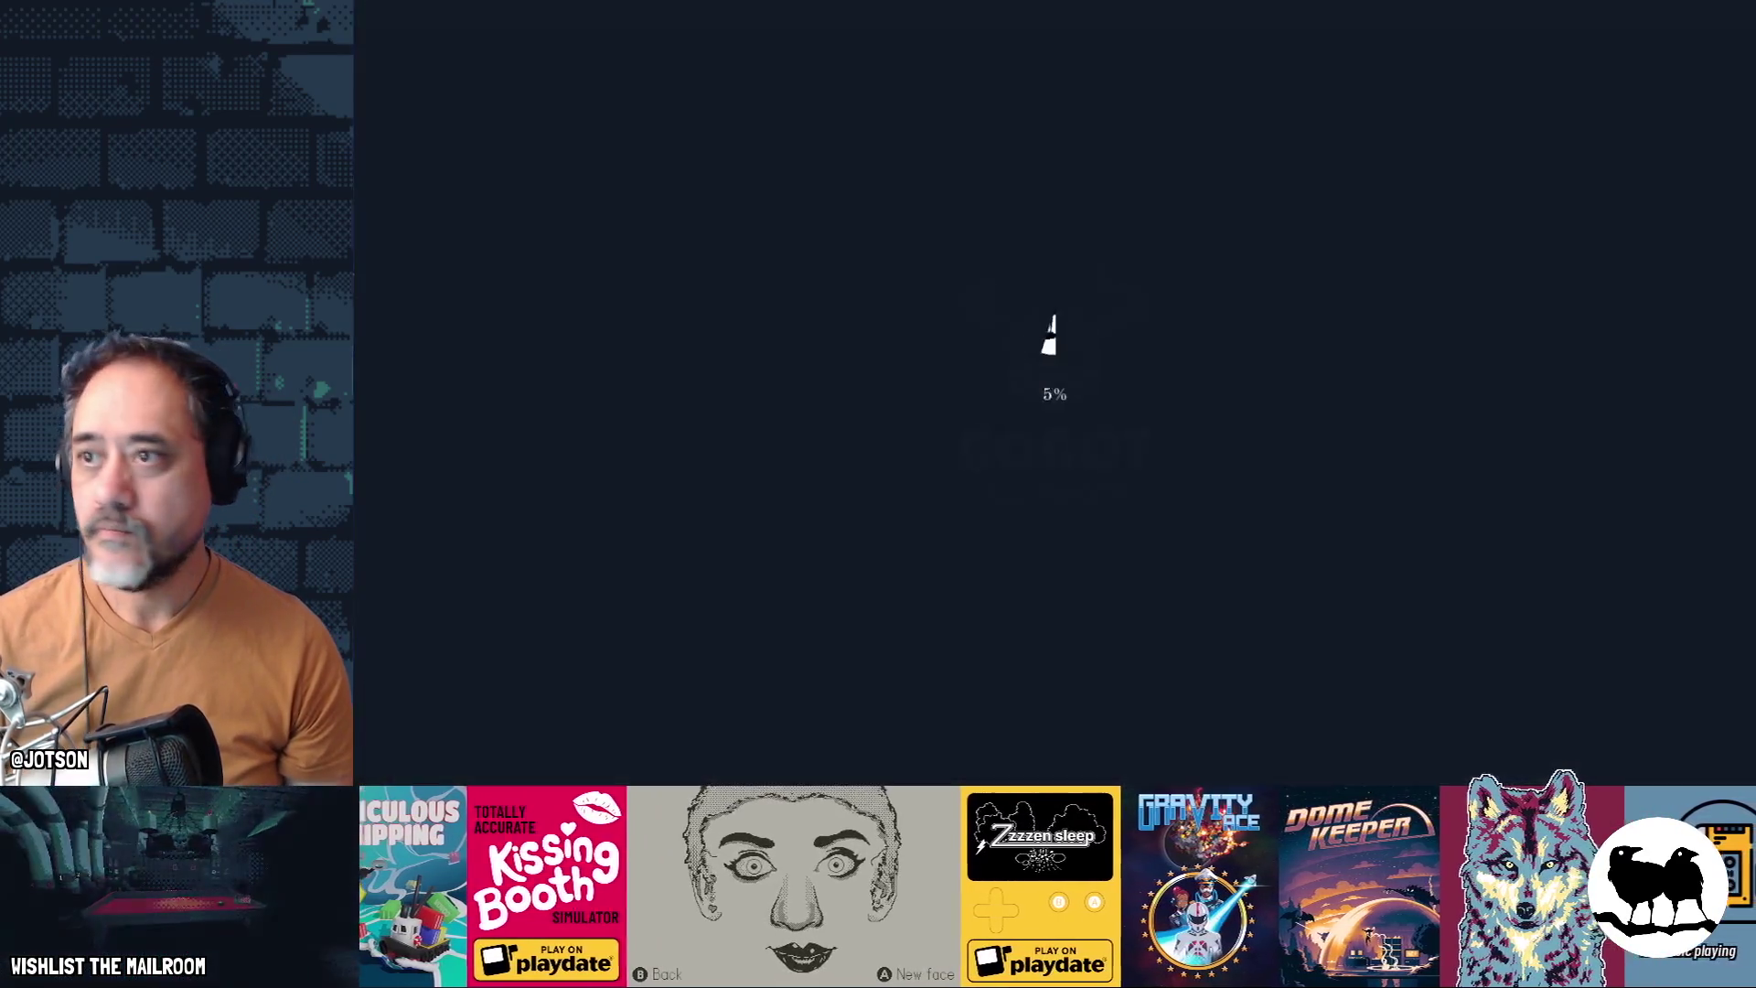
Return to the scale.gd null-instance error in the editor and relaunch the game with F5
key("super")
key("super")
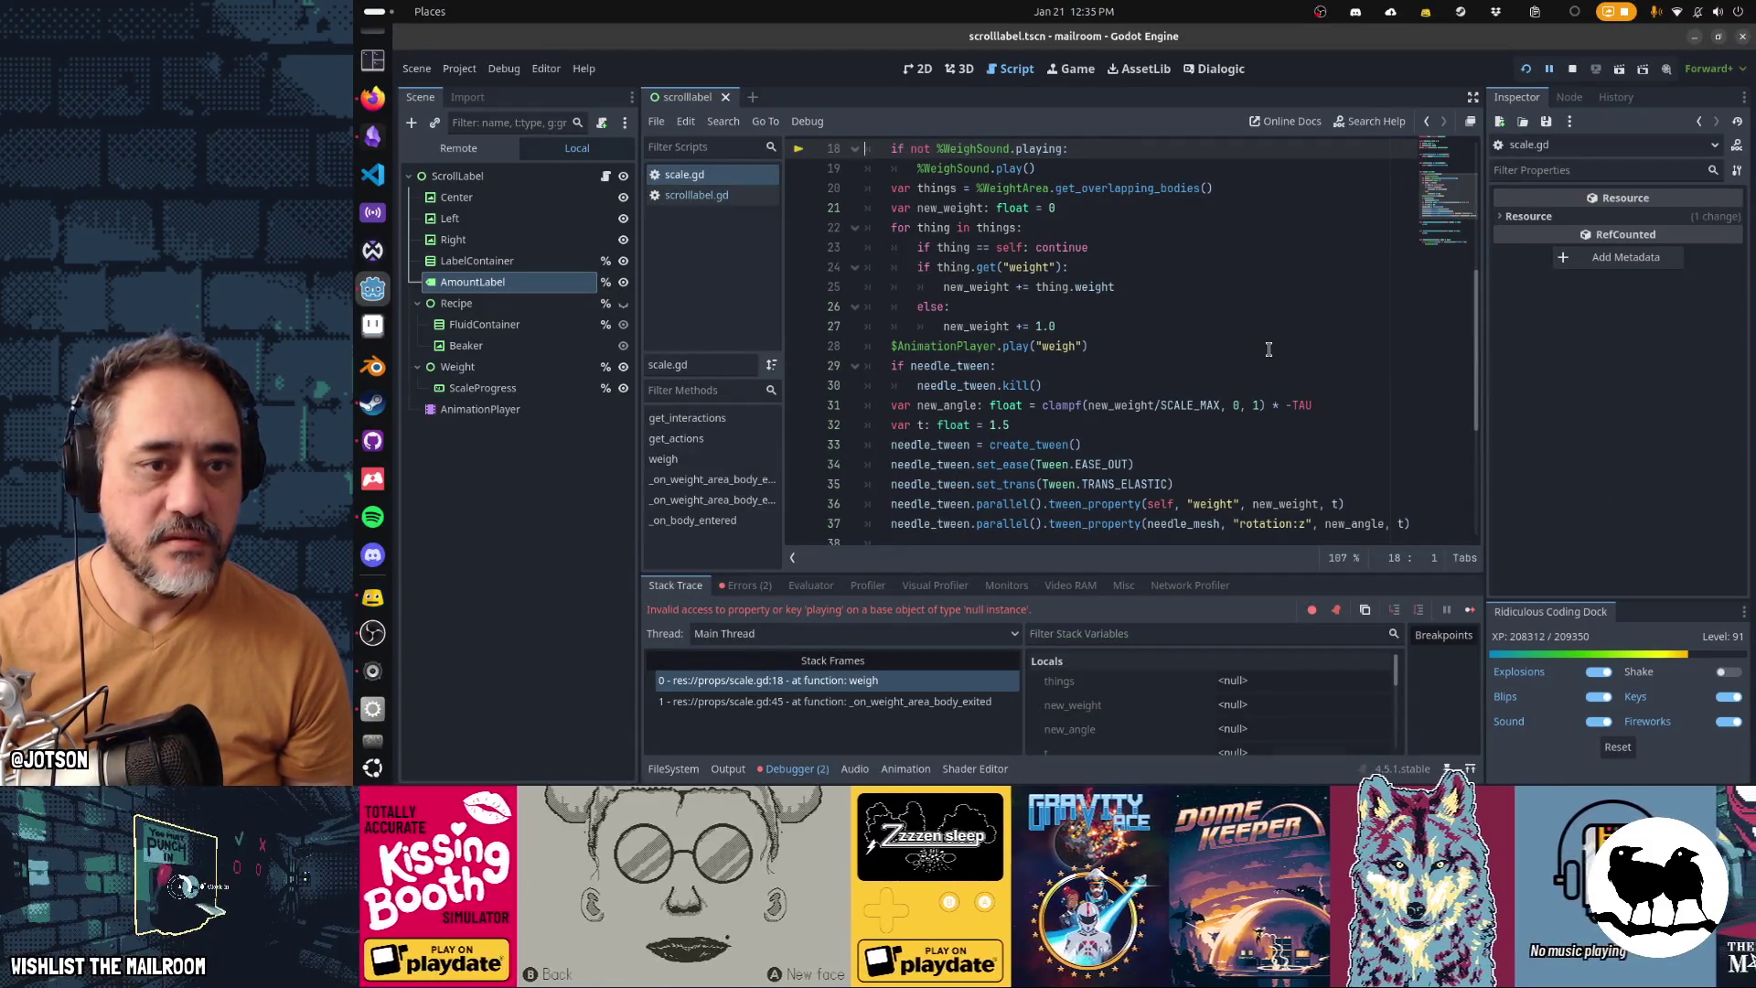
left_click(1151, 275)
key("F5")
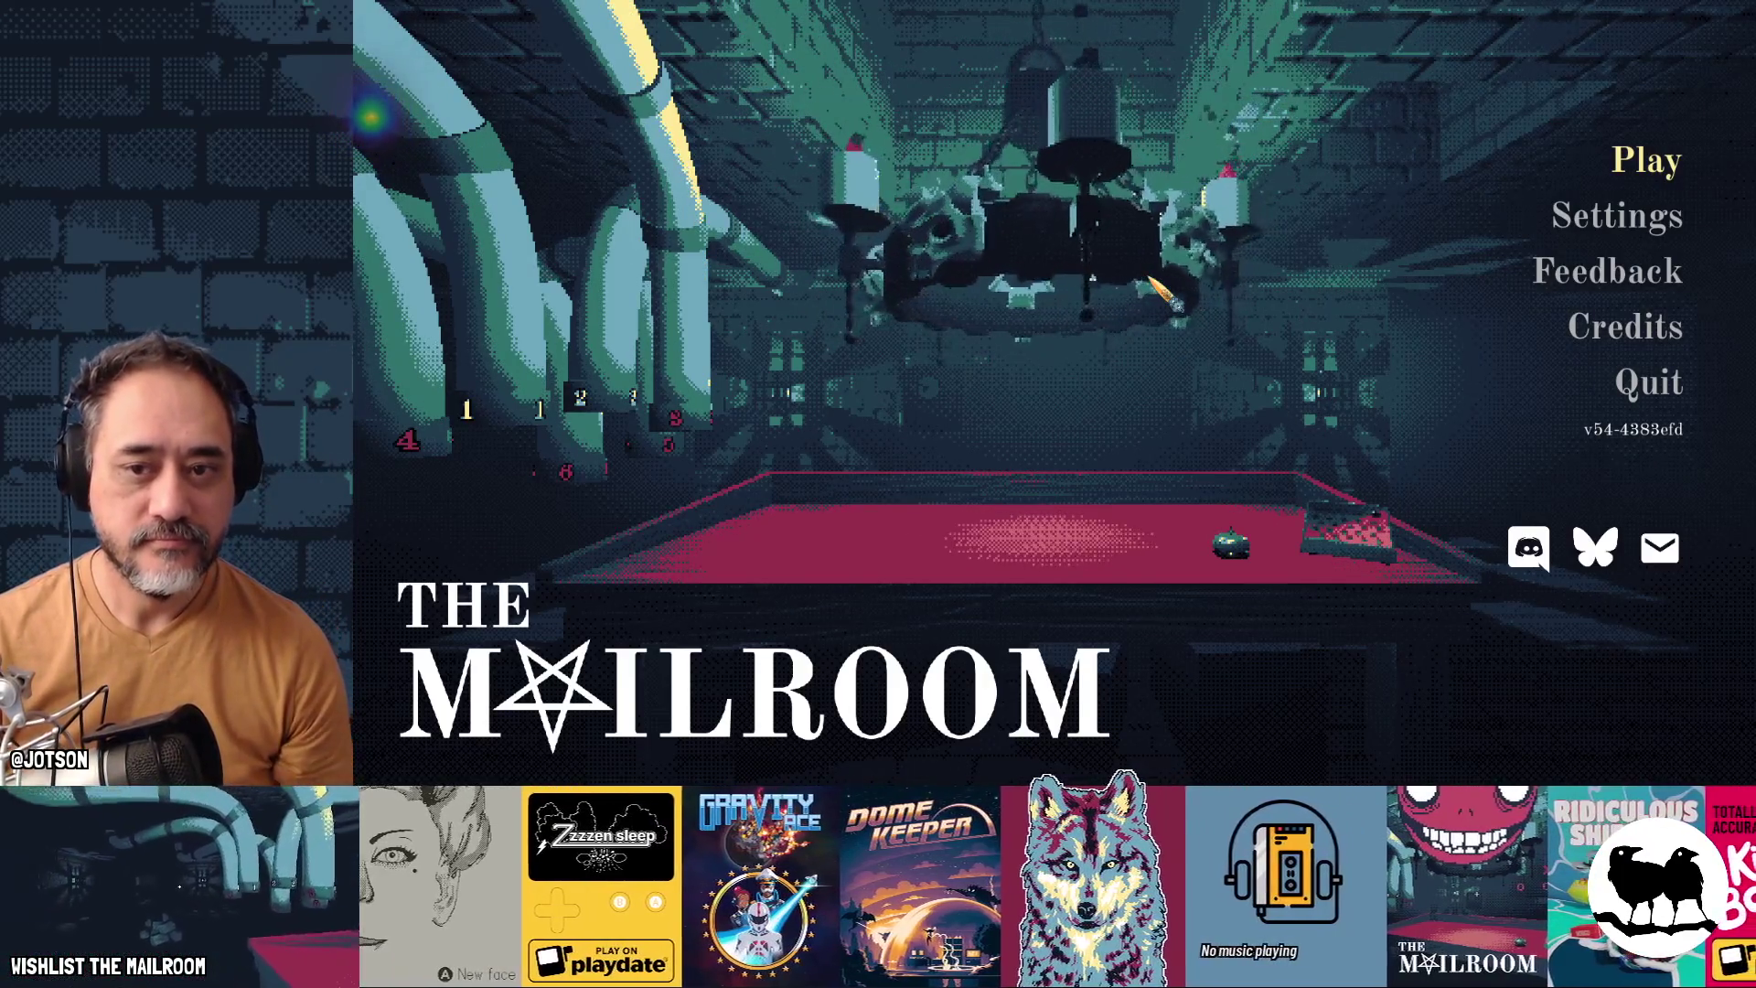
Start play from the title menu and look over the ingredient table, mortar and numbered pipes
key("Return")
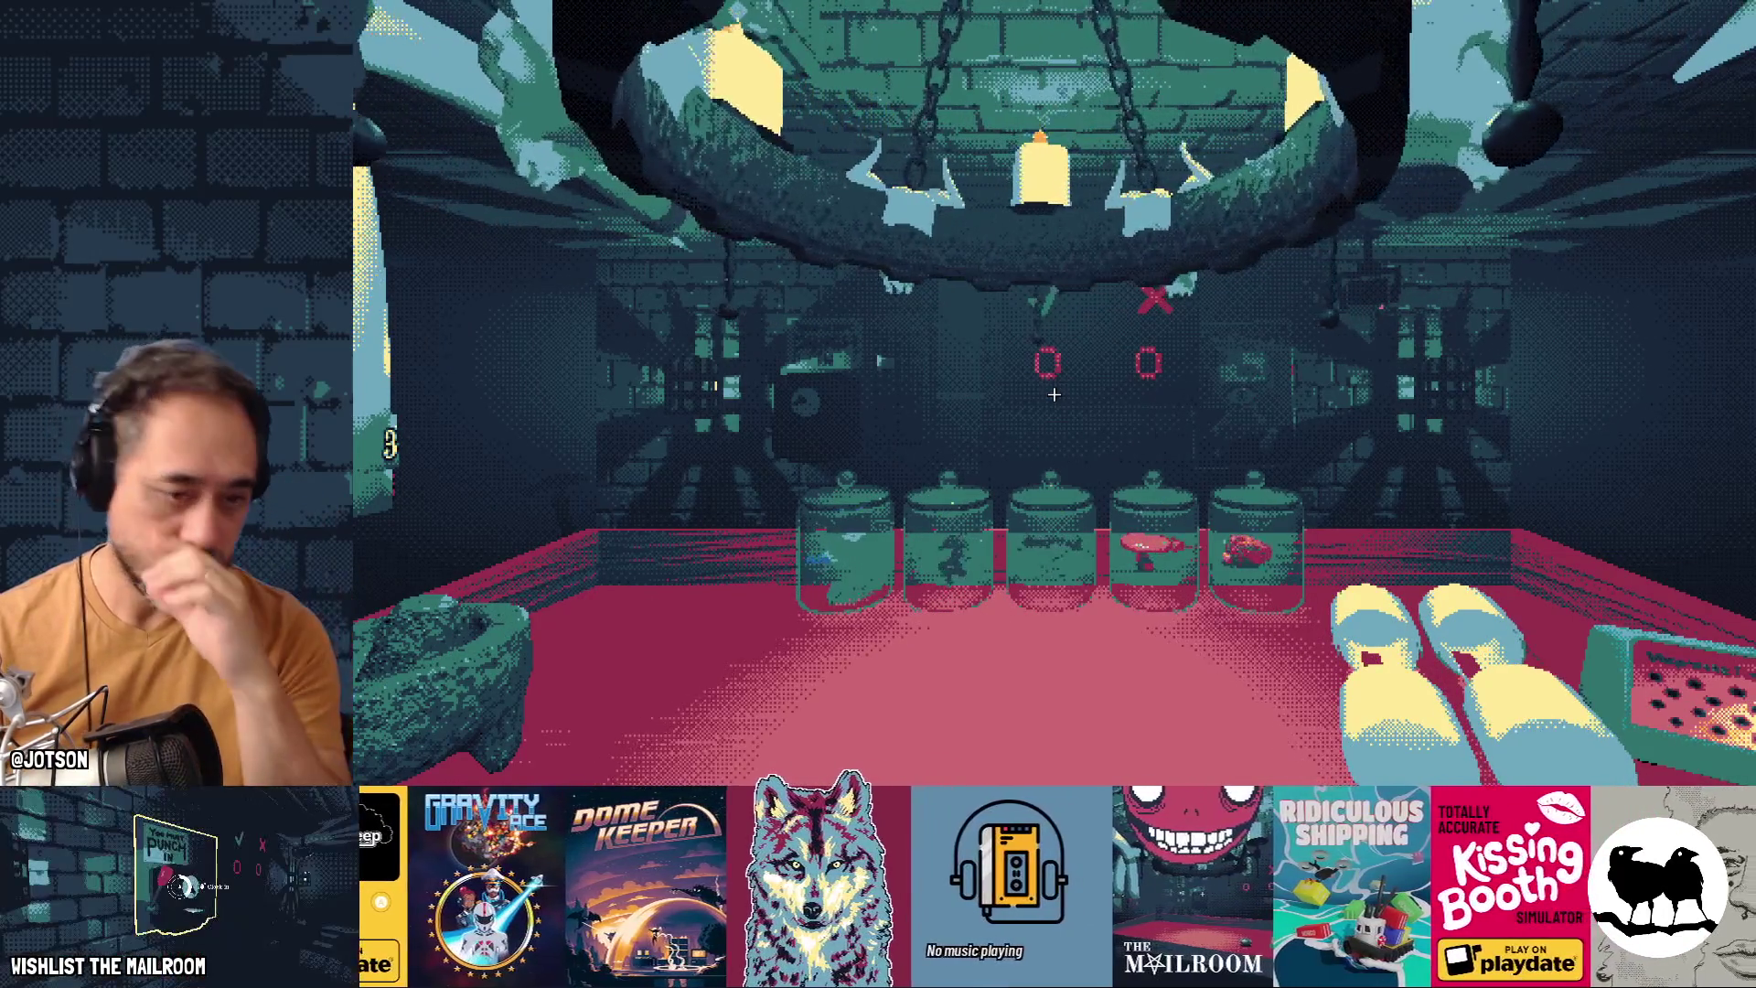
key("Left")
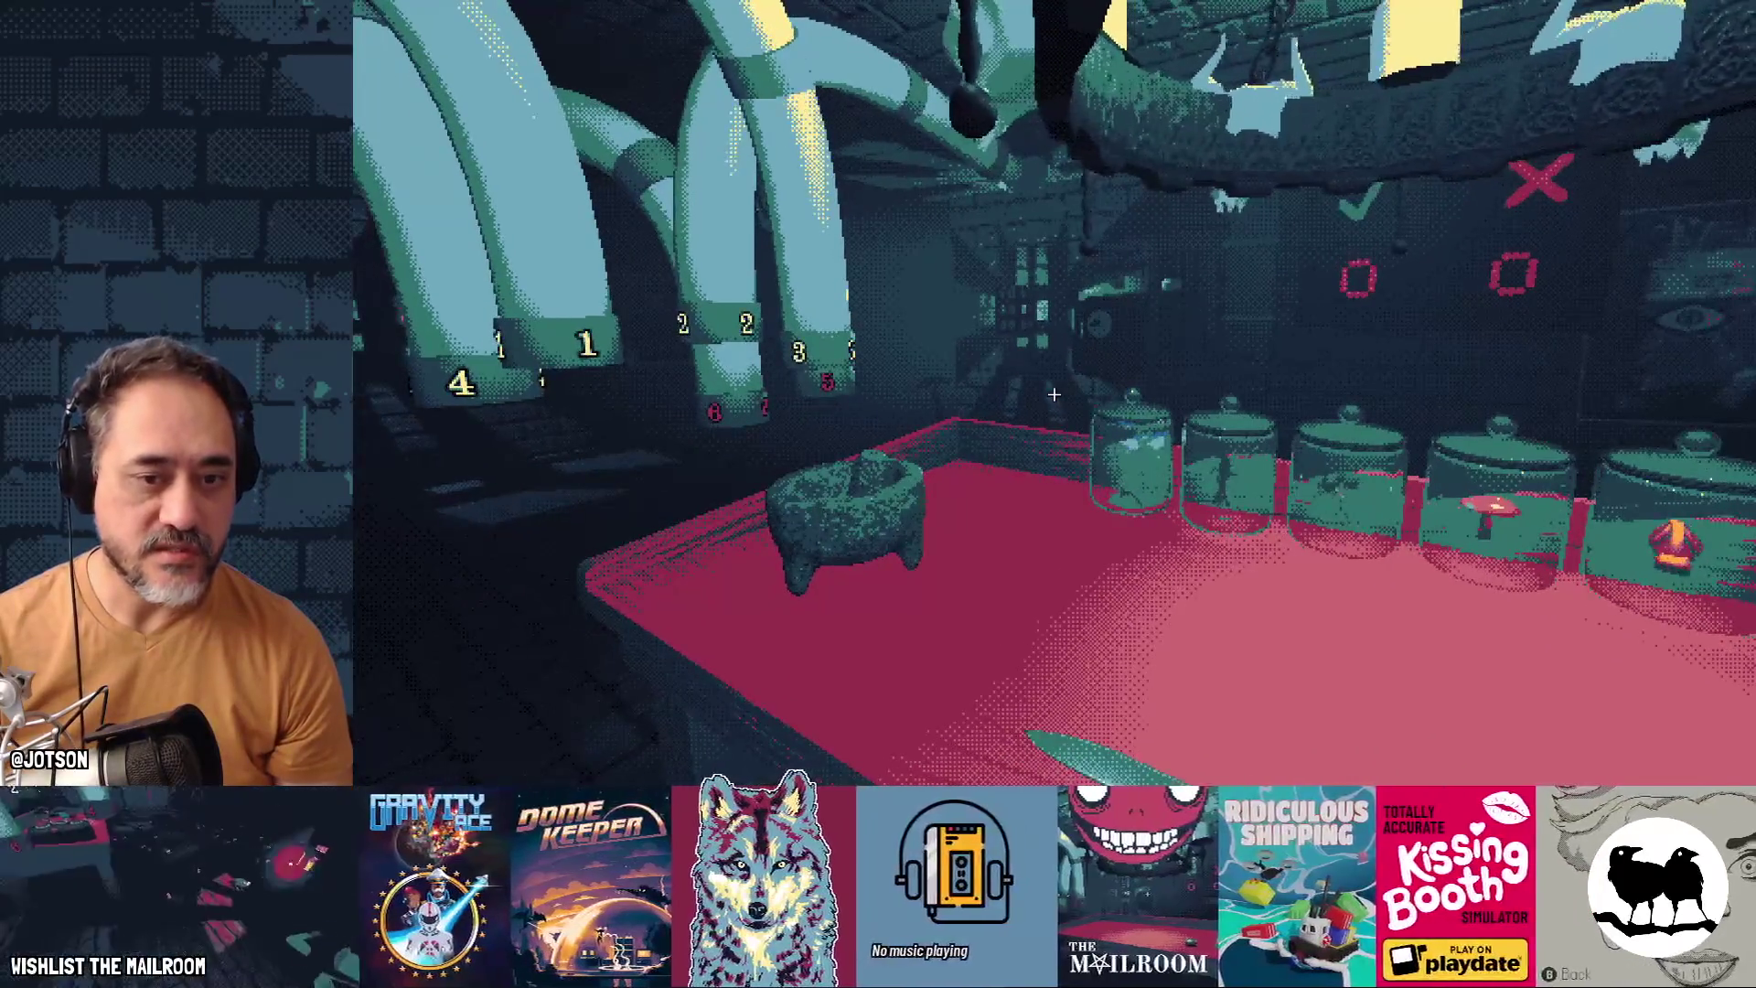
key("Right")
key("Down")
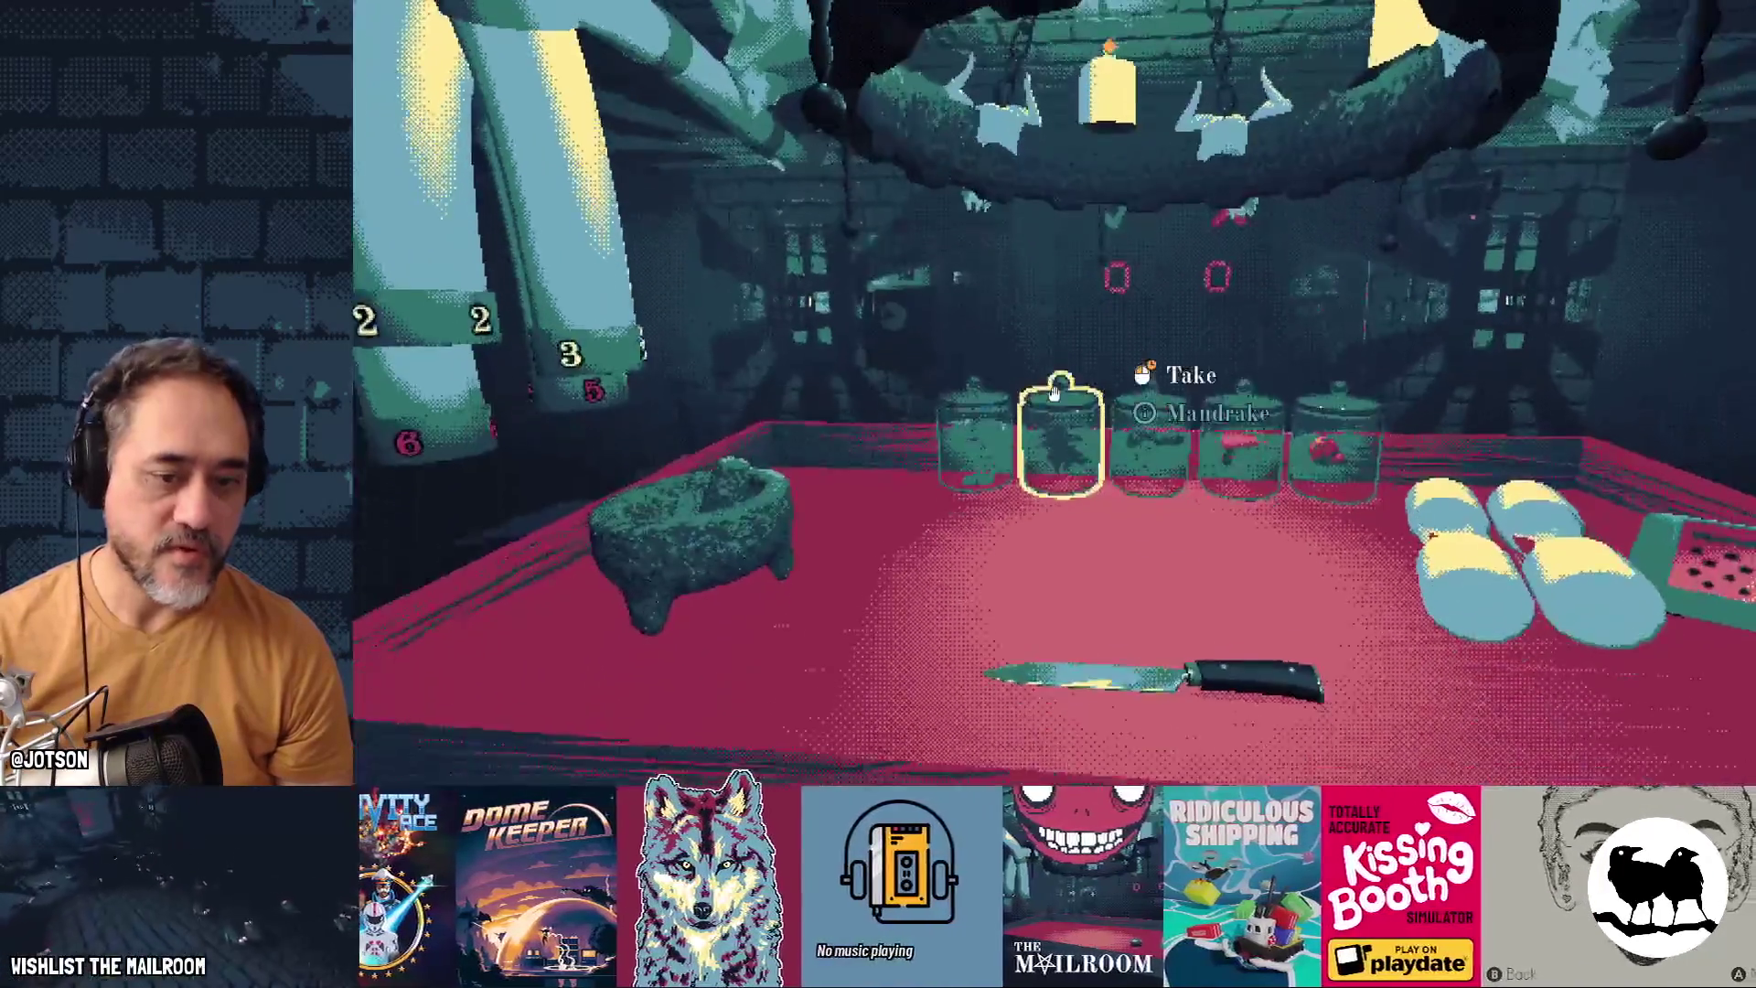
key("Left")
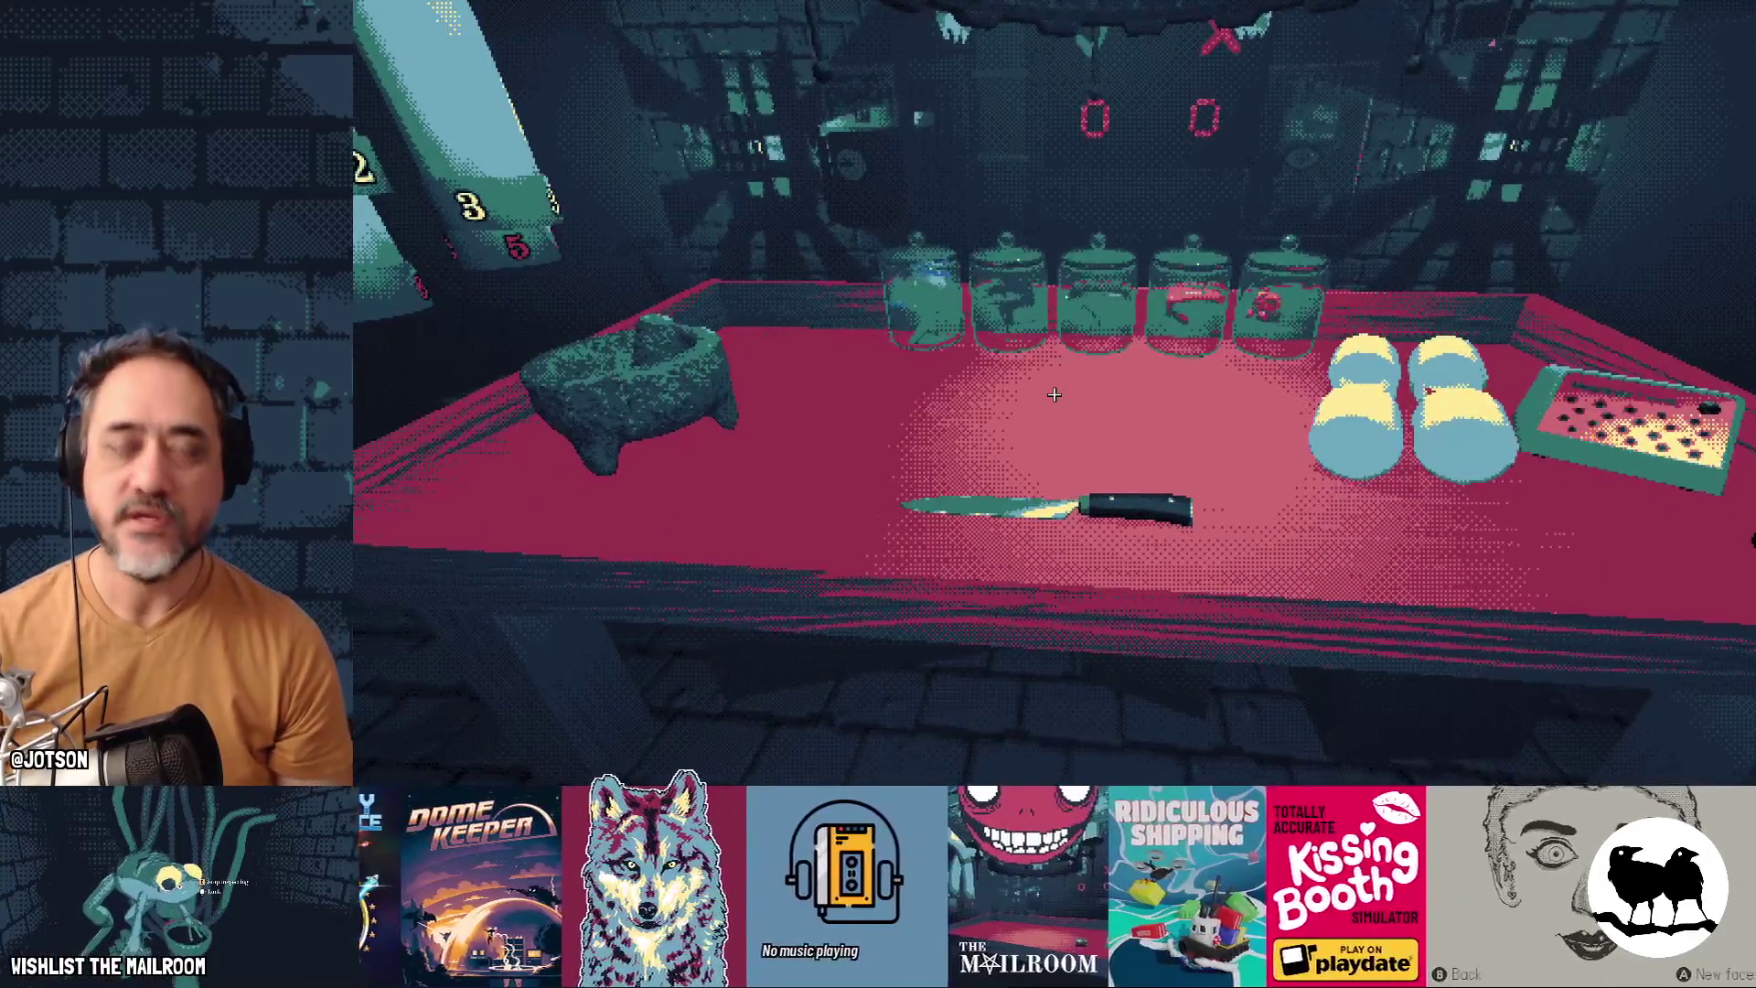
key("Right")
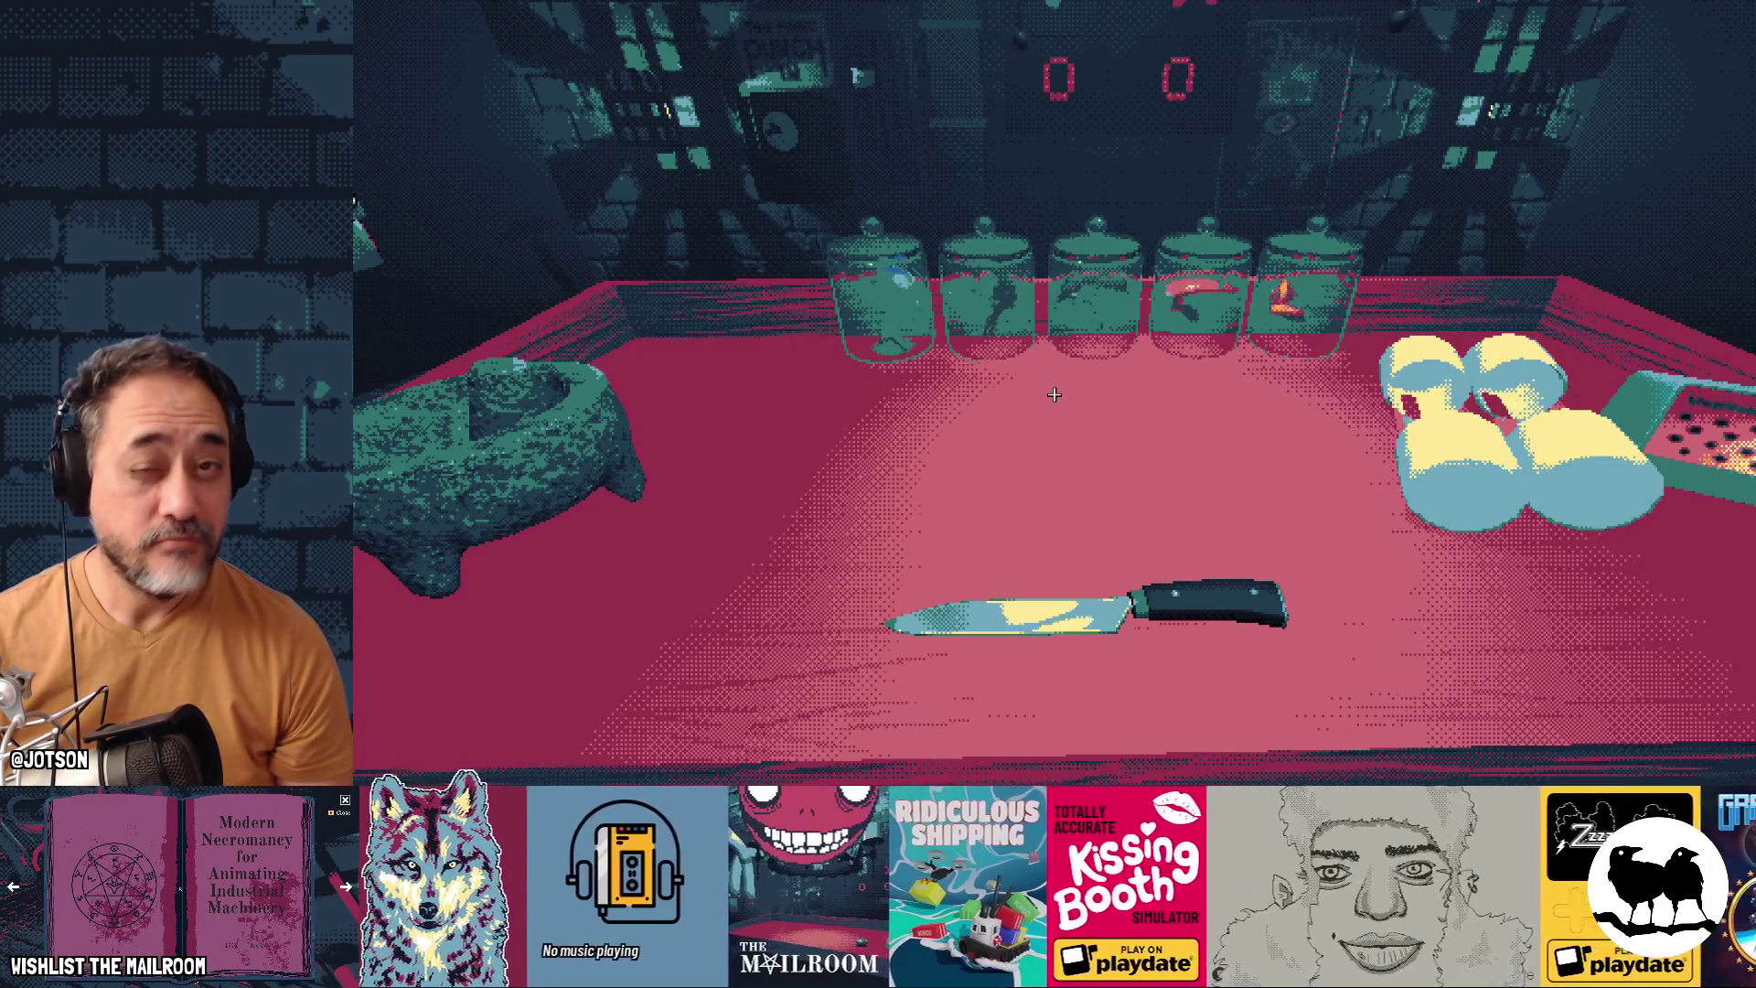
Walk beside the mortar, then up to the Mushroom jar and take a mushroom
key("Left")
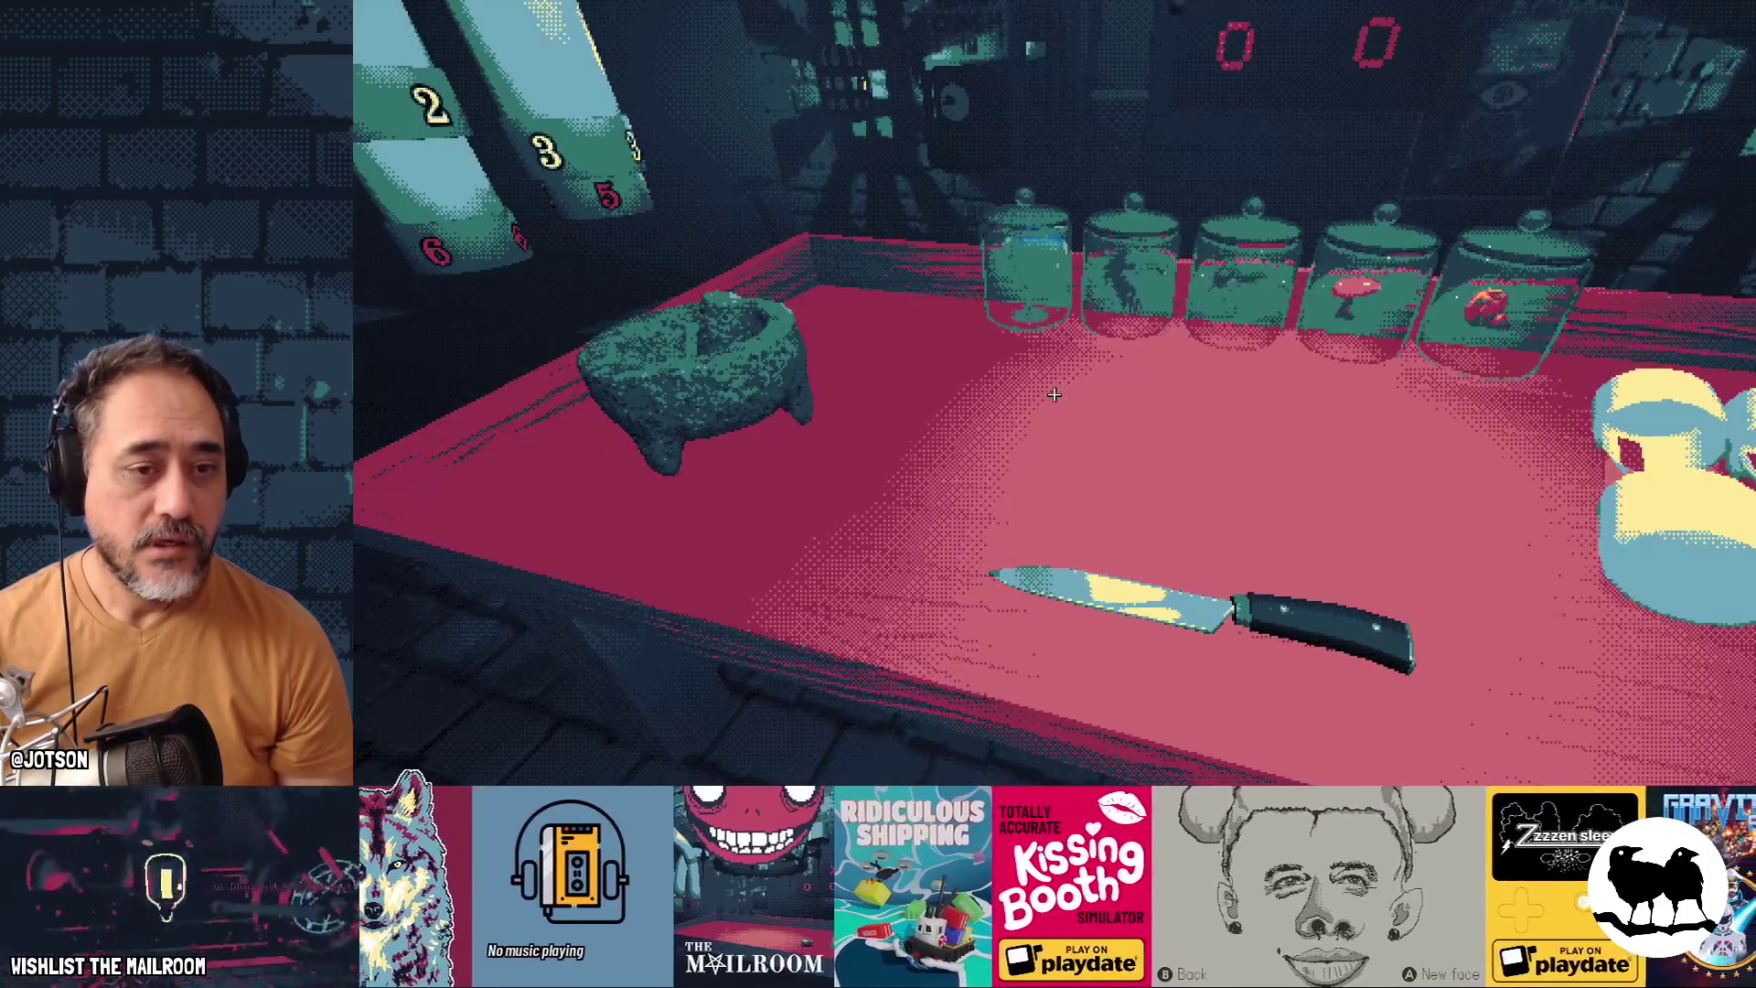
key("Left")
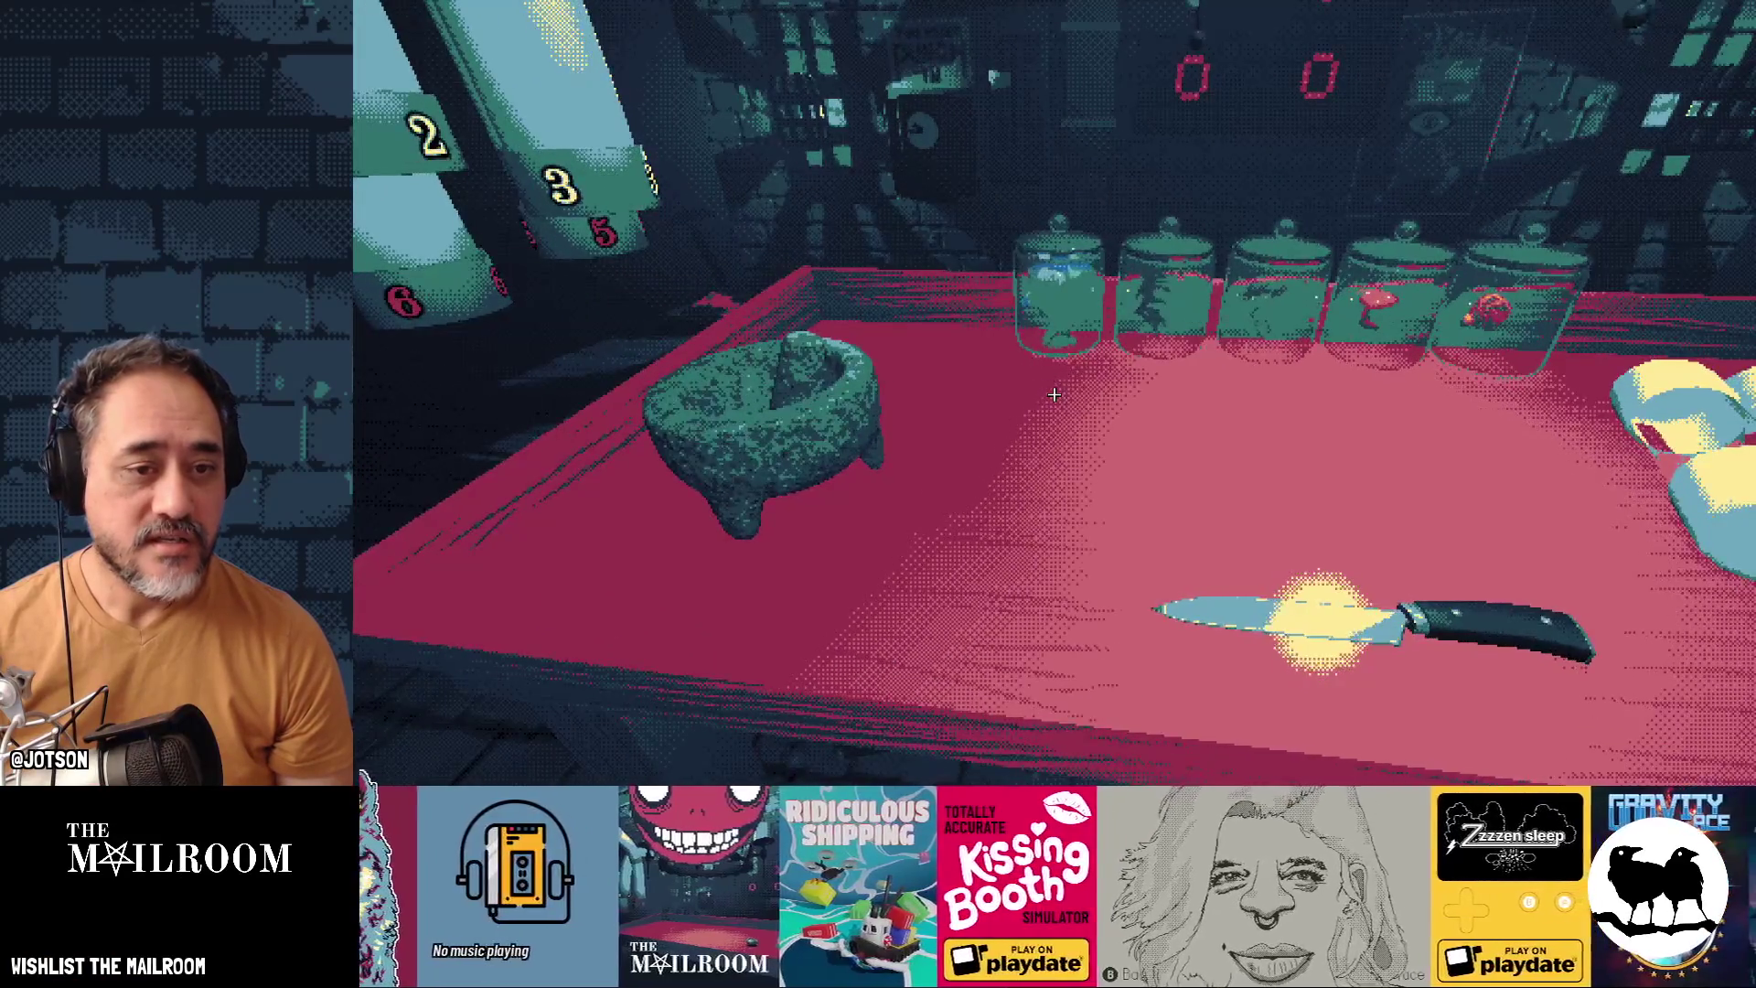
key("Left")
key("Right")
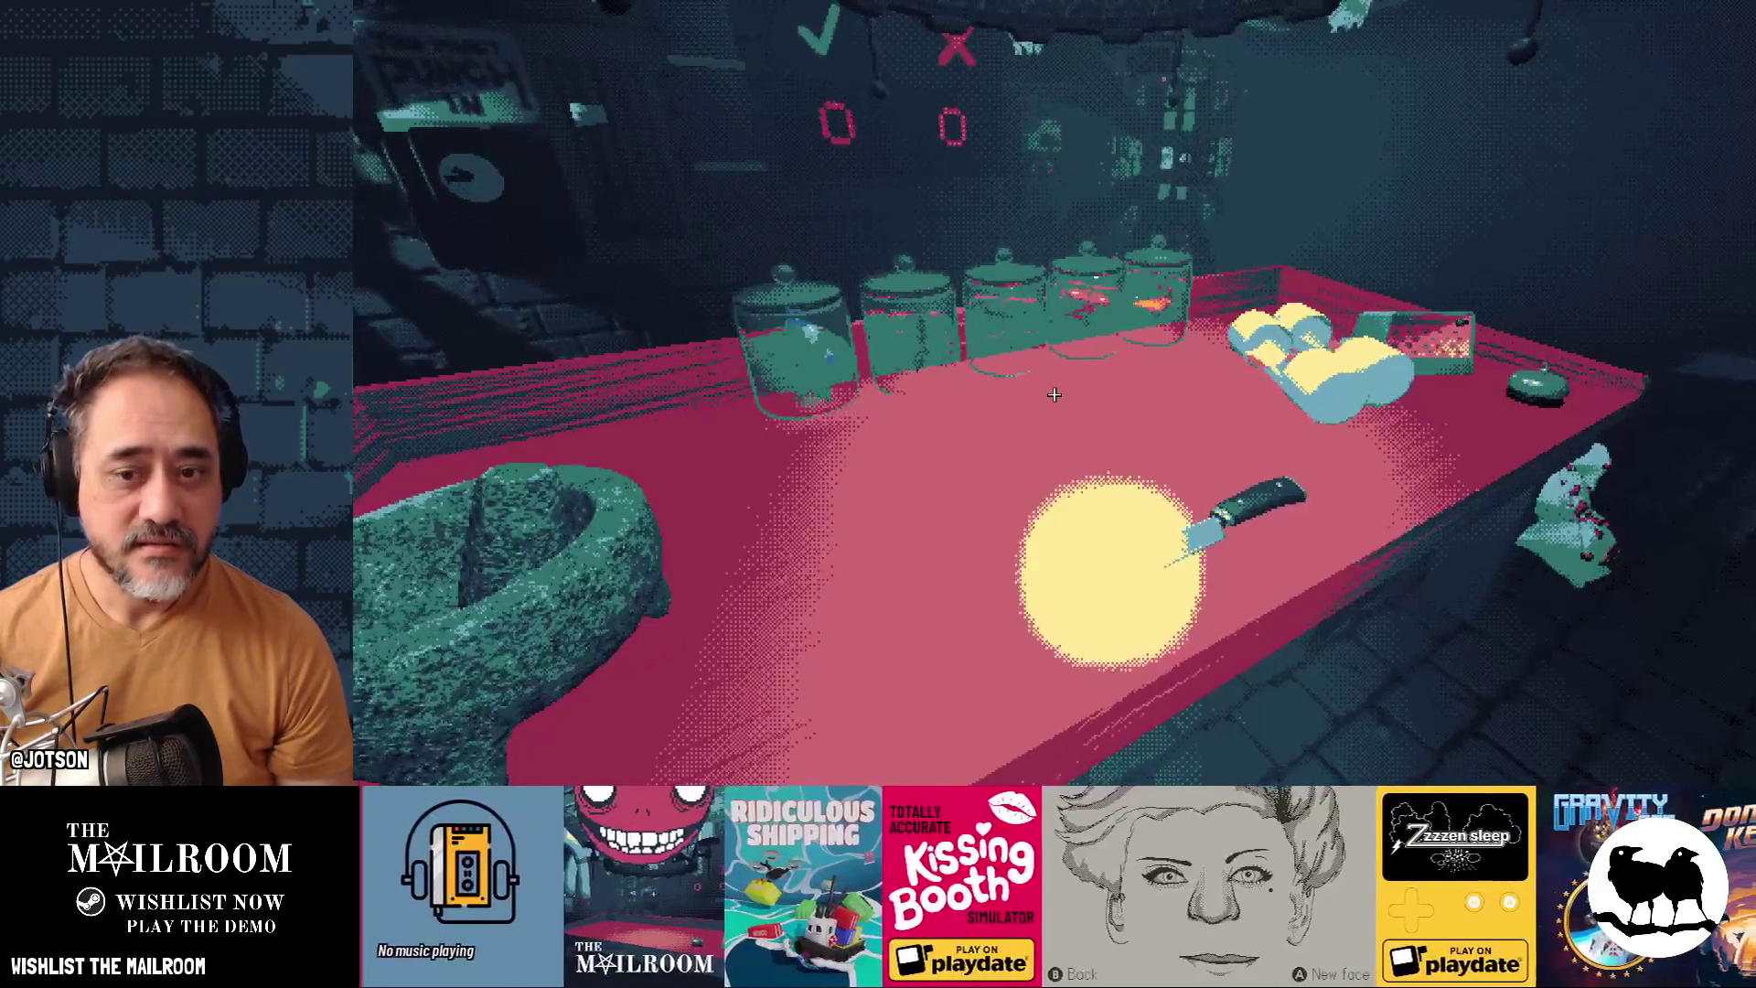
key("Down")
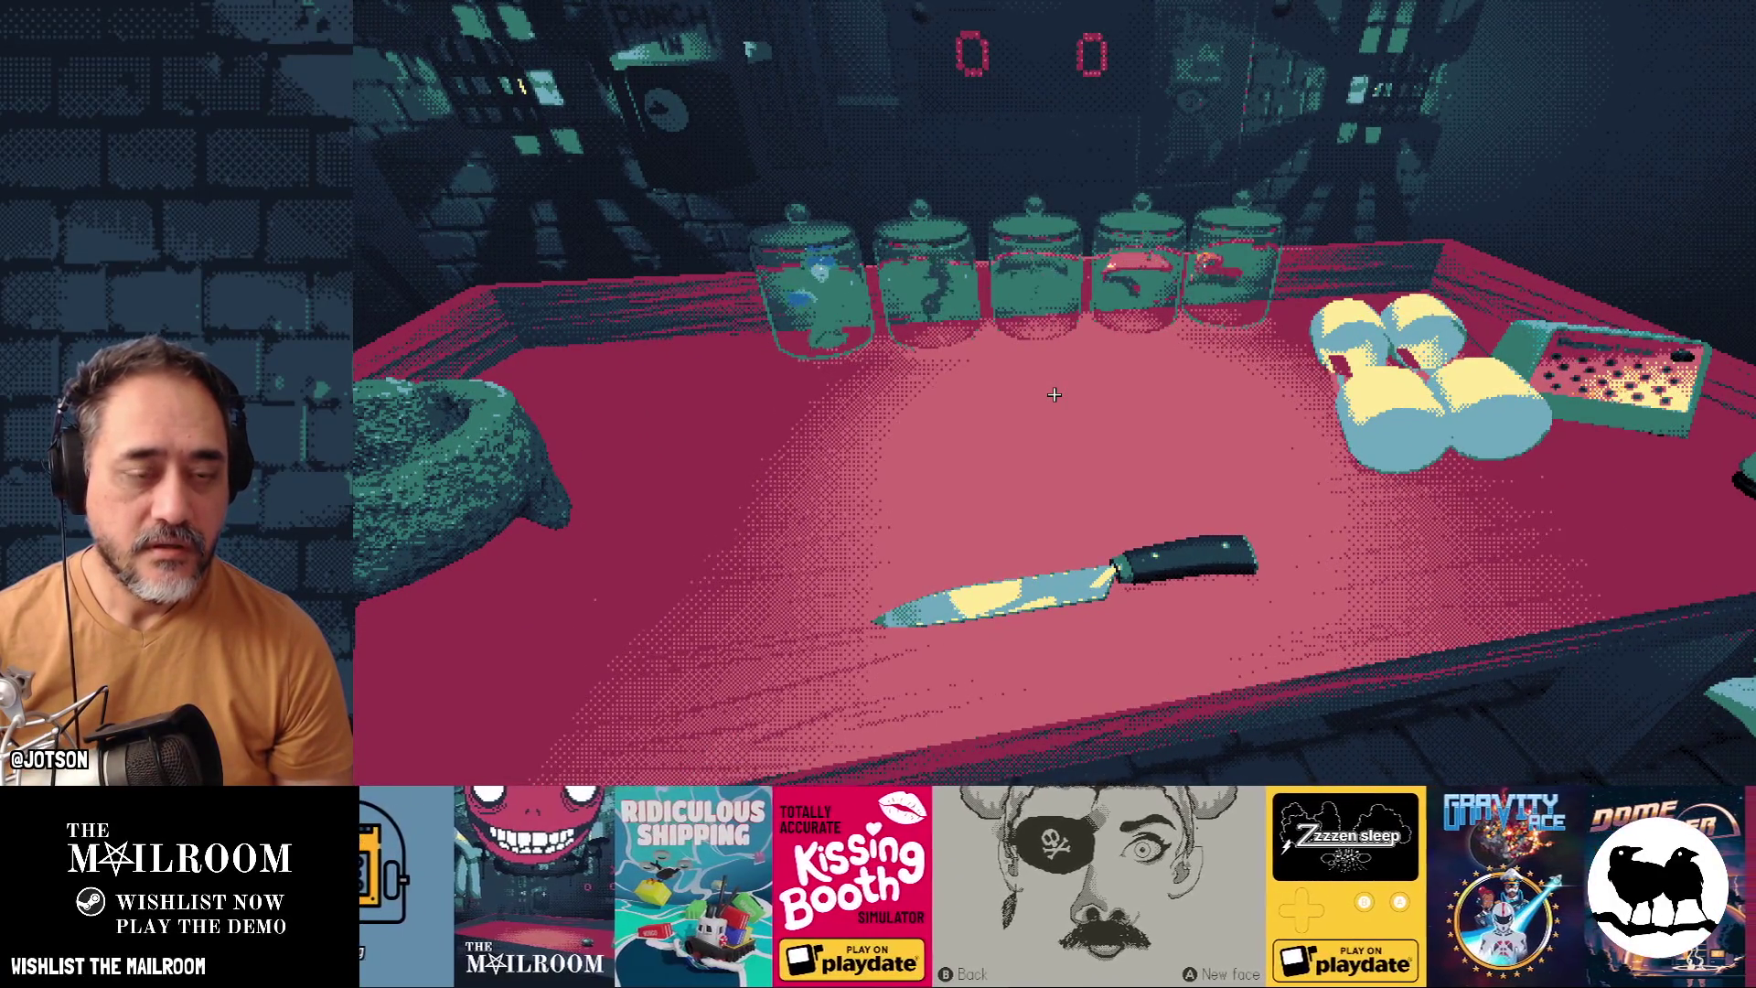
key("Up")
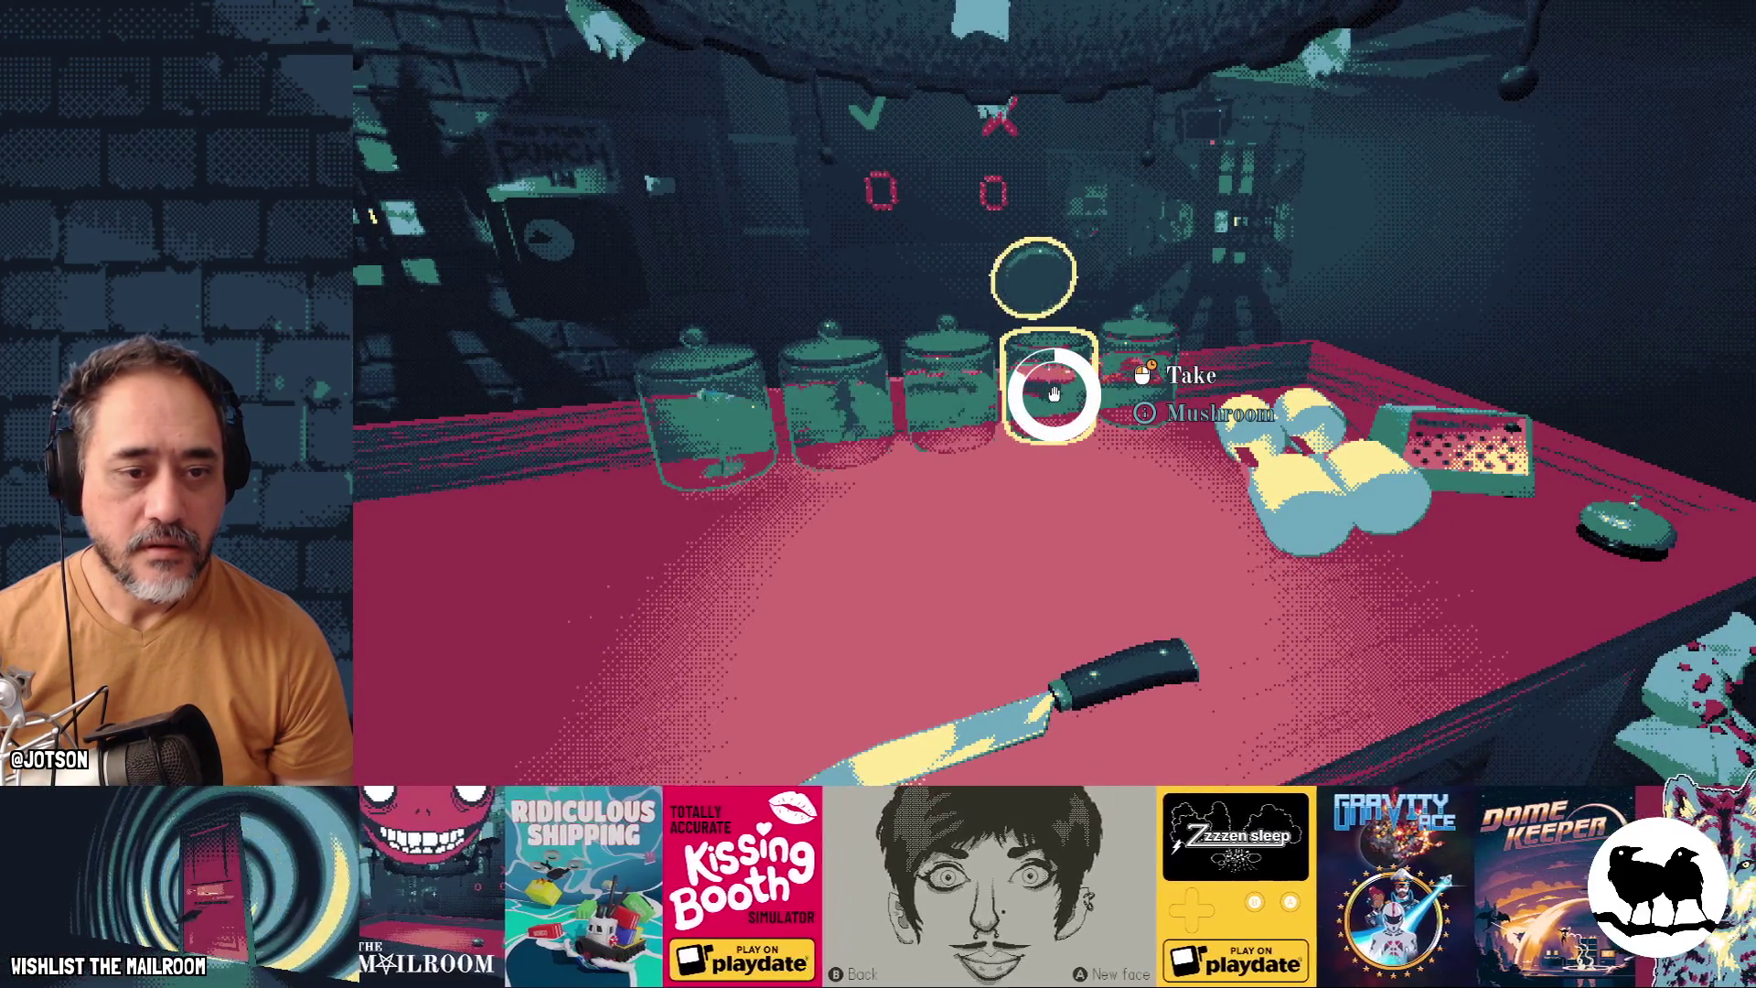
key("Left")
Drop the mushroom into the mortar, reposition the mortar and grind it to 150 mL
key("Up")
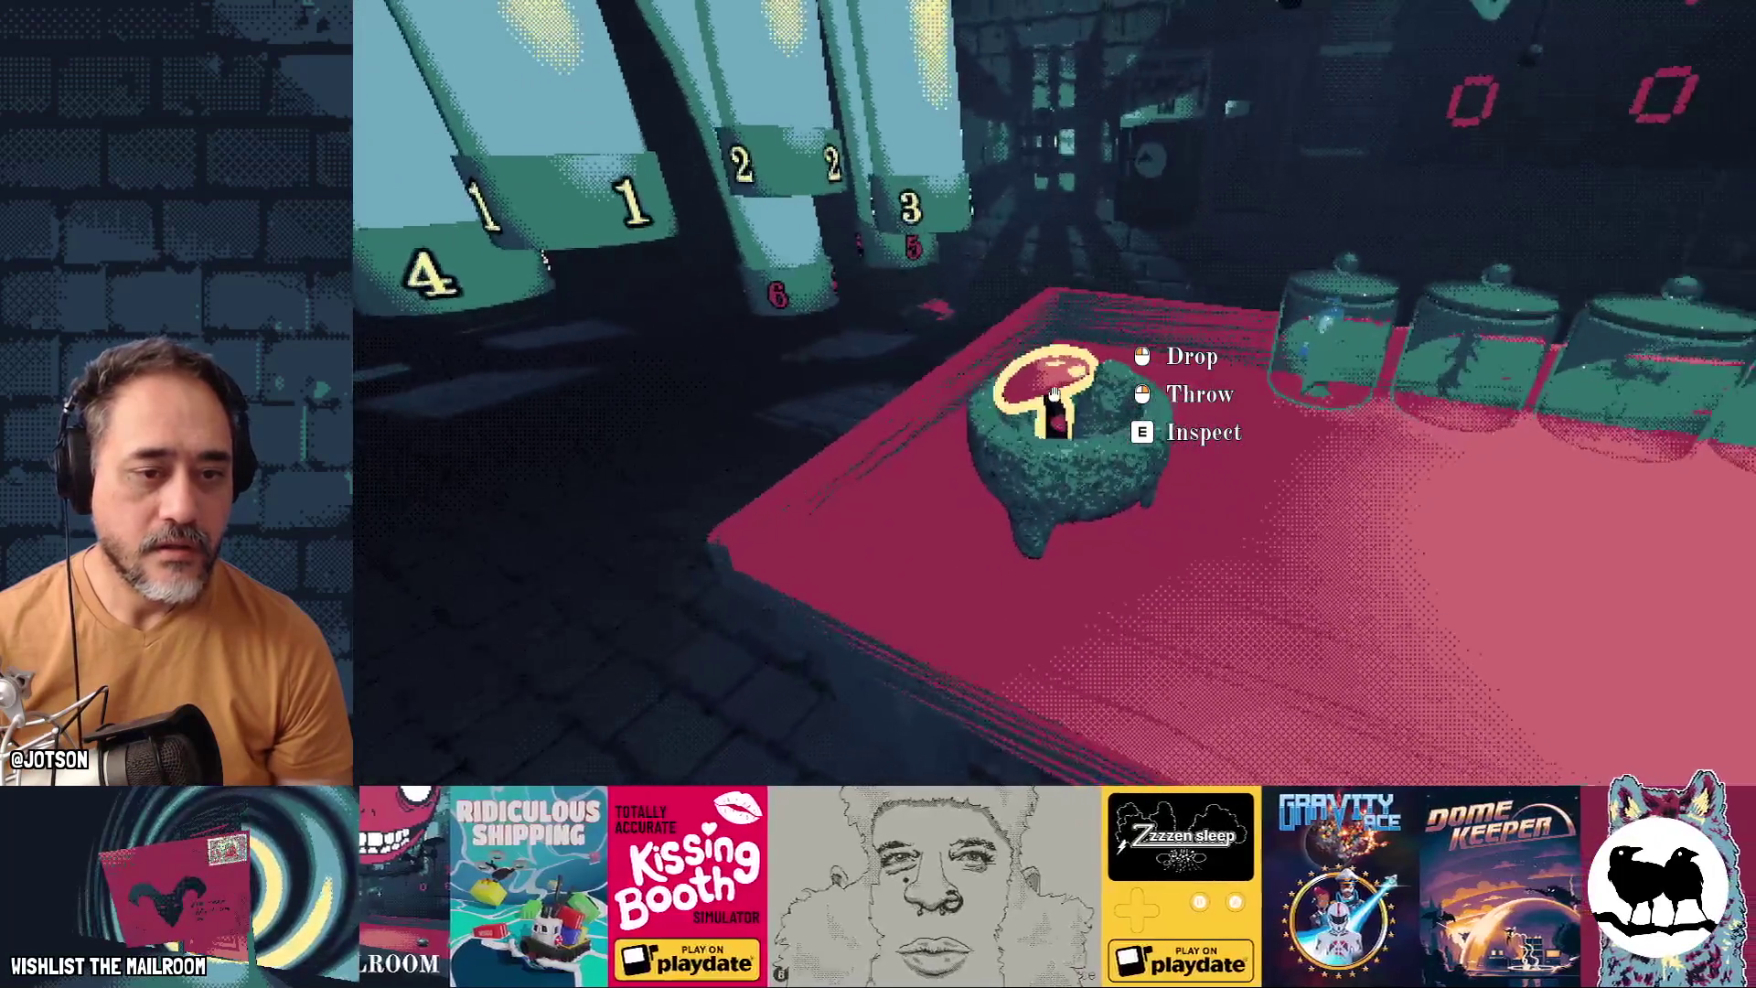
left_click(1053, 393)
left_click(1053, 393)
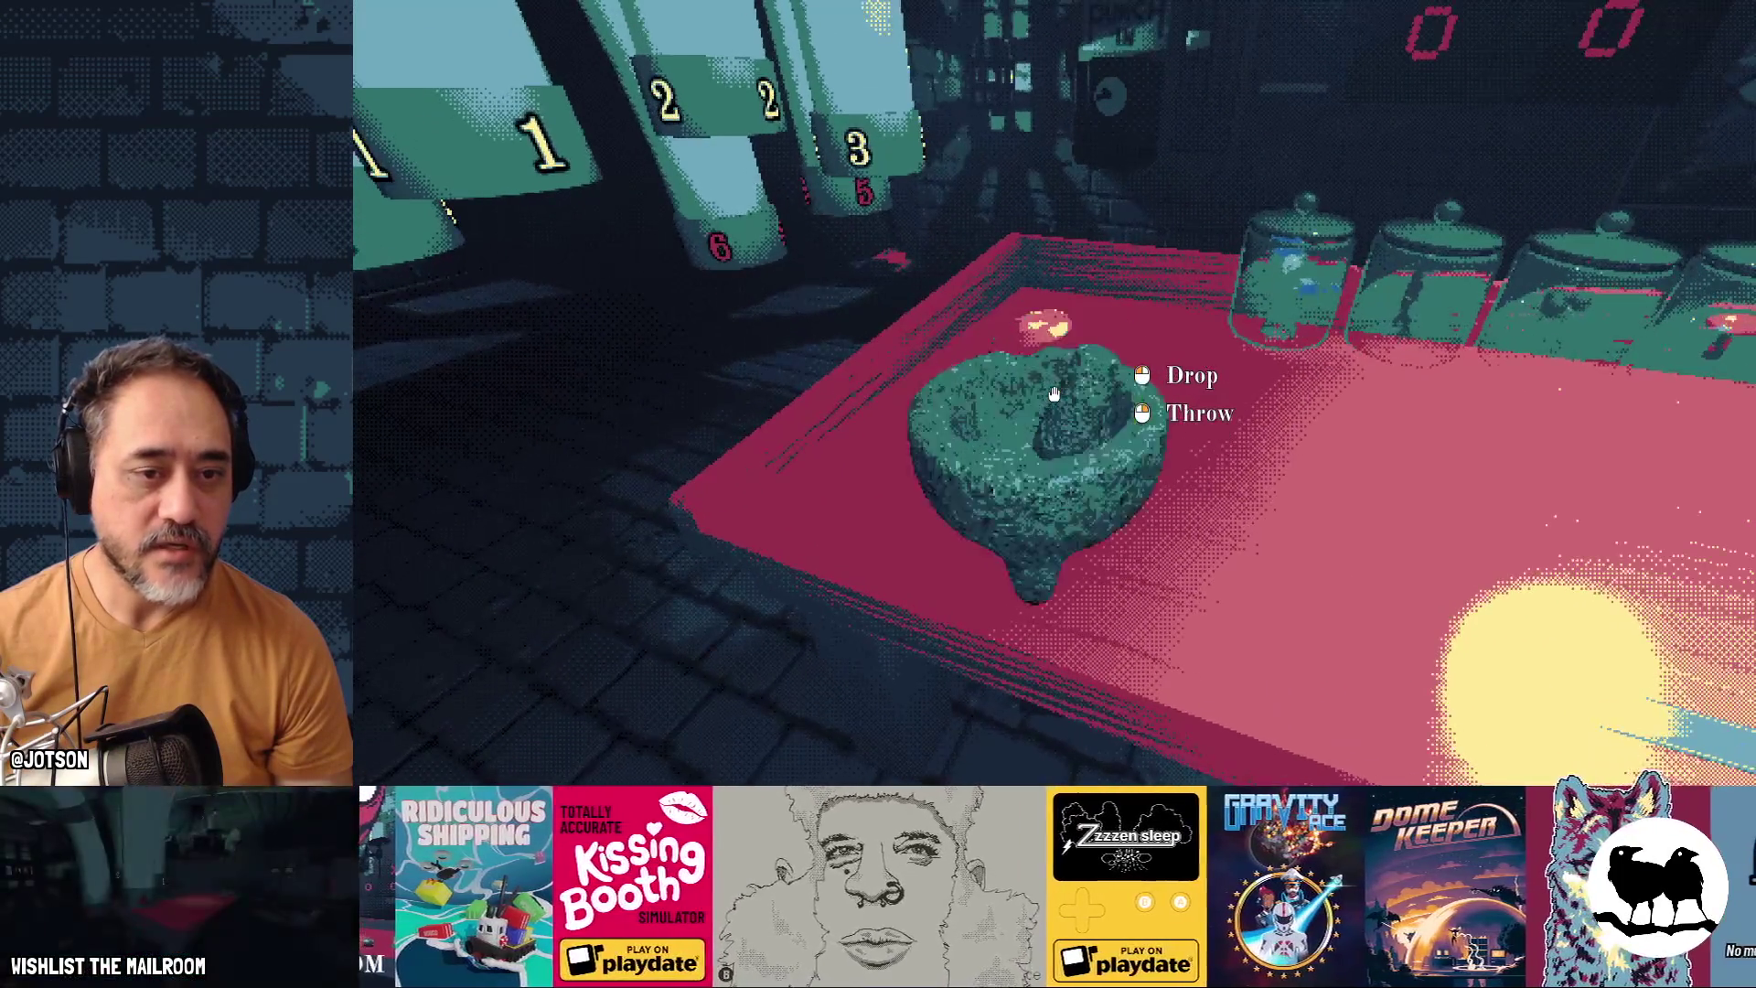
left_click(1053, 393)
key("Down")
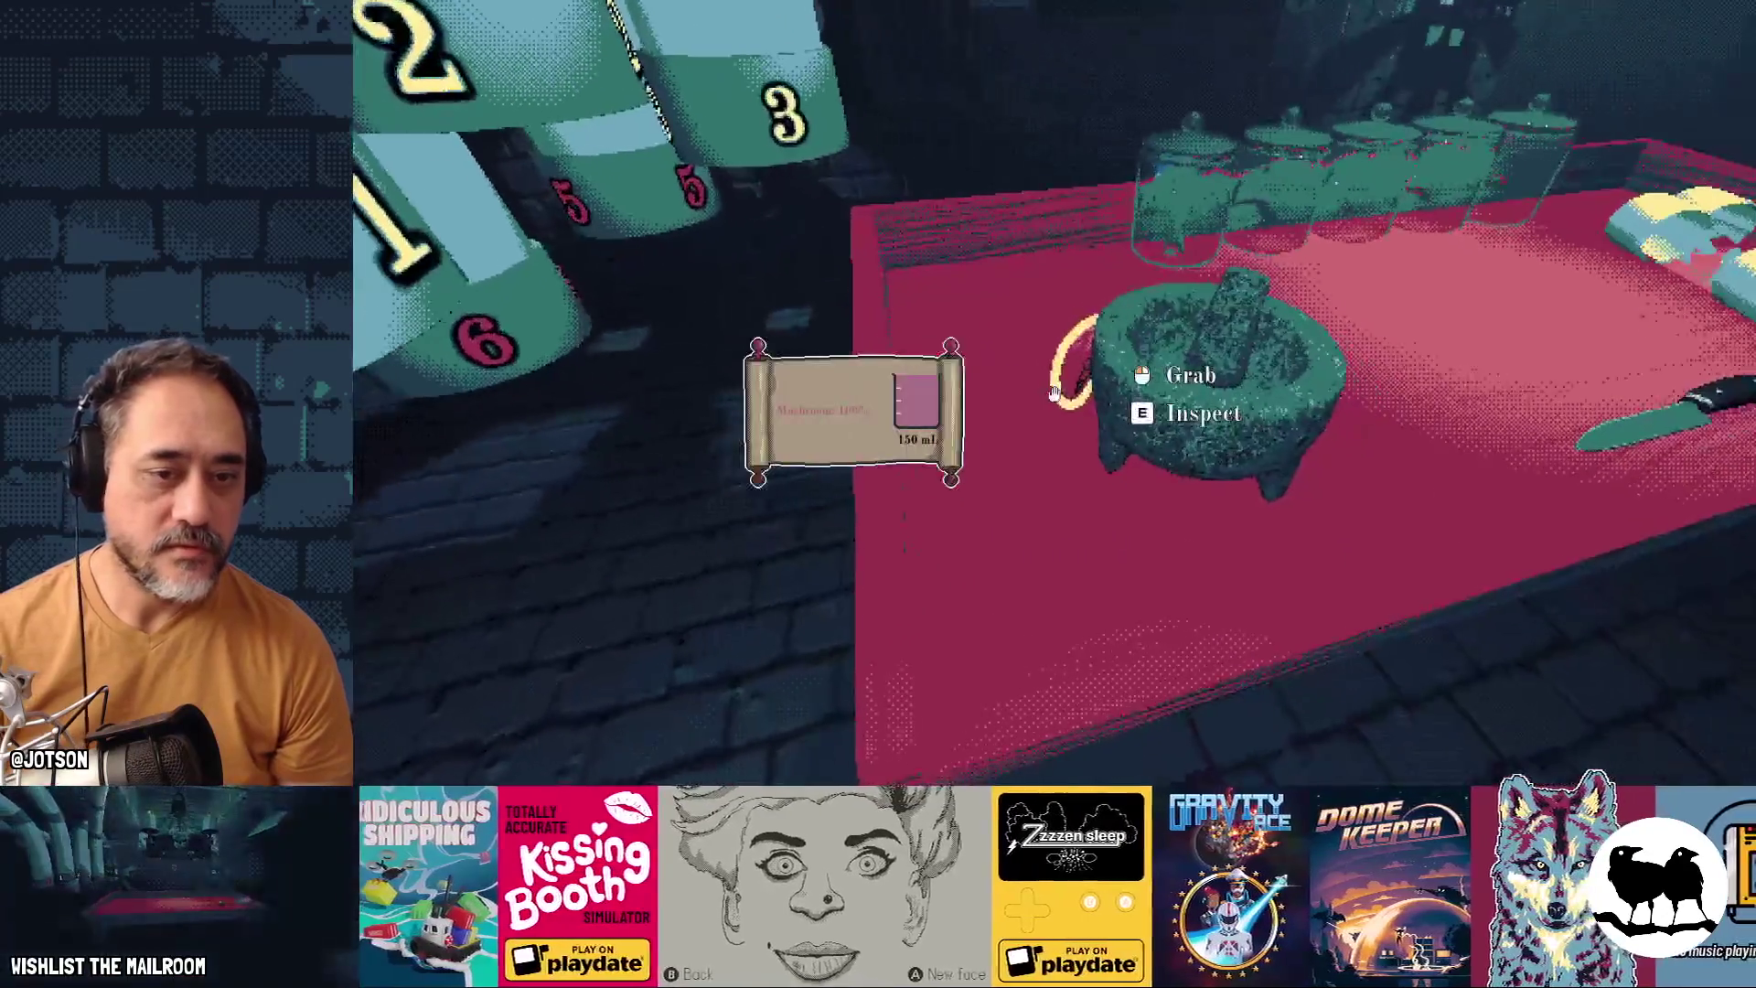
left_click(1054, 394)
left_click(1053, 394)
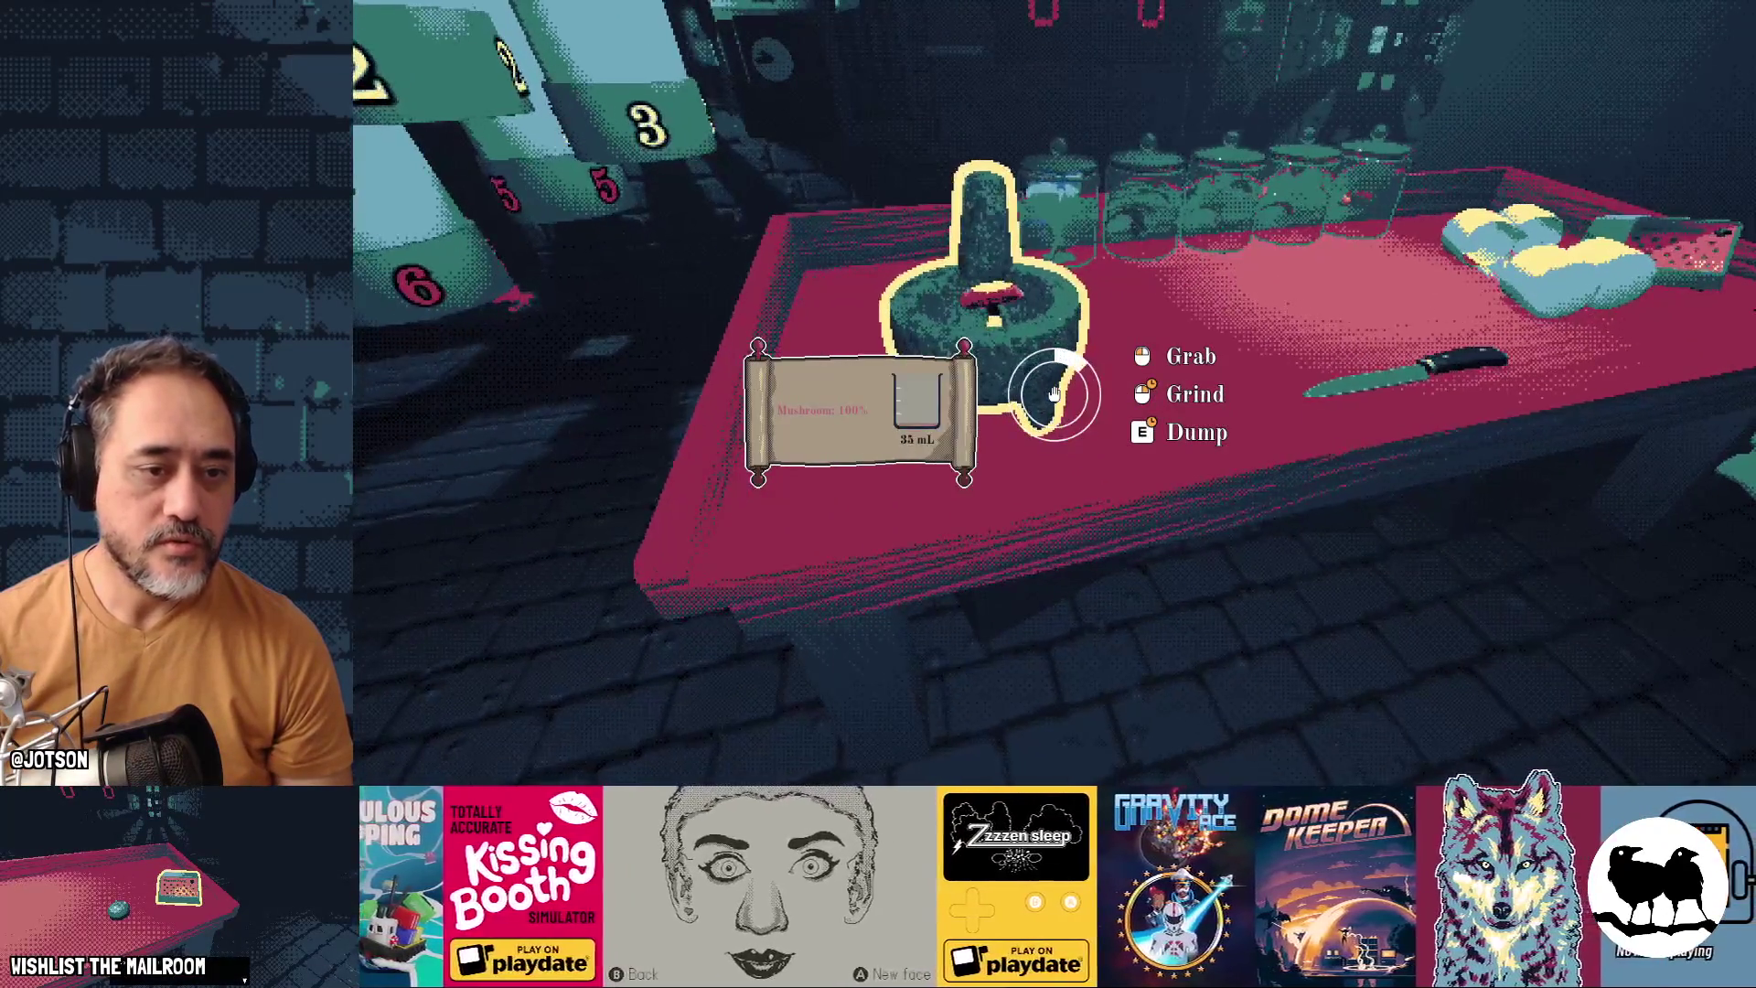
right_click(1053, 394)
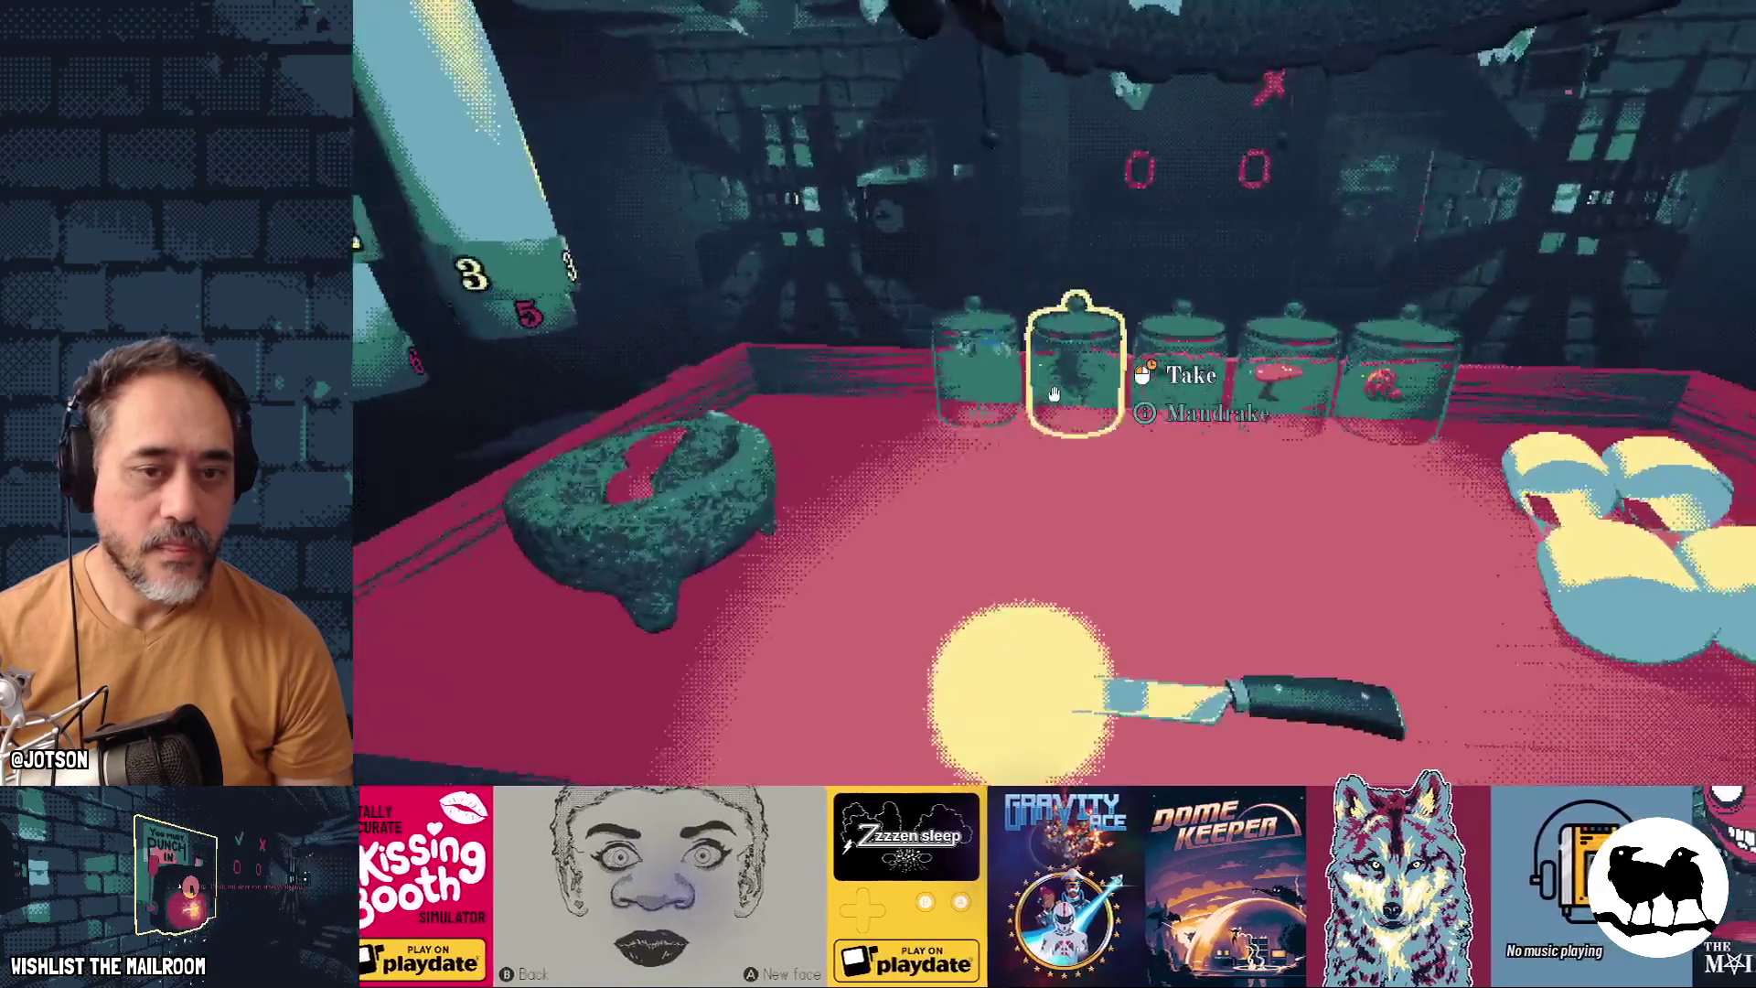
Take a mandrake and a fish from their jars and drop them on the table
left_click(1054, 393)
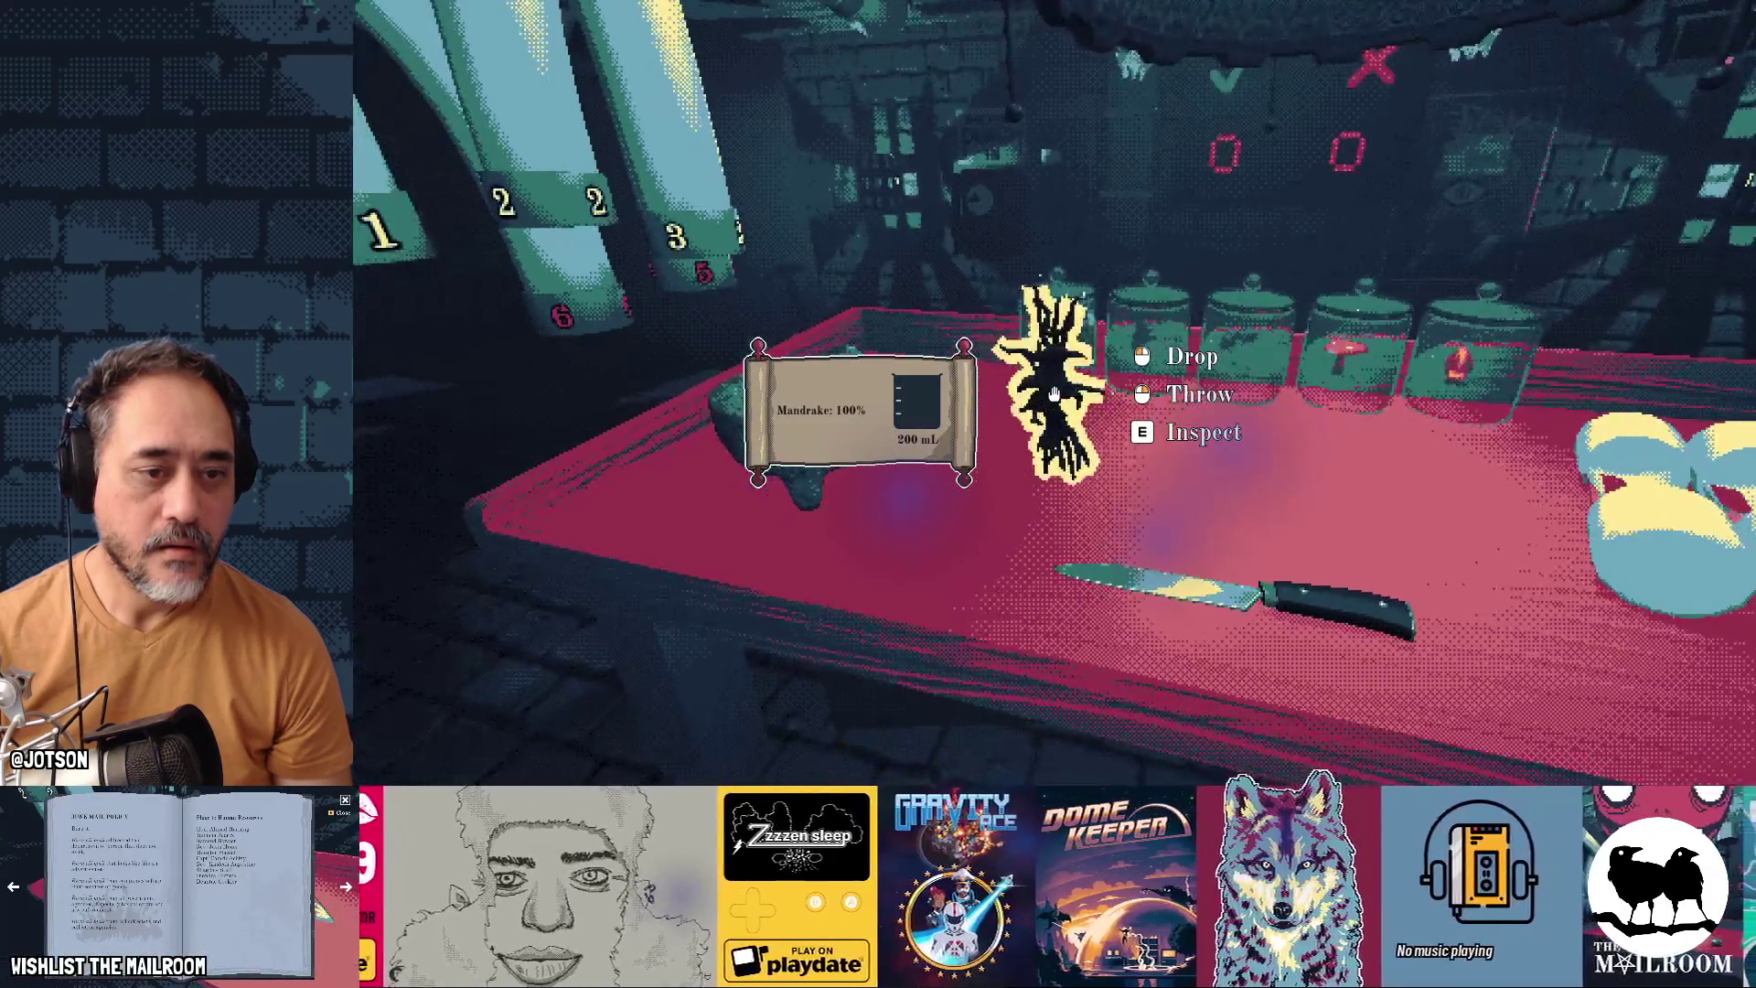
left_click(1053, 393)
left_click(1054, 393)
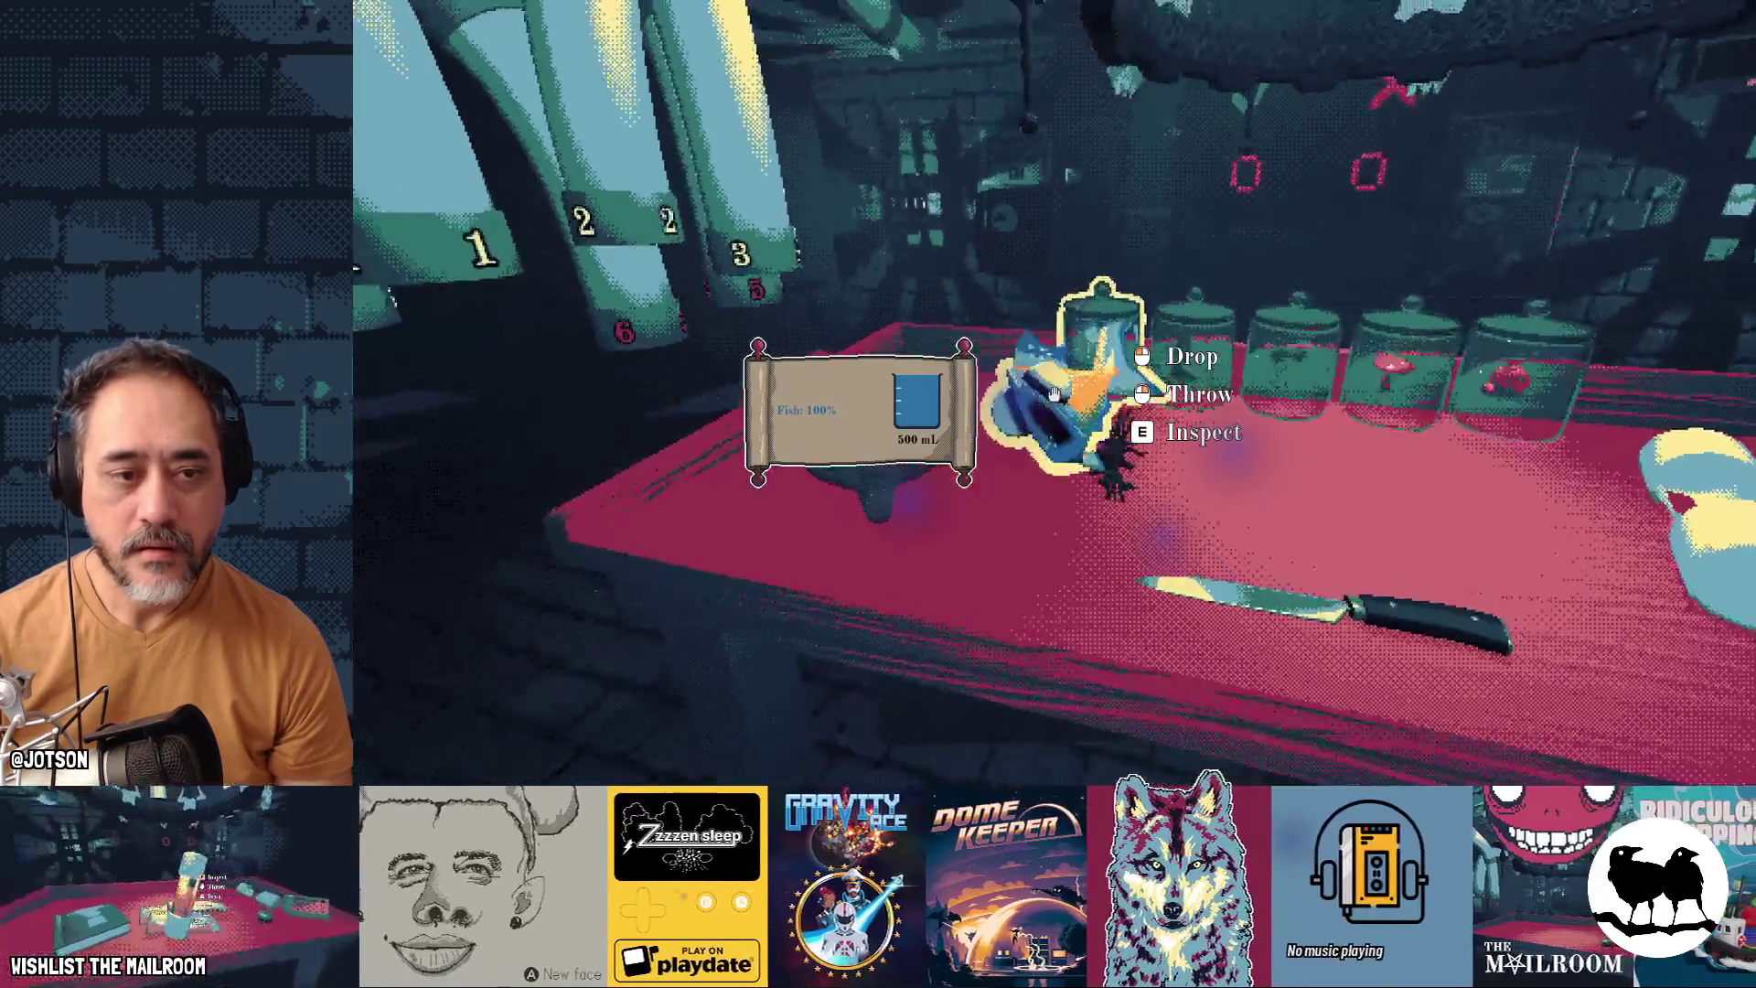
left_click(1054, 394)
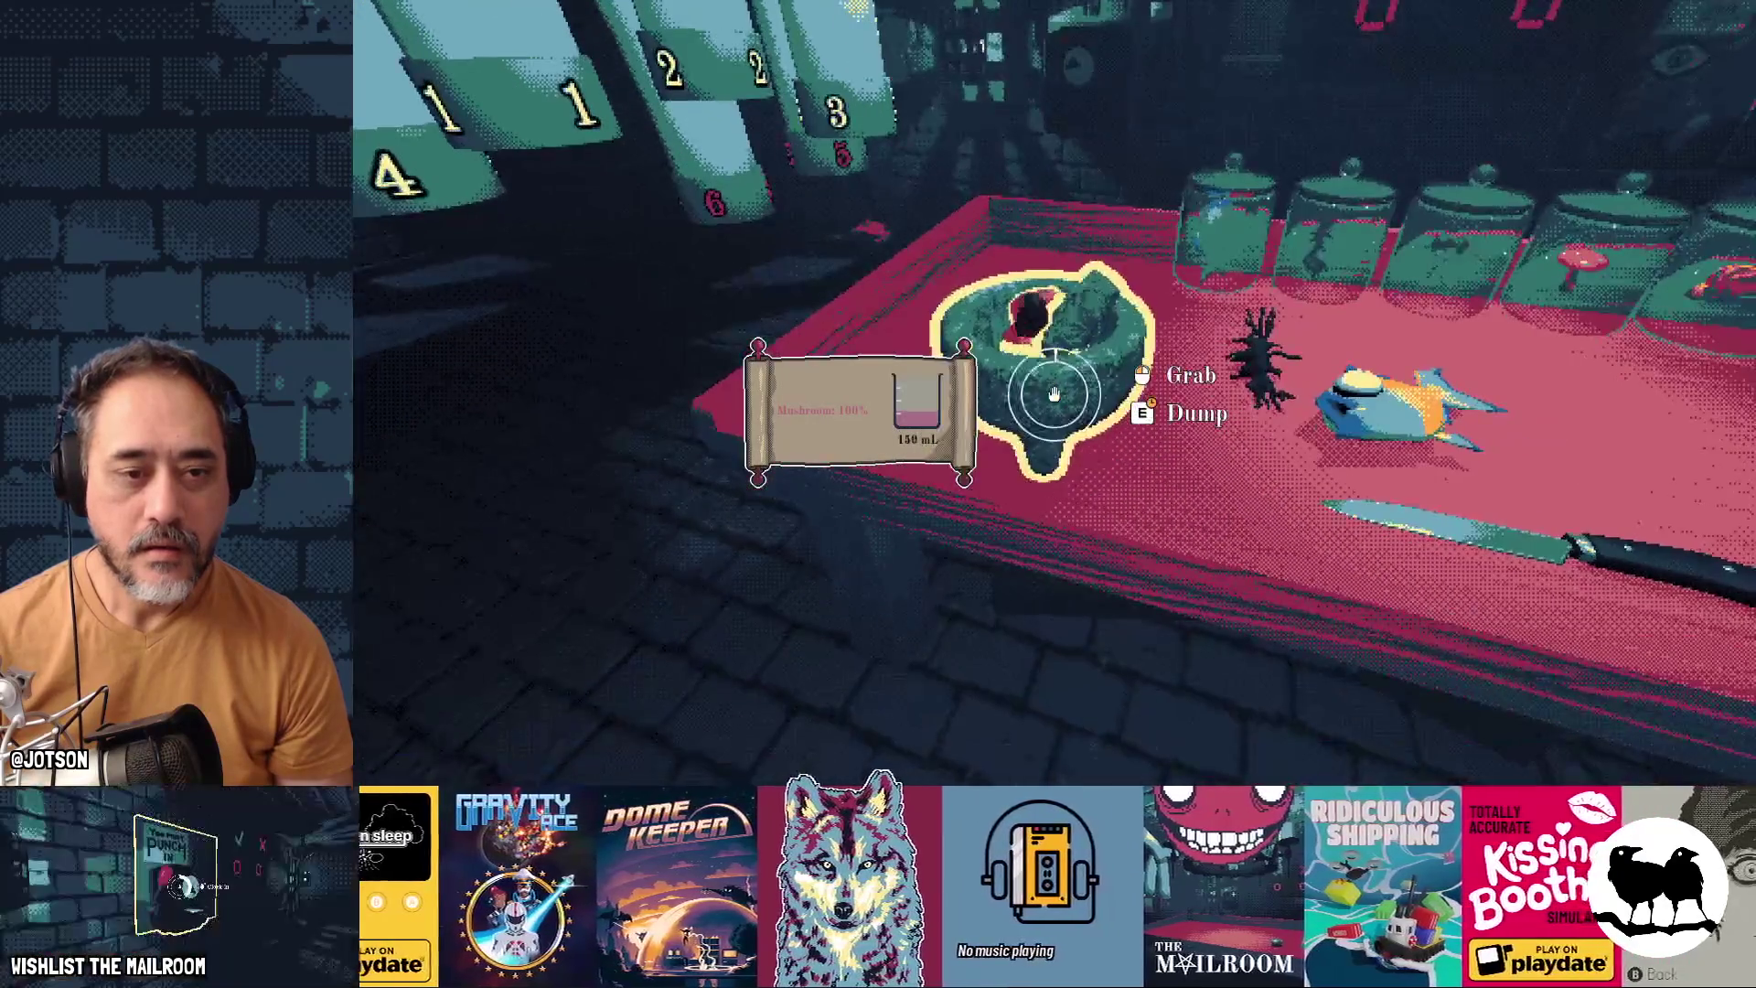
Dump the ground mushroom, then add the fish and mandrake to the mortar and grind them
key("e")
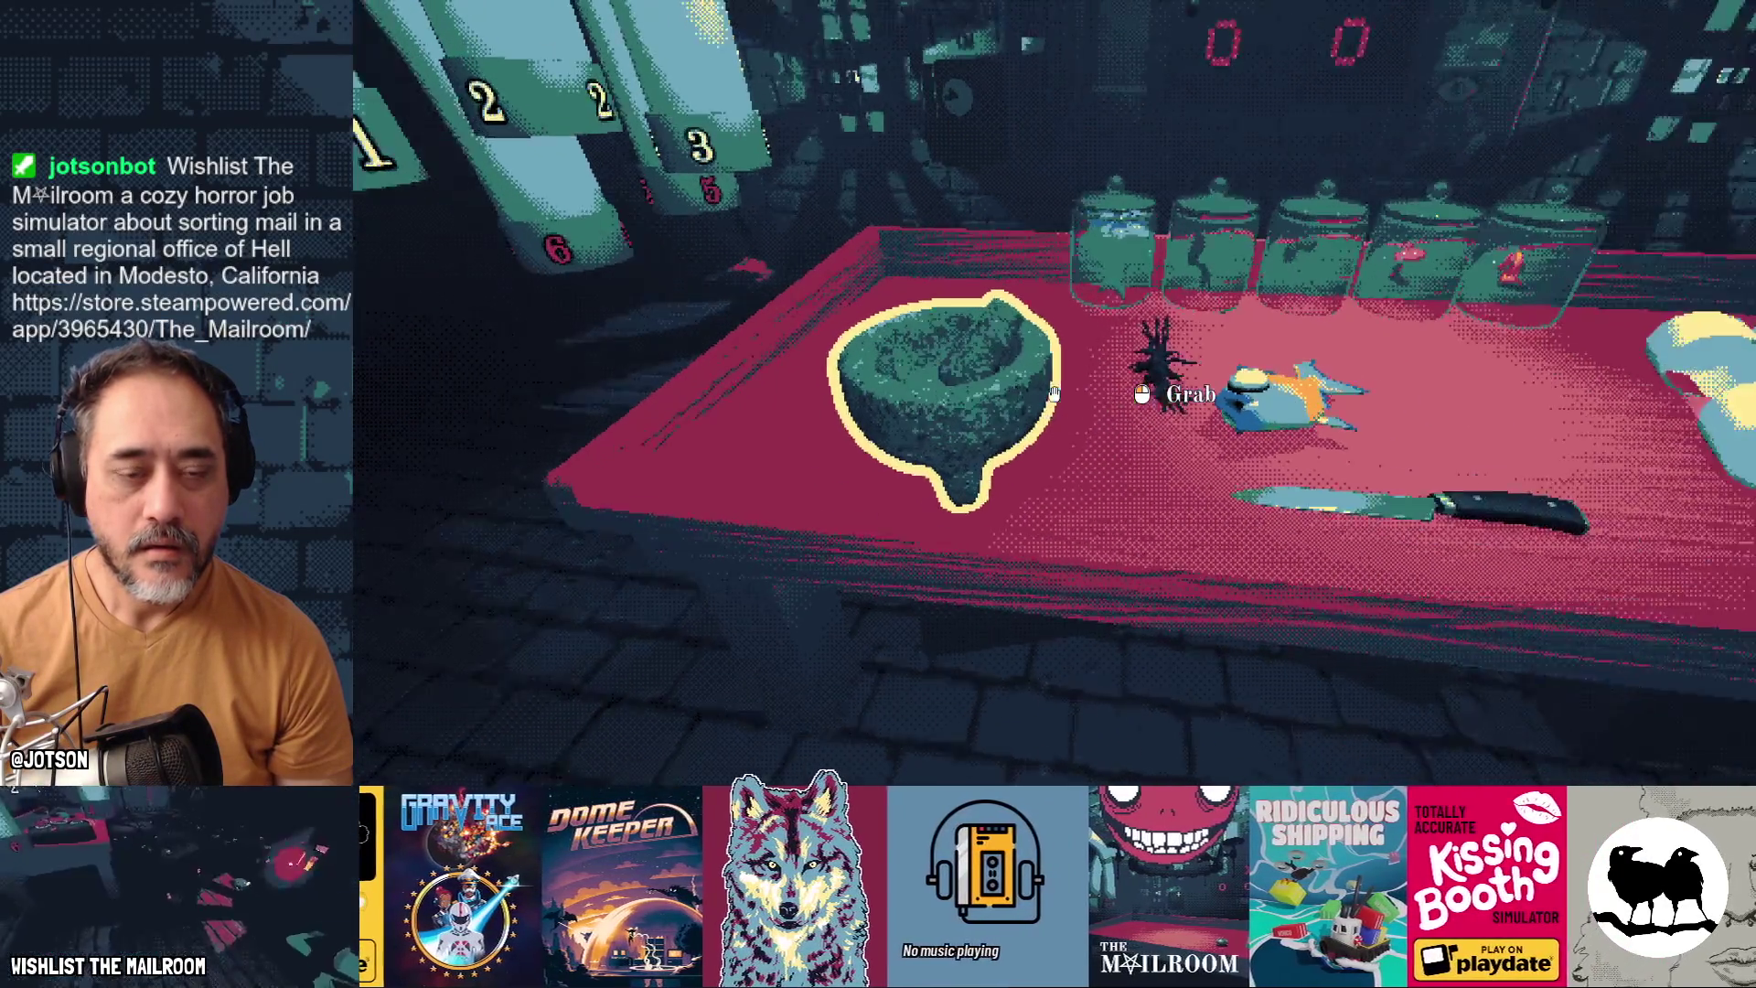
left_click(1054, 393)
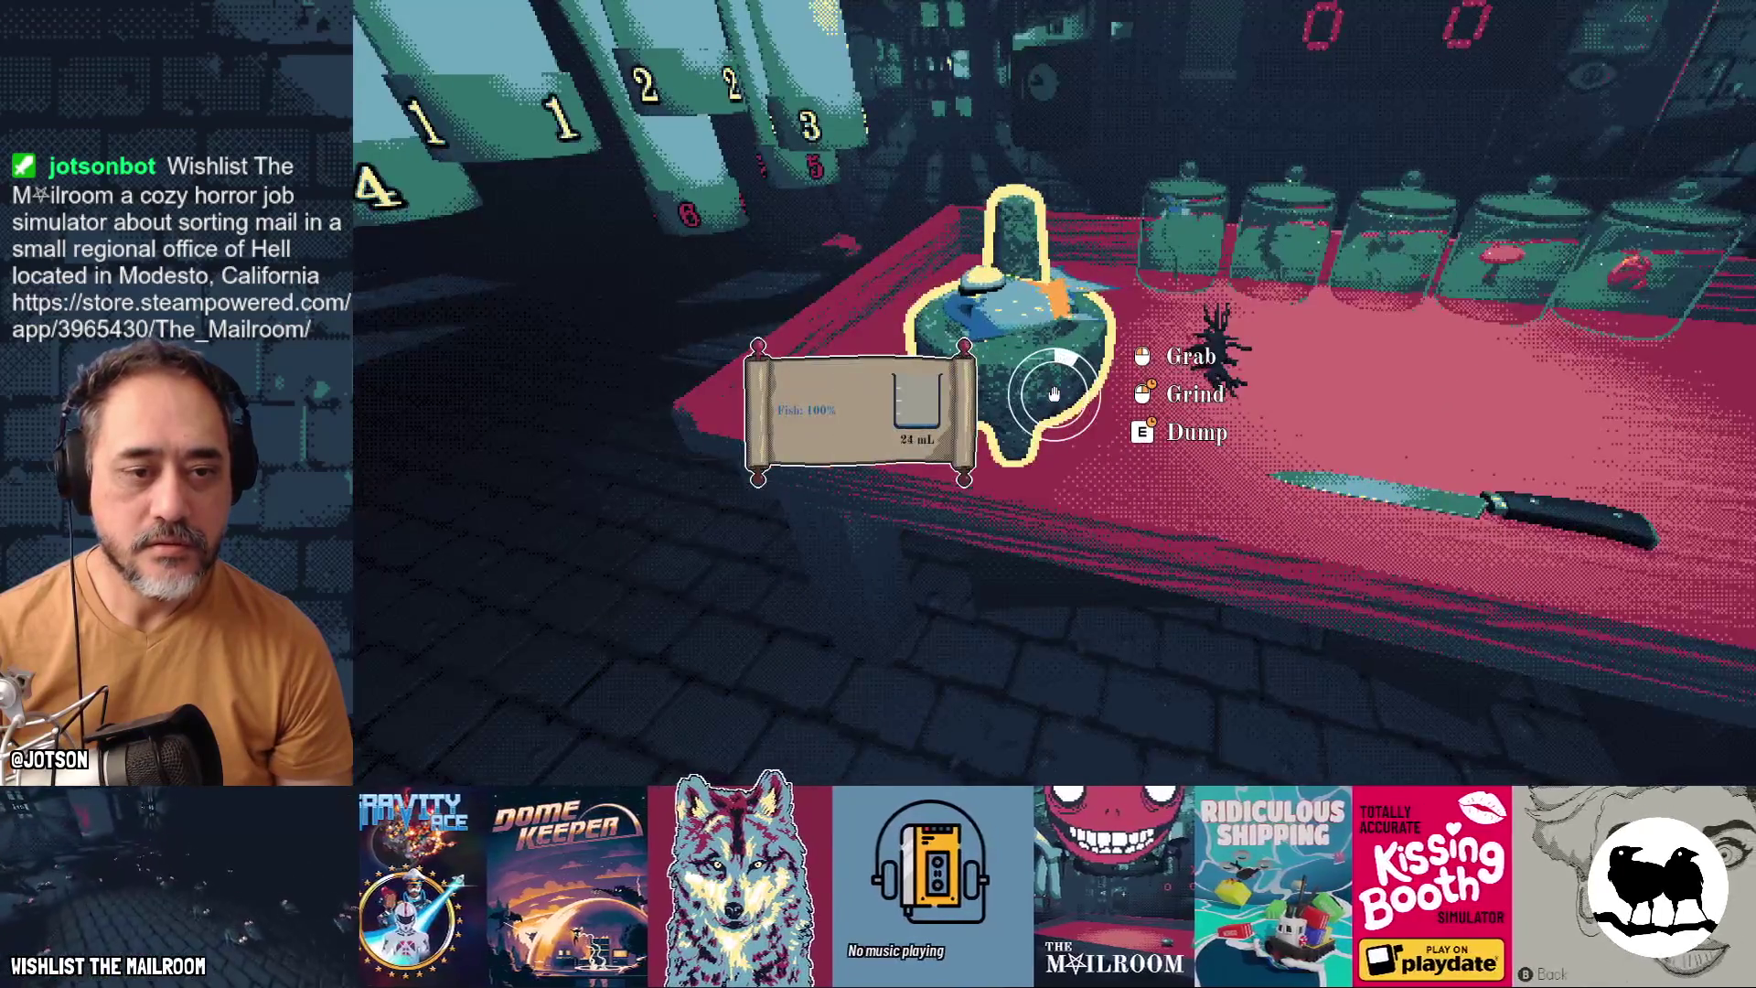
left_click(1054, 393)
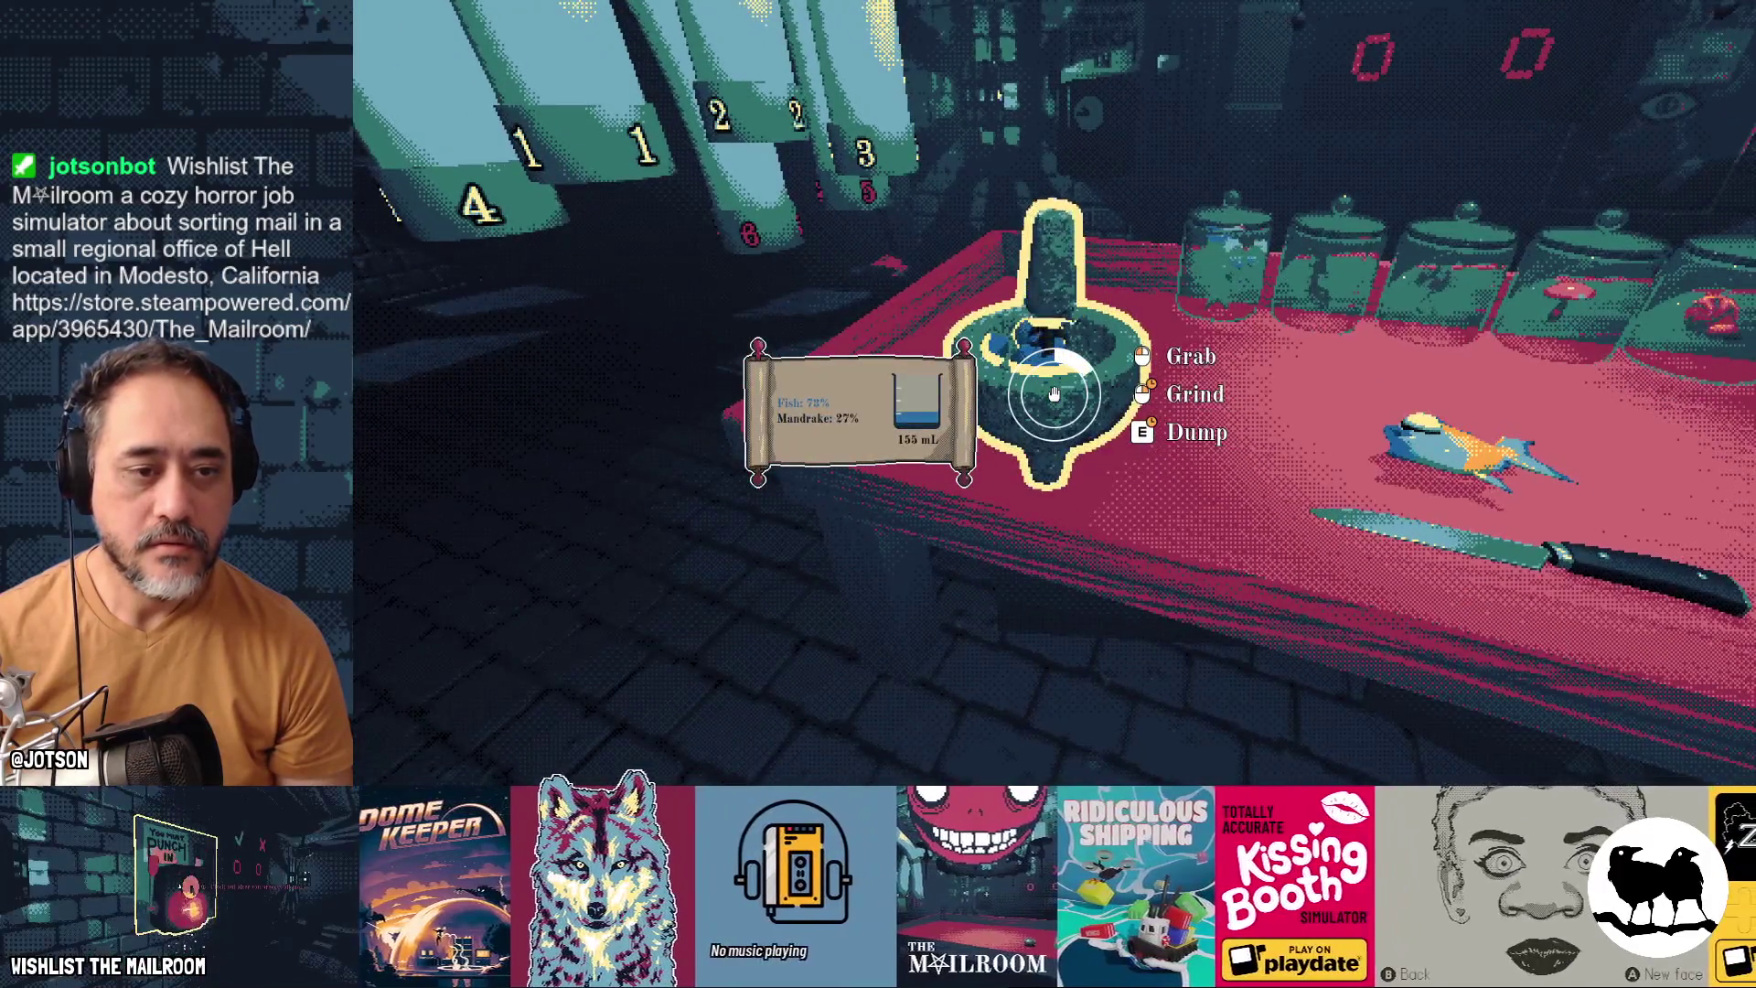
left_click_drag(1053, 393, 1054, 393)
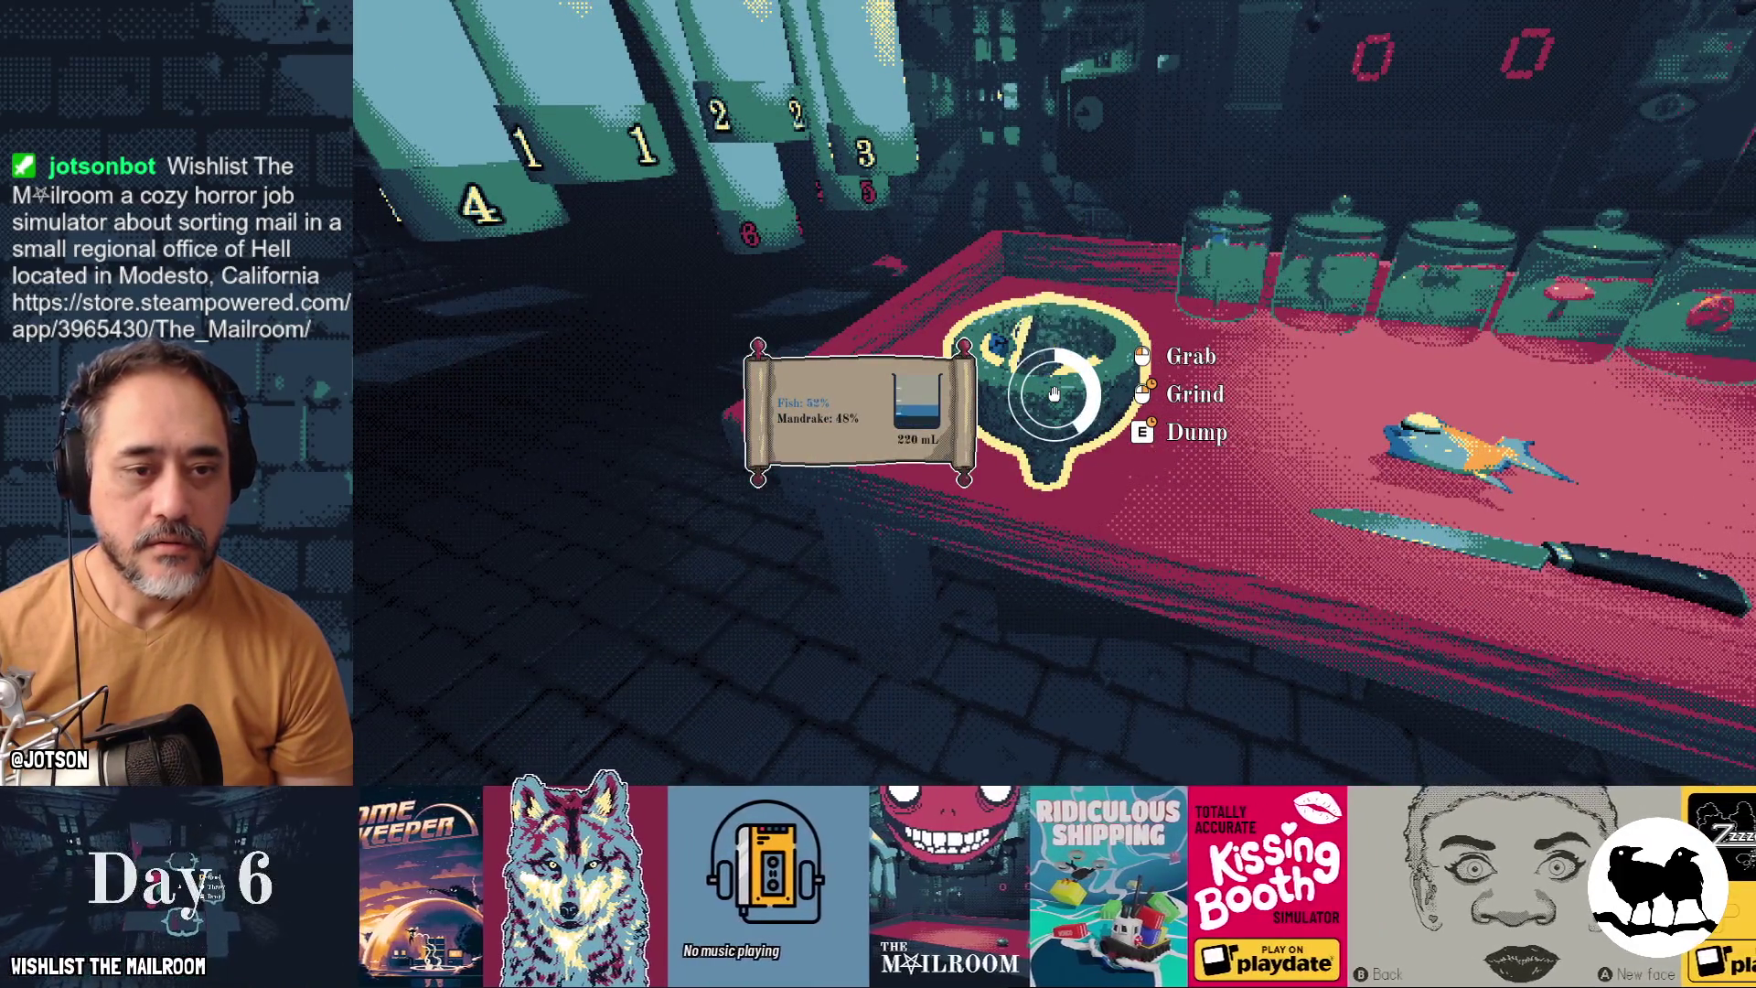
Fetch a flask from the corridor and fill it with 247 mL of fish-mandrake mix
key("s")
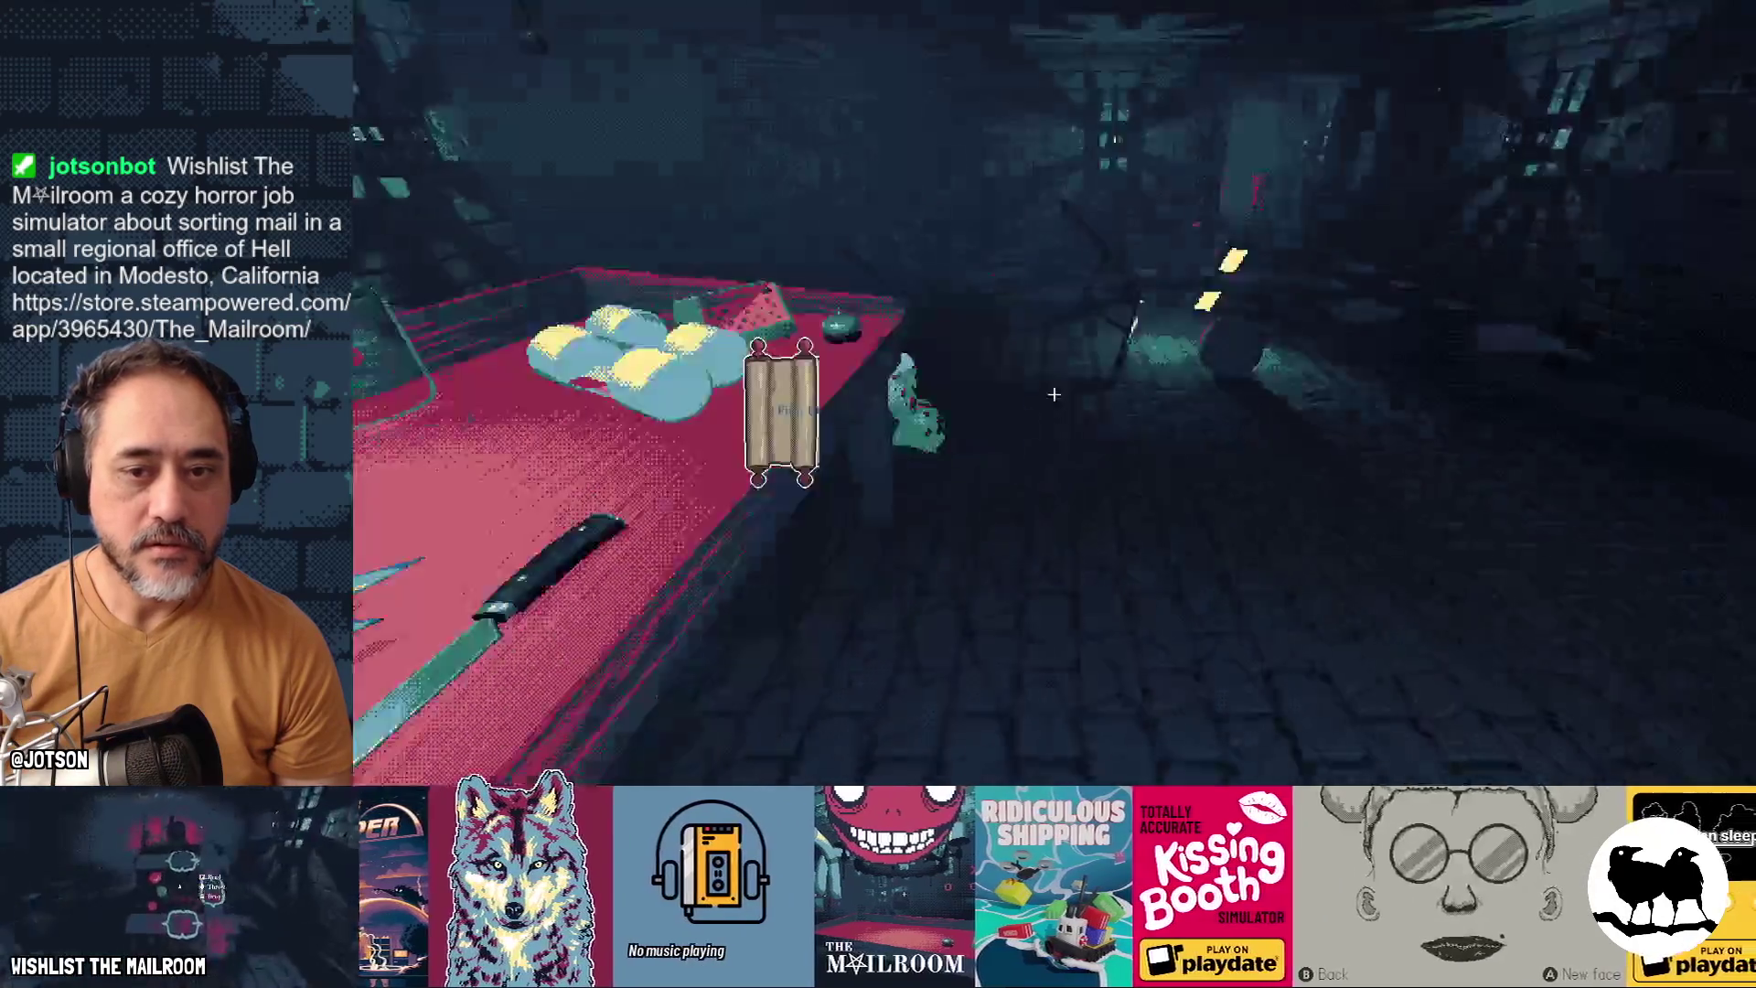
key("w")
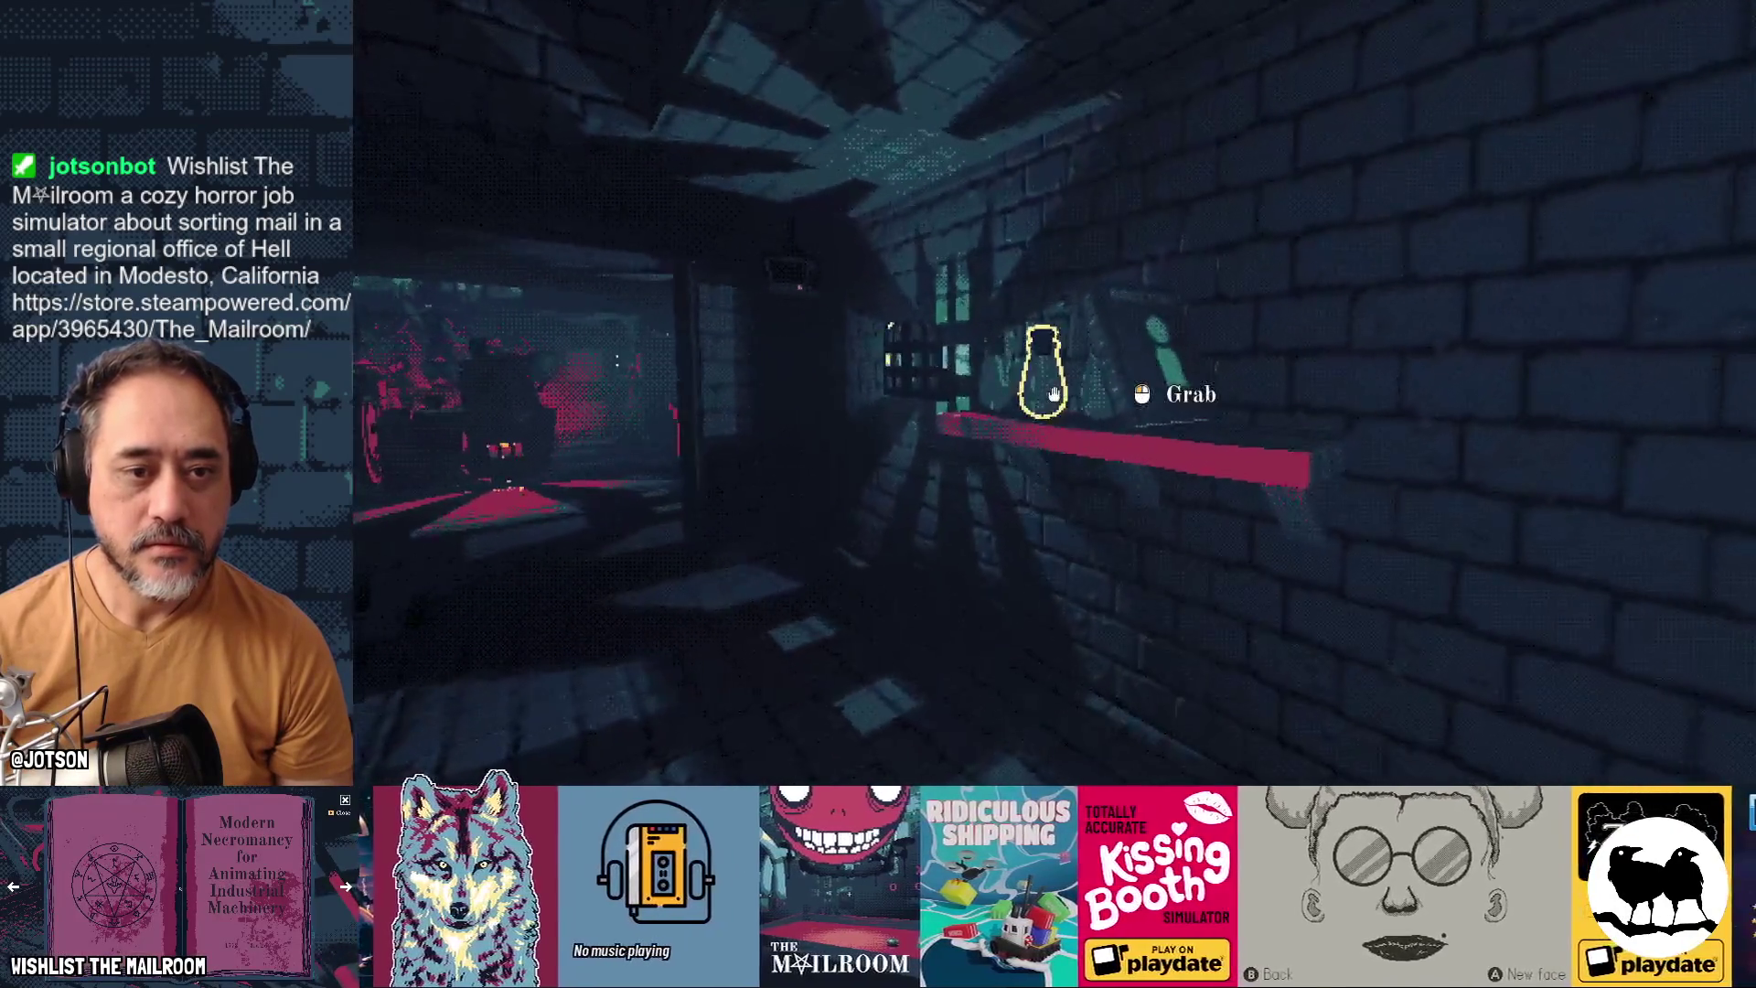
key("w")
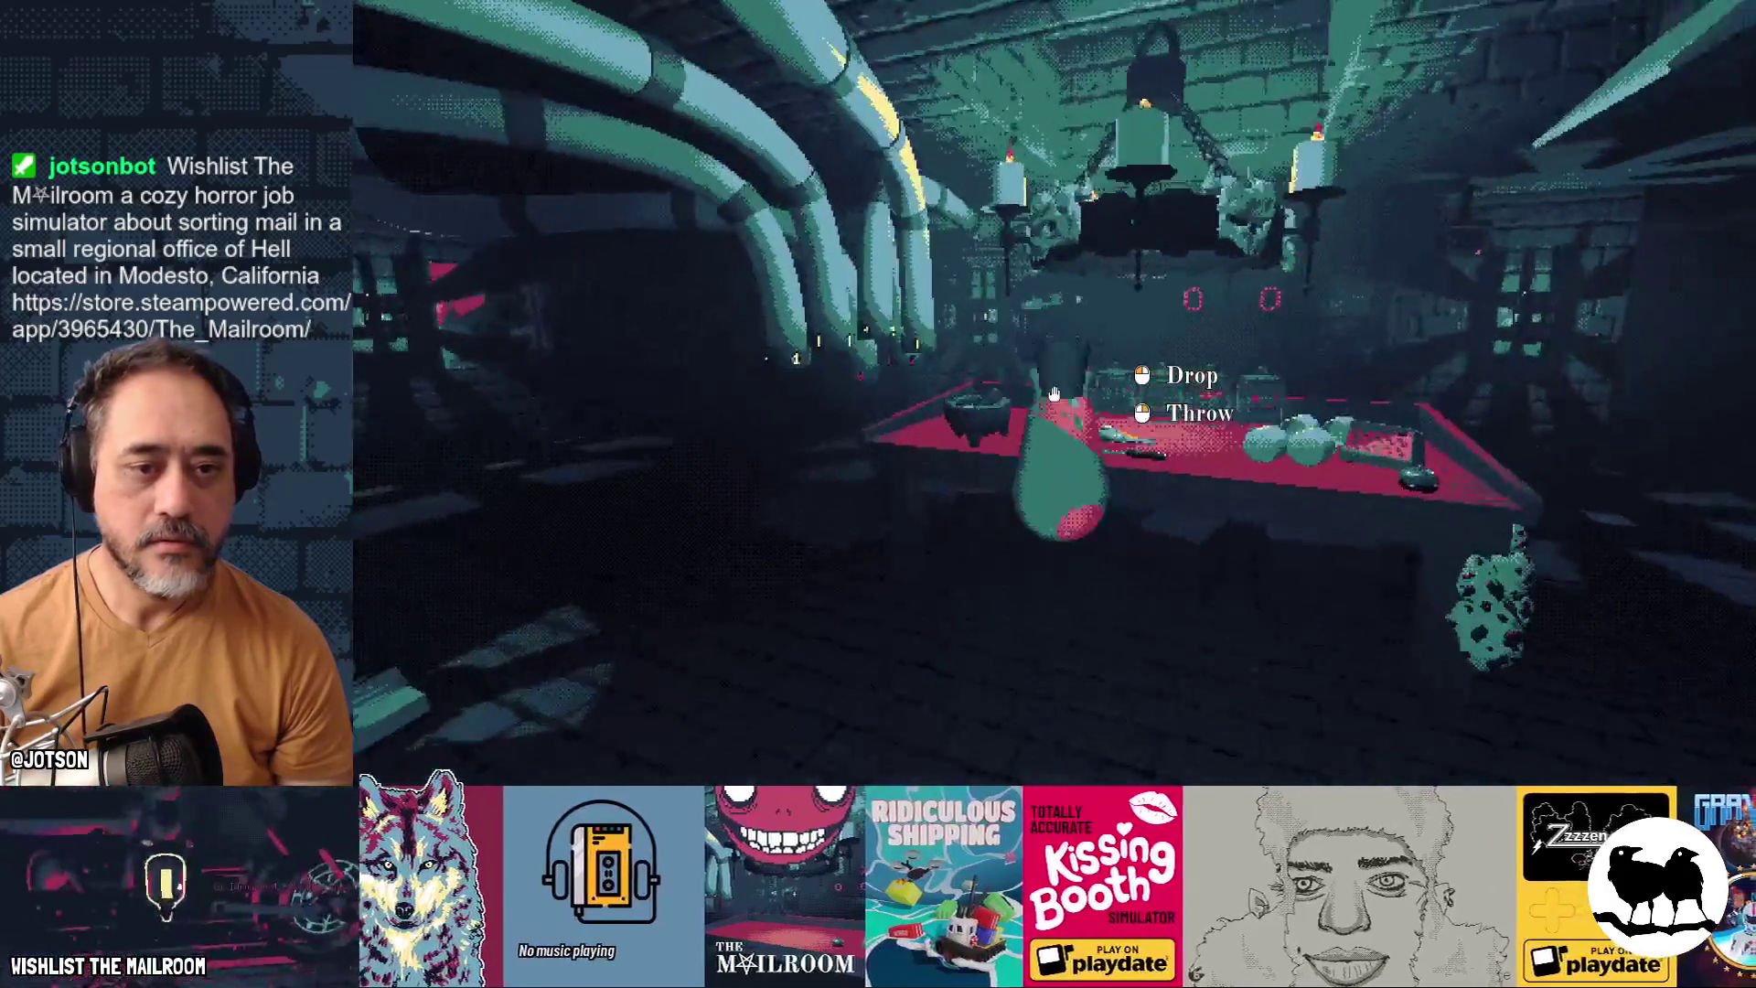
key("w")
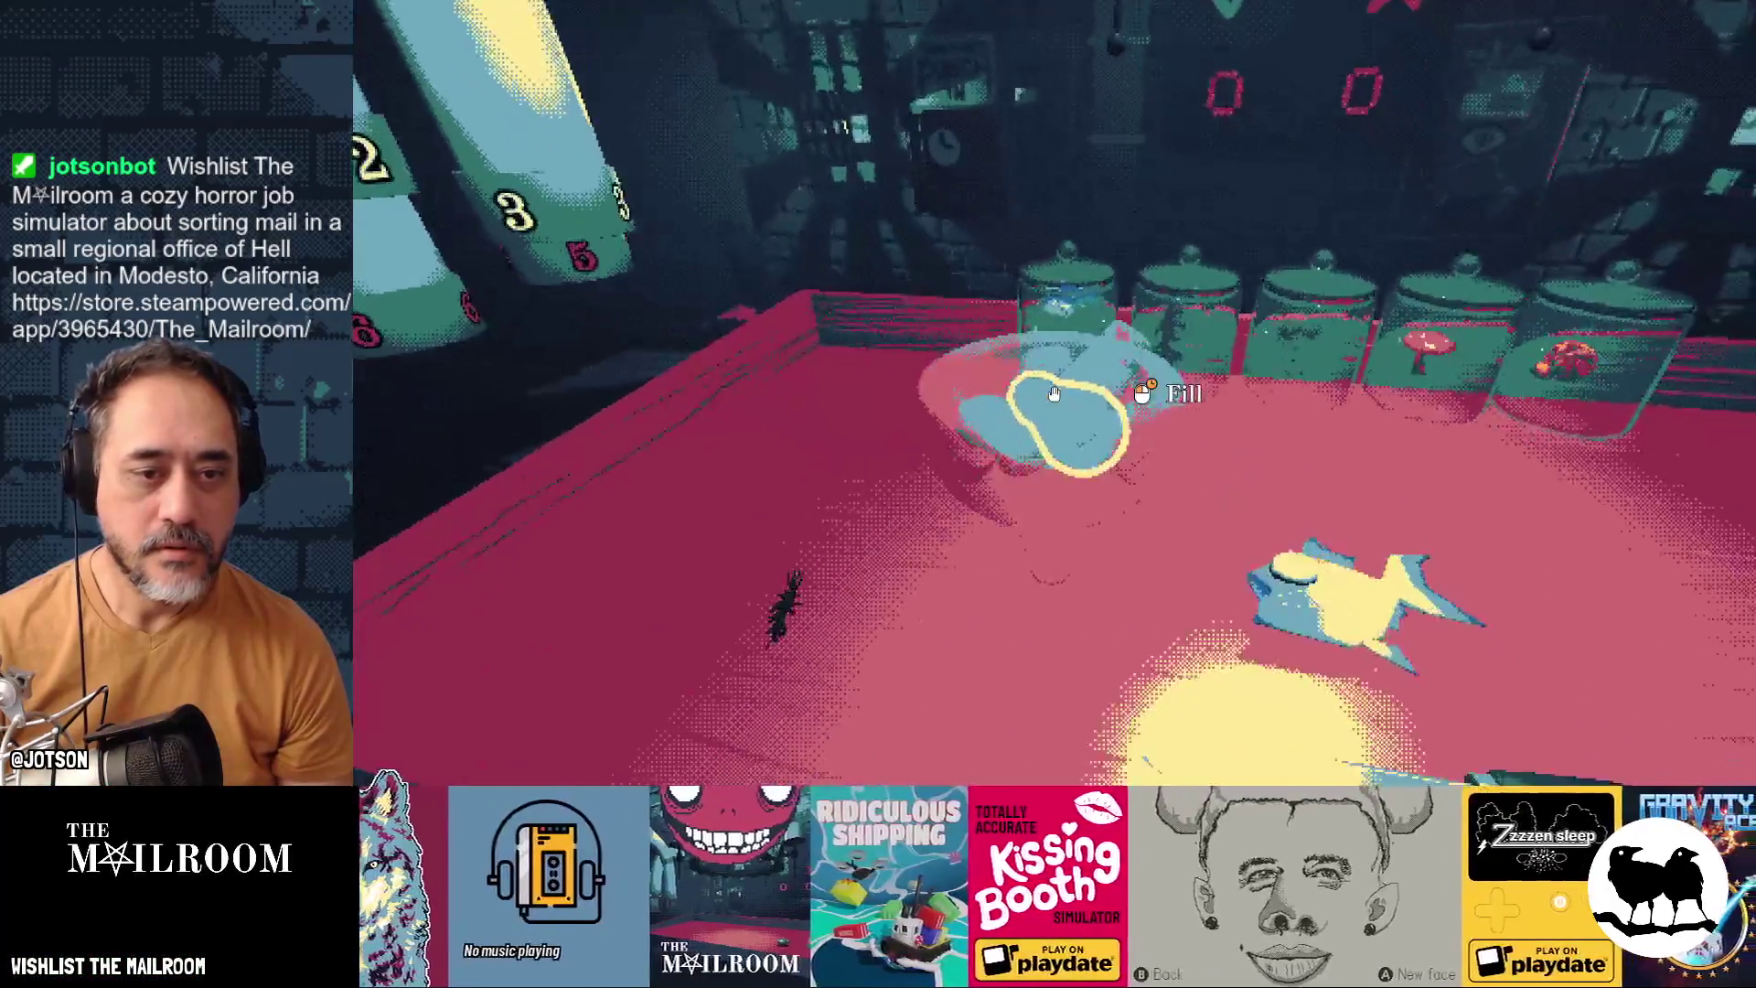
left_click(1054, 394)
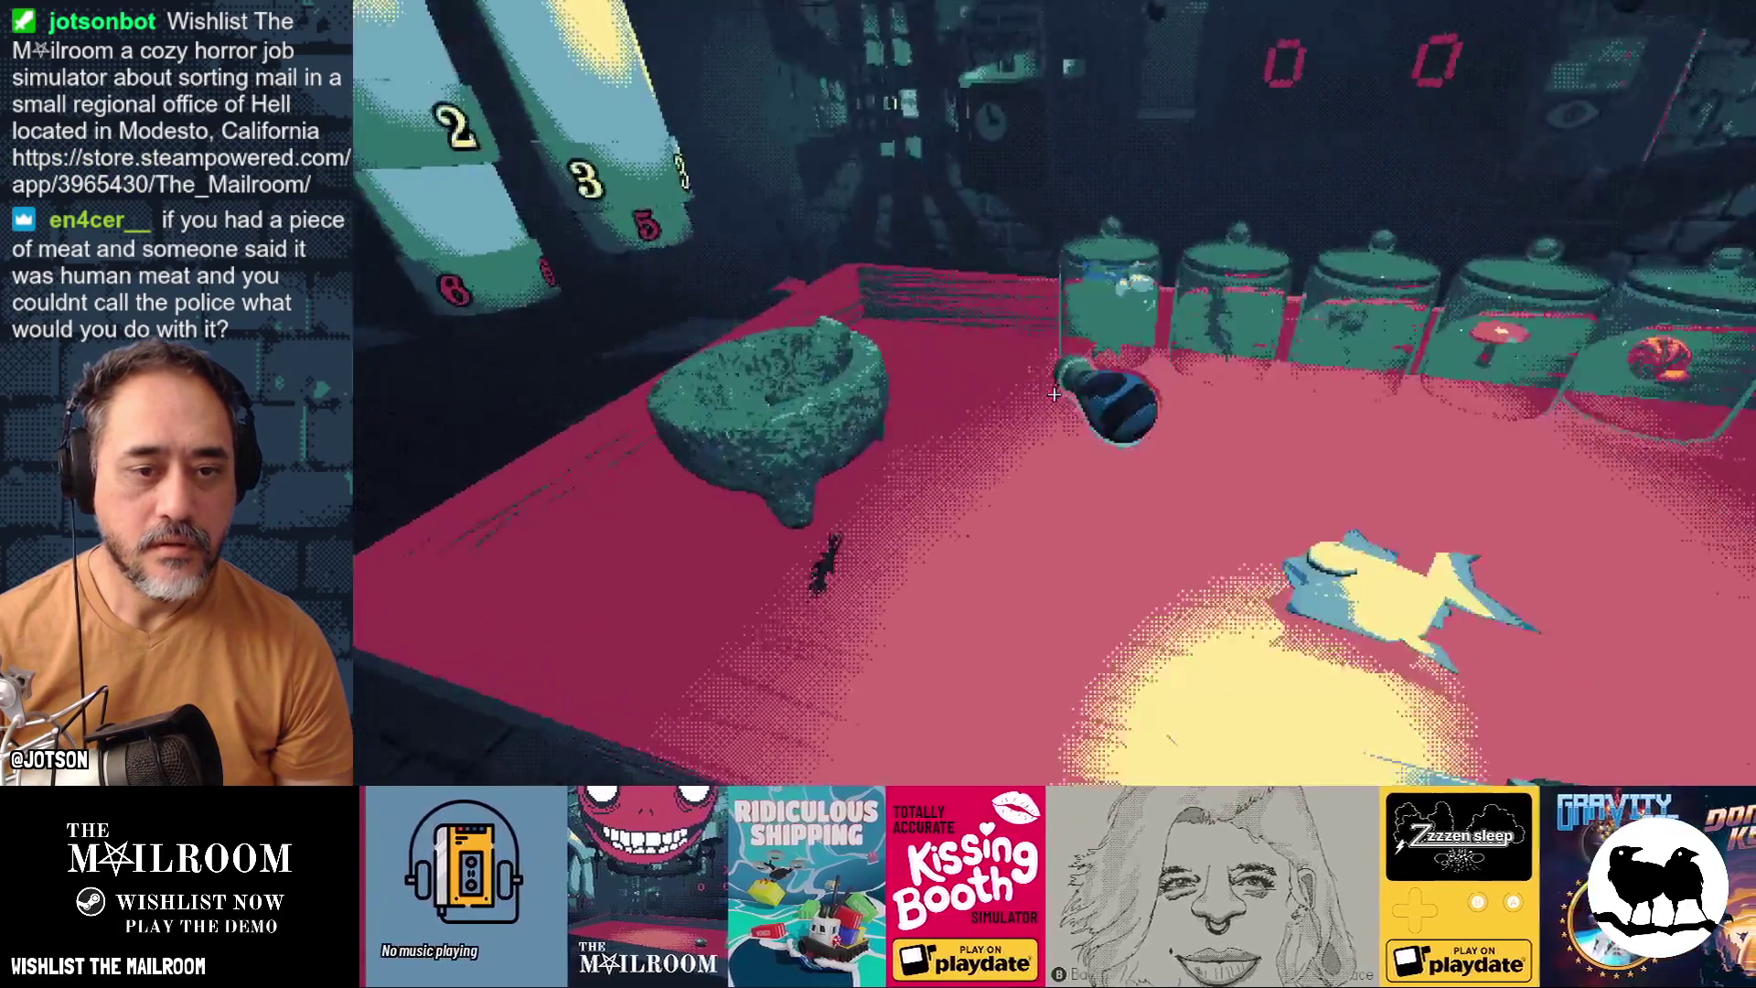
left_click(1054, 393)
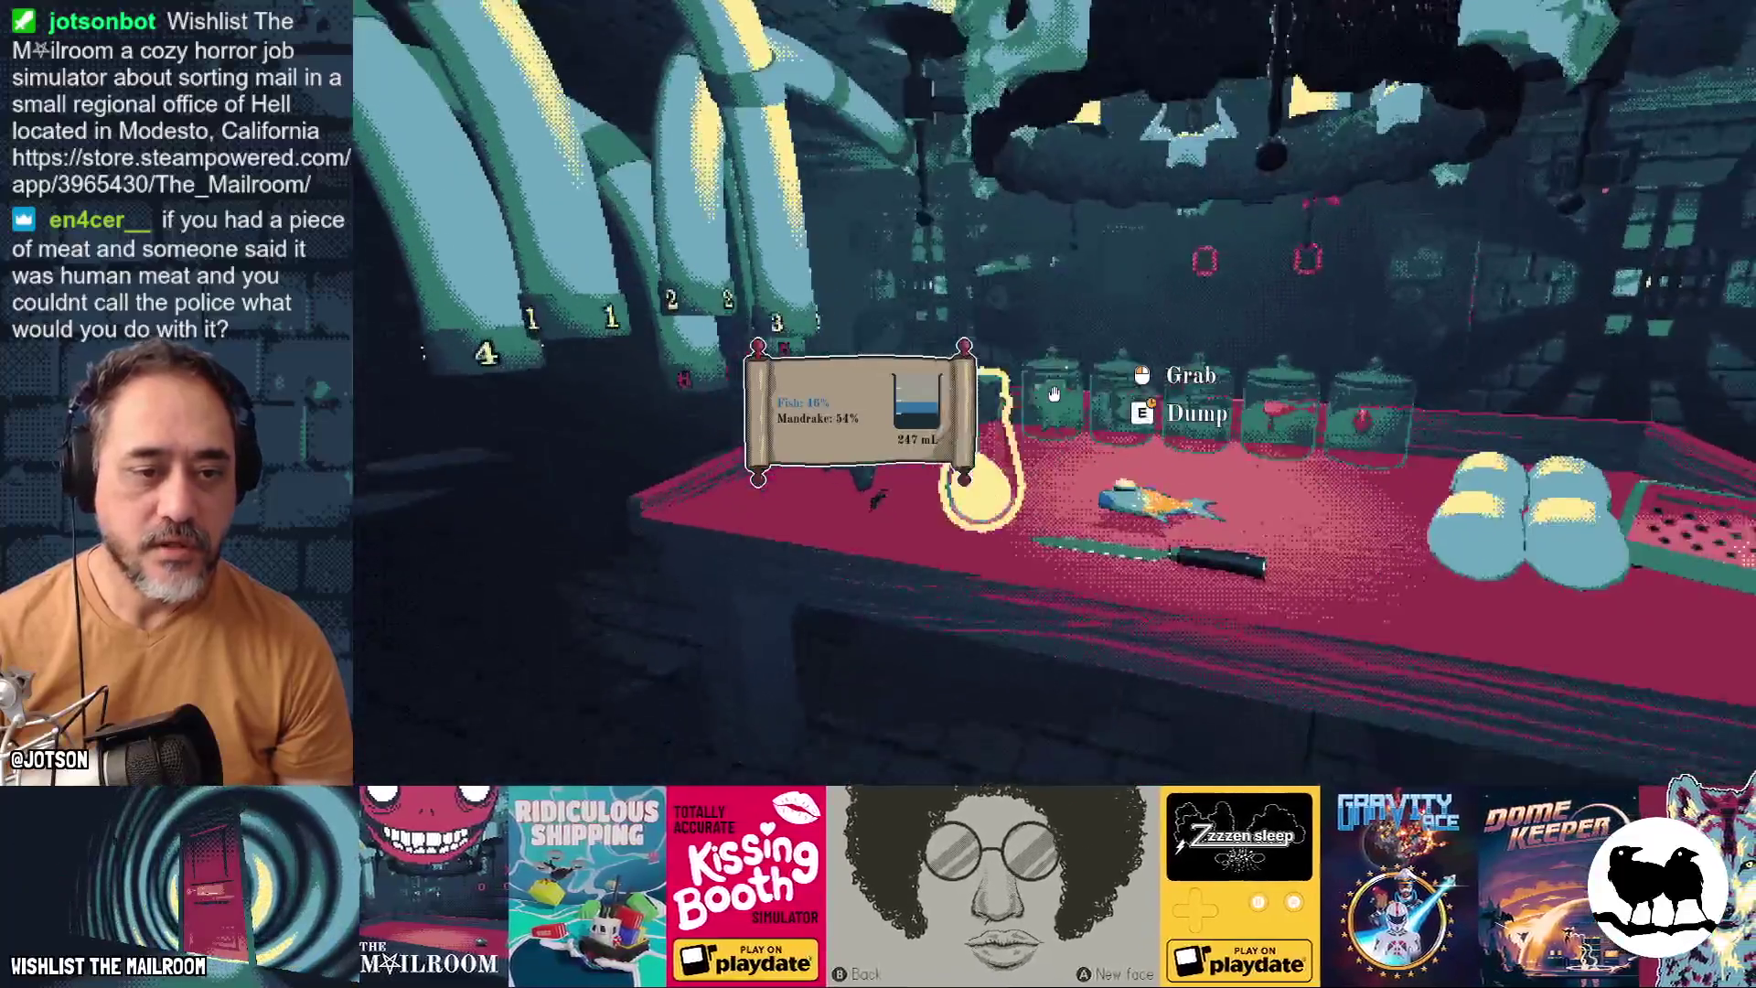
Set the flask down, close the game and bring the Gamedev TODO notes board forward
left_click(1053, 394)
key("Escape")
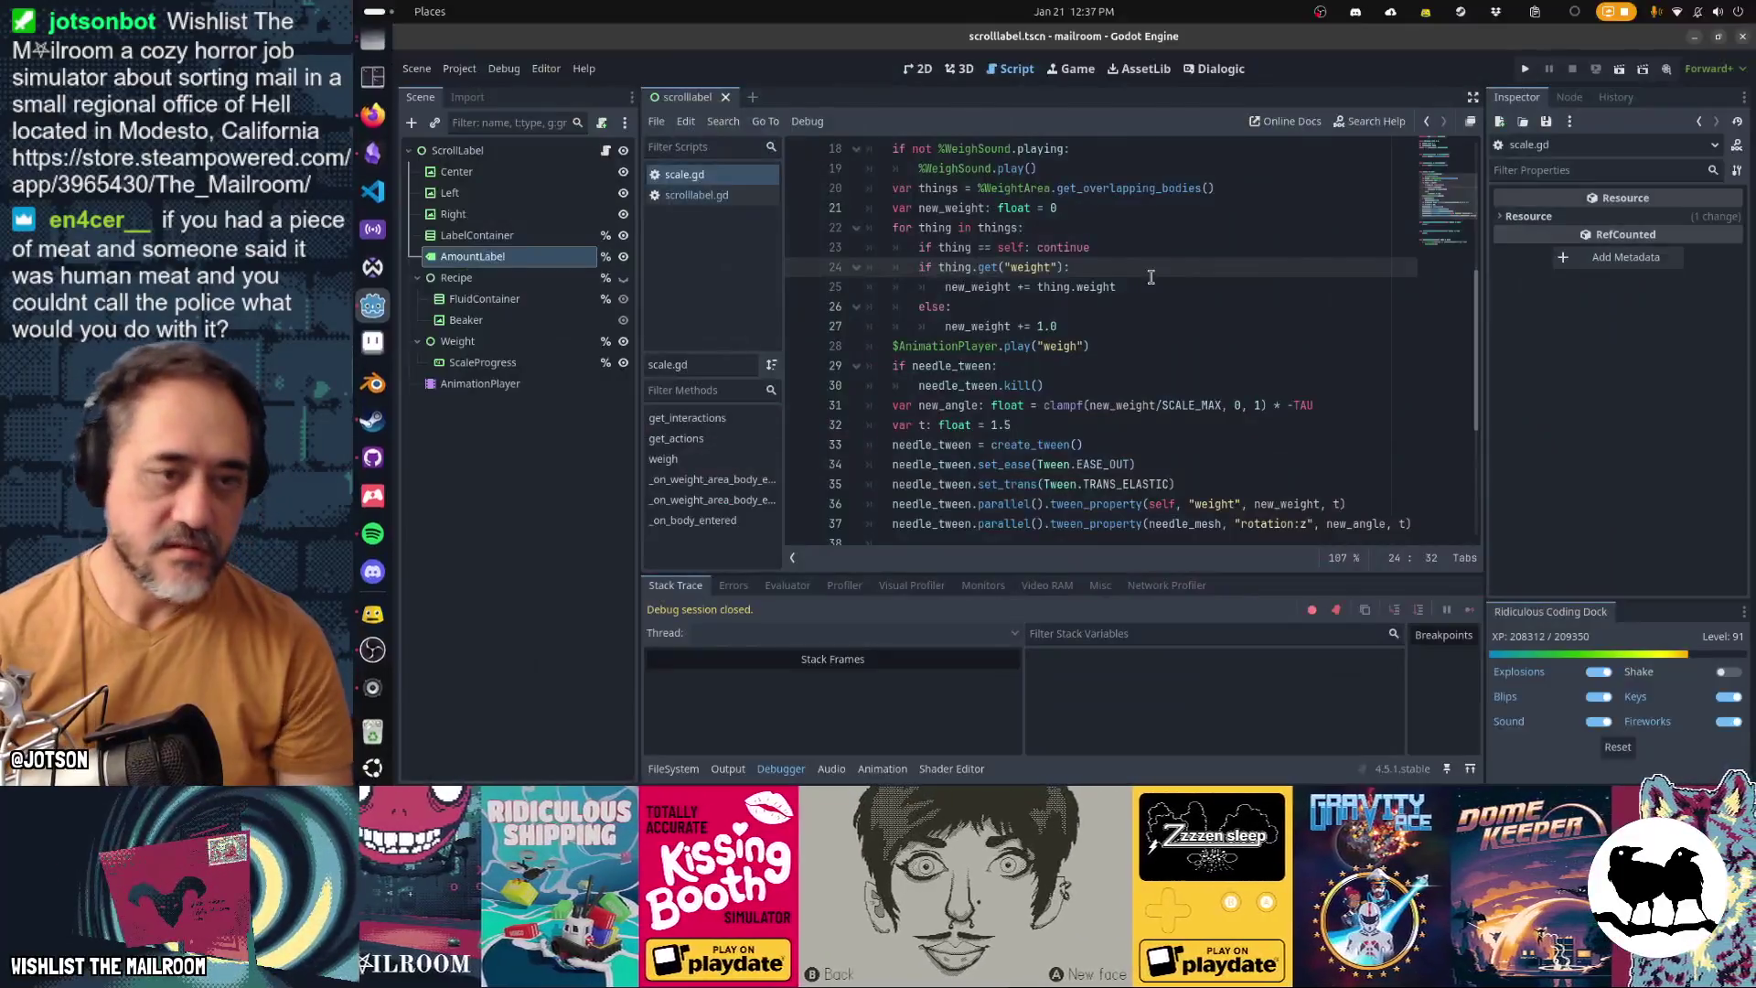
key("super")
left_click(886, 352)
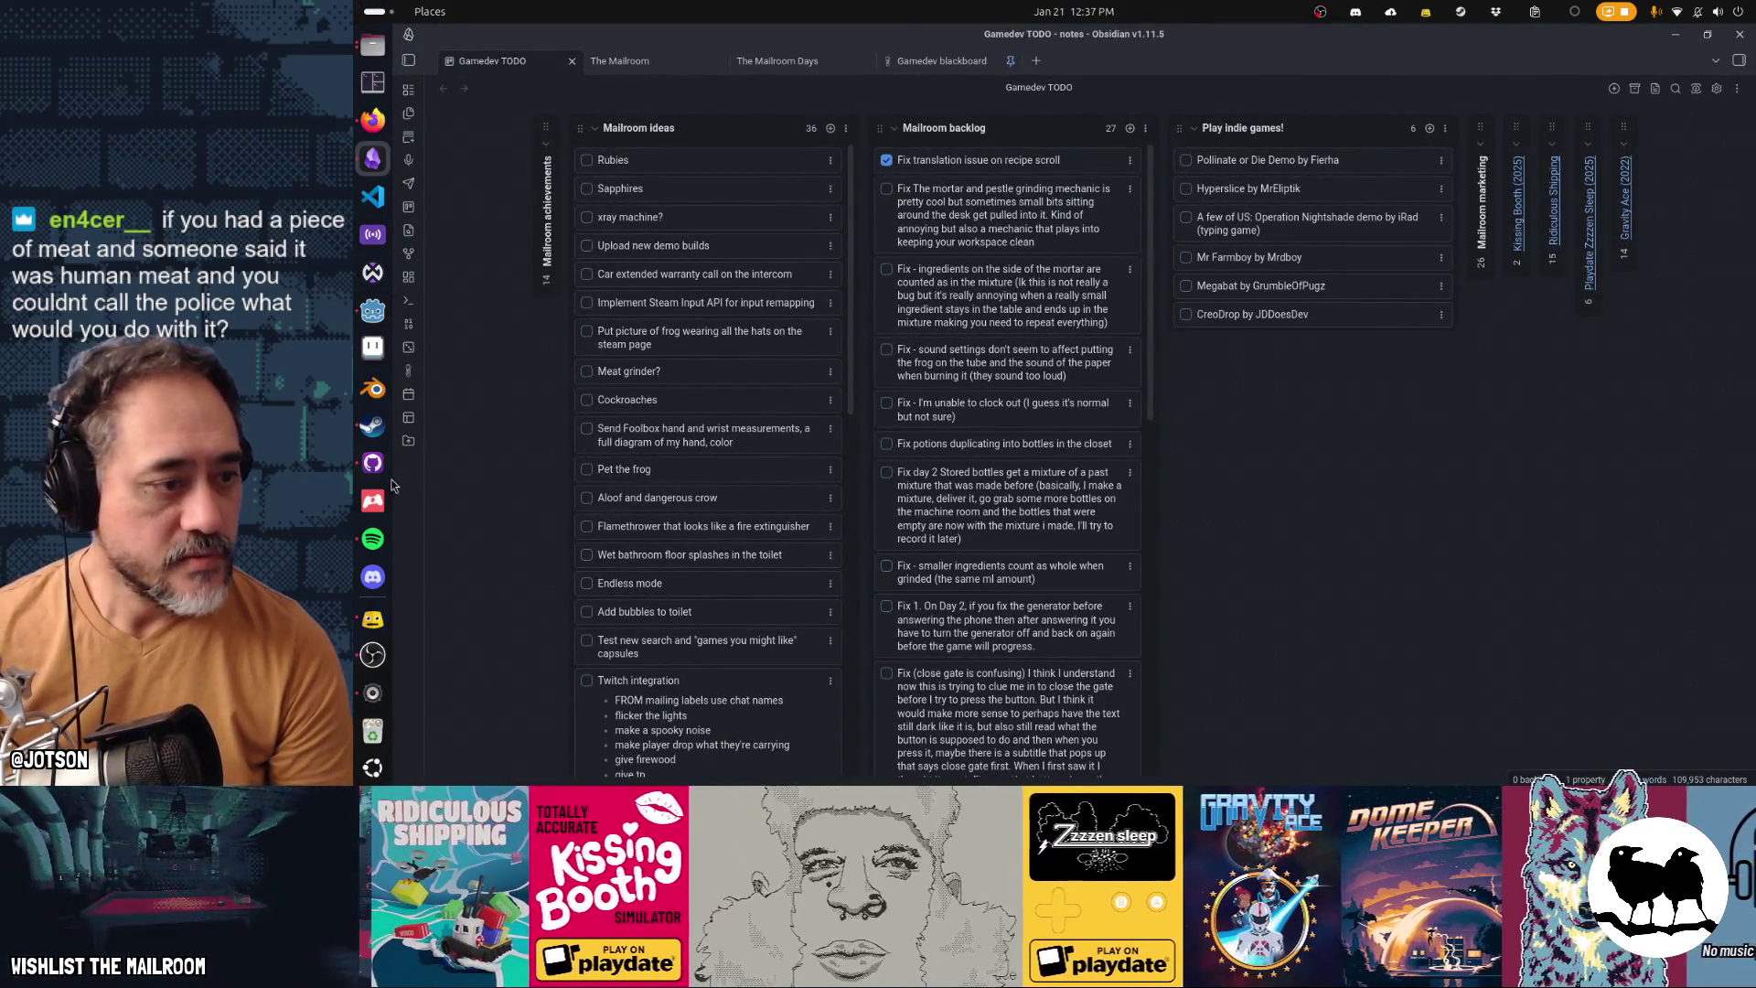
Commit 'Fix liquid amount on recipe scroll' to main, excluding the bottle.tscn changes
left_click(375, 463)
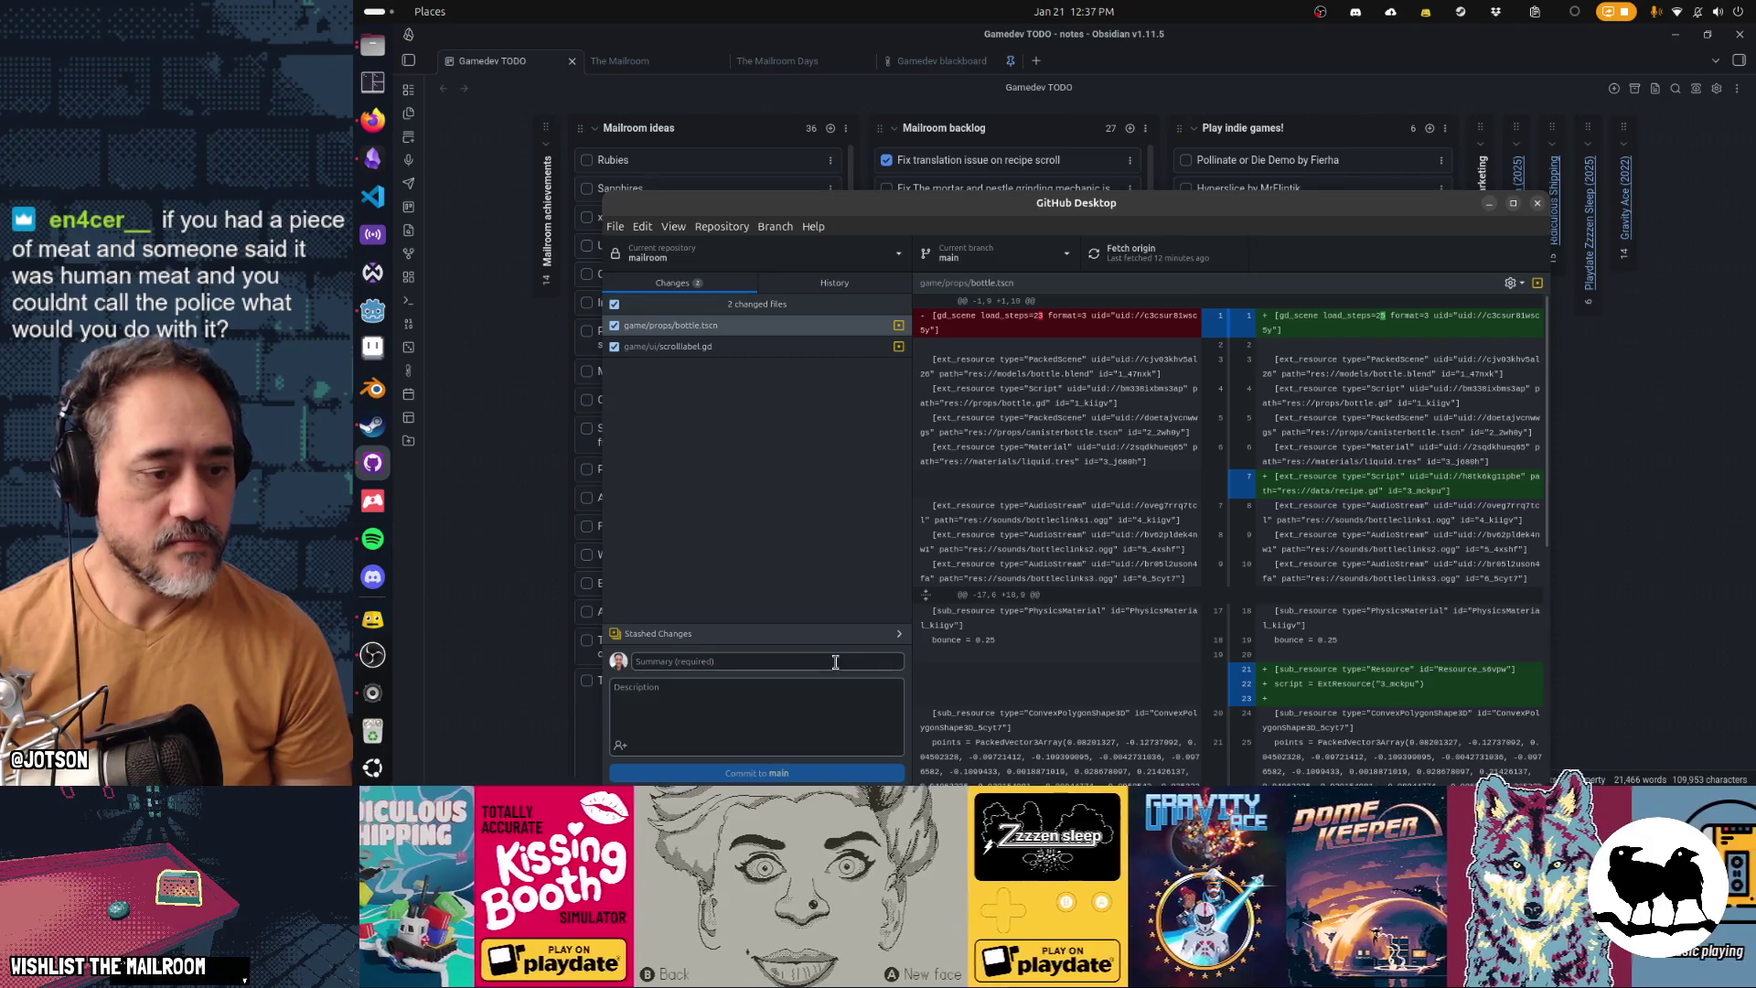
left_click(838, 661)
type("Fix liqu")
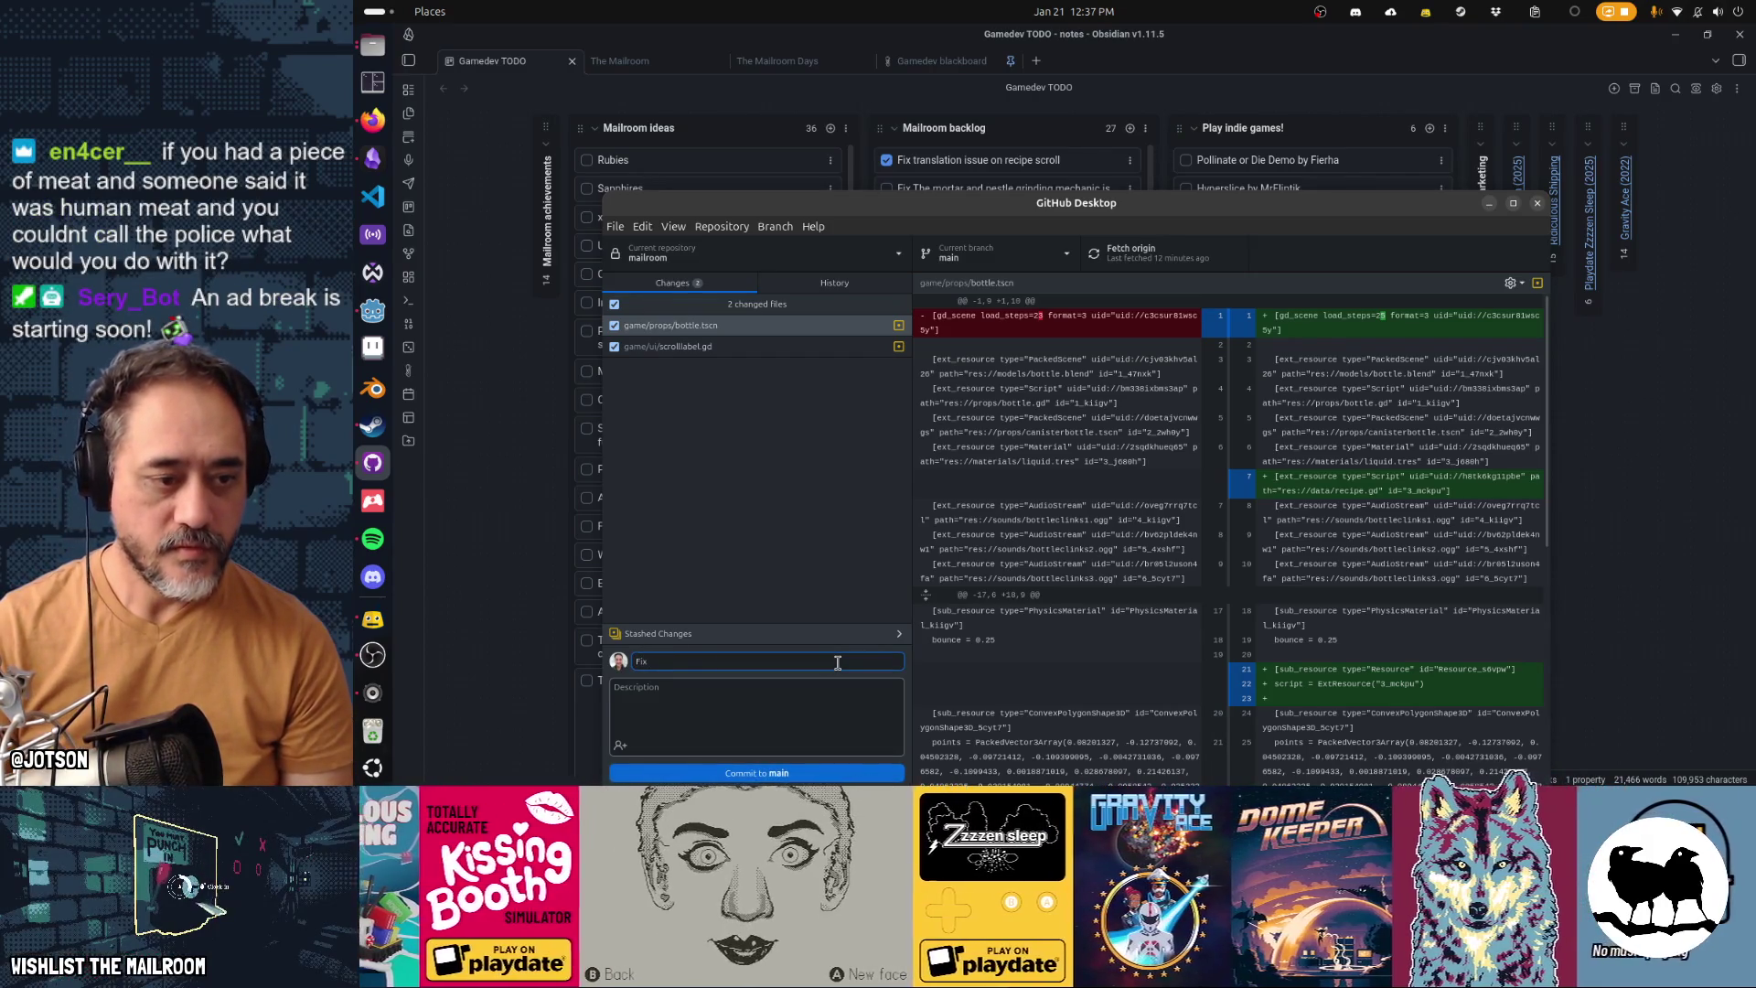
type("id am")
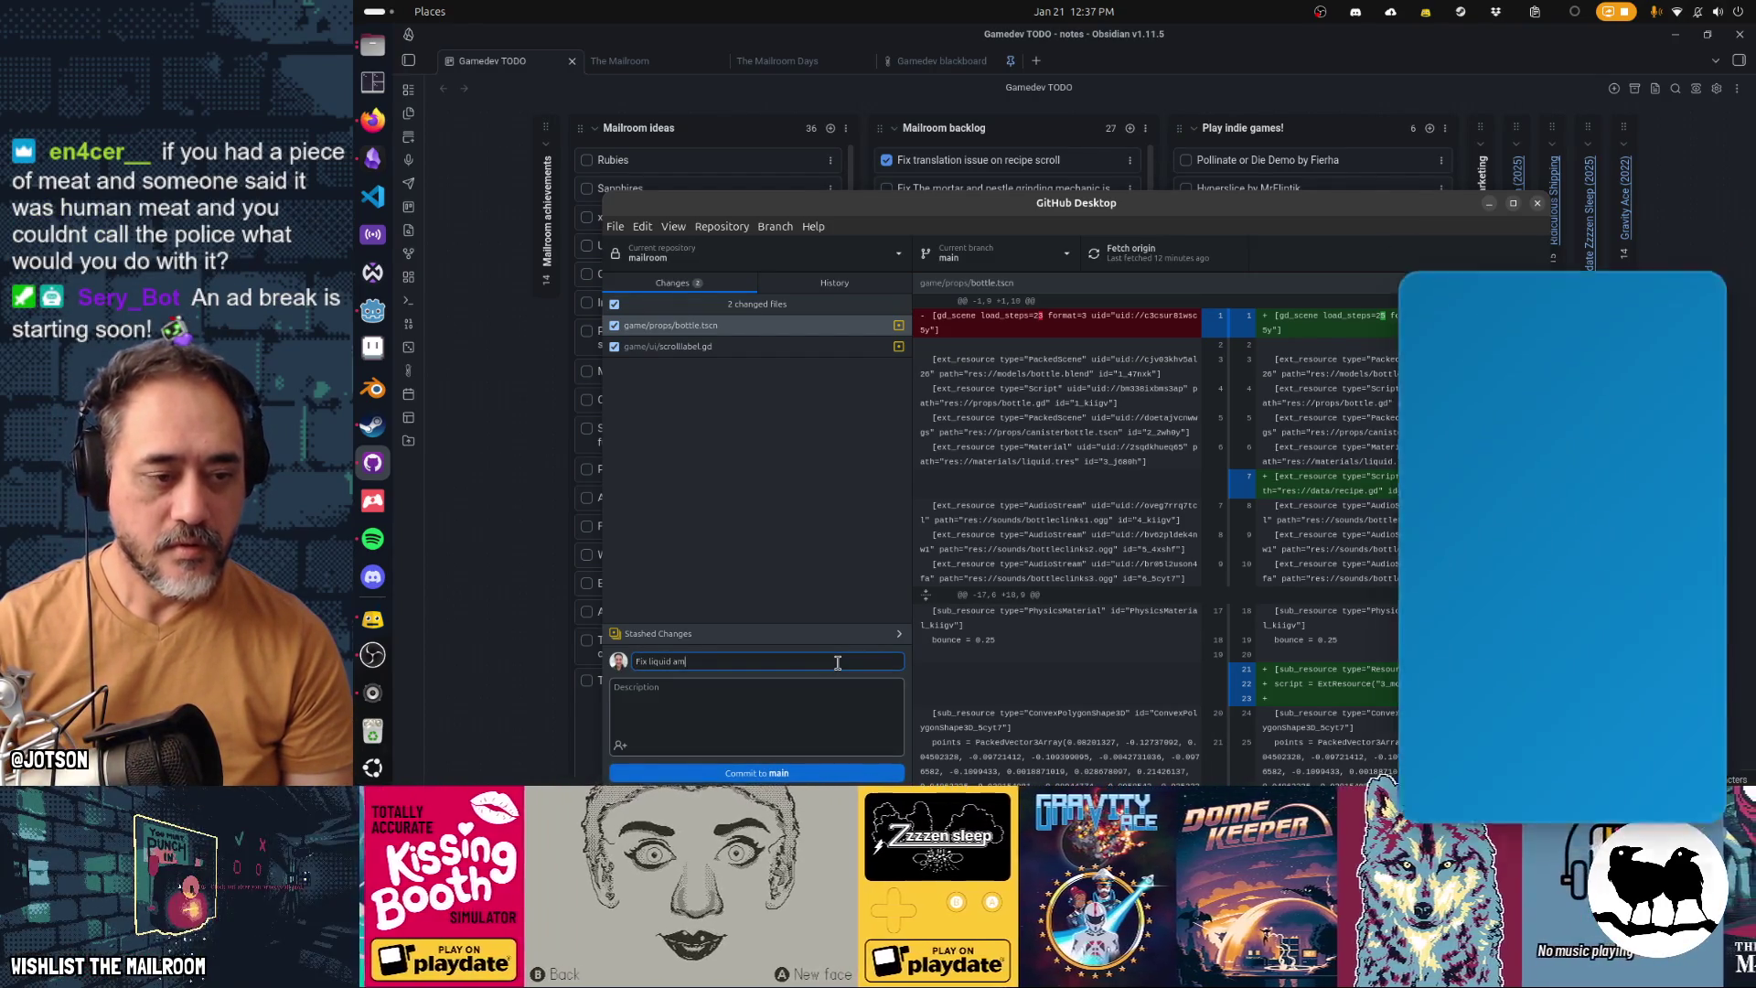
type("ount on recipe scroll")
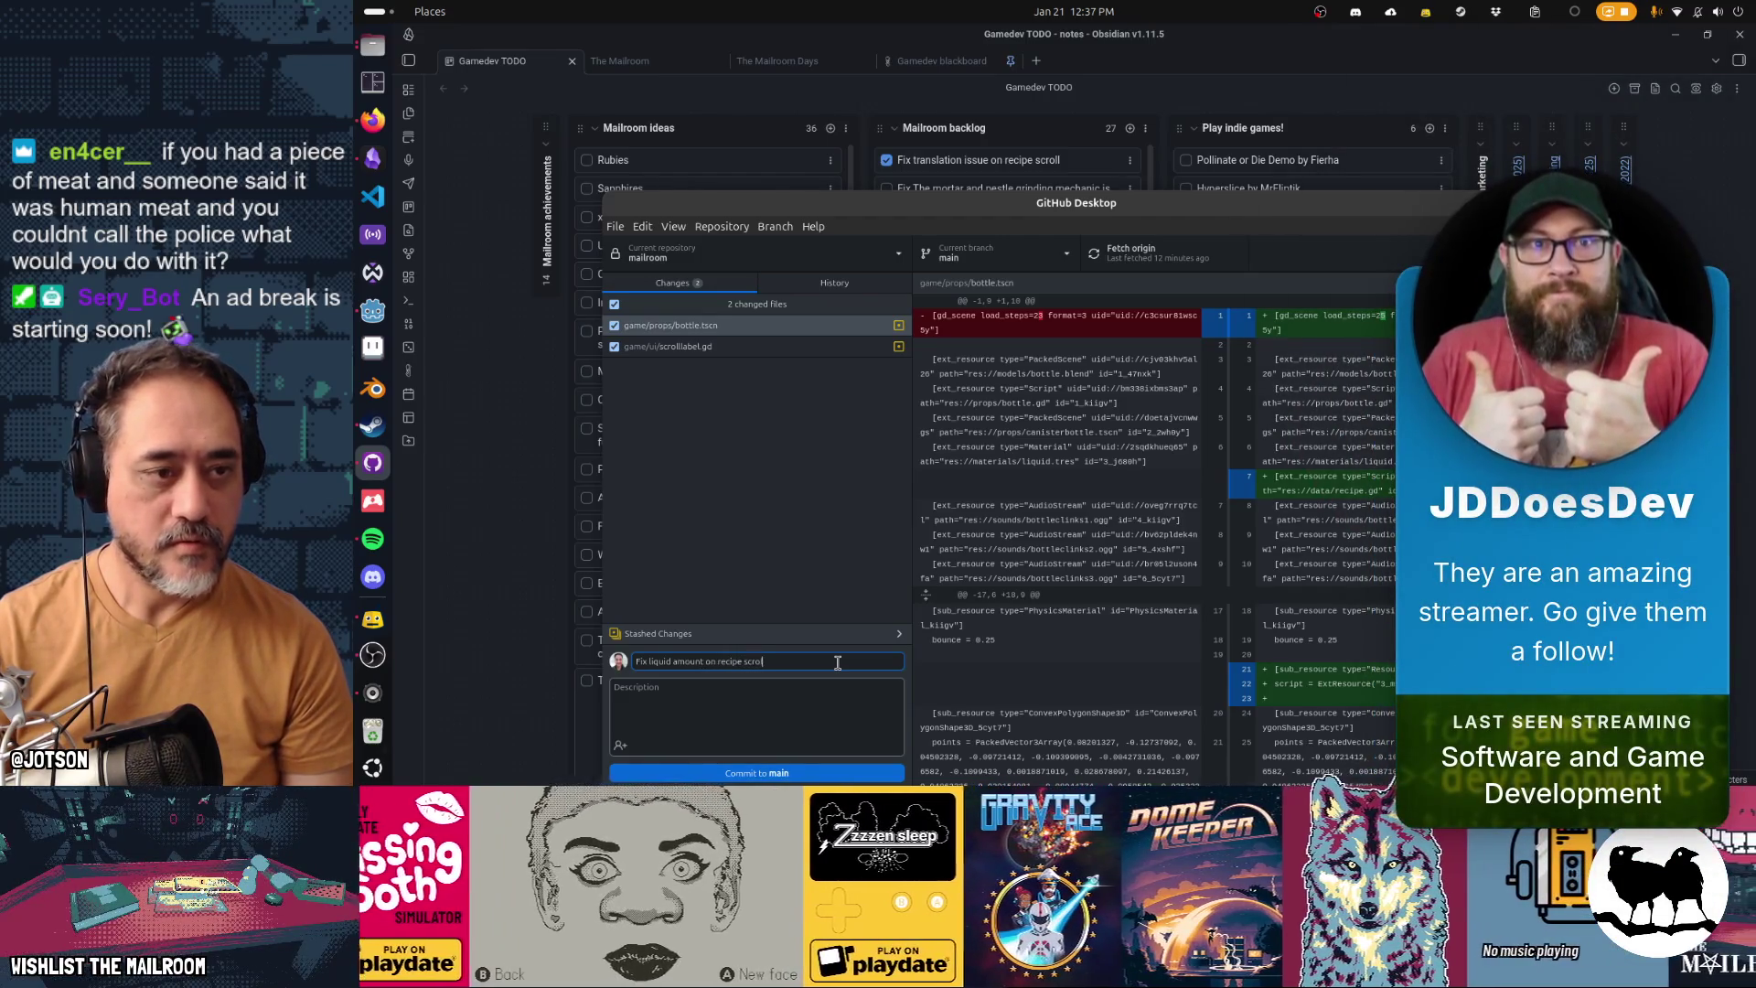
right_click(788, 331)
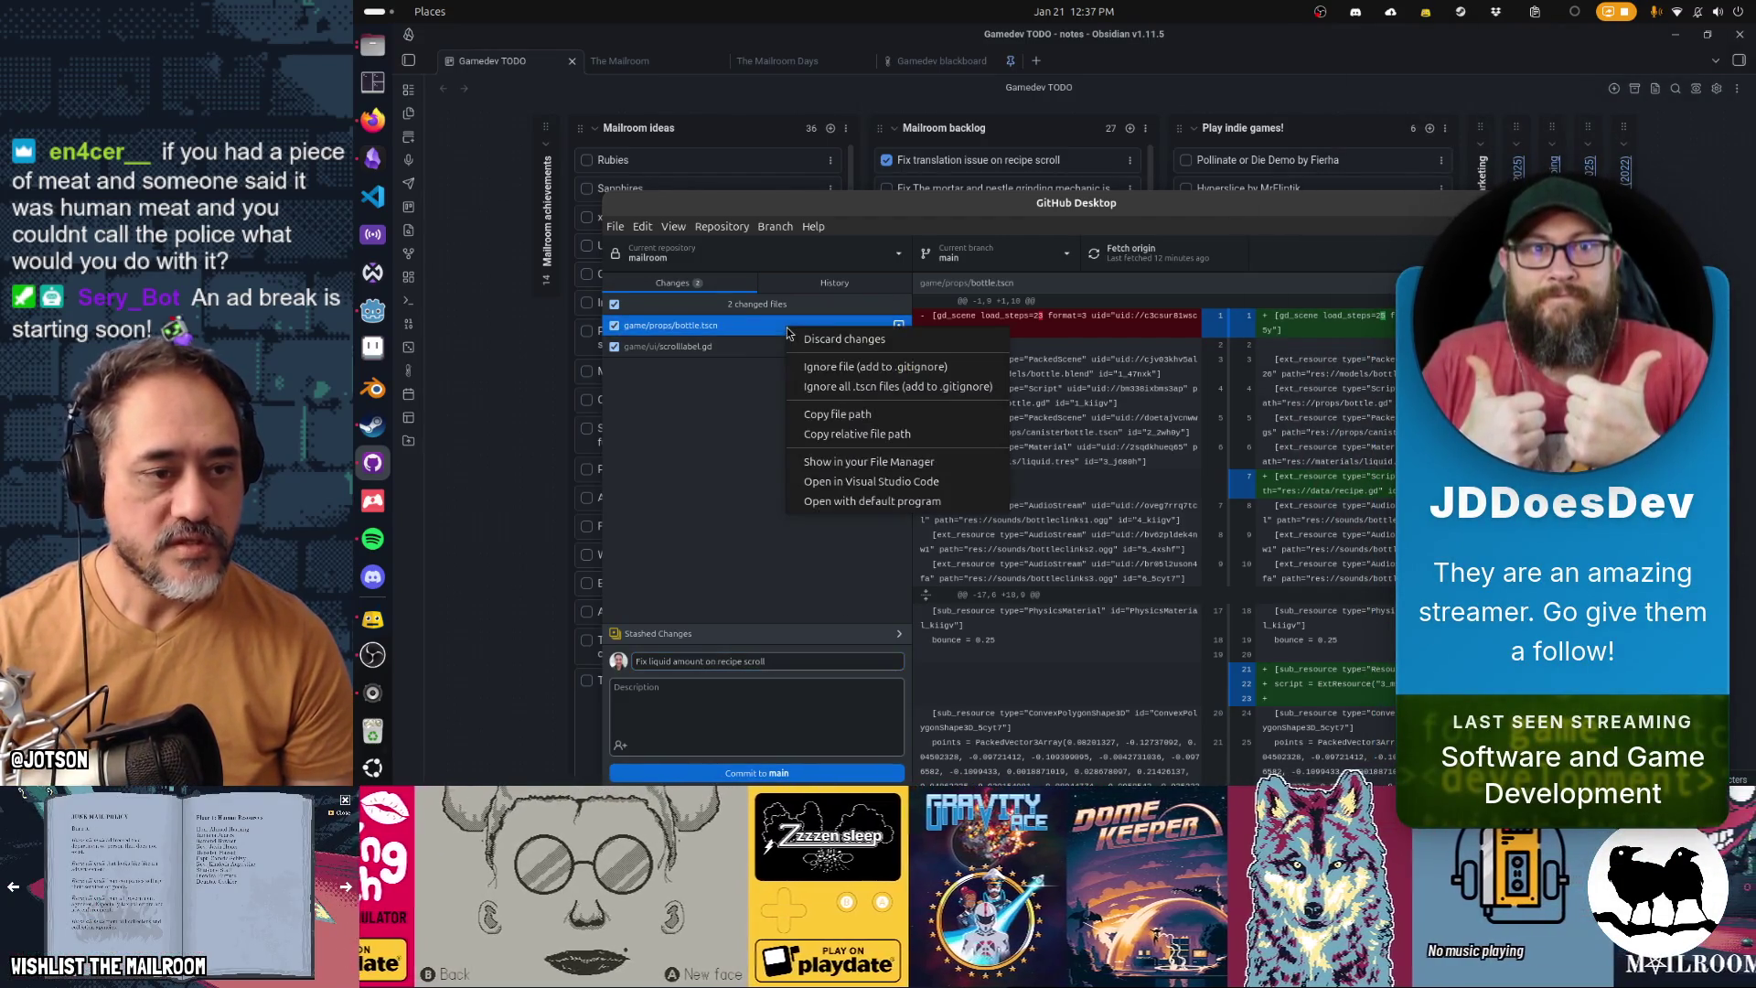
left_click(815, 336)
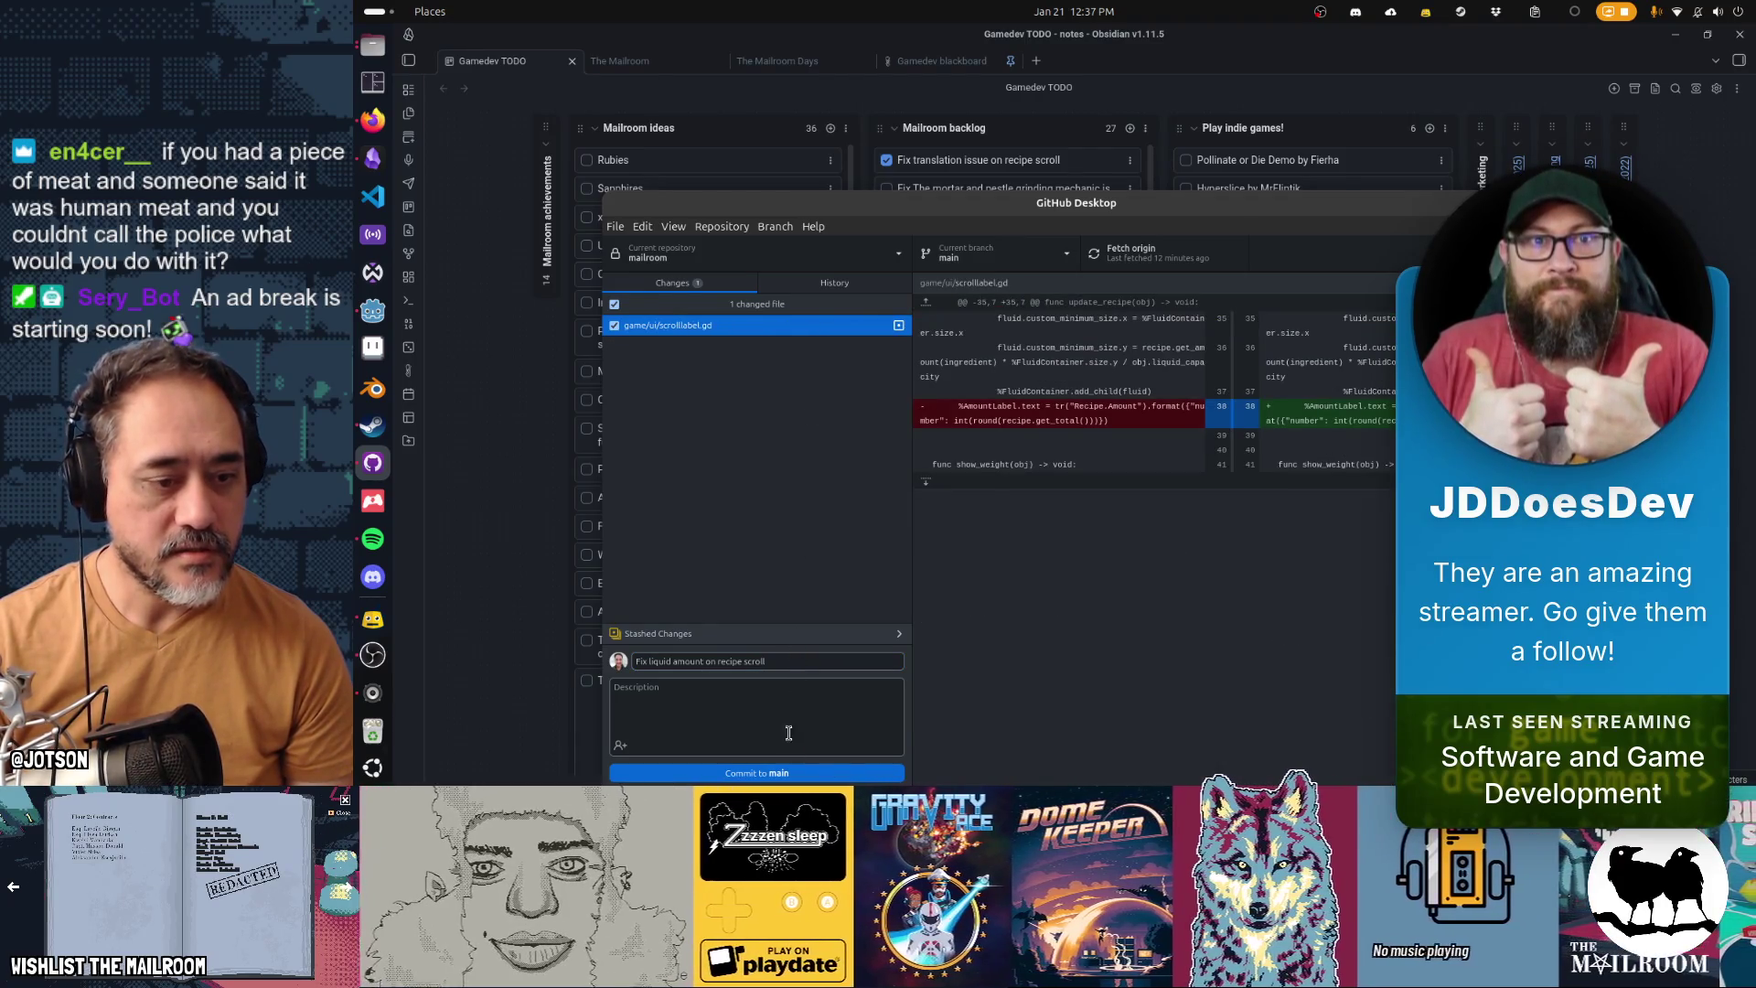
left_click(786, 772)
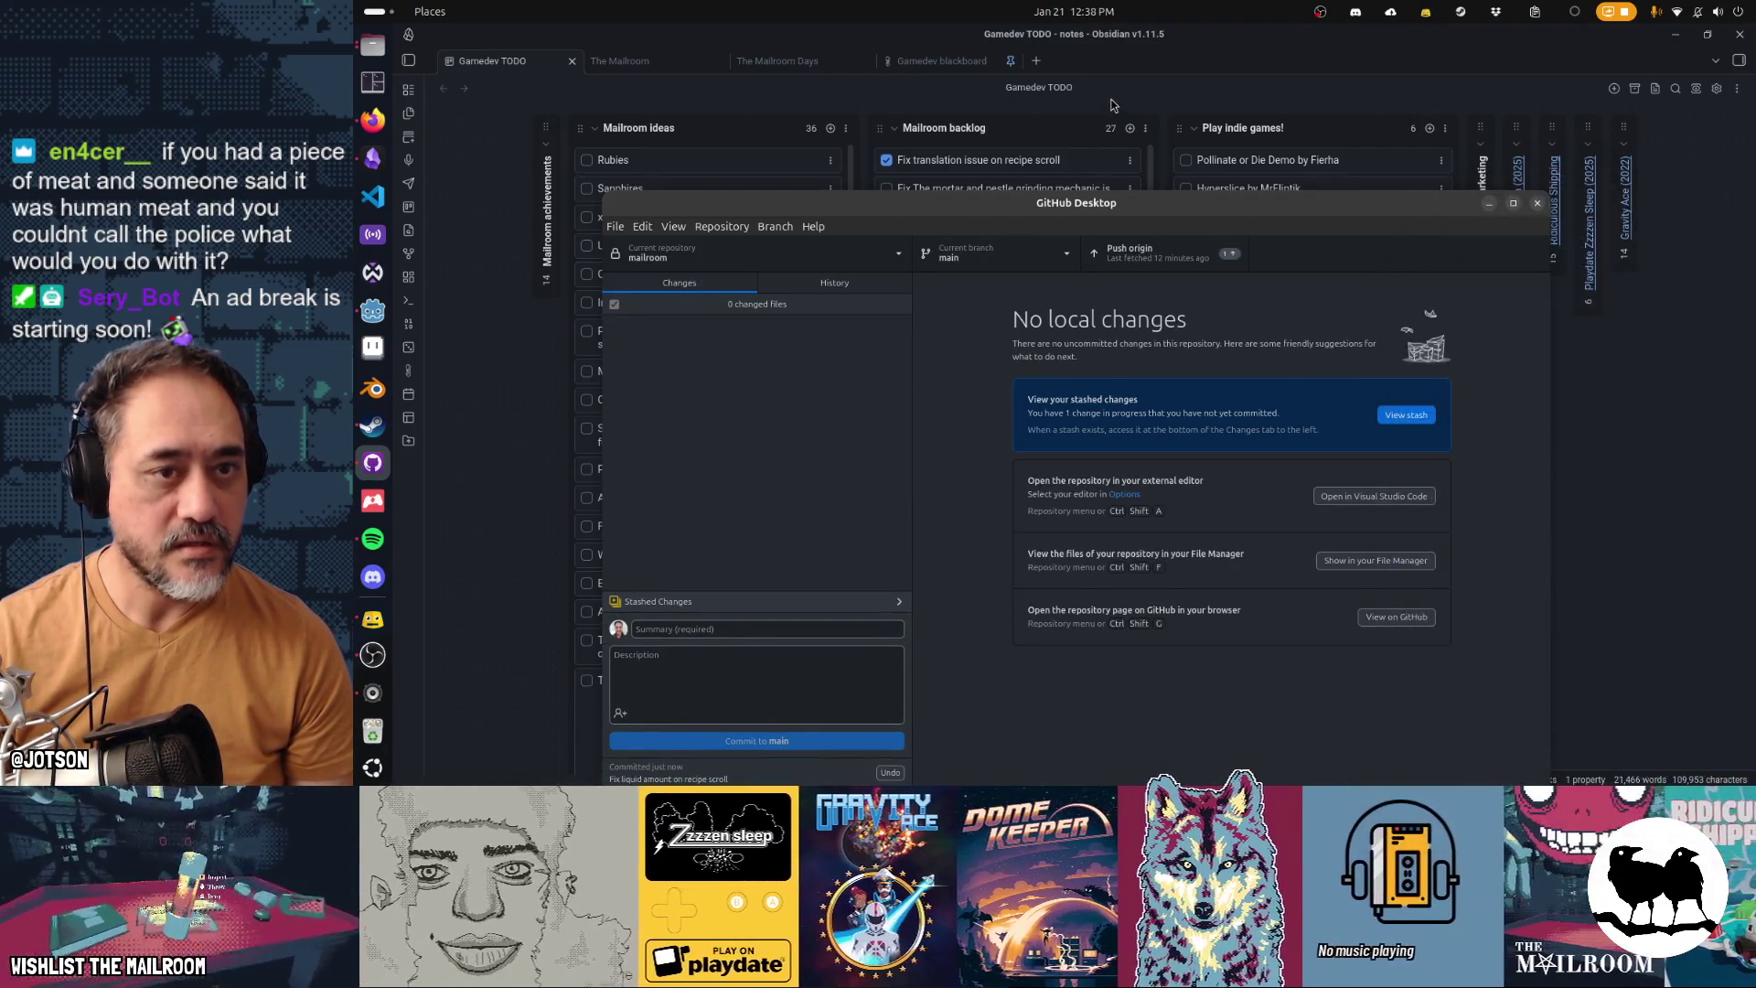
Bring the Obsidian notes board back in front of GitHub Desktop
left_click(1098, 128)
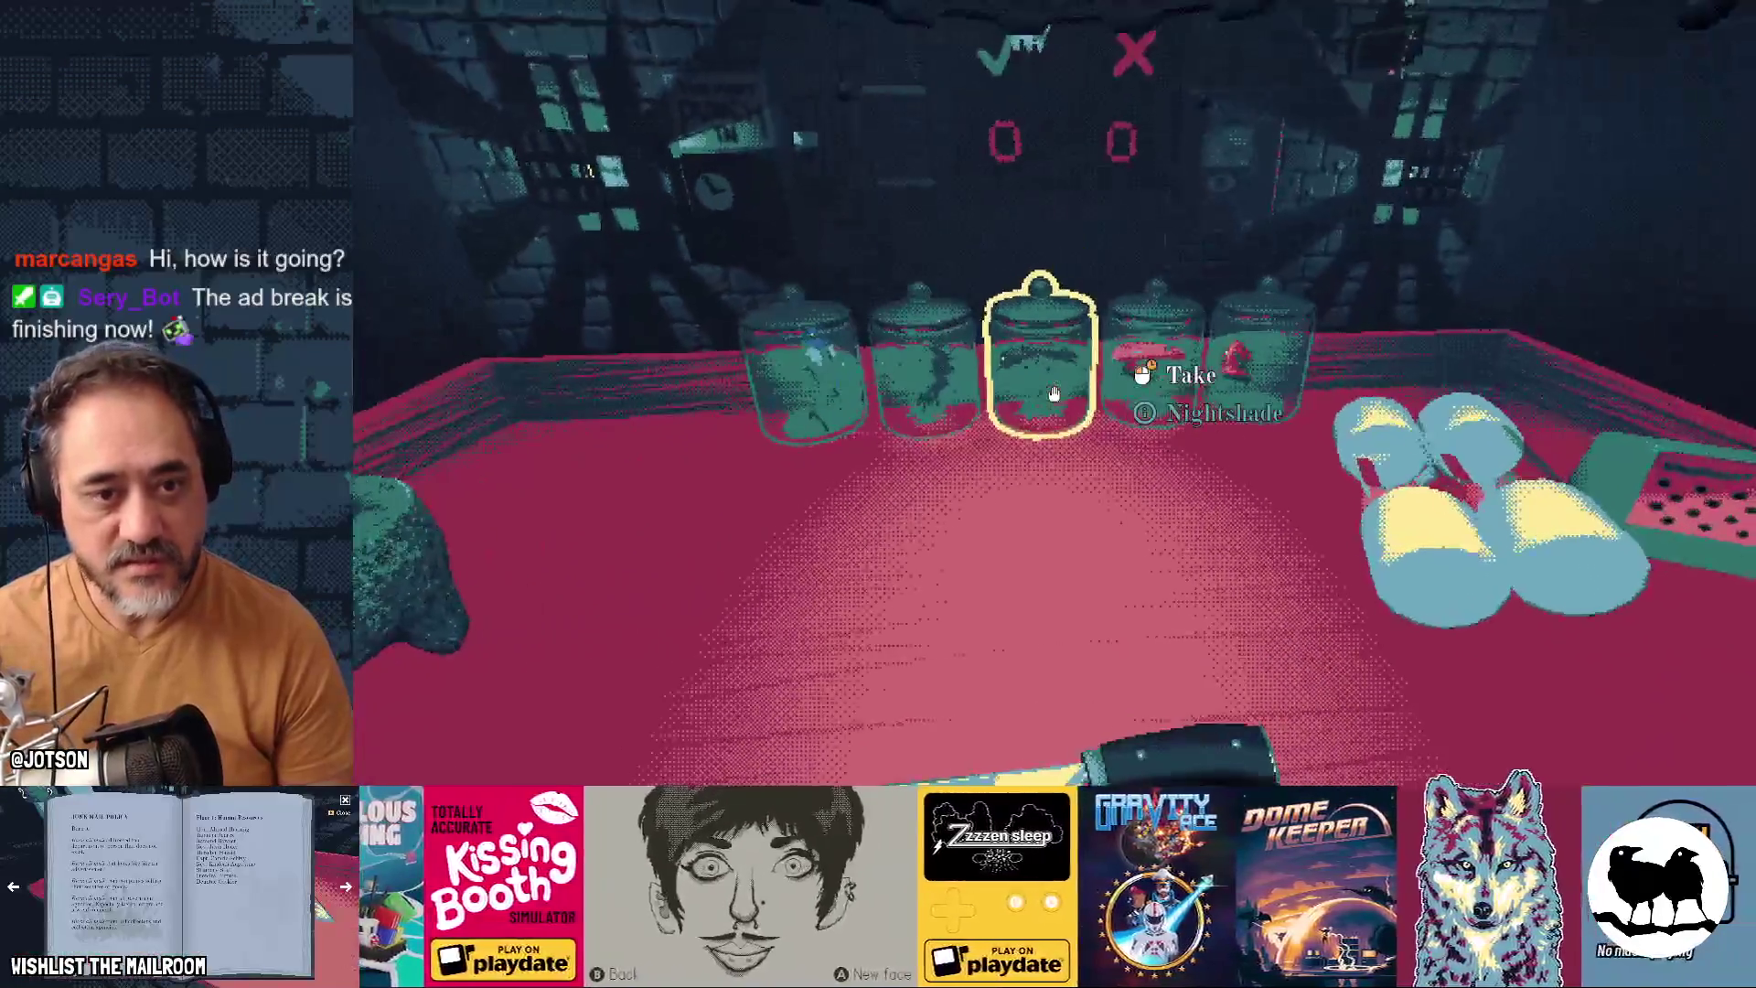
Take nightshade from its jar and drop it into the mortar
left_click(1053, 394)
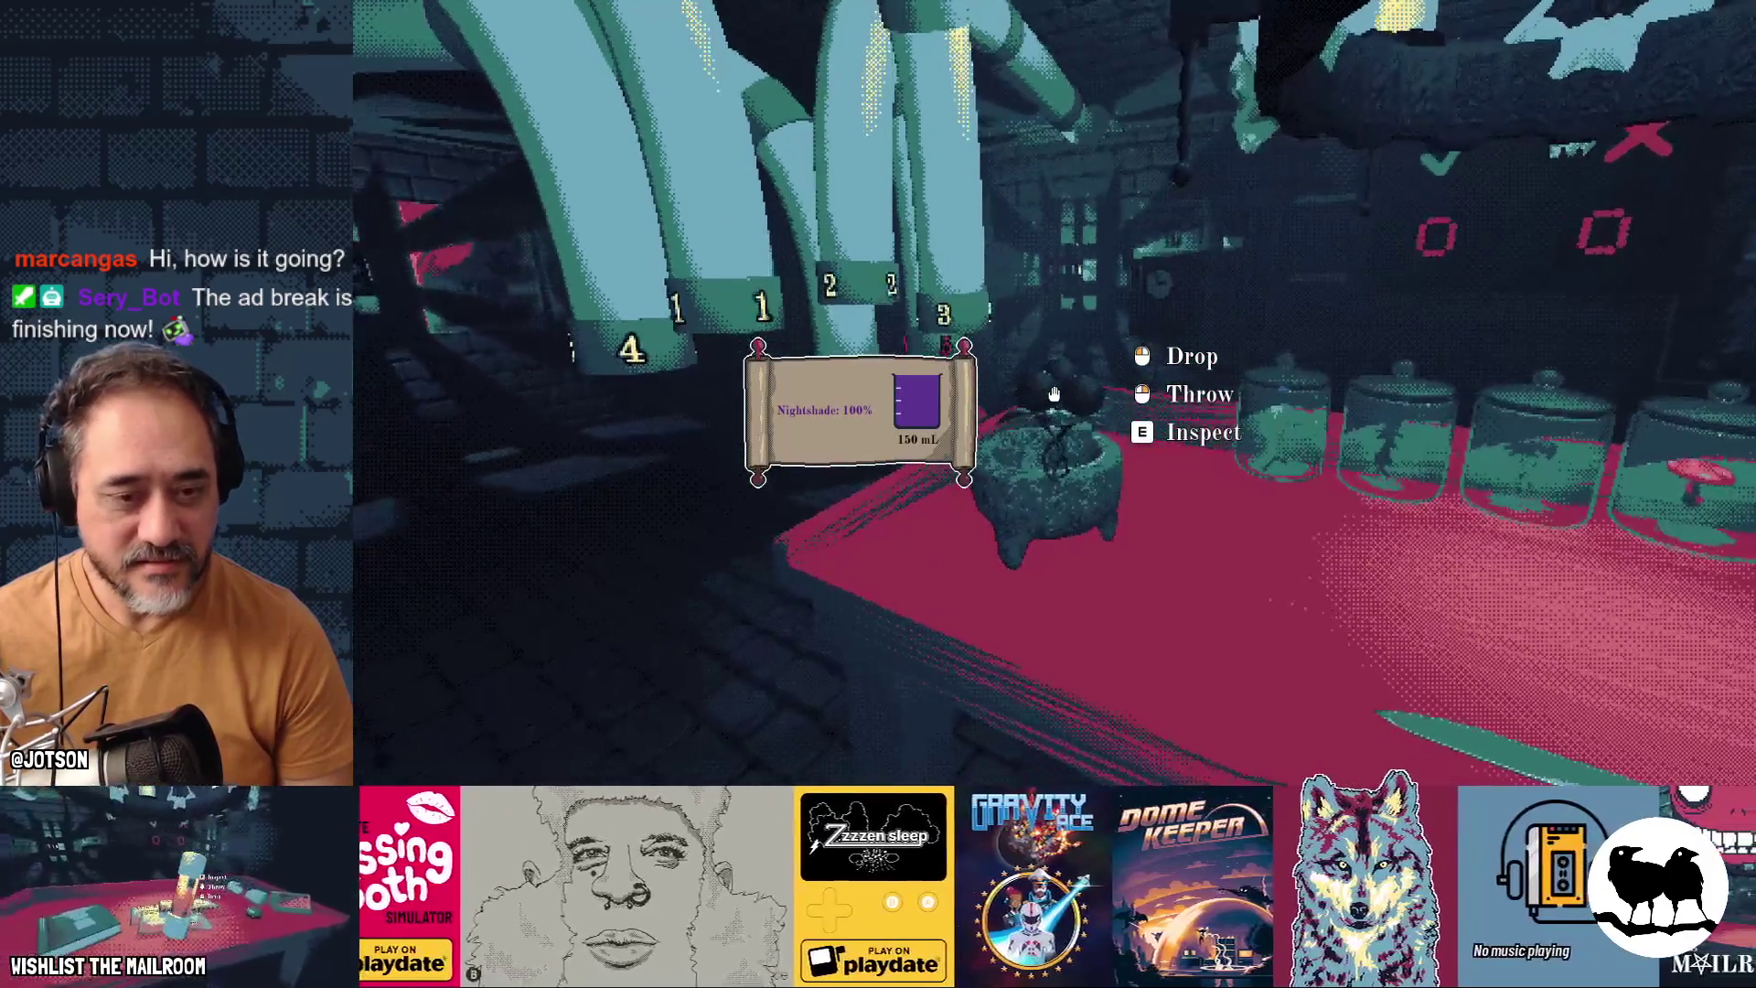
left_click(1054, 394)
left_click(1054, 394)
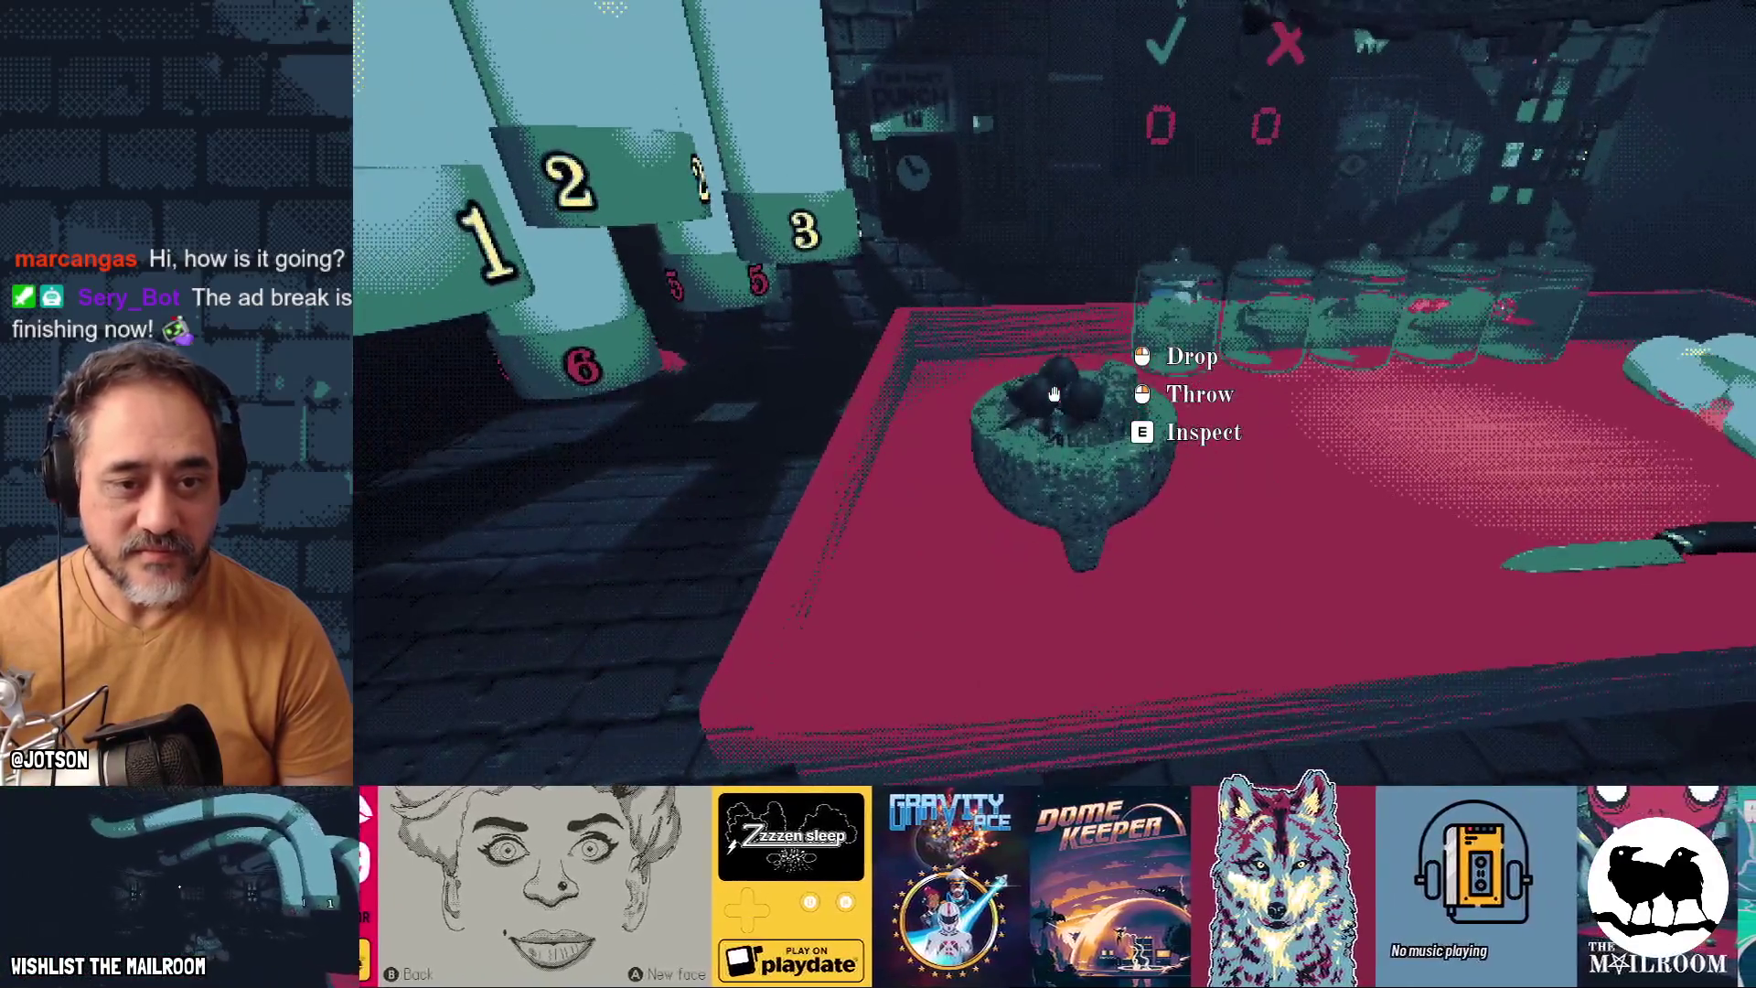
left_click(1053, 394)
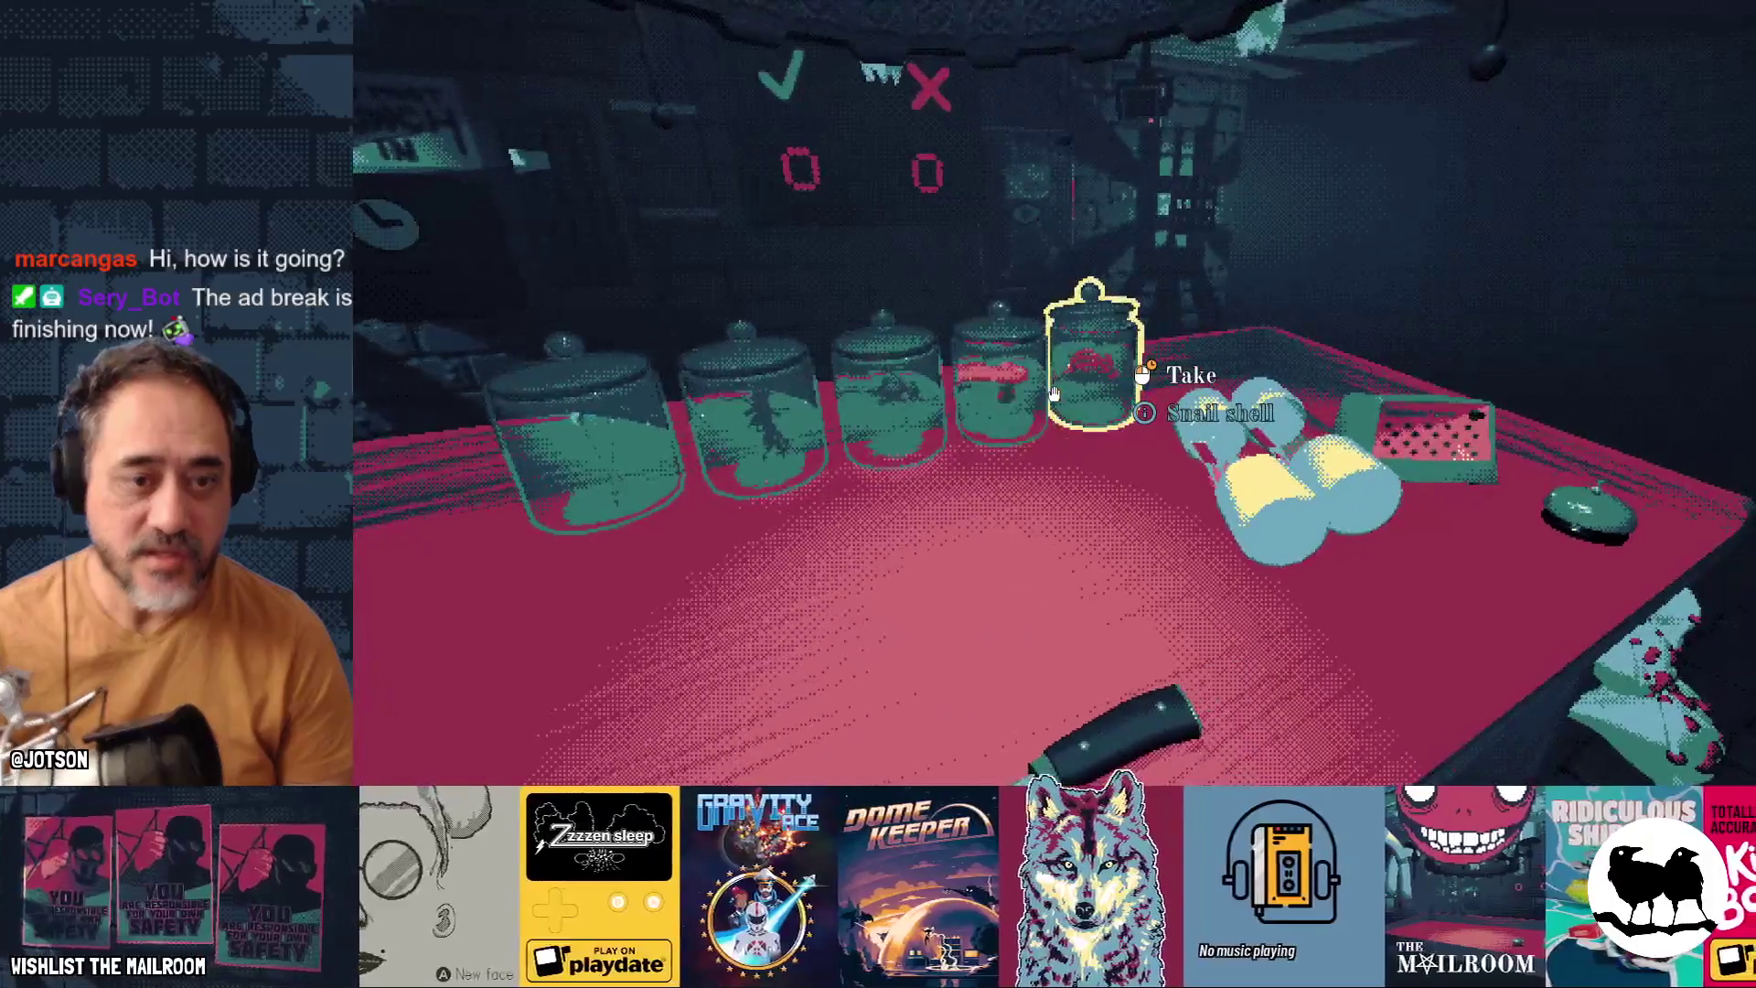
Take a mushroom and repeatedly drop it into the mortar to test placement
left_click(1053, 394)
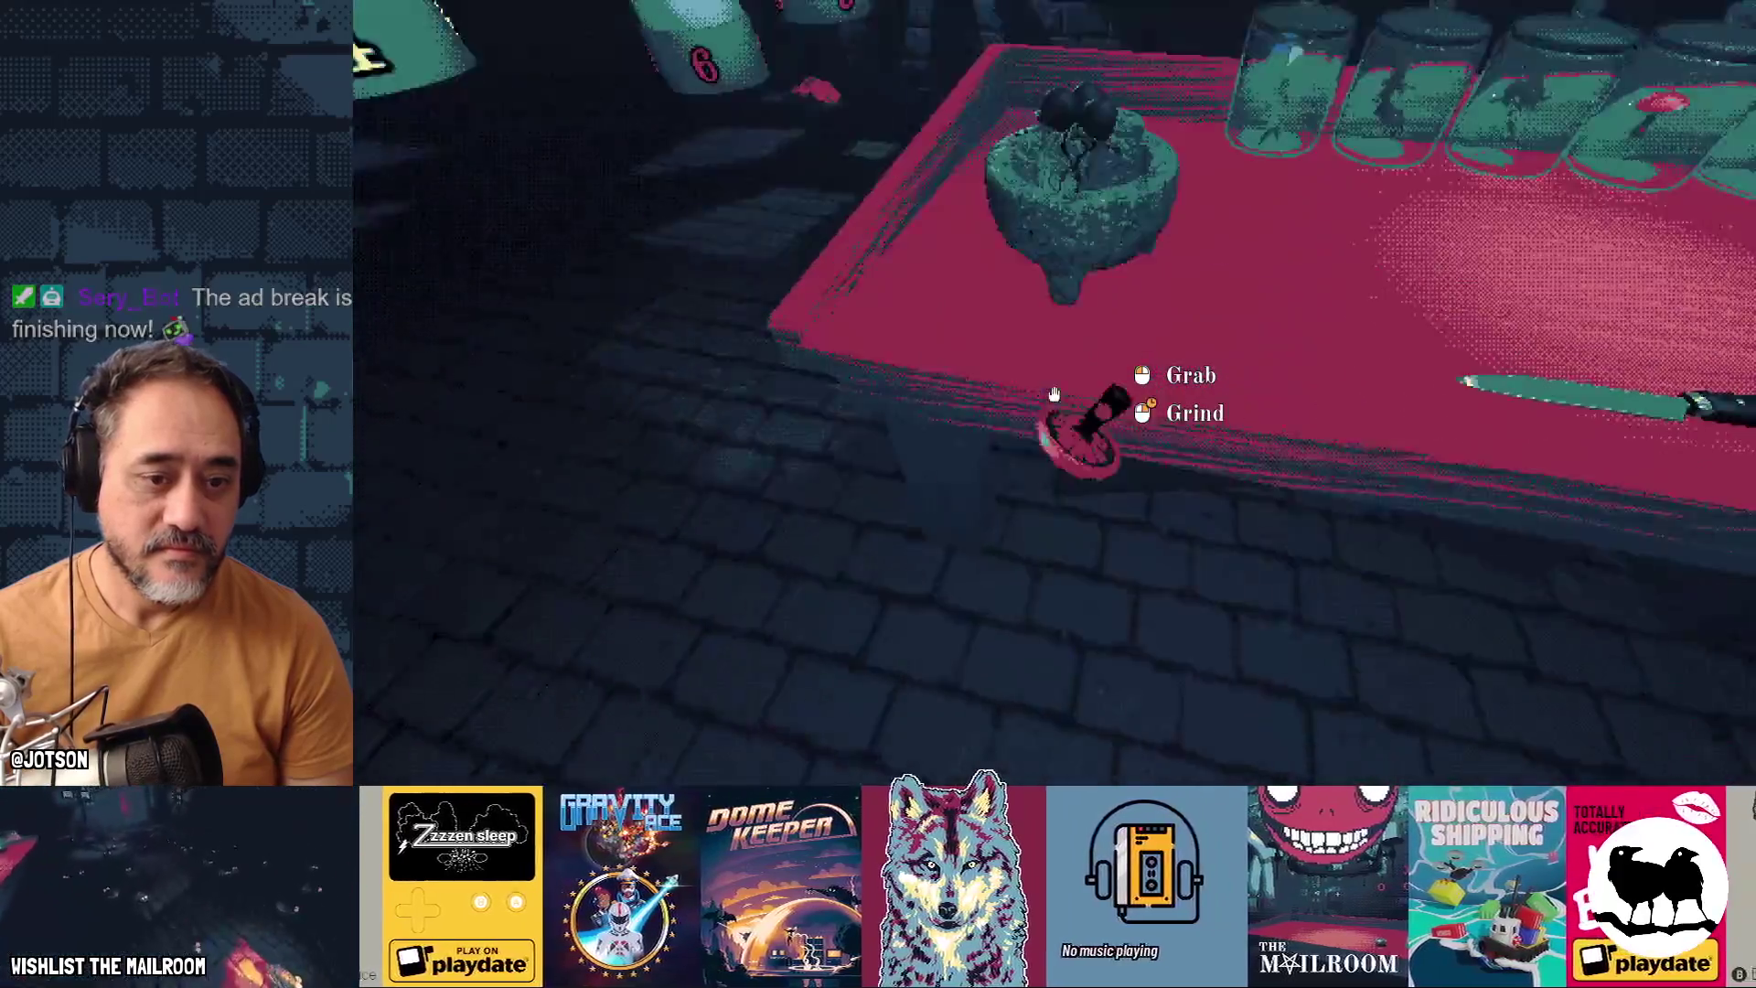
left_click(1054, 394)
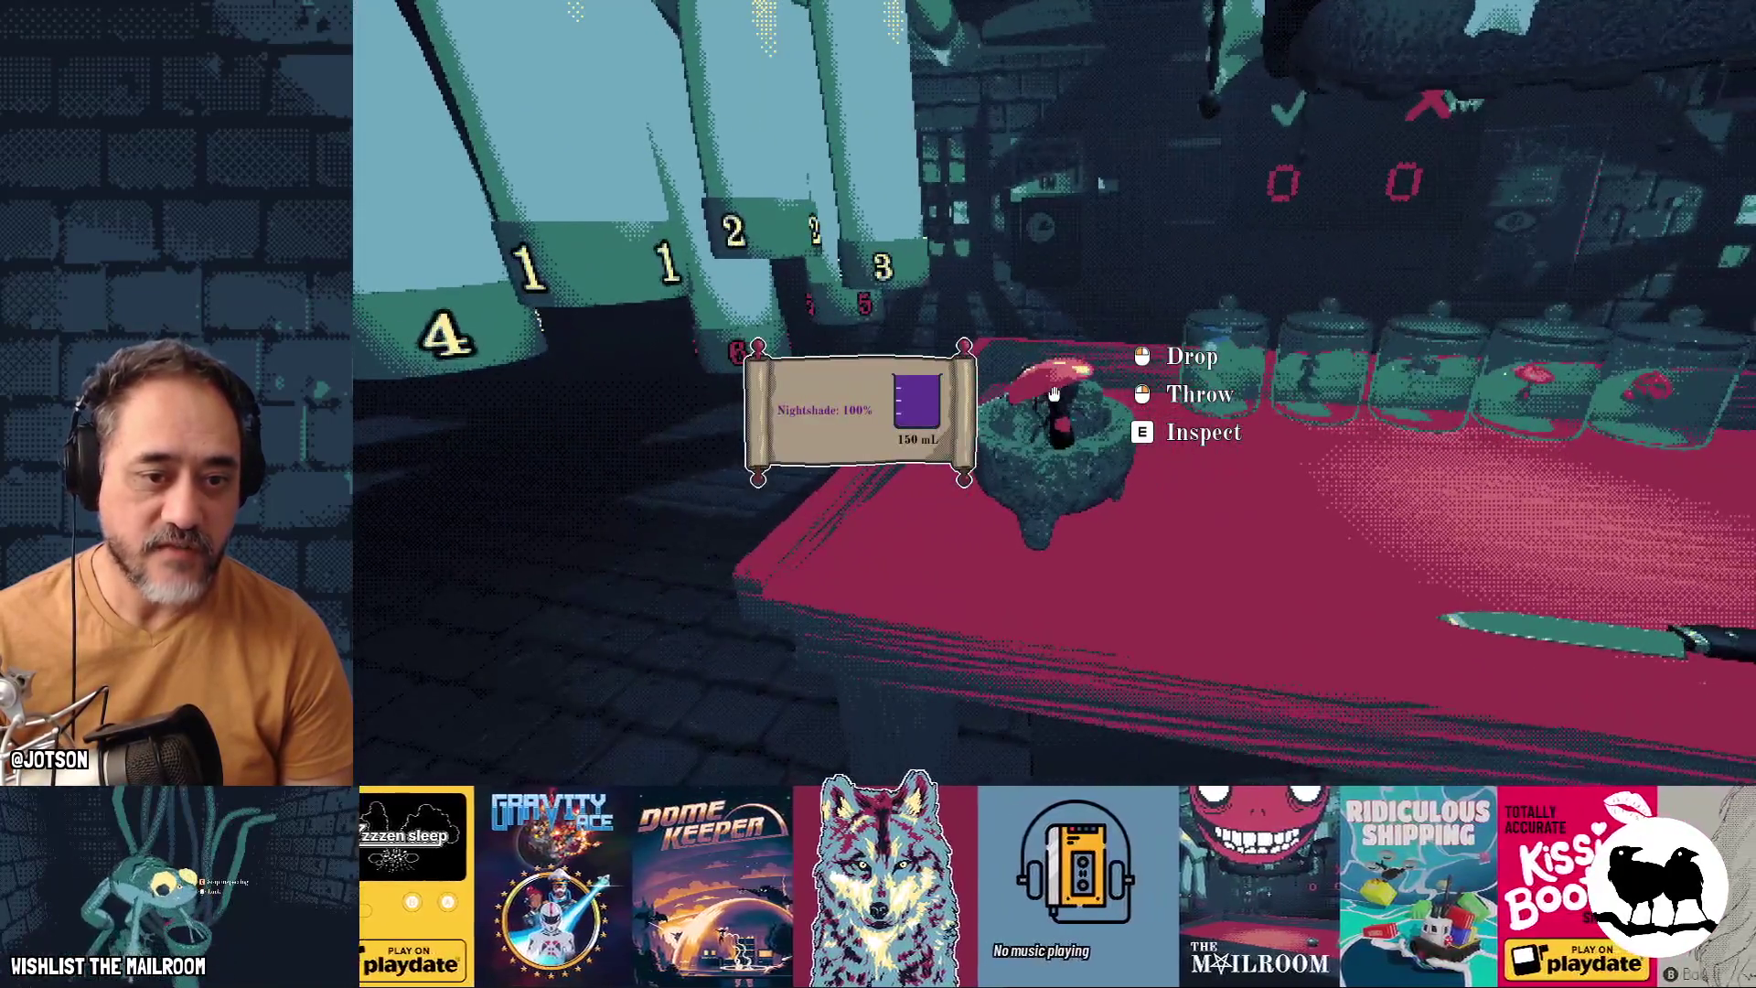
left_click(1053, 394)
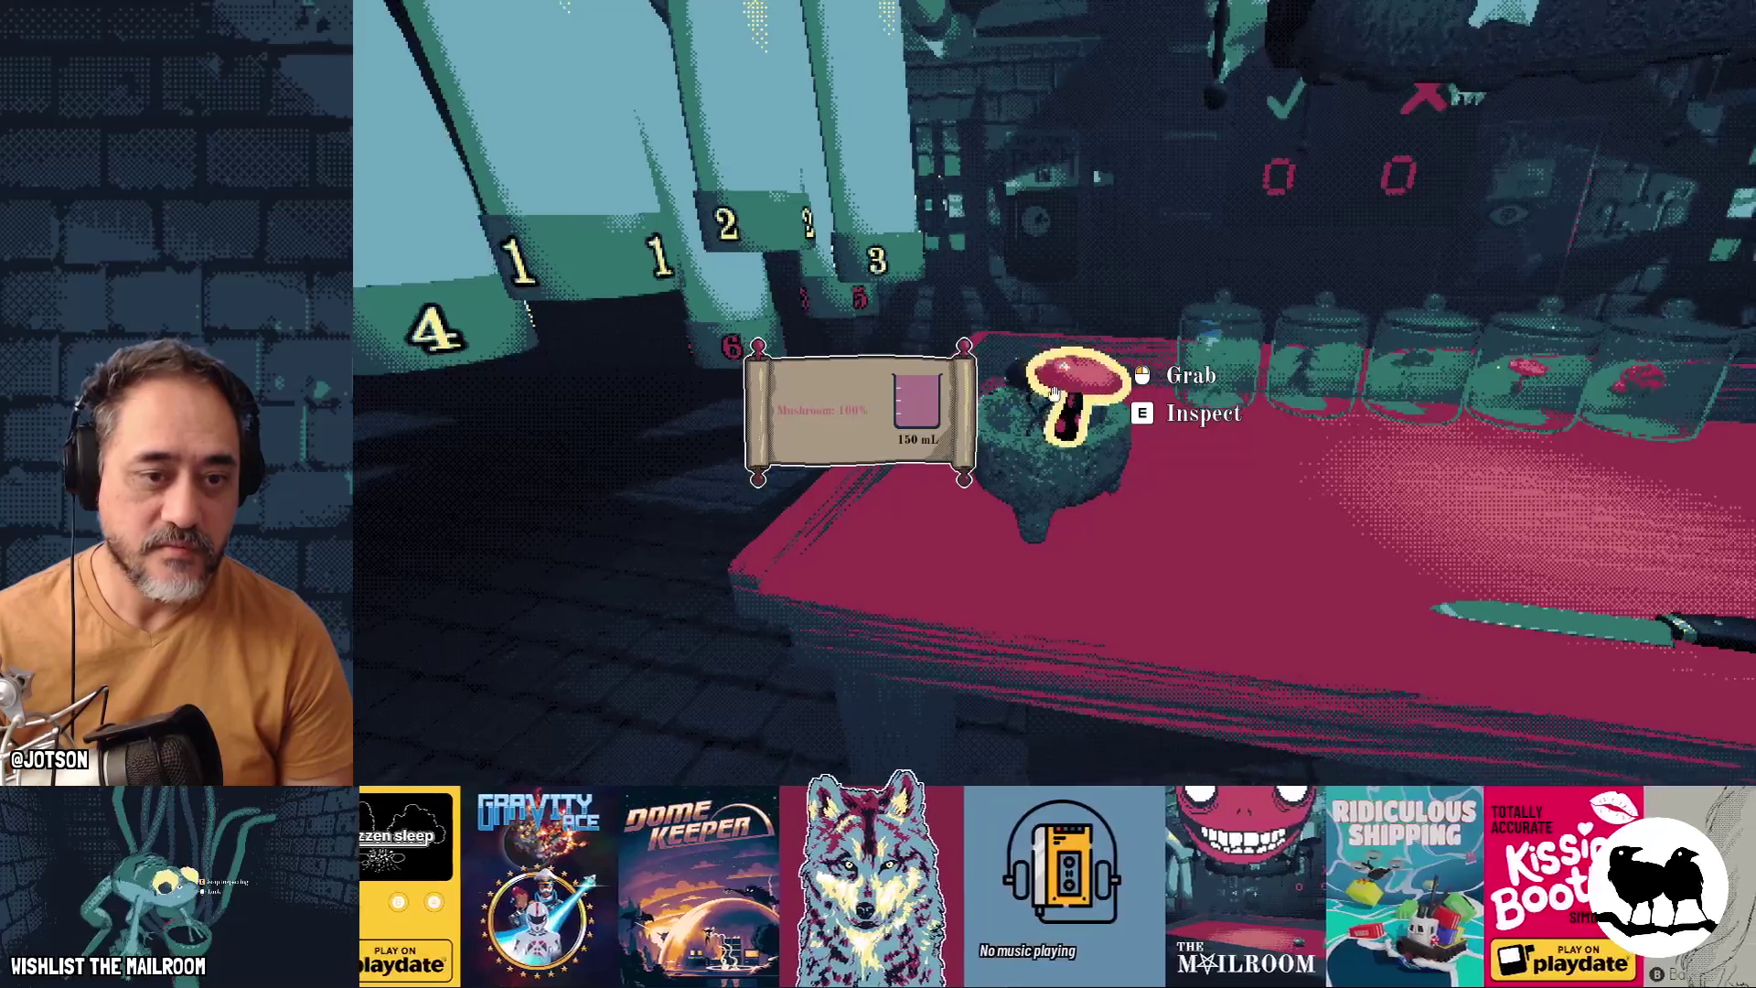
left_click(1053, 394)
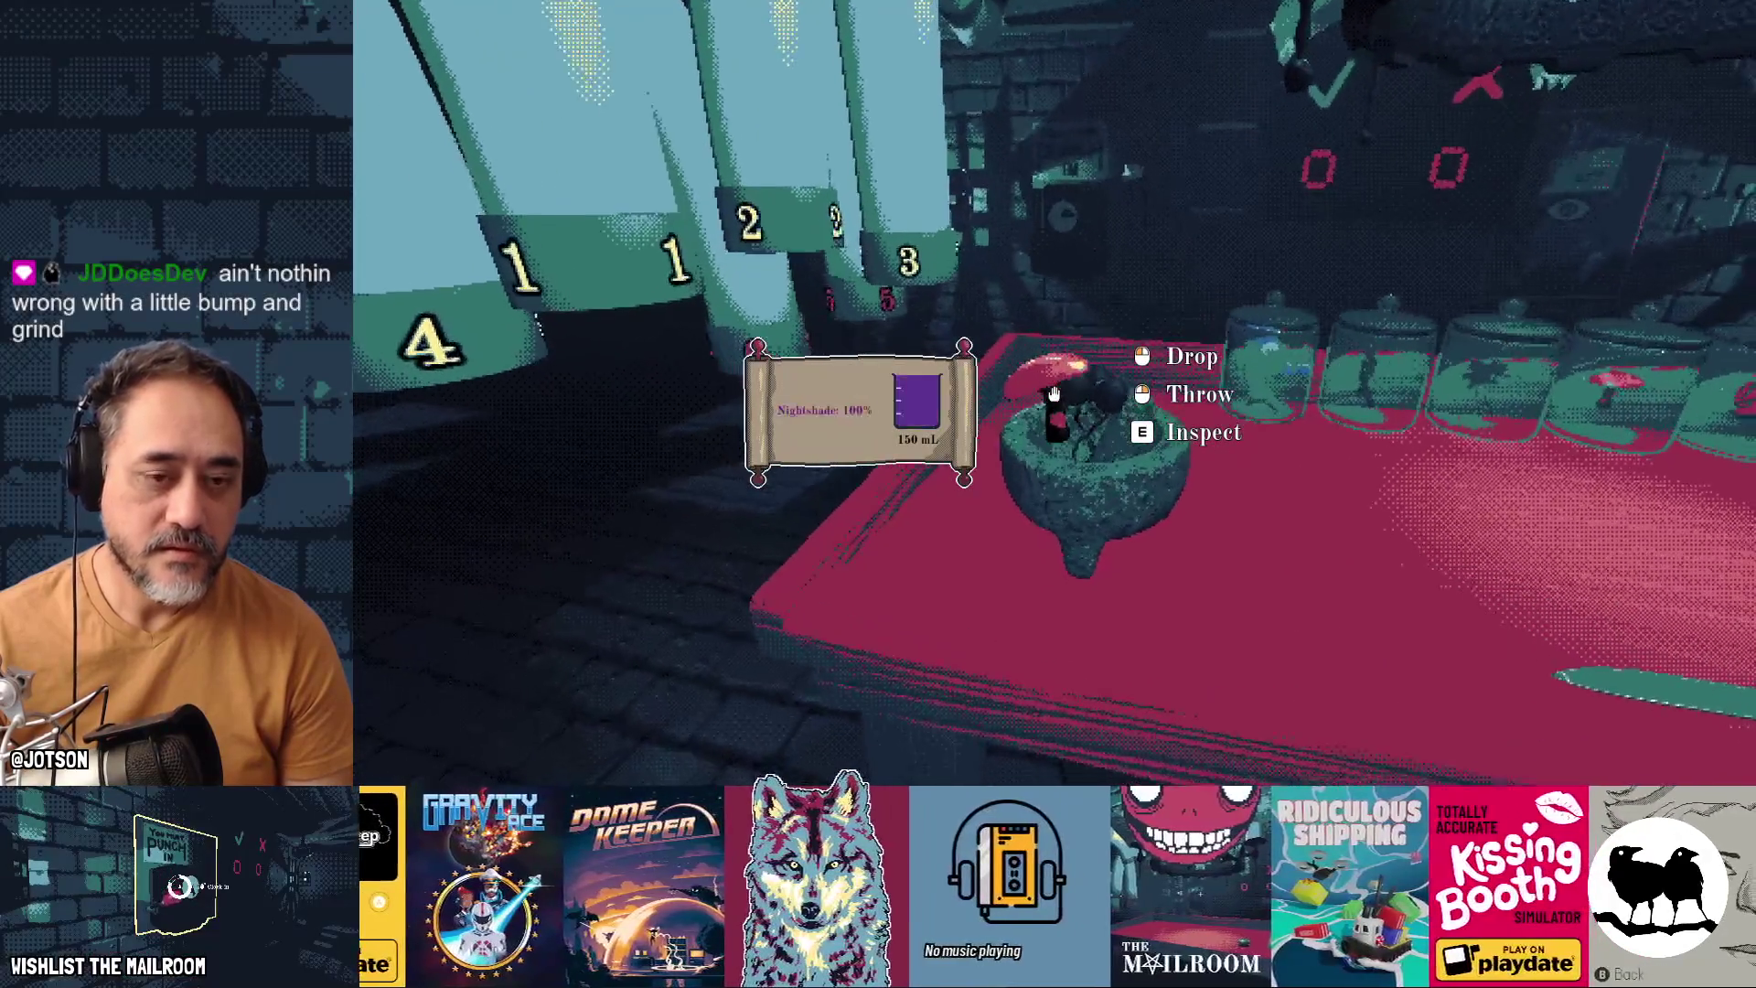
left_click(1054, 394)
left_click(1054, 394)
left_click(1054, 394)
left_click(1053, 394)
left_click(1053, 394)
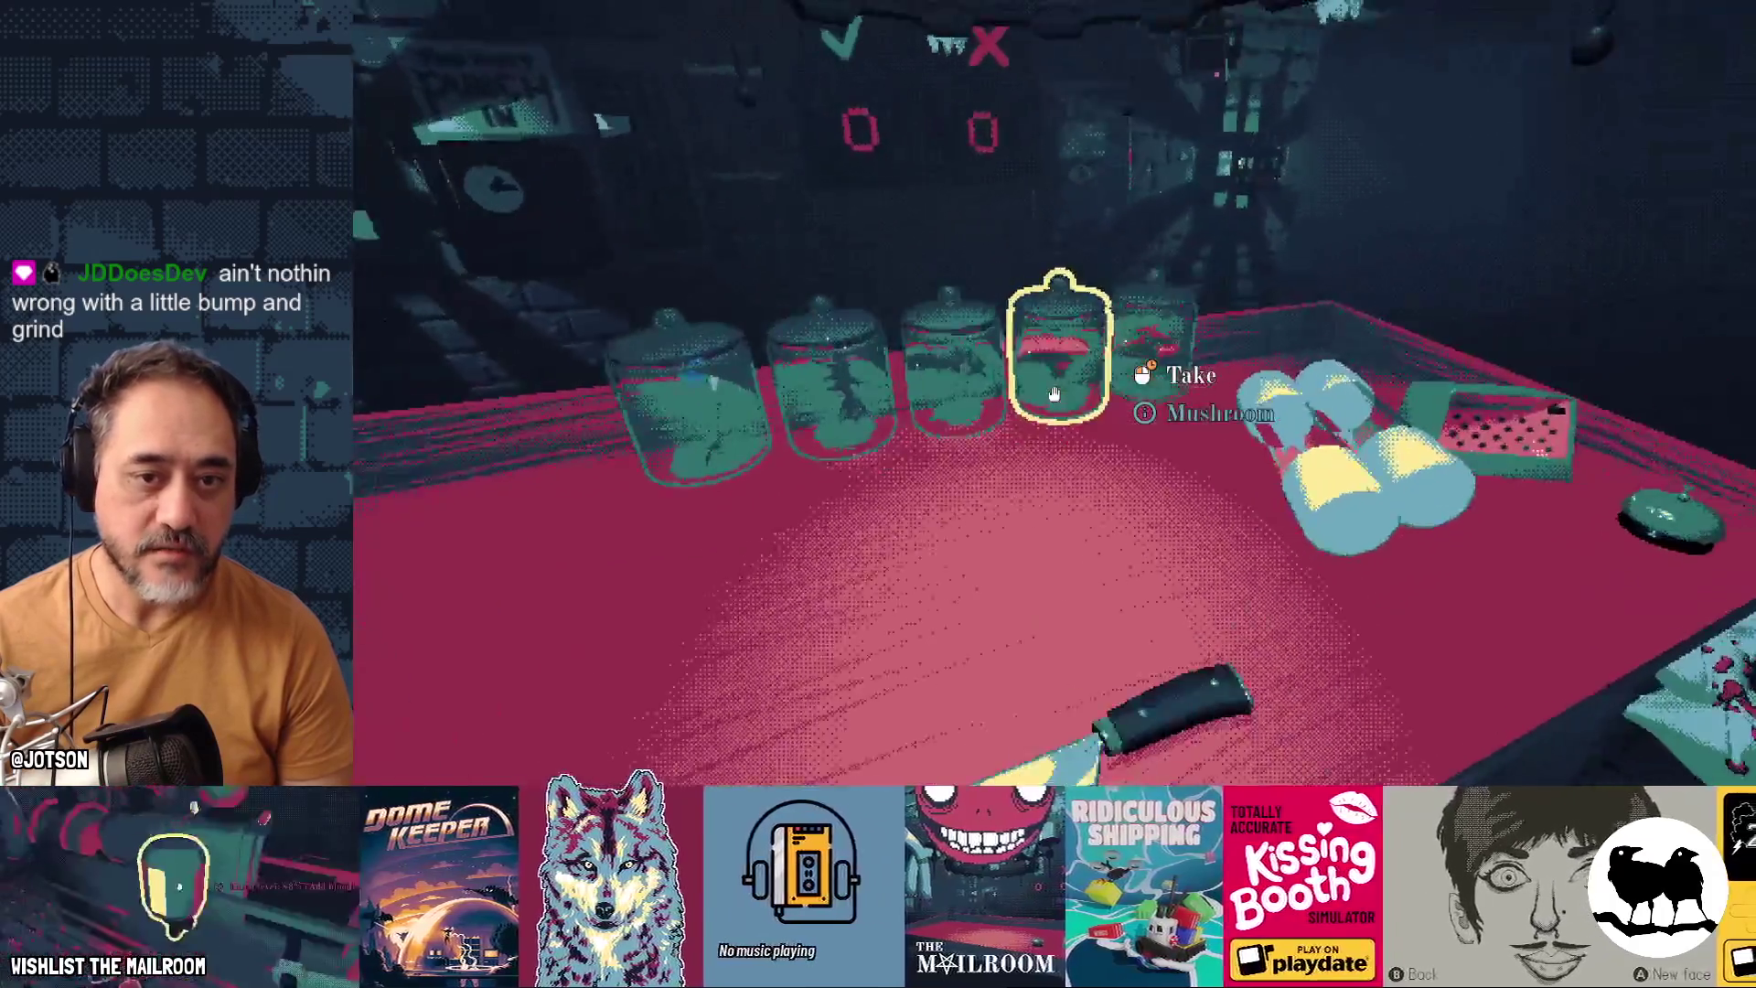
Add a snail shell, grind nightshade, mushroom and shell into paste, then tip the mortar
left_click(1054, 394)
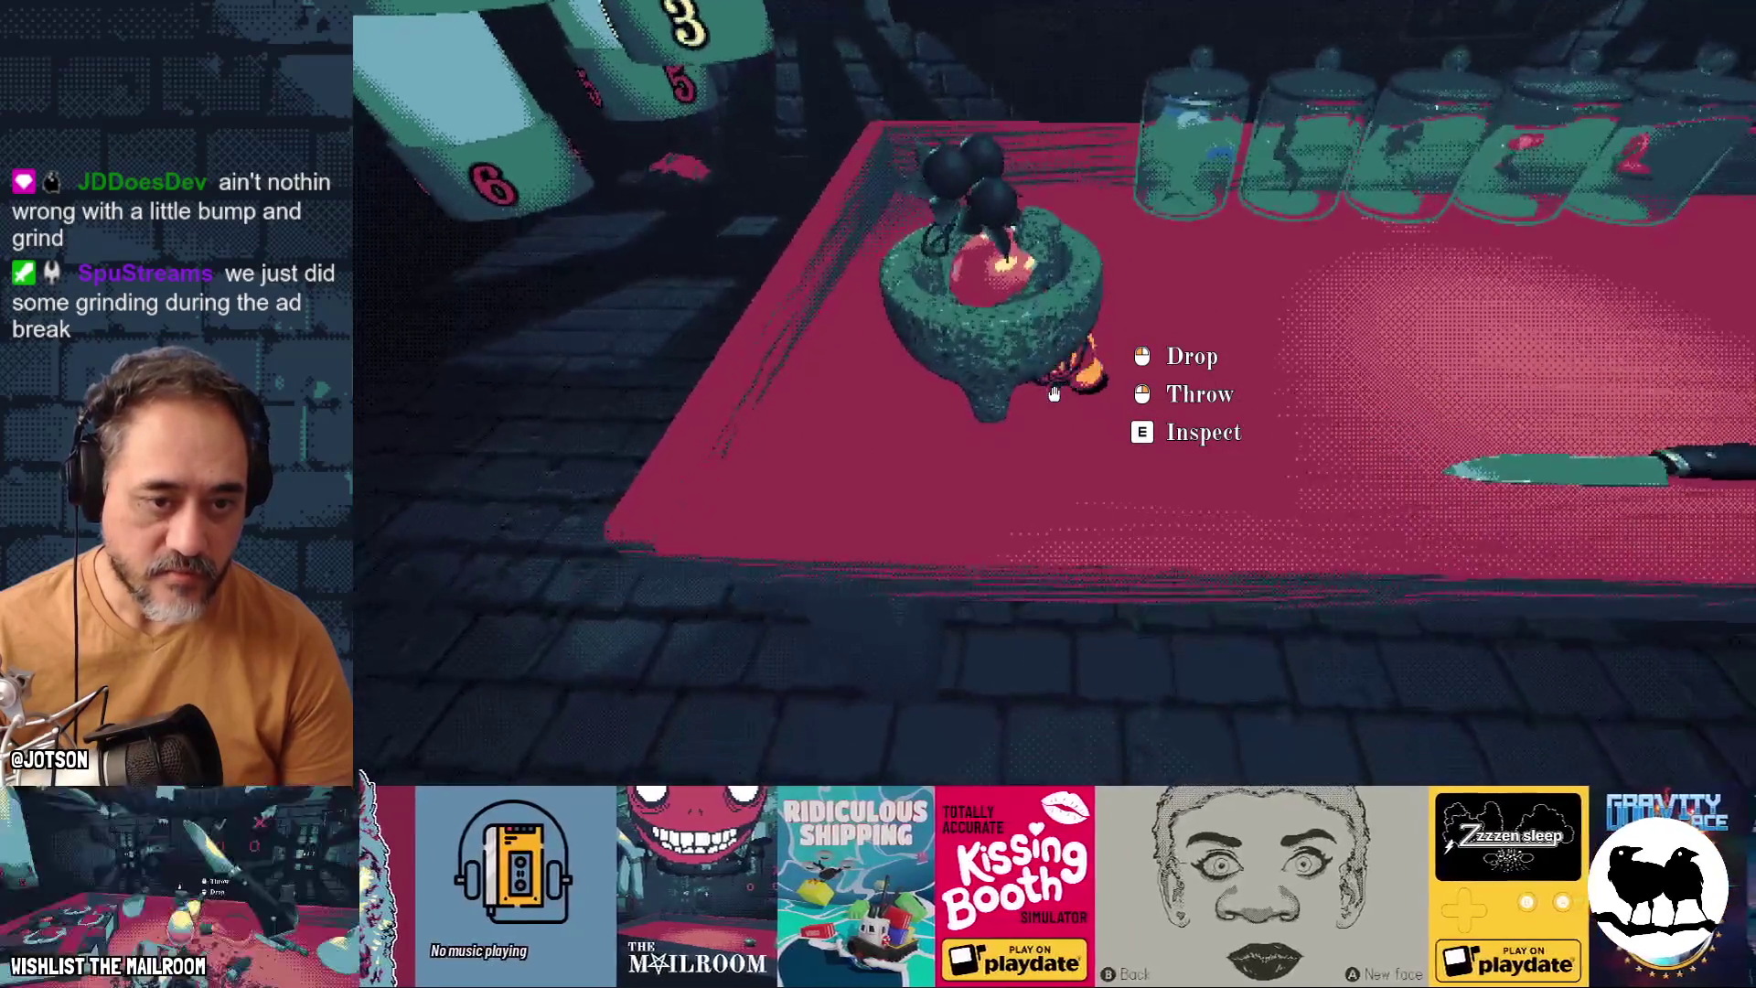
left_click(1053, 393)
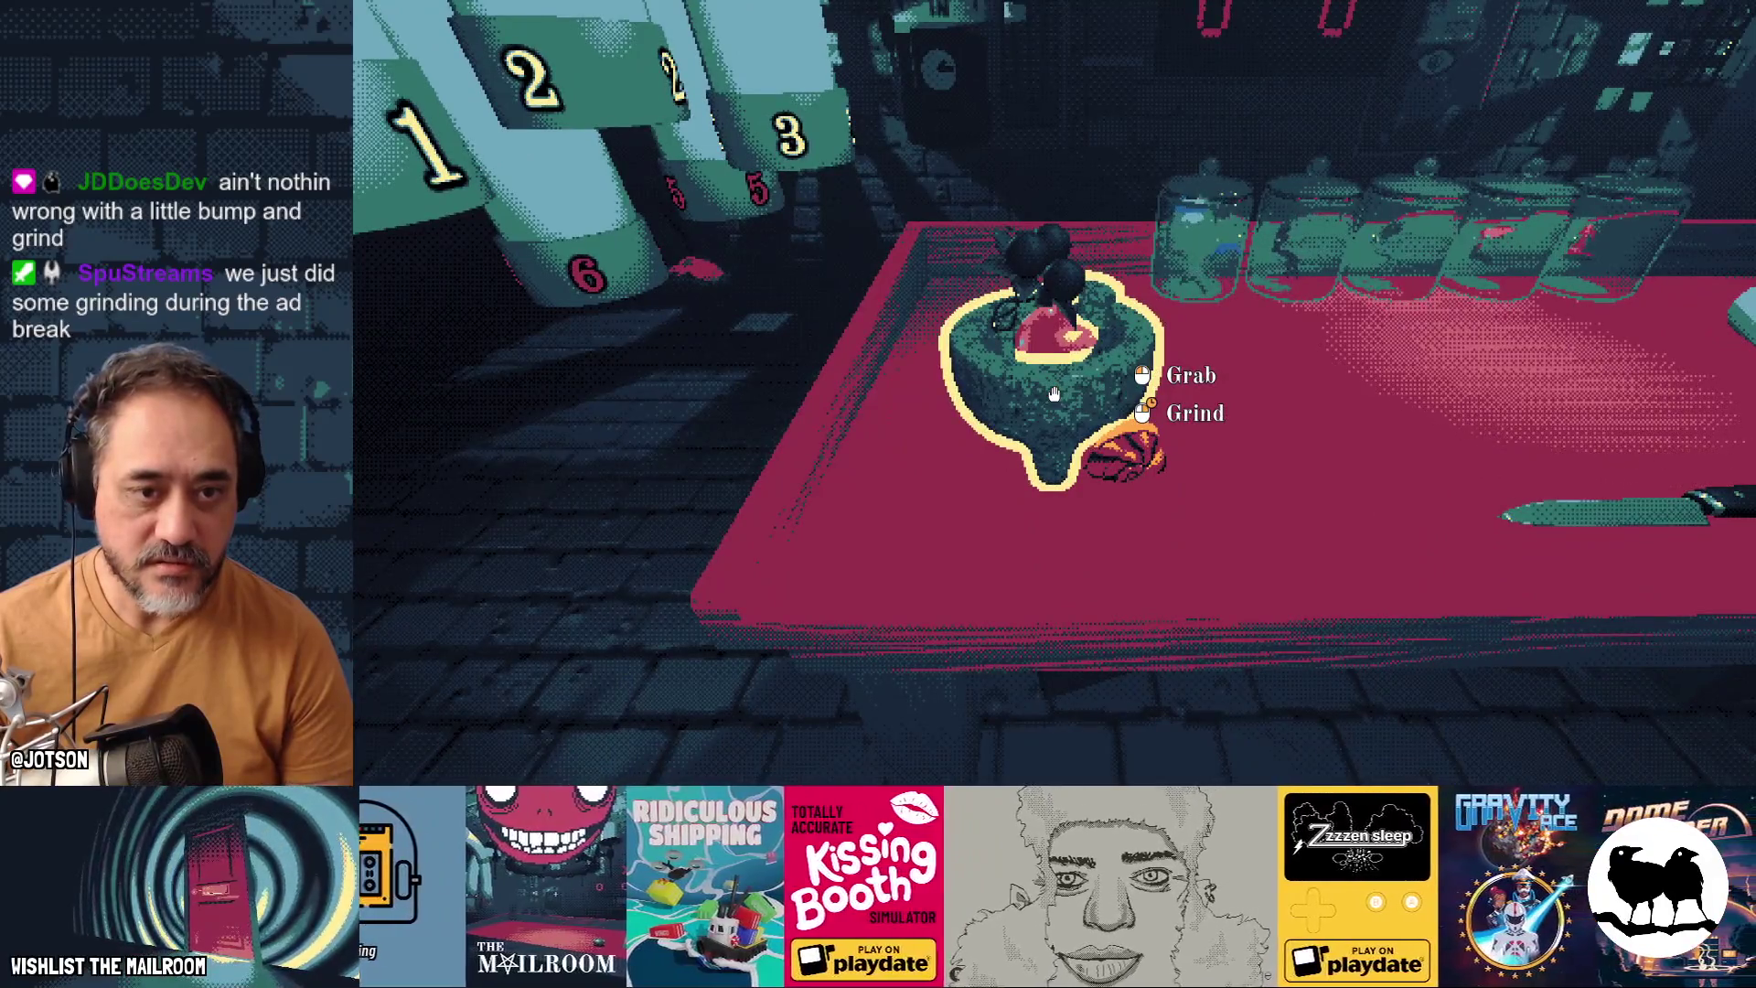
right_click(1054, 393)
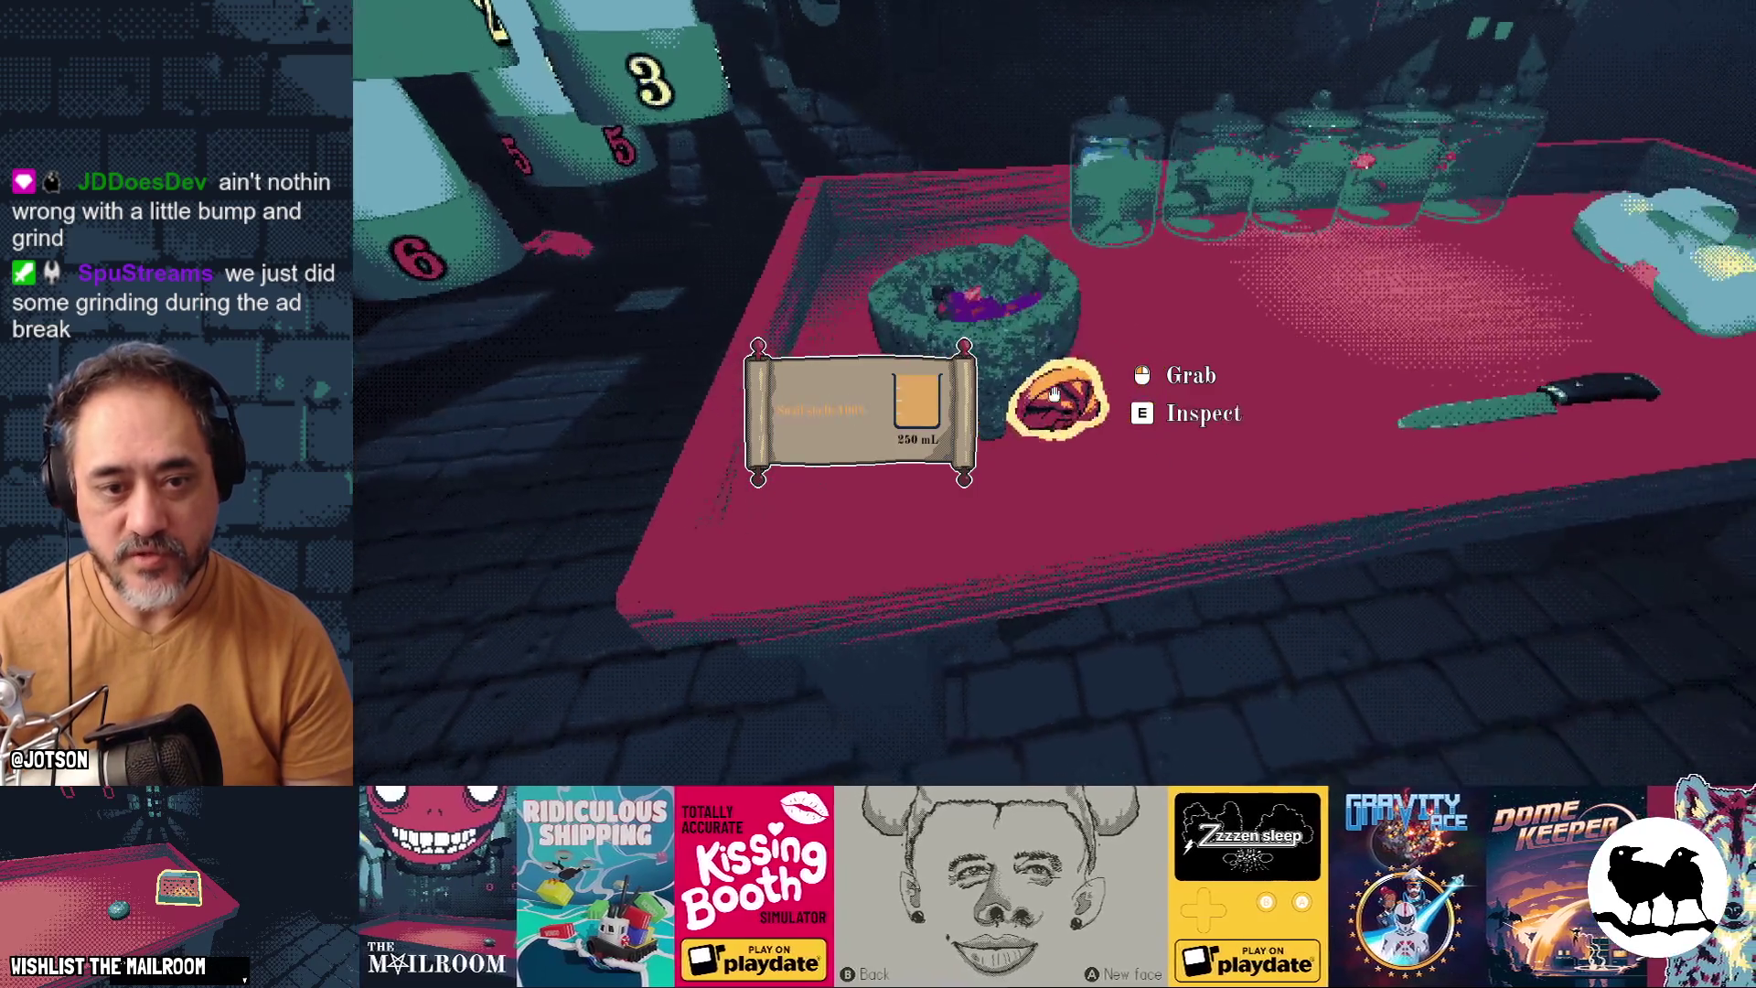
left_click(1053, 394)
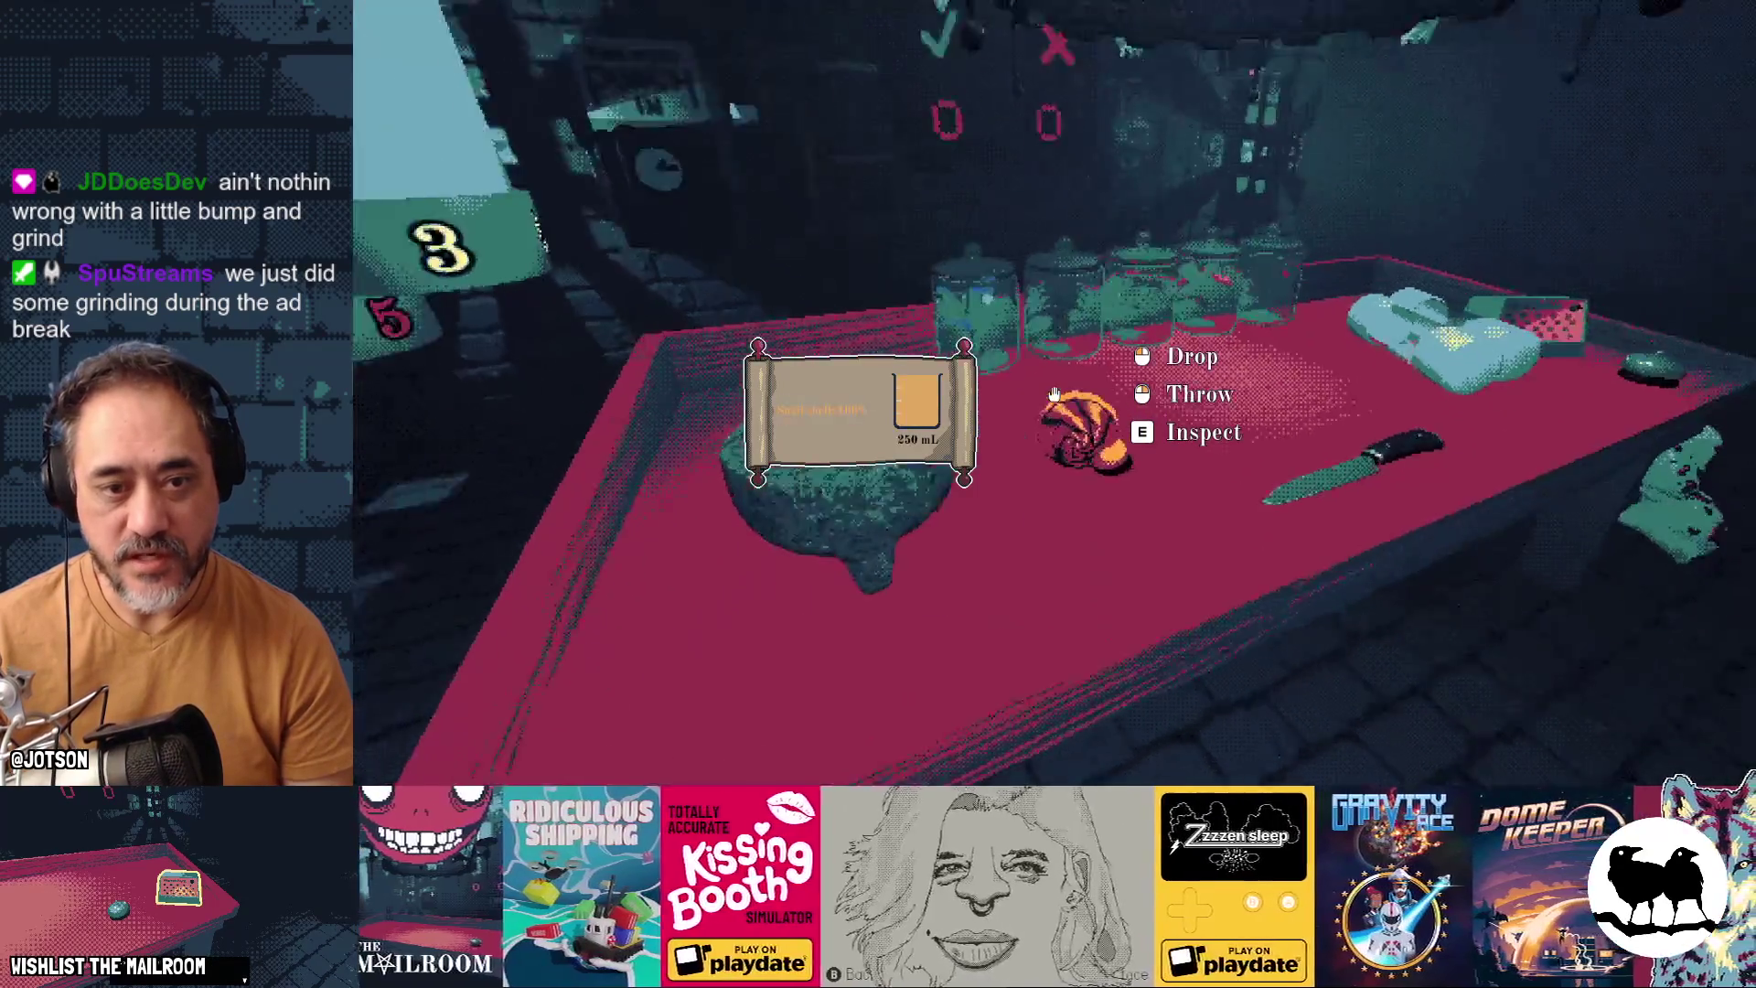
left_click(1053, 393)
right_click(1053, 394)
left_click(1054, 393)
right_click(1053, 393)
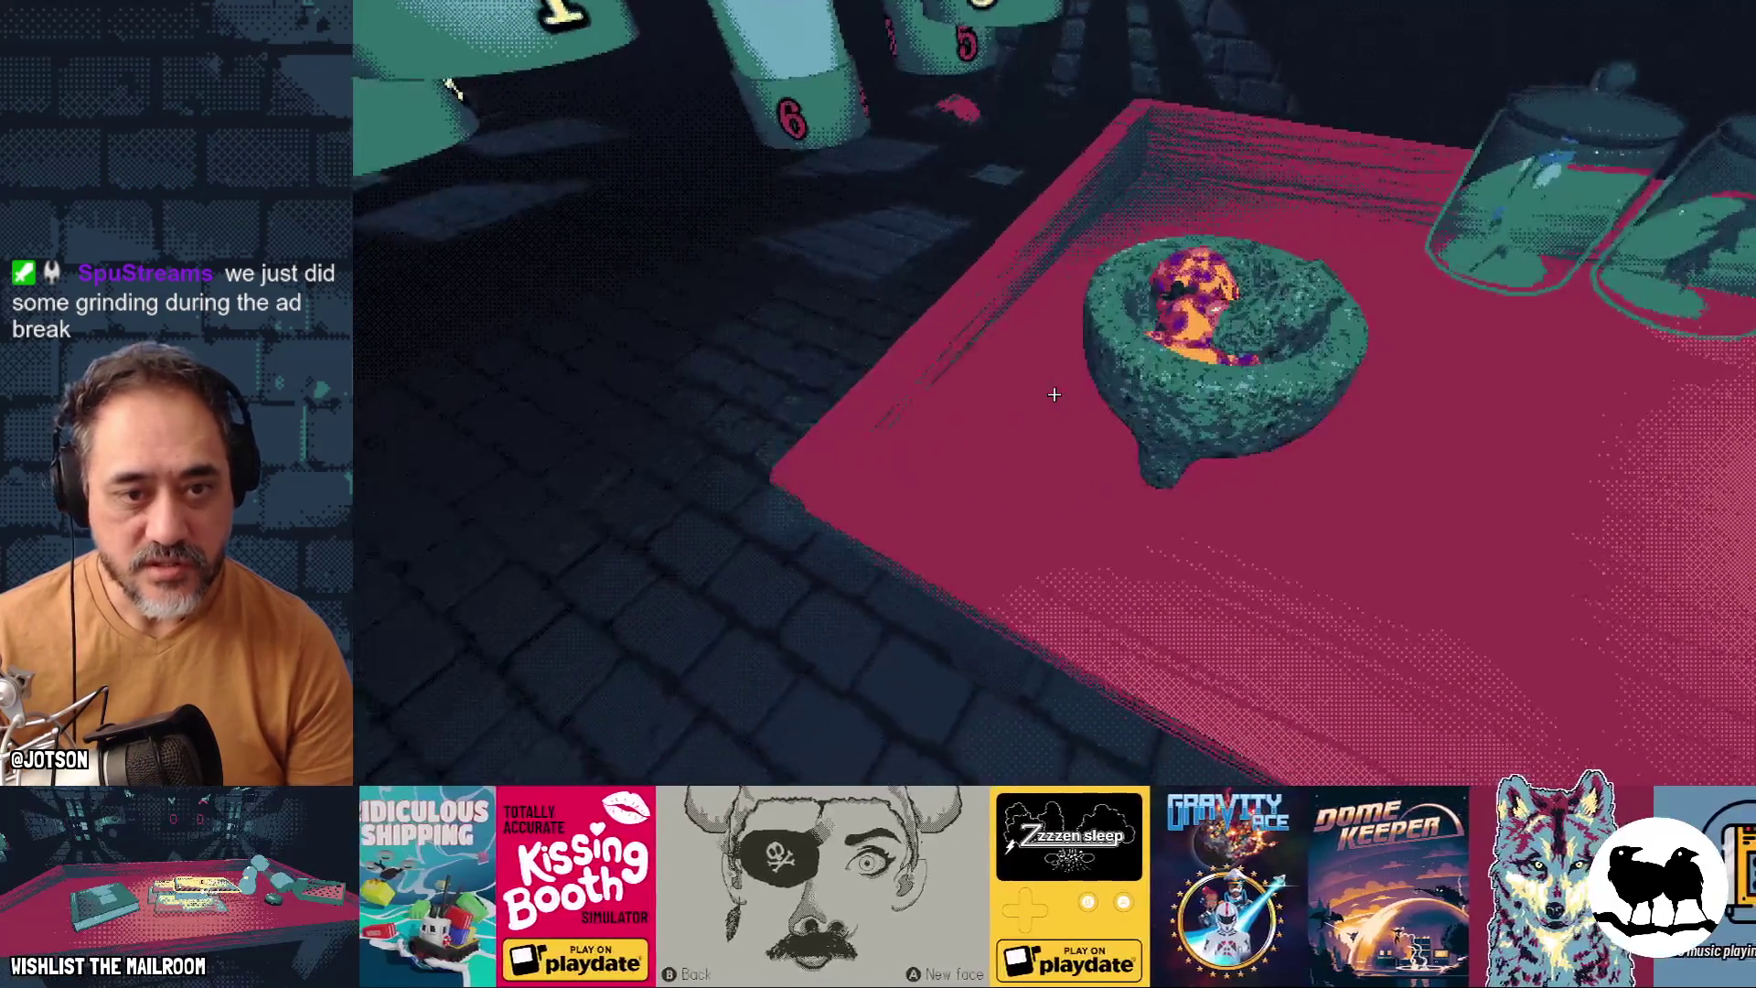
key("e")
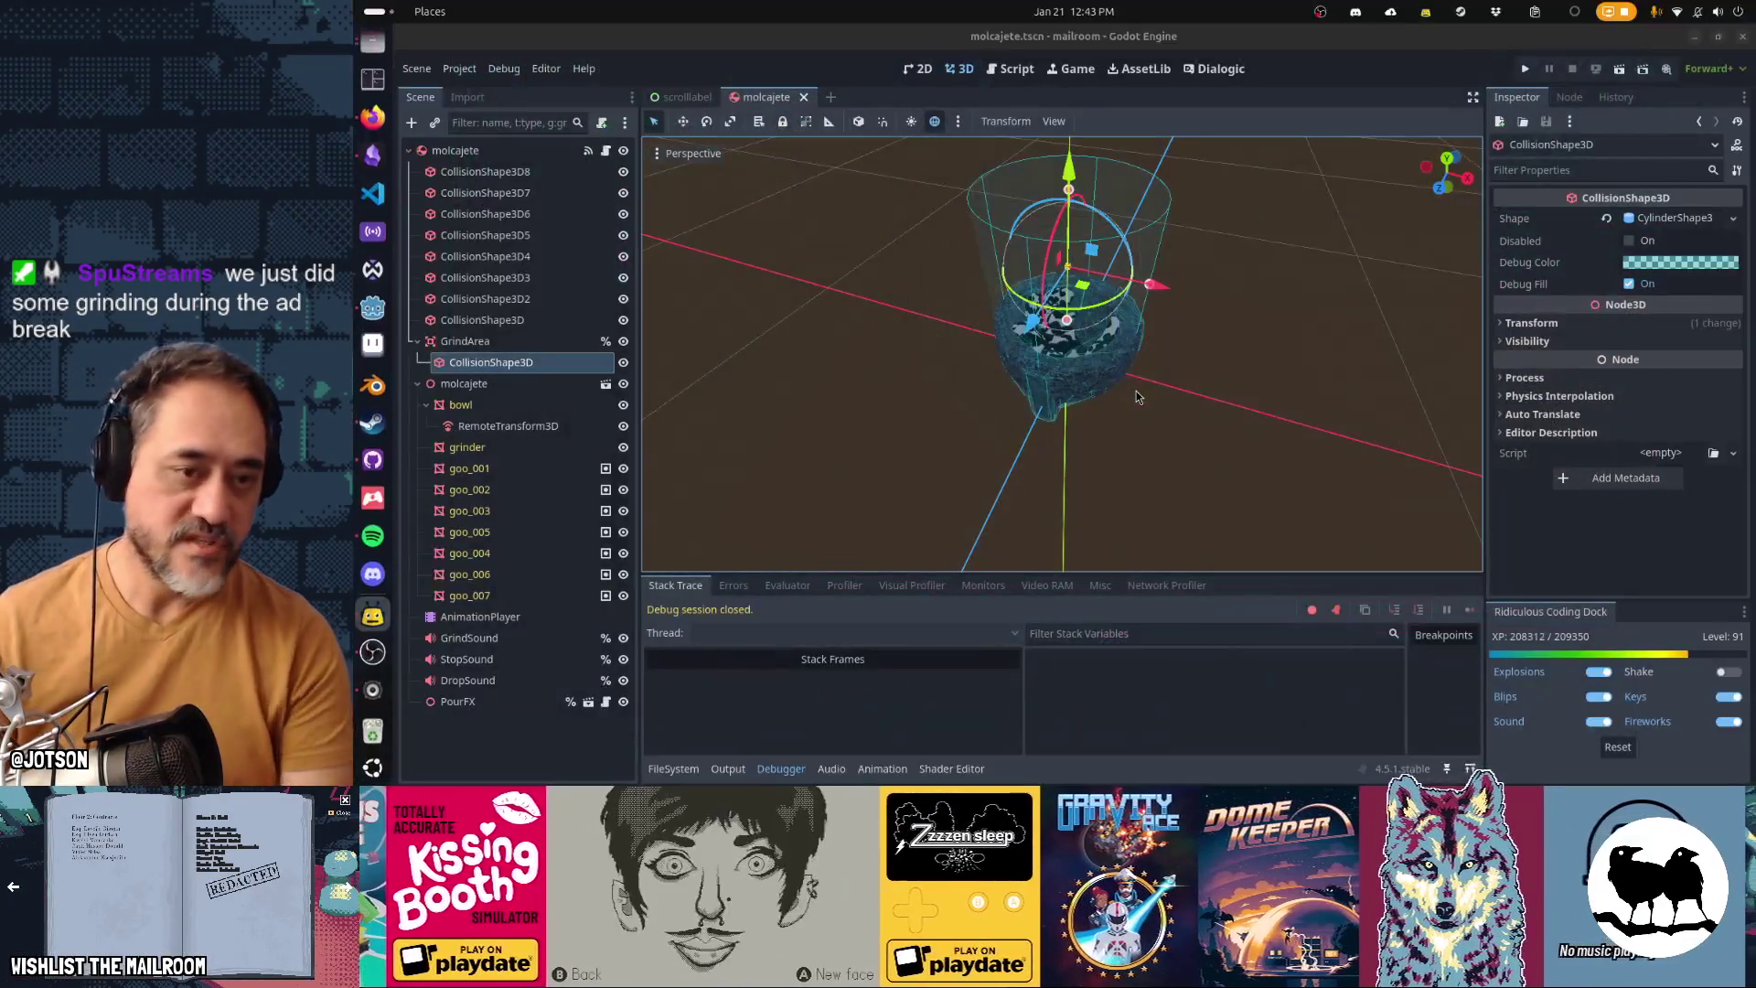
Stop the game, commit 'Fix grind radius too large' to main, and tick the mortar grinding task
key("F8")
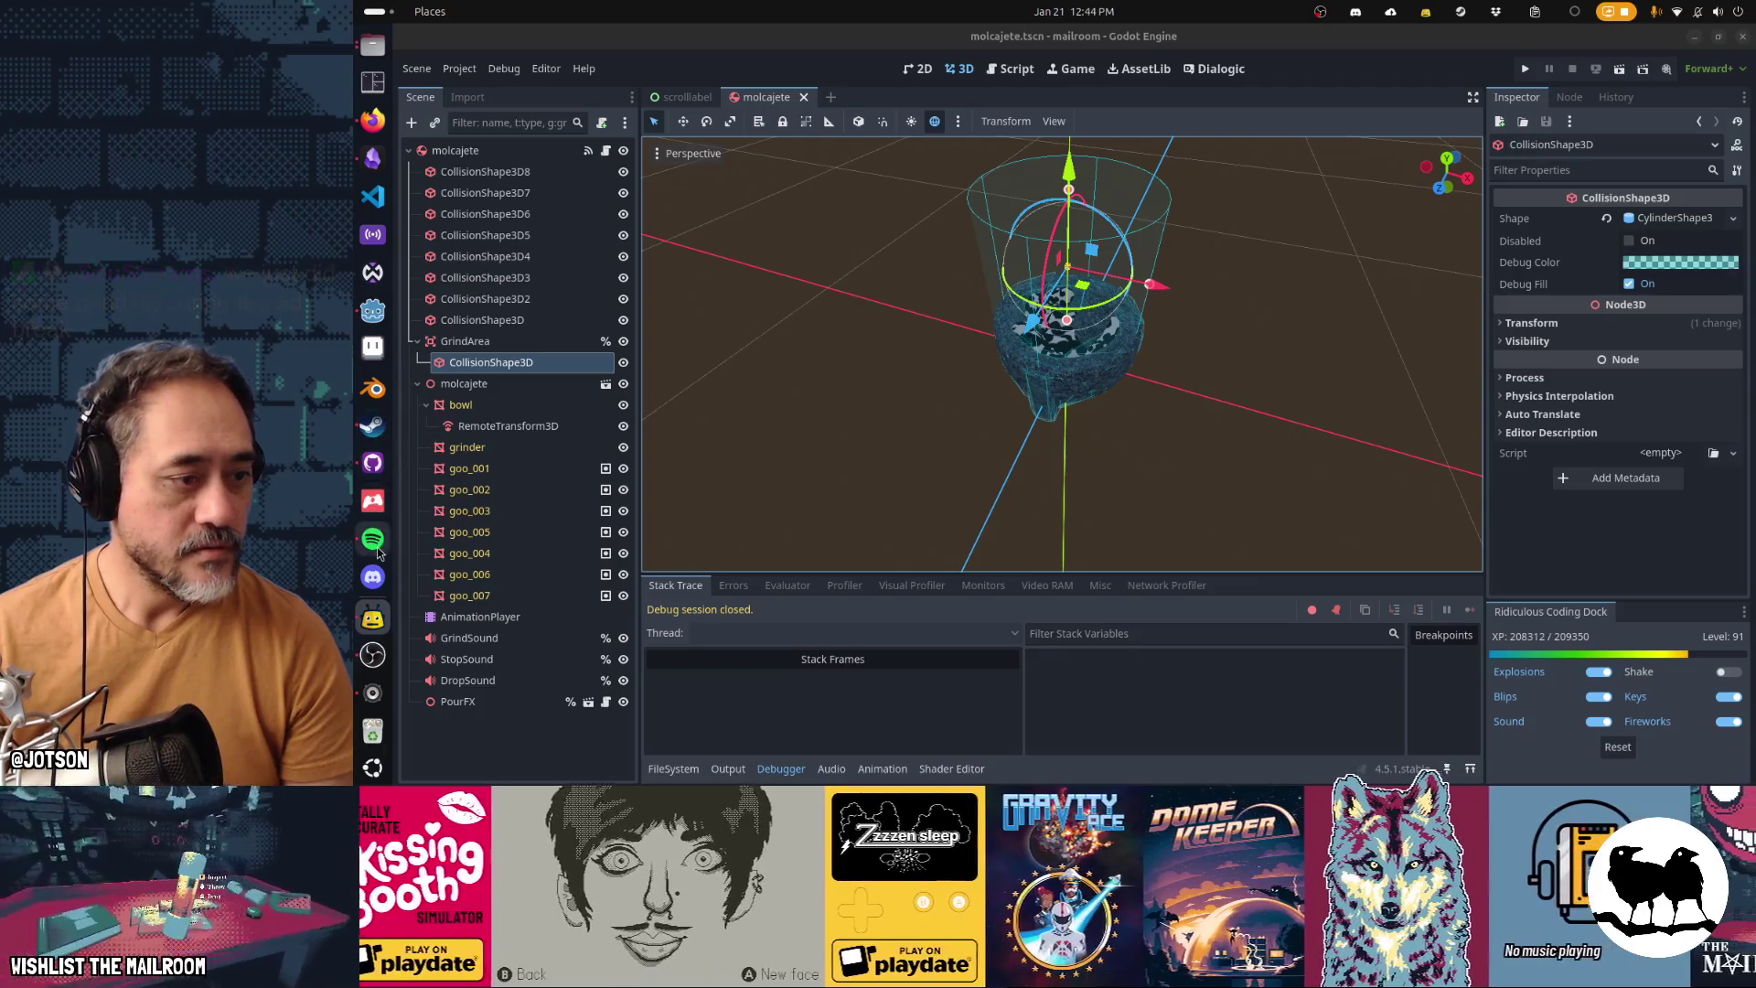
left_click(373, 465)
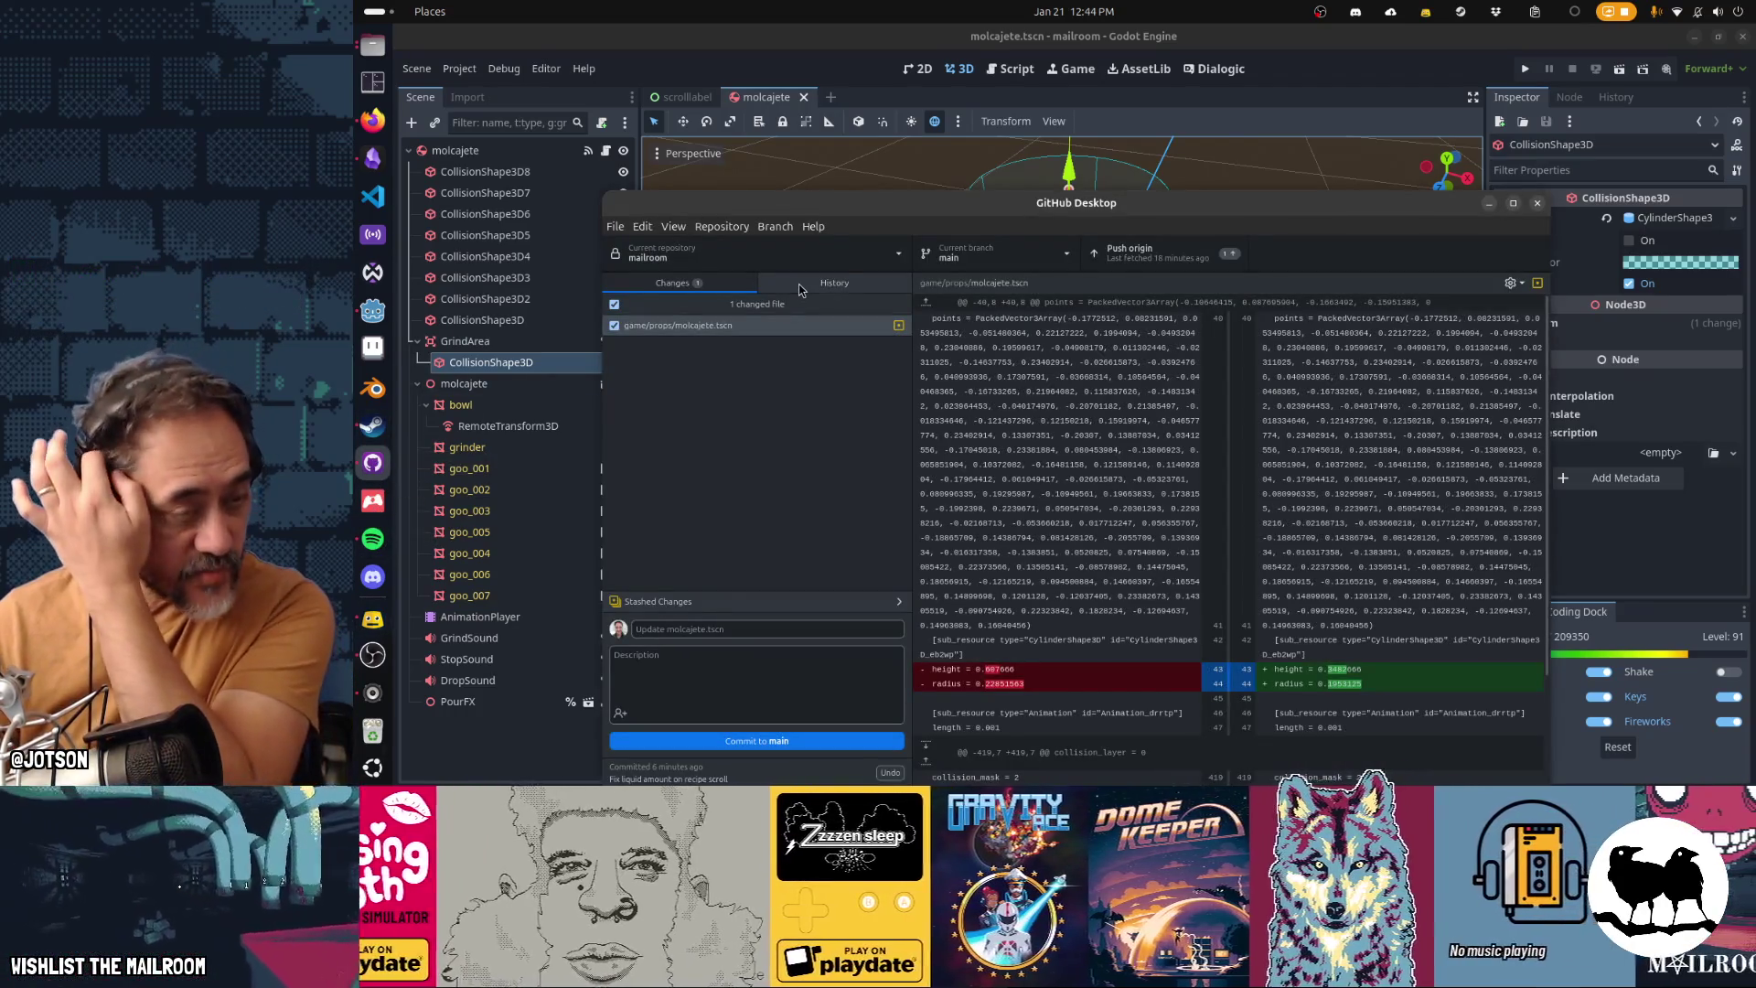
left_click(781, 627)
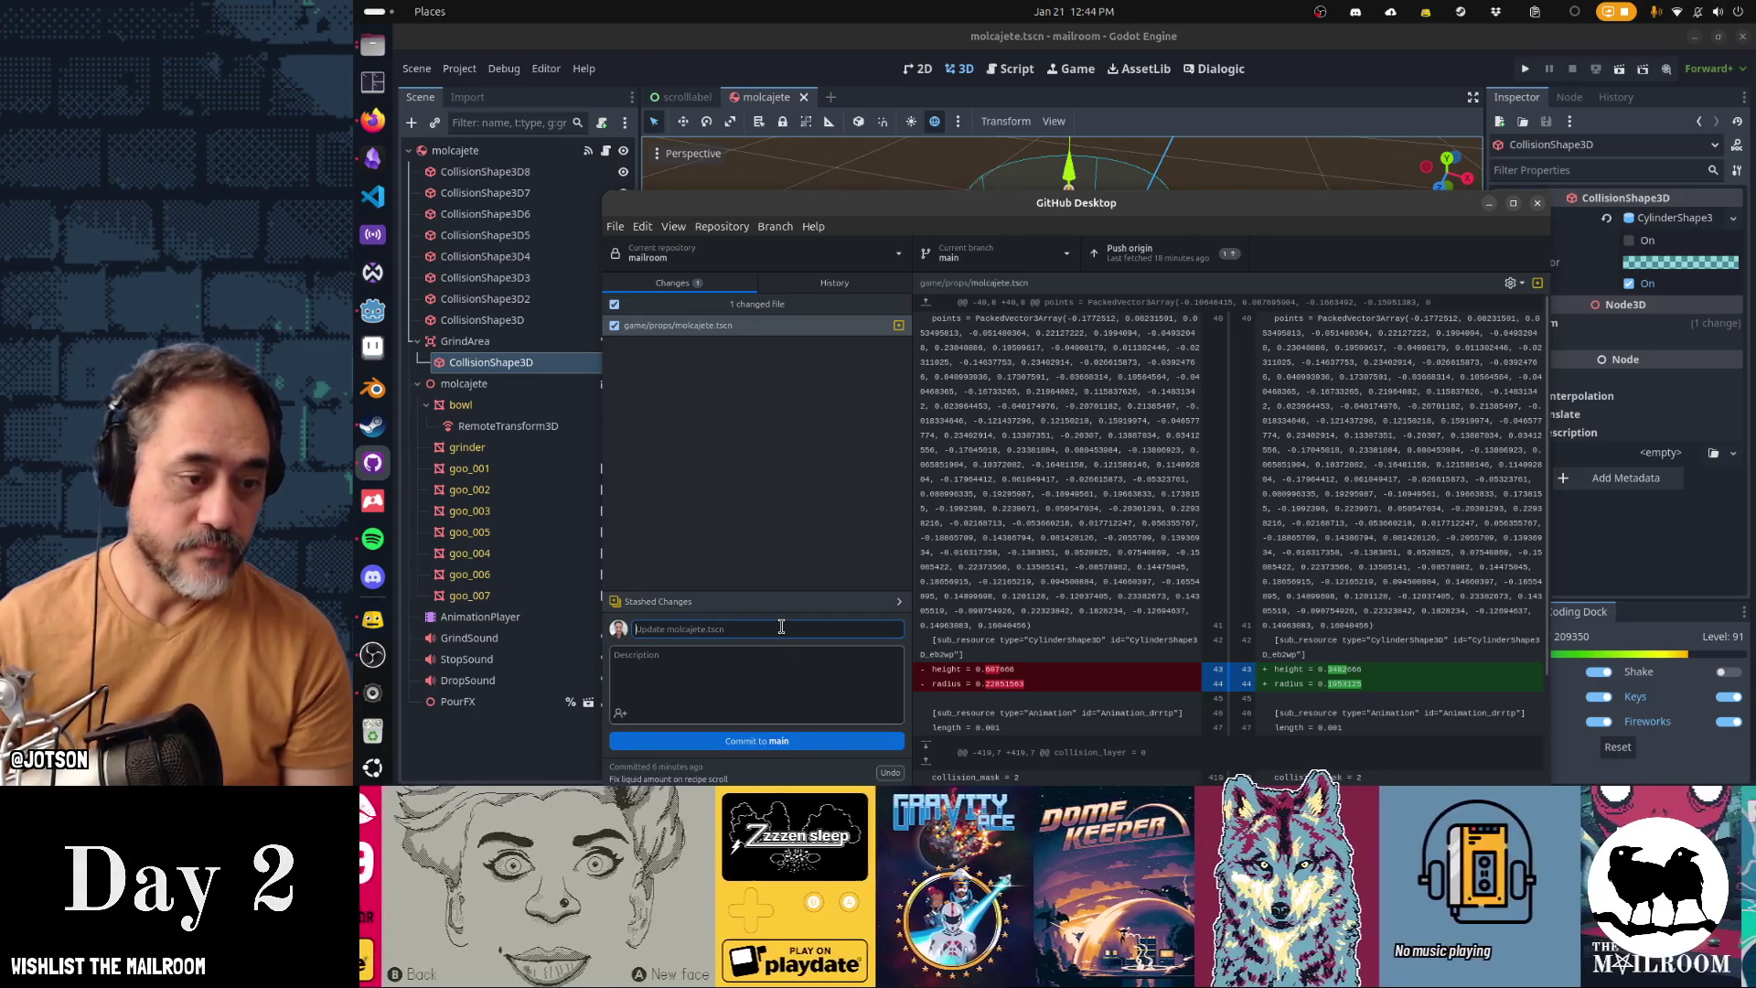
type("Fix")
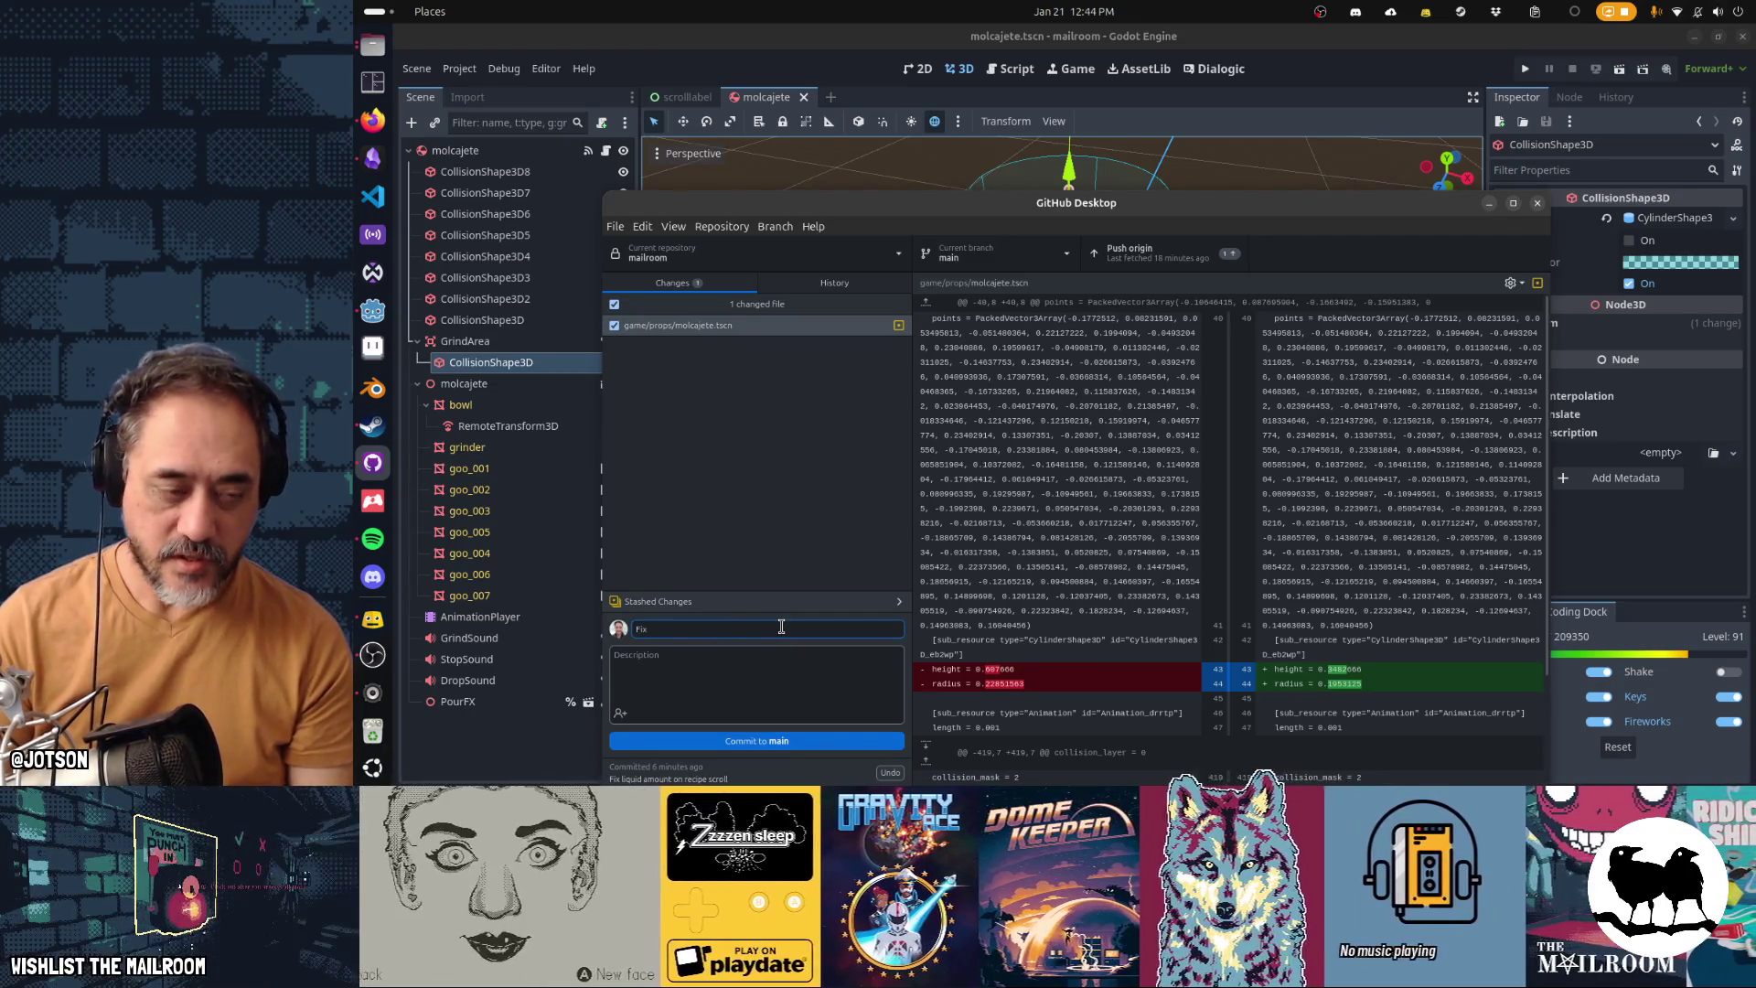
type(" grind radius too large")
left_click(782, 741)
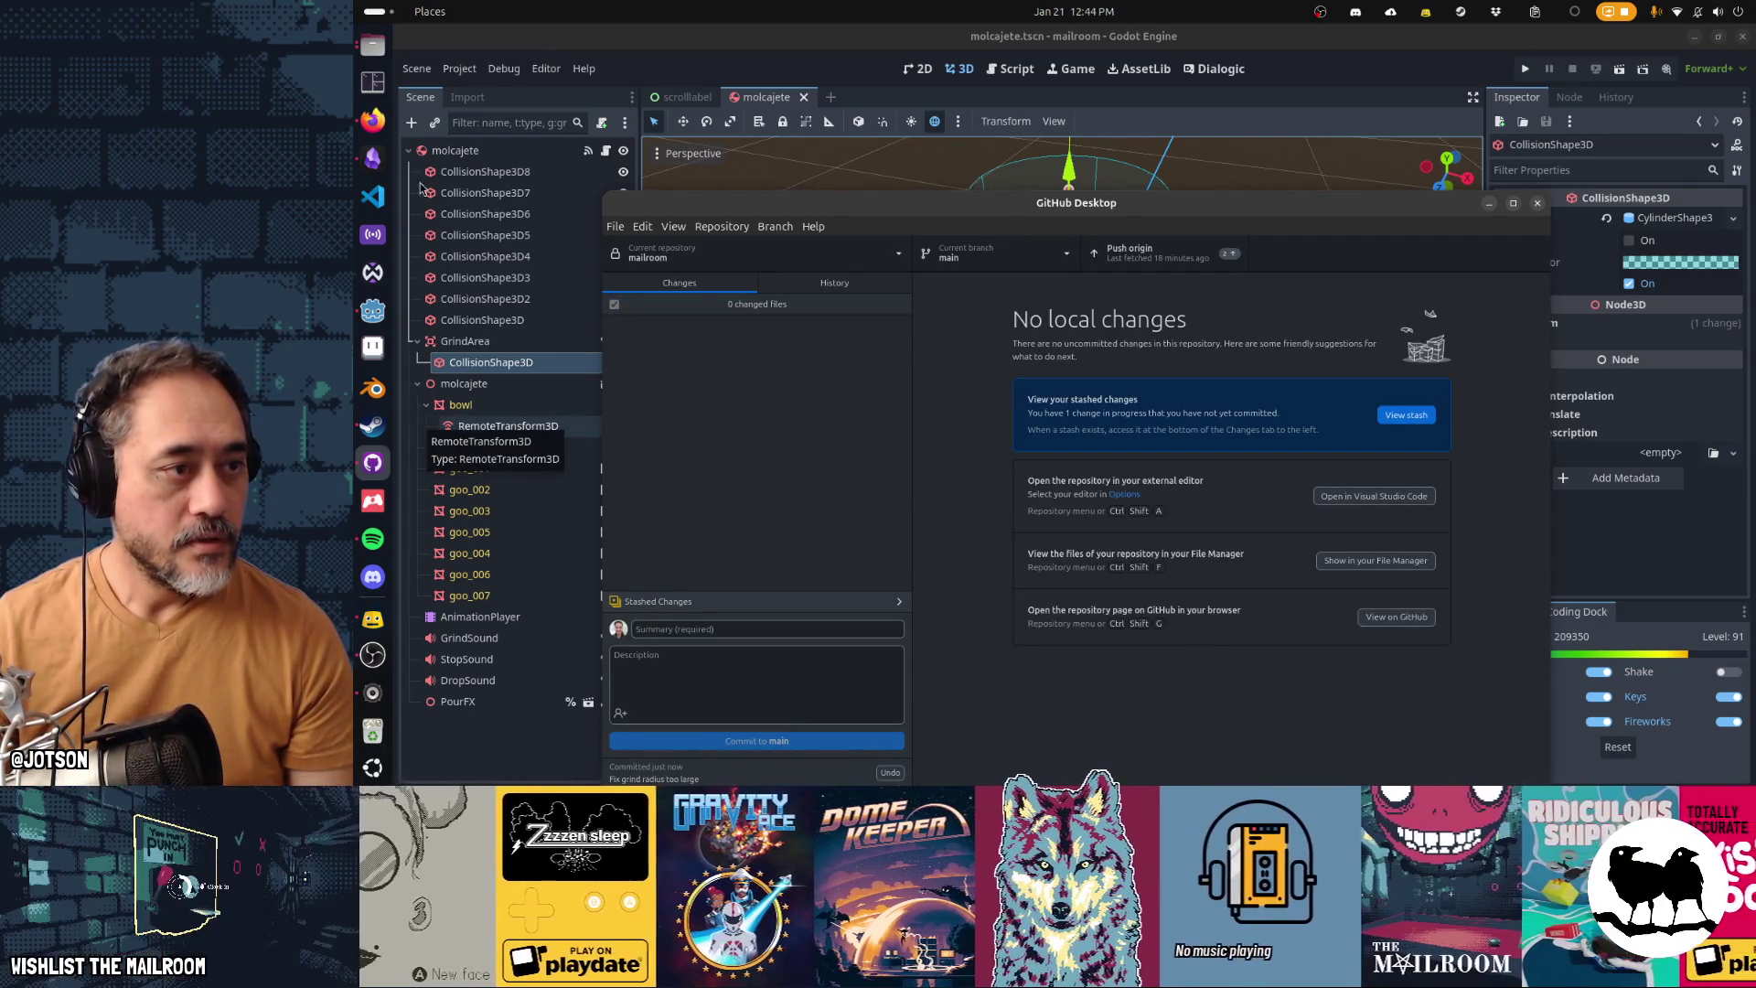
left_click(372, 157)
left_click(886, 189)
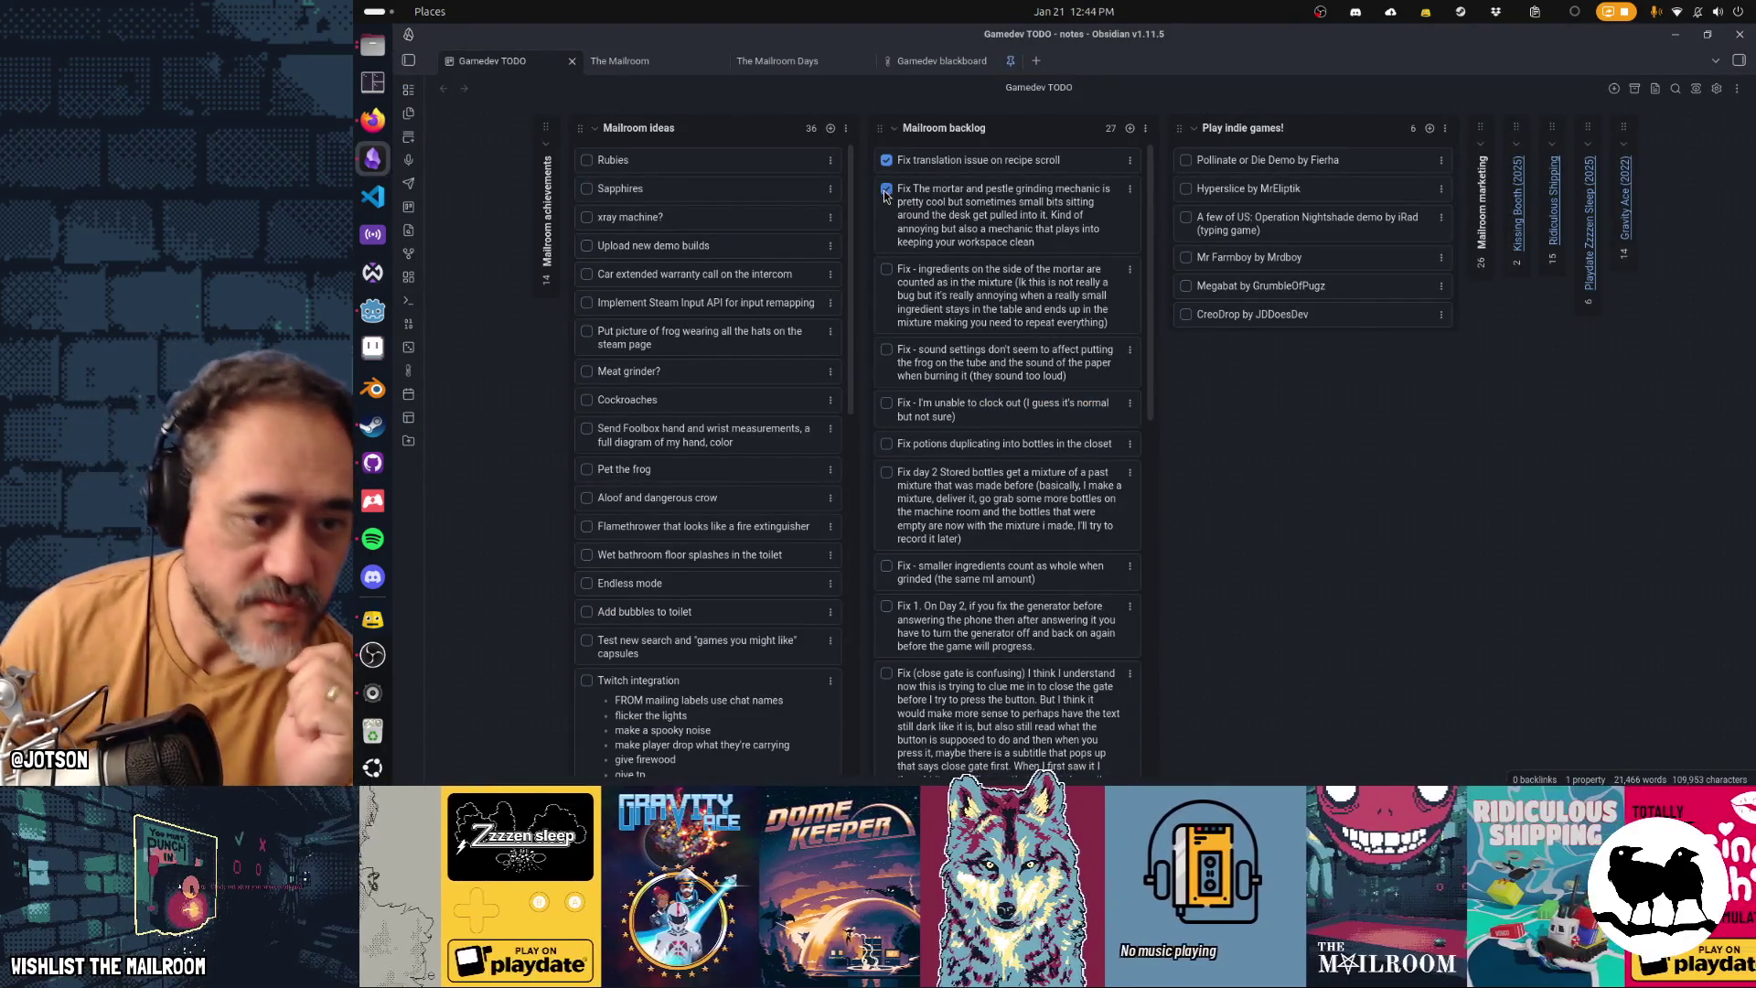
Tick the 'Fix - ingredients on the side of the mortar' backlog card
left_click(885, 271)
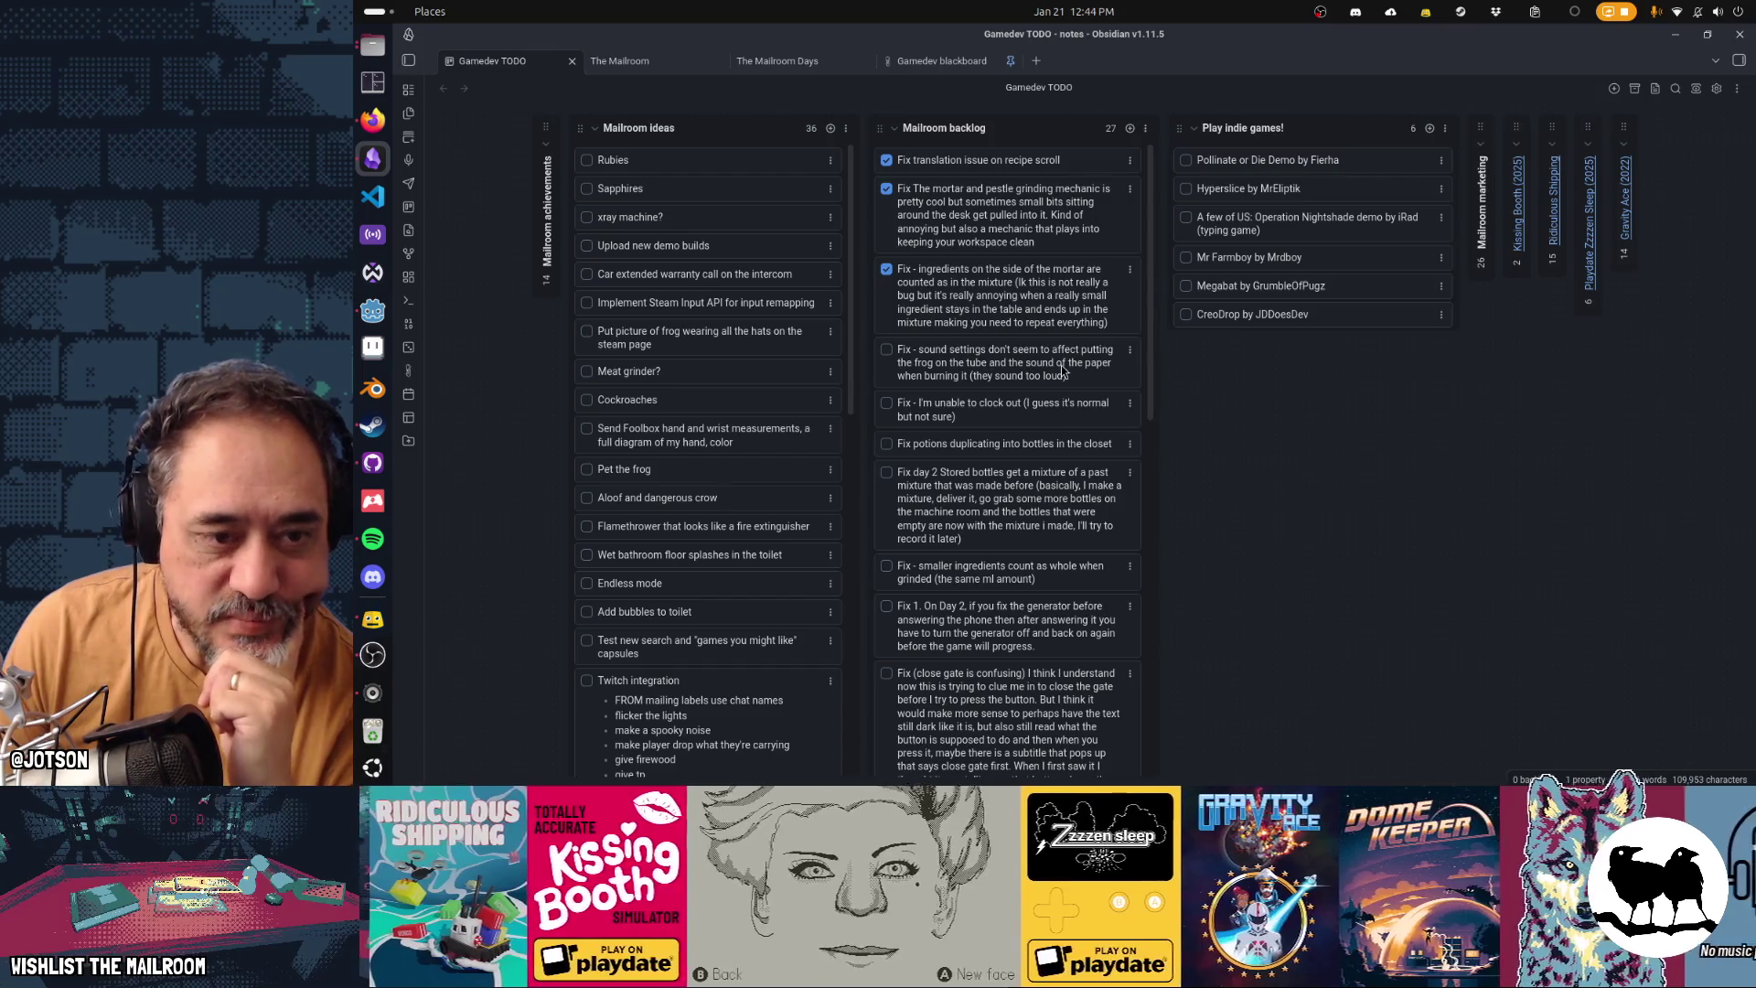
key("alt+Tab")
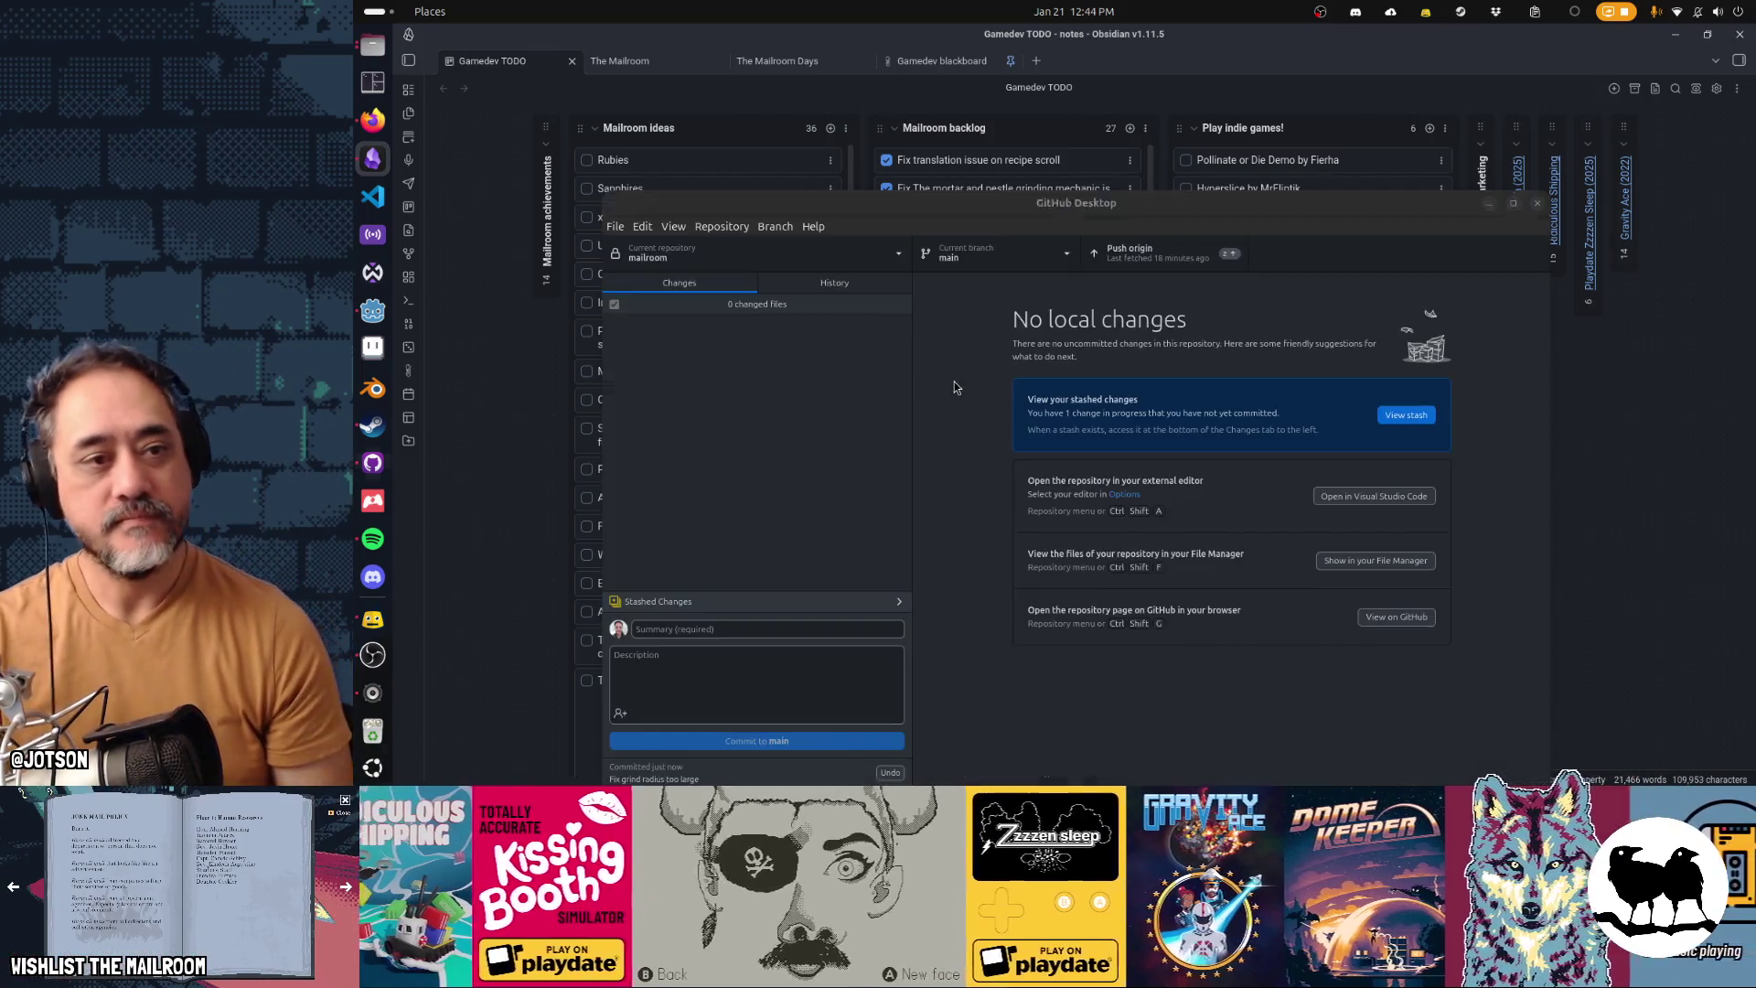
Back in Godot, close the molcajete and scrolllabel scene tabs
key("alt+Tab")
key("alt+Tab")
key("alt+Tab")
key("alt+Tab")
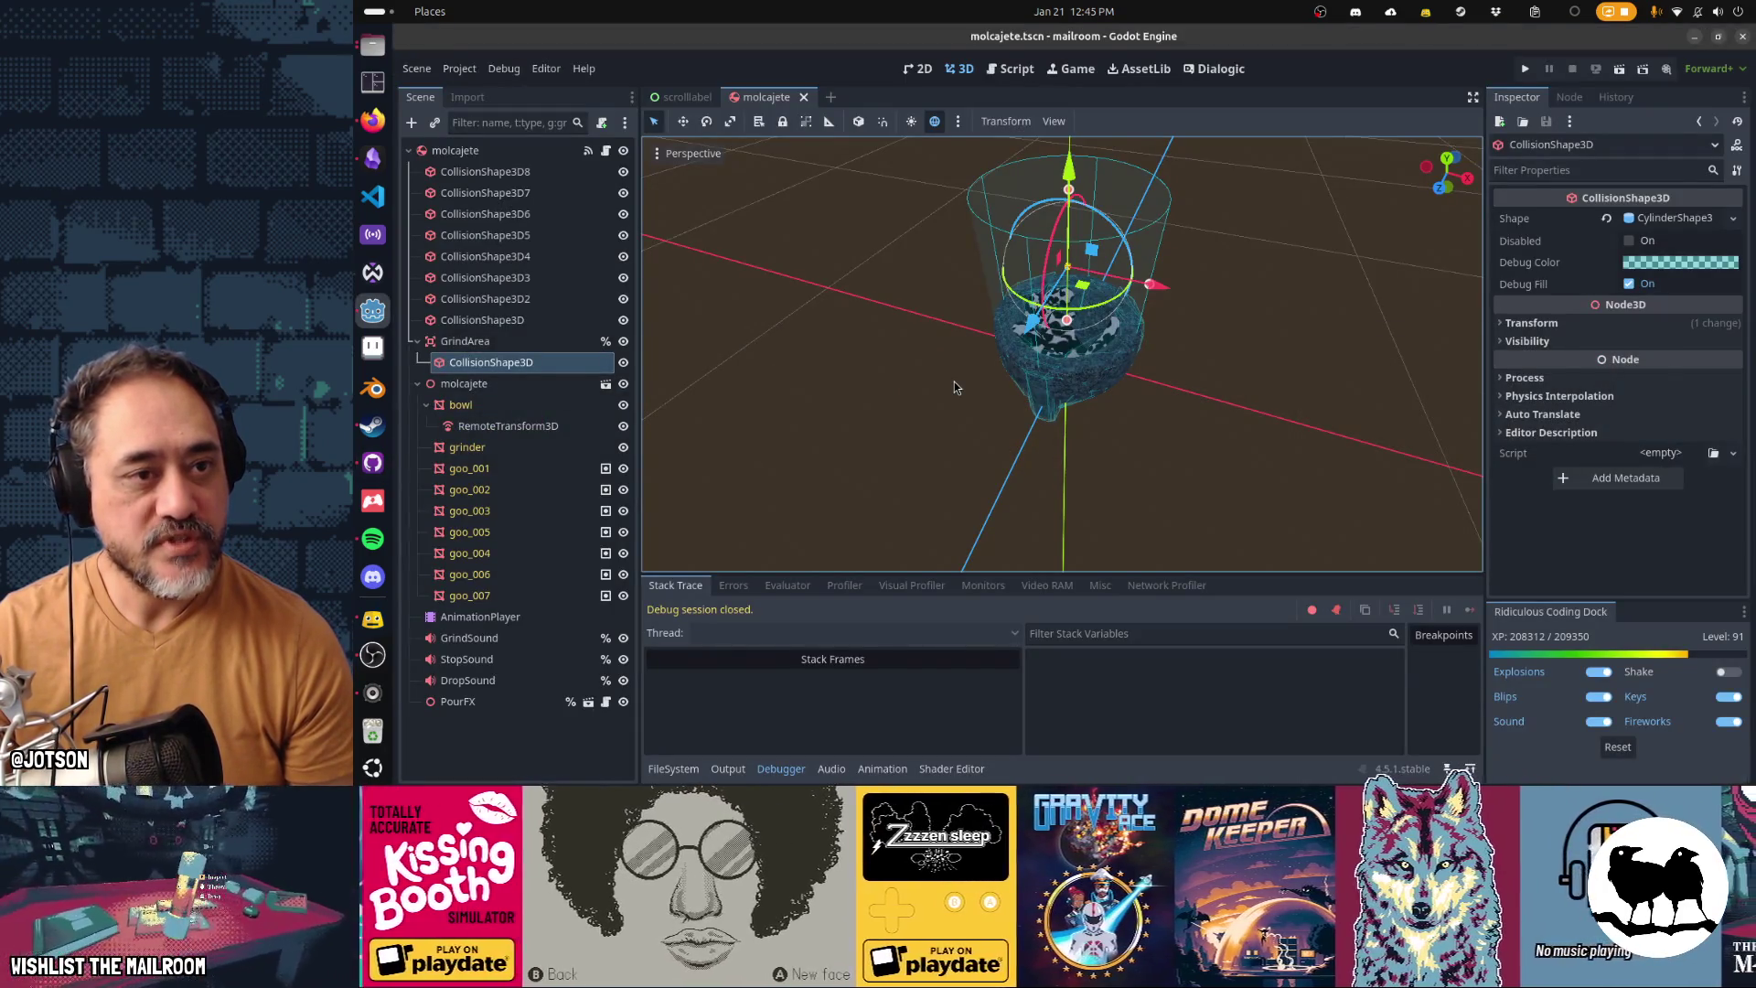
middle_click(773, 101)
left_click(723, 99)
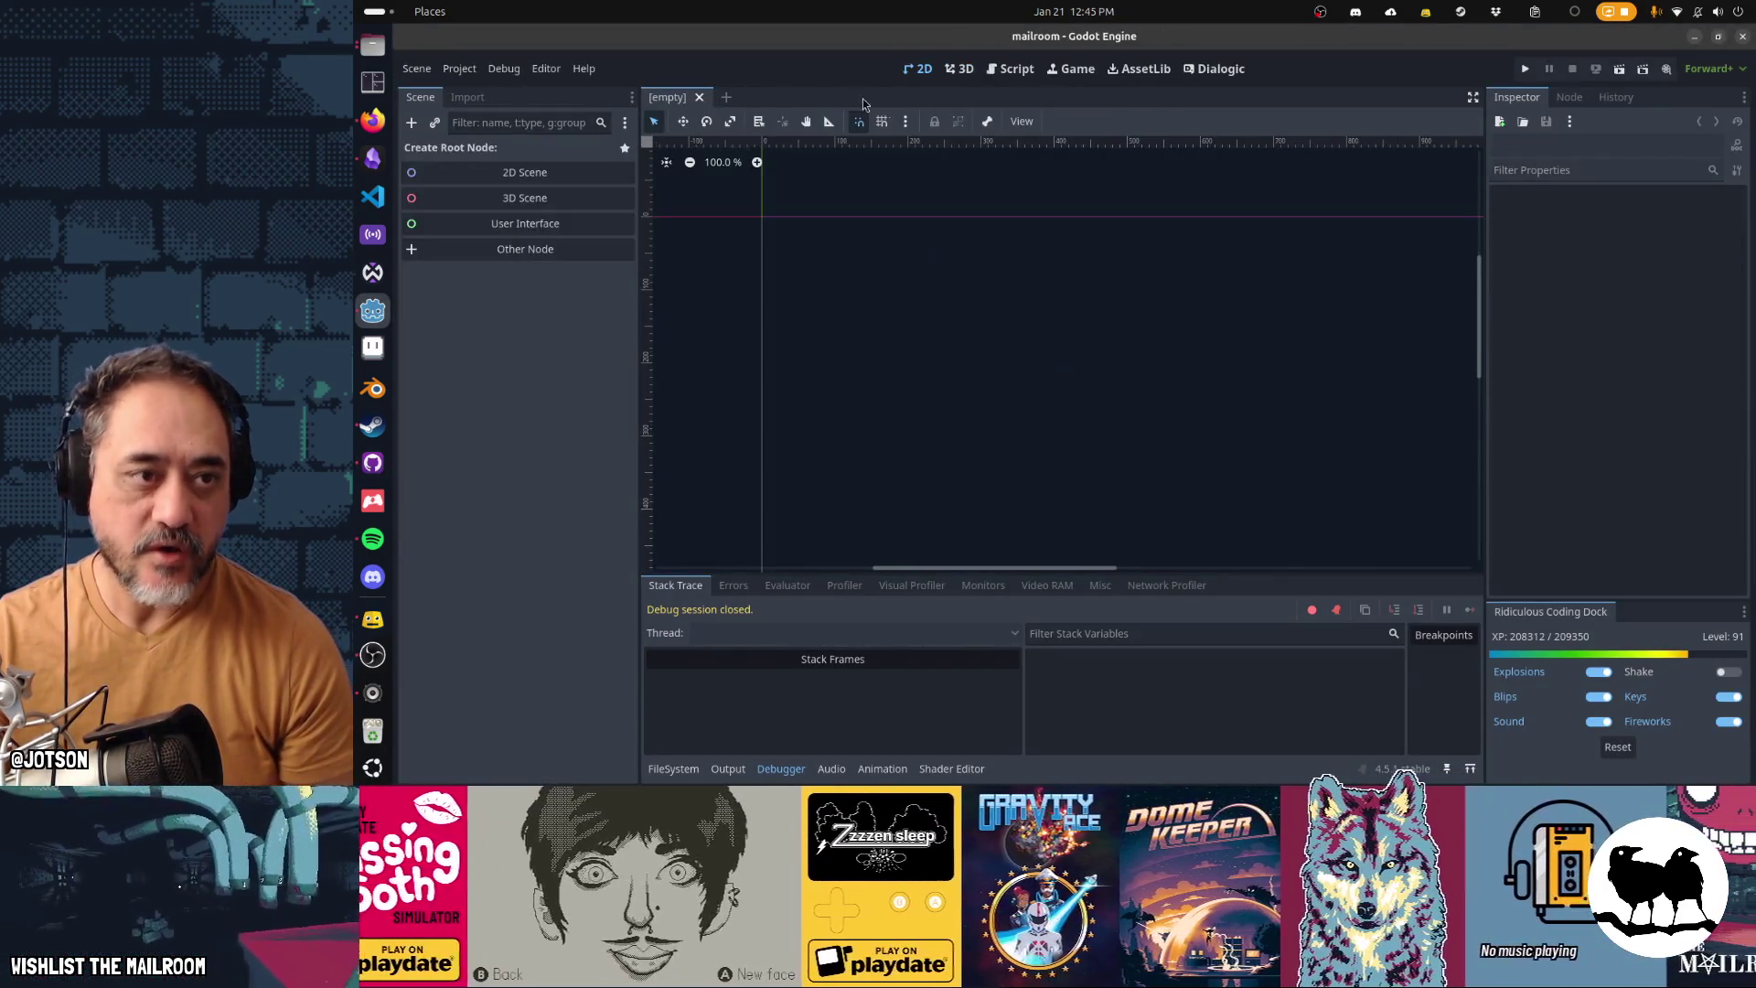
Open frog.tscn and route its InsertTubeSound player to the sfx bus
key("ctrl+shift+o")
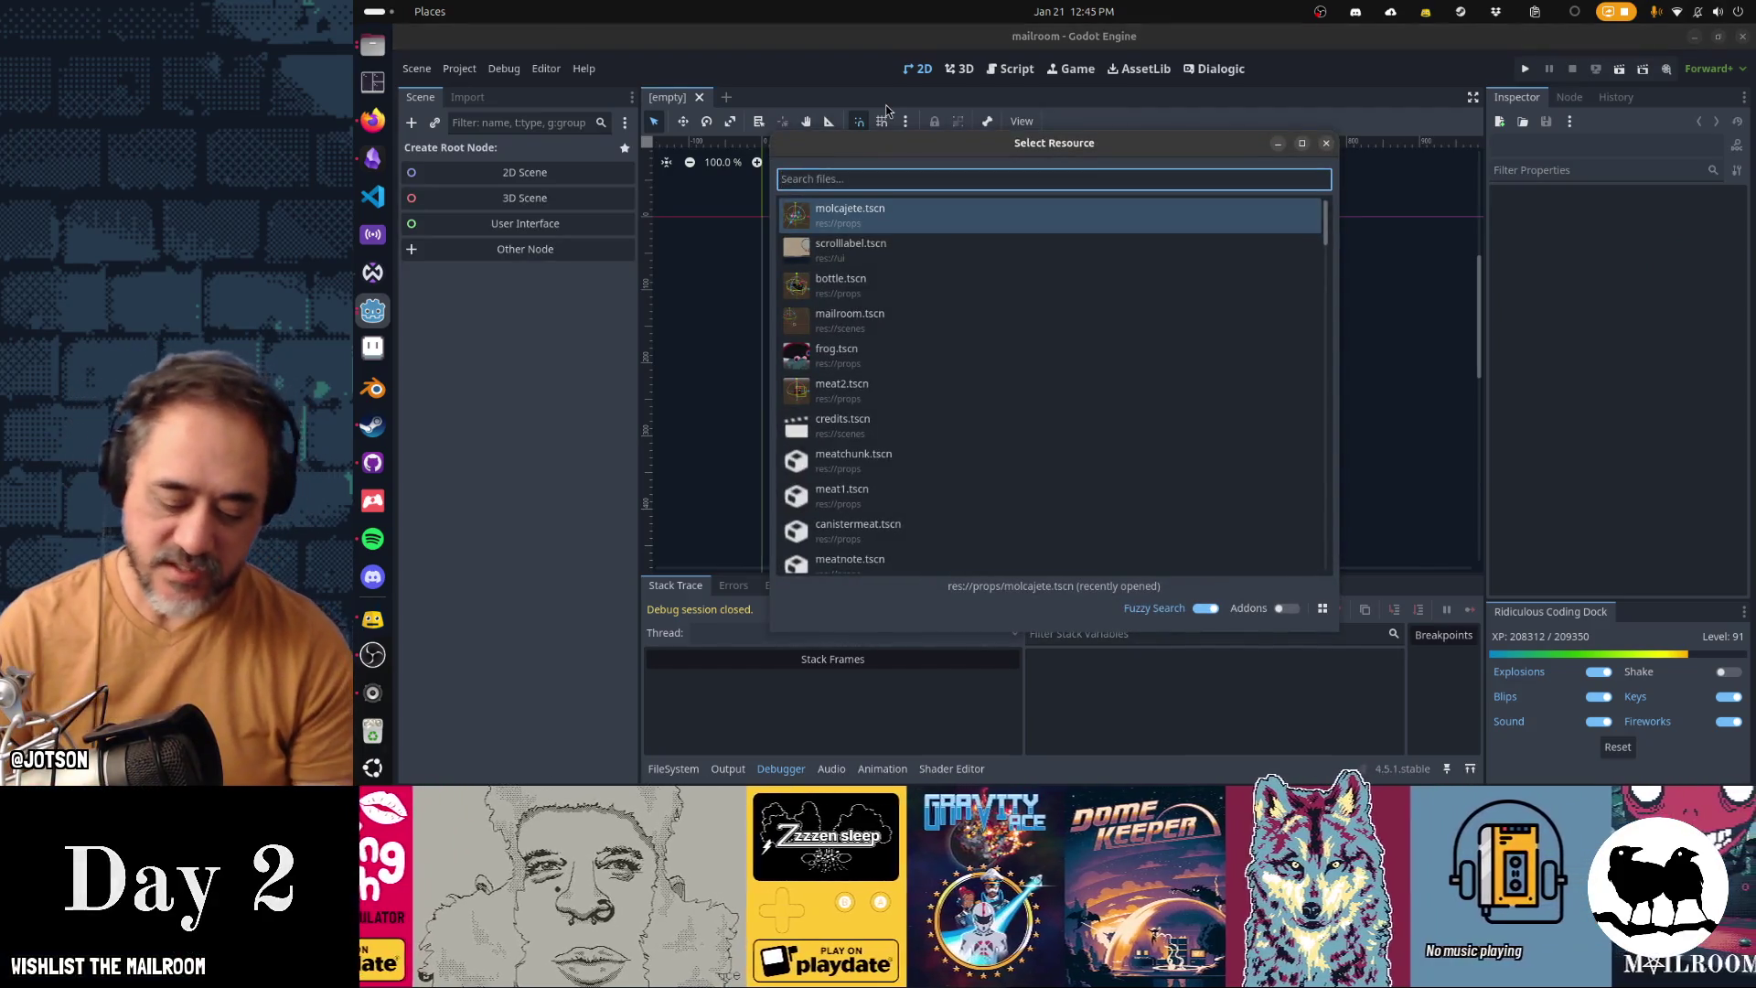
type("frog")
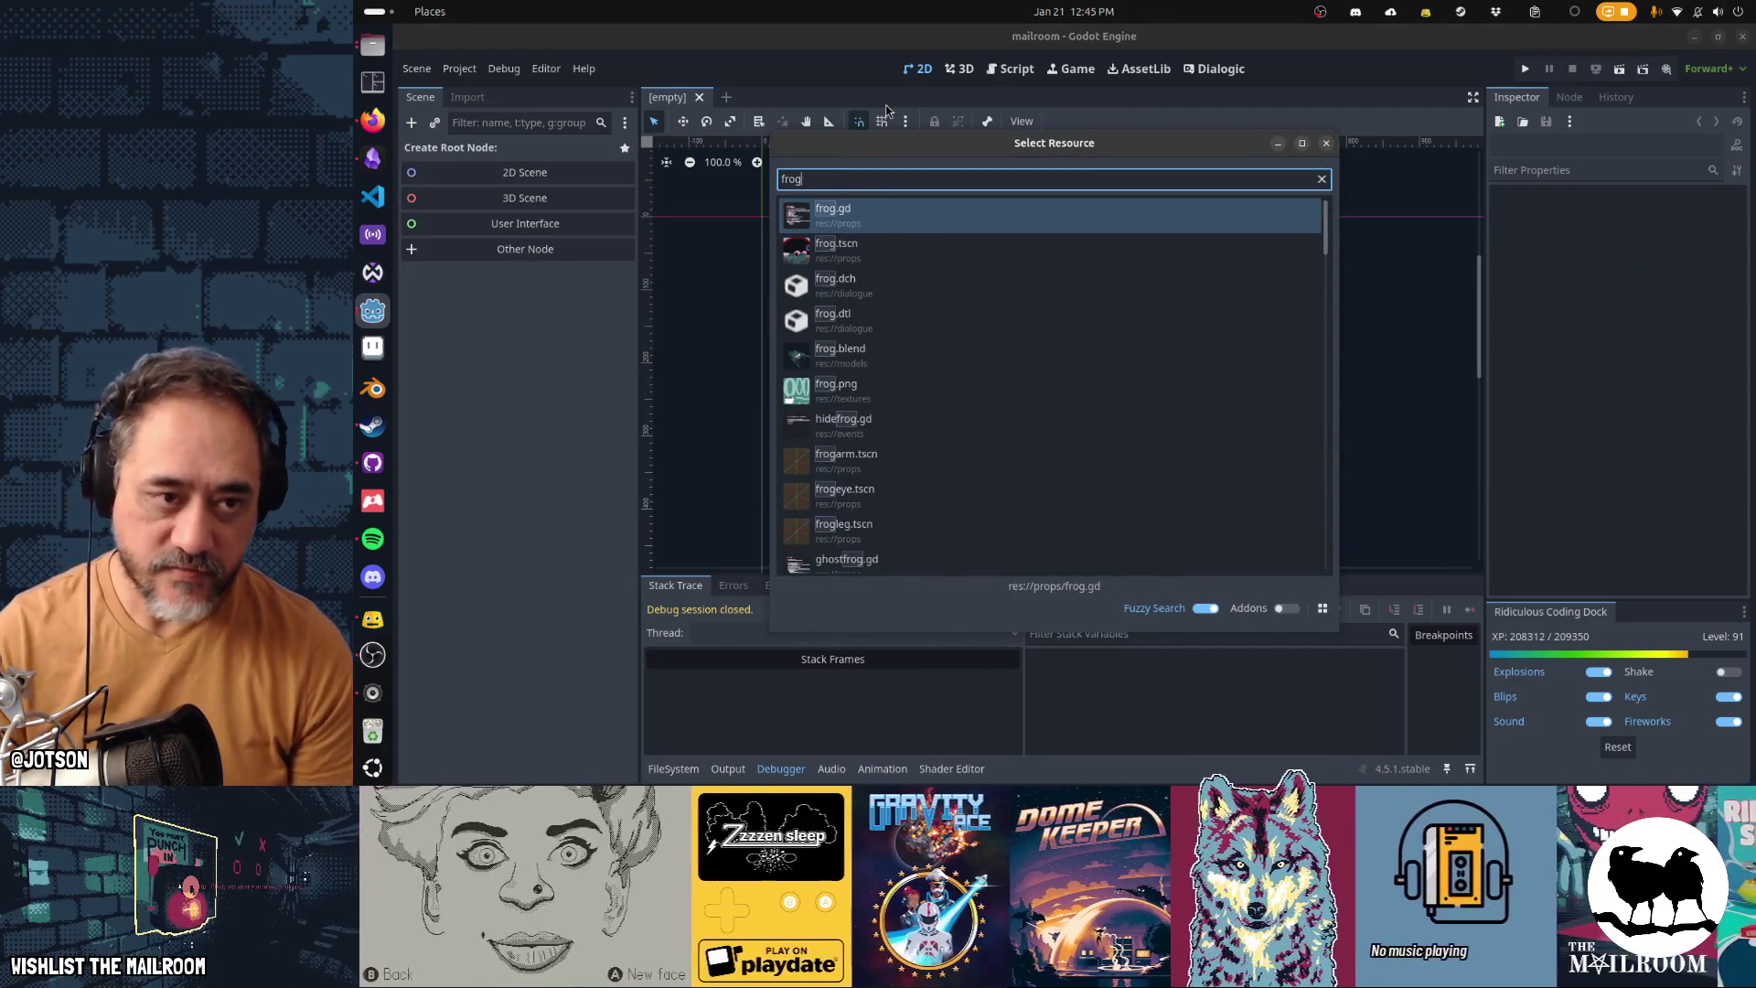
key("Return")
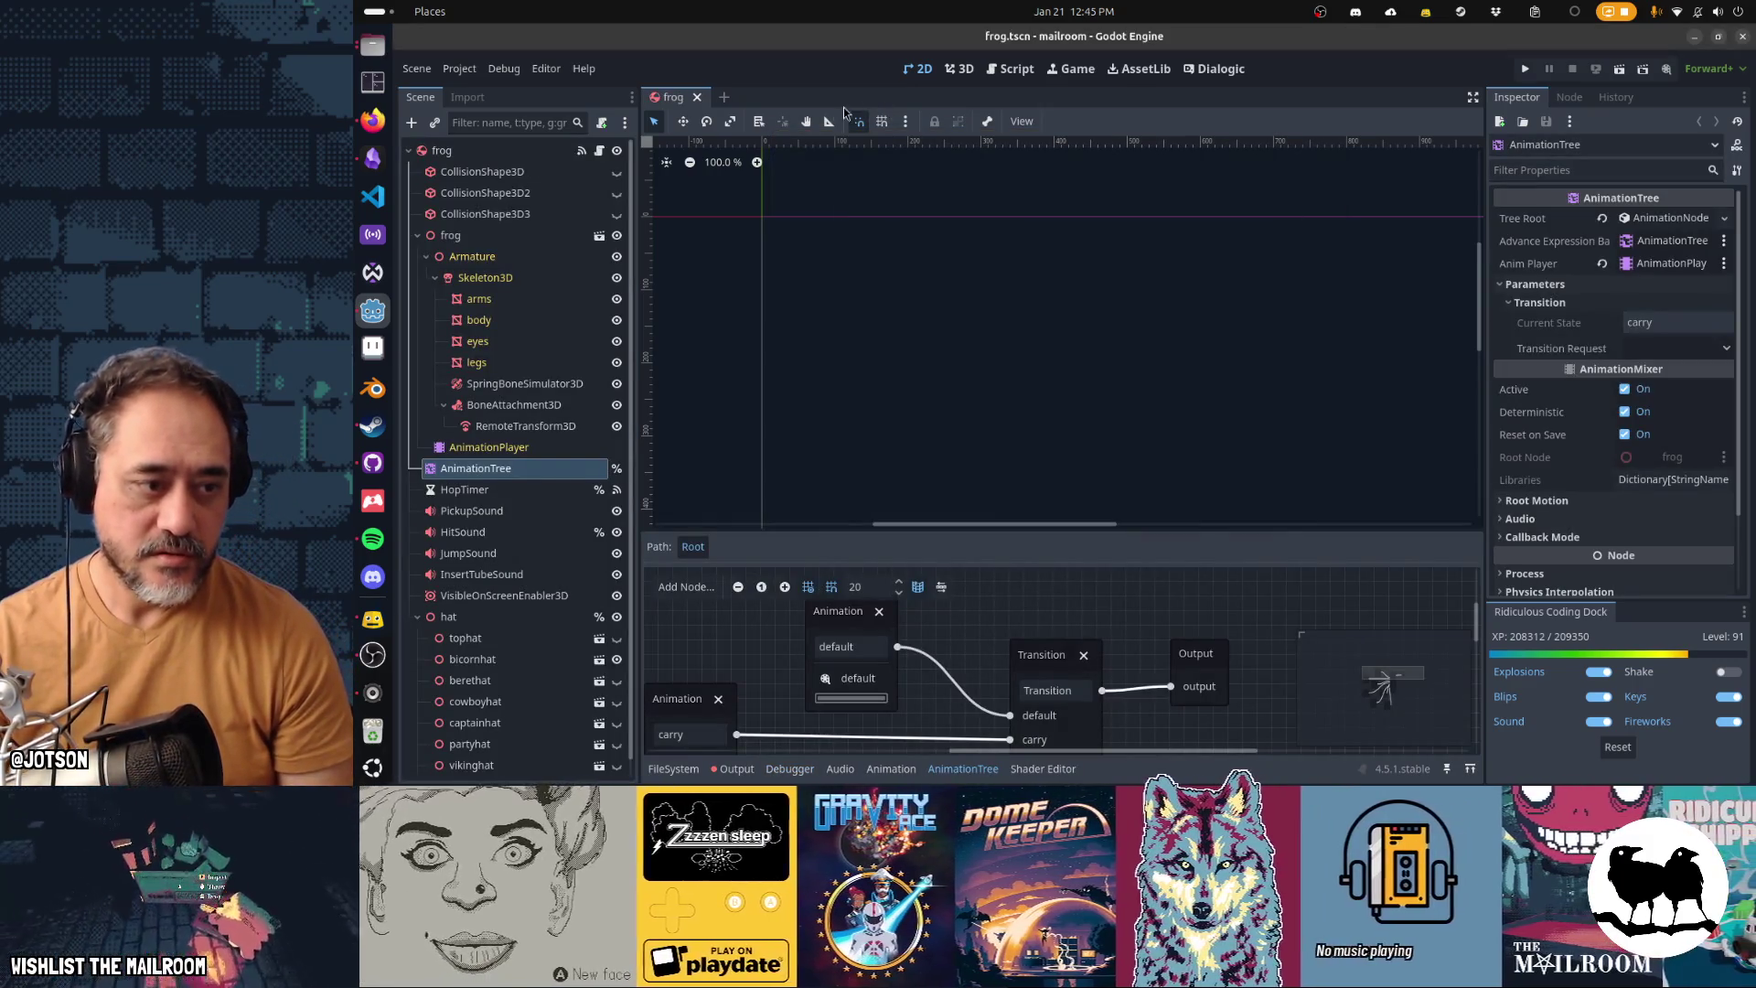
left_click(528, 573)
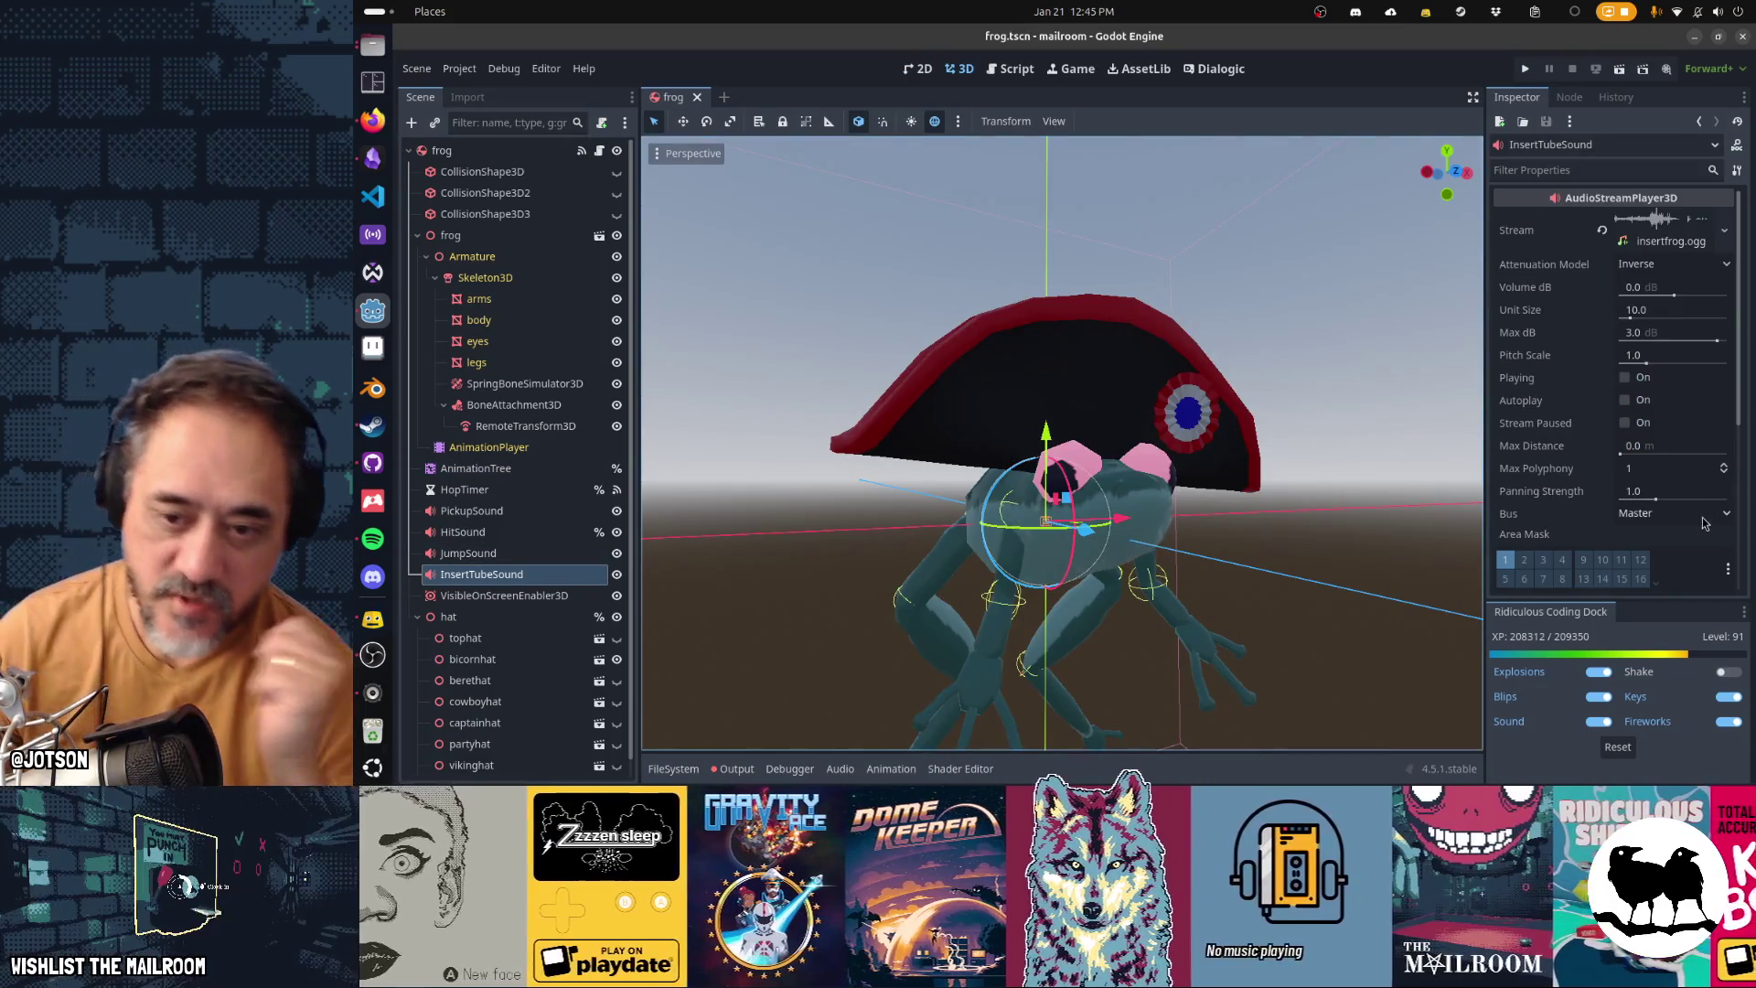
left_click(1703, 516)
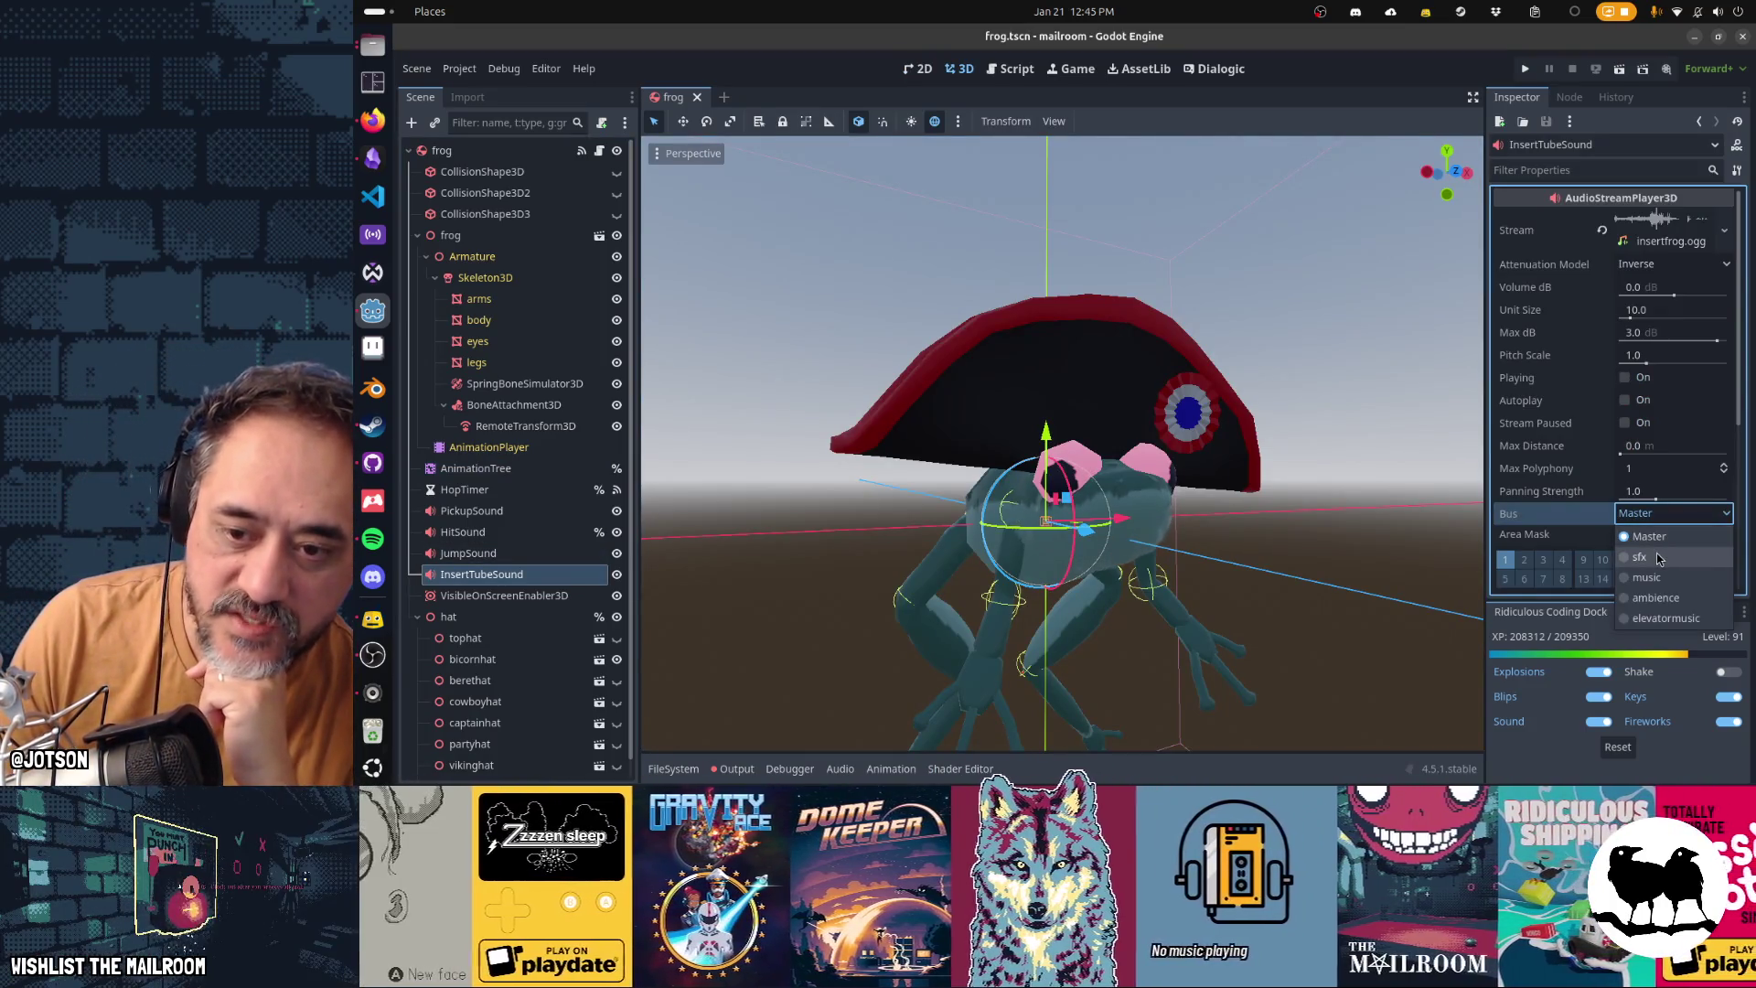
left_click(1658, 558)
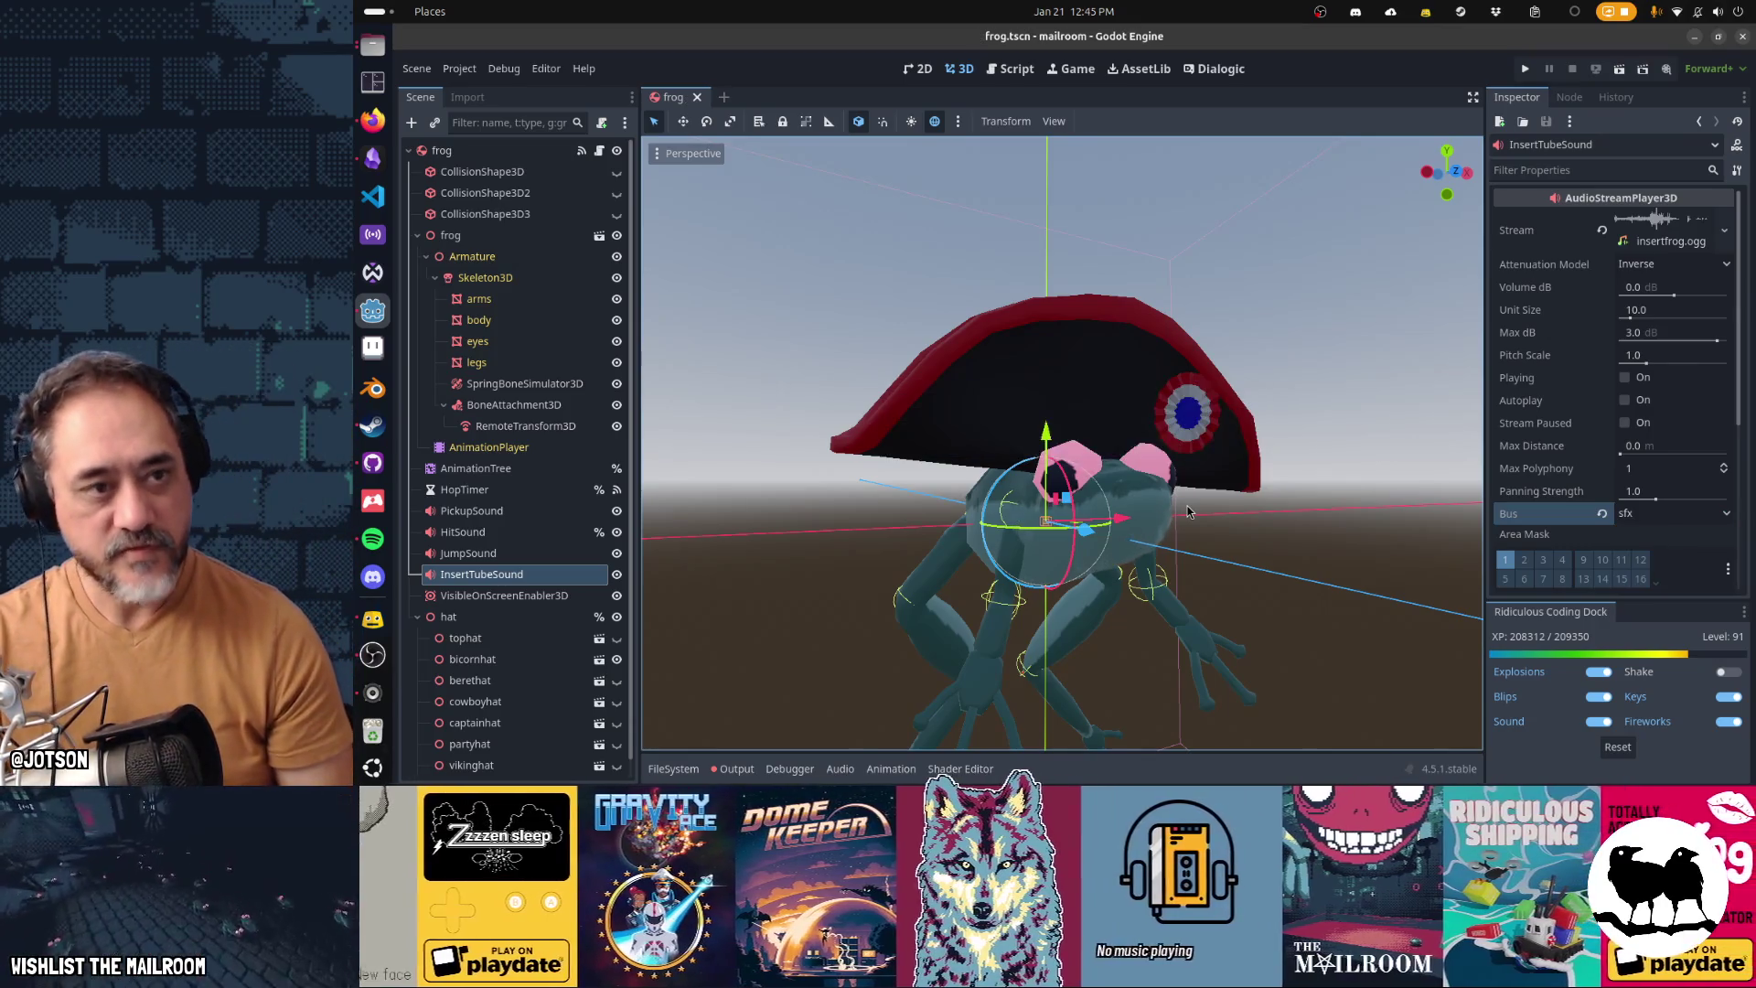
key("ctrl+shift+o")
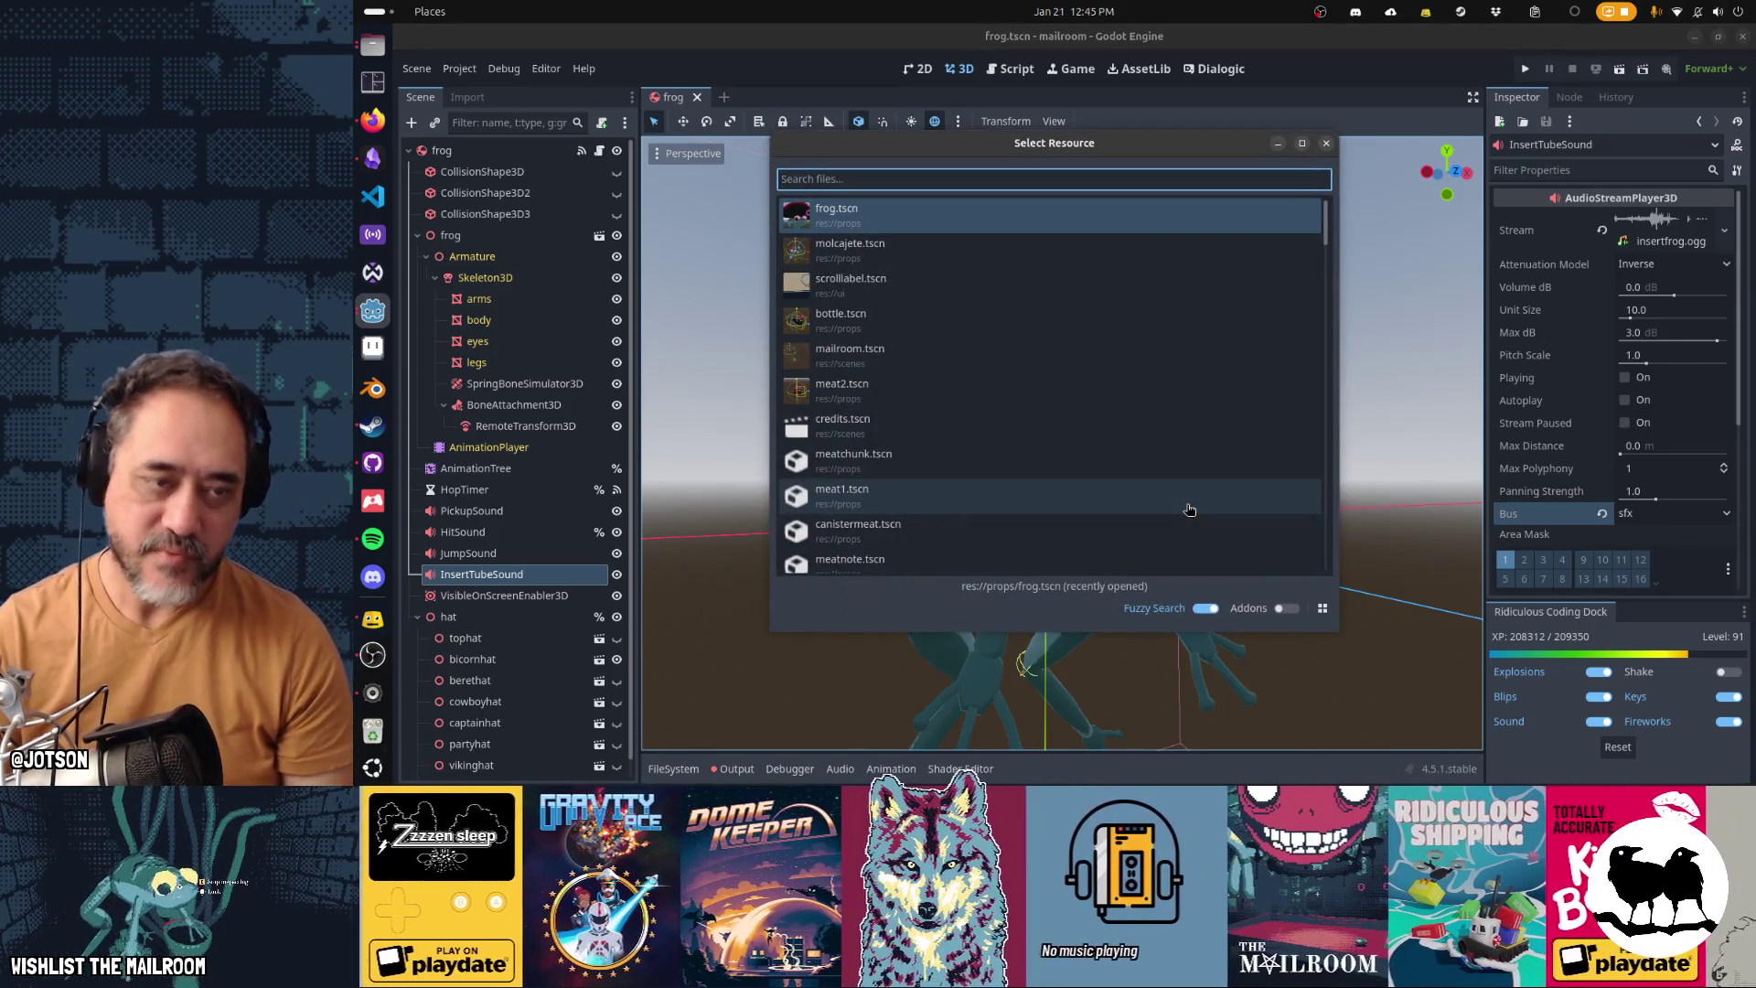
Check that InsertMailSound uses the sfx bus in the mail1, mail2 and mail3 scenes
type("mail1")
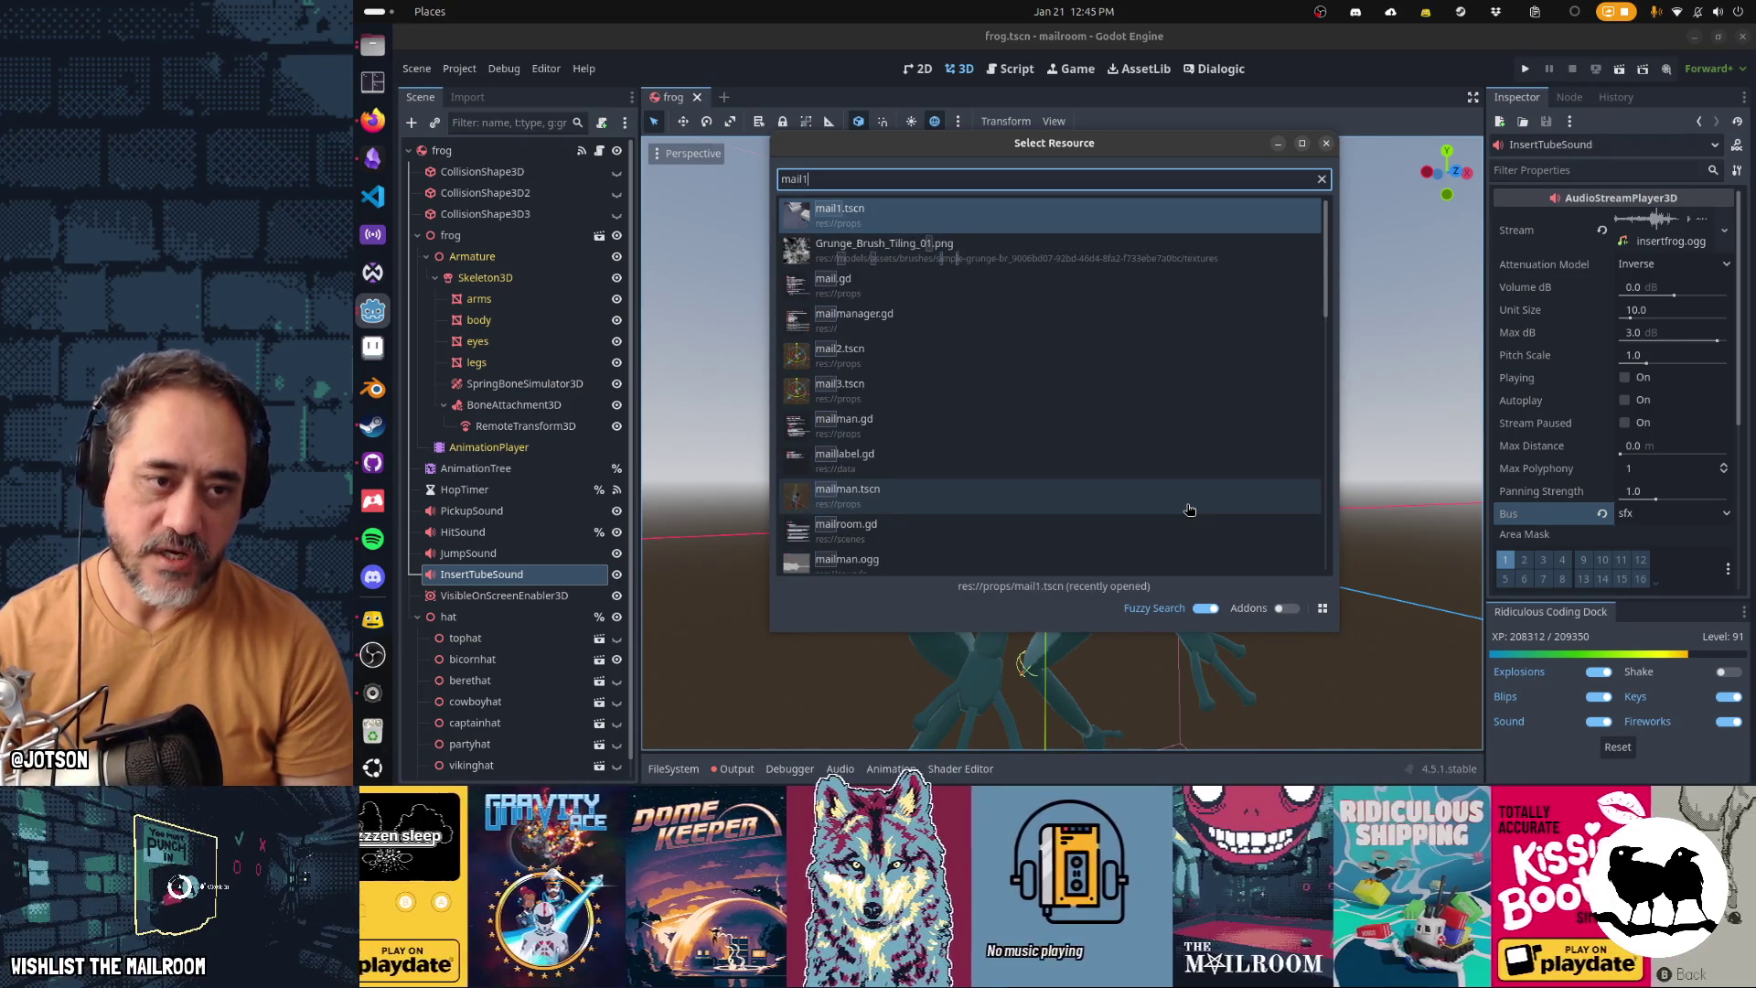
key("Return")
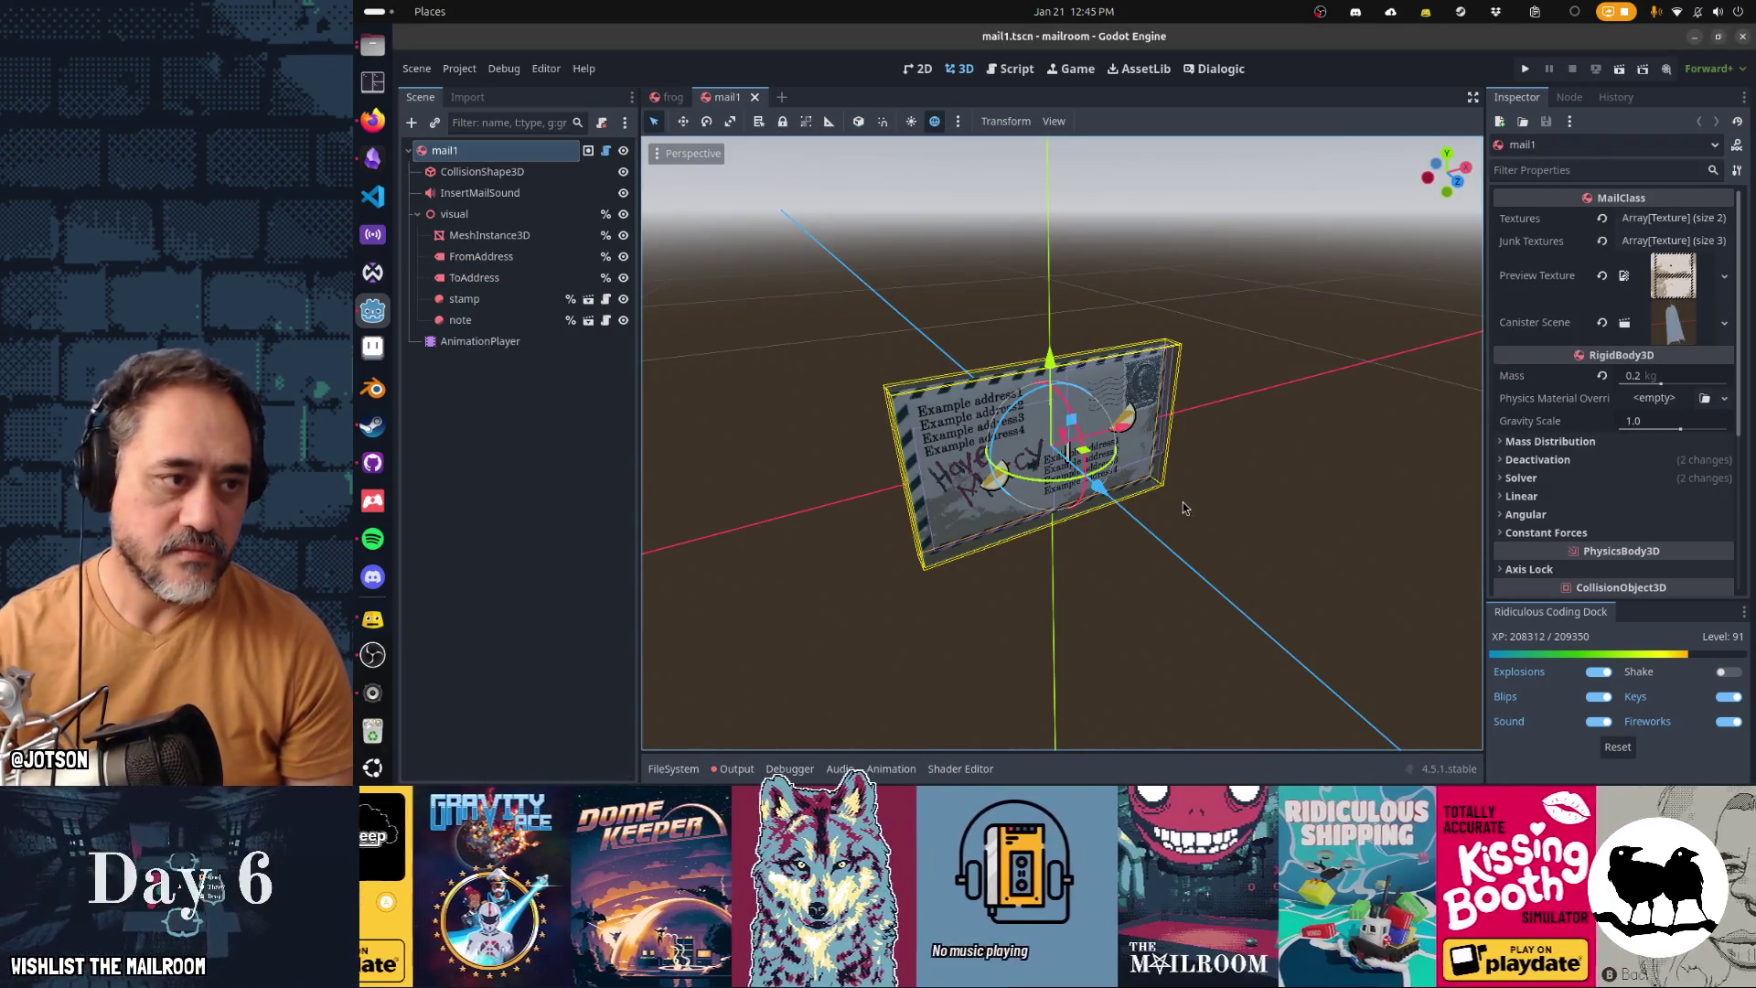
left_click(531, 197)
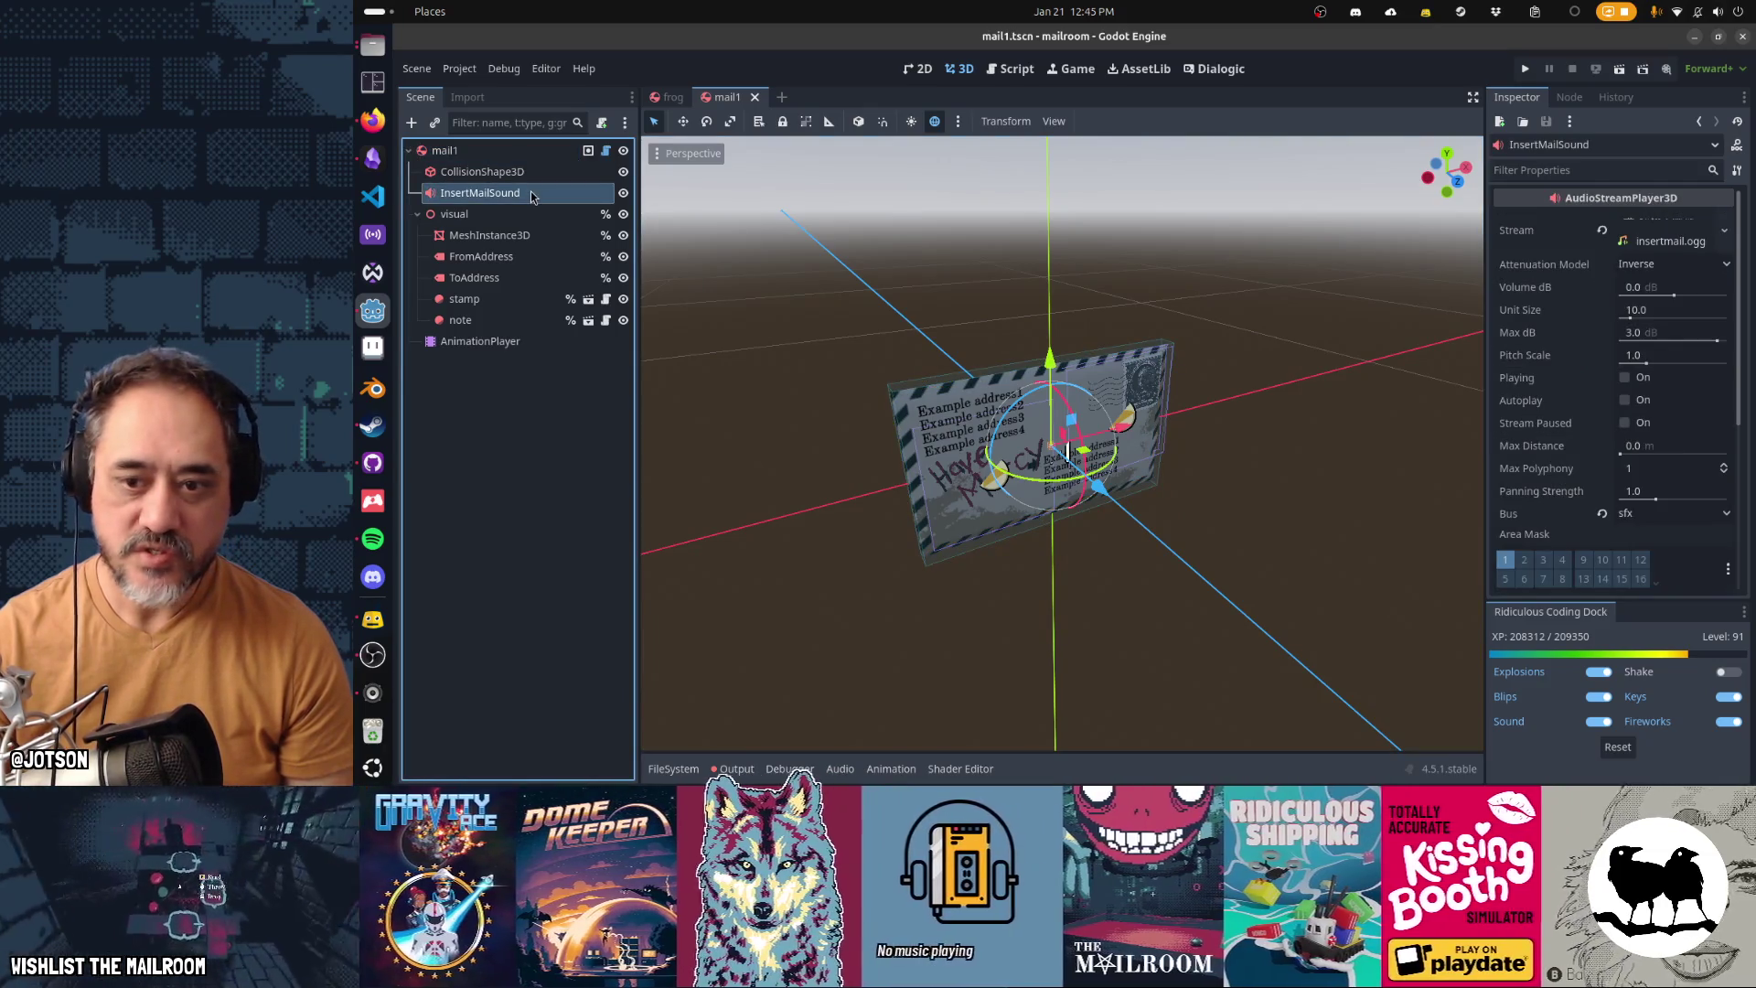
key("ctrl+shift+o")
type("mail2")
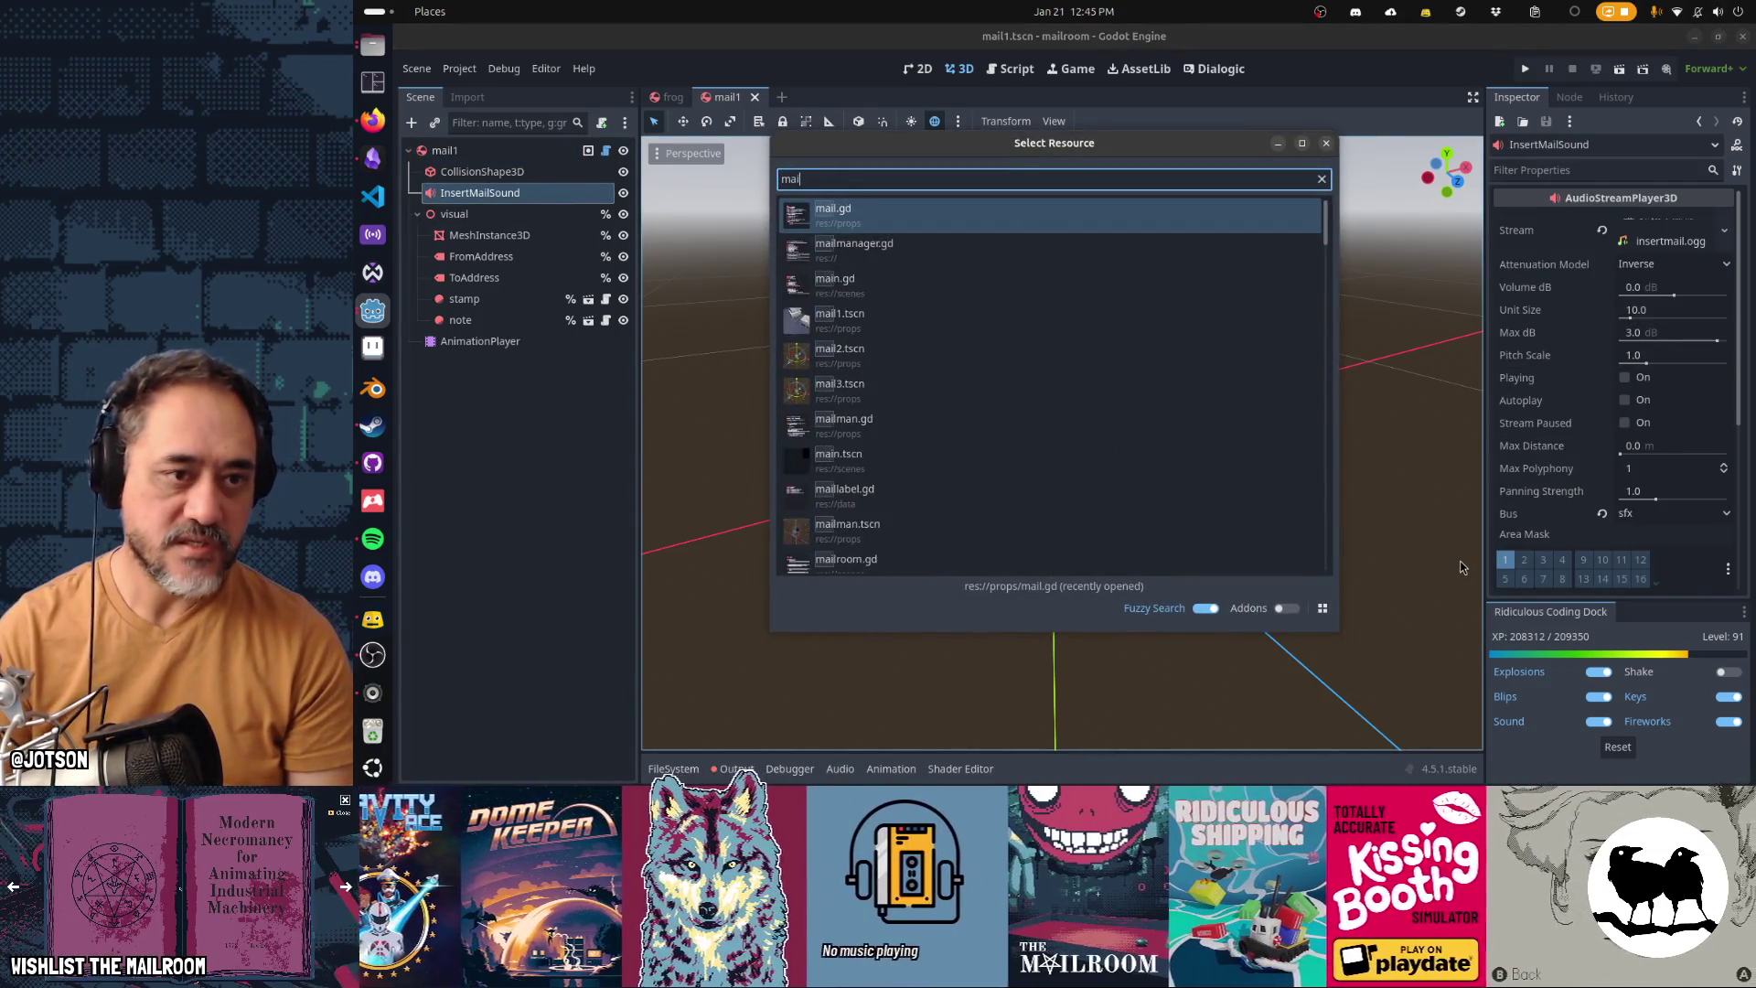
key("Return")
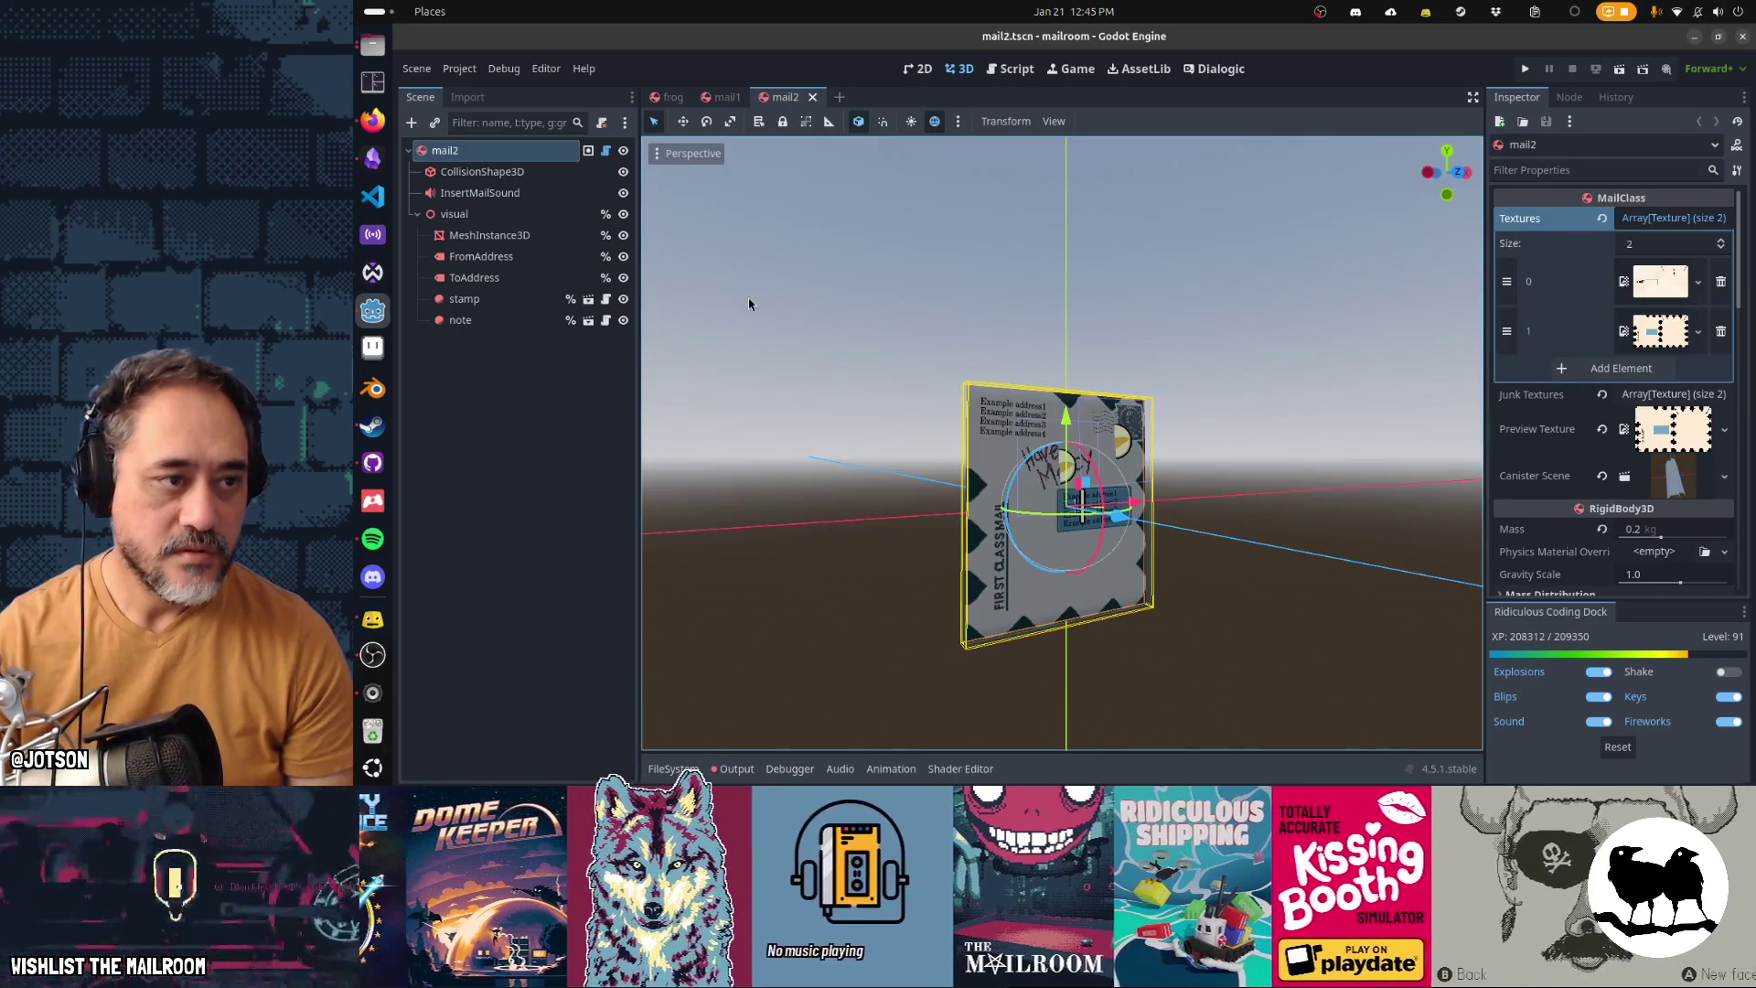
left_click(480, 193)
key("ctrl+shift+o")
type("mail3")
key("Return")
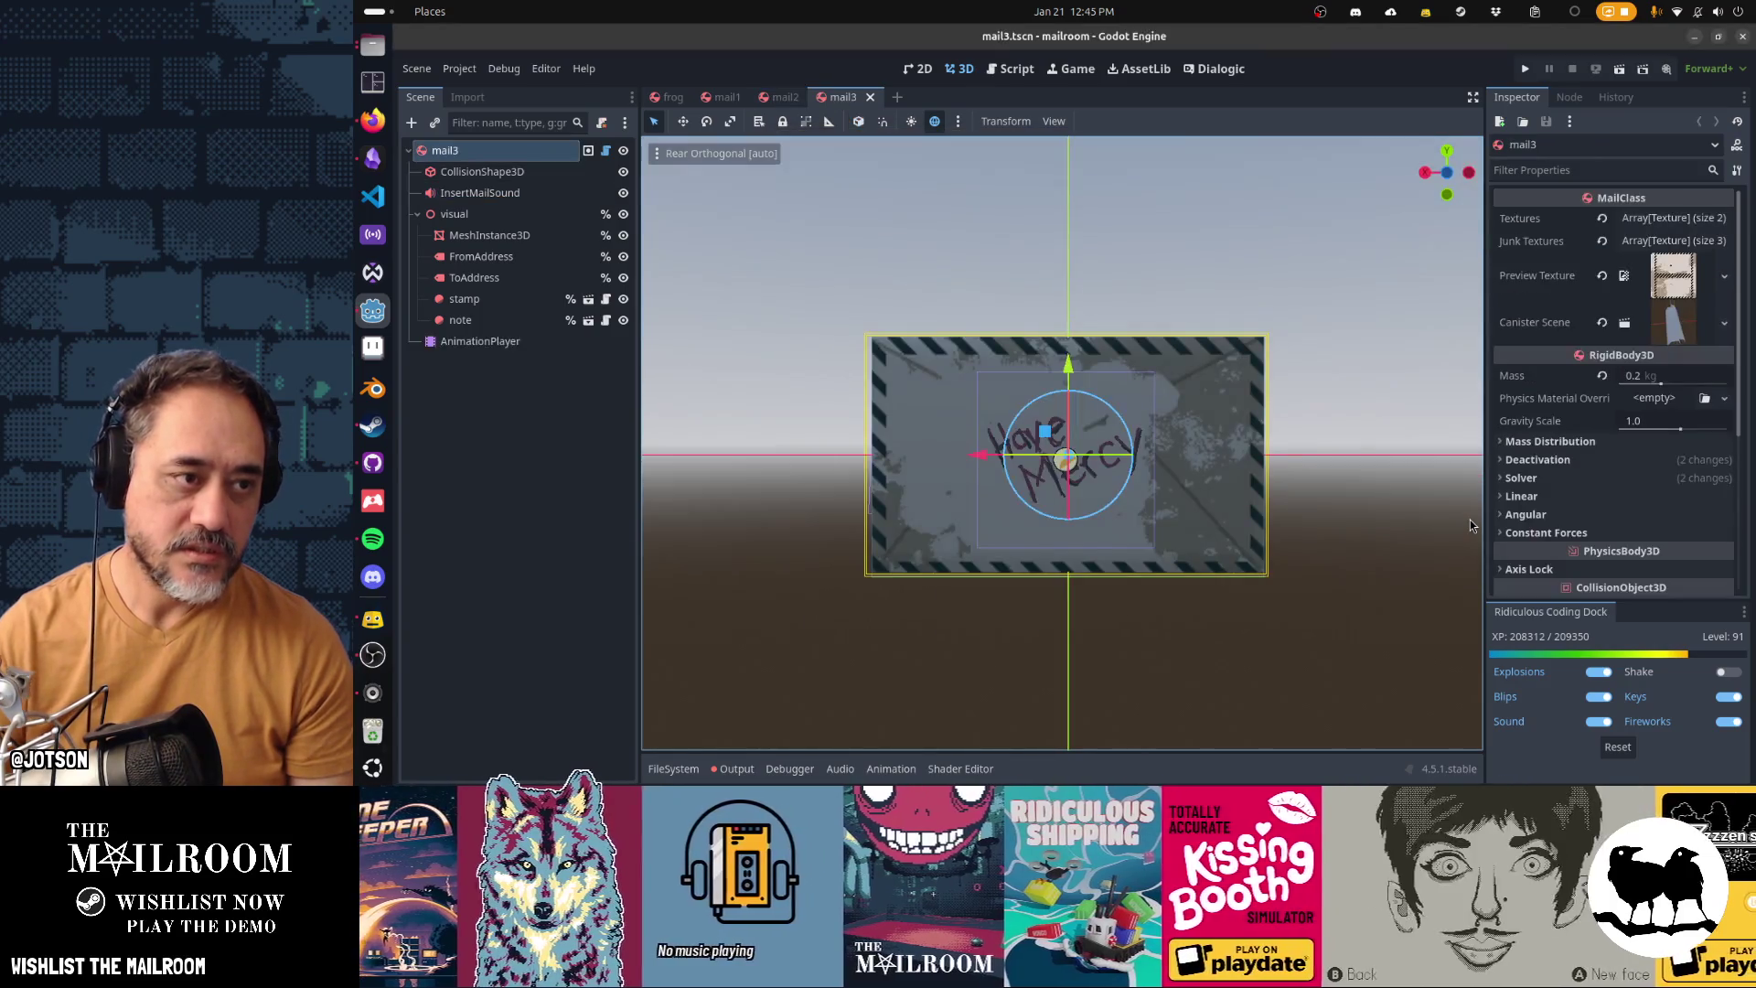
left_click(480, 193)
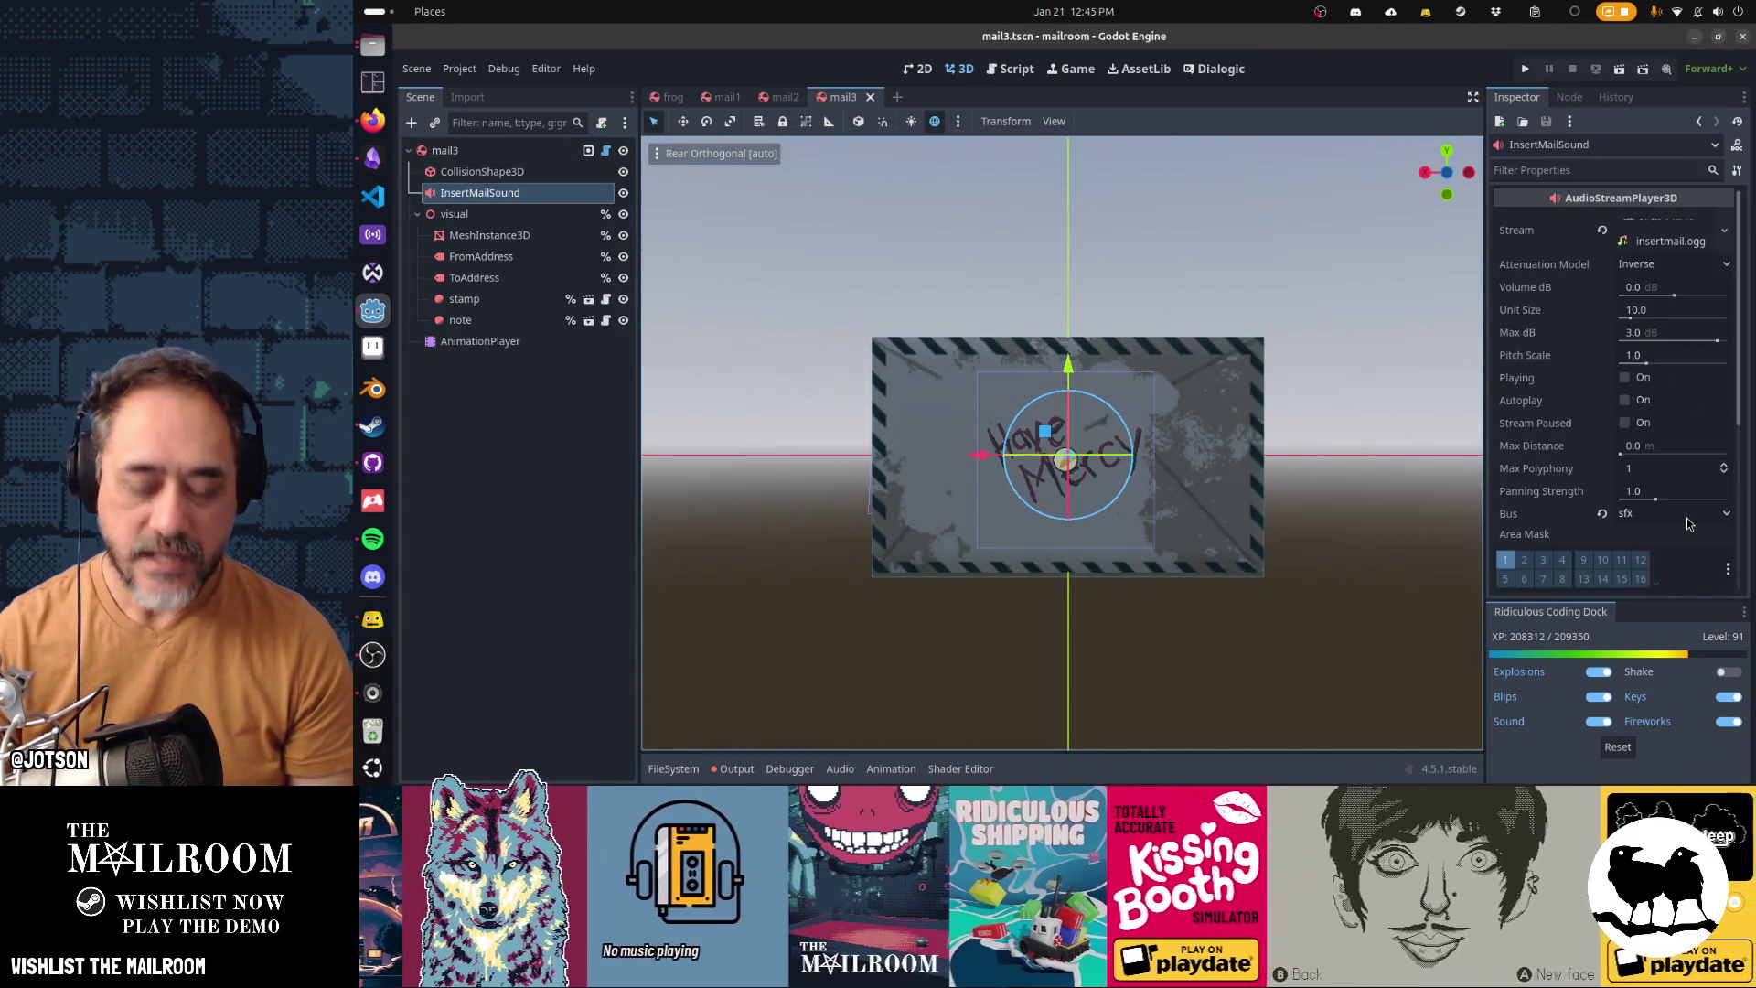
Open the note scene with Quick Open
key("ctrl+shift+o")
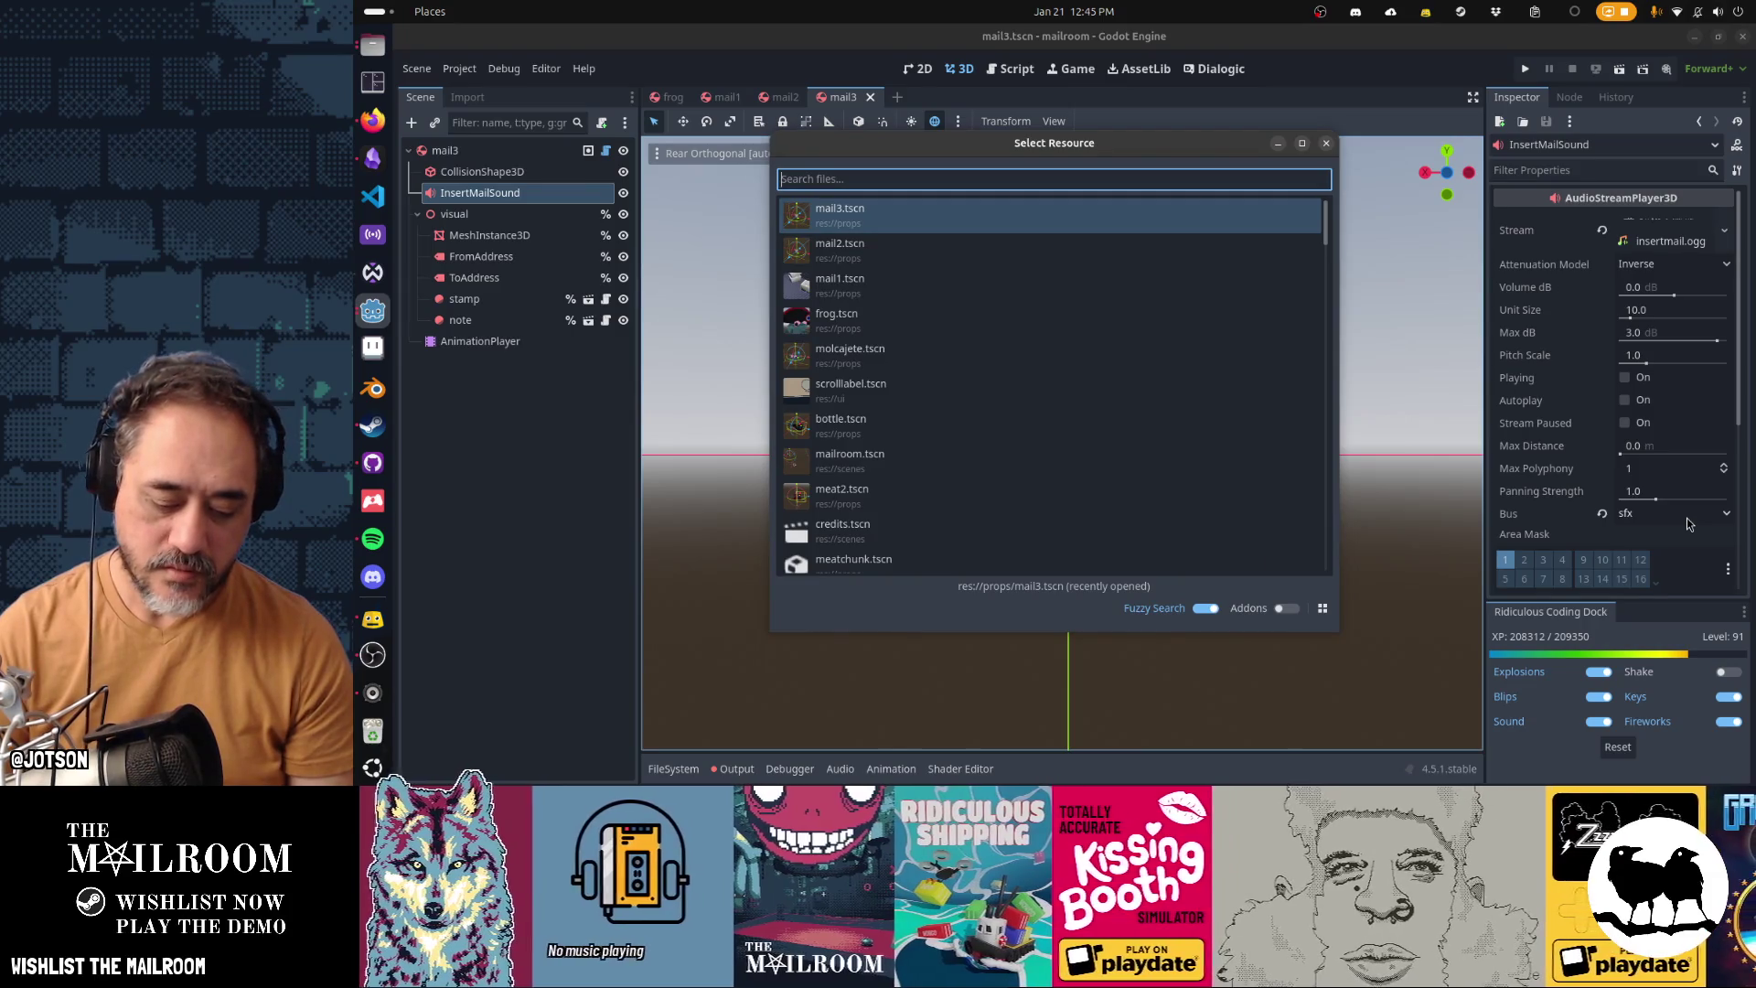
type("note")
key("Return")
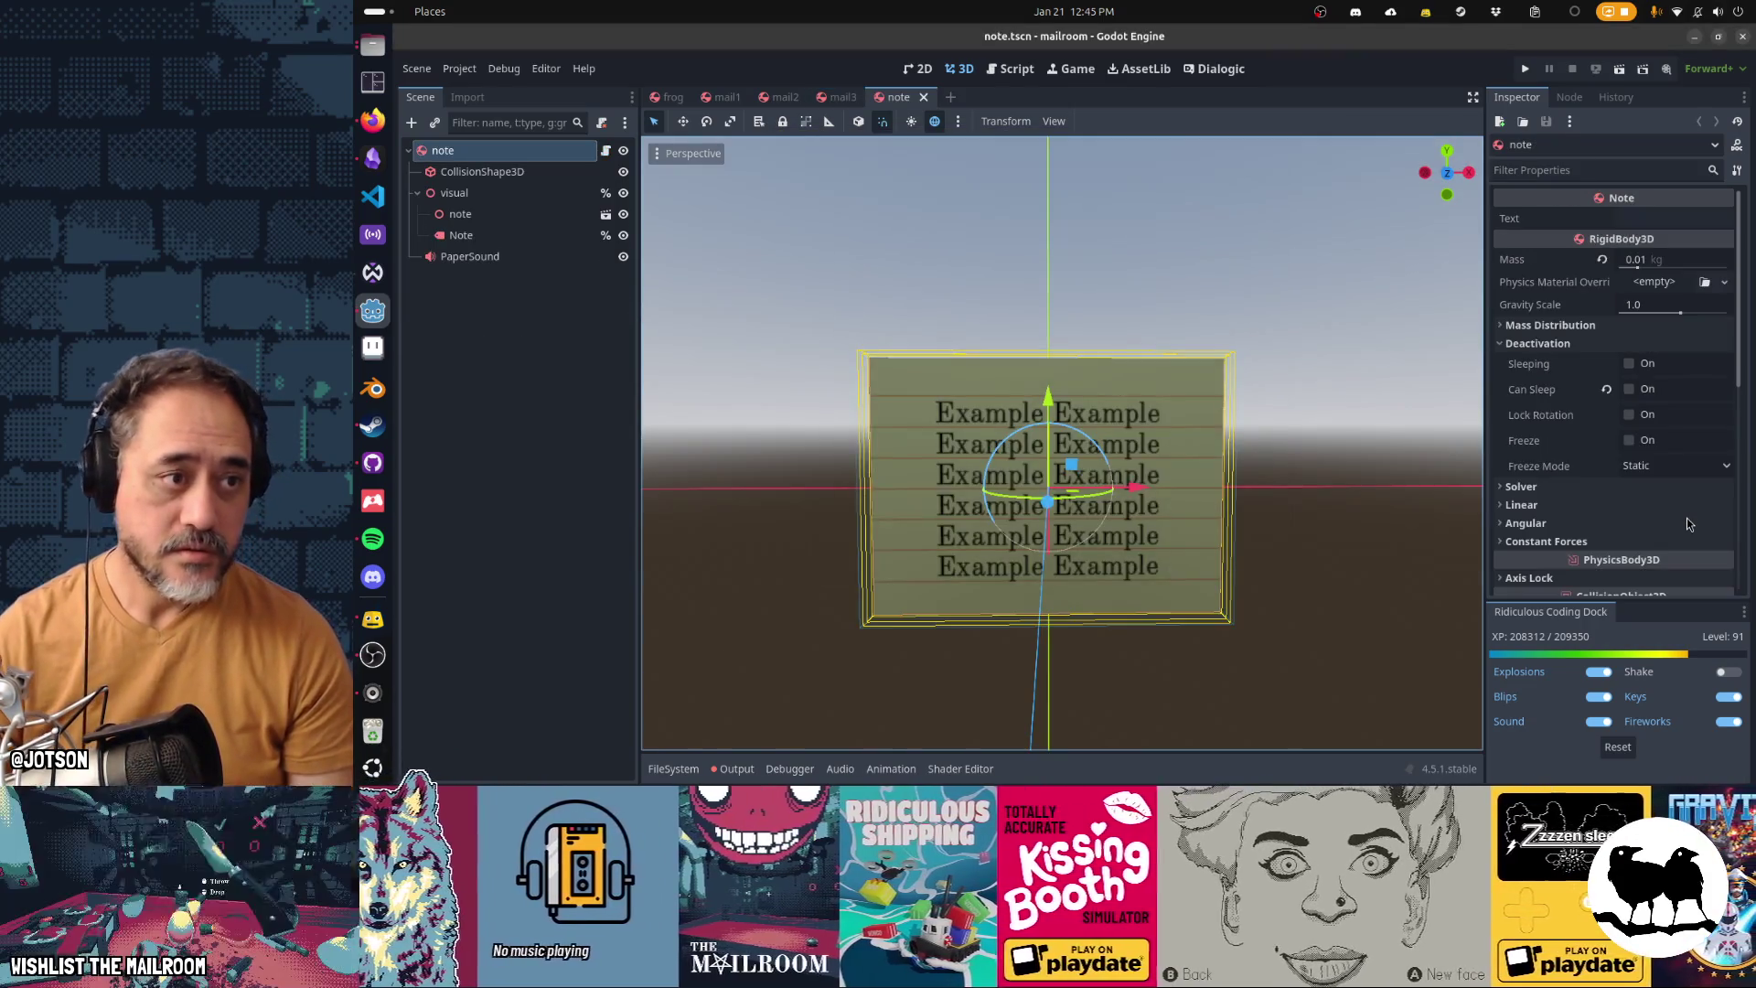
Route the note scene's PaperSound to the sfx bus and save
left_click(553, 257)
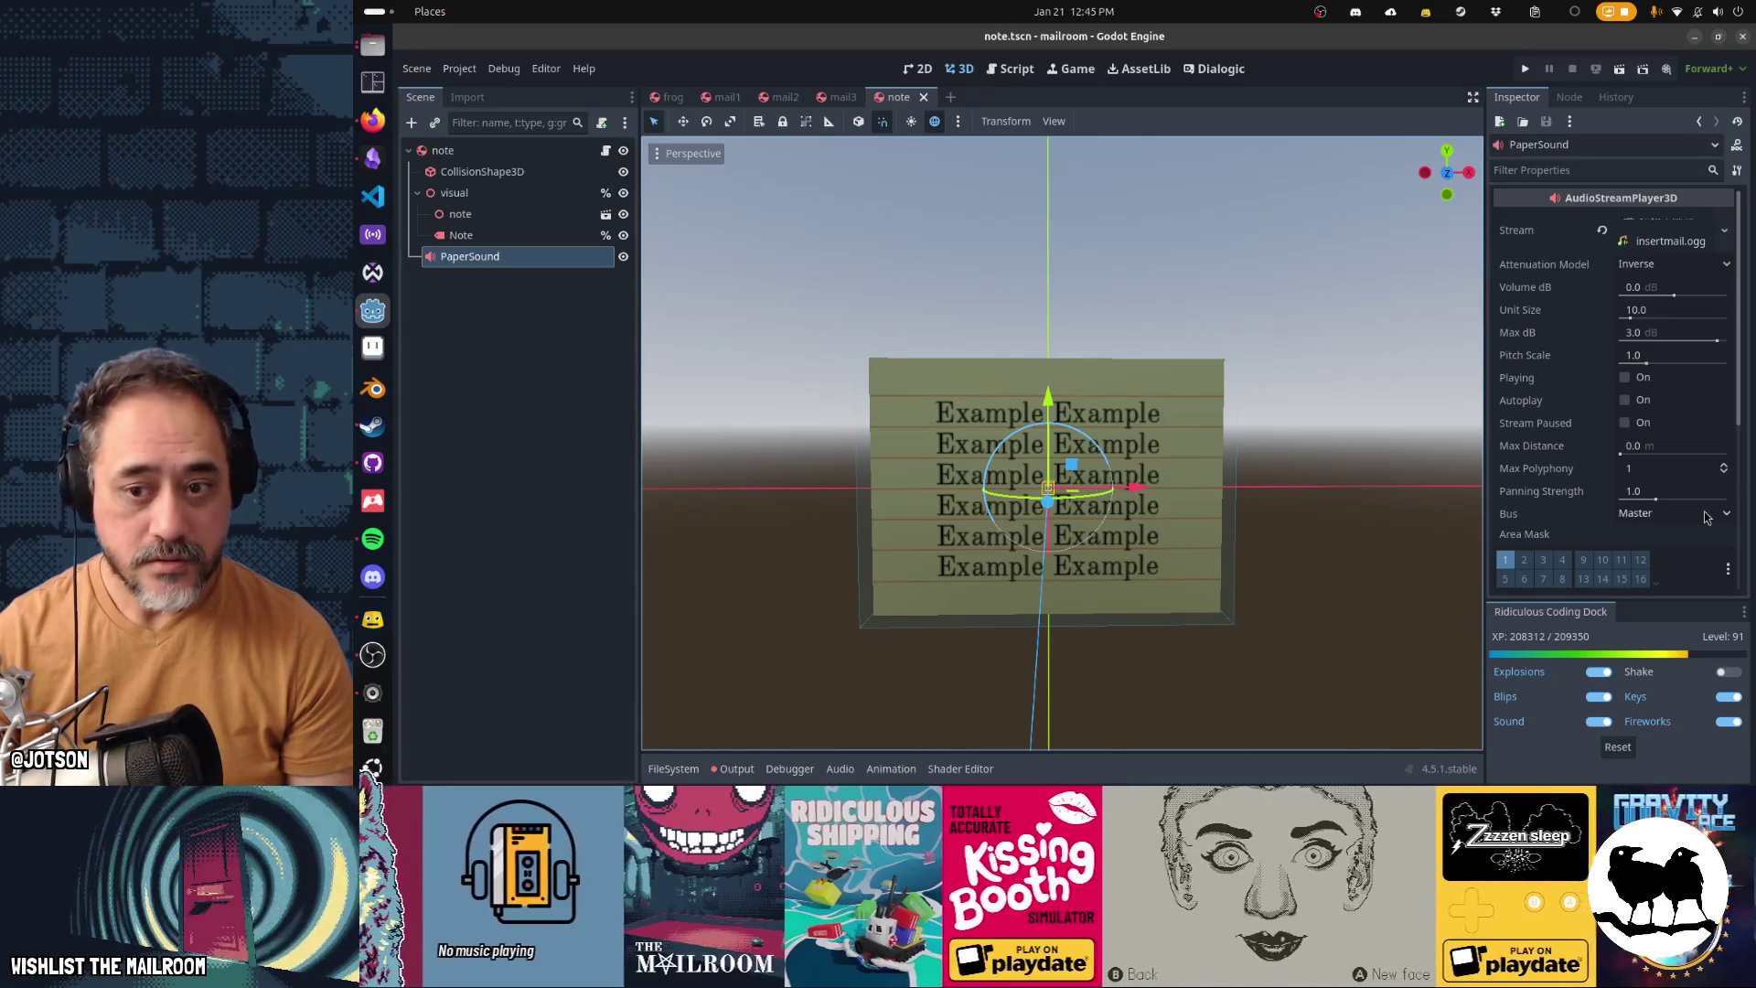
left_click(1704, 514)
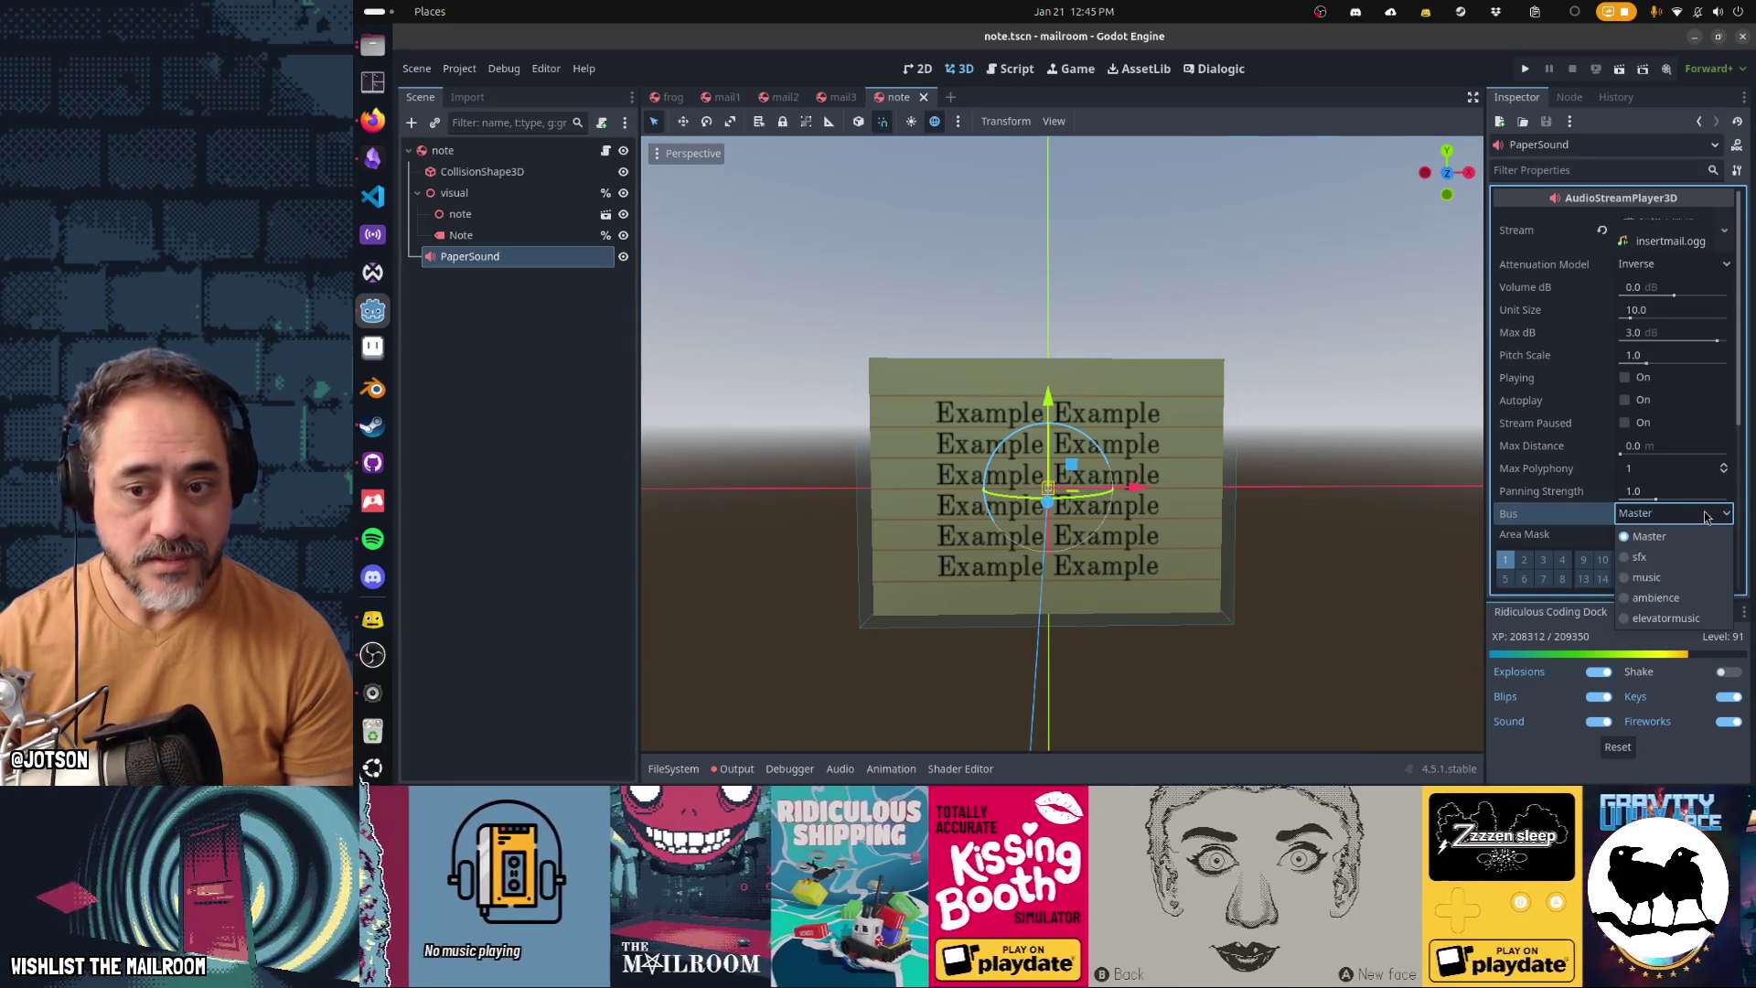
left_click(1676, 556)
key("ctrl+s")
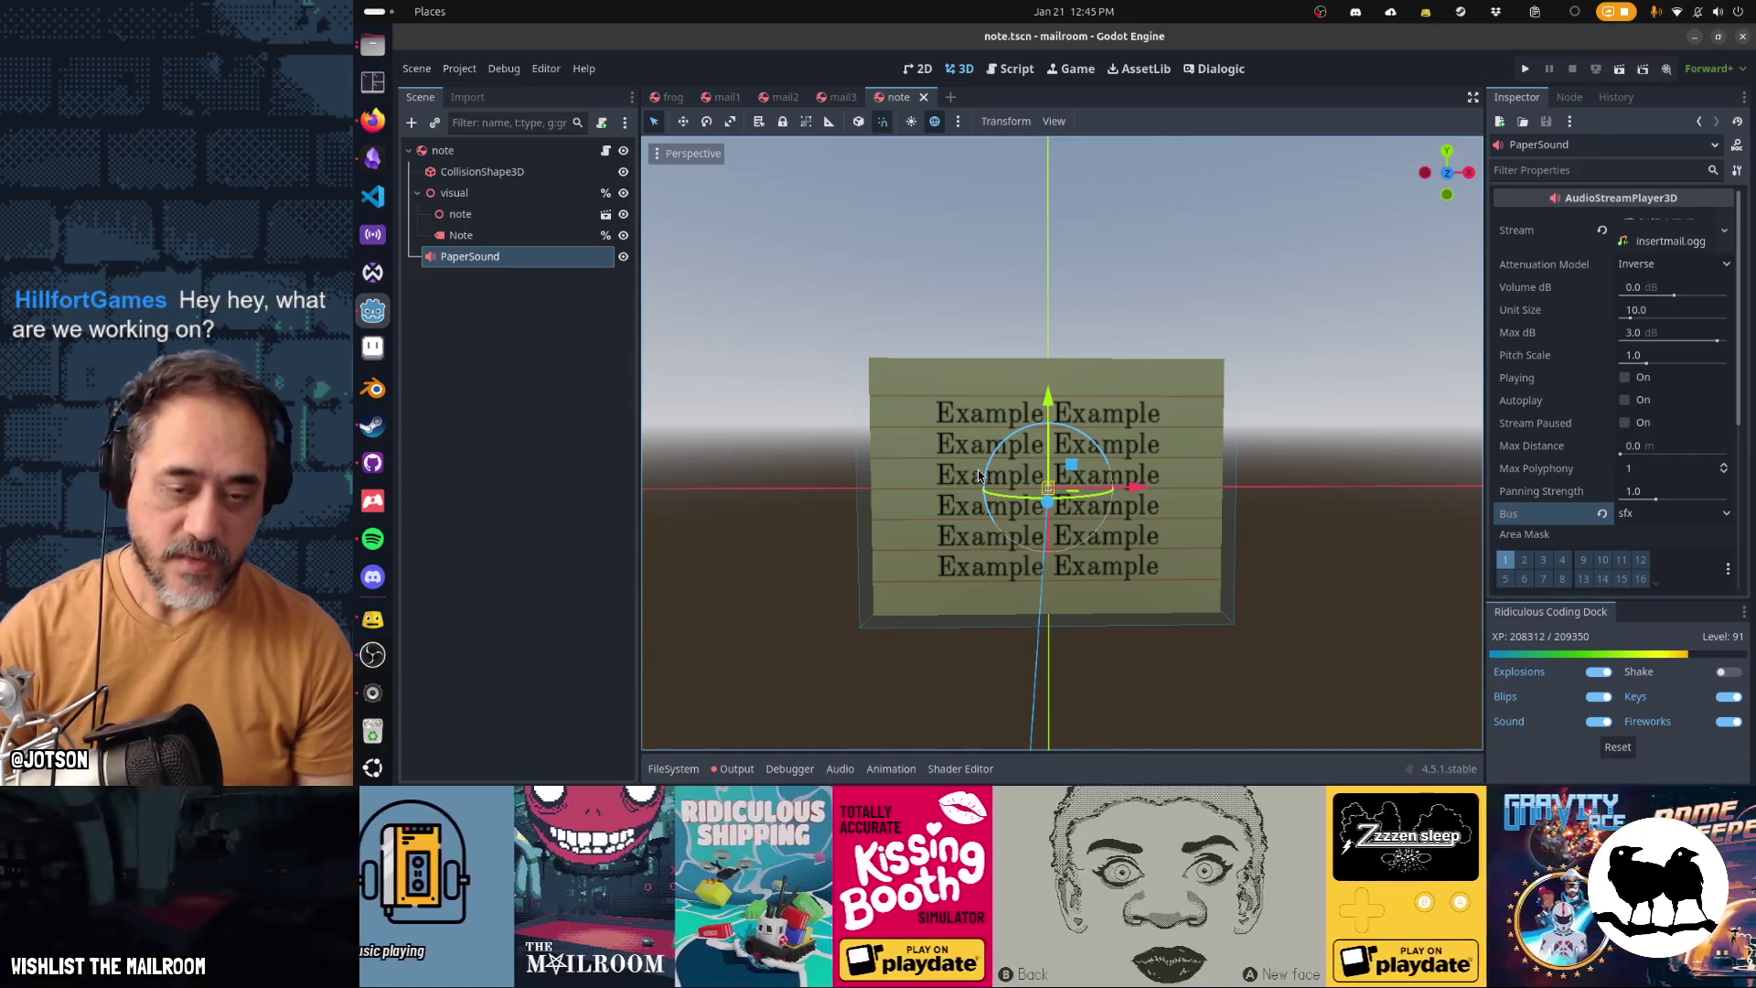
Open knifenote, set its PaperSound bus to sfx, and save
key("ctrl+shift+o")
type("knifenote")
key("Return")
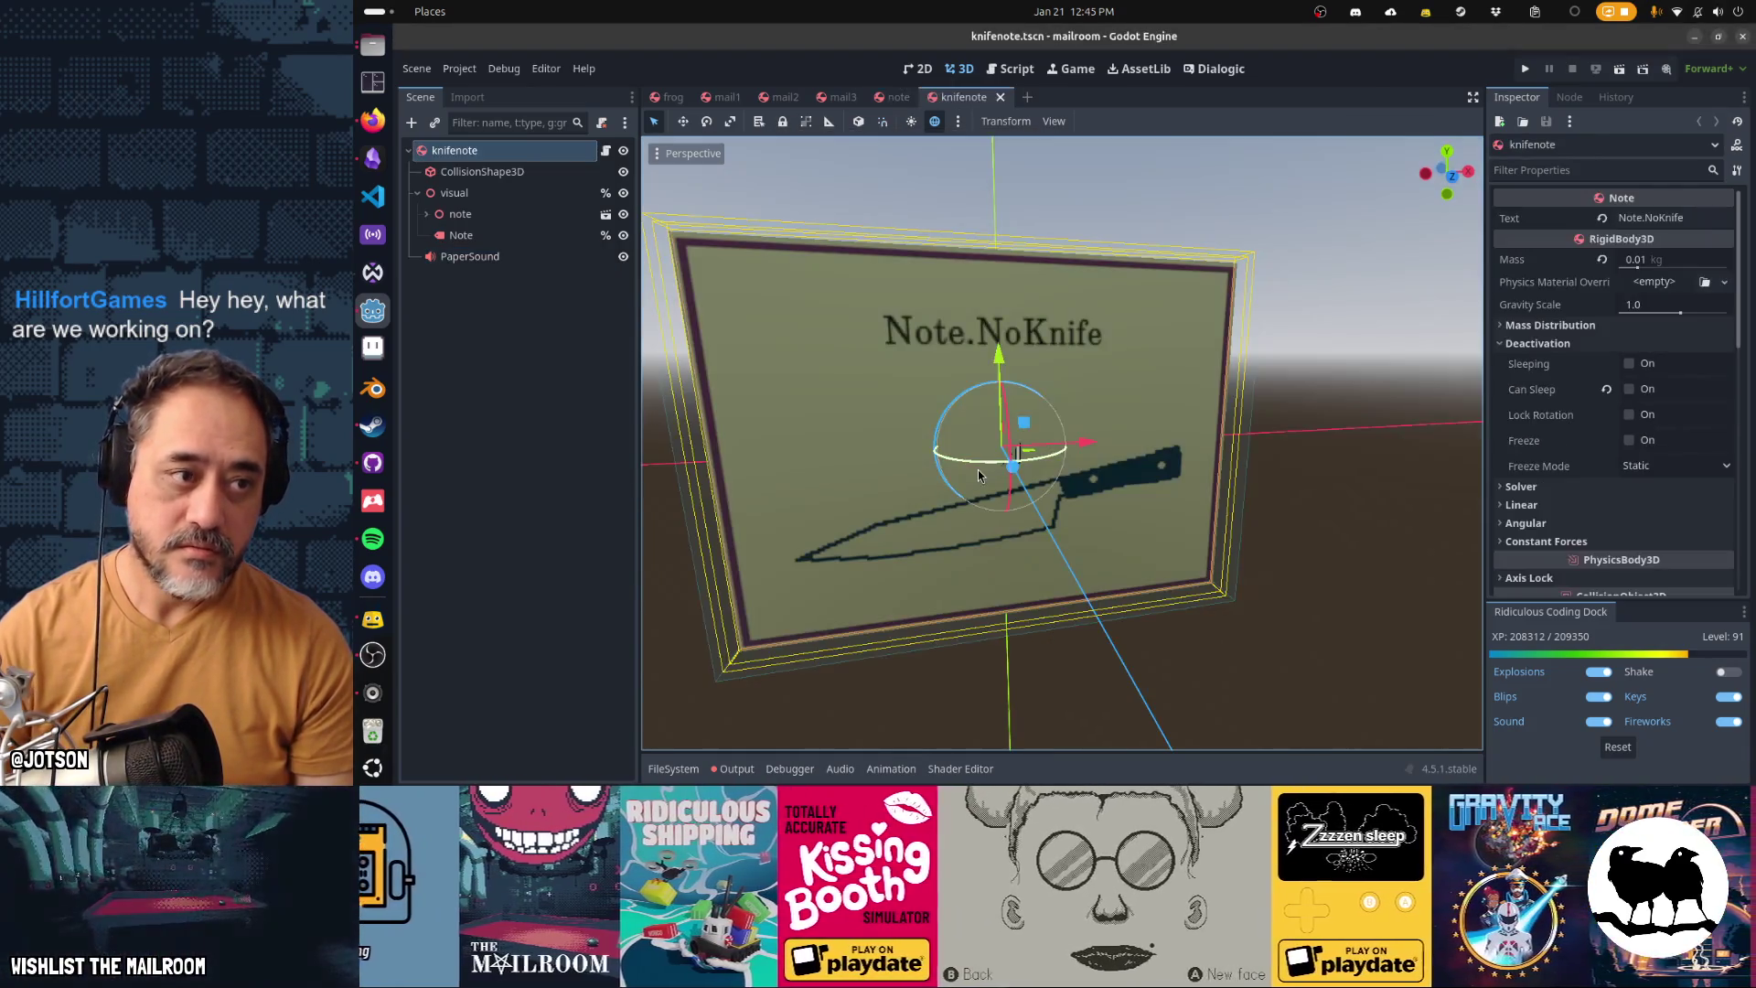
left_click(574, 265)
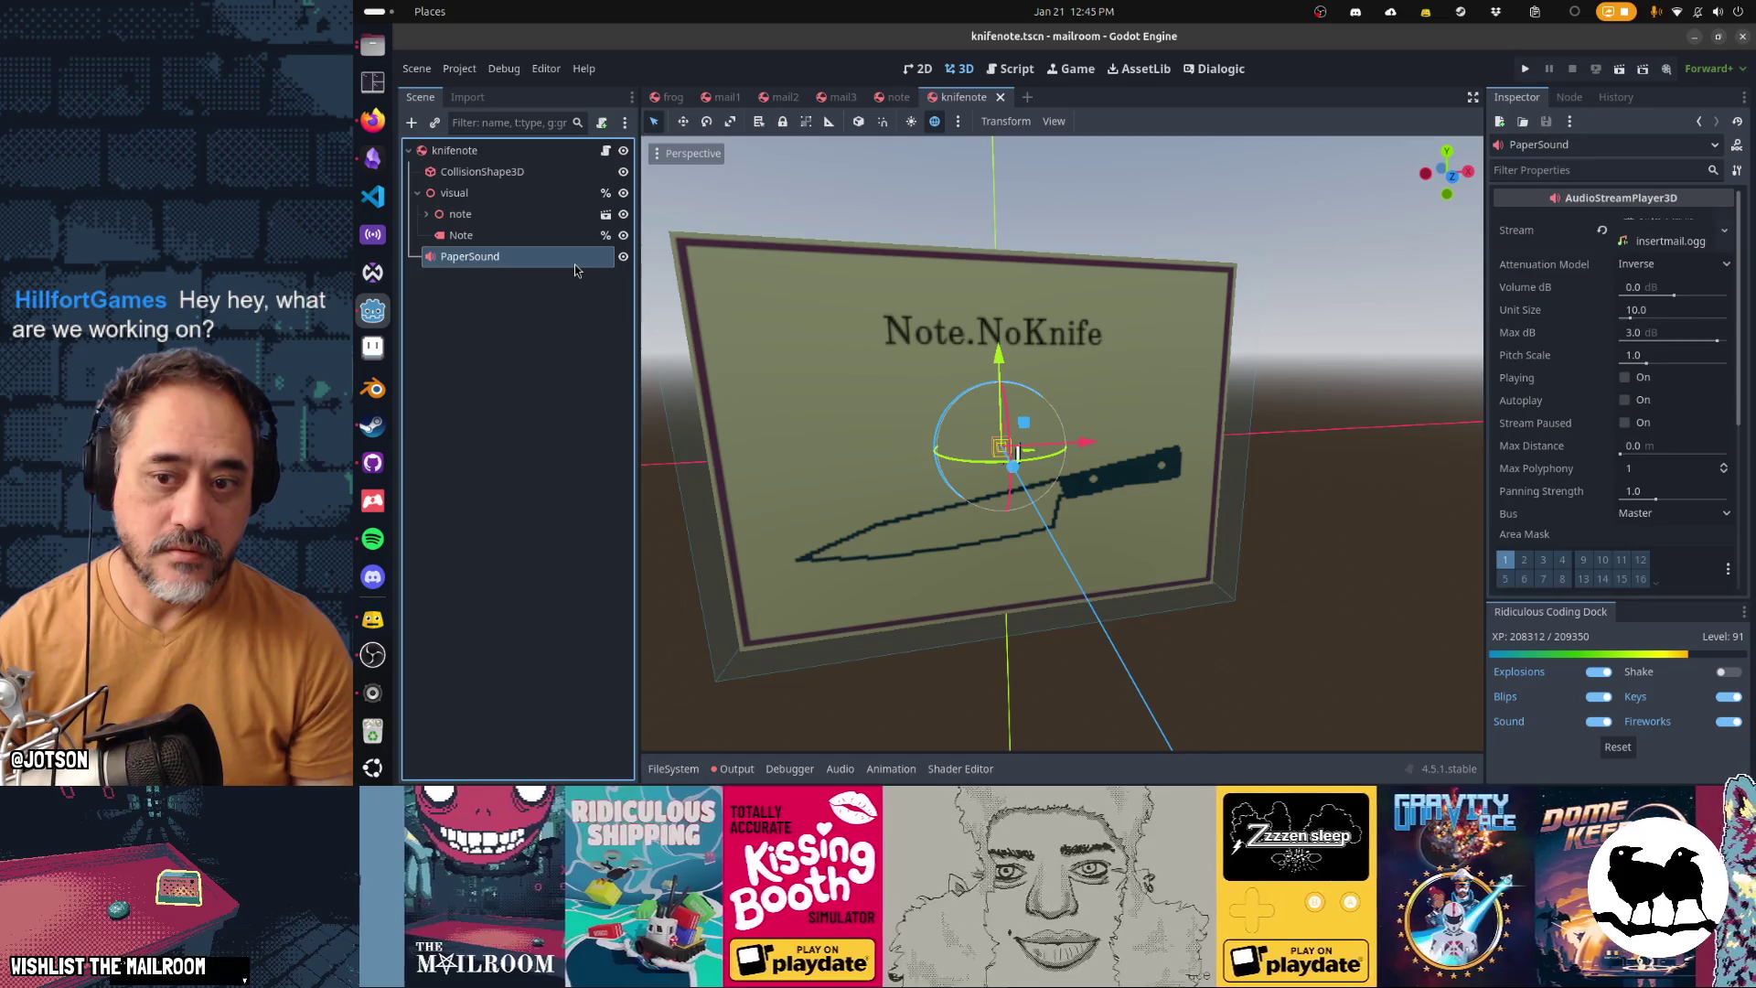
left_click(1651, 514)
left_click(1657, 549)
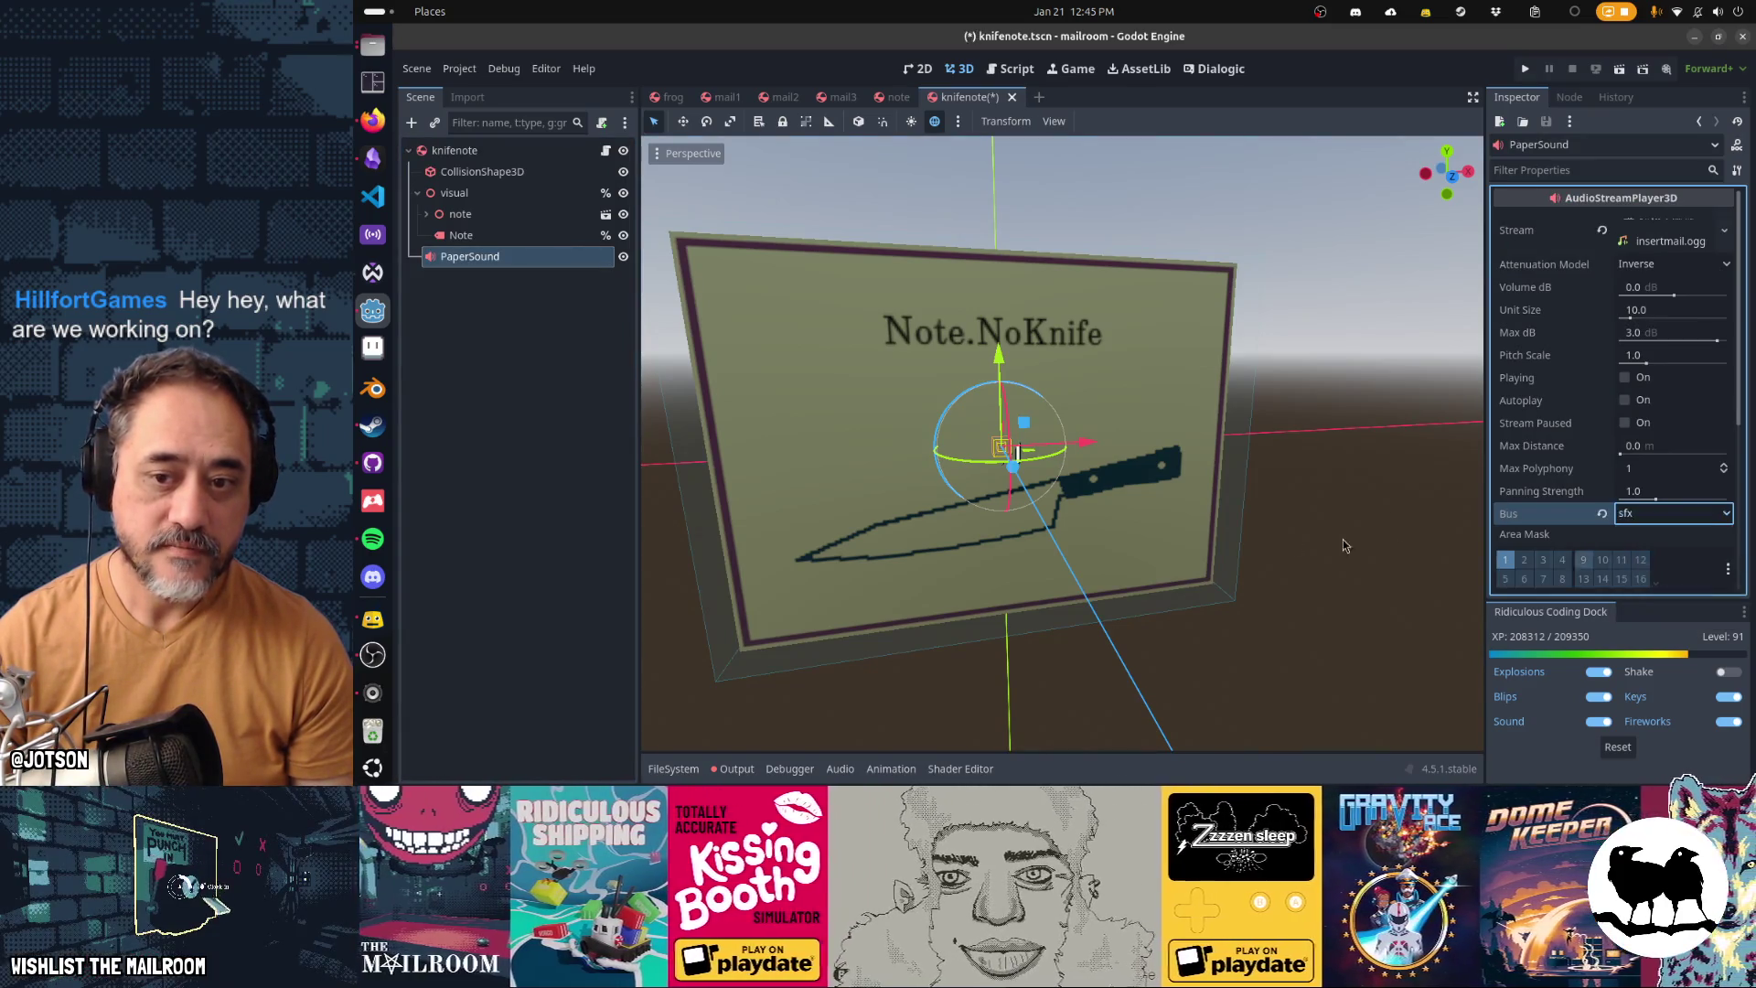
key("ctrl+s")
Open frognote, set its PaperSound bus to sfx, and save
key("ctrl+shift+o")
type("frognote")
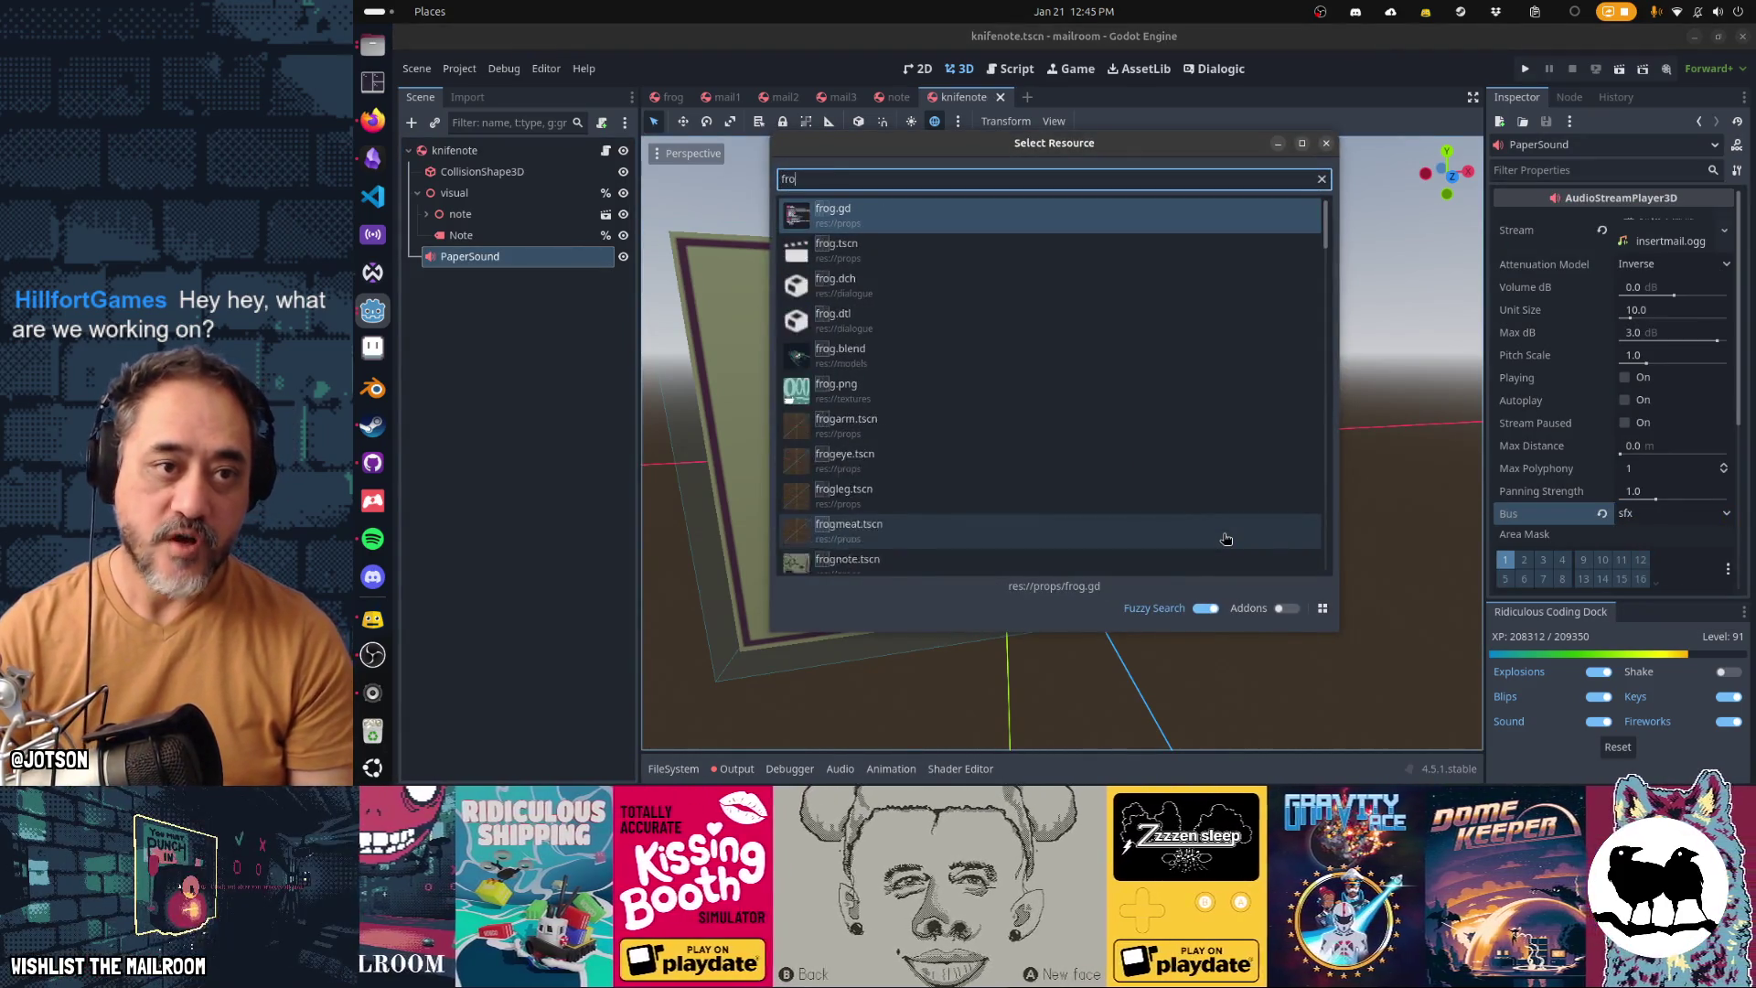
key("Return")
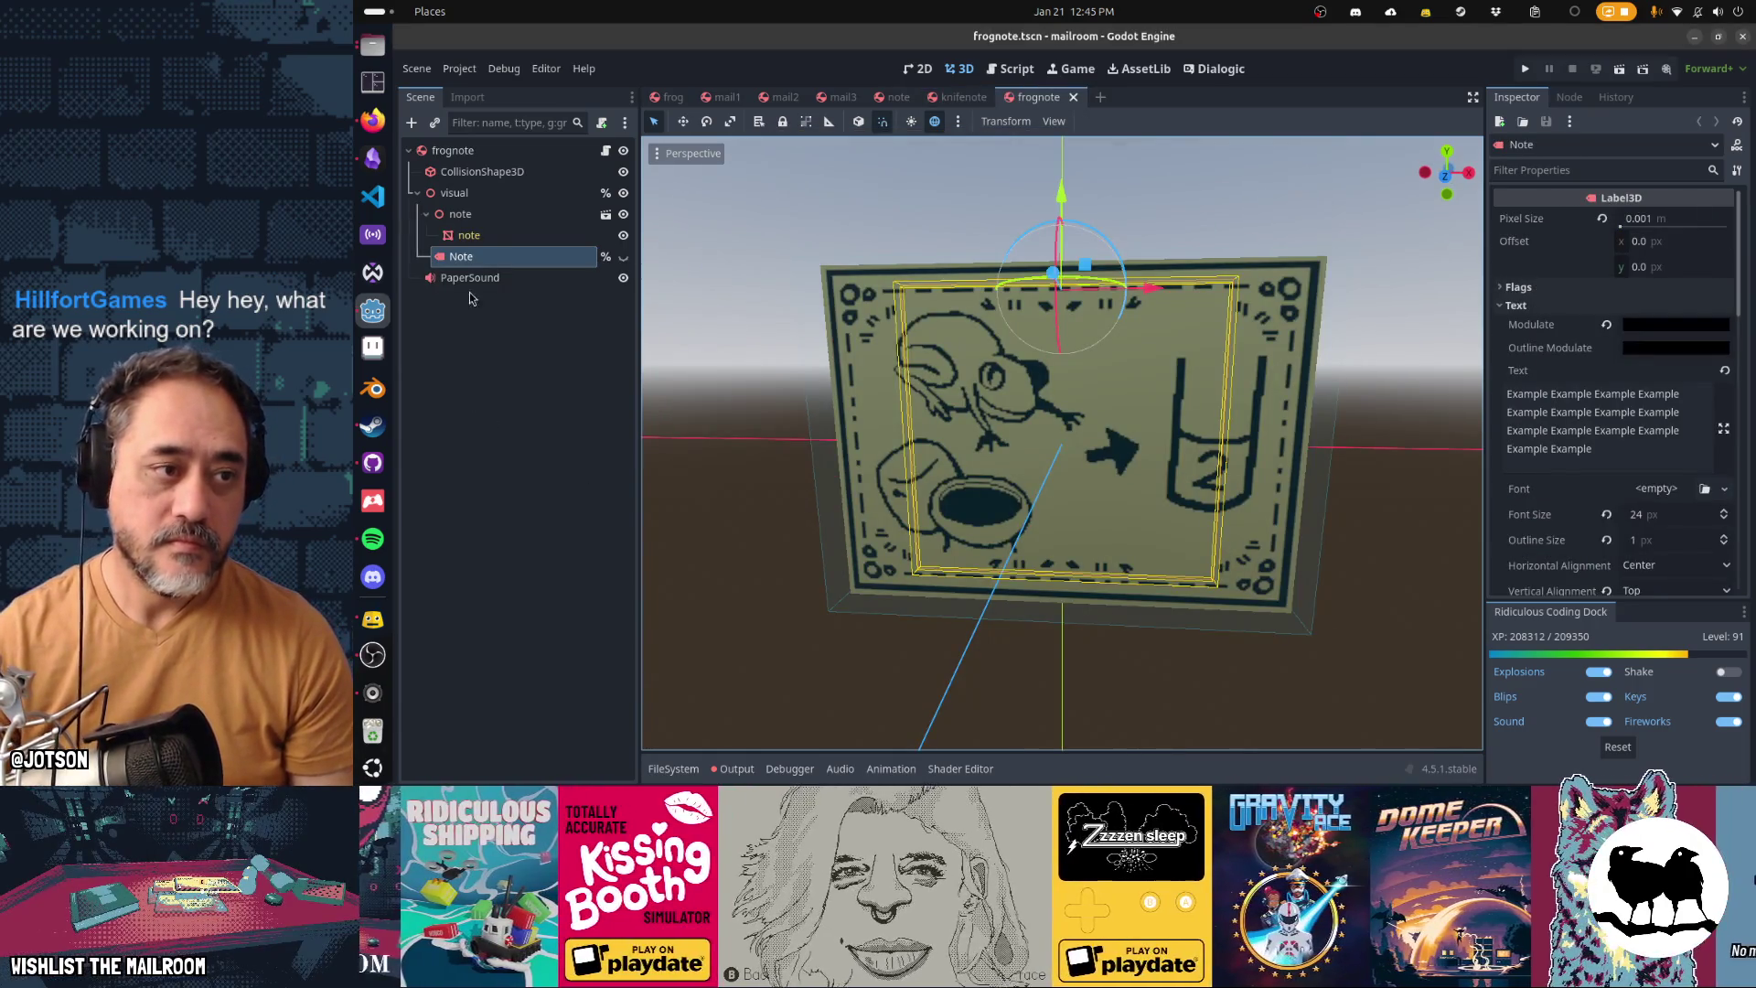
left_click(471, 277)
left_click(1660, 514)
left_click(1639, 556)
key("ctrl+s")
Open meatnote, set its PaperSound bus to sfx, and save
key("ctrl+shift+o")
type("meatno")
key("Return")
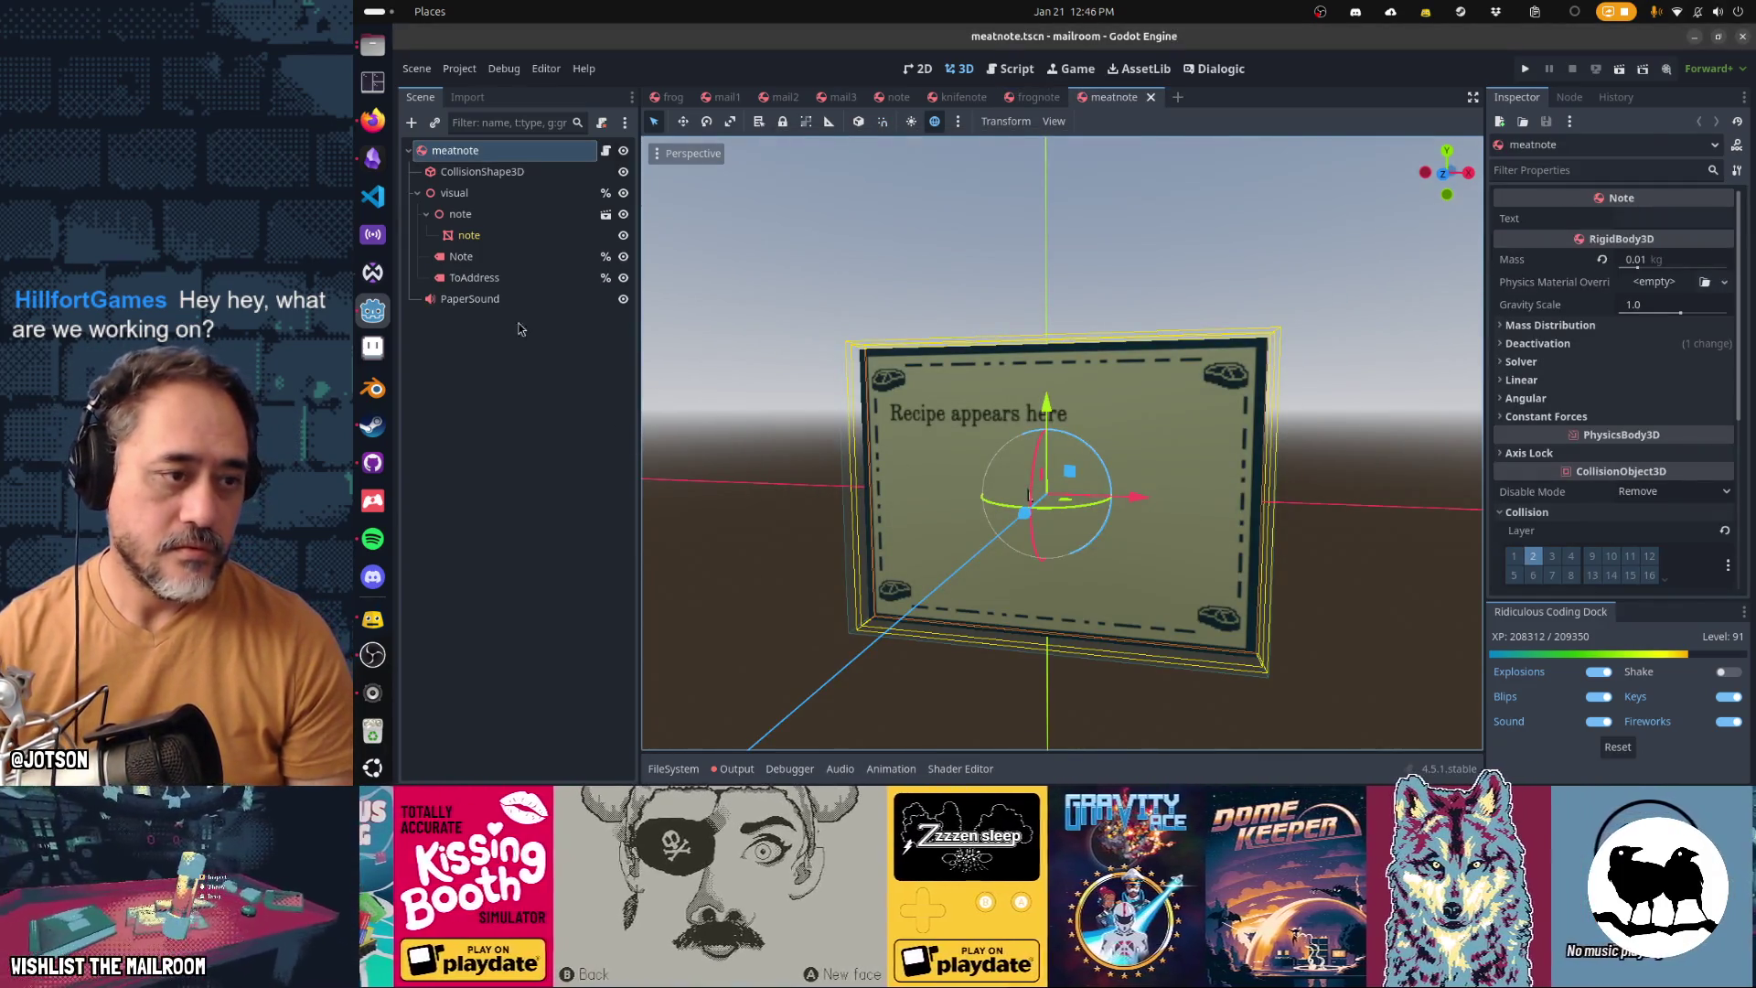
left_click(485, 298)
left_click(1659, 514)
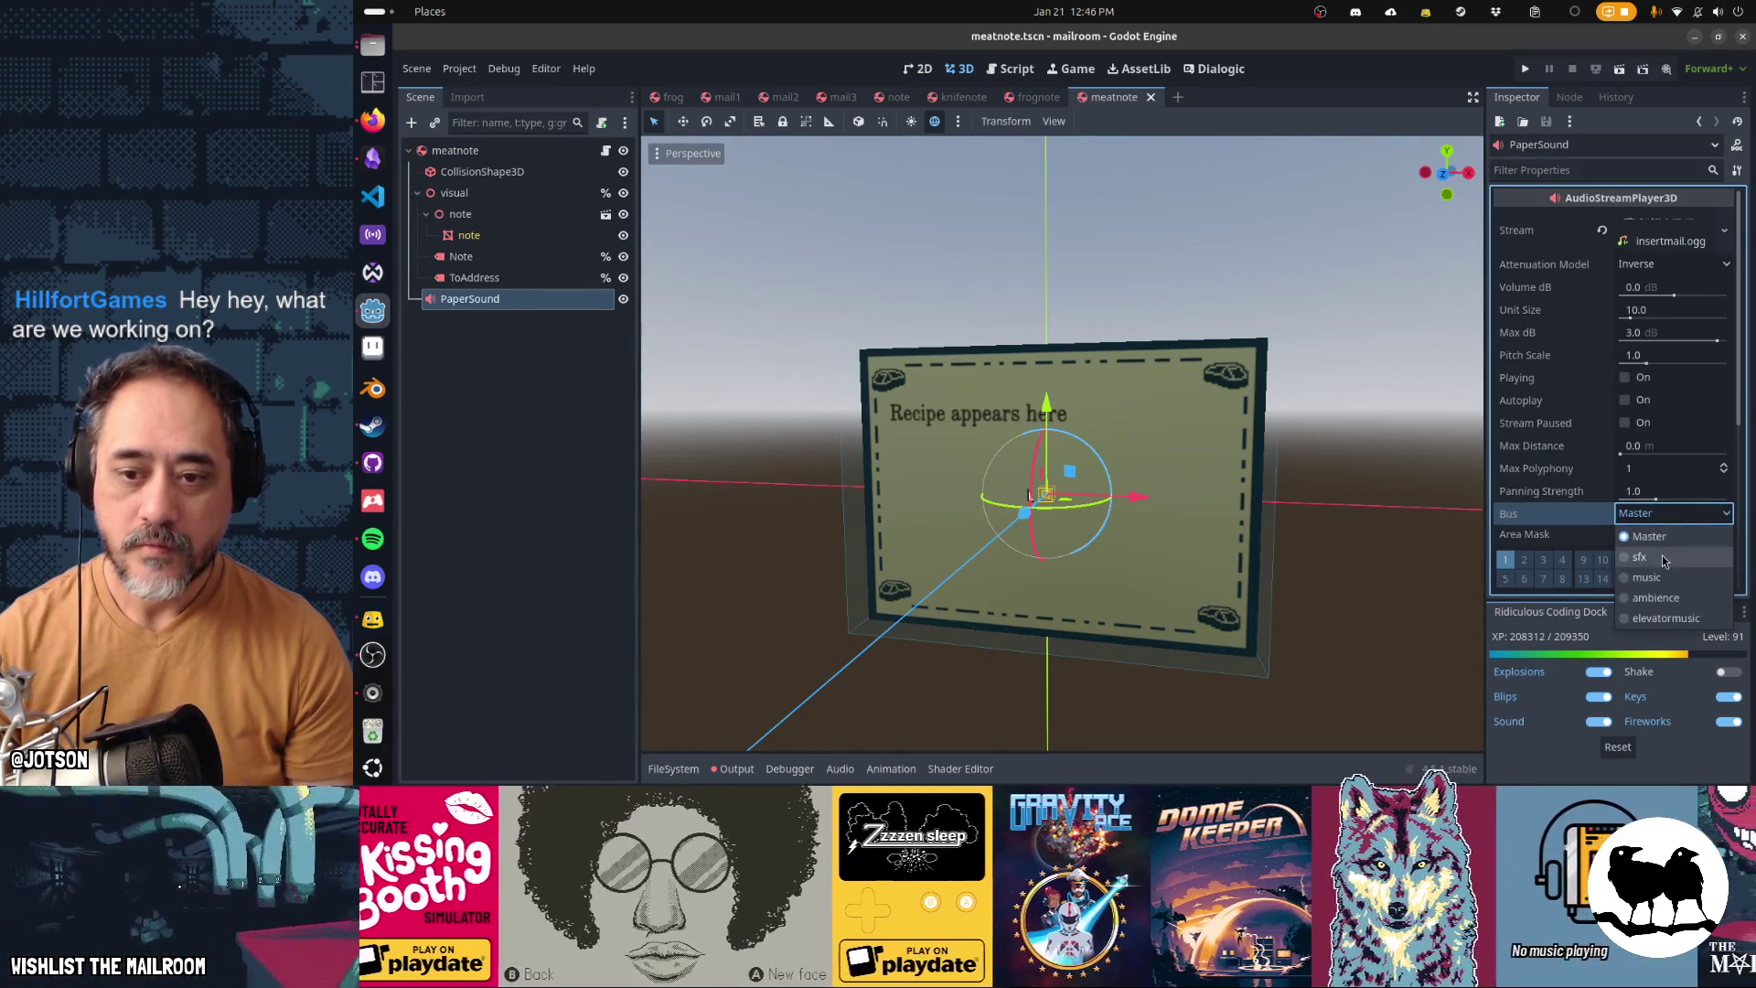
left_click(1665, 559)
key("ctrl+s")
Open giftnote from the note search results, set PaperSound to sfx, and save
key("alt+shift+o")
type("no")
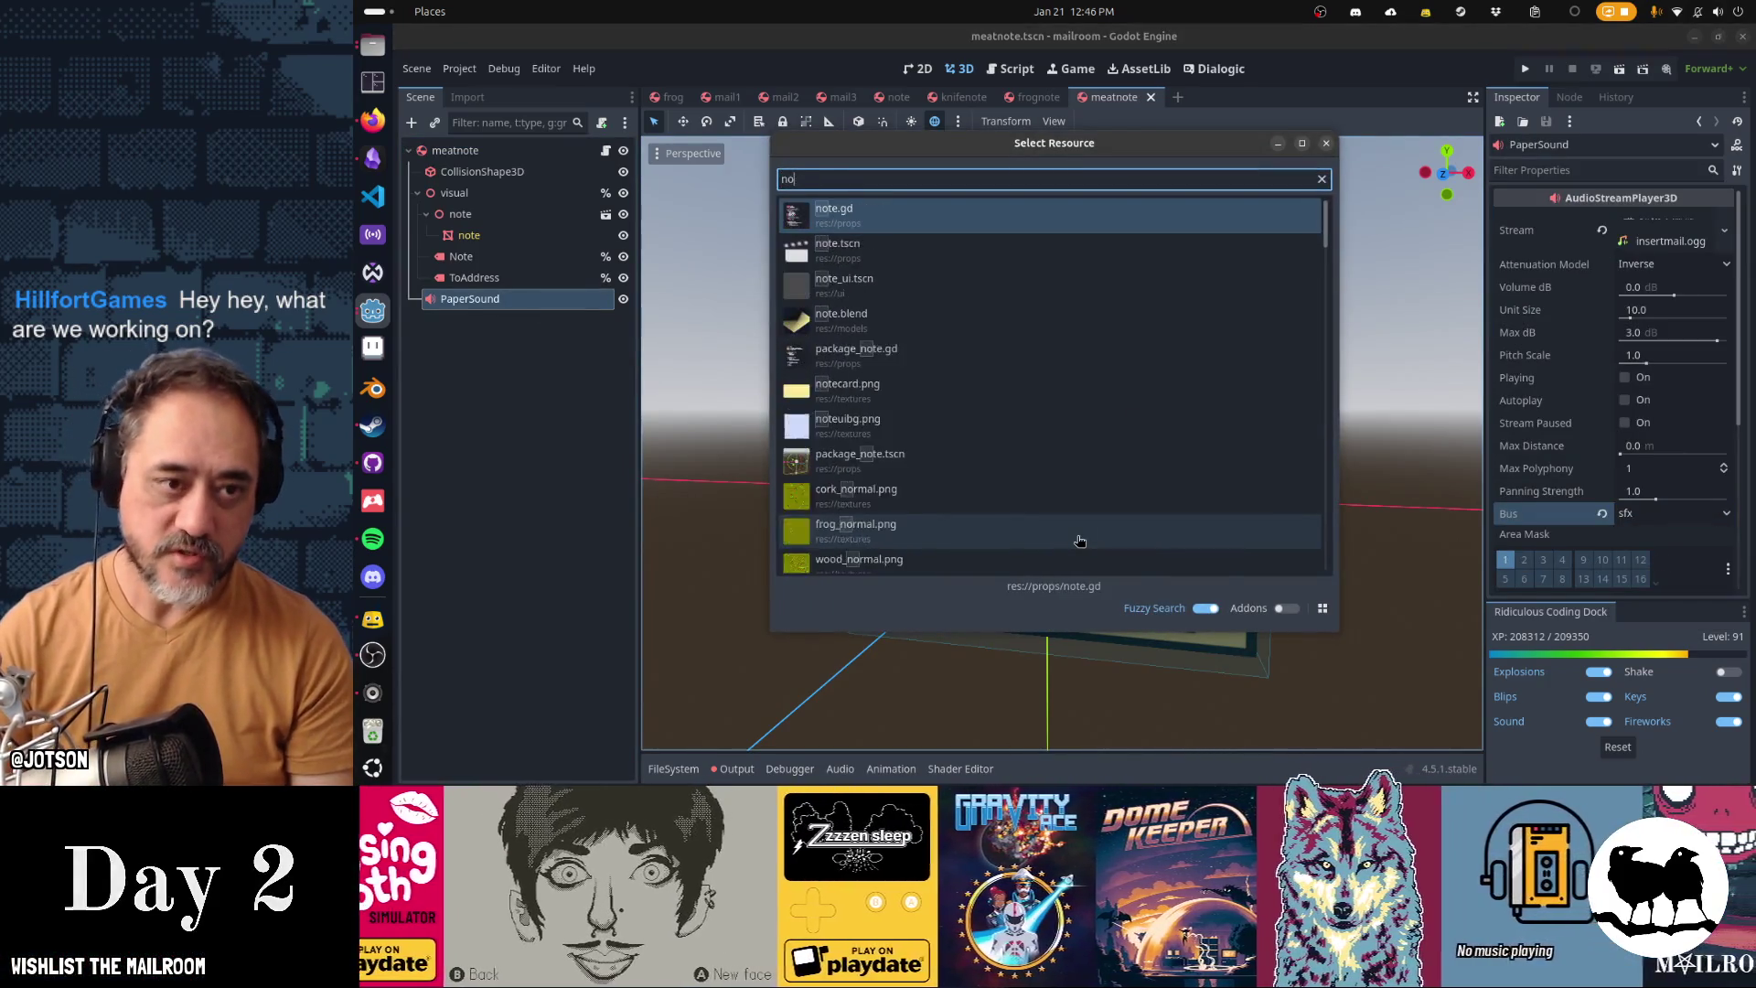
type("te")
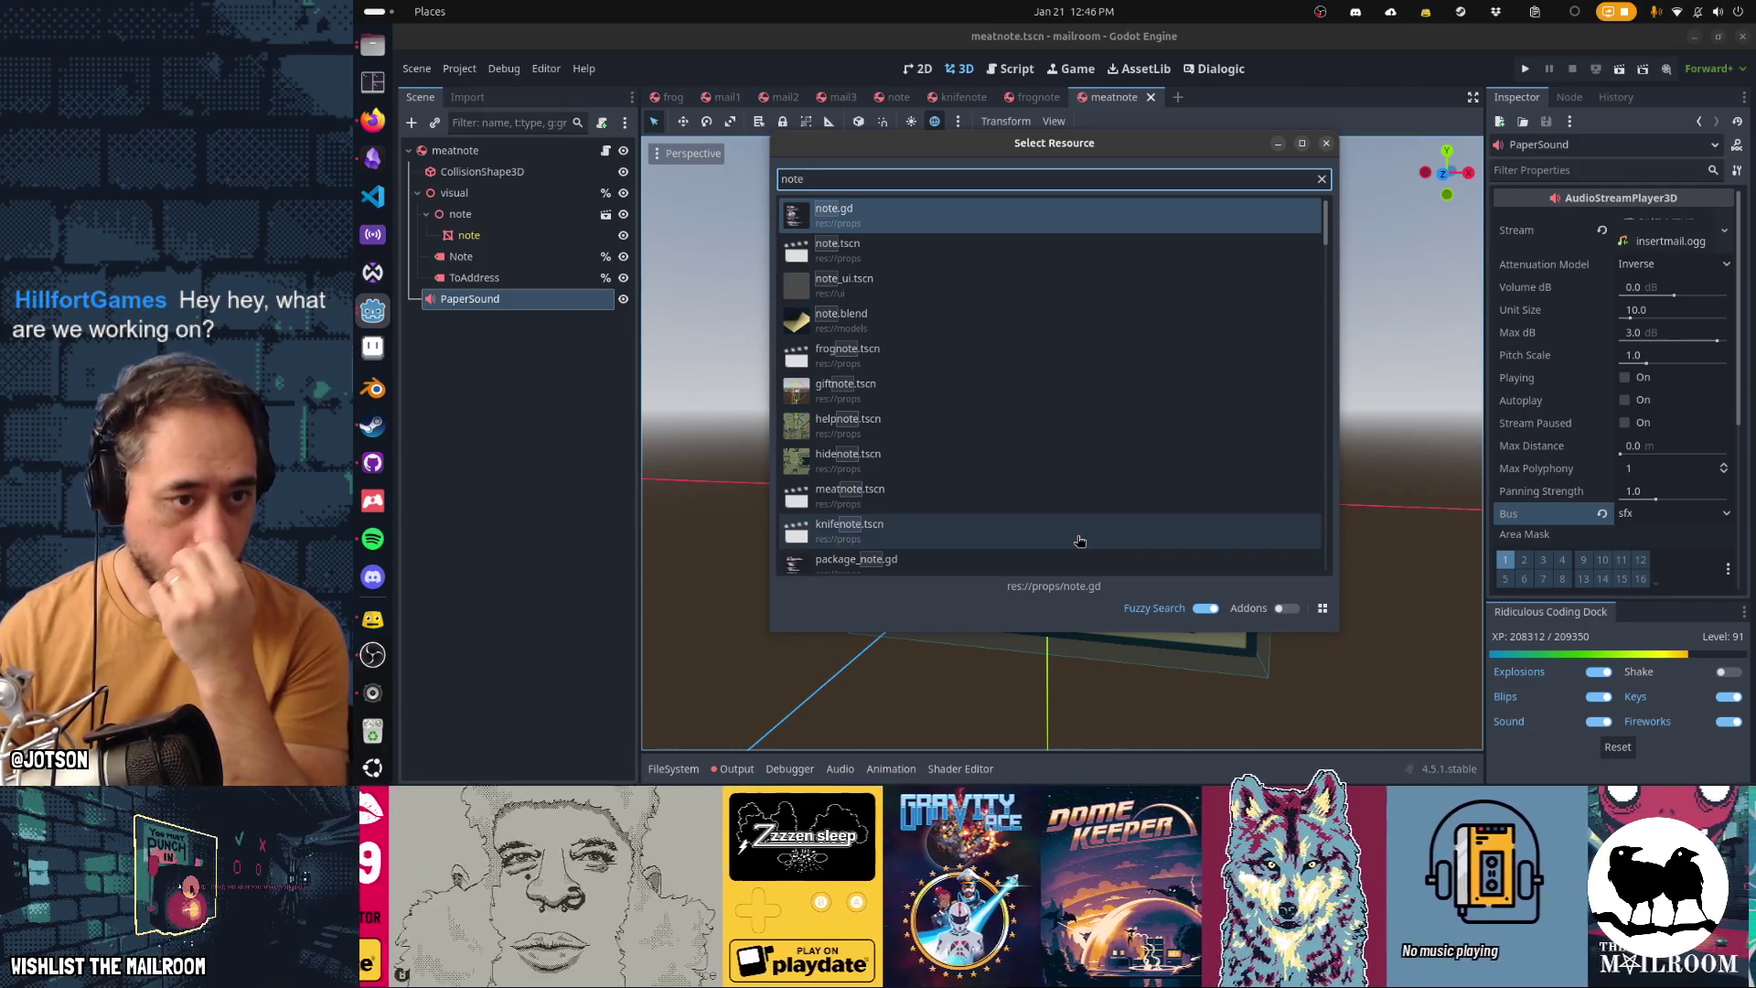
key("Down")
key("Down")
key("Down")
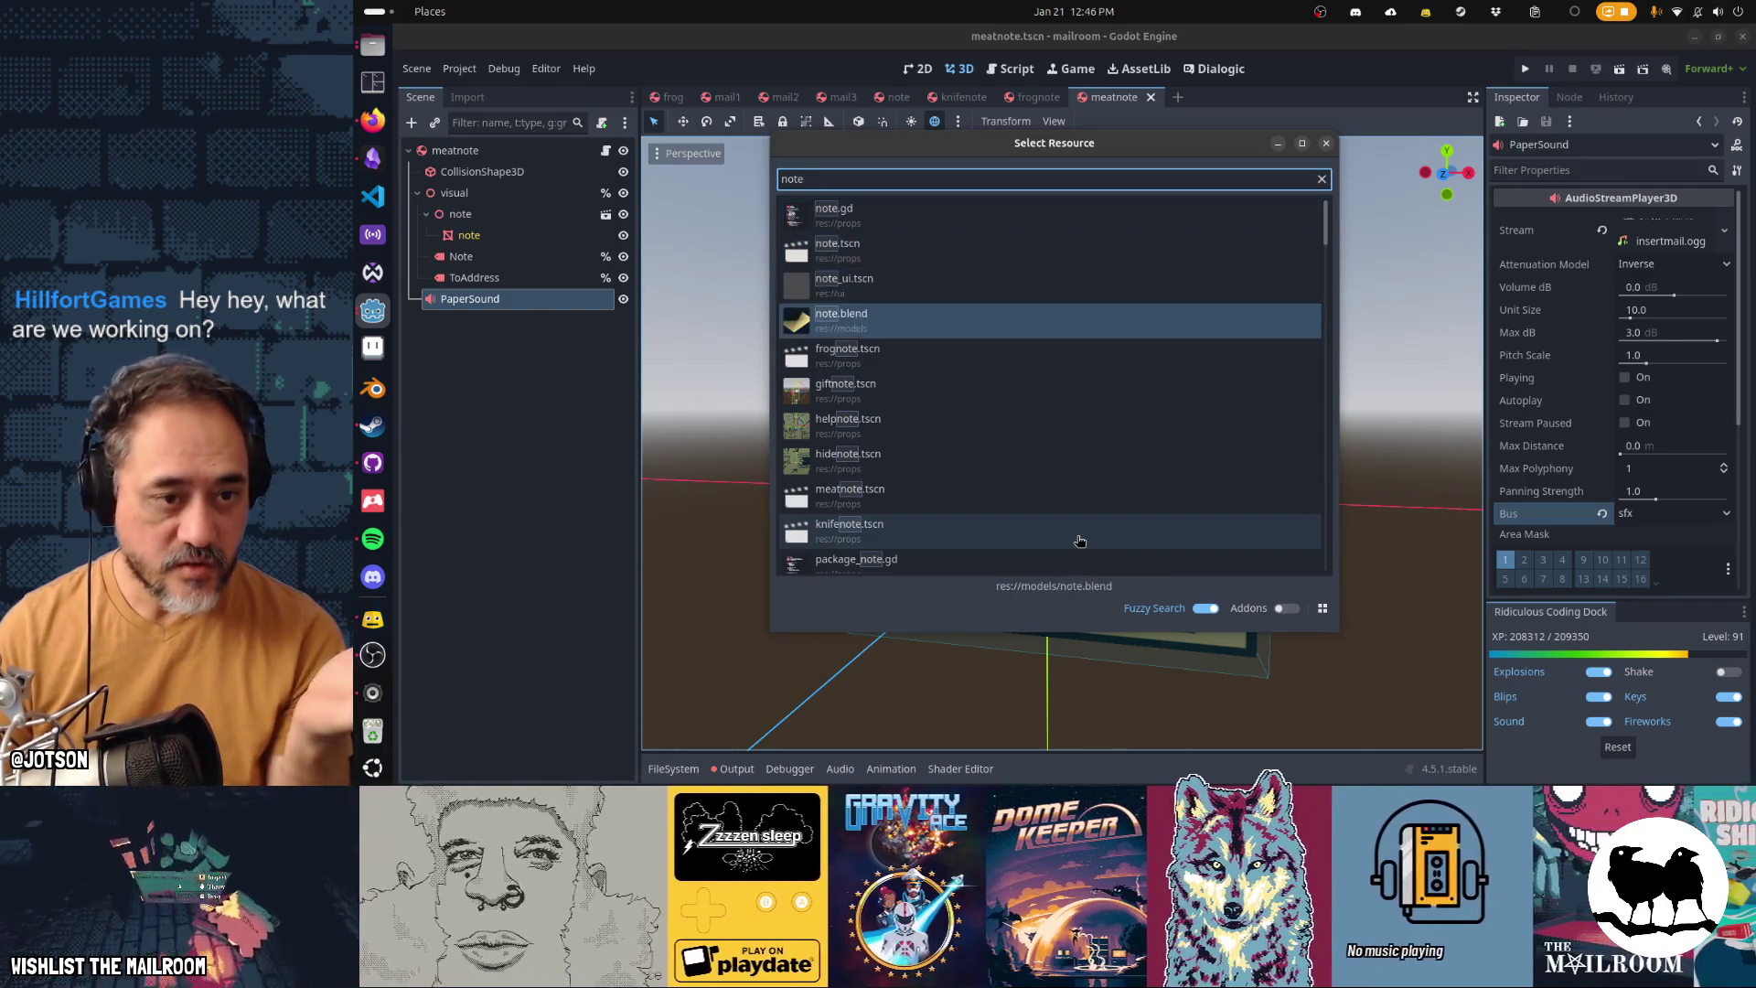
key("Down")
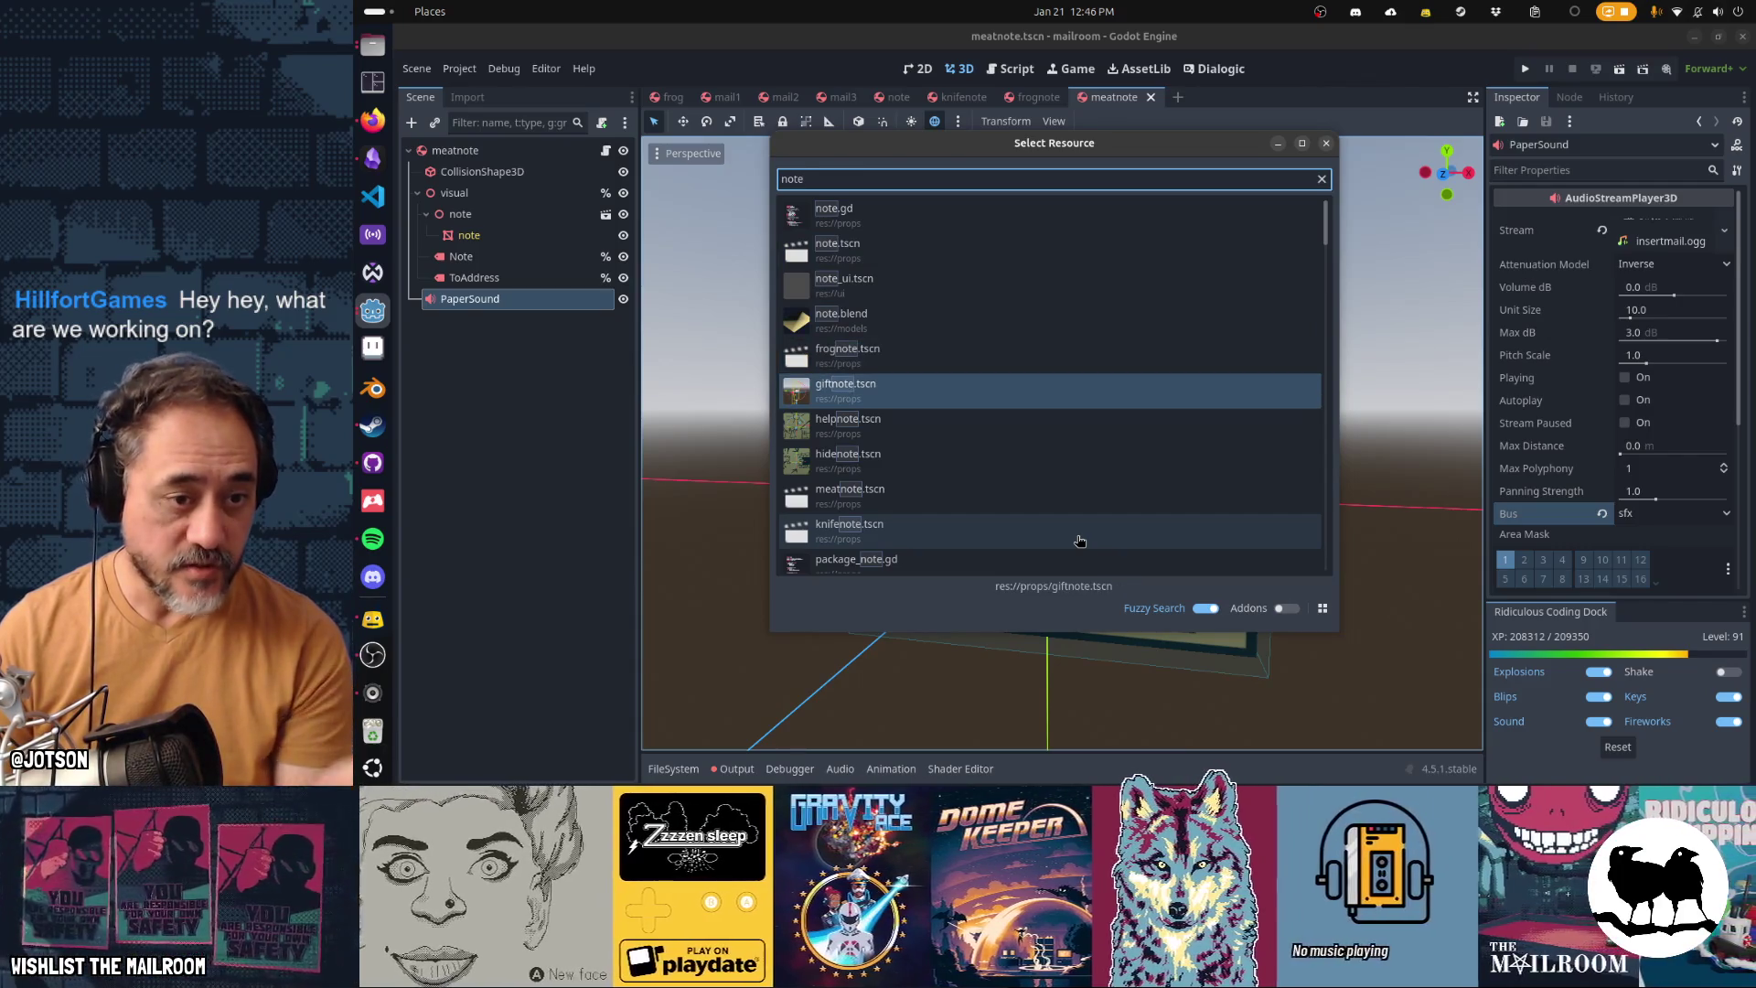
key("Return")
left_click(539, 260)
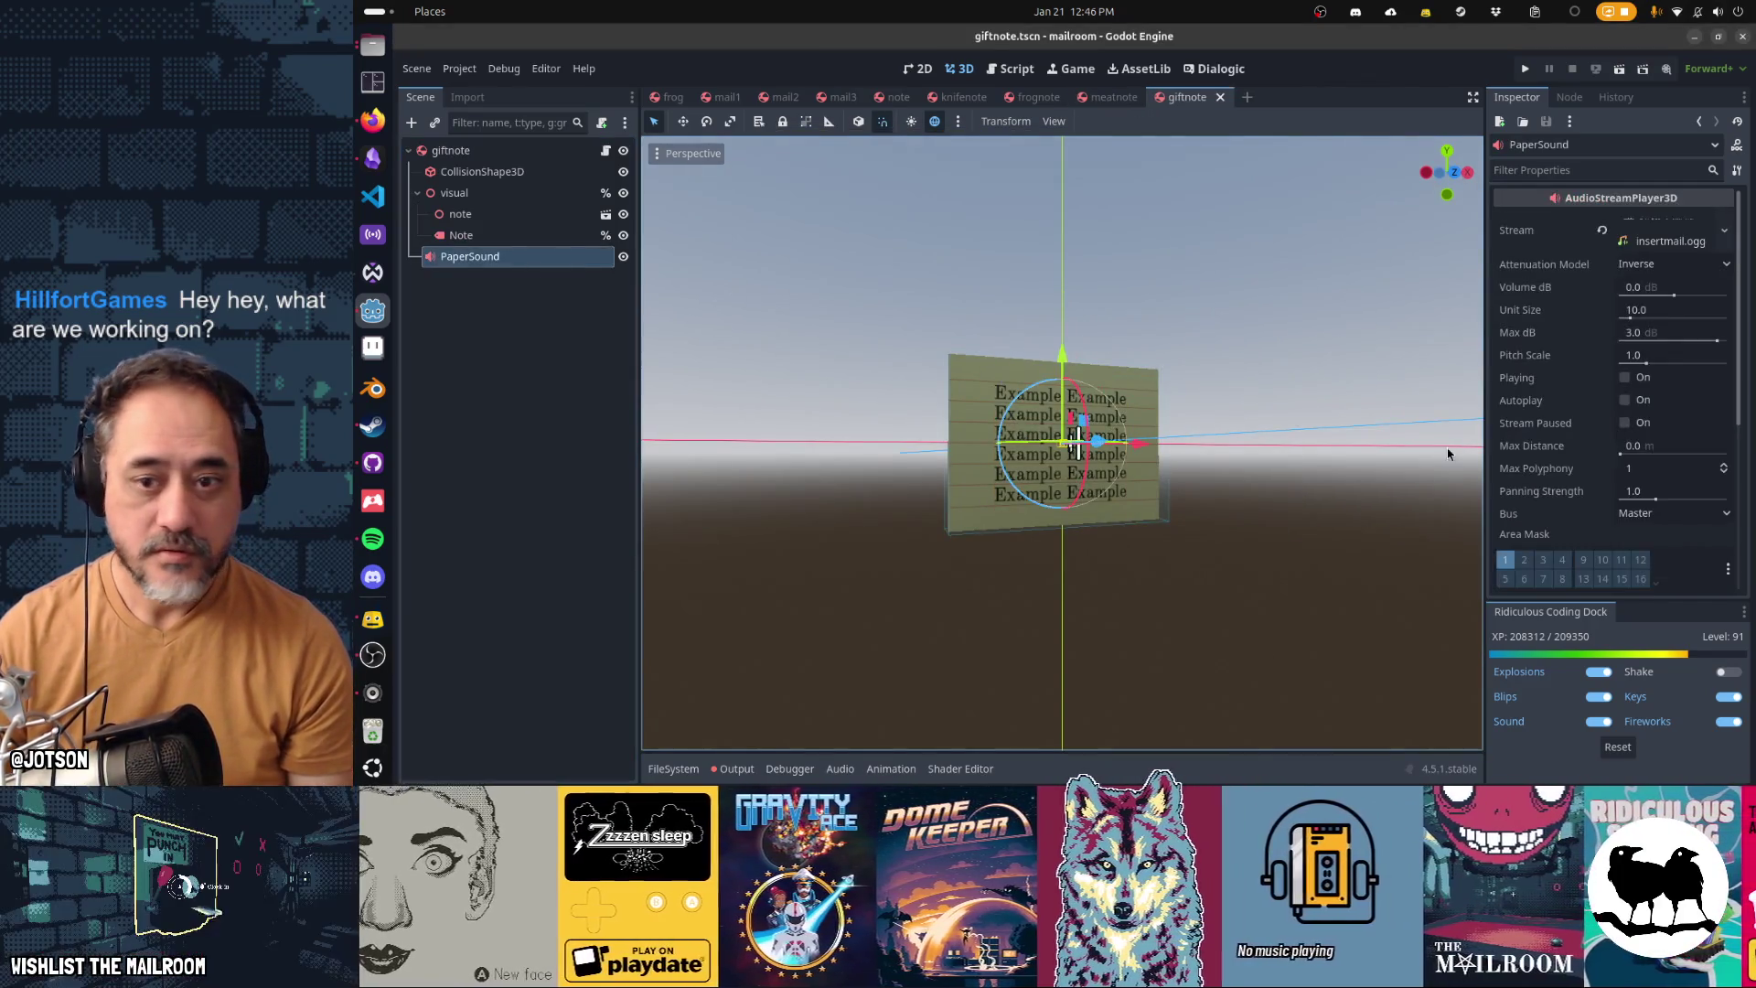
left_click(1674, 513)
left_click(1646, 548)
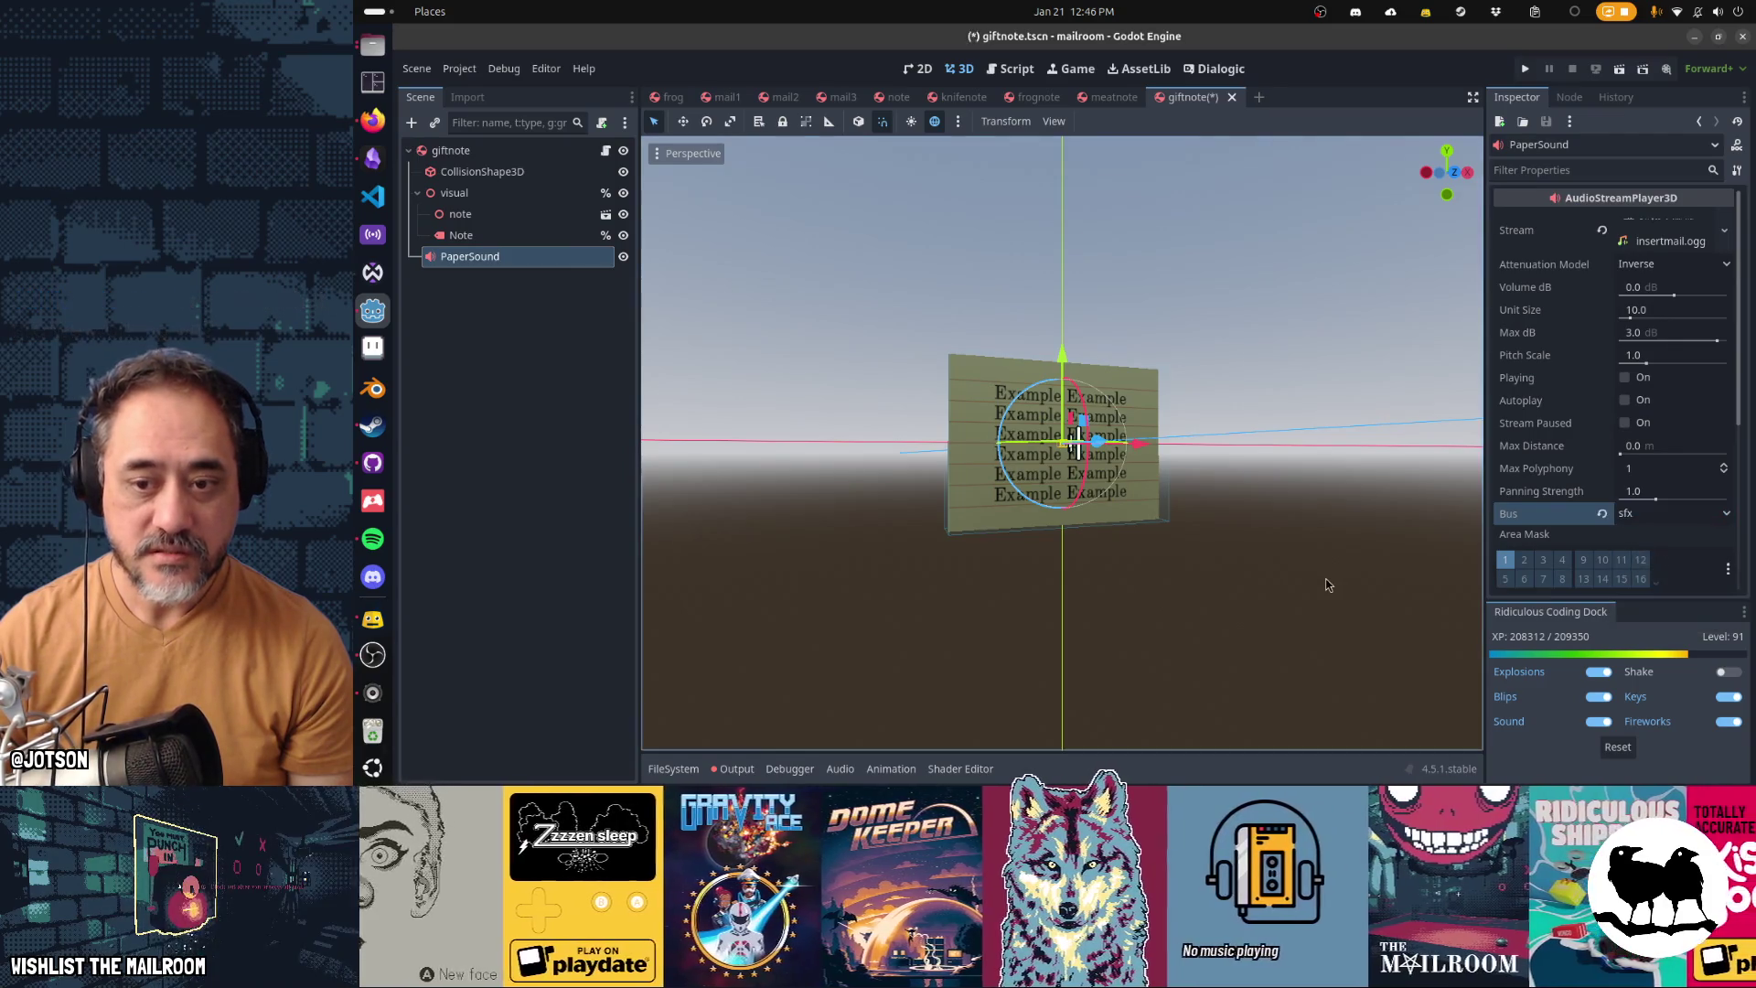
key("ctrl+s")
Open the helpnote scene from the note search results
key("alt+shift+o")
type("note")
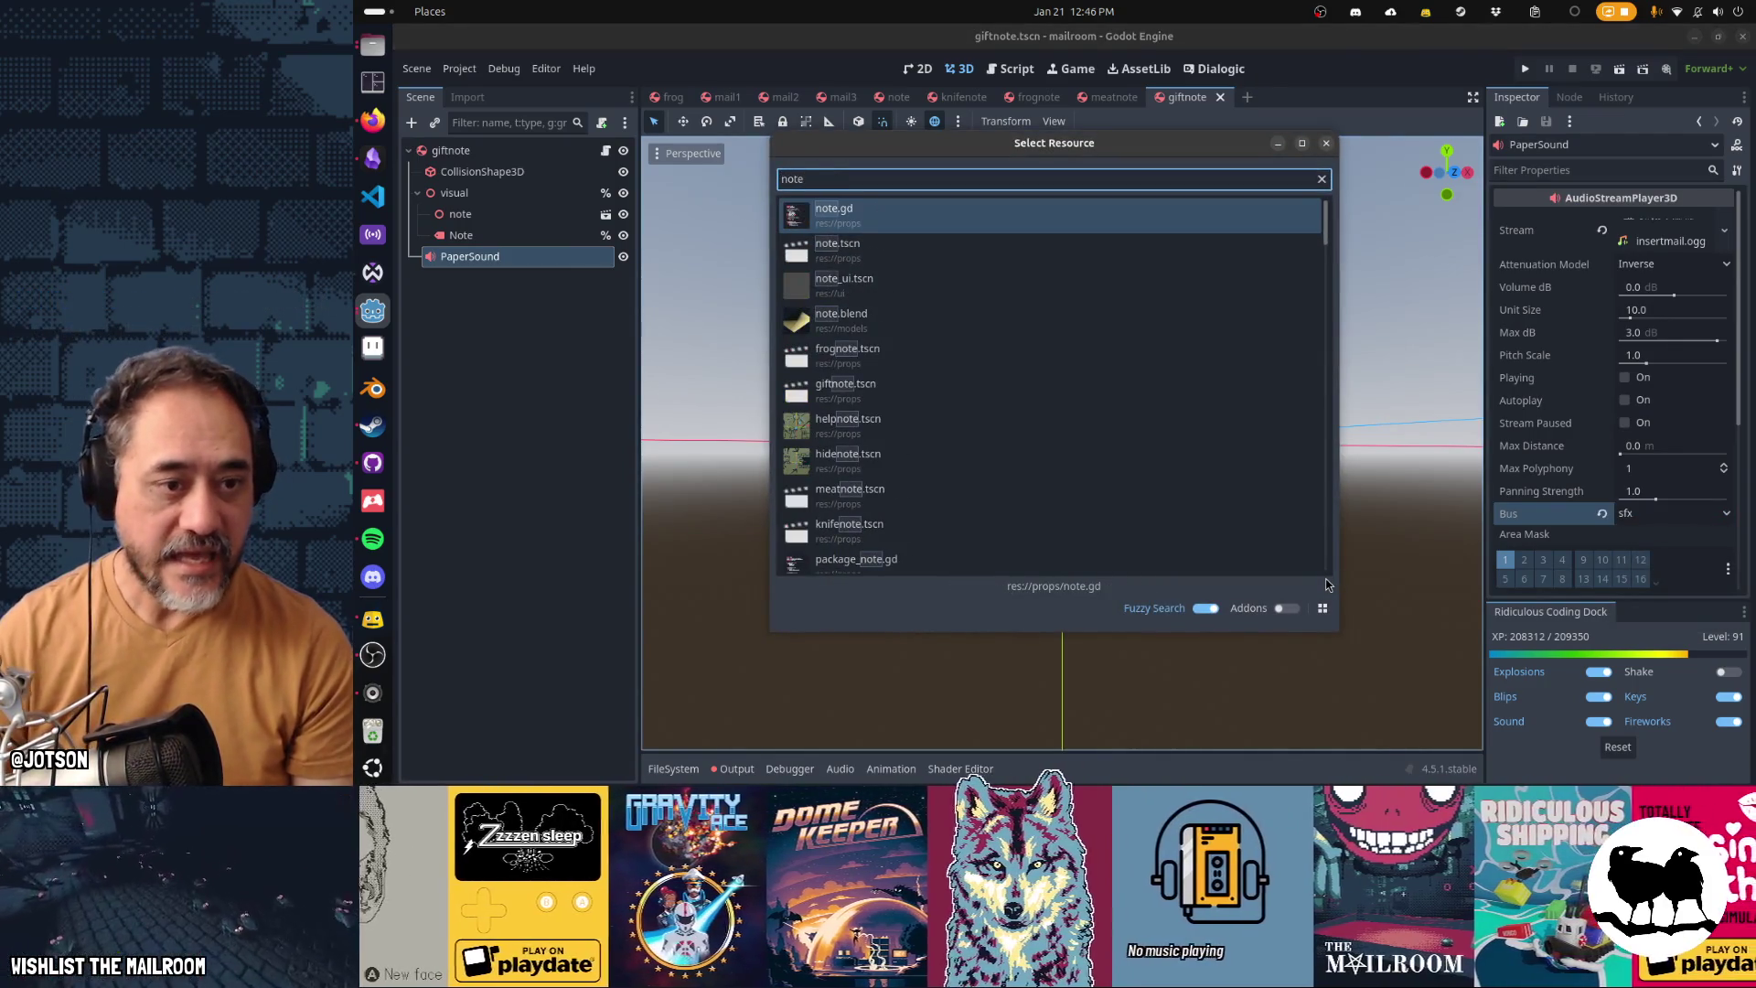
double_click(972, 423)
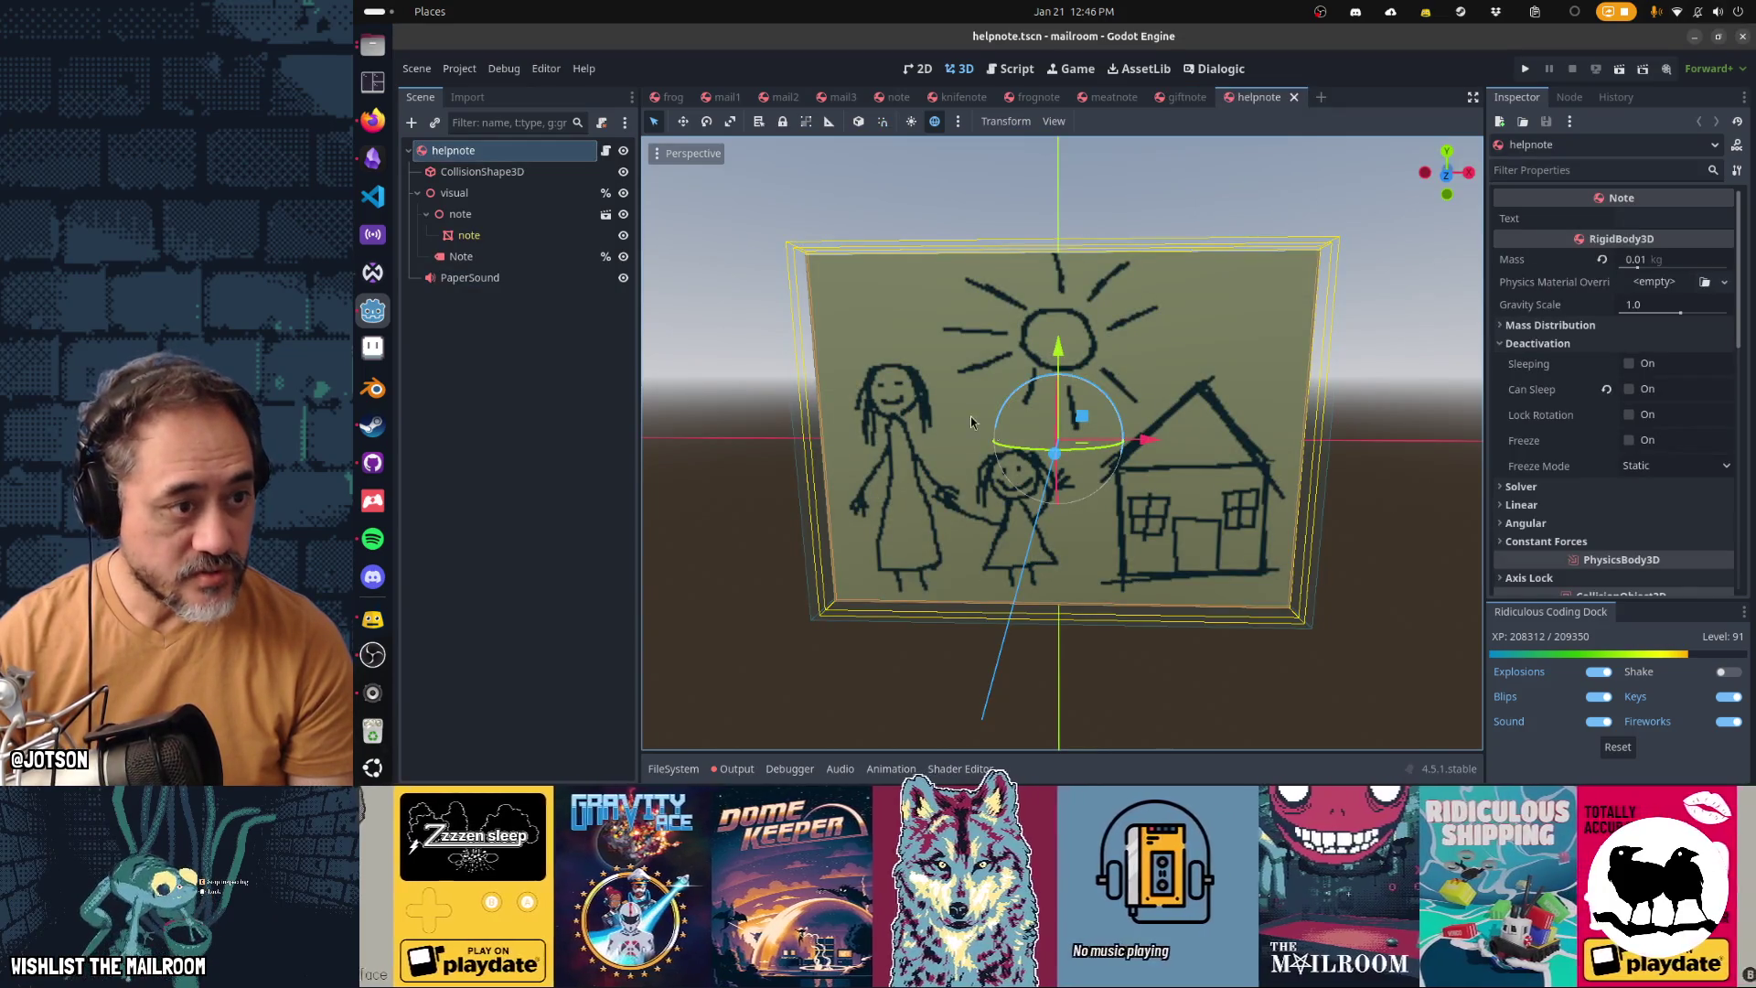
Route helpnote's PaperSound to the sfx bus
left_click(470, 277)
left_click(1672, 513)
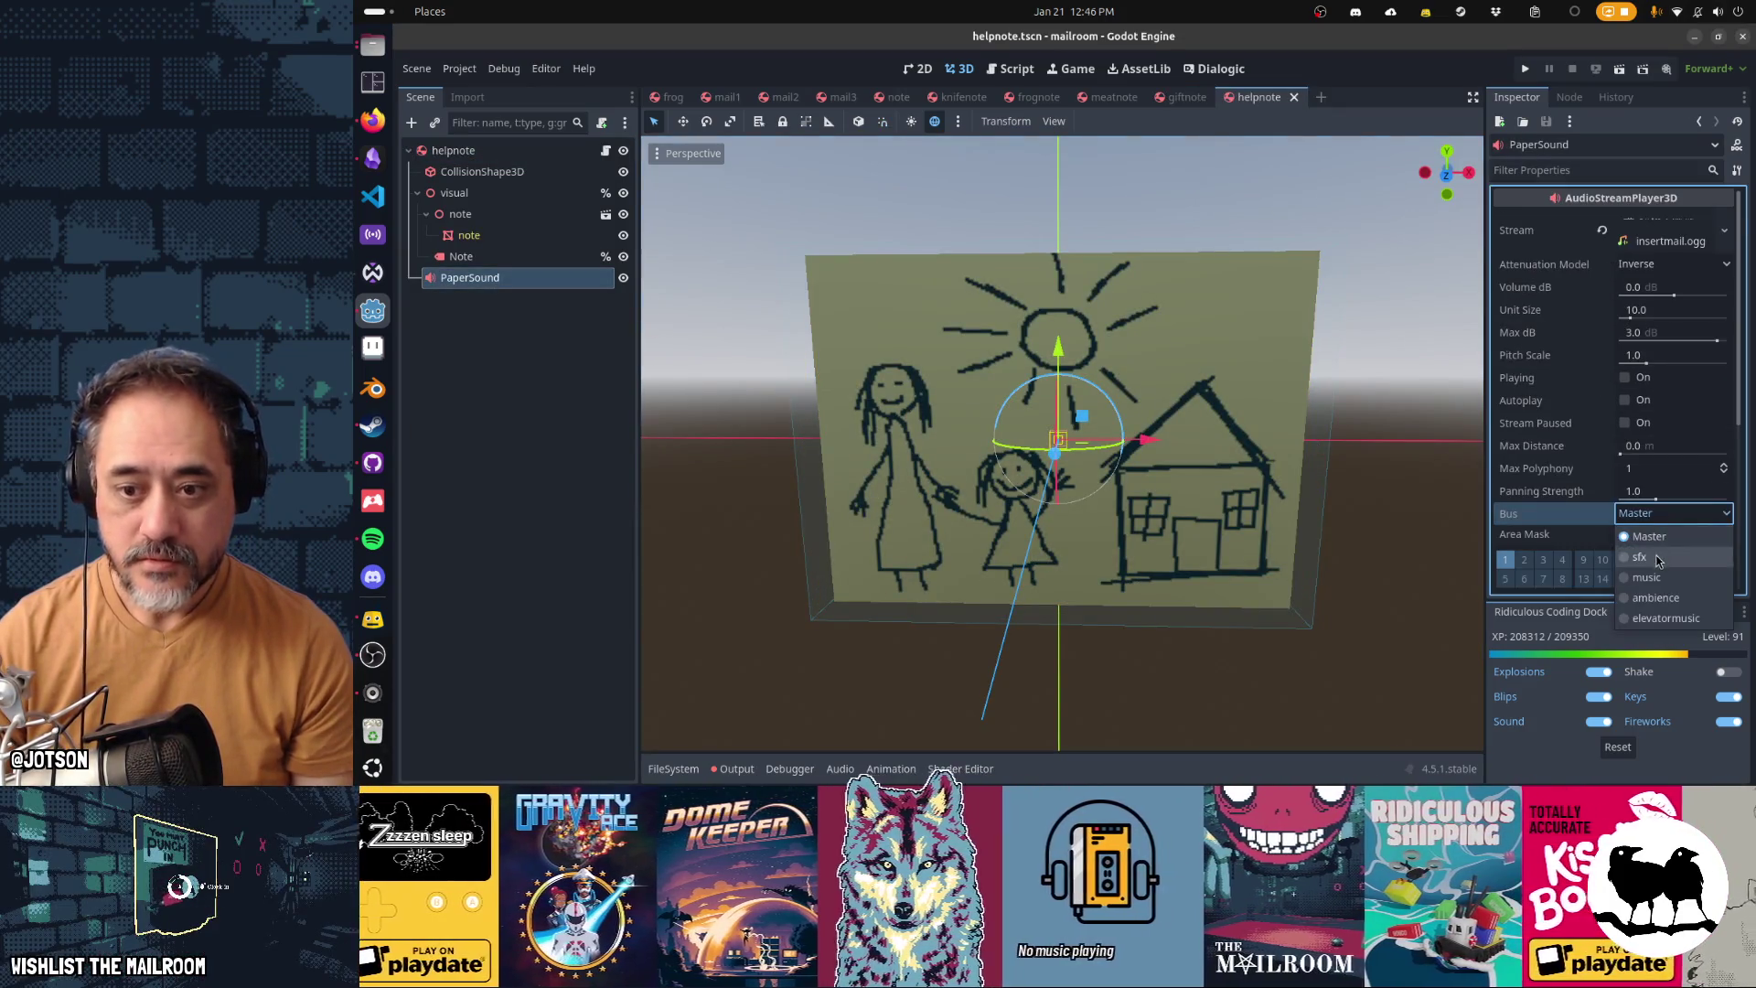
left_click(1639, 557)
Open hidenote, set its PaperSound bus to sfx, and save
key("alt+shift+o")
type("note")
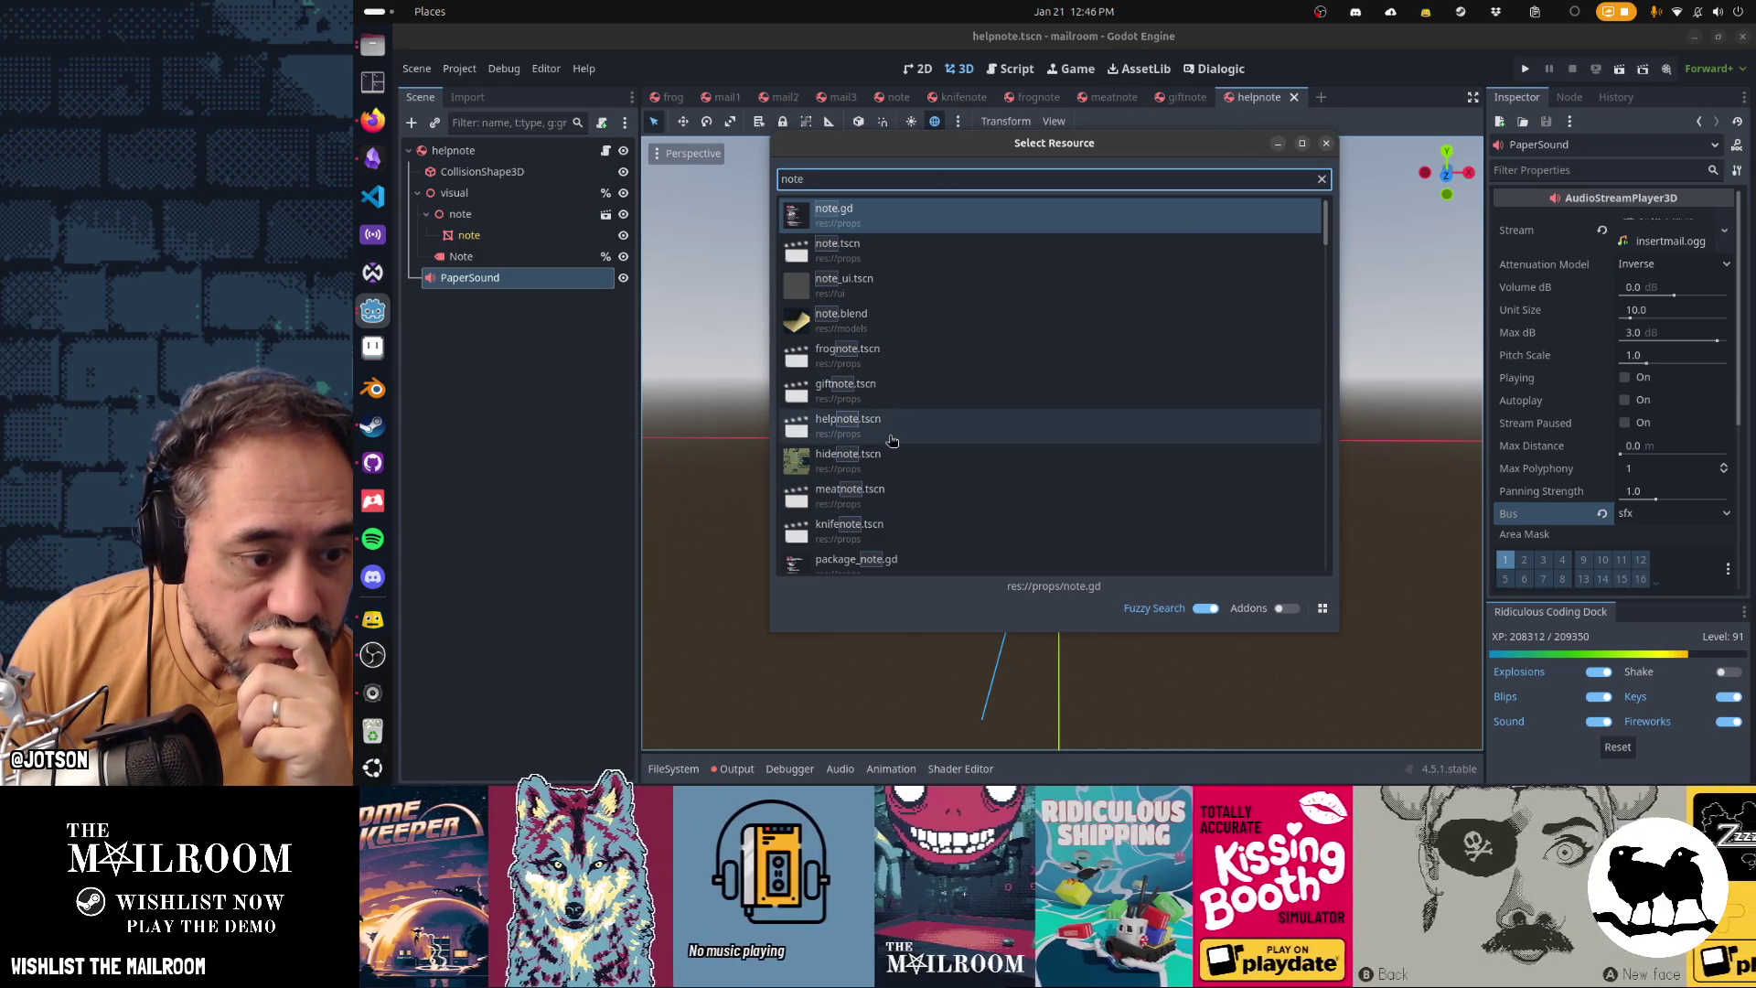
scroll(901, 543, "down", 2)
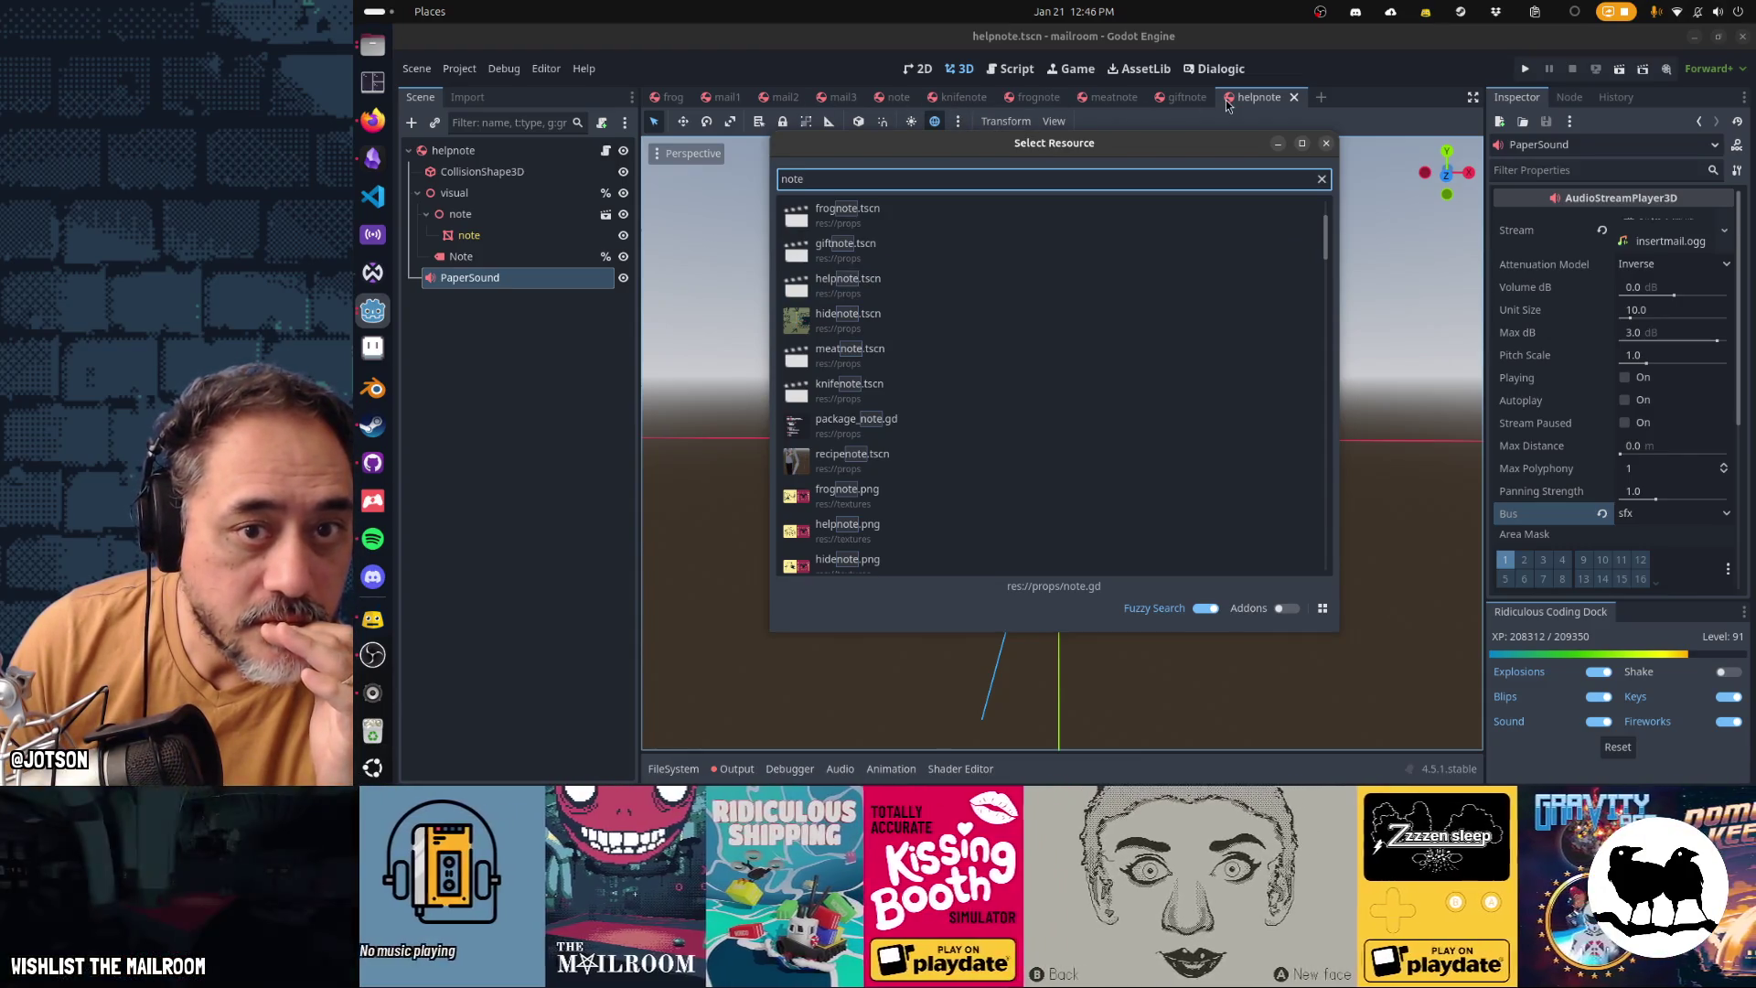
double_click(859, 319)
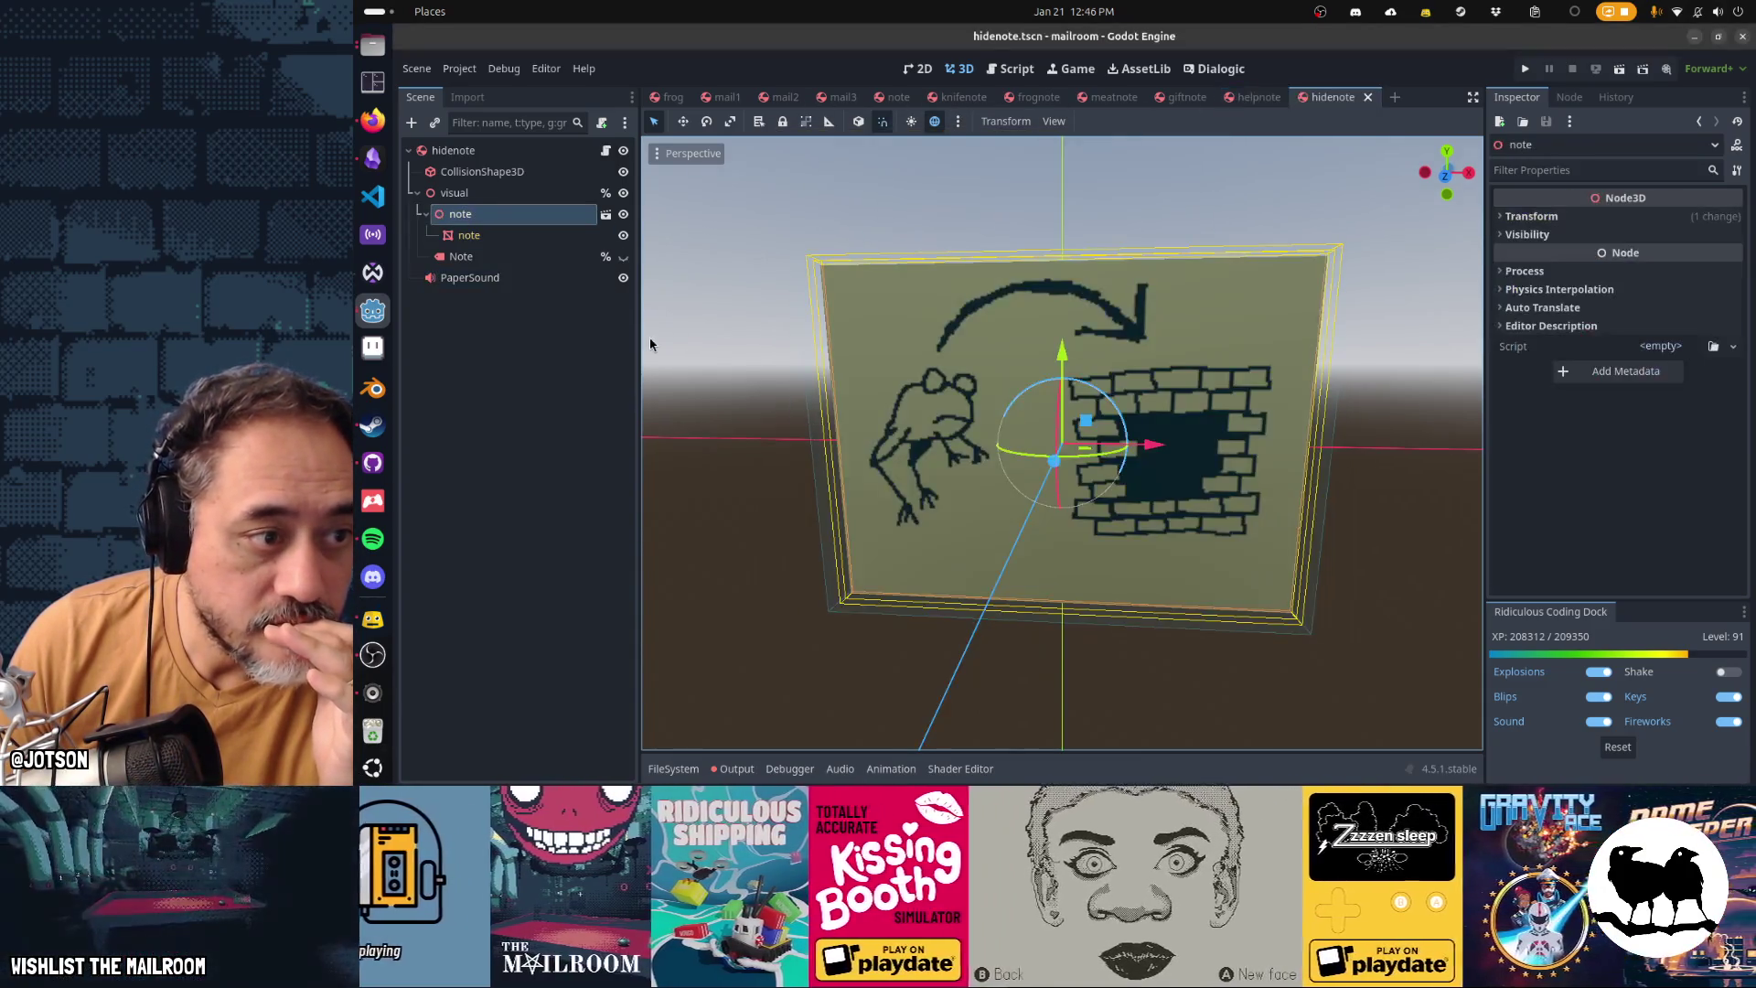
left_click(470, 277)
left_click(1622, 514)
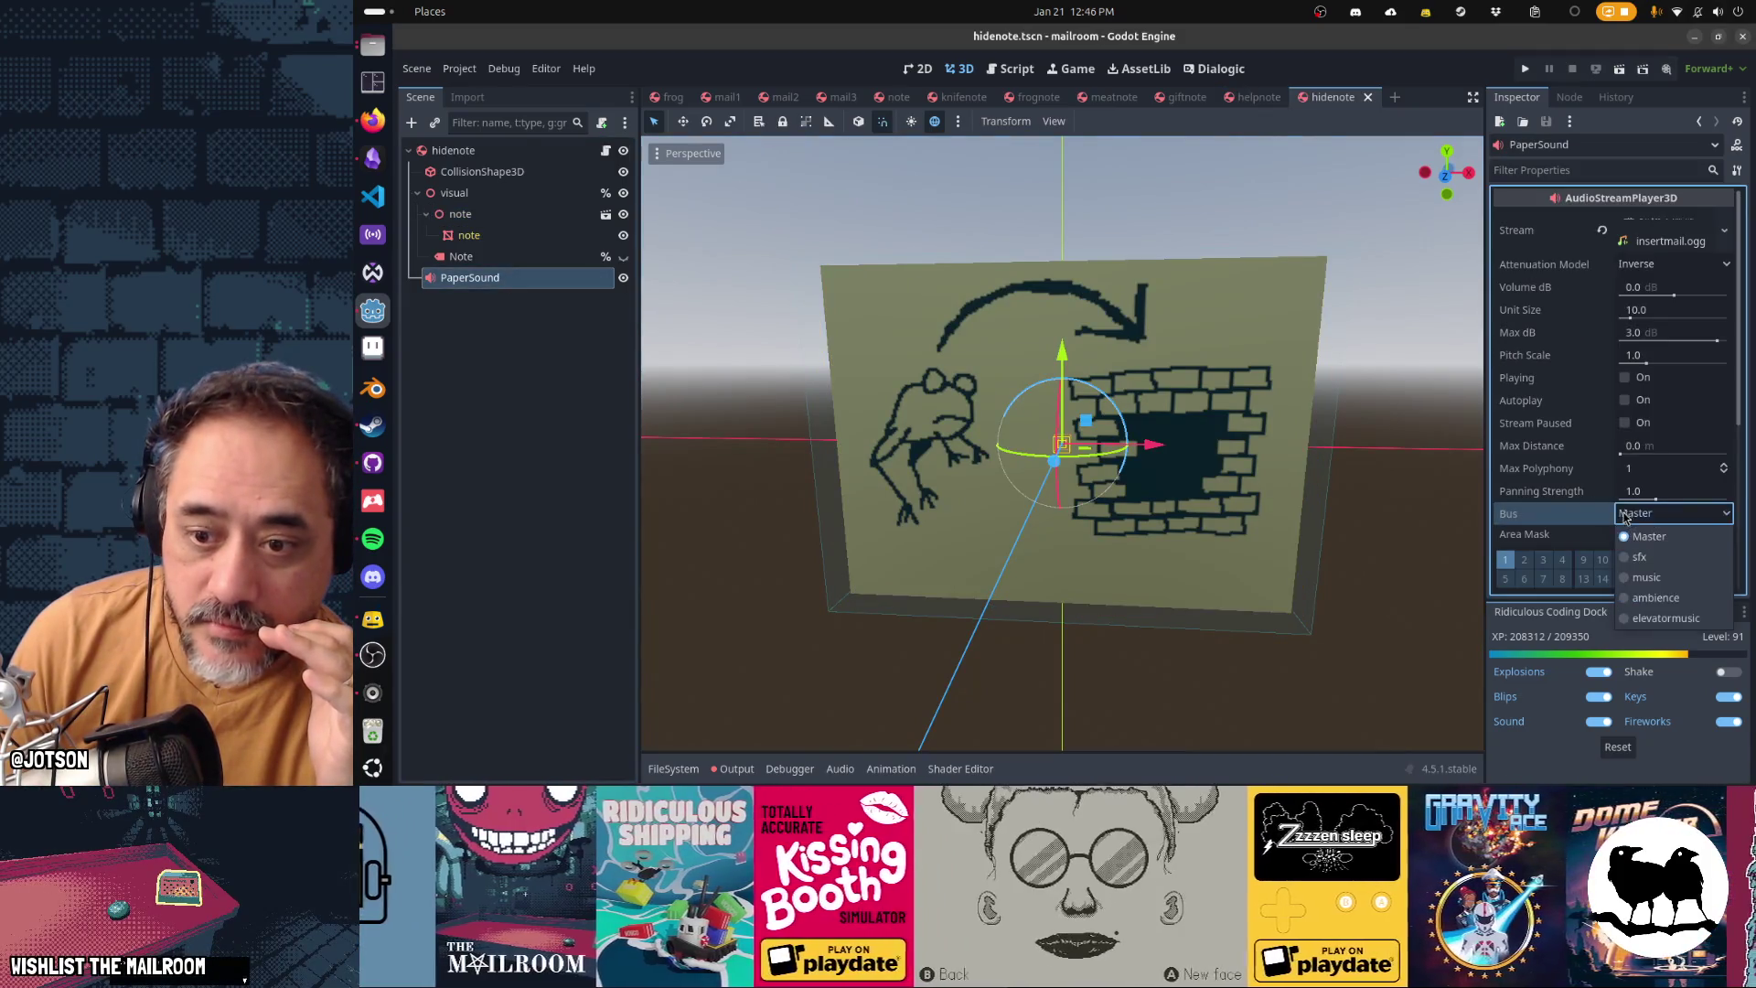
left_click(1637, 556)
key("ctrl+s")
Open recipenote, set its PaperSound bus to sfx, and save
key("alt+shift+o")
type("note")
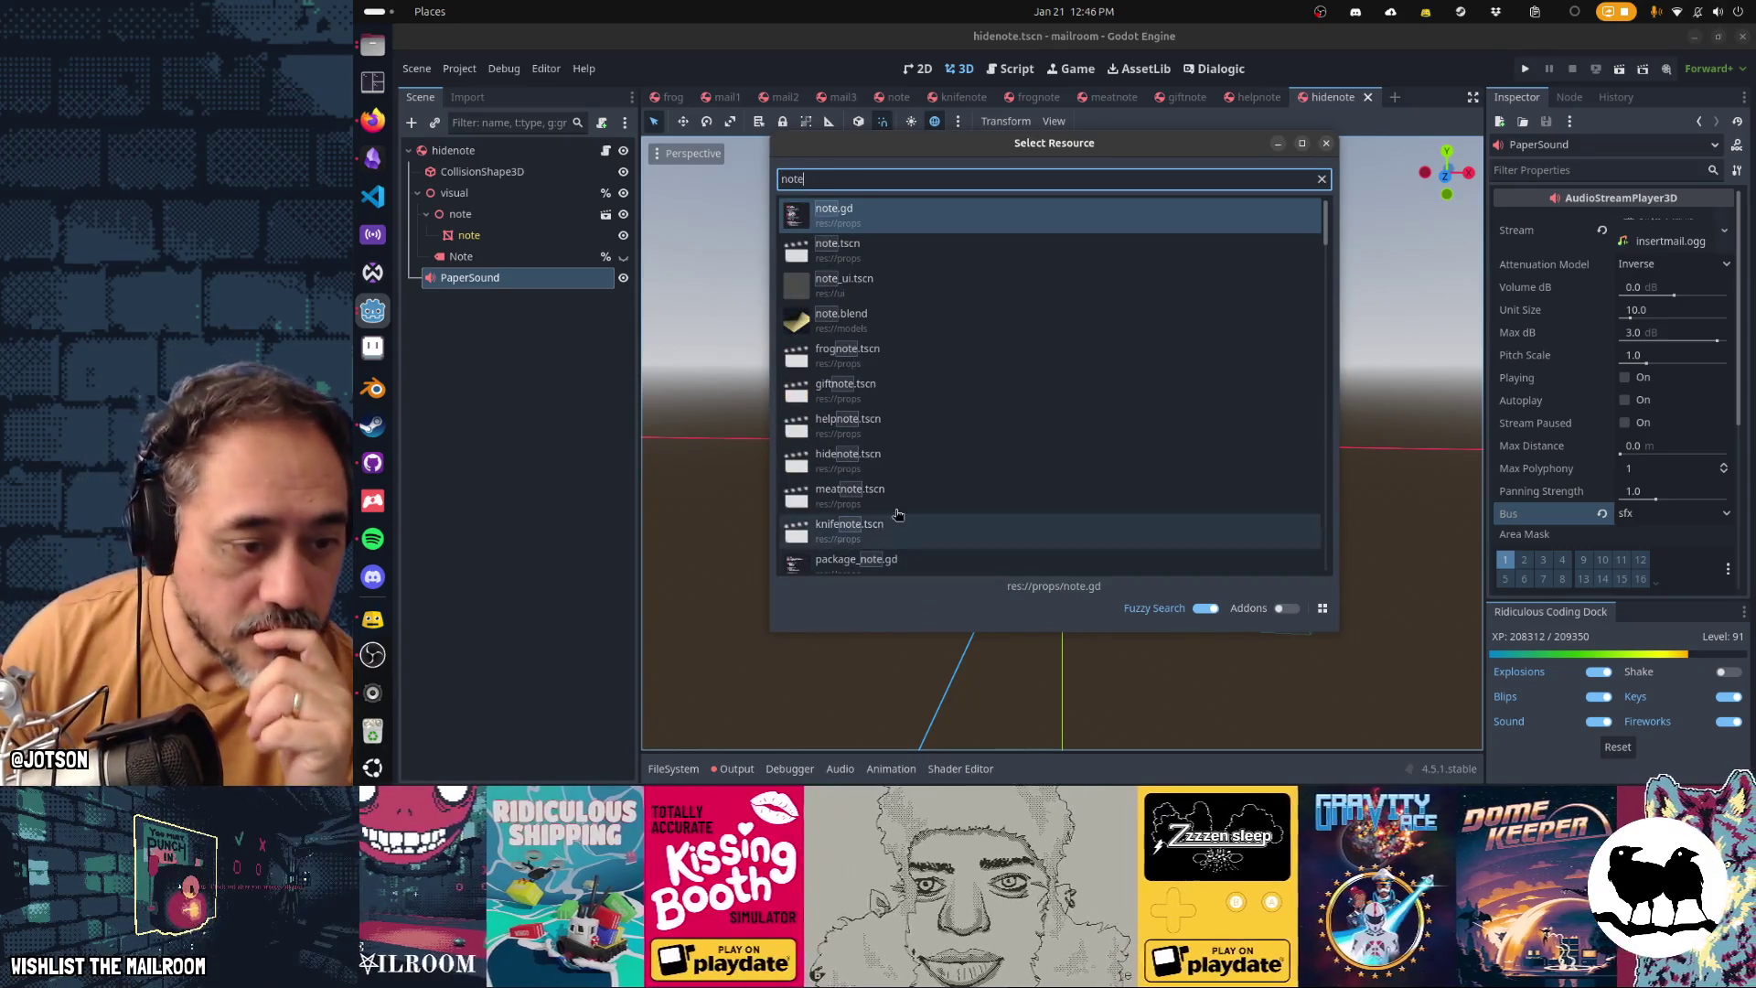
scroll(896, 512, "down", 3)
double_click(915, 458)
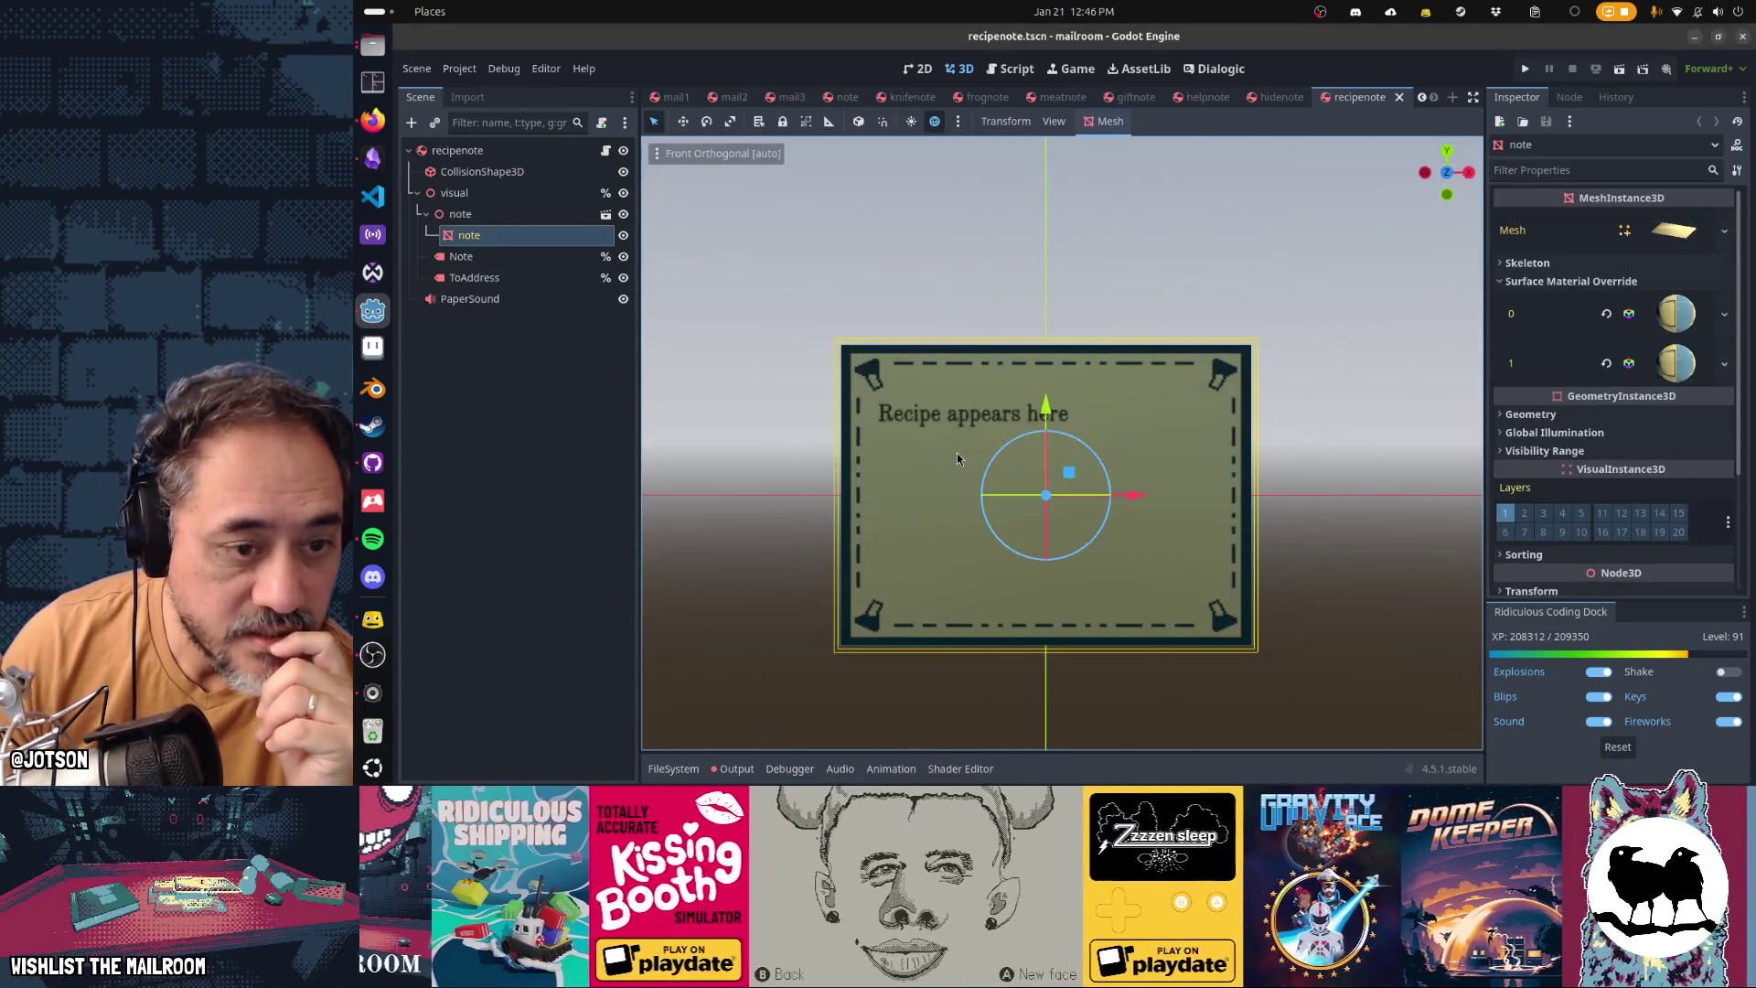
left_click(1666, 518)
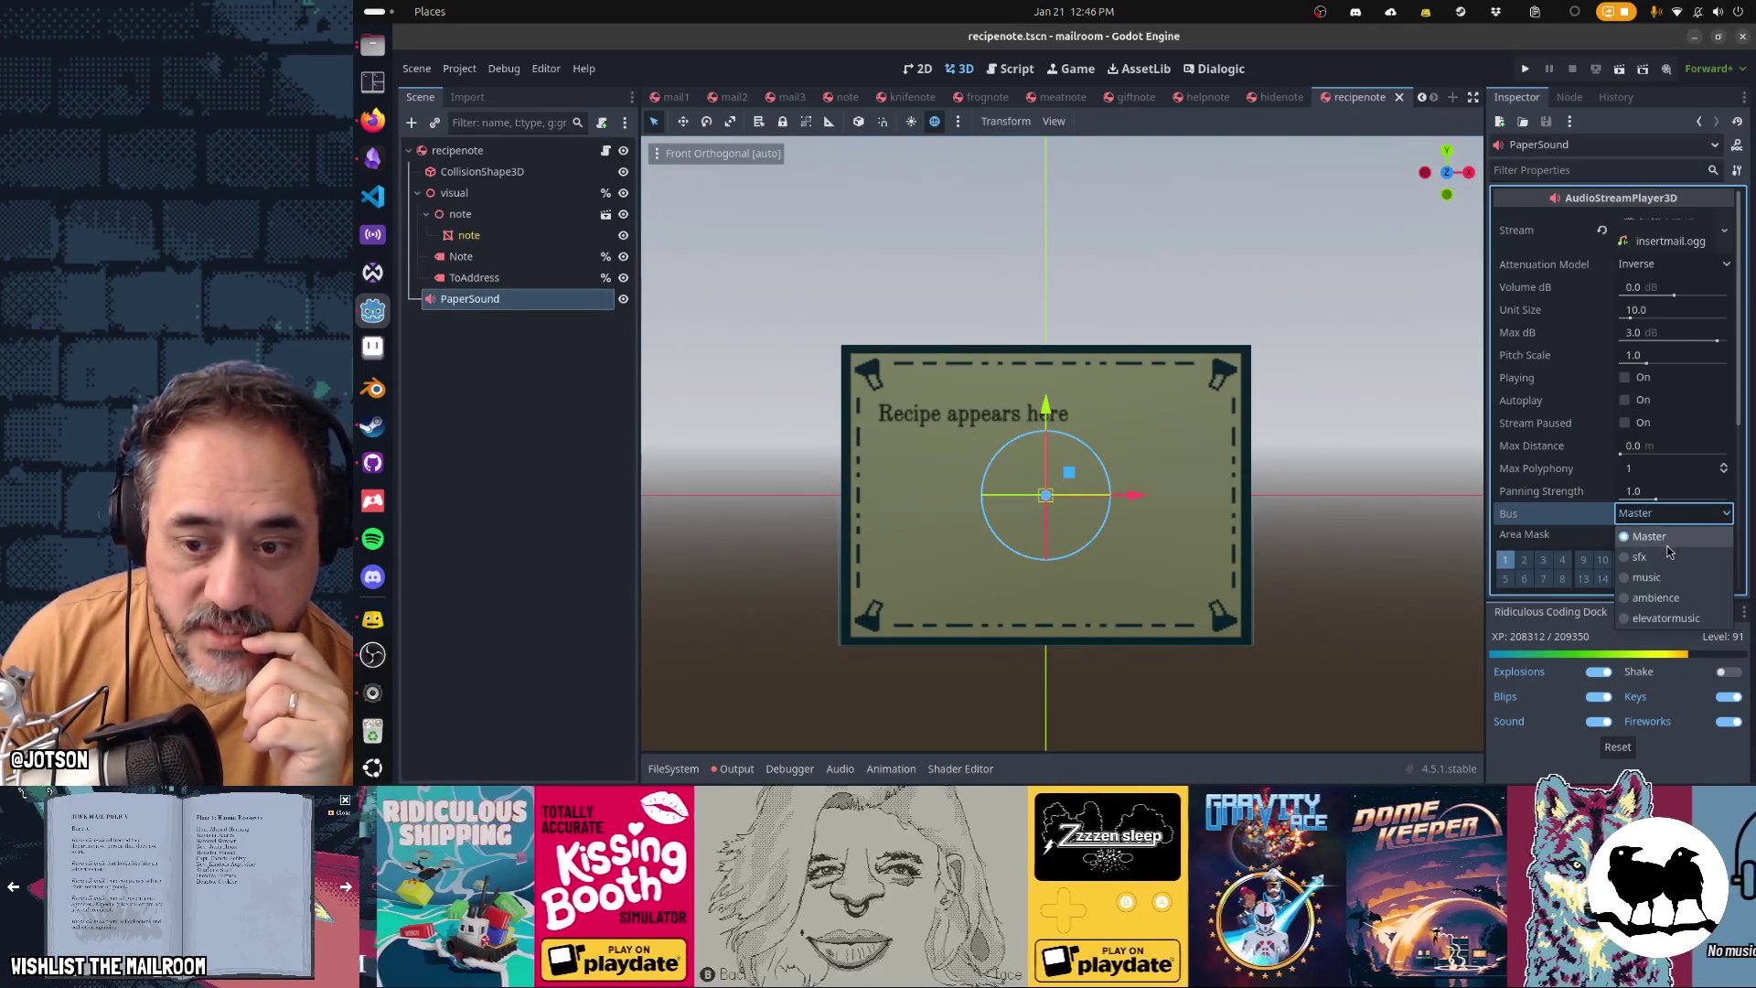
left_click(1646, 552)
key("ctrl+s")
Inspect the package_note scene, close its tab, then search Quick Open for note.tscn
key("alt+shift+o")
type("note")
scroll(1084, 425, "down", 3)
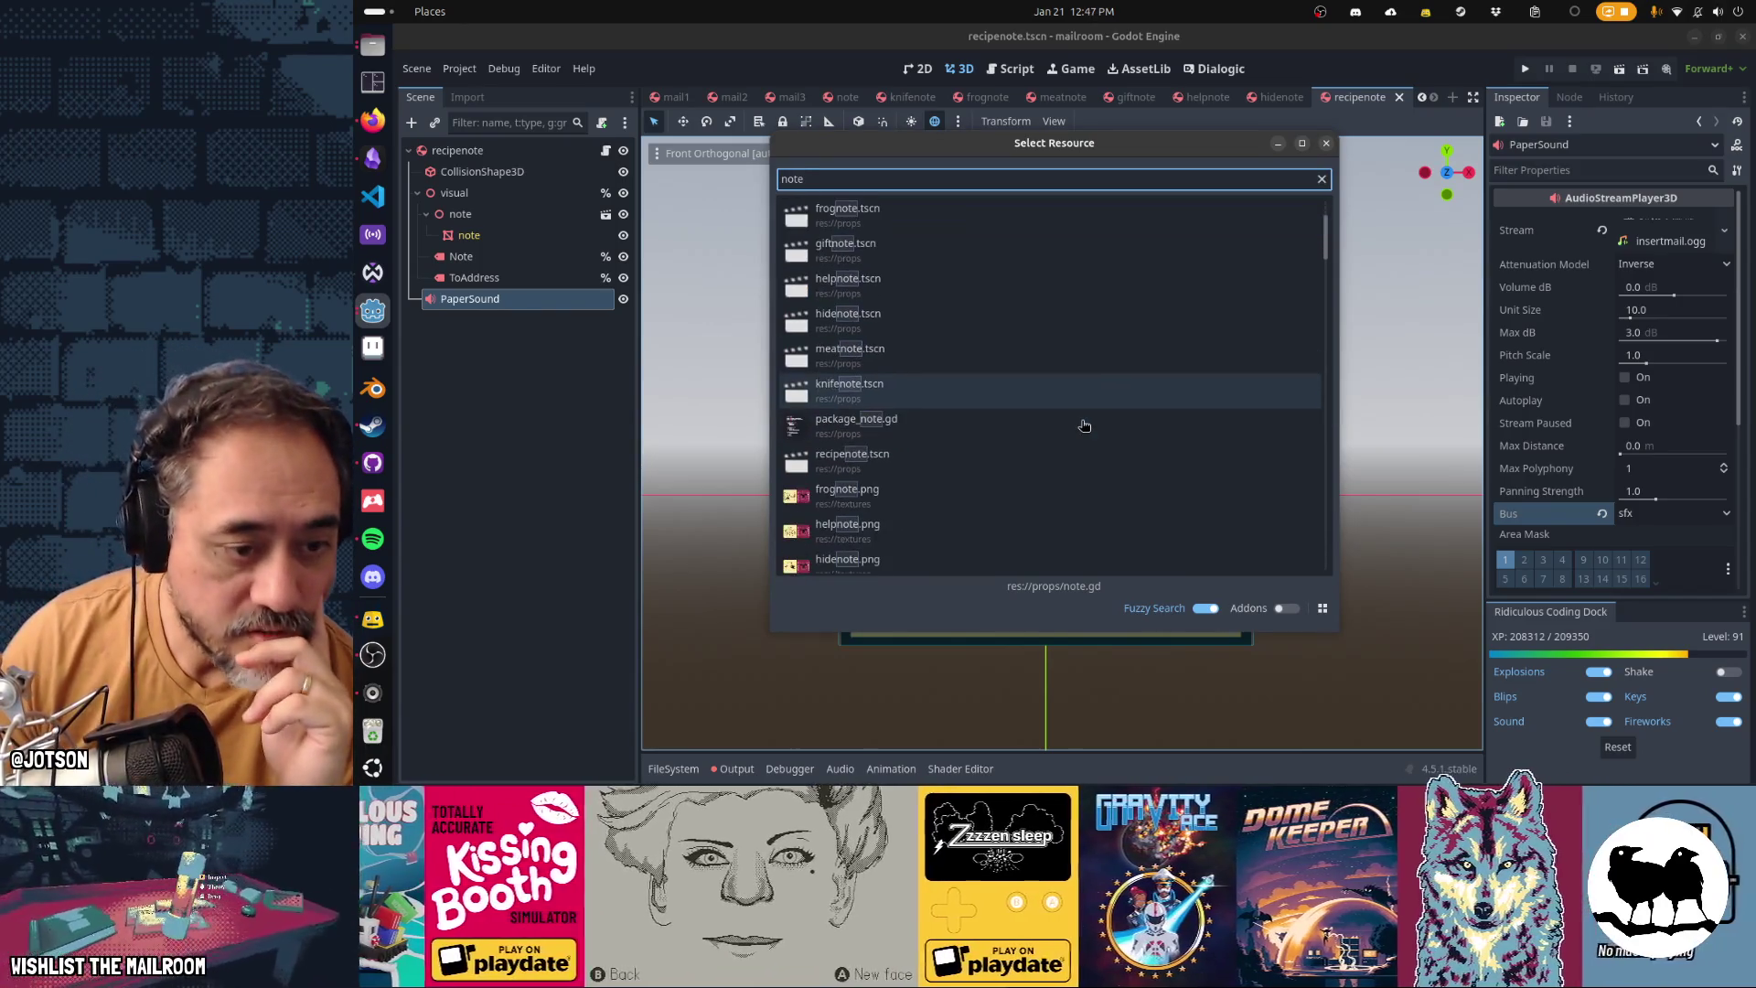
scroll(1083, 426, "down", 6)
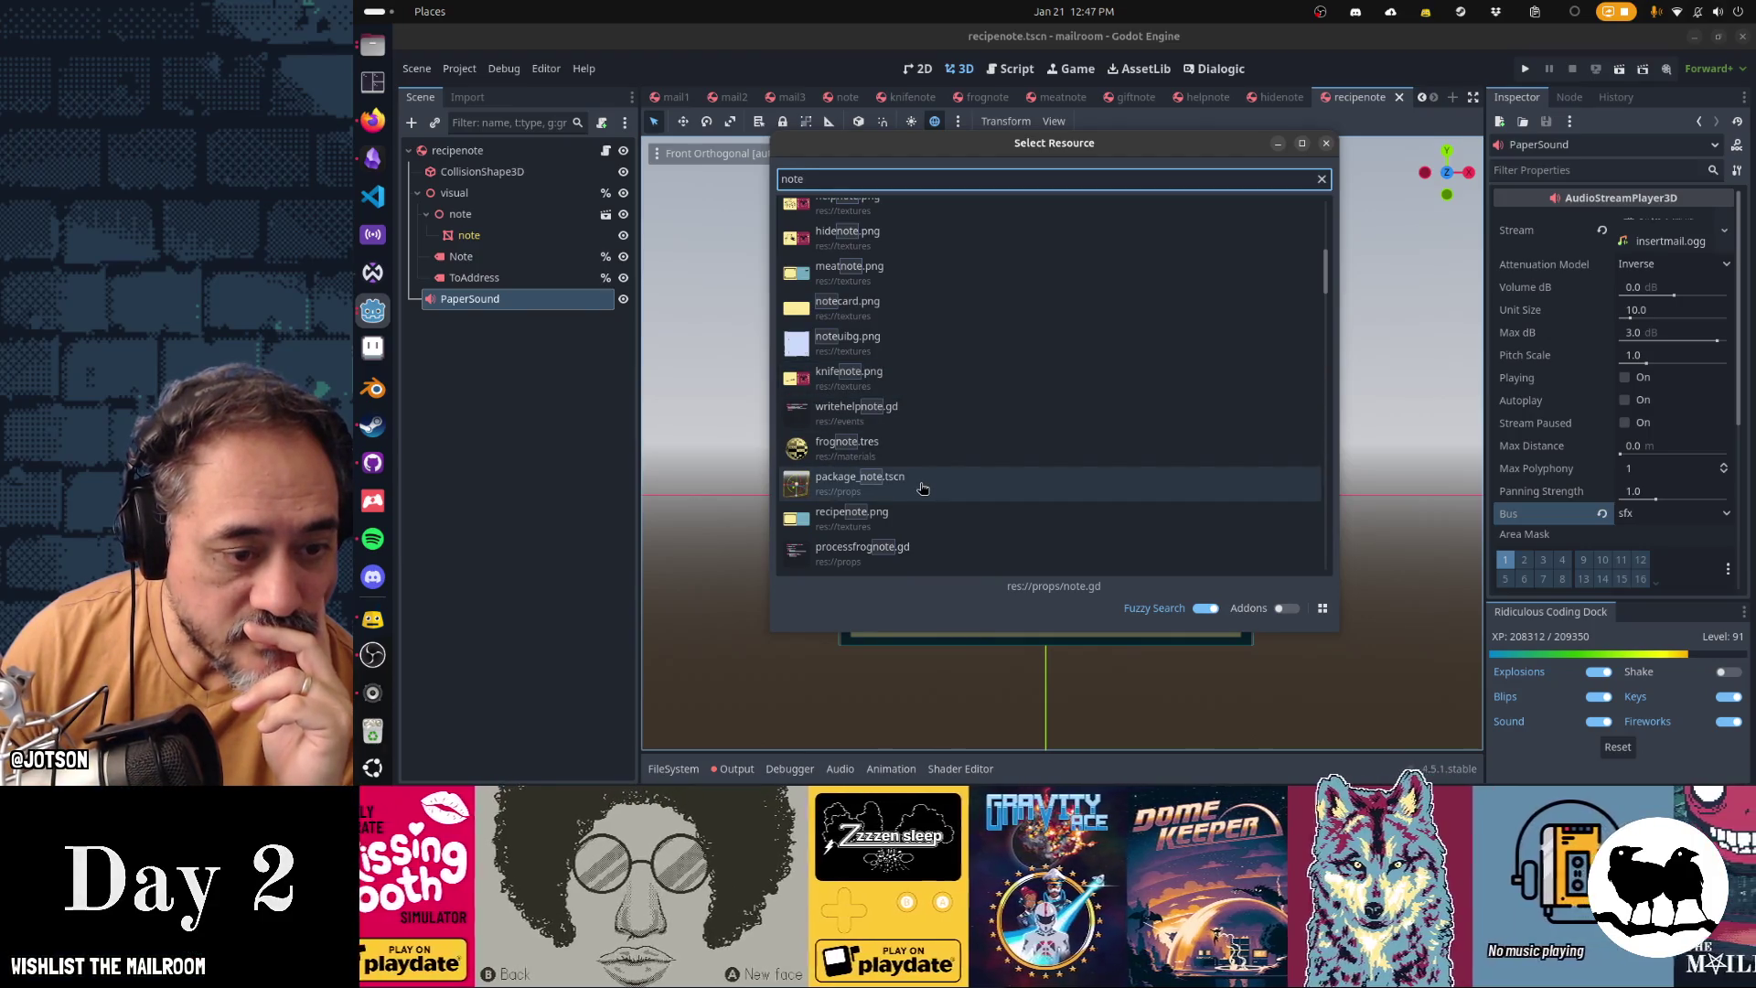
left_click(922, 489)
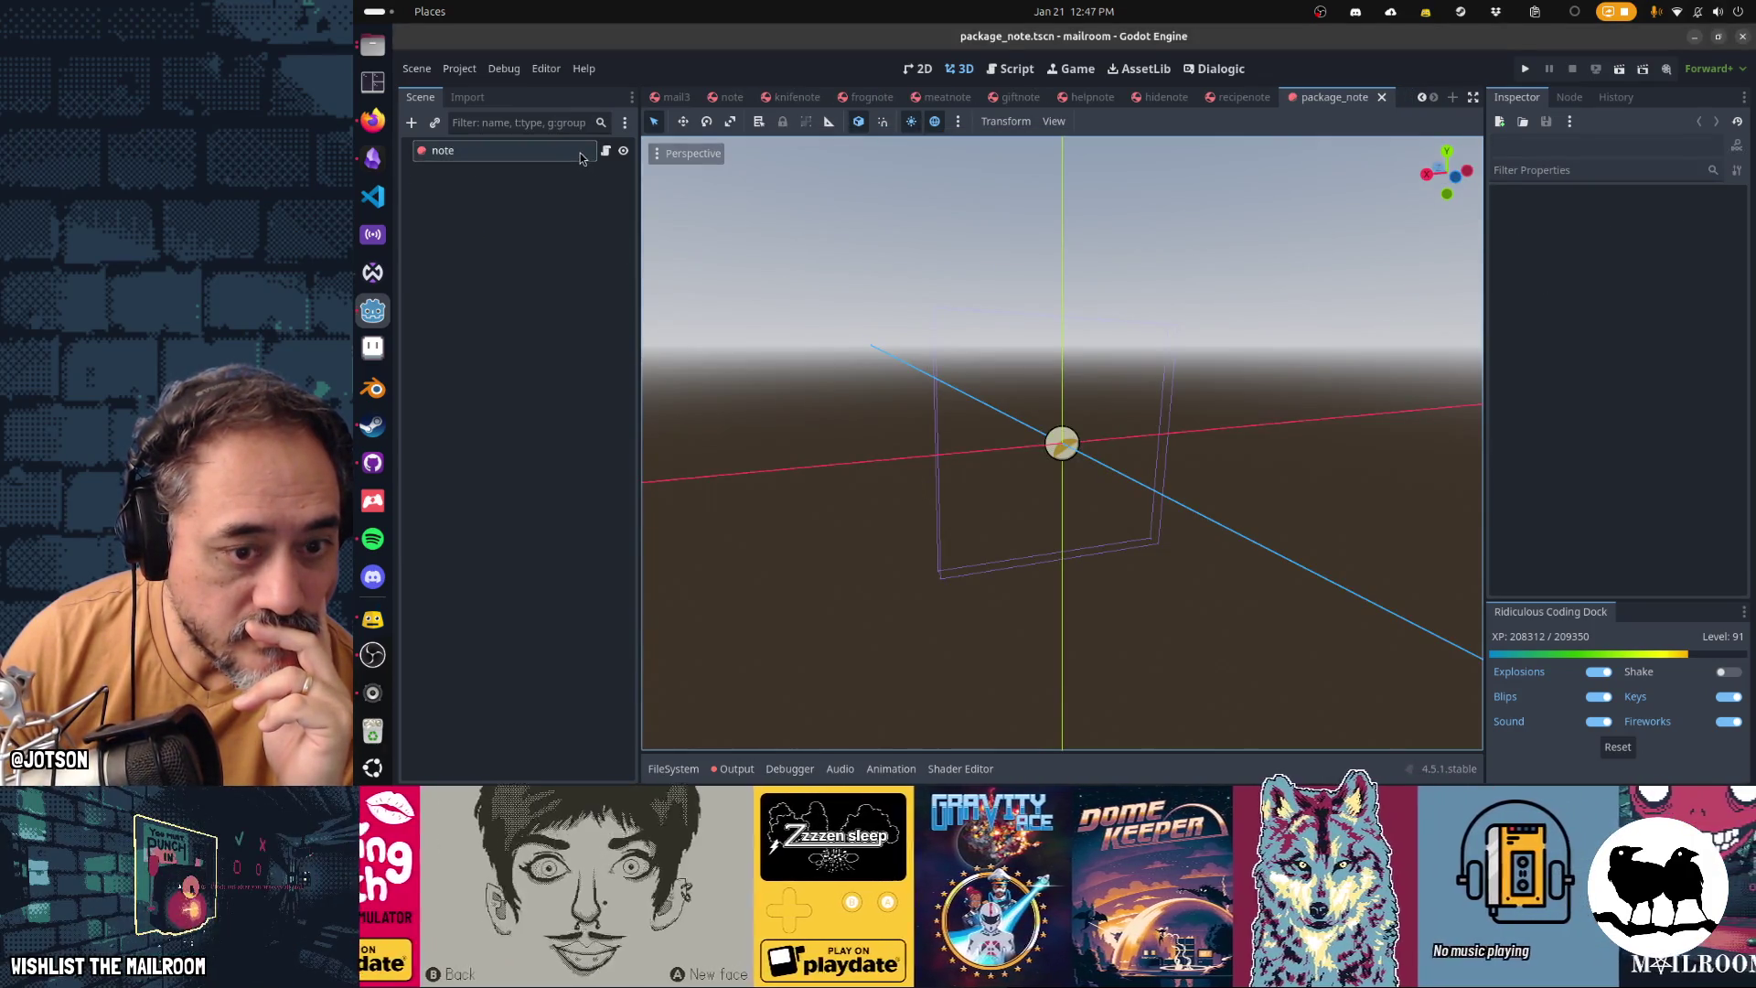
left_click(580, 152)
mouse_move(722, 267)
left_mouse_down()
mouse_move(1411, 442)
mouse_move(1319, 421)
mouse_move(804, 430)
mouse_move(984, 435)
left_mouse_up()
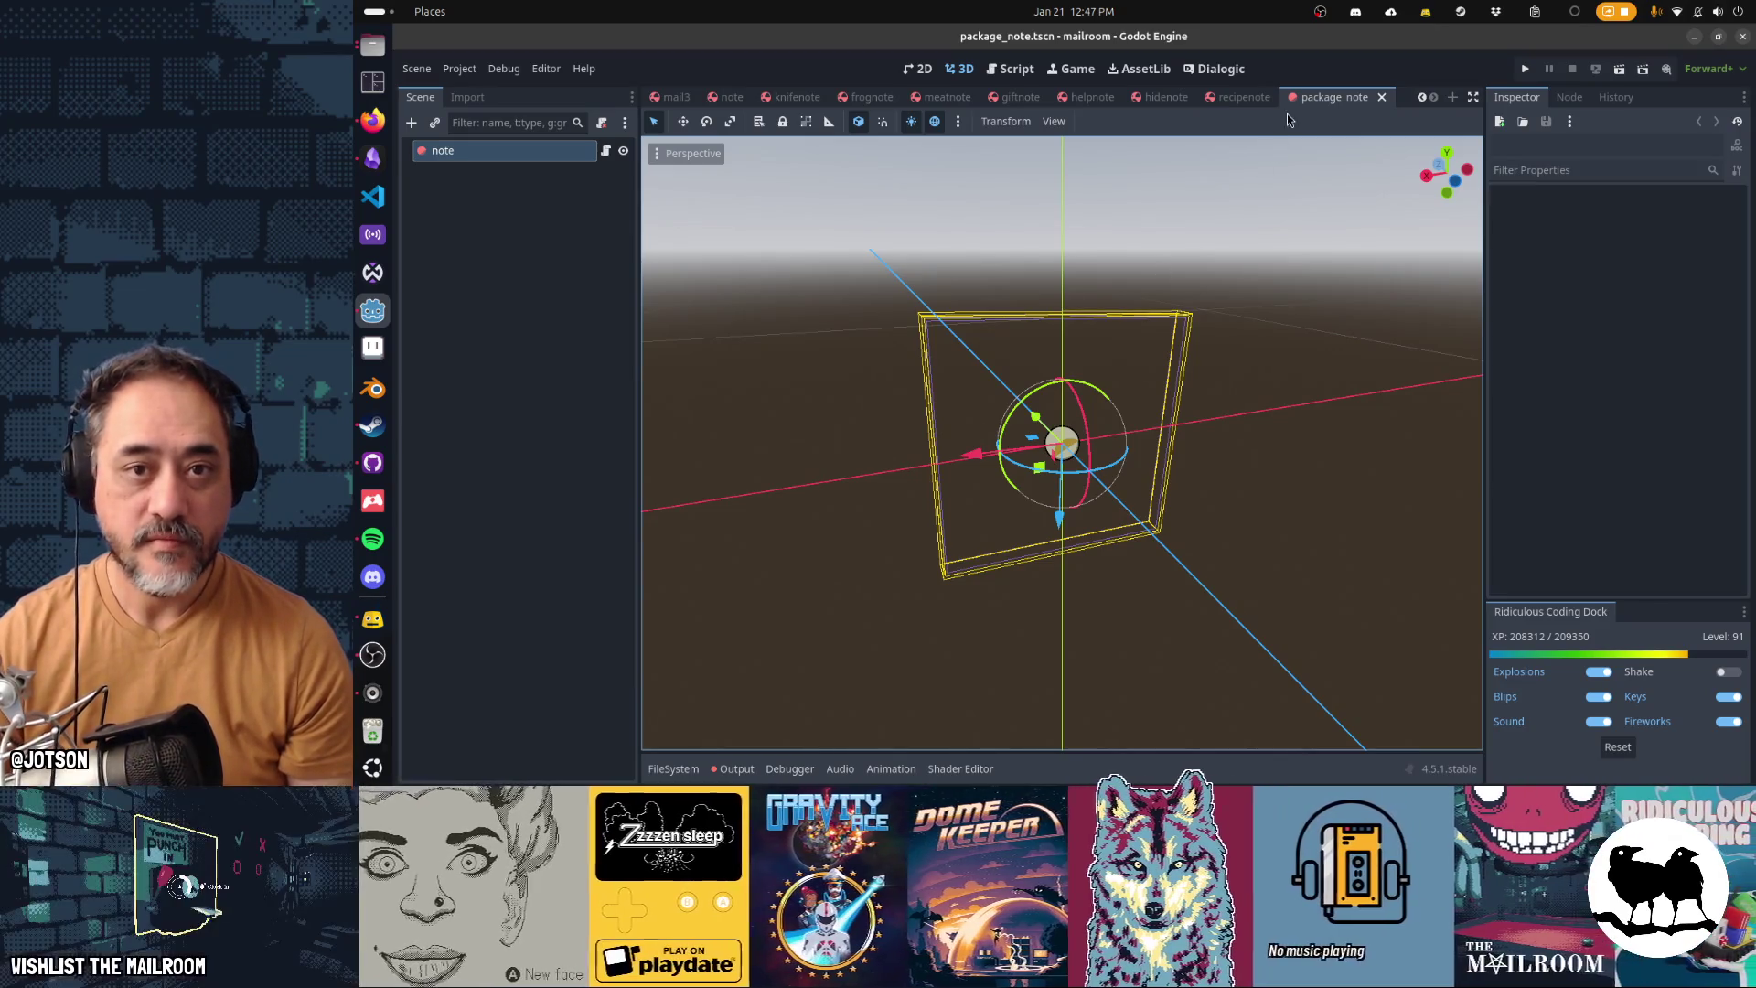
middle_click(1302, 101)
key("ctrl+shift+o")
type("note.tscn")
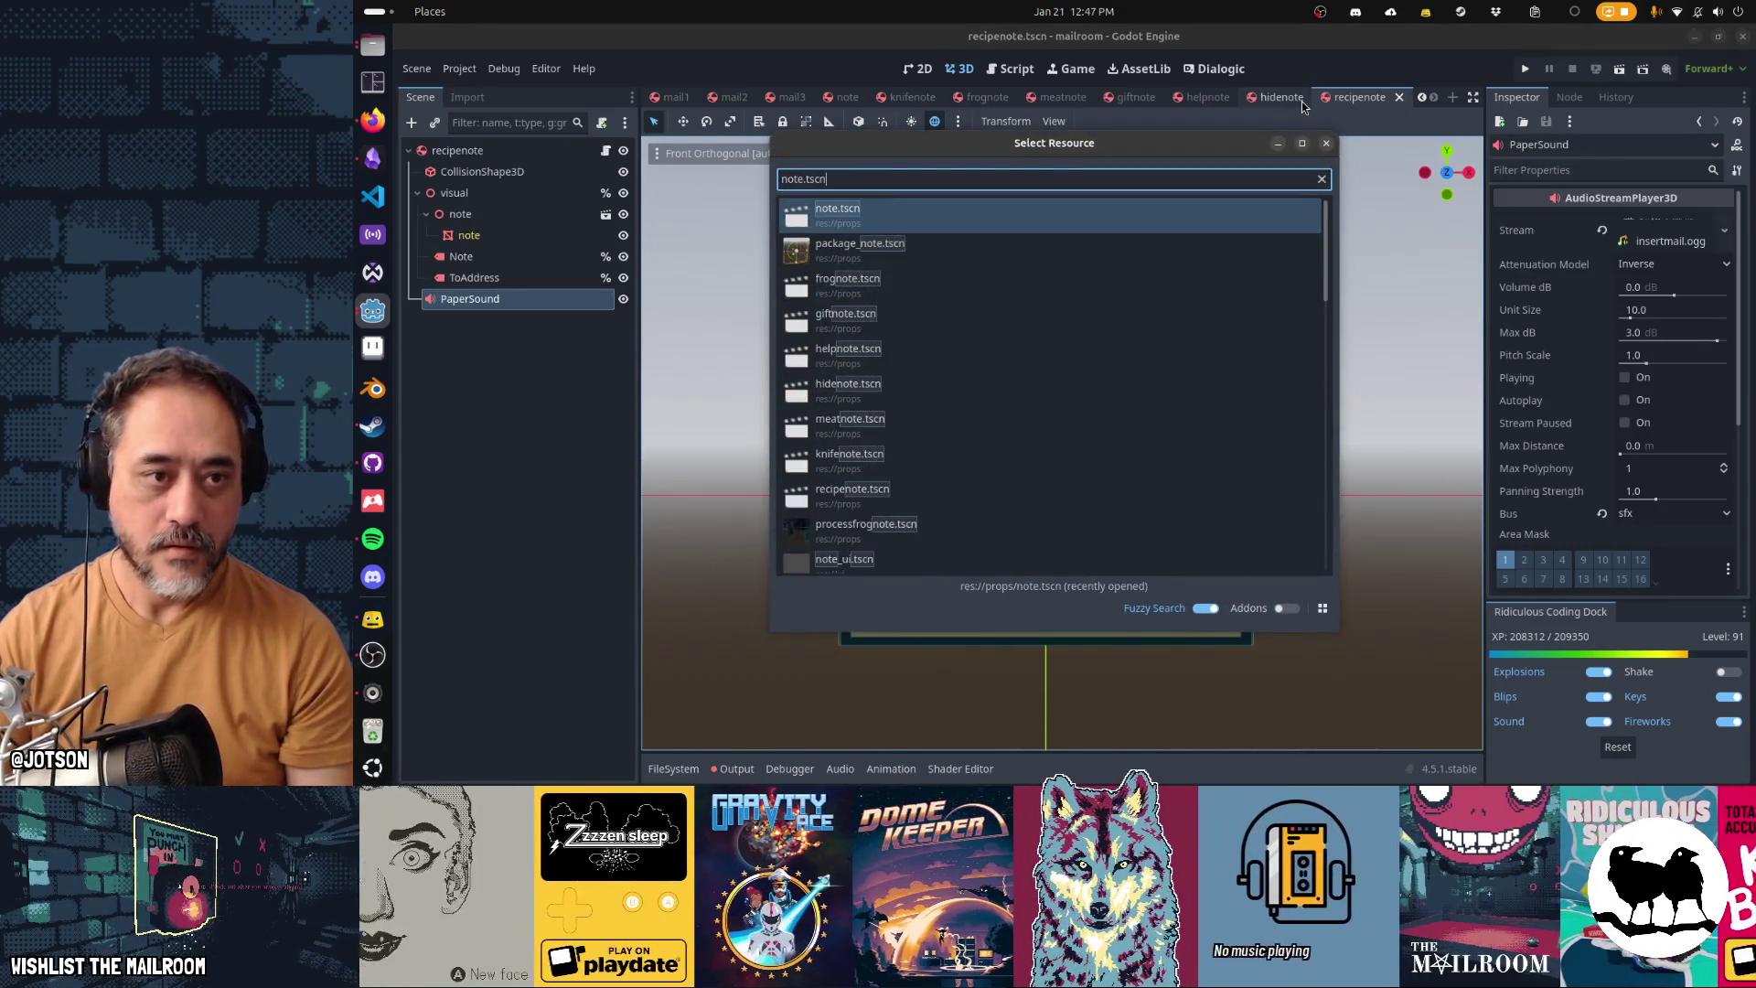
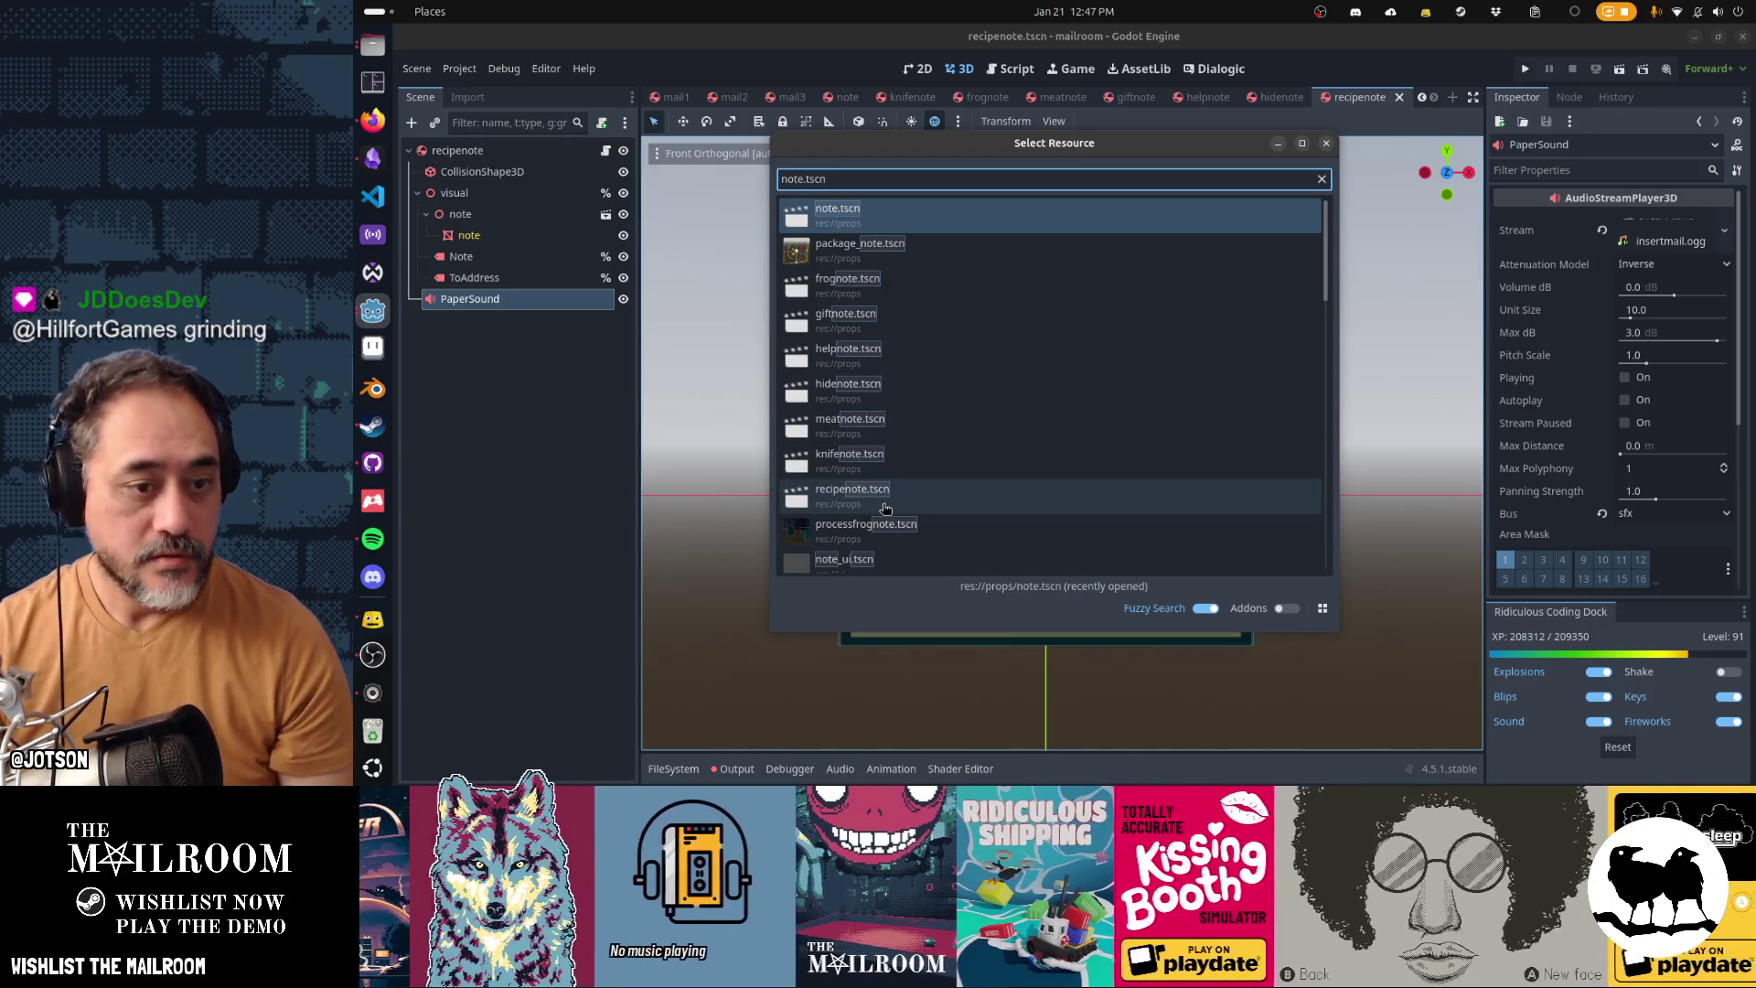
Open processfrognote.tscn and route its PaperSound node to the sfx audio bus
double_click(881, 531)
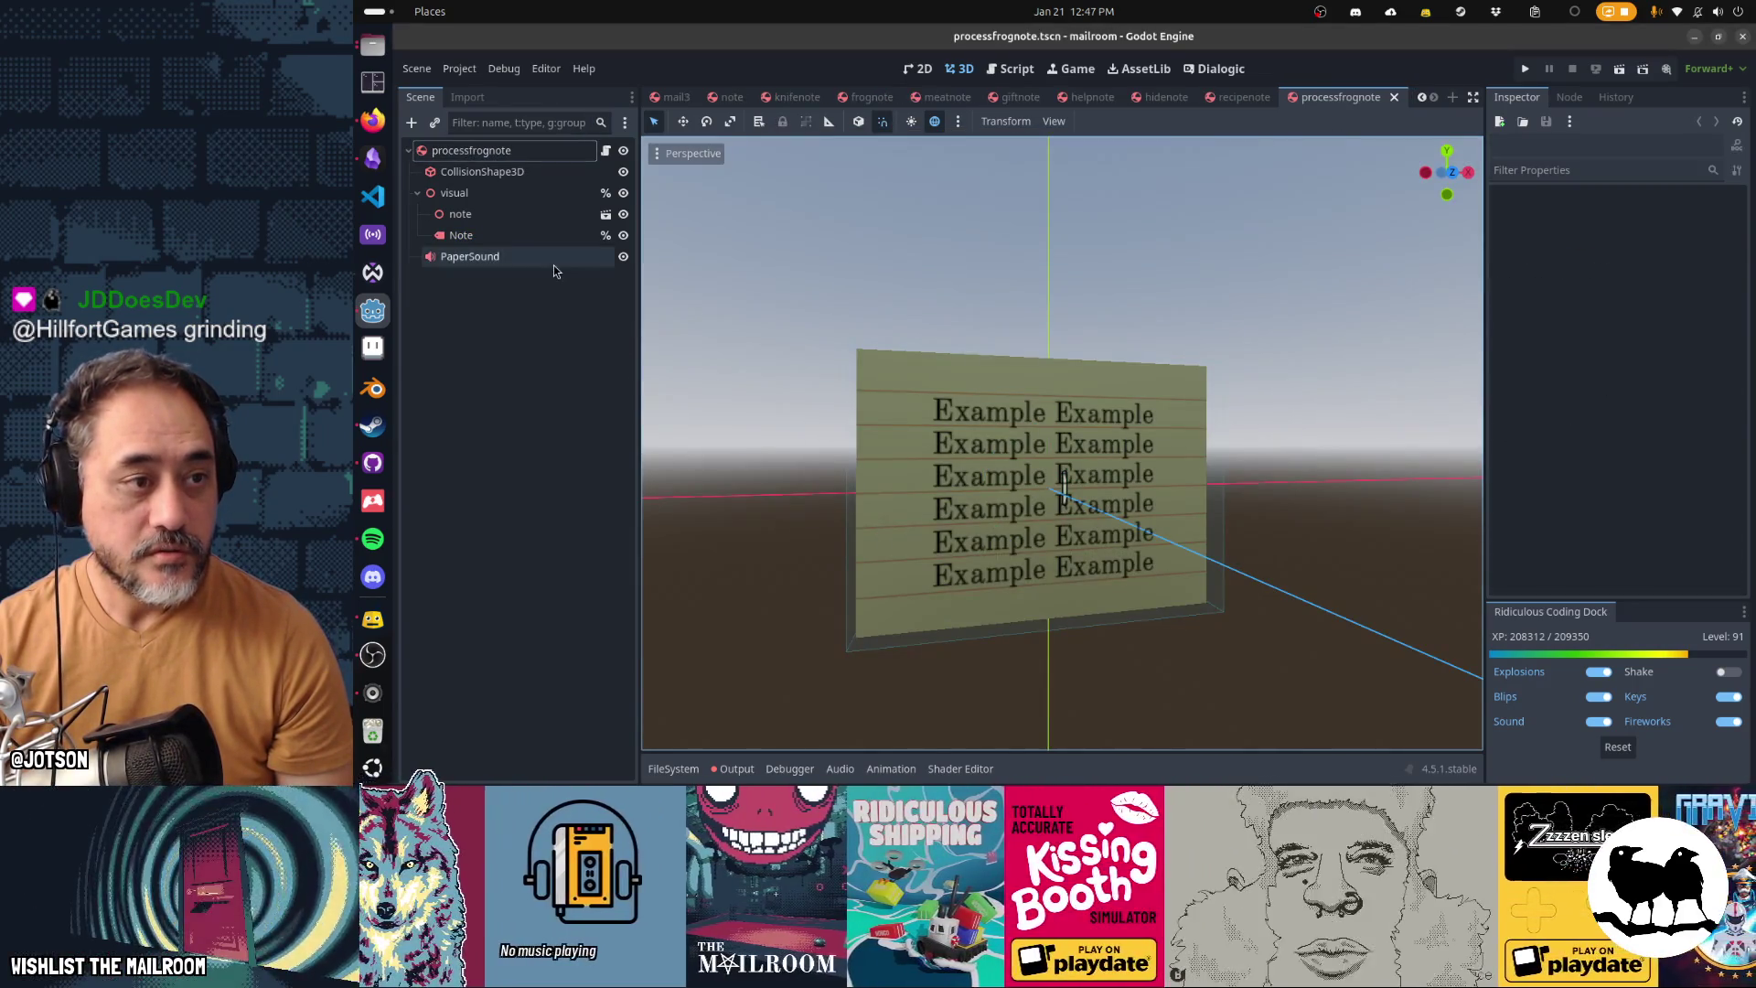
left_click(553, 260)
left_click(1664, 513)
left_click(1660, 553)
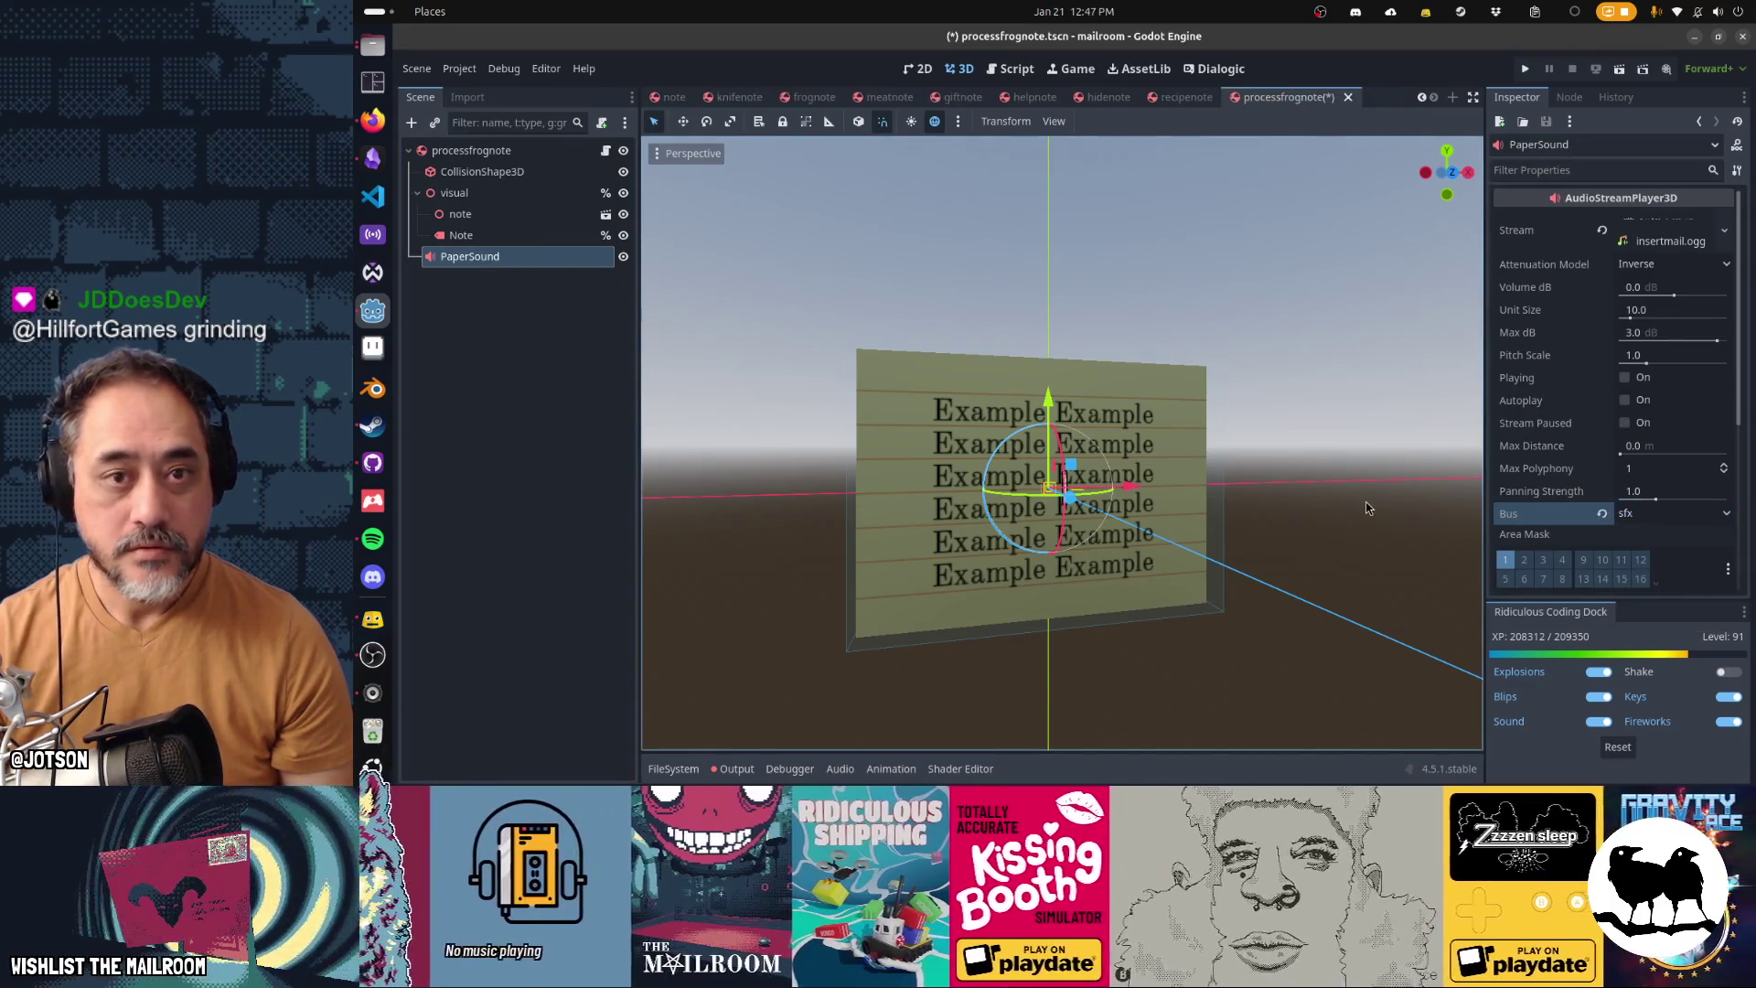
Browse the quick scene search for note.tscn, cancel it, and close the three other scene tabs
key("ctrl+shift+o")
type("note.tscn")
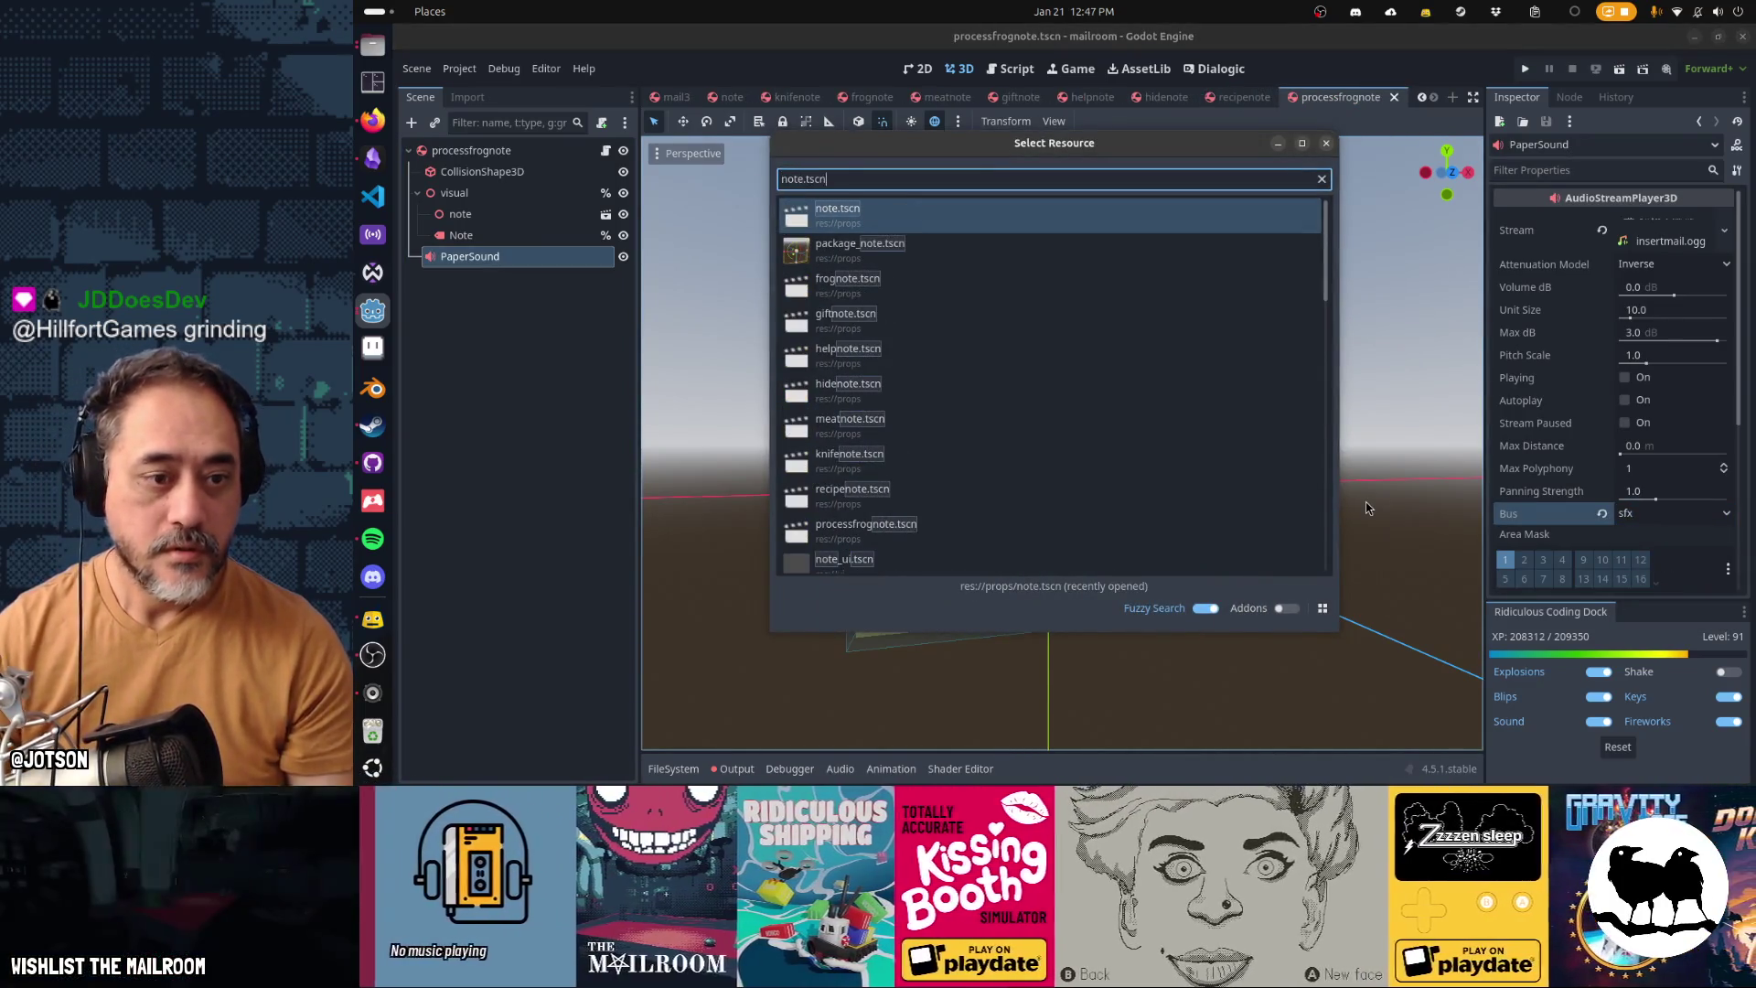
scroll(1136, 440, "down", 2)
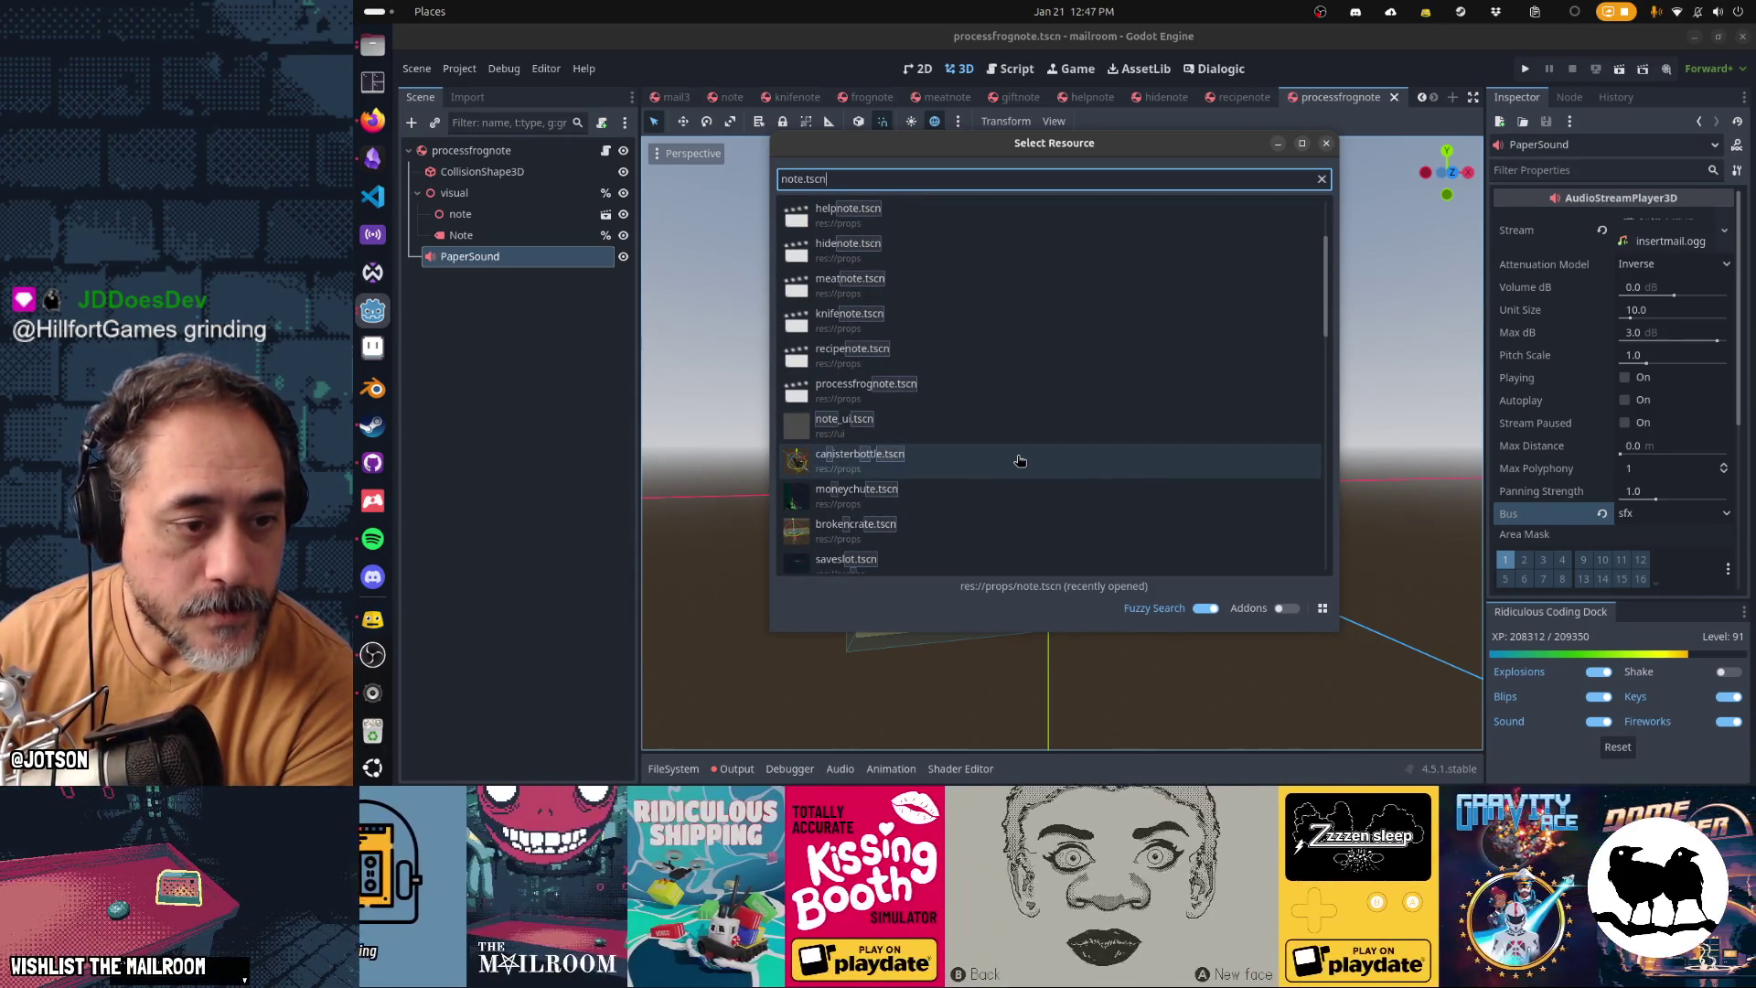
scroll(1014, 508, "down", 3)
scroll(1014, 509, "up", 8)
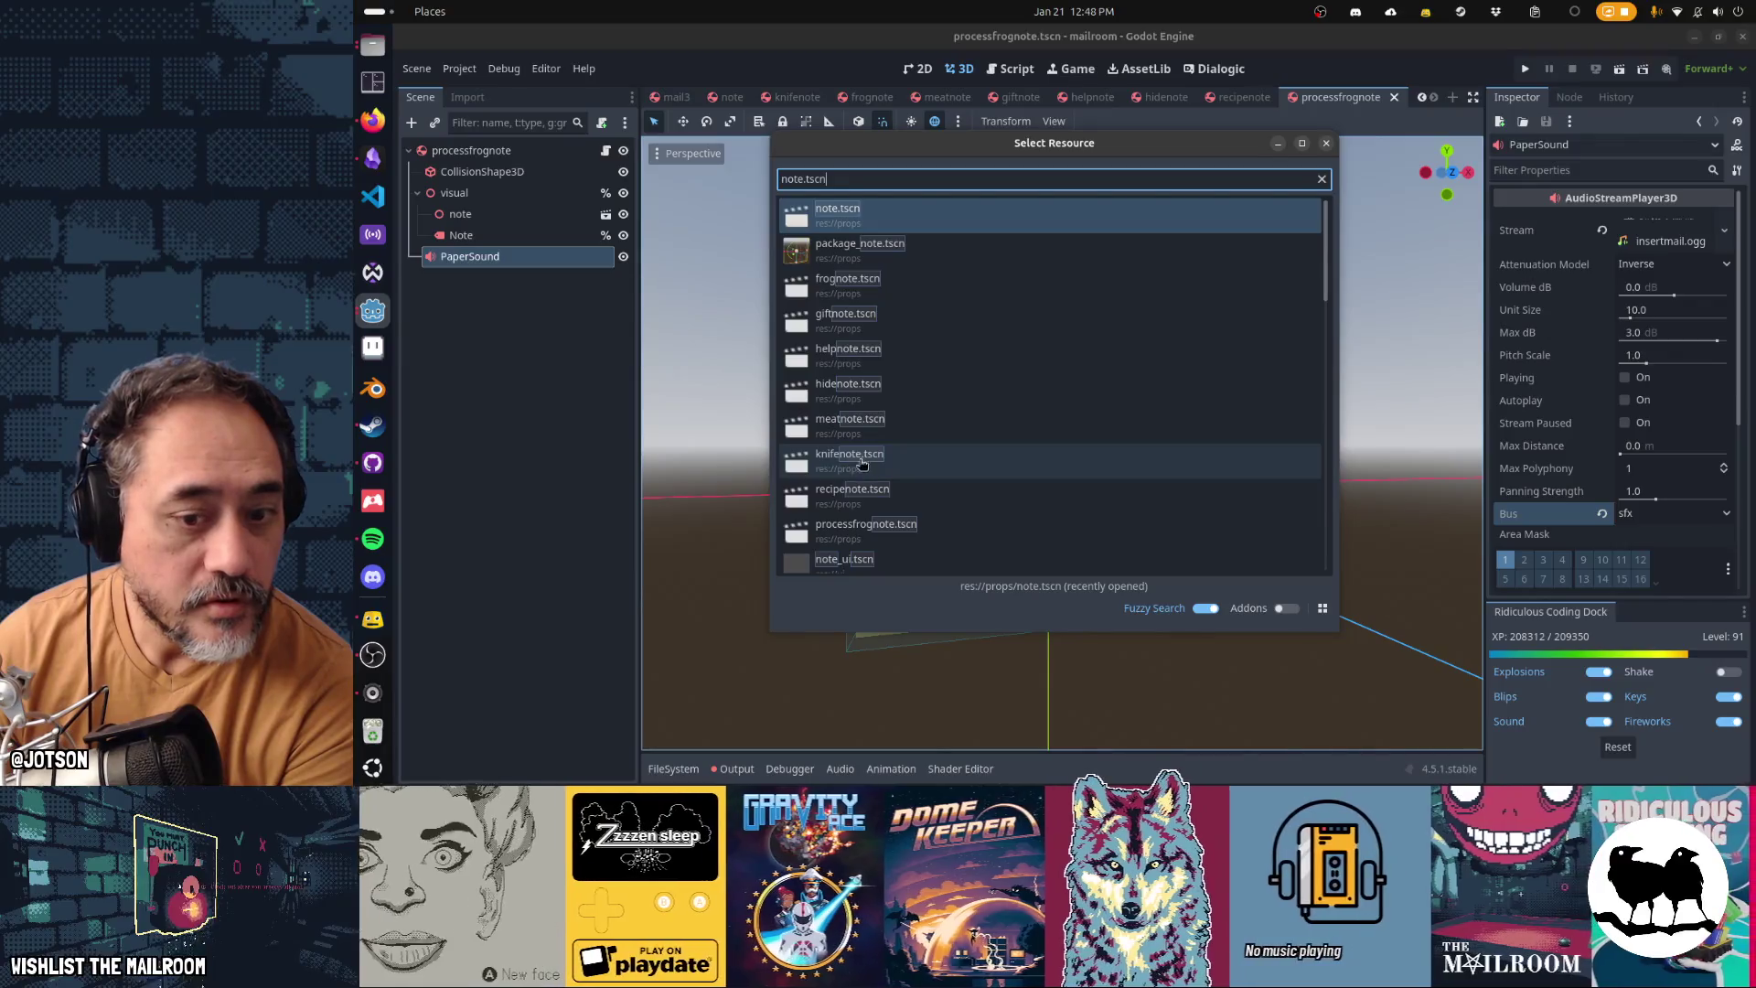
left_click(1327, 145)
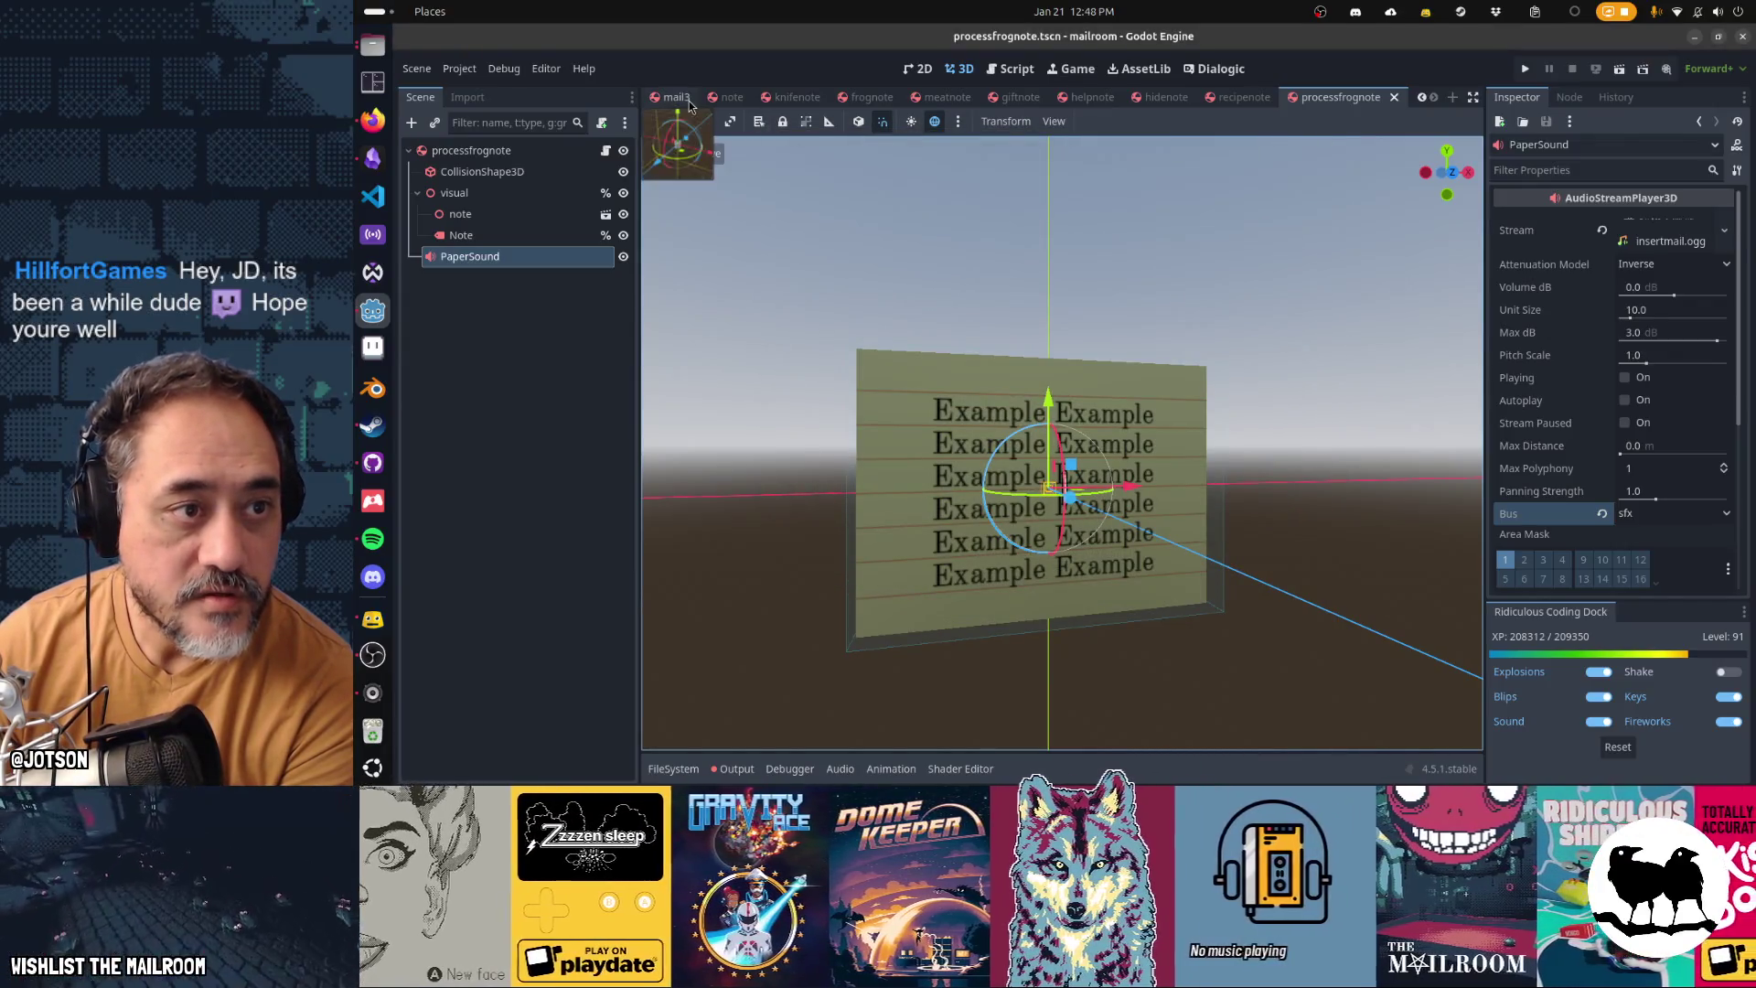
middle_click(688, 97)
middle_click(689, 97)
middle_click(689, 96)
middle_click(689, 97)
middle_click(689, 97)
middle_click(688, 97)
middle_click(688, 97)
middle_click(689, 97)
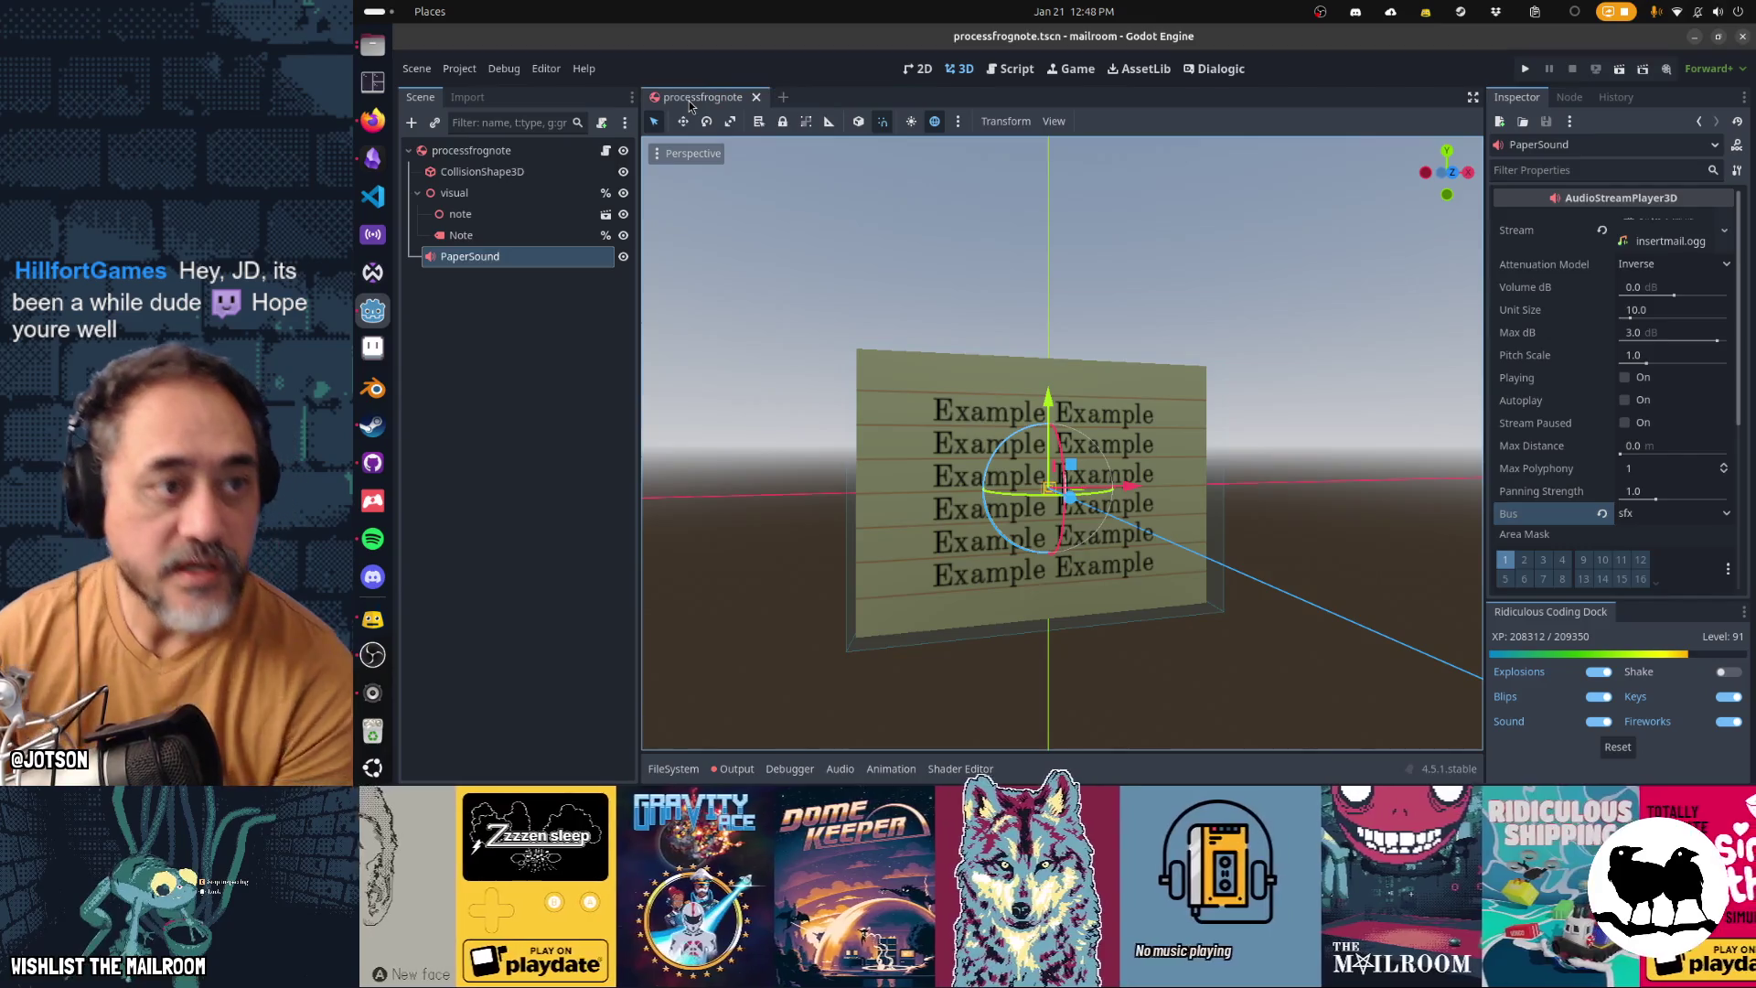
middle_click(689, 97)
Commit the ten changed scene files to main as 'Fix notes sound on wrong audio bus'
key("alt+Tab")
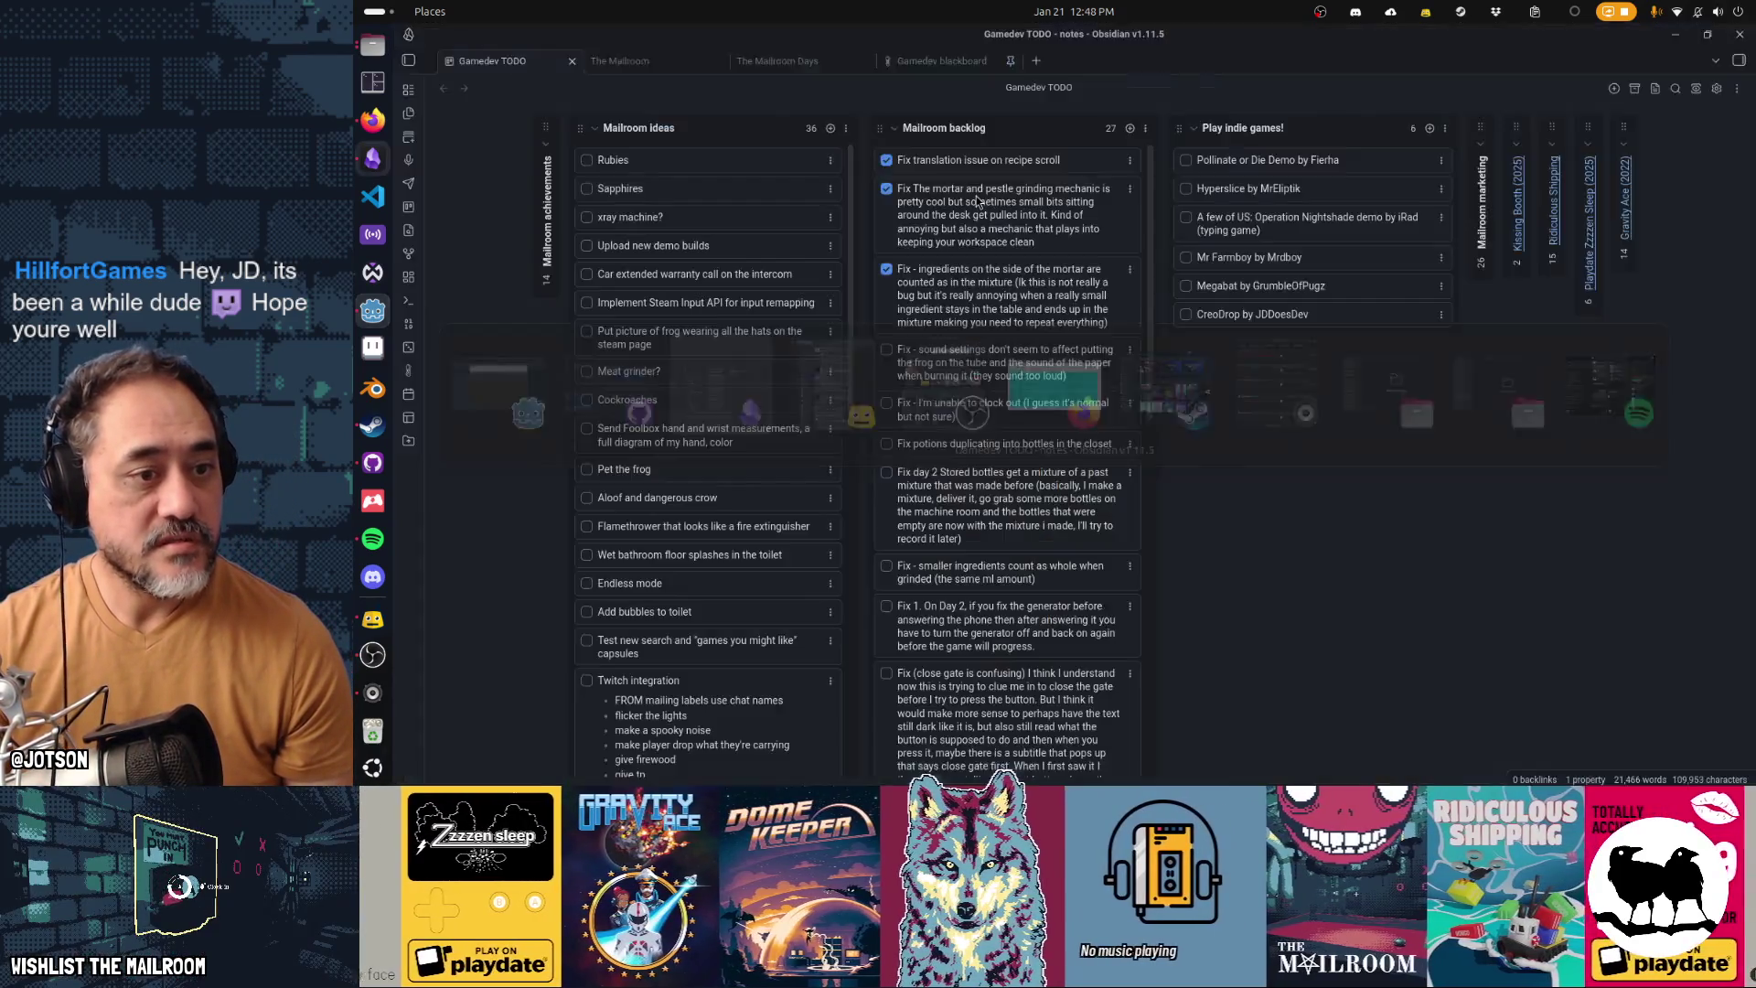
key("alt+Tab")
key("alt+Tab")
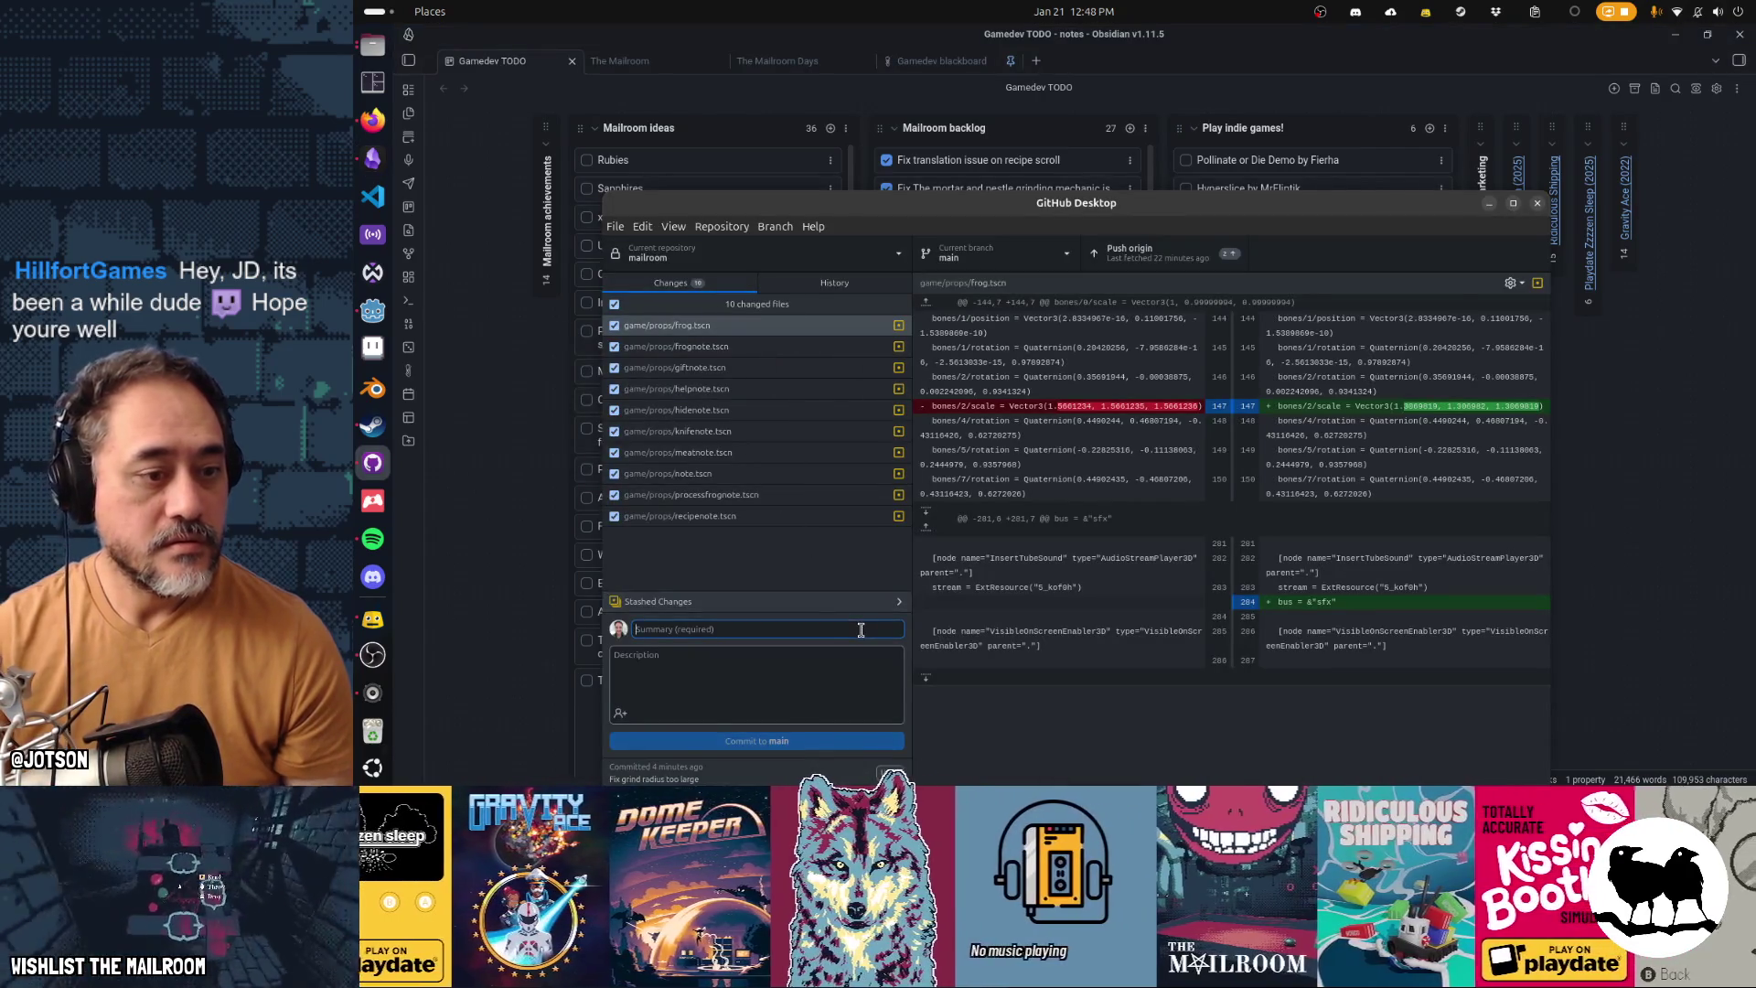
type("Fix notes sound")
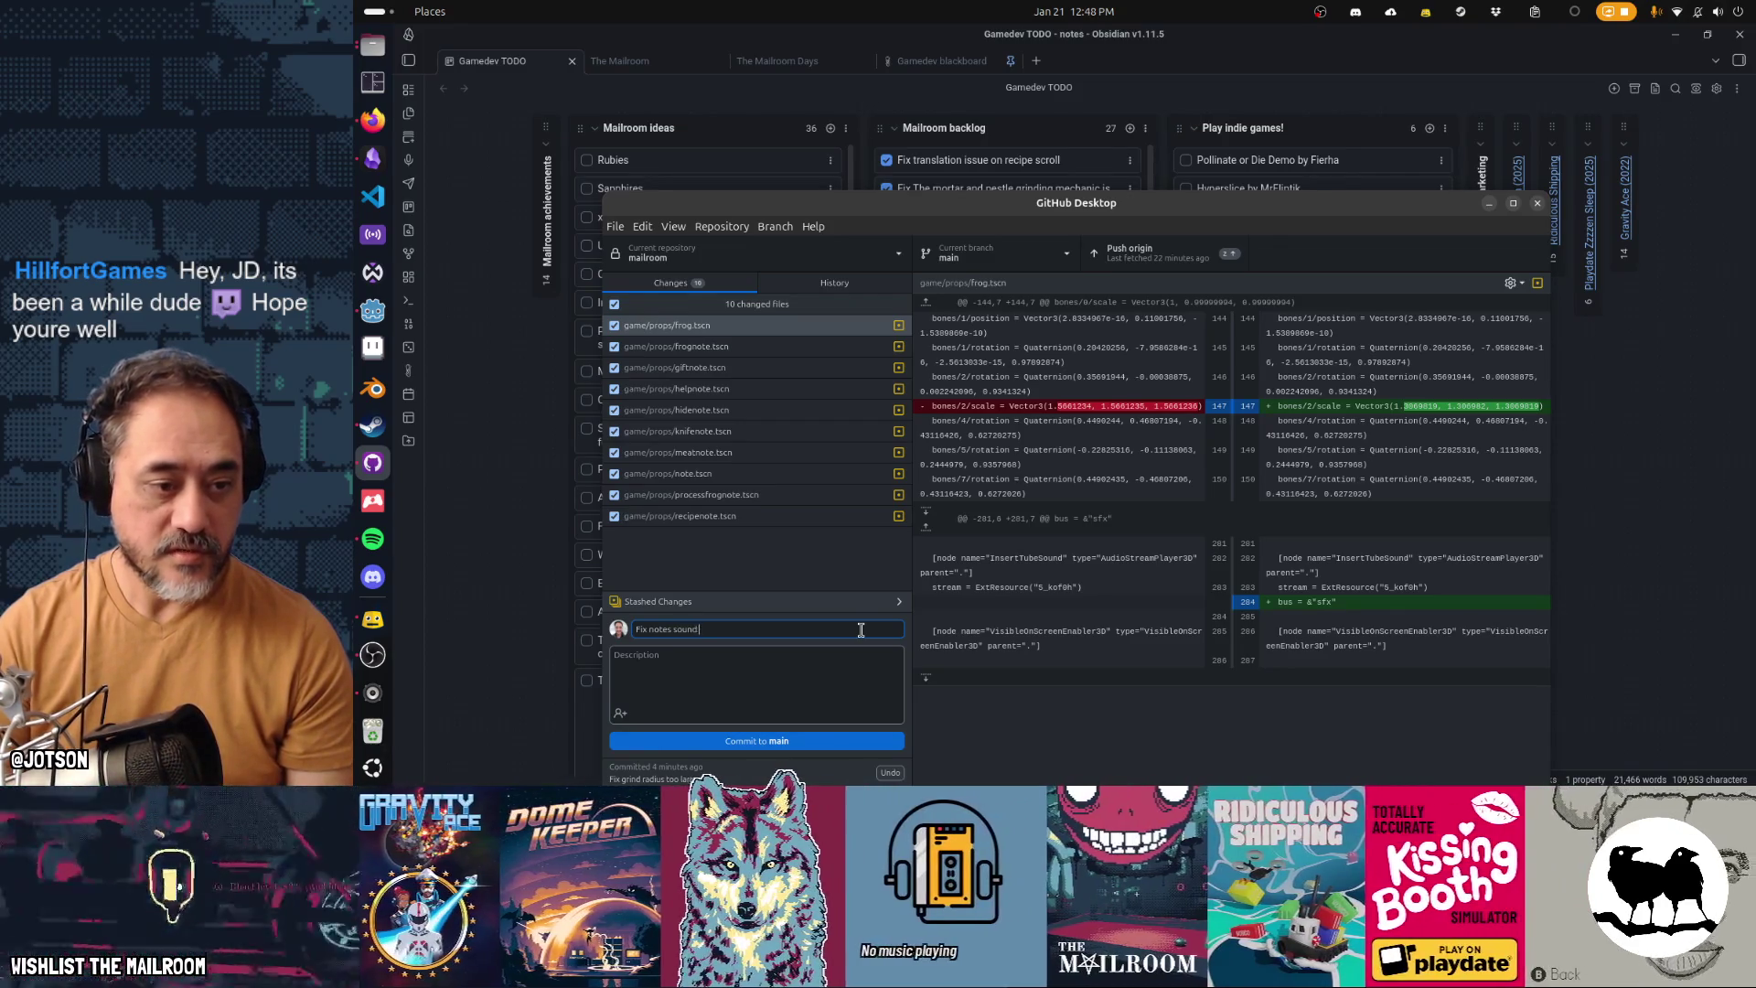
type(" on wrong audio bus")
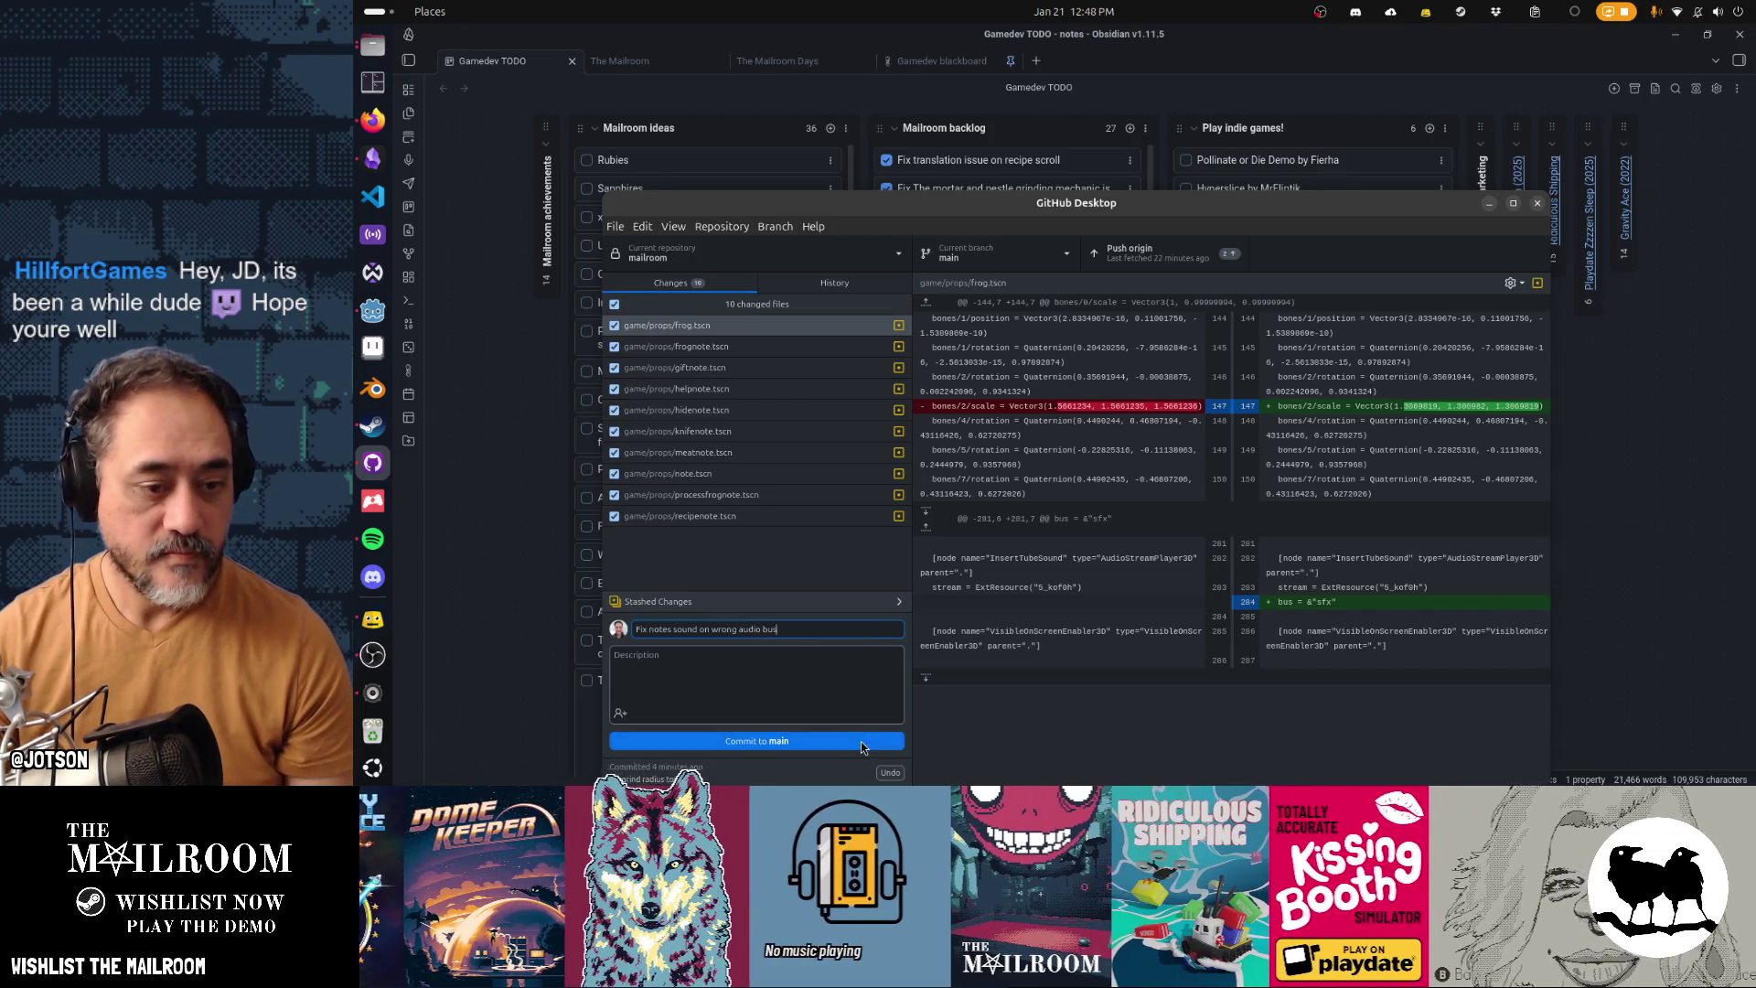
left_click(860, 741)
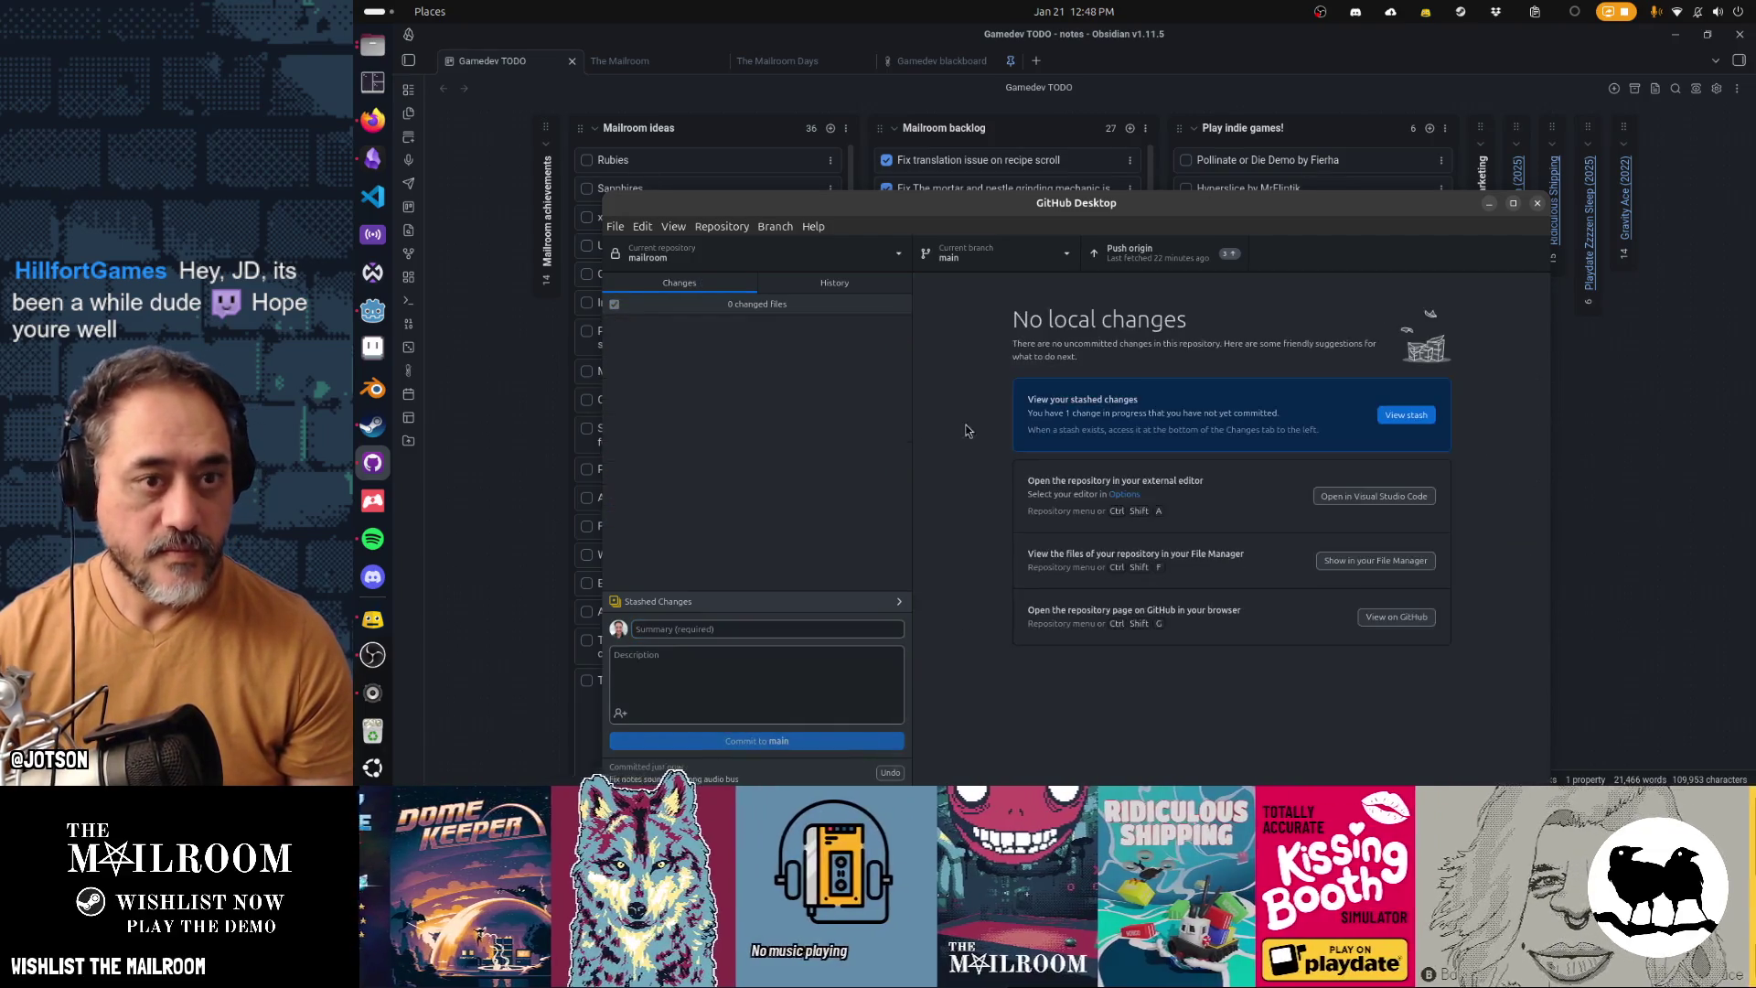
left_click(1216, 88)
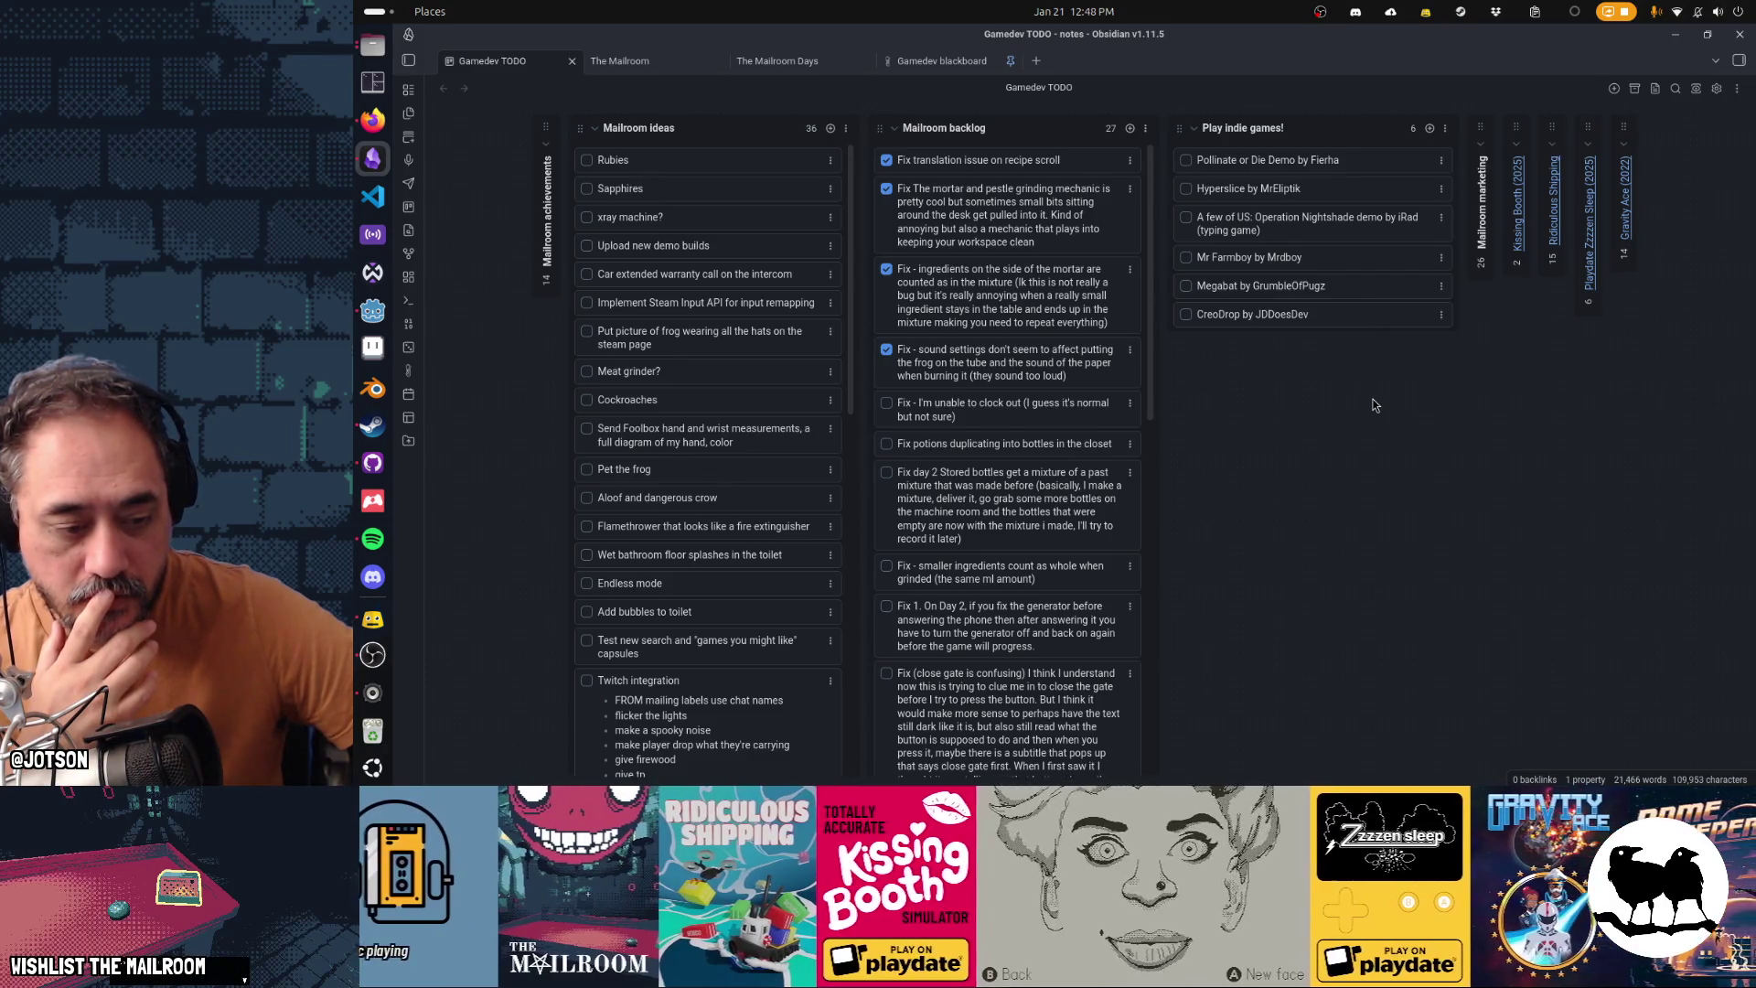
Check off the Mailroom sound-settings card and bring Godot forward to run the game
left_click(373, 619)
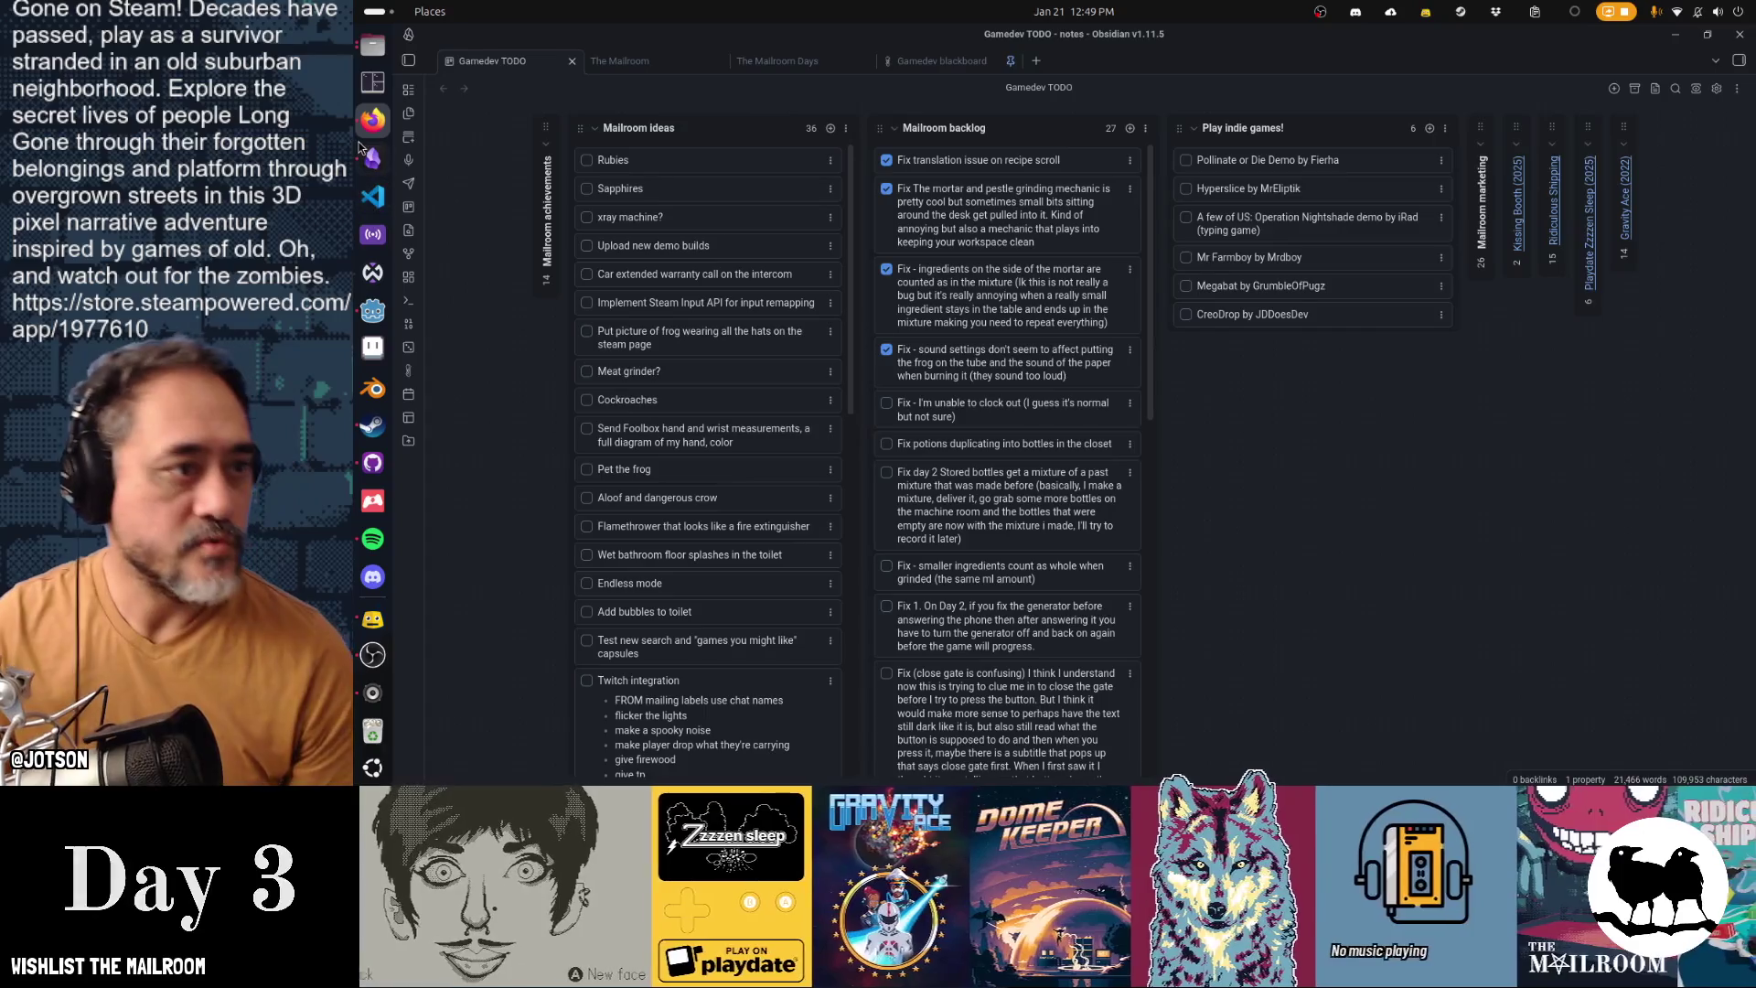
left_click(382, 313)
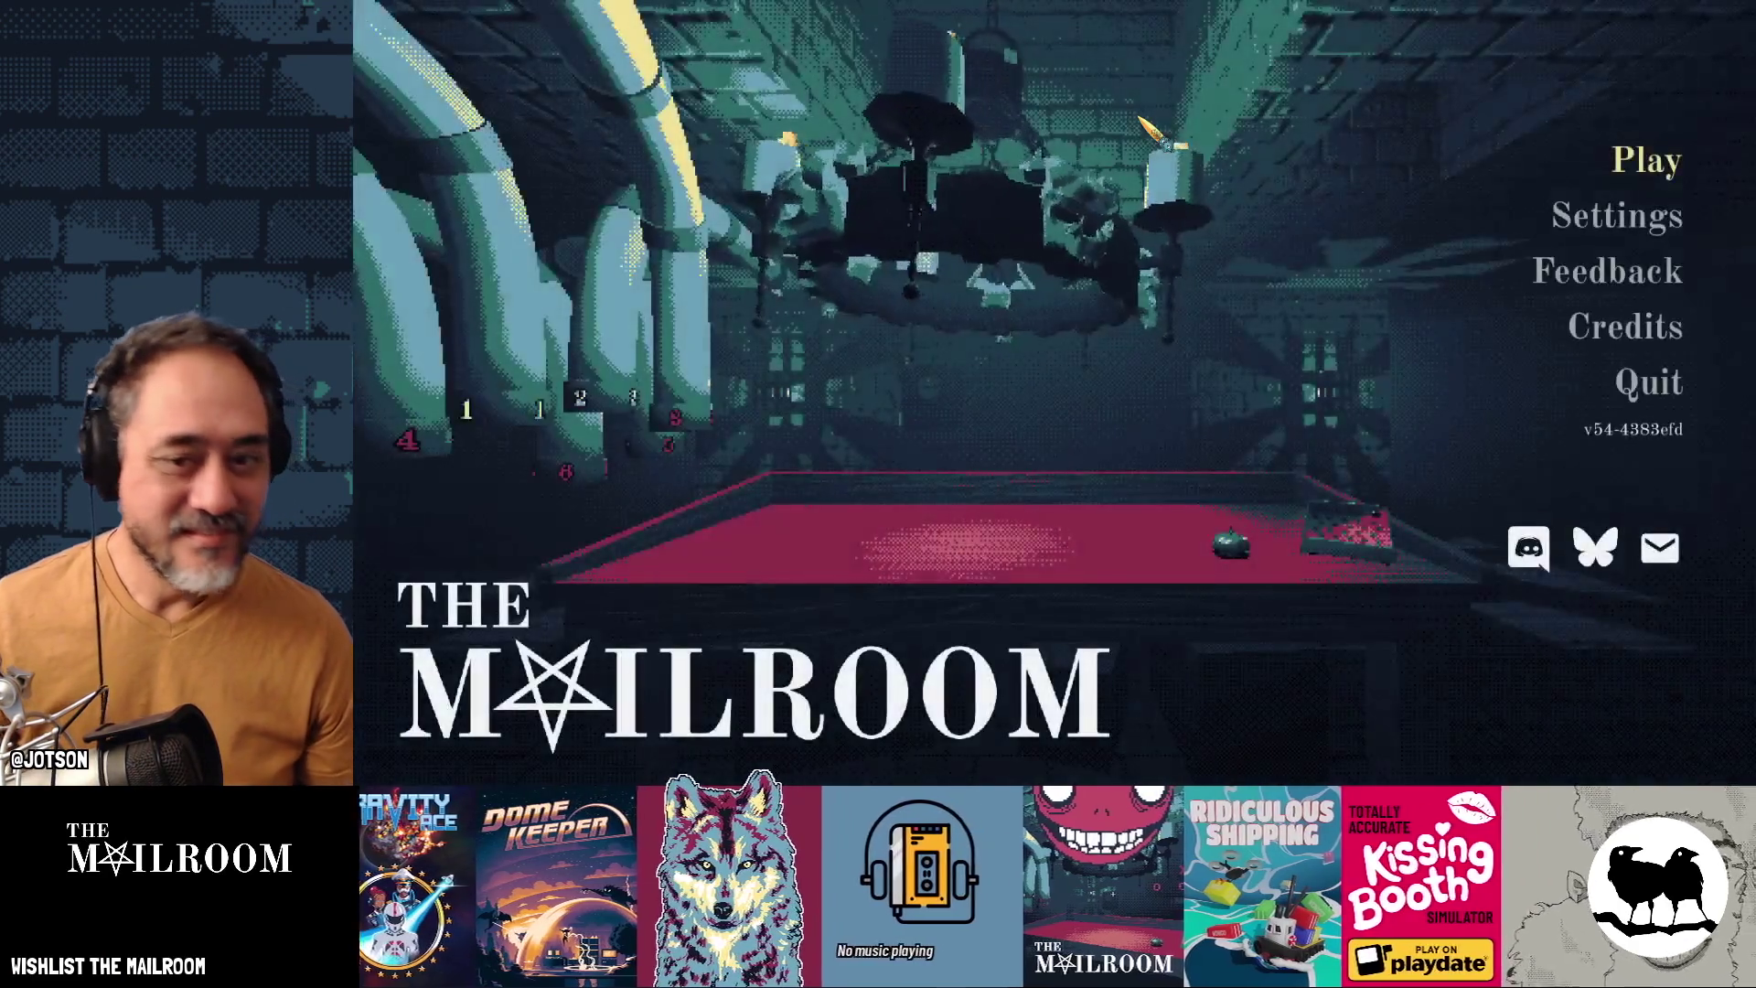
Start playing, spawn a meat slab on the table and cut it into chunks with the knife
key("Return")
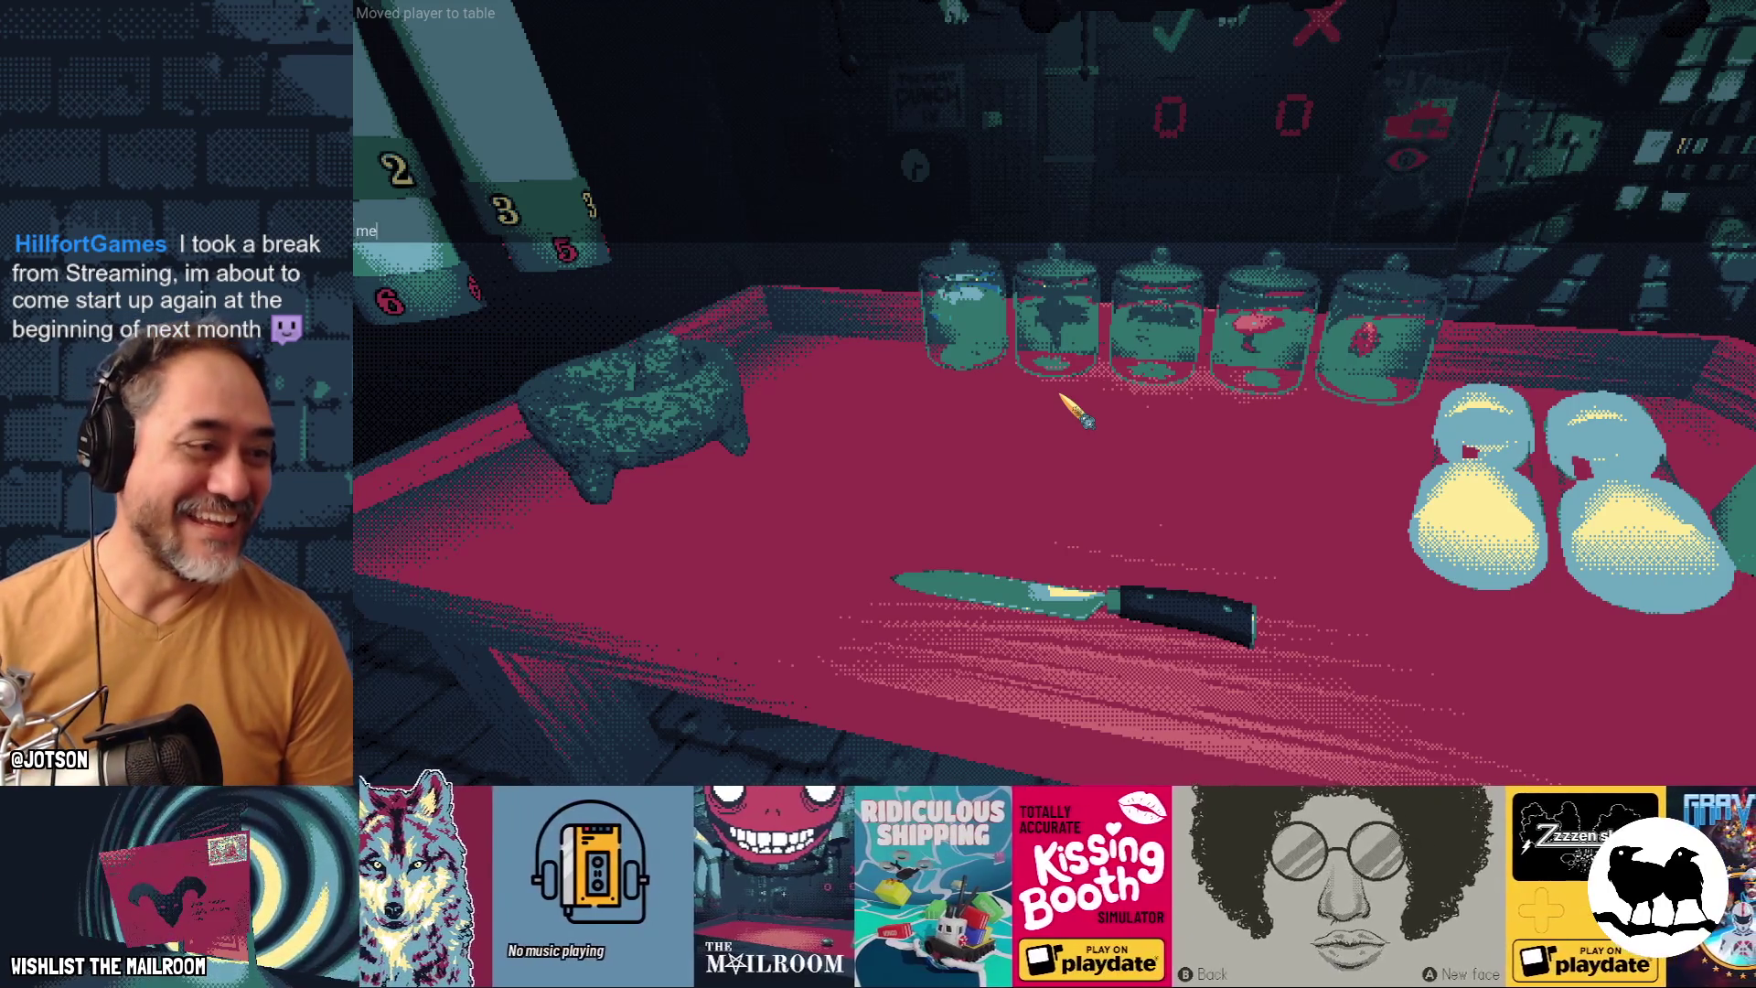
type("a meat")
key("Return")
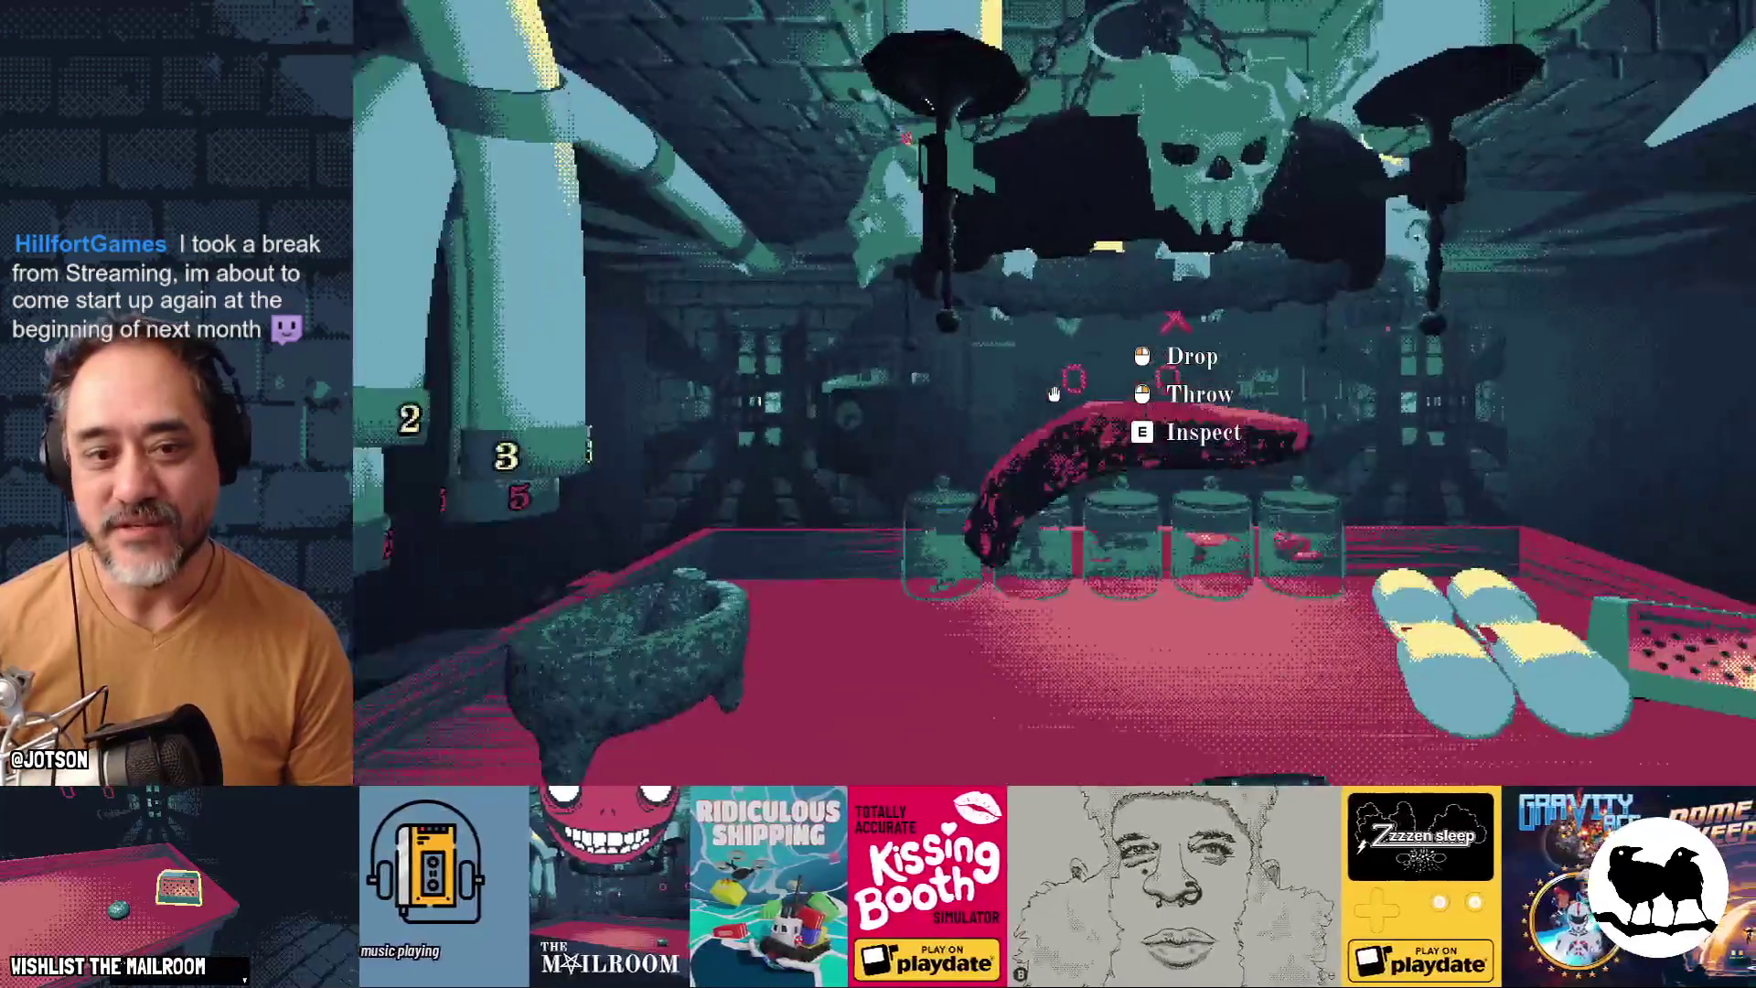
left_click(1053, 393)
left_click(1054, 394)
left_click(1053, 393)
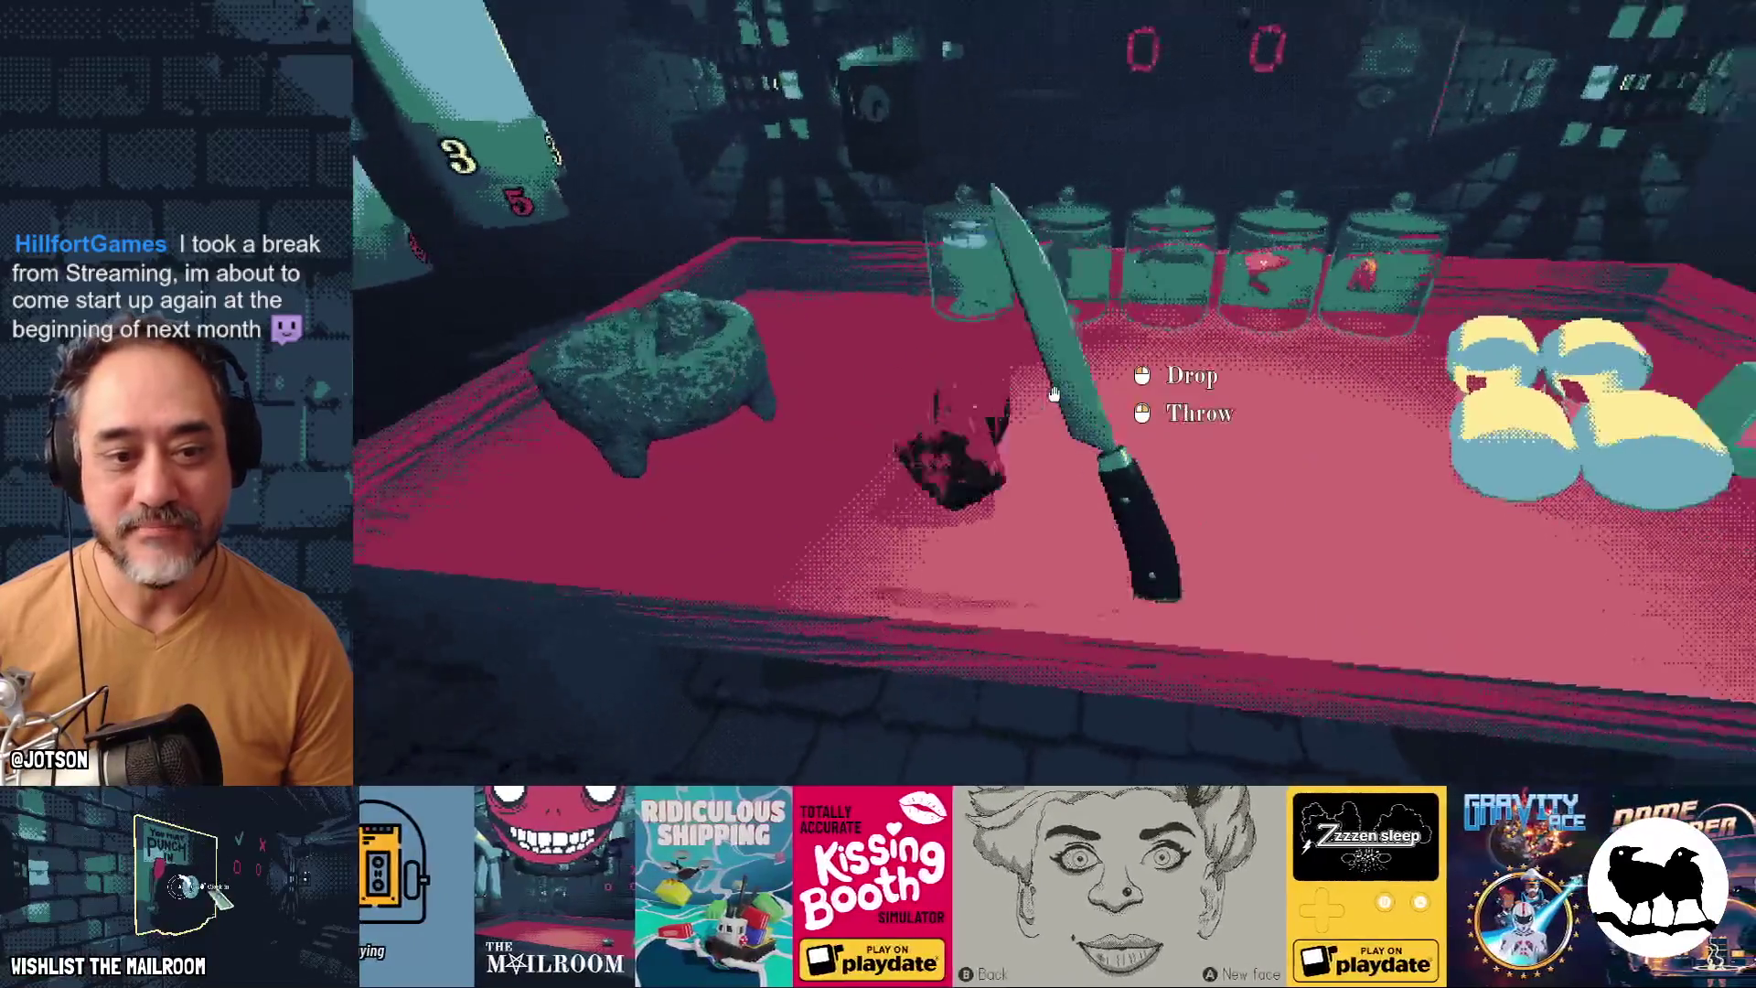
left_click(1053, 393)
Place two meat chunks side by side on the table, then quit the game
left_click(1053, 394)
left_click(1054, 393)
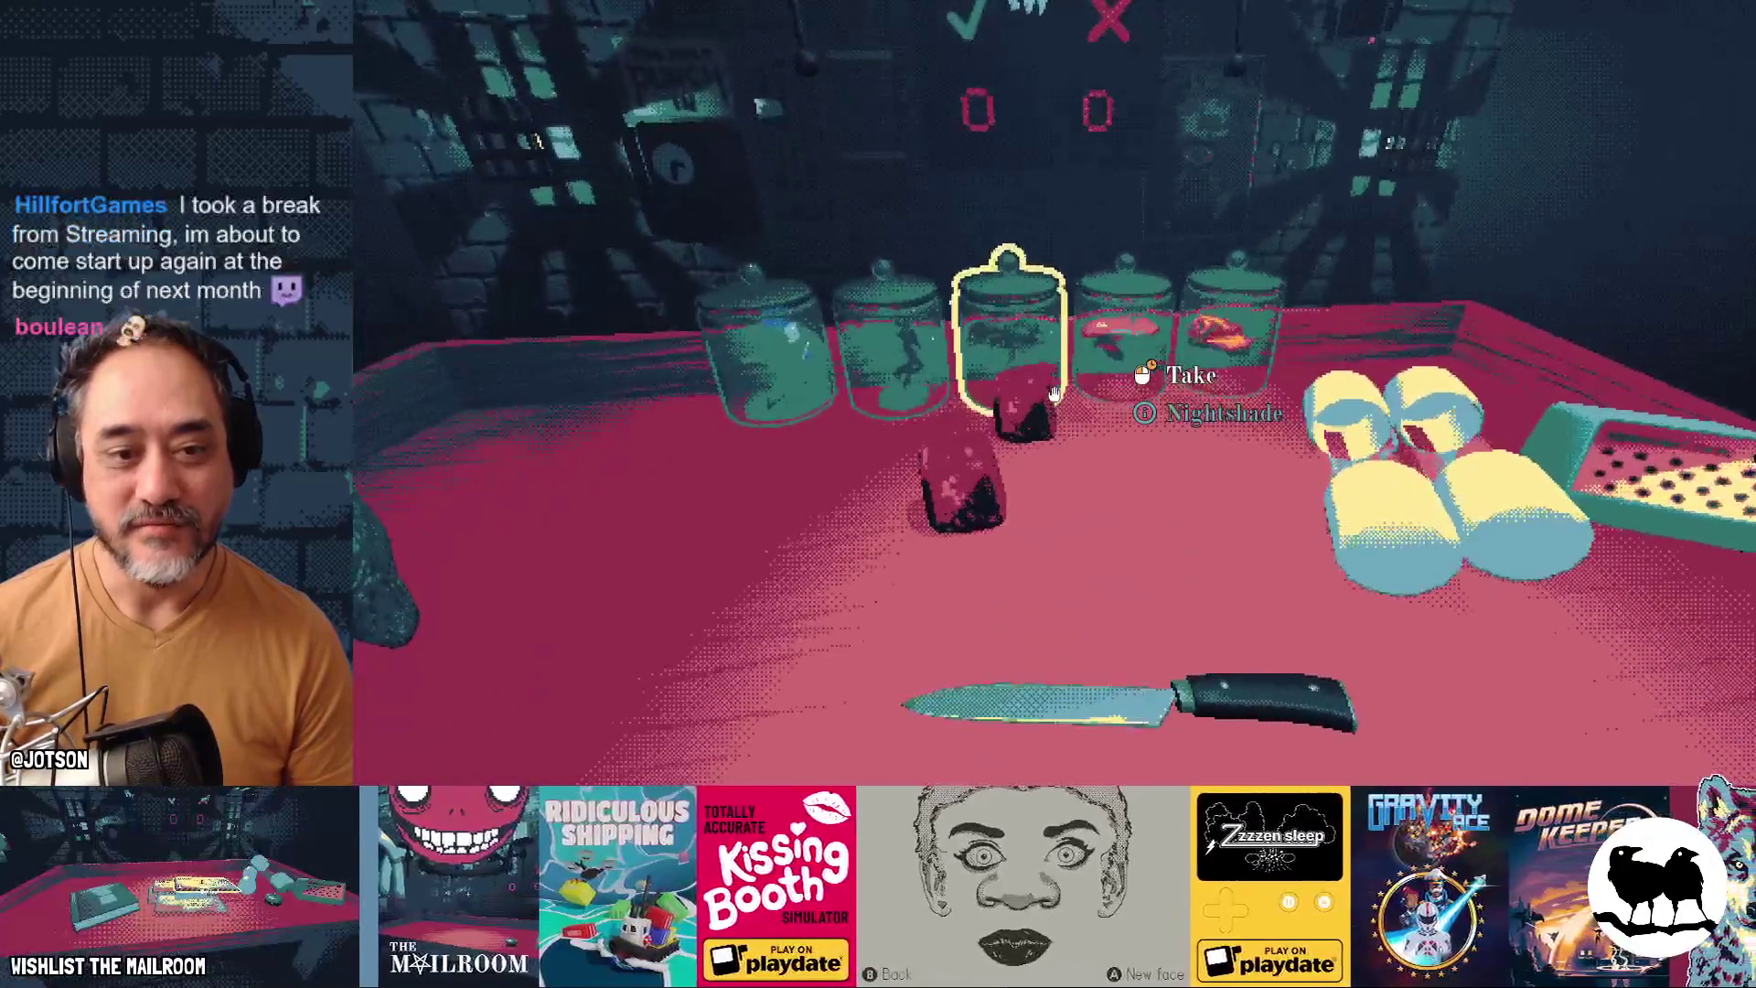
left_click(1053, 393)
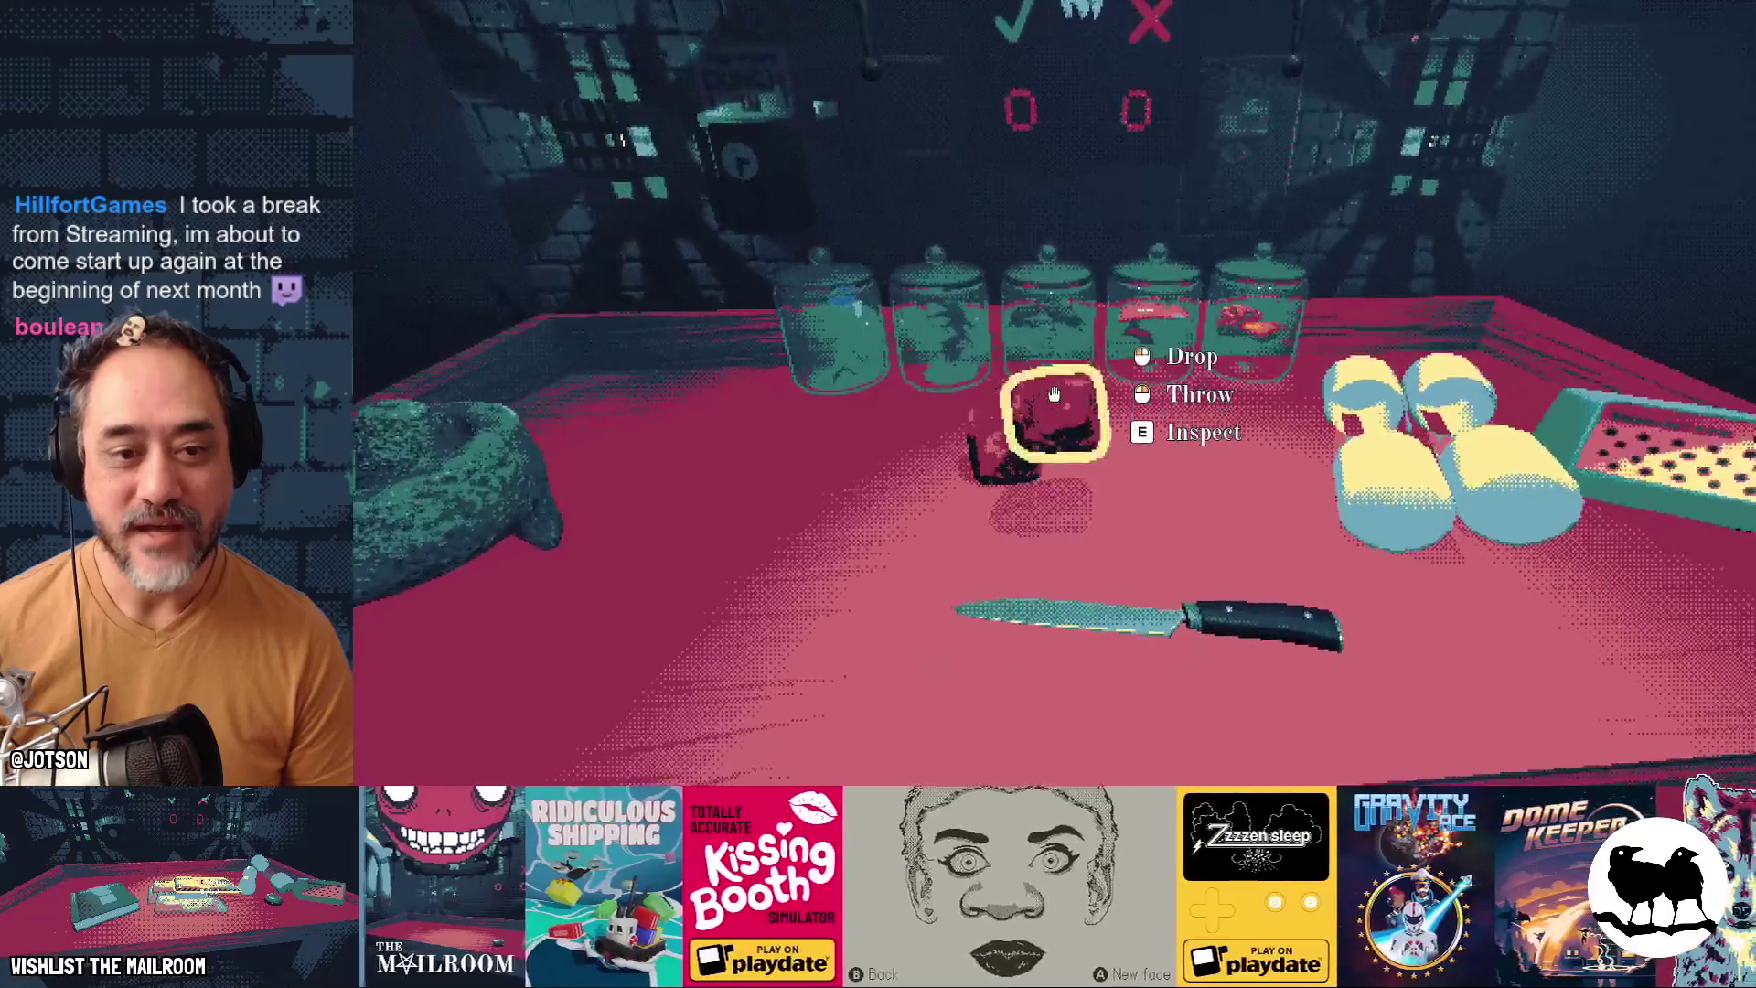
left_click(1053, 394)
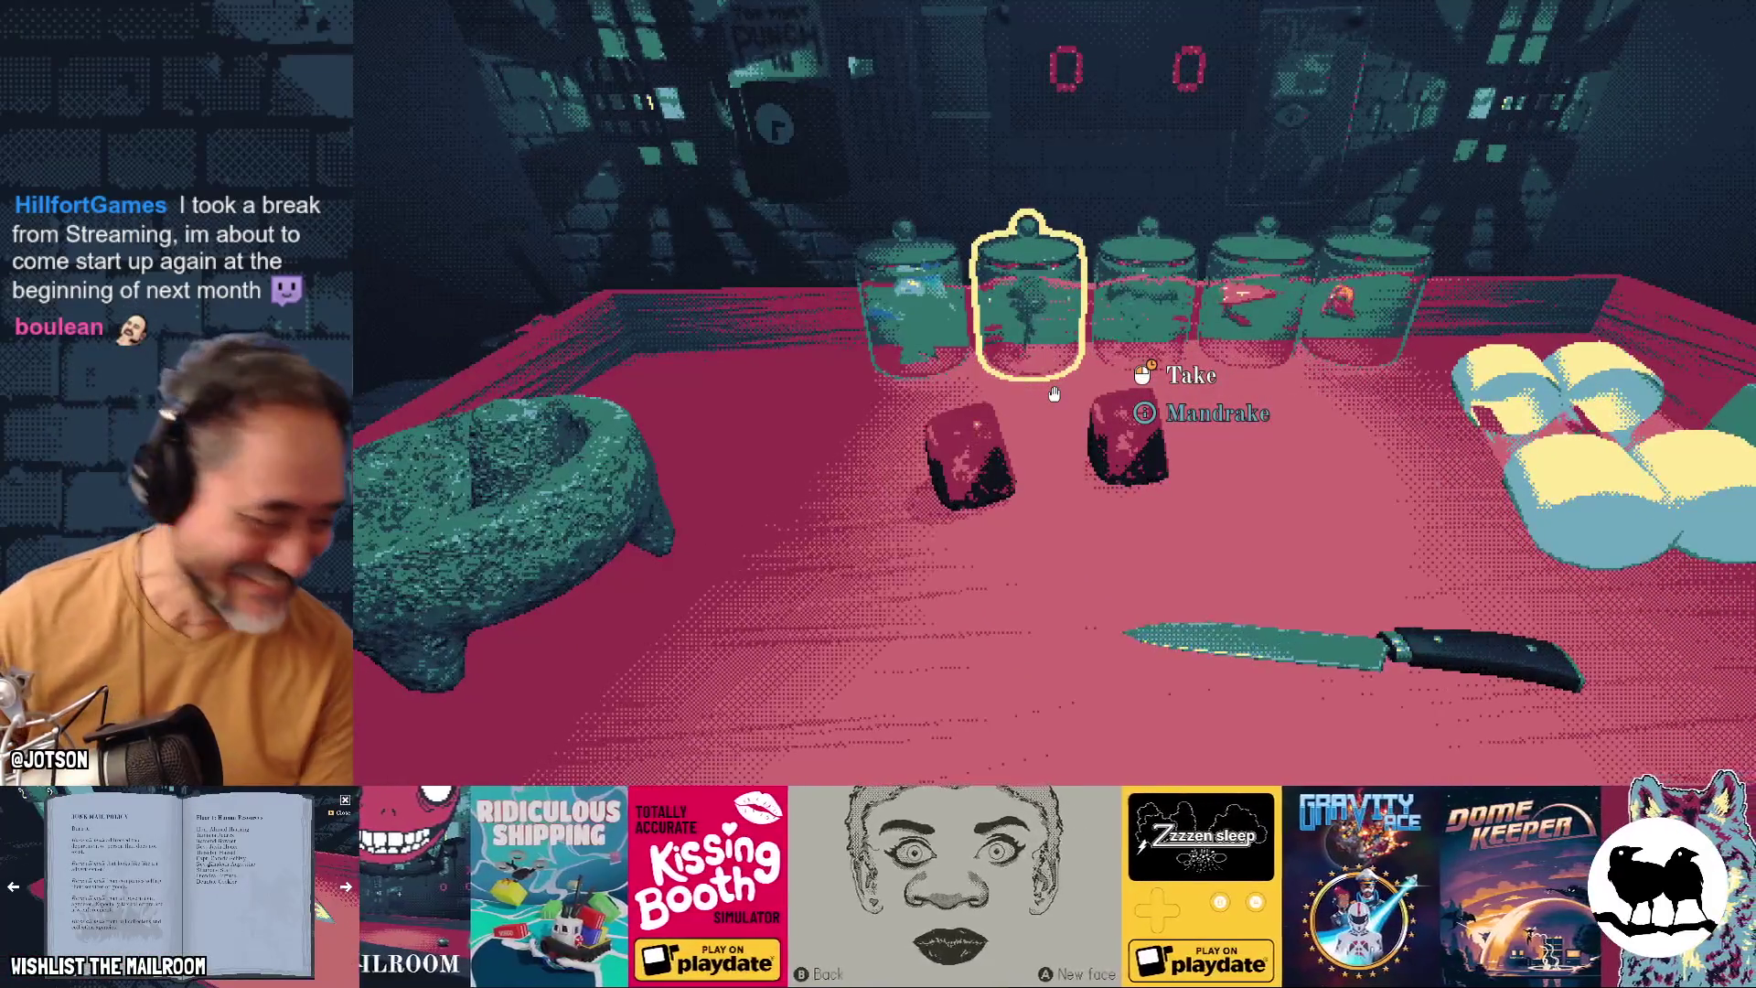
key("Escape")
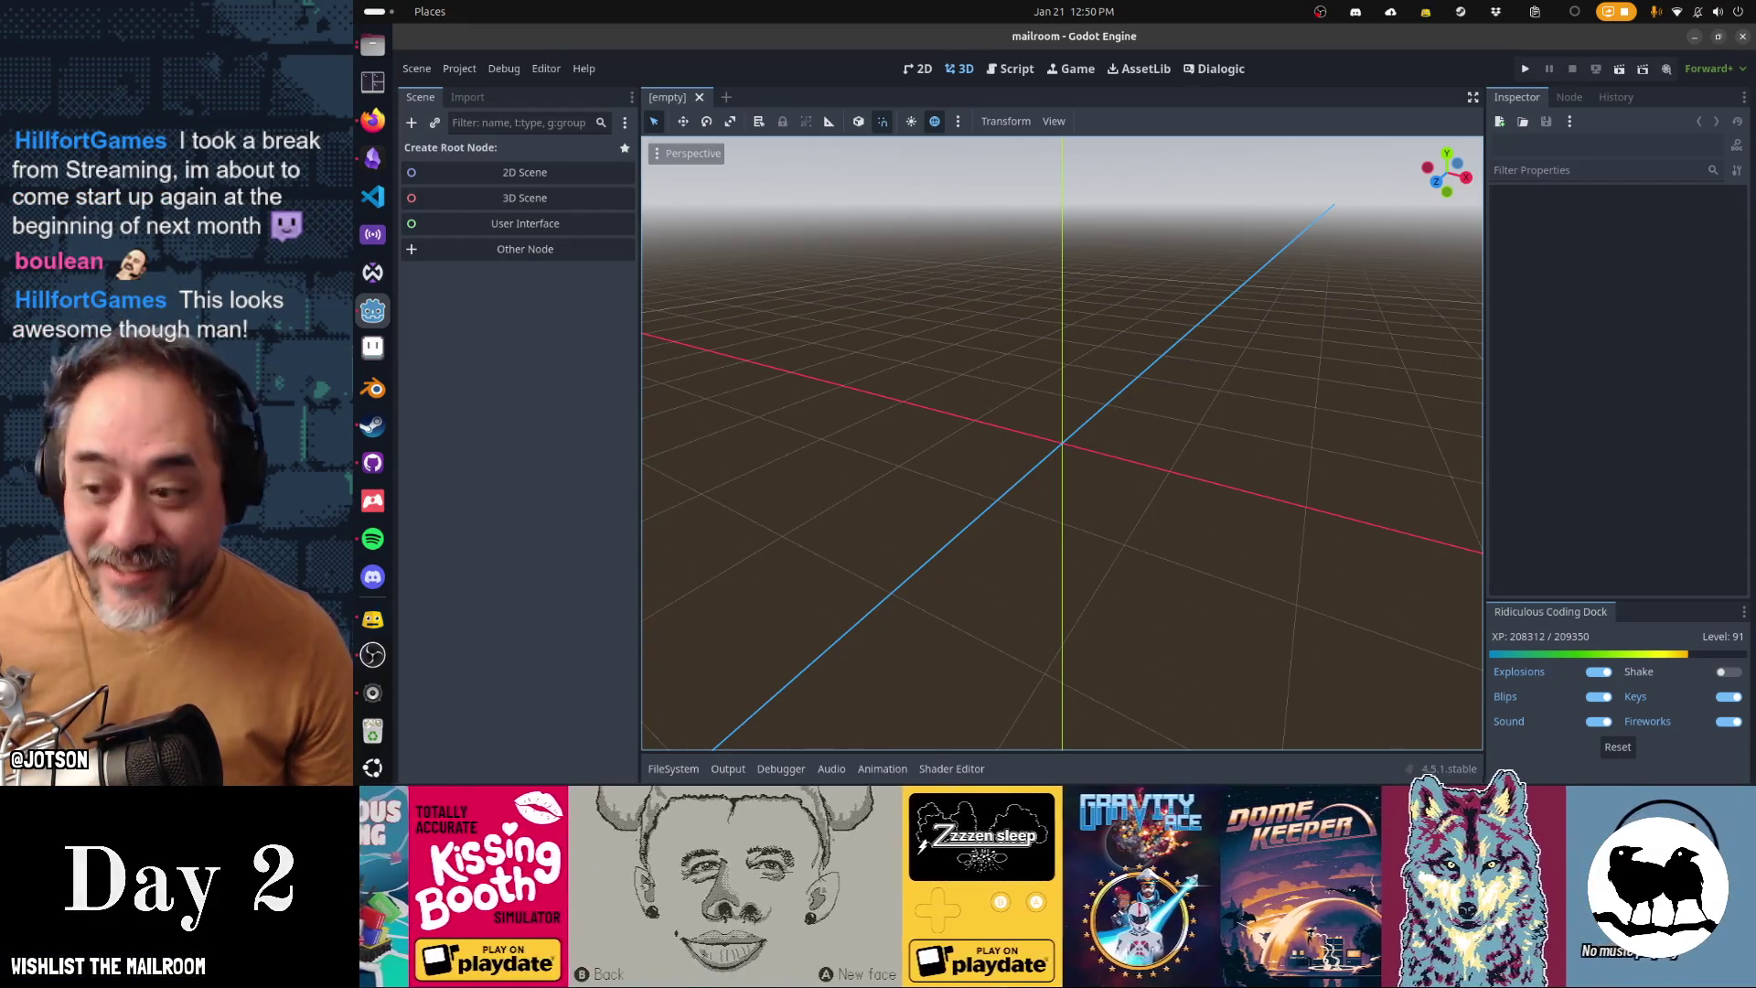
Move focus off the Godot editor and show the GNOME Activities window overview
key("alt+Tab")
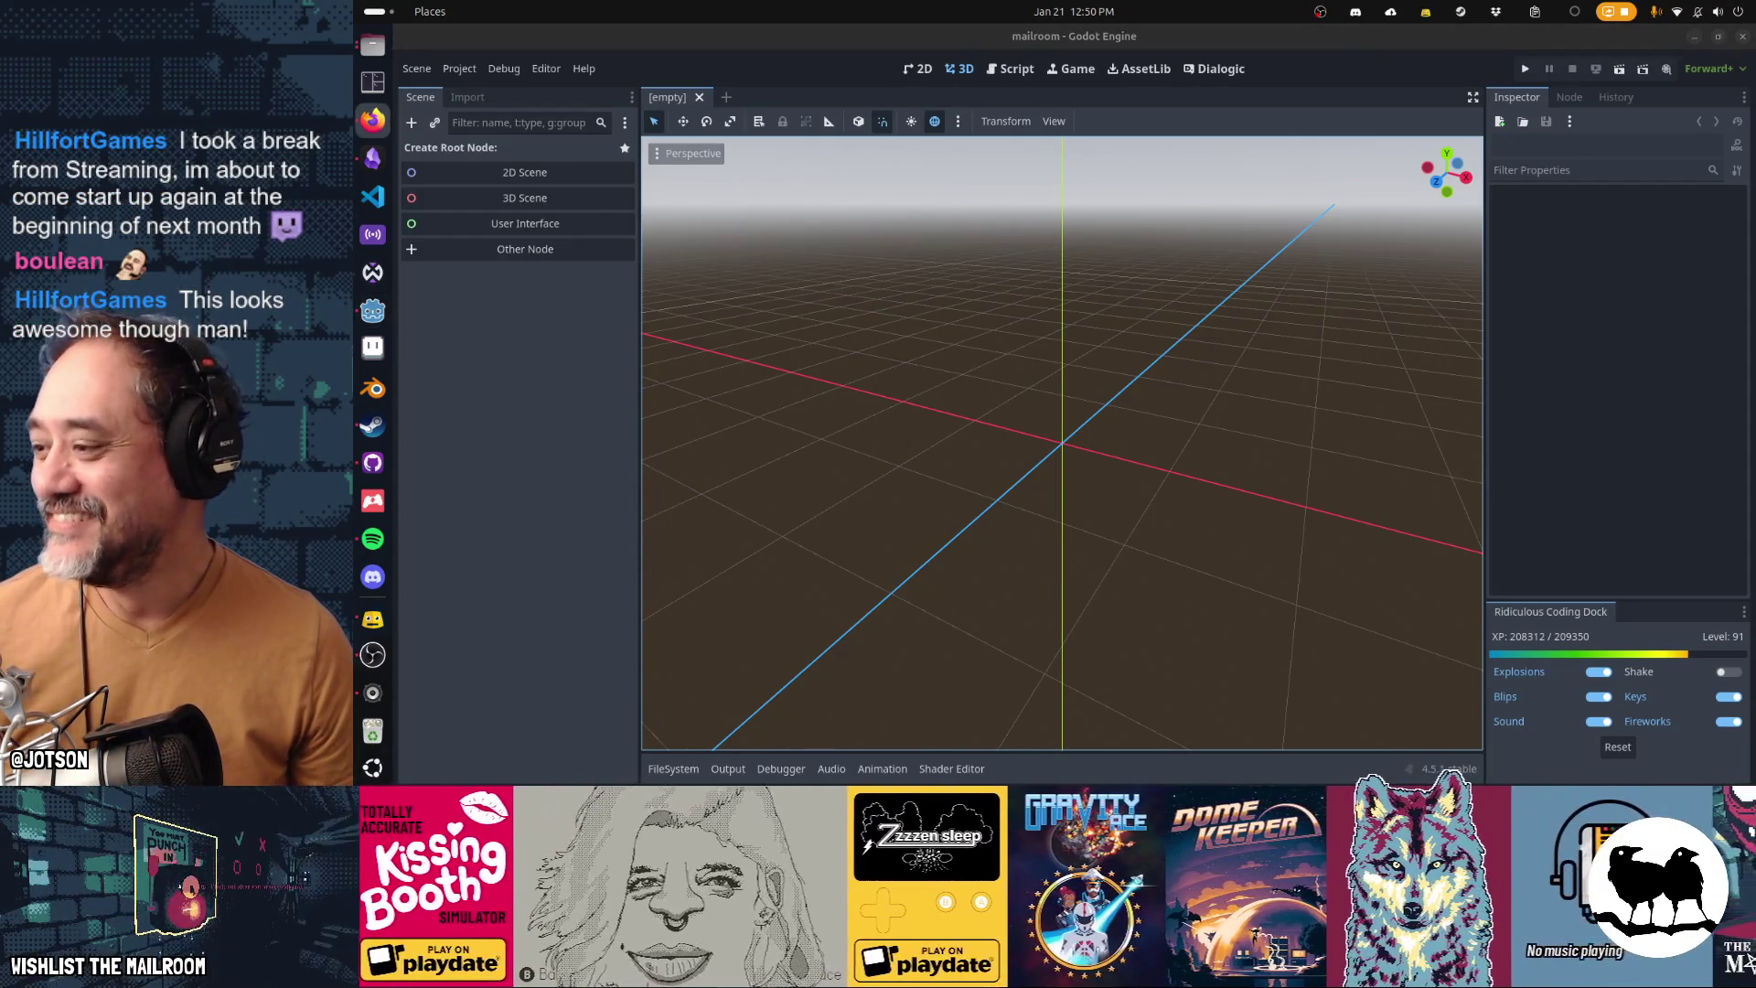
key("super")
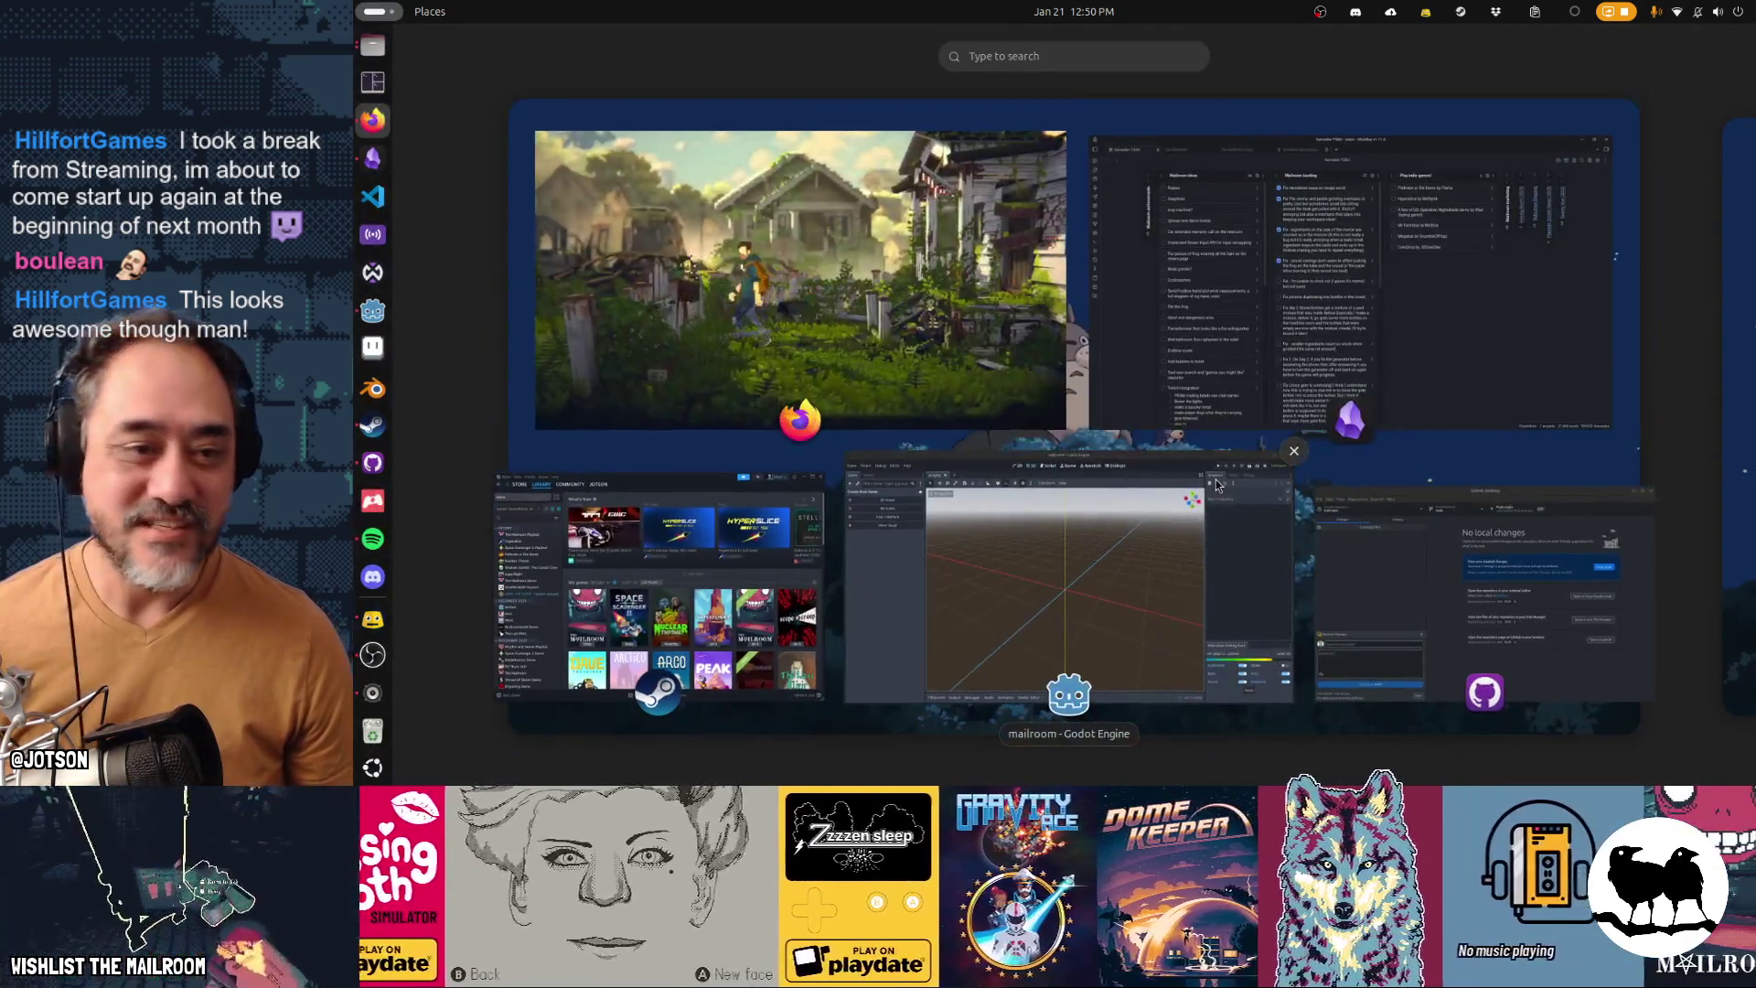
Watch the game trailer fullscreen in the browser, then return focus to the Godot editor
left_click(924, 345)
double_click(924, 346)
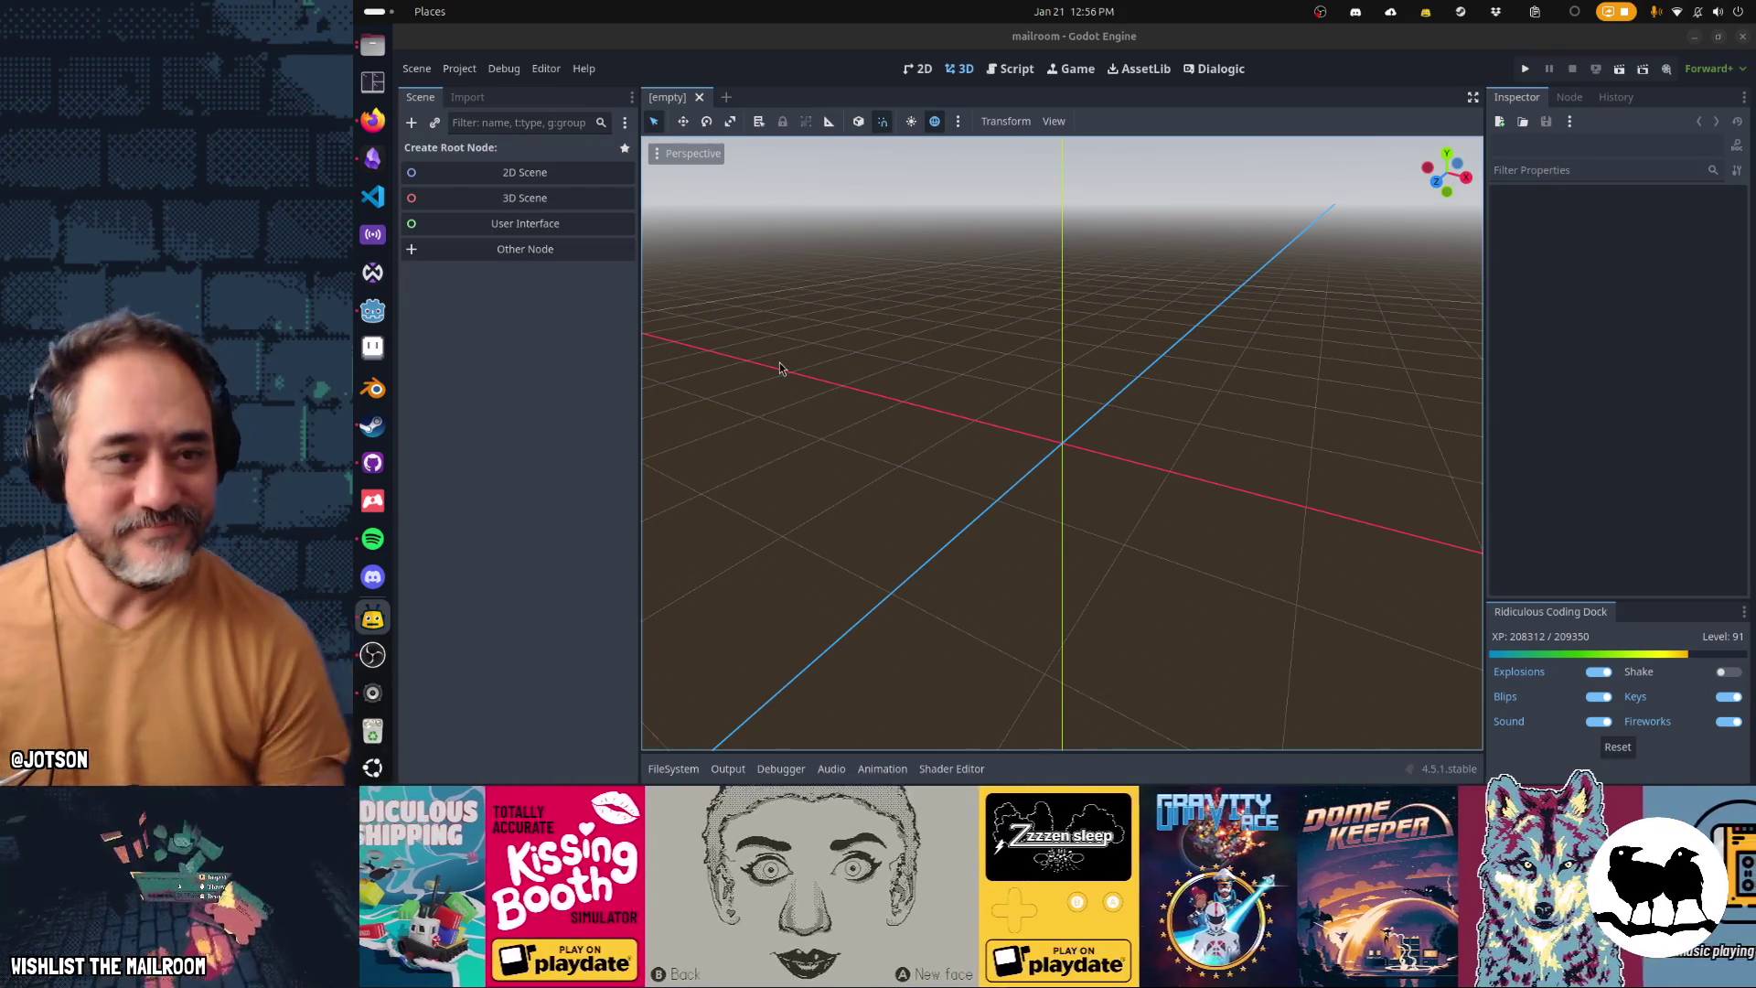
left_click(1177, 123)
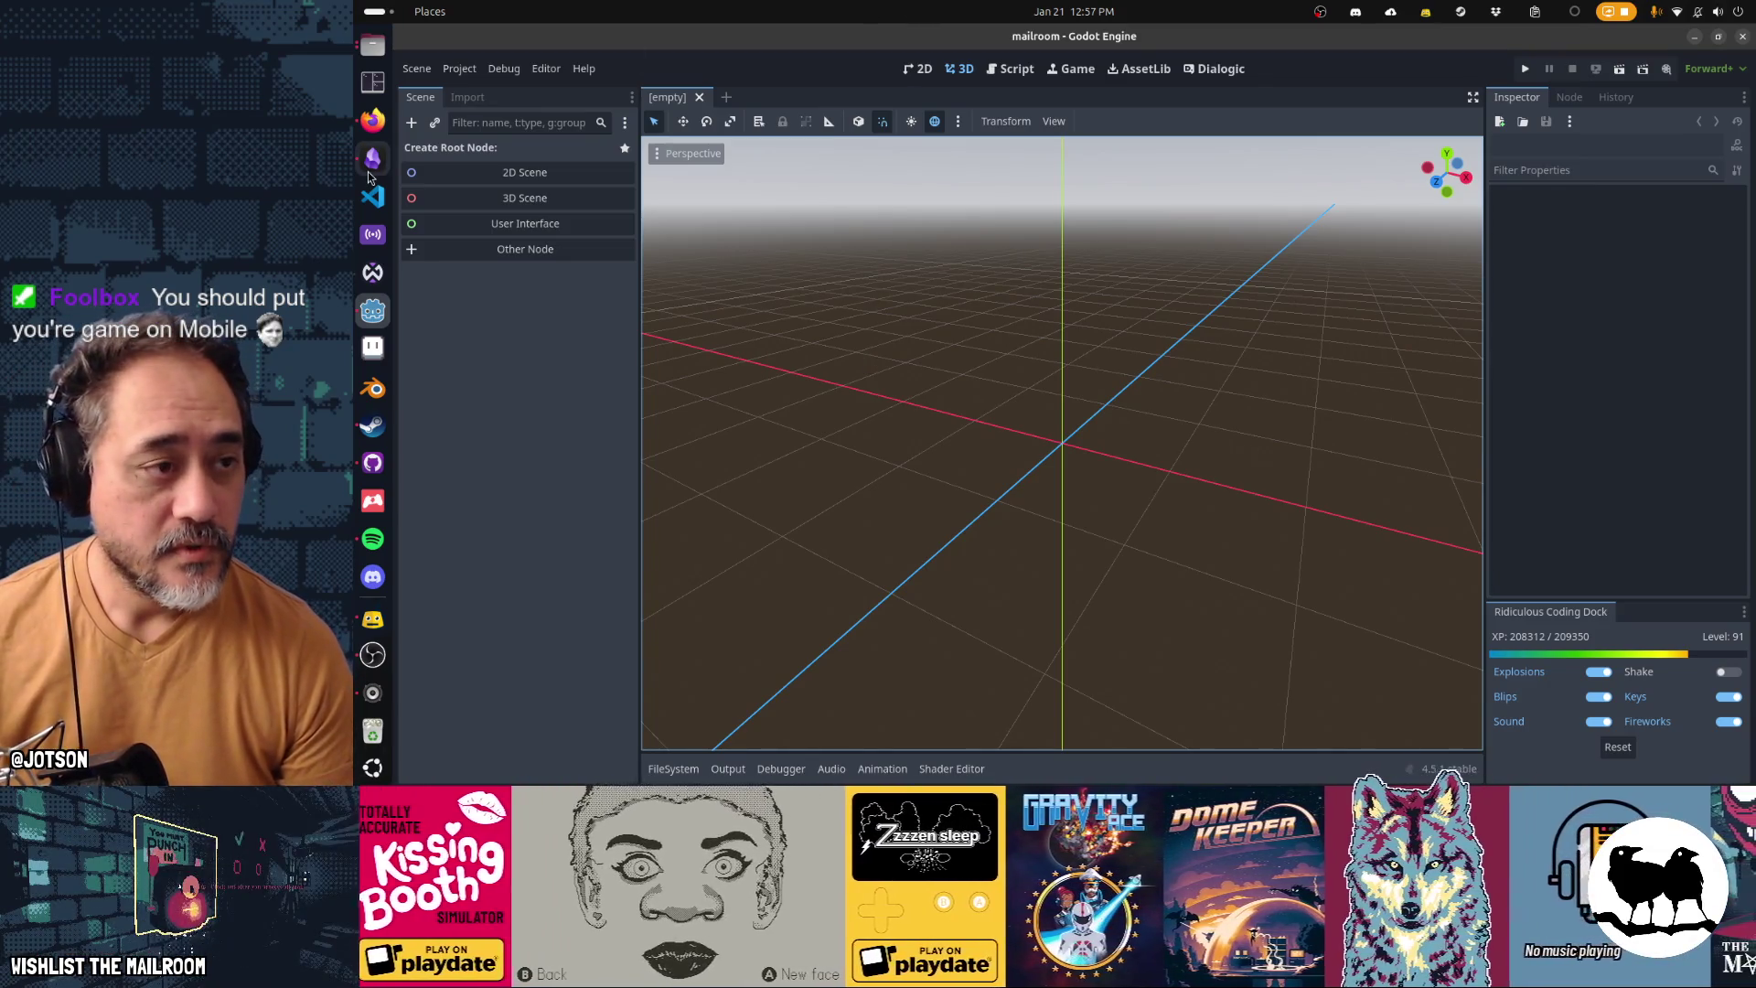
Switch from the Godot editor to the Obsidian Gamedev TODO kanban board
key("alt+Tab")
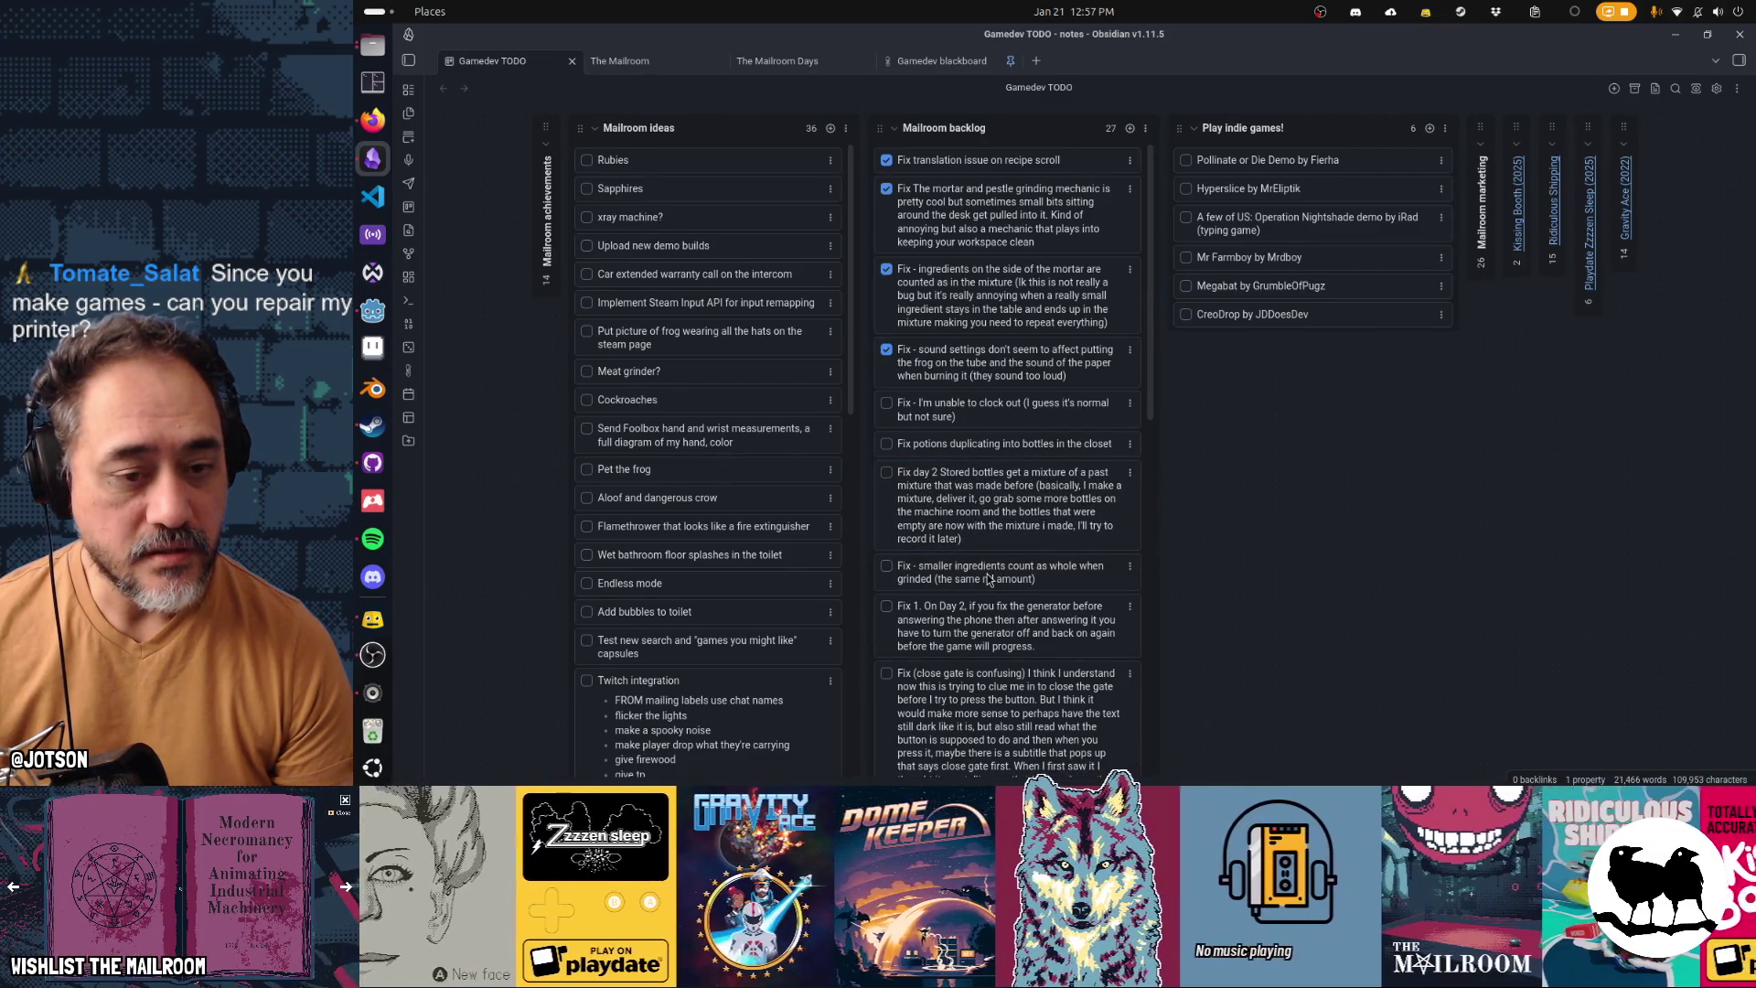
left_click_drag(989, 579, 990, 485)
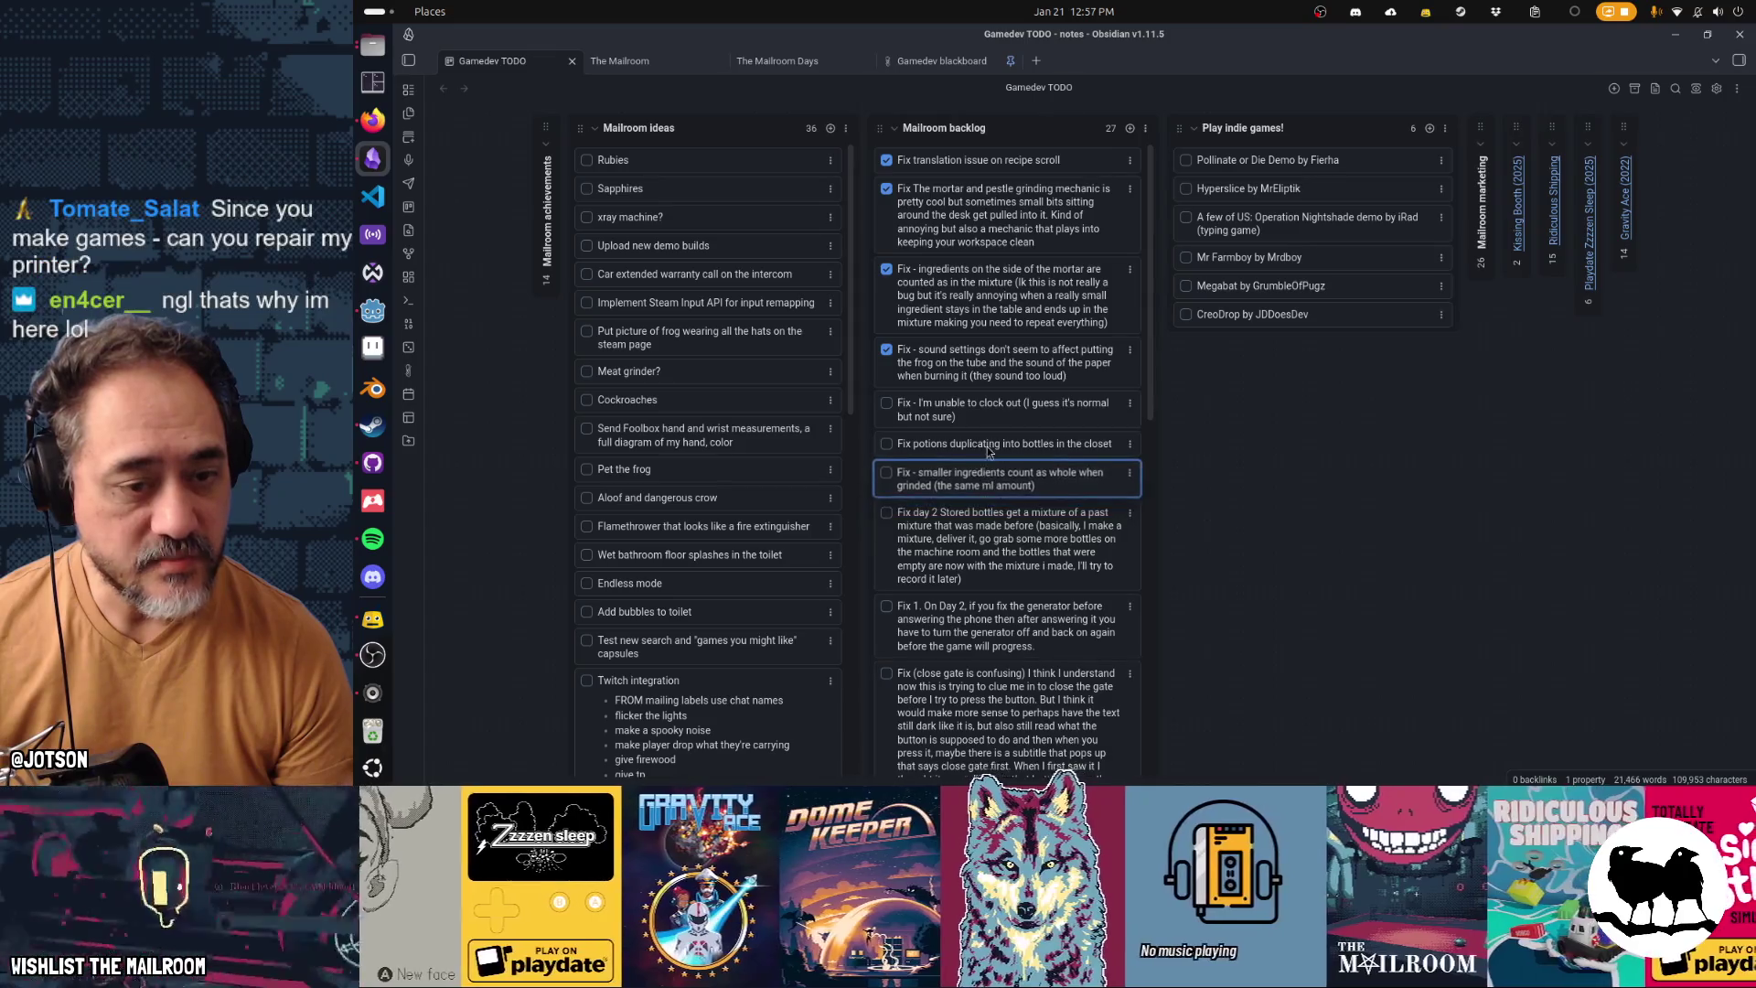
double_click(986, 540)
double_click(982, 476)
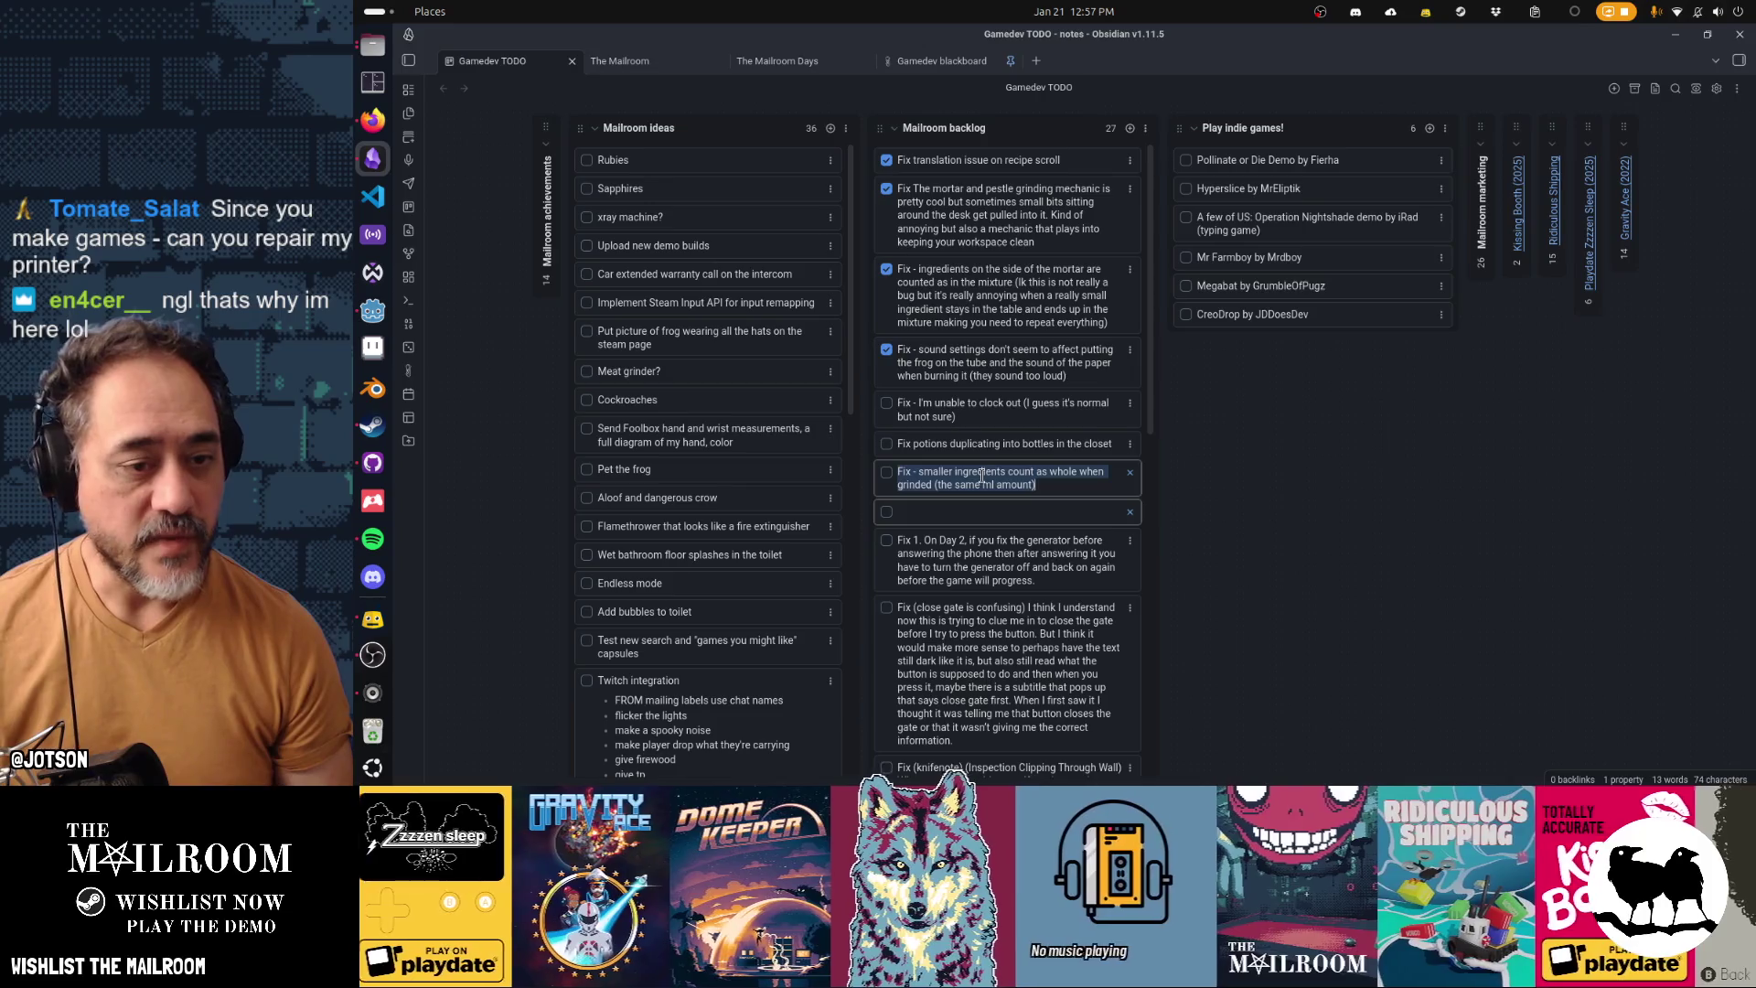
key("End")
type(";")
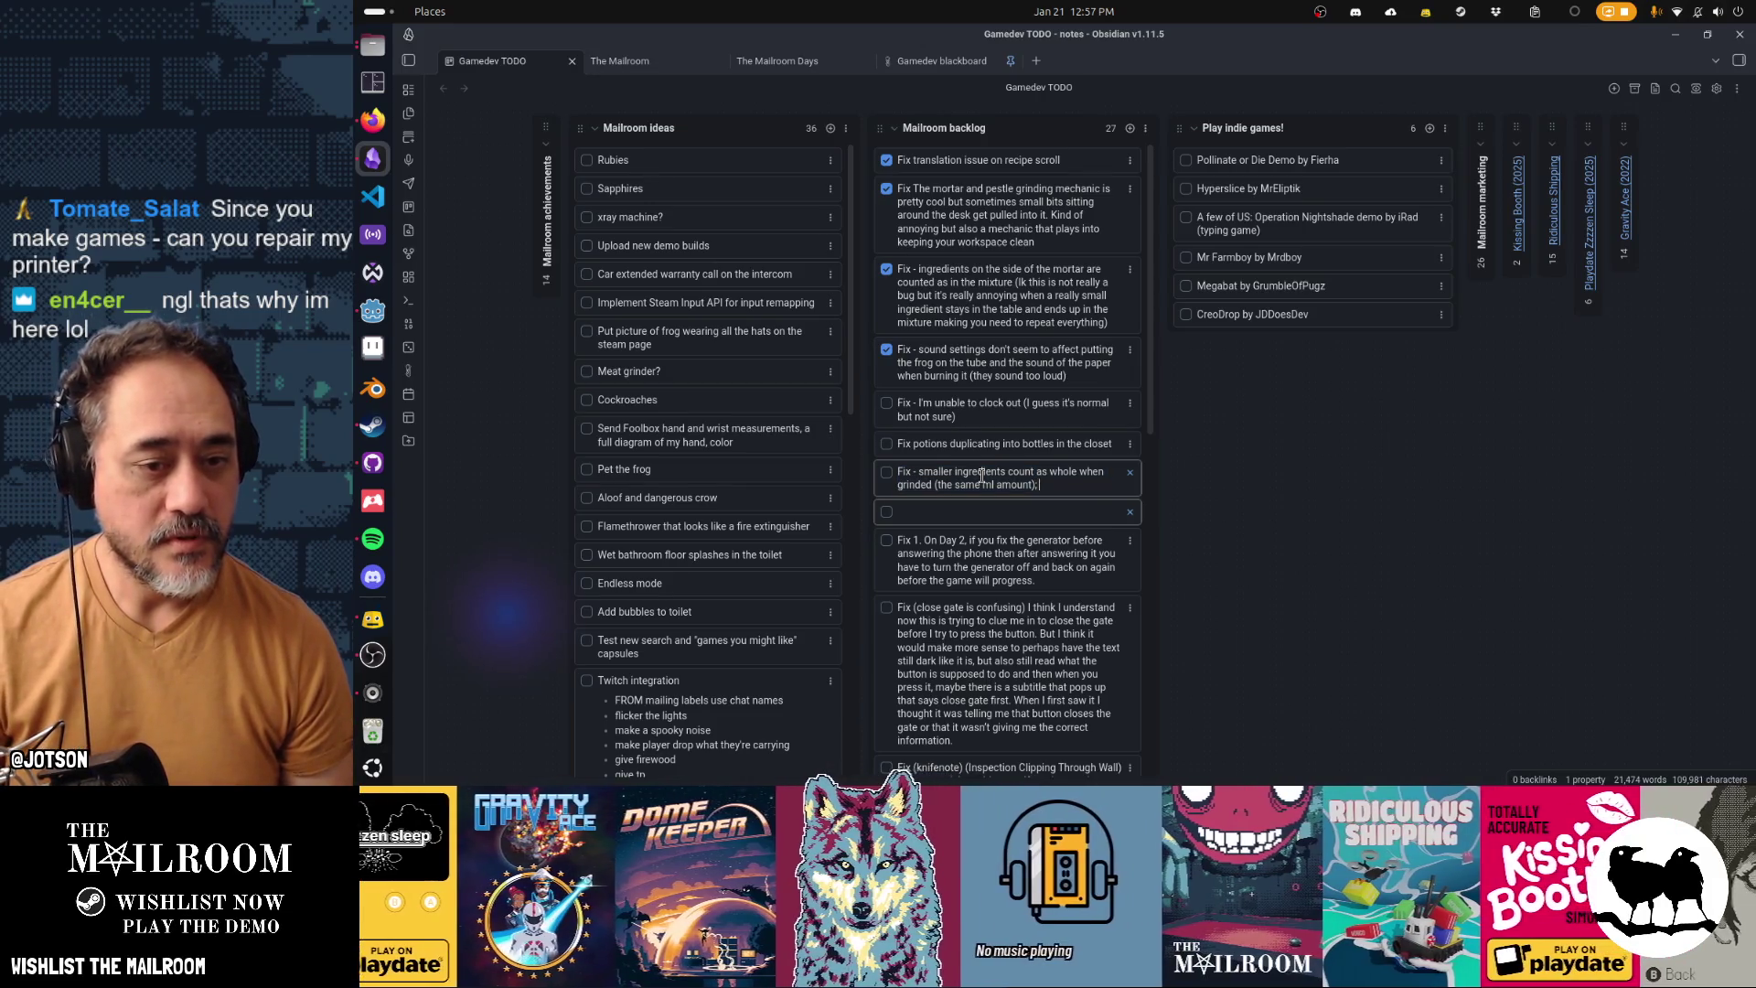
type("Fix day 2 Stored bottles get a mixture of a past mixture that was made before (basically, I make a mixture, deliver it, go grab some more bottles on the machine room and the bottles that were empty are now with the mixture i made, I'll try to record it later);")
double_click(978, 445)
key("ctrl+x")
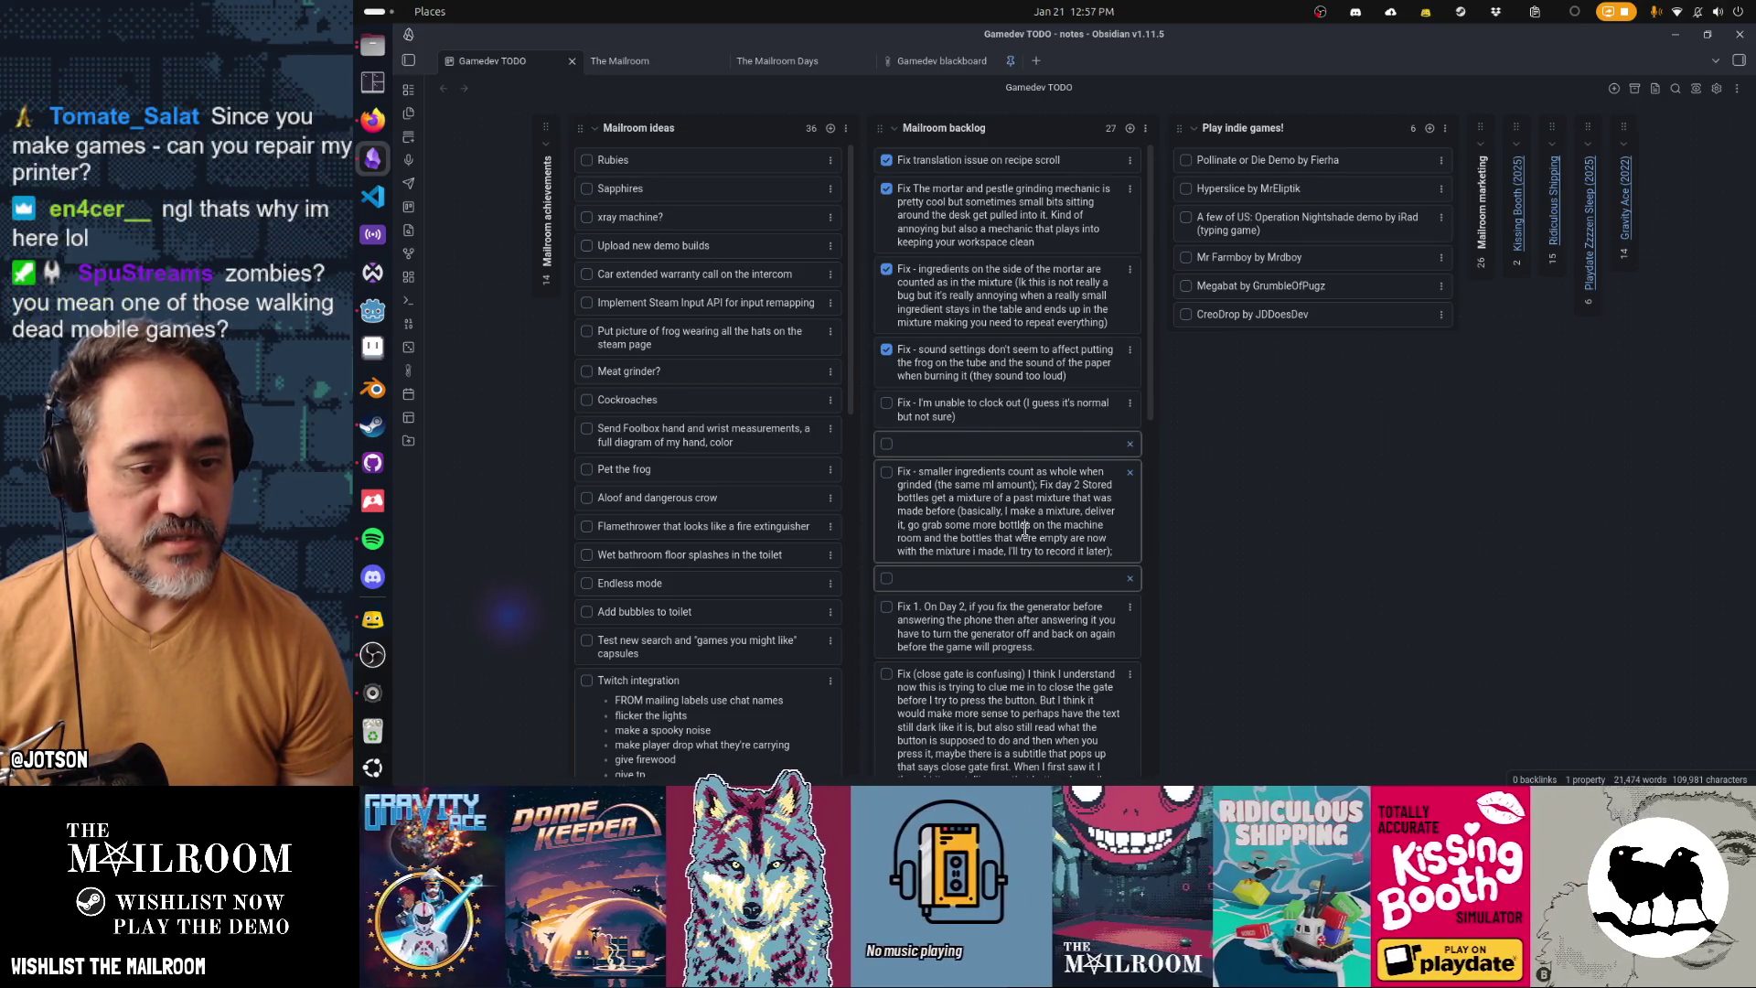
left_click(1057, 544)
key("ctrl+v")
left_click(1074, 596)
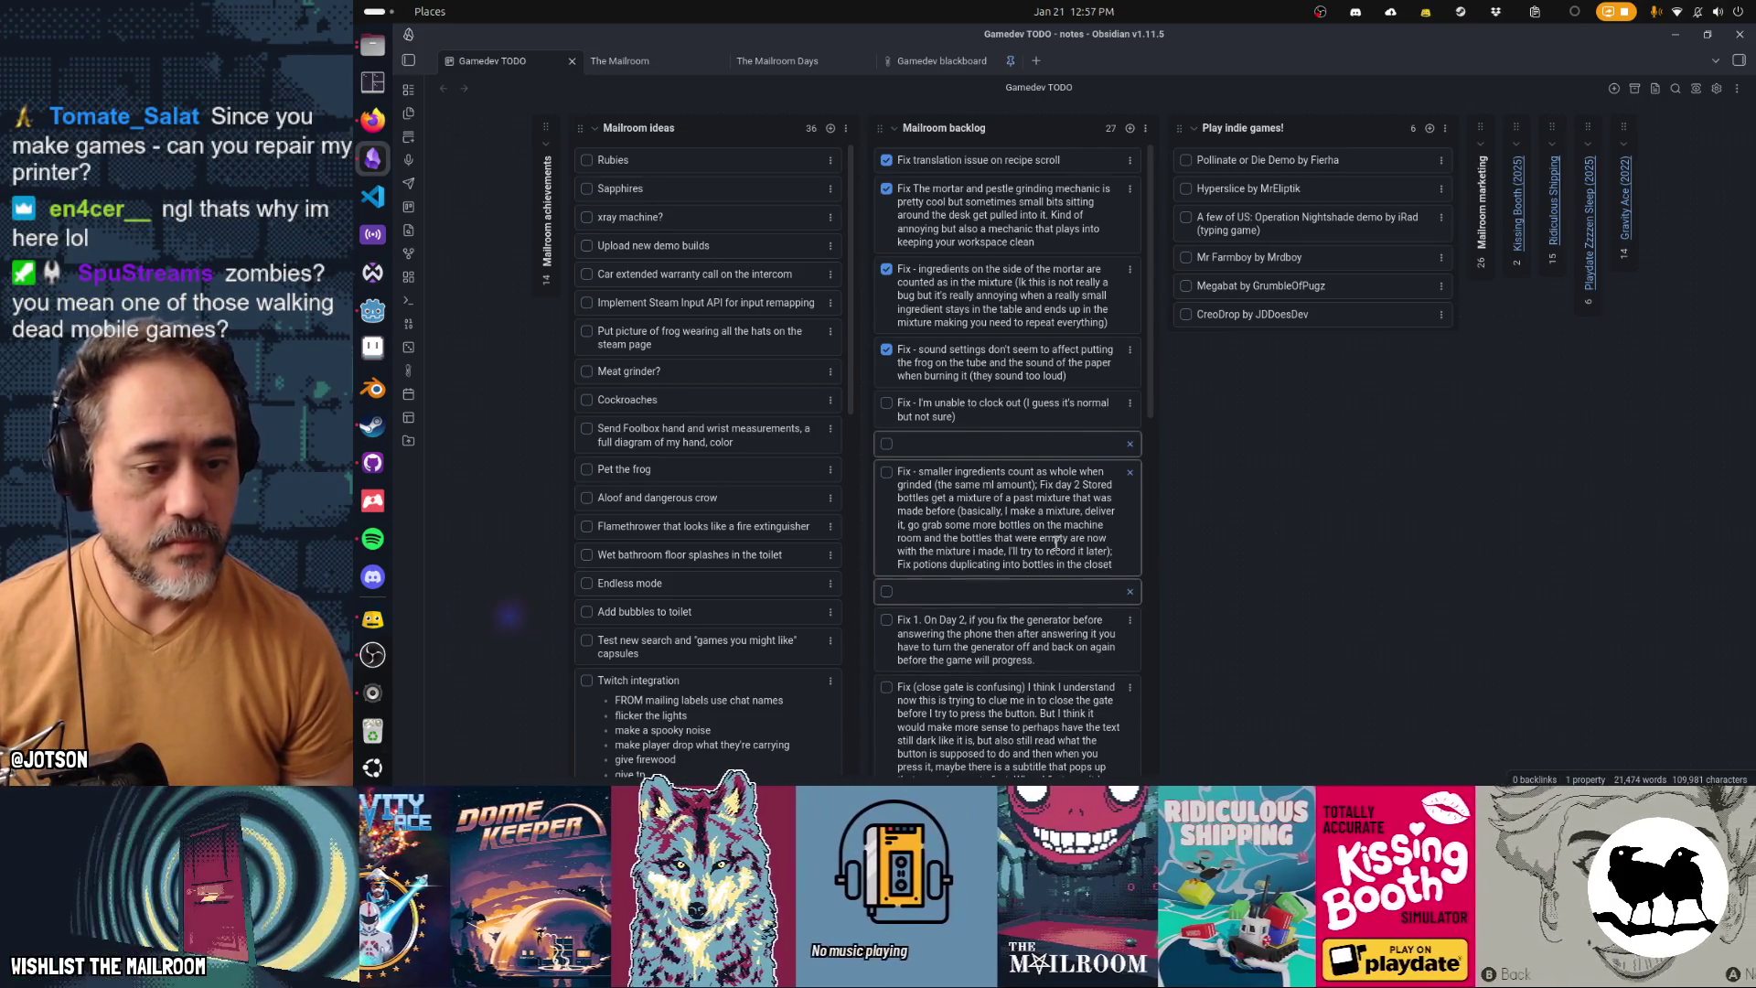
left_click(1128, 593)
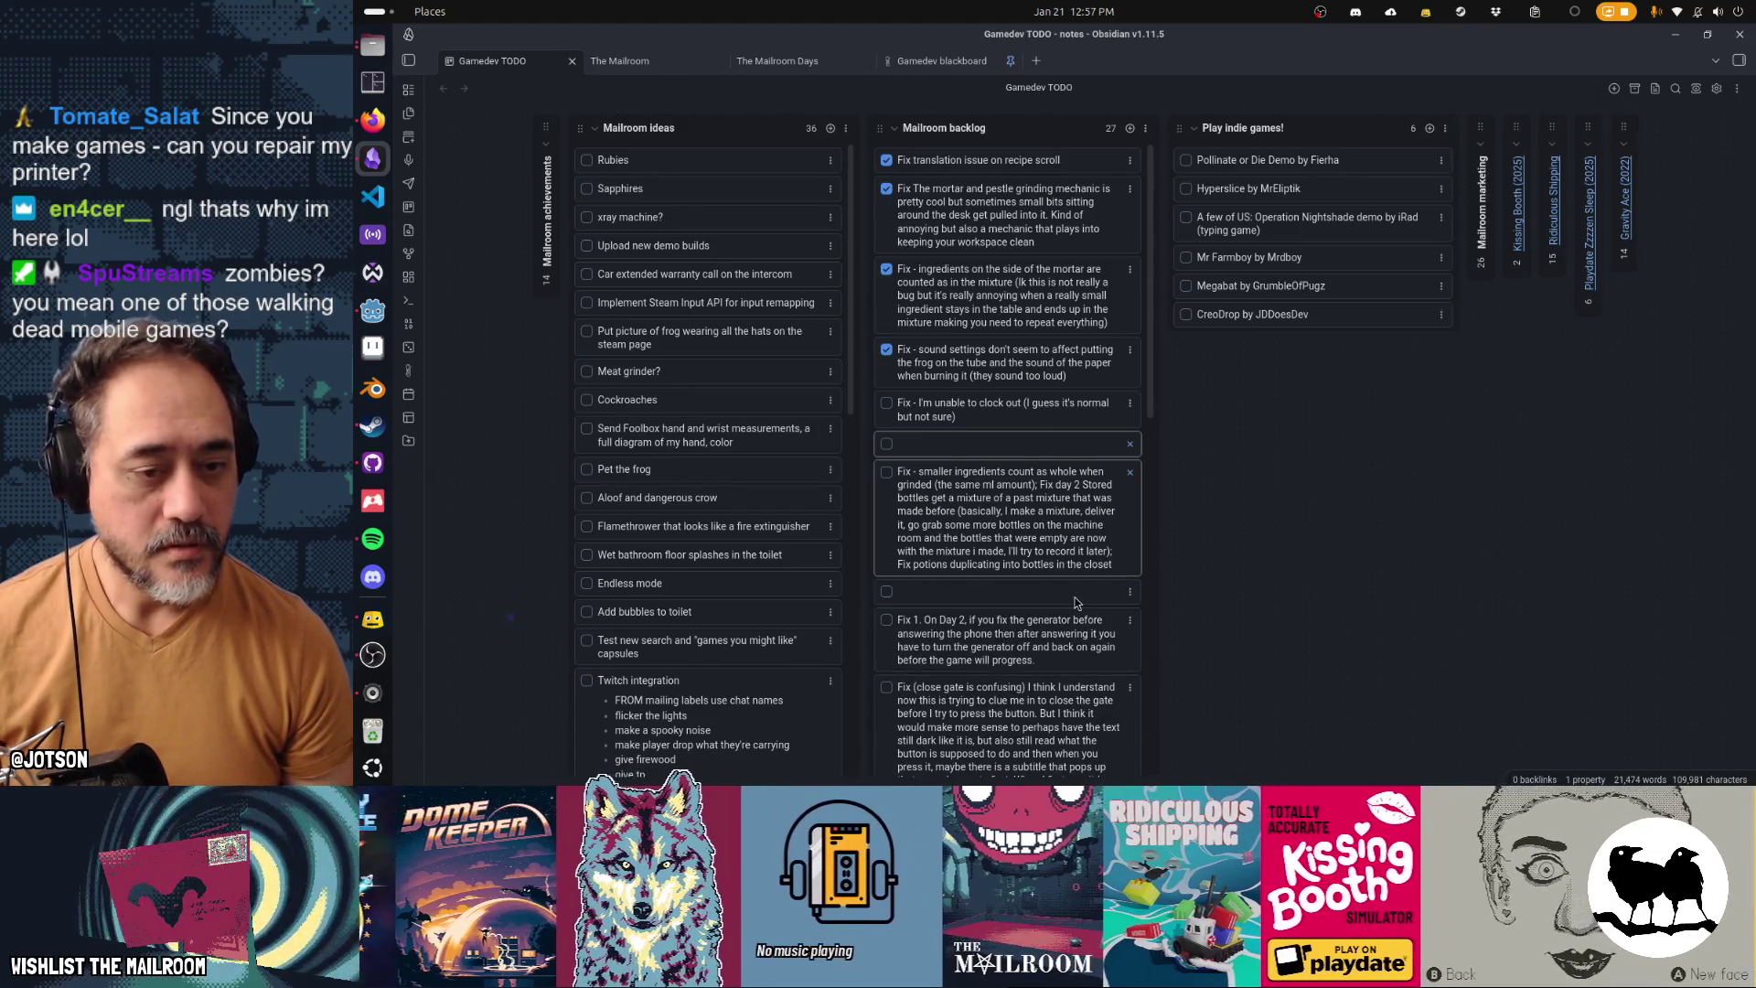
left_click(1130, 592)
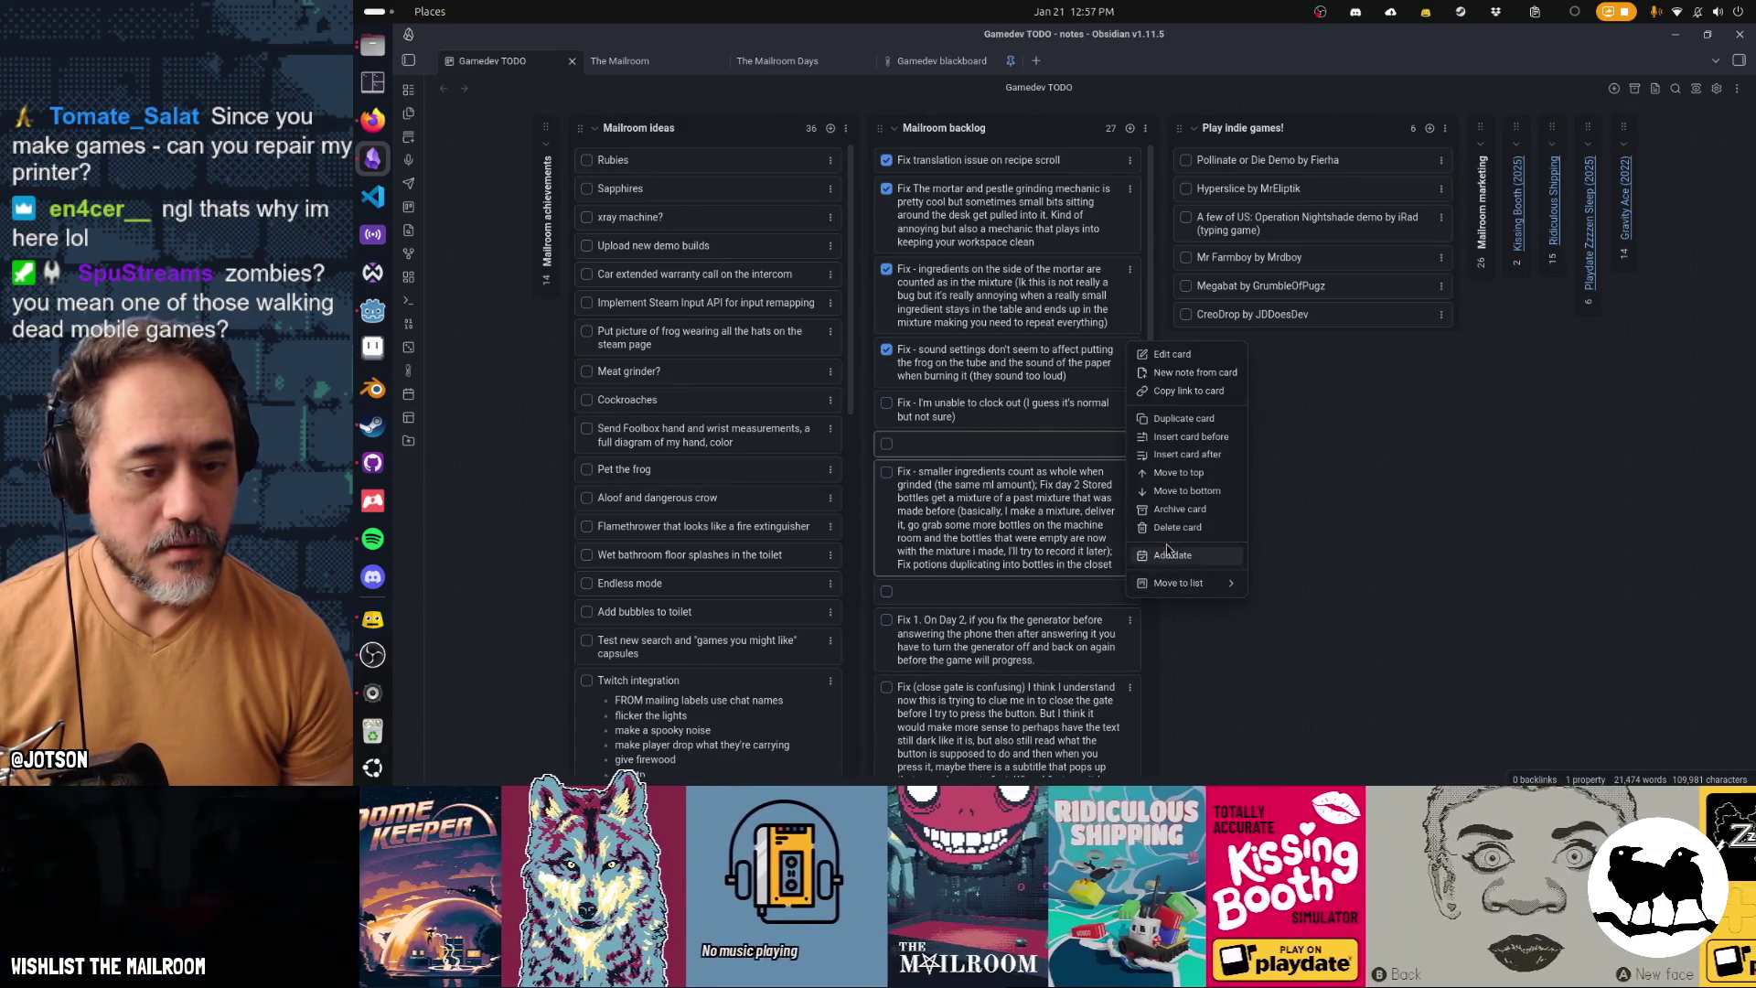
left_click(1166, 545)
left_click(1129, 444)
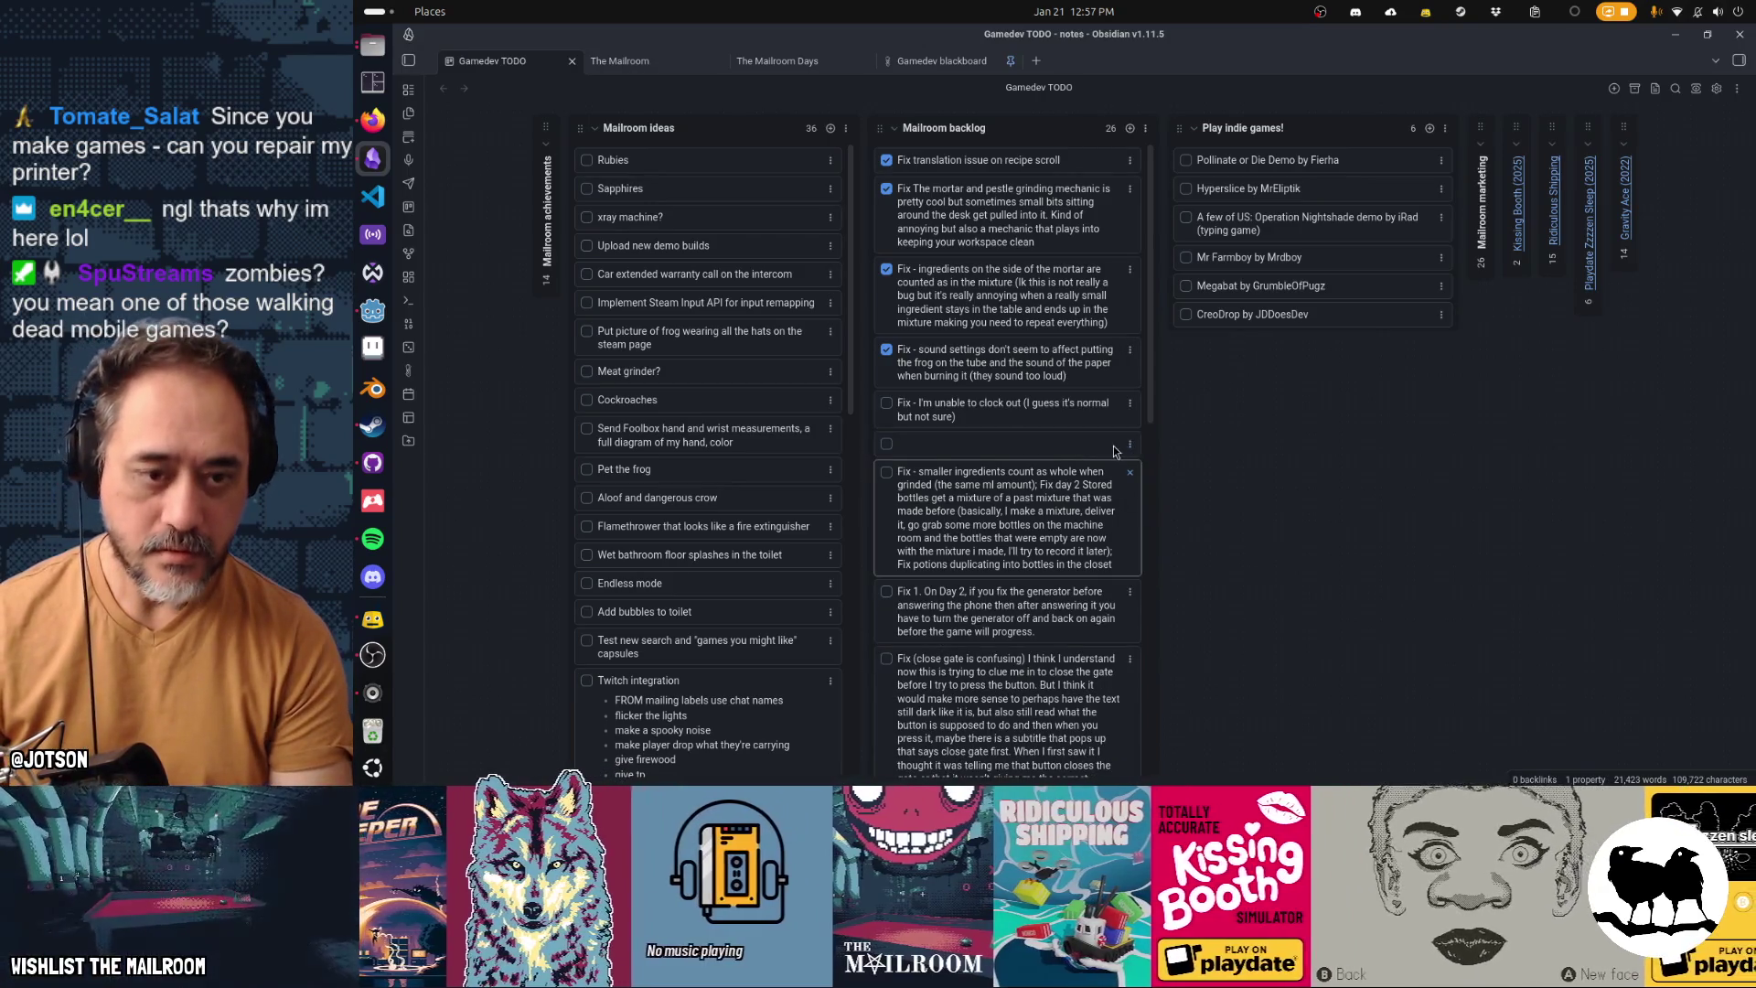
left_click(1130, 443)
left_click(1182, 628)
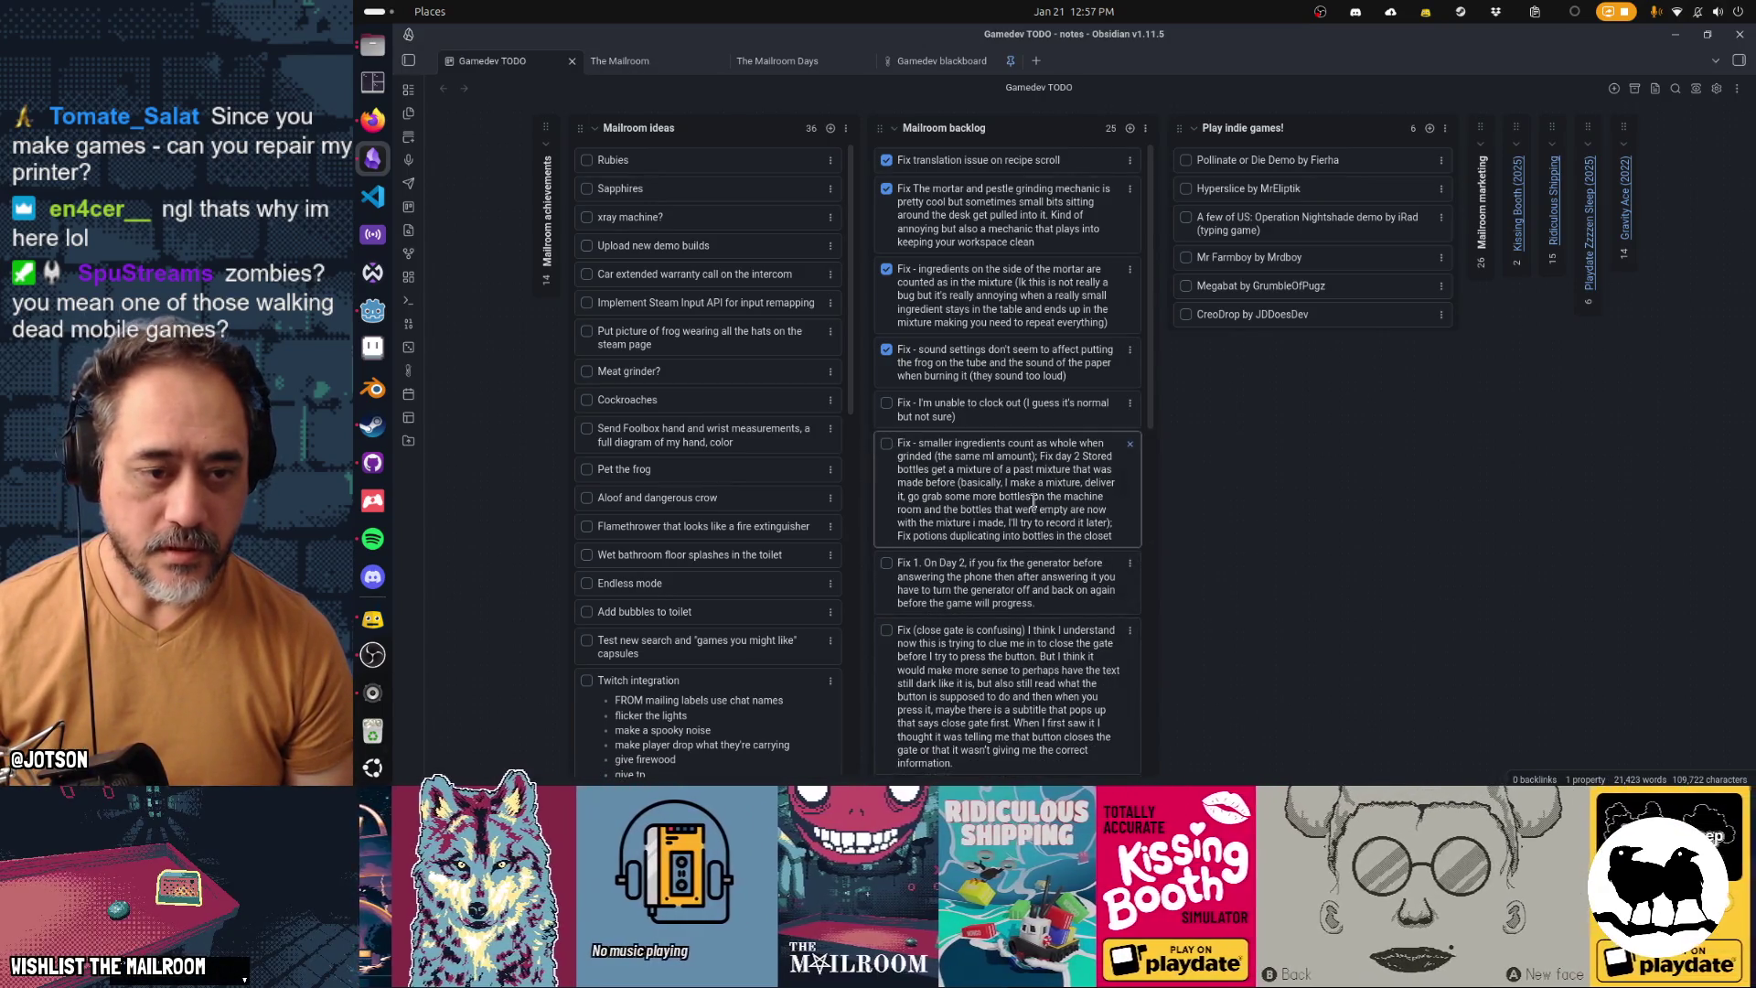
double_click(1037, 496)
left_click(1035, 500)
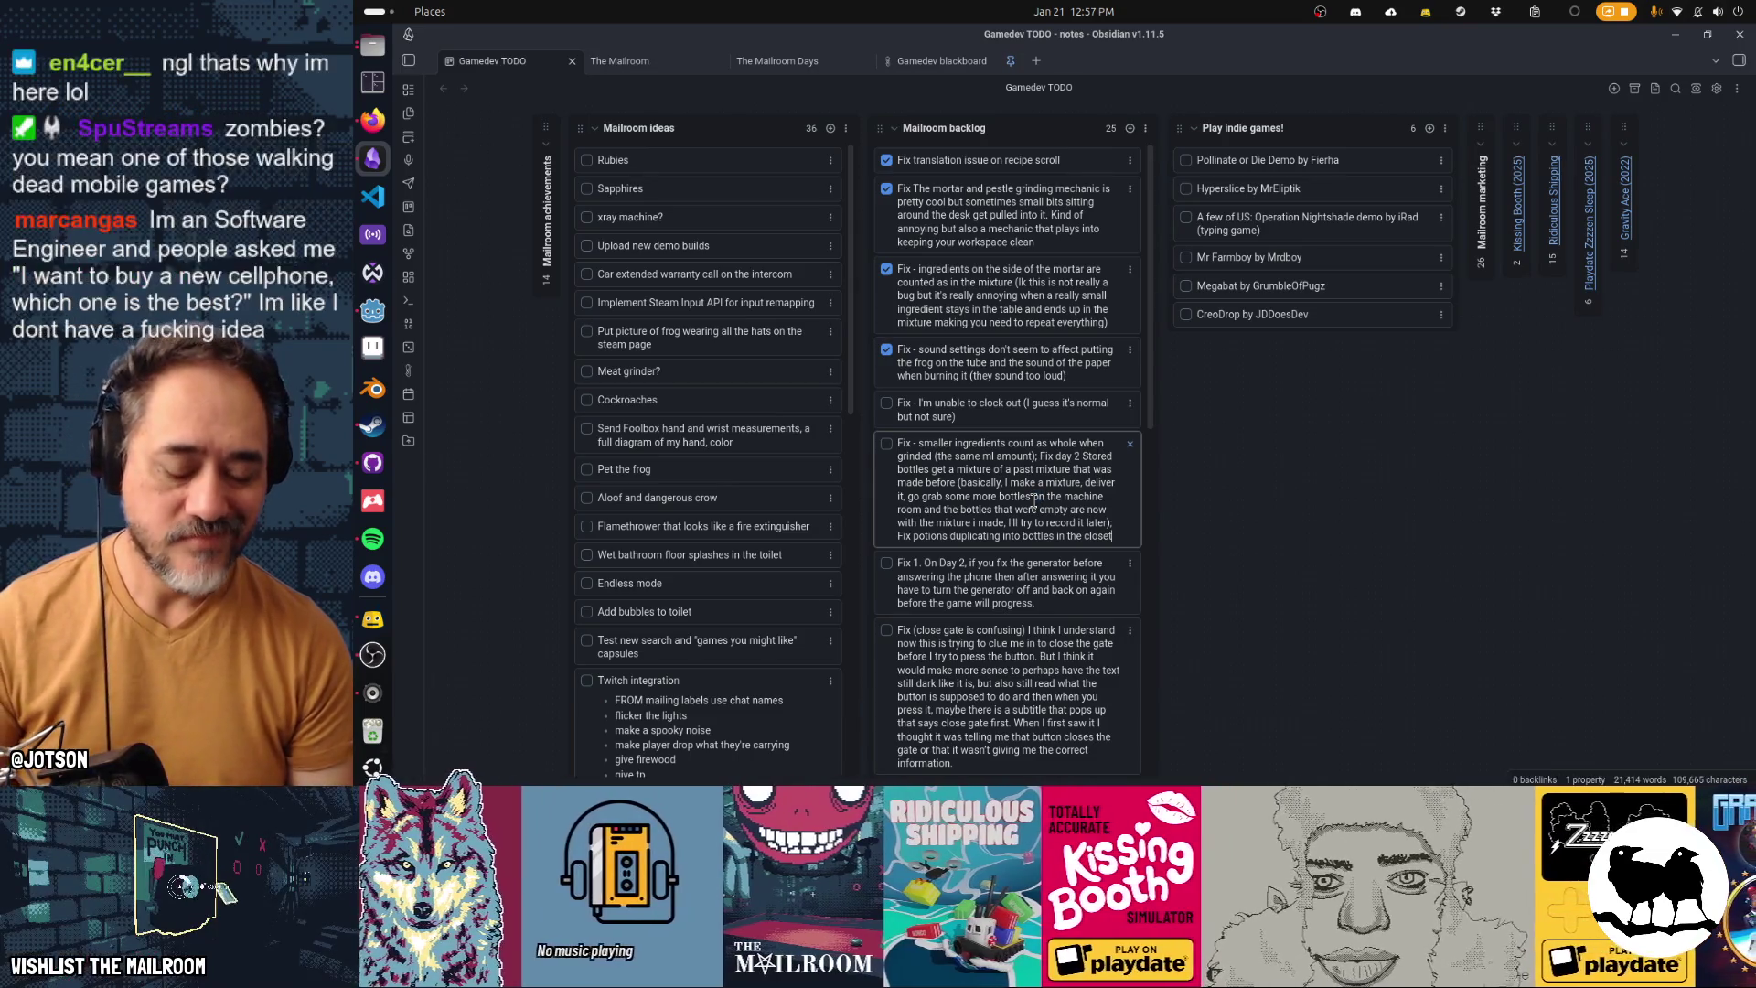
type(" - -")
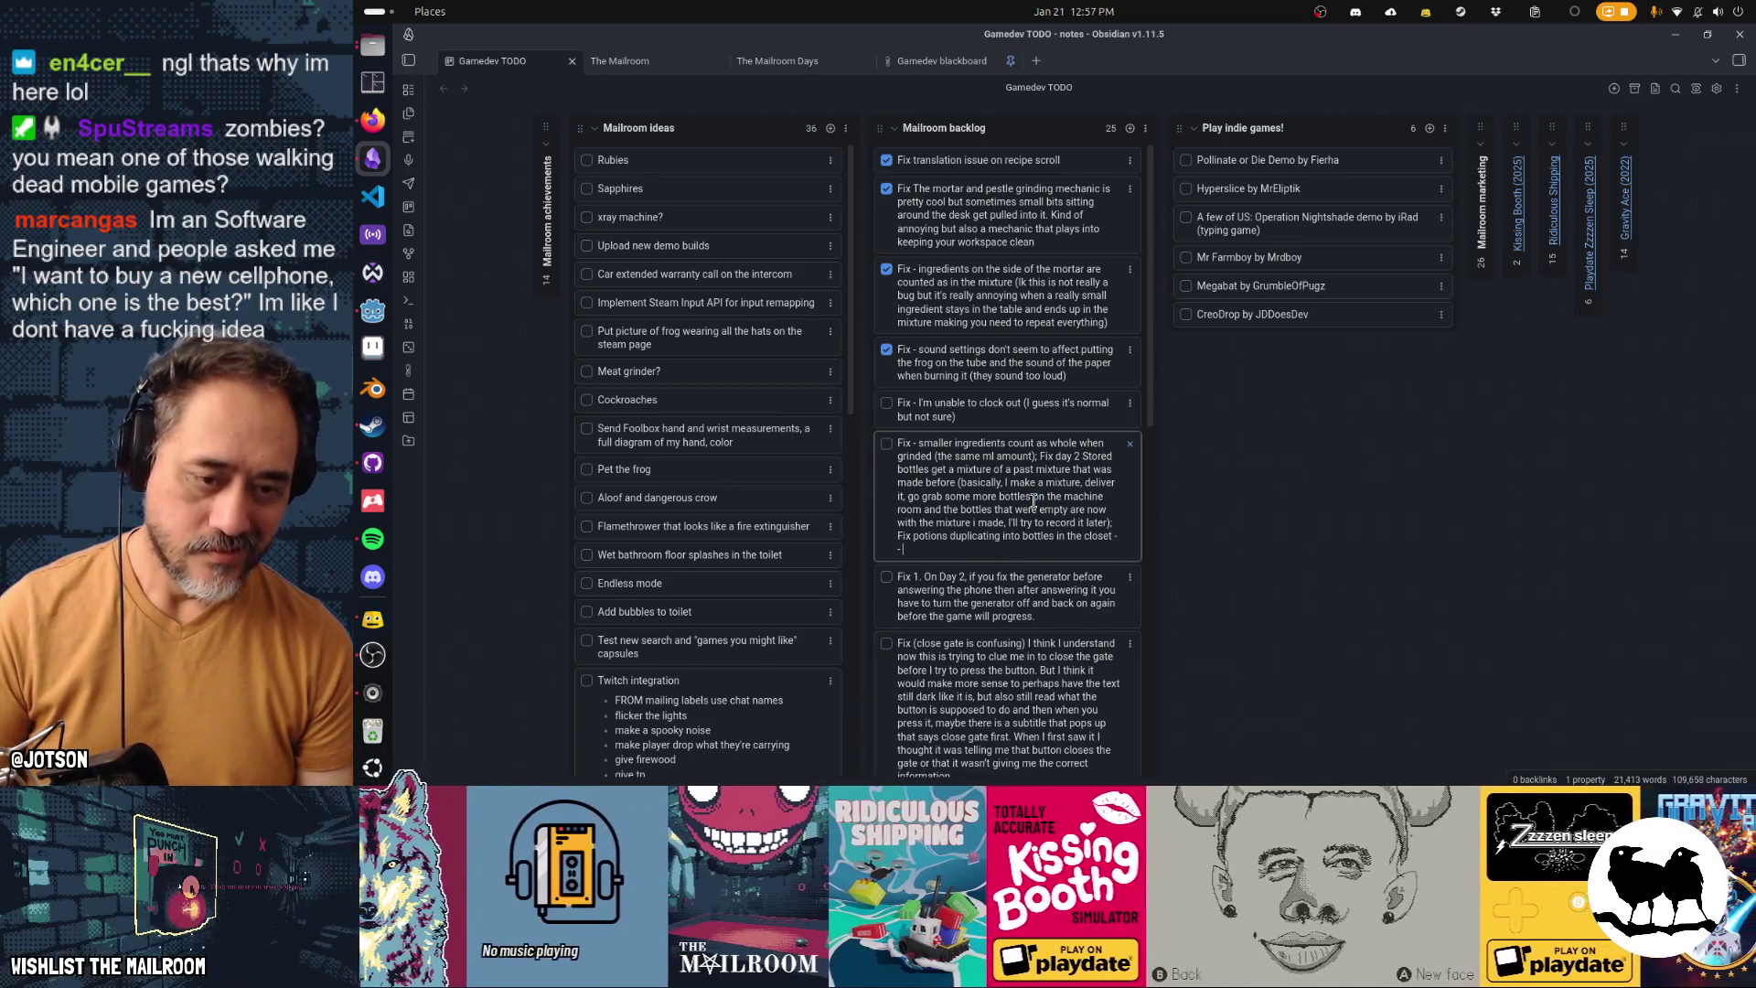
key("BackSpace")
key("BackSpace")
key("BackSpace")
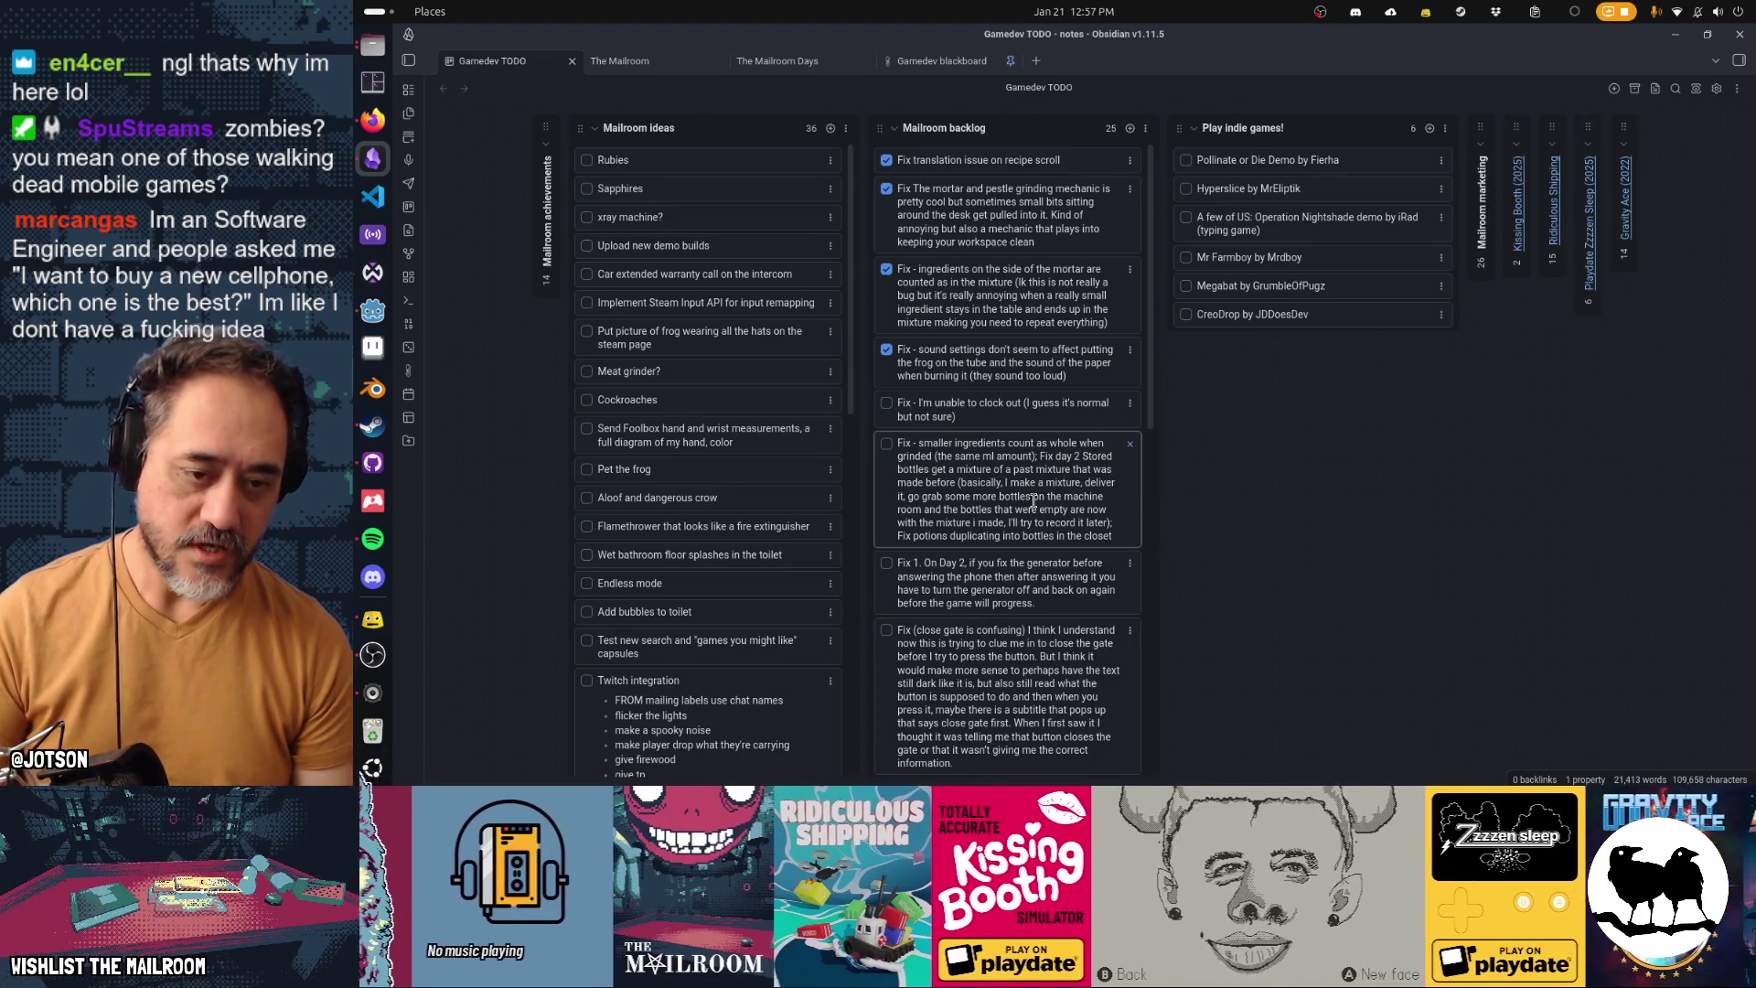
key("shift+Return")
type("Resource r3e*")
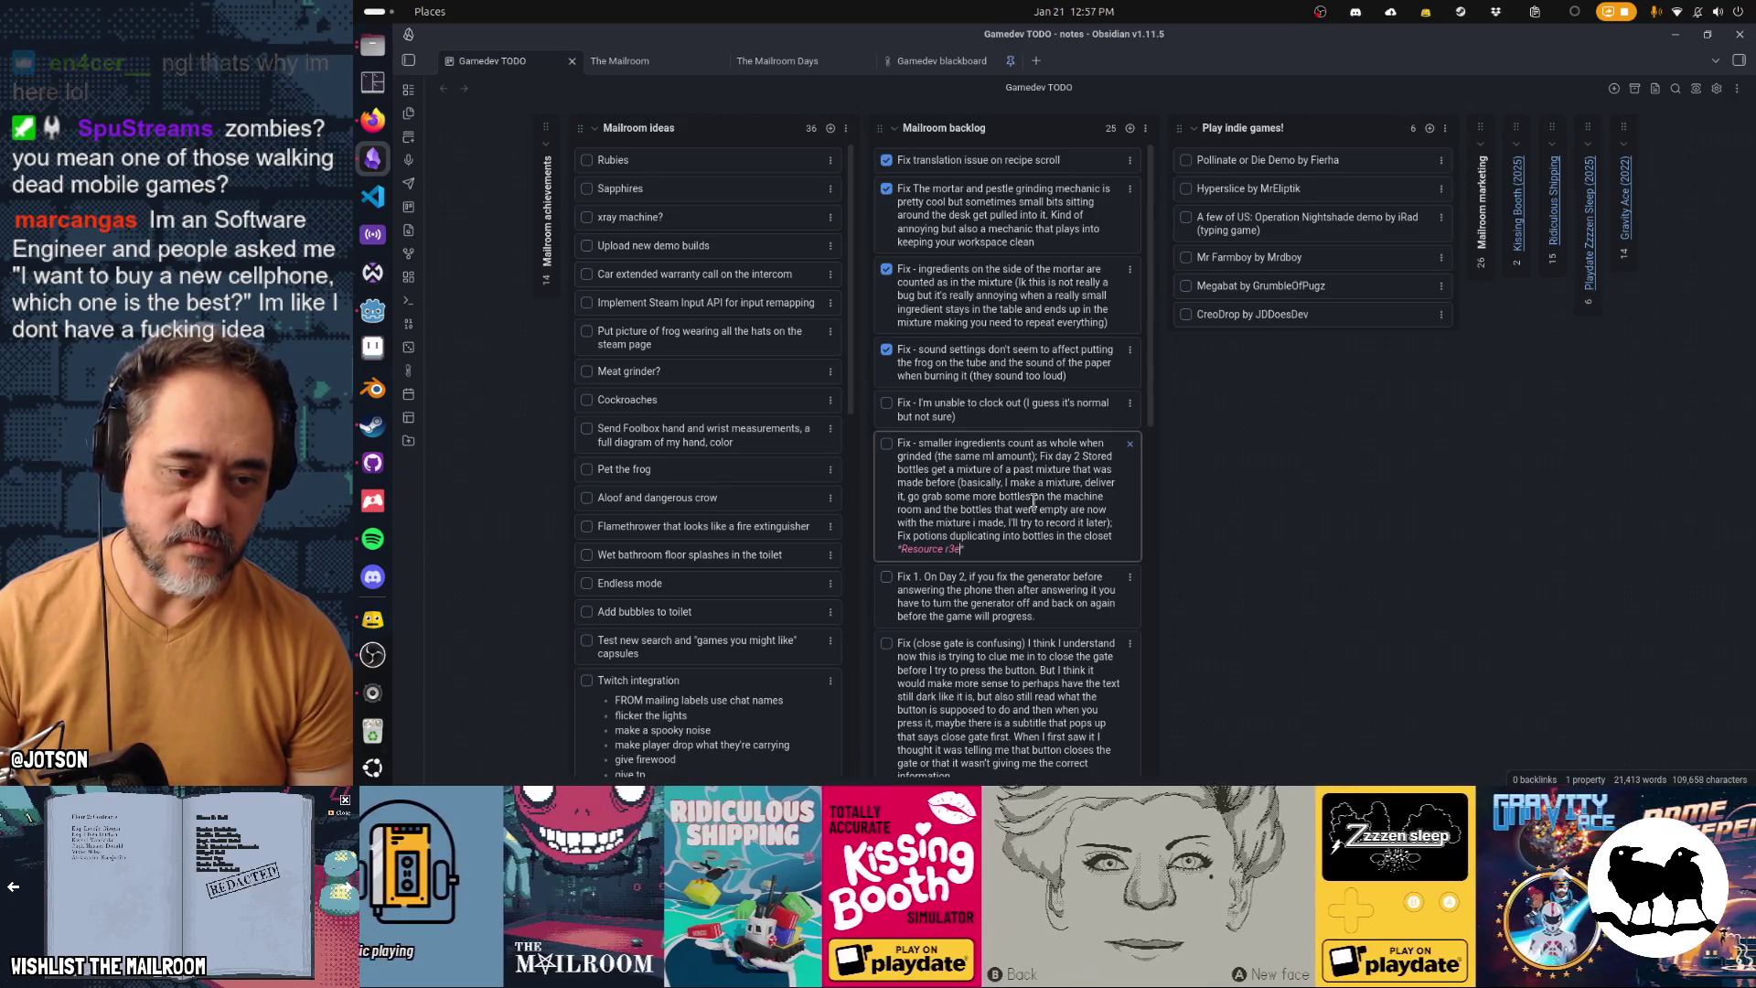
type("rence bu")
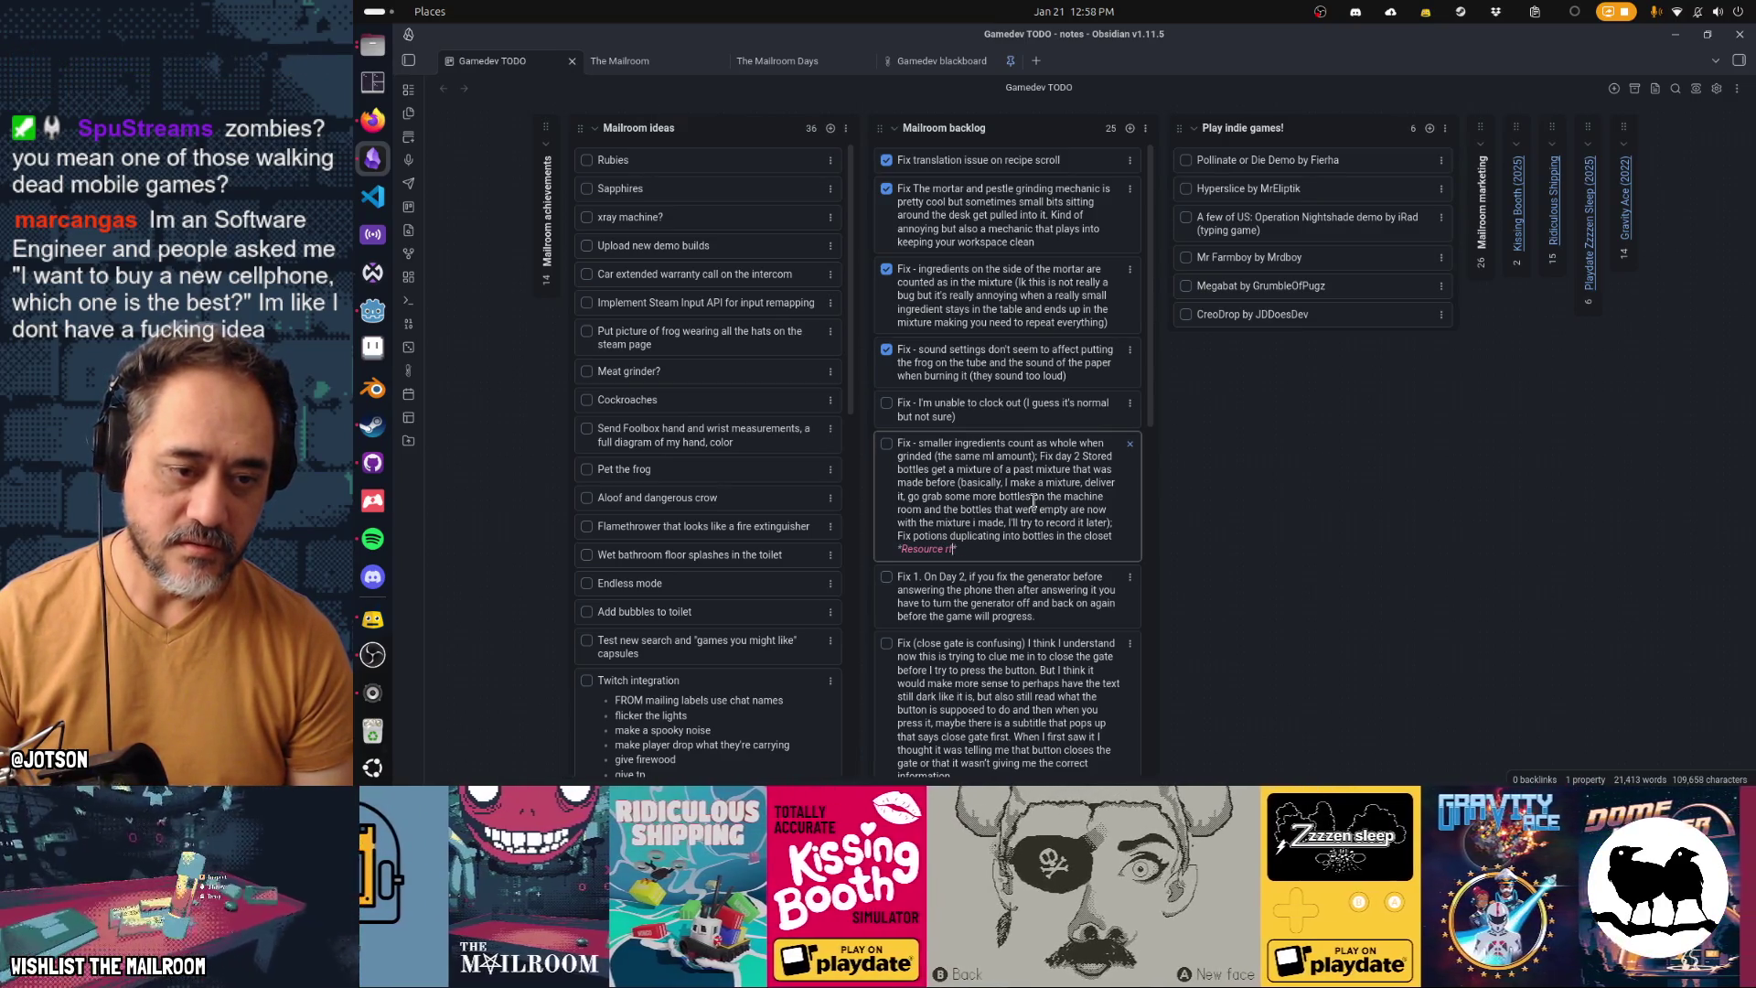
type("g probably")
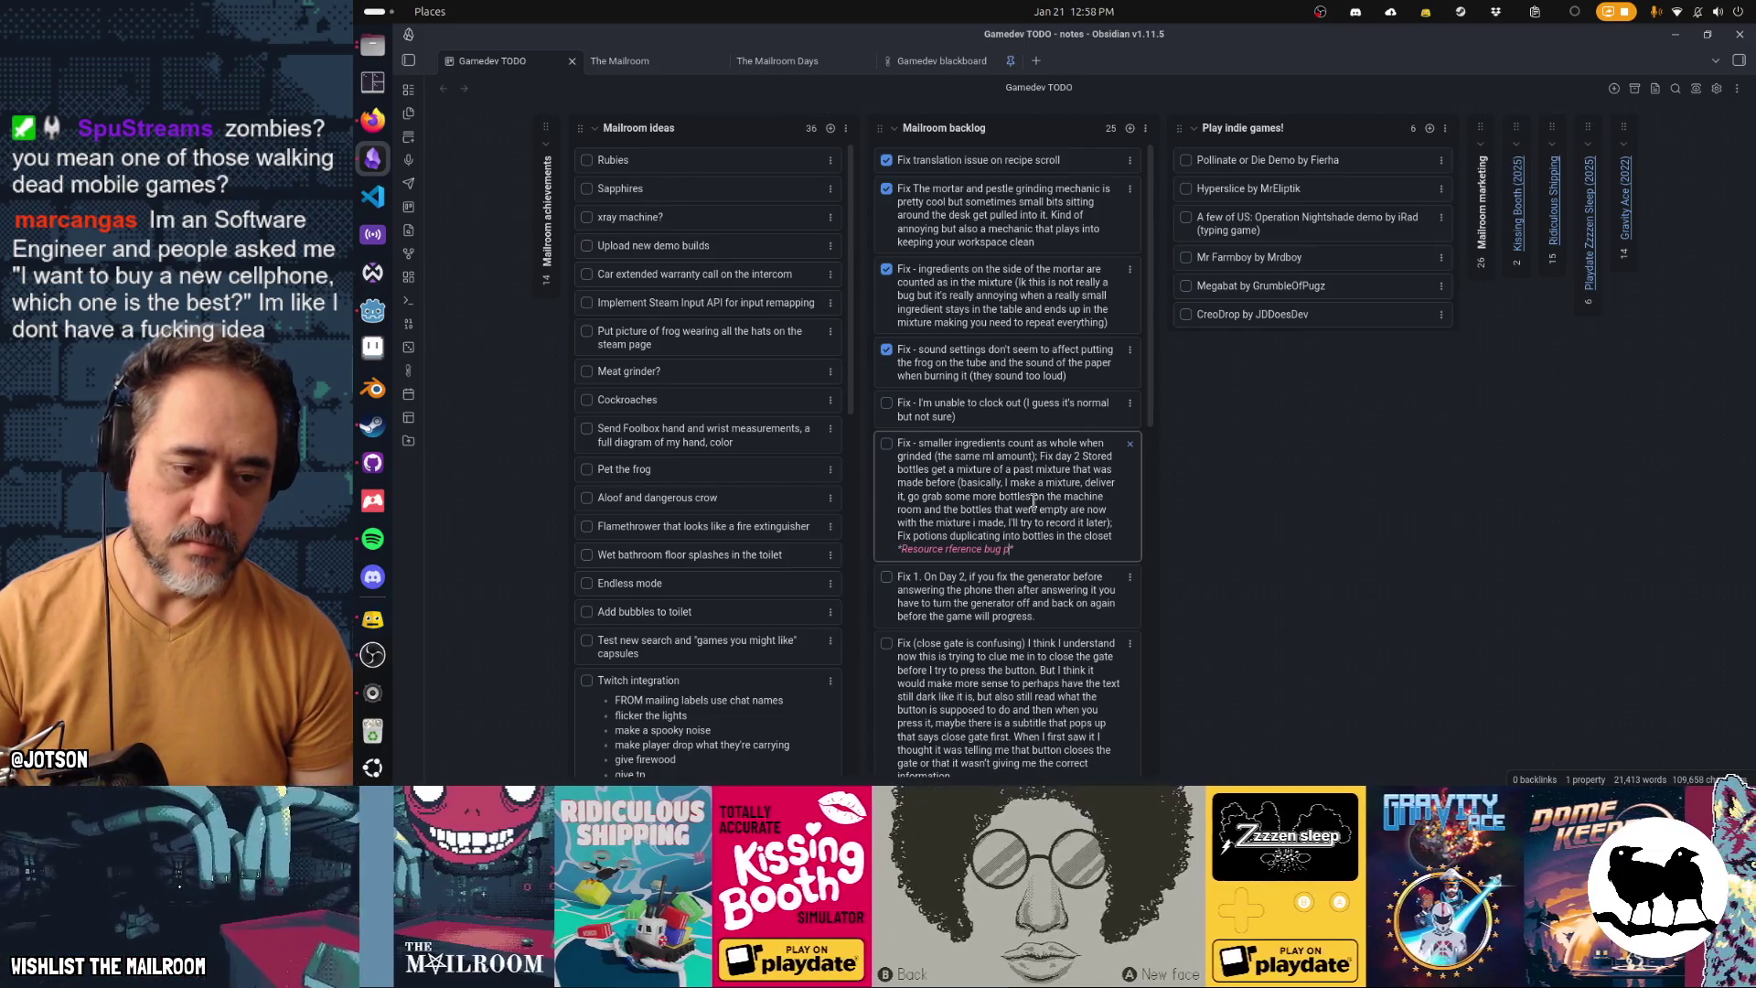
type("e")
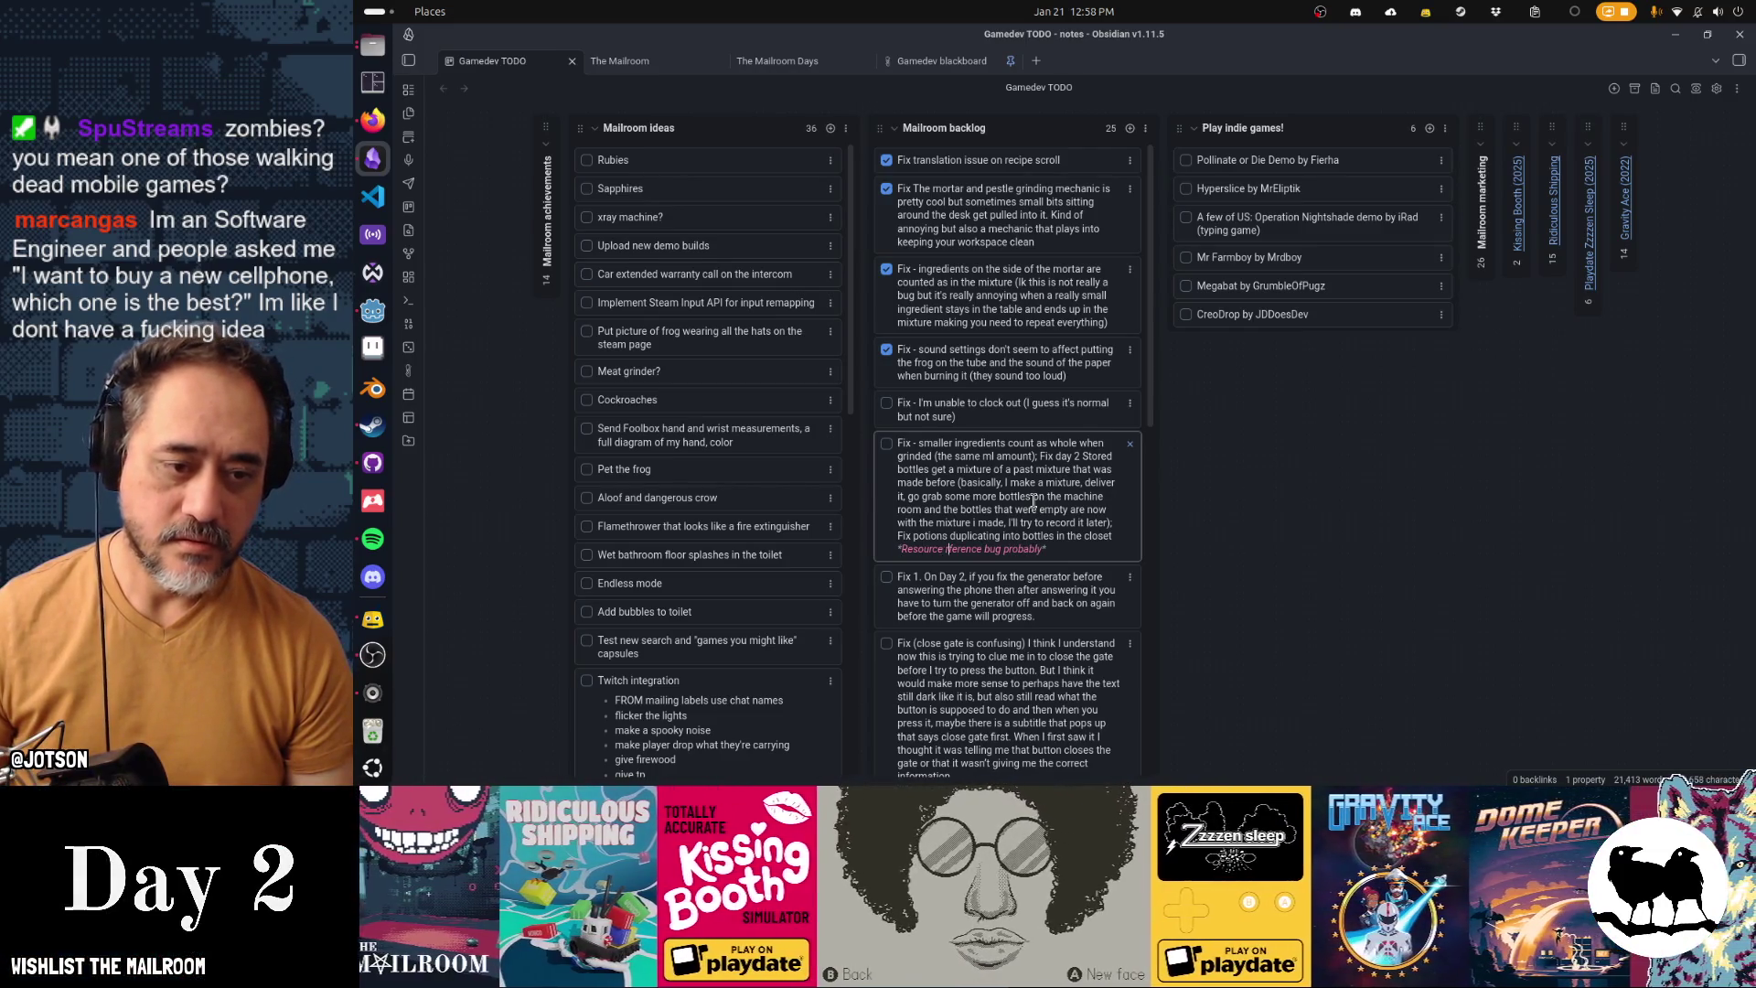
key("Return")
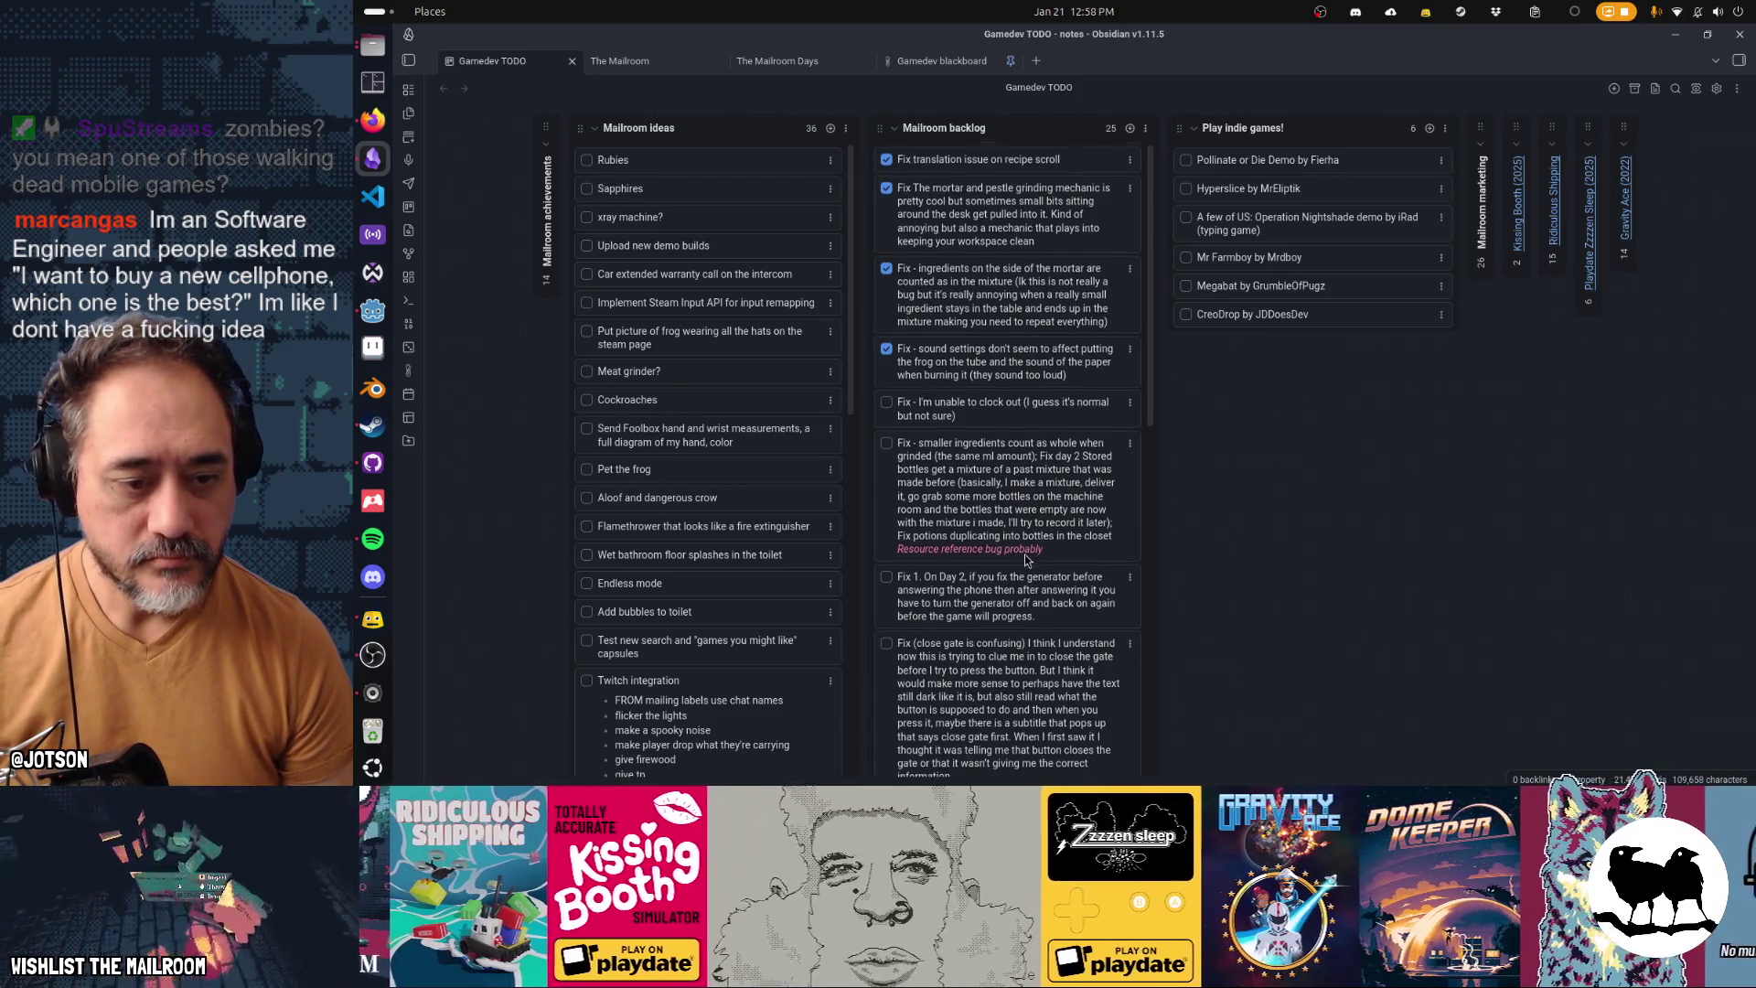
scroll(1070, 494, "down", 4)
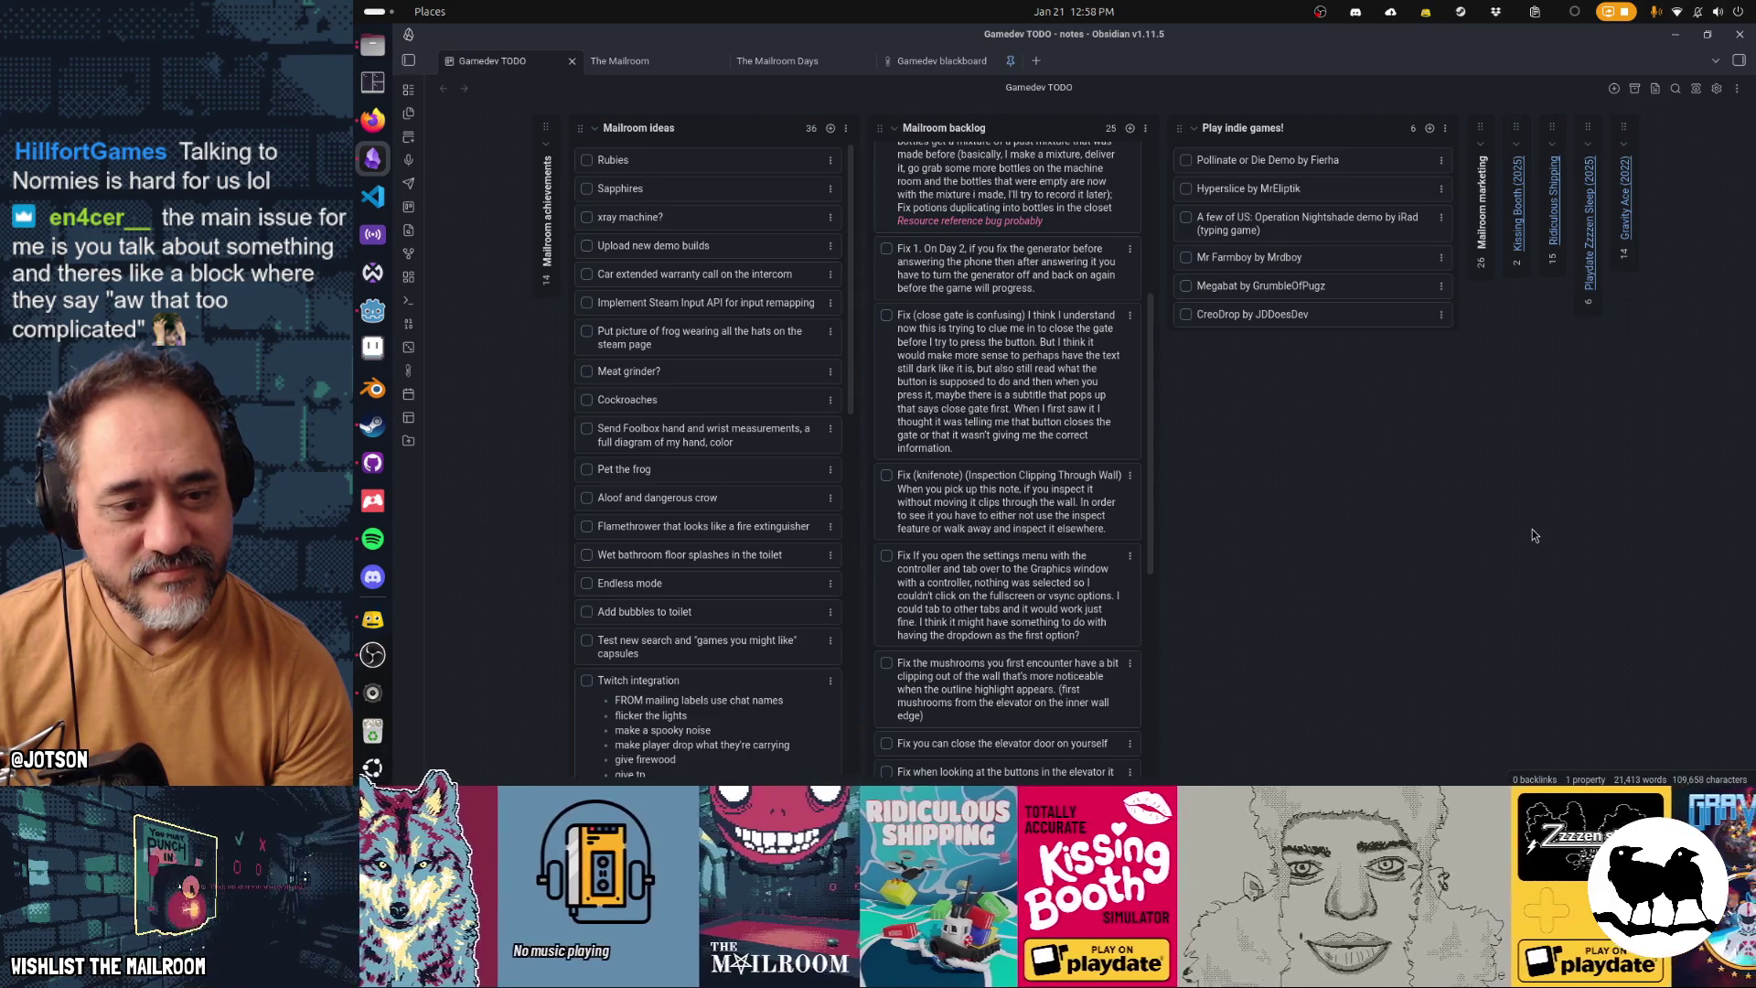
scroll(1007, 530, "down", 5)
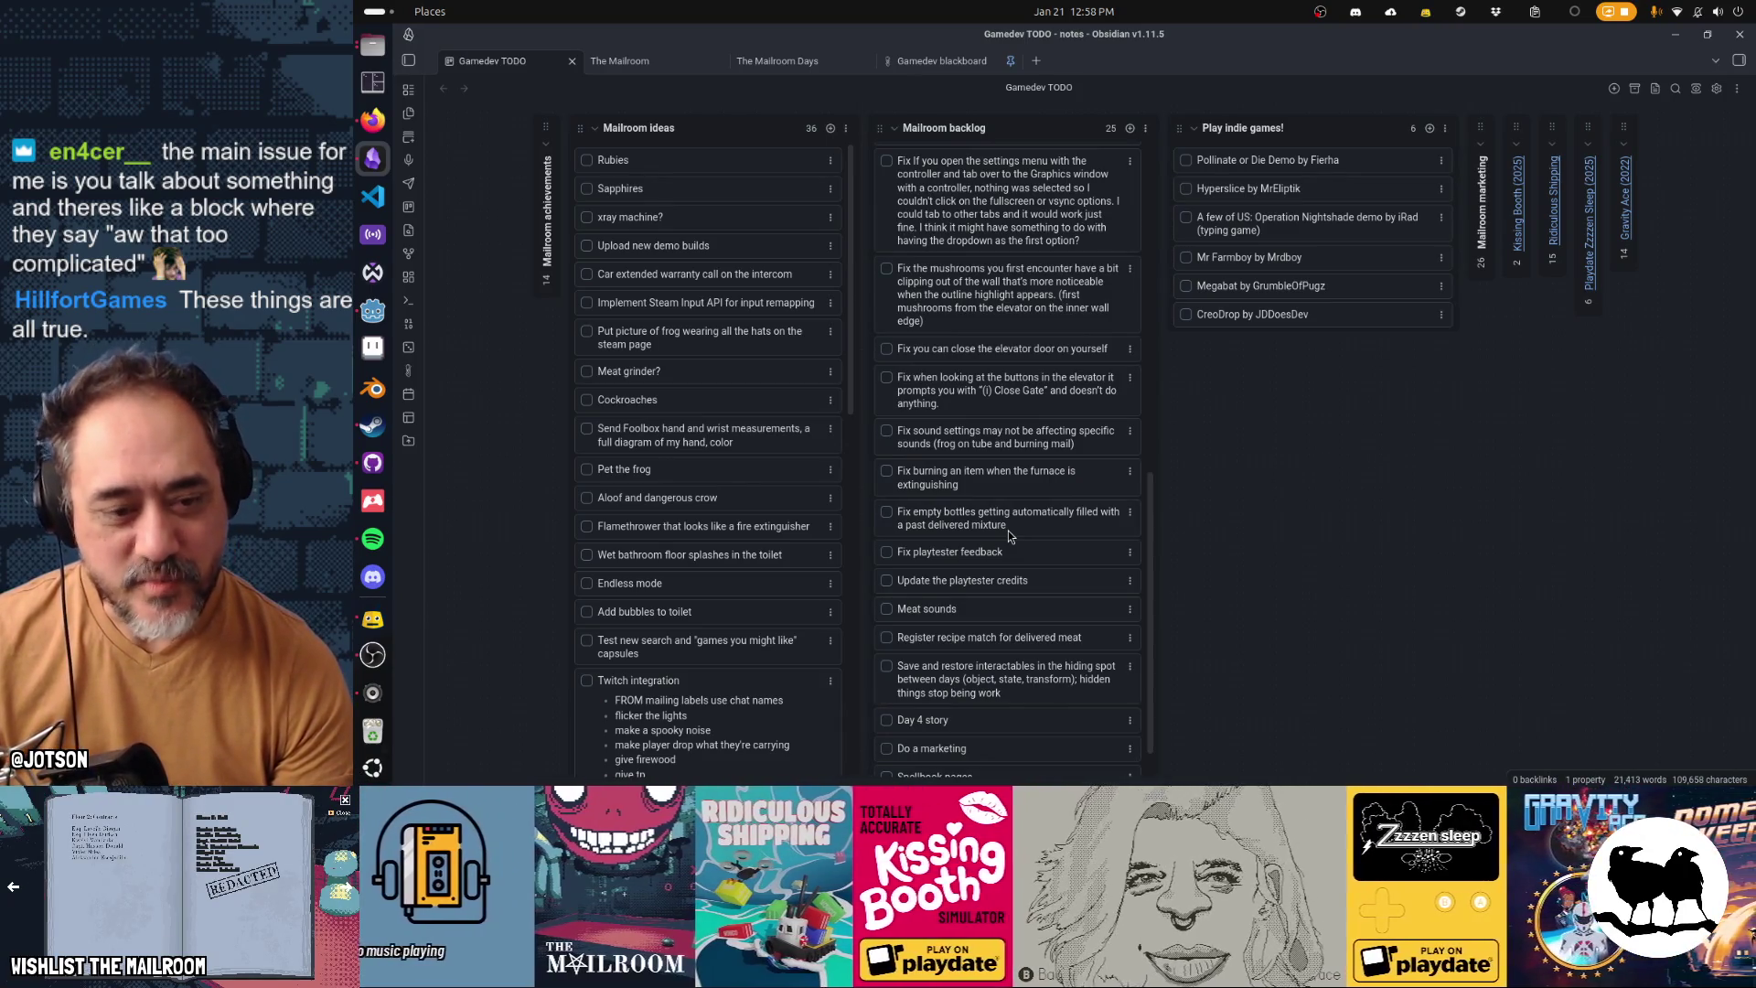
scroll(1008, 531, "up", 10)
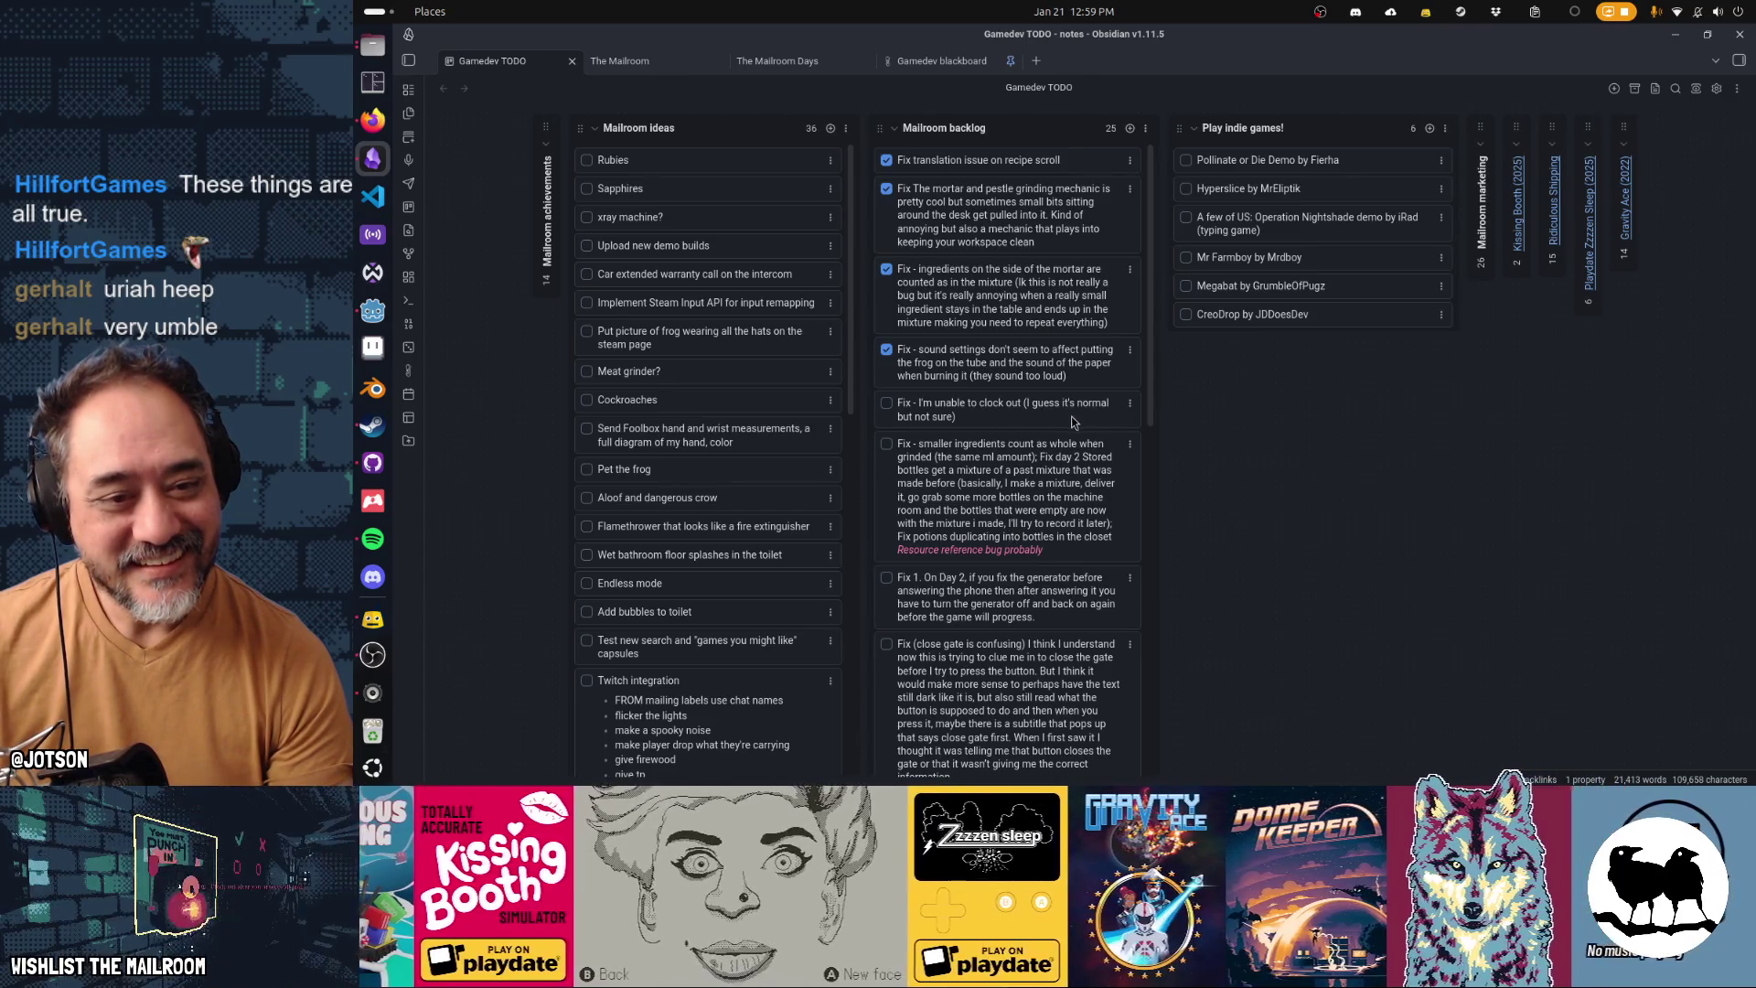
Append the italic question 'what day was this?' to the clock-out backlog card
left_click(981, 418)
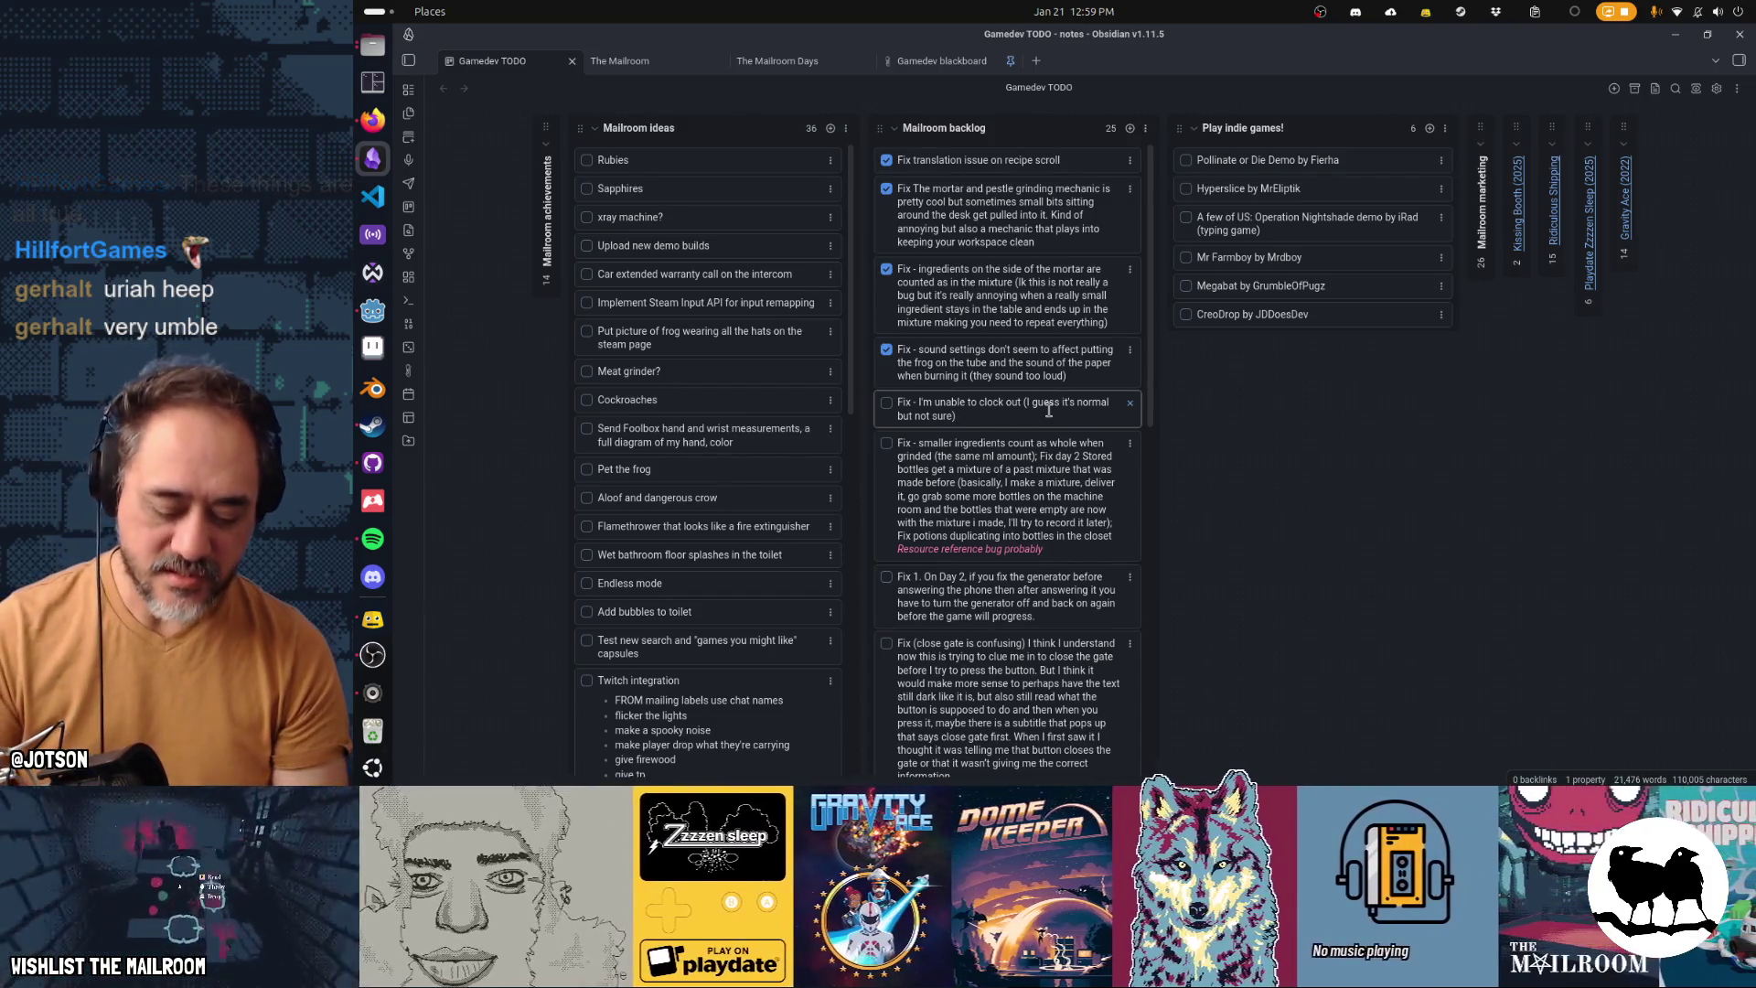
type(" what day")
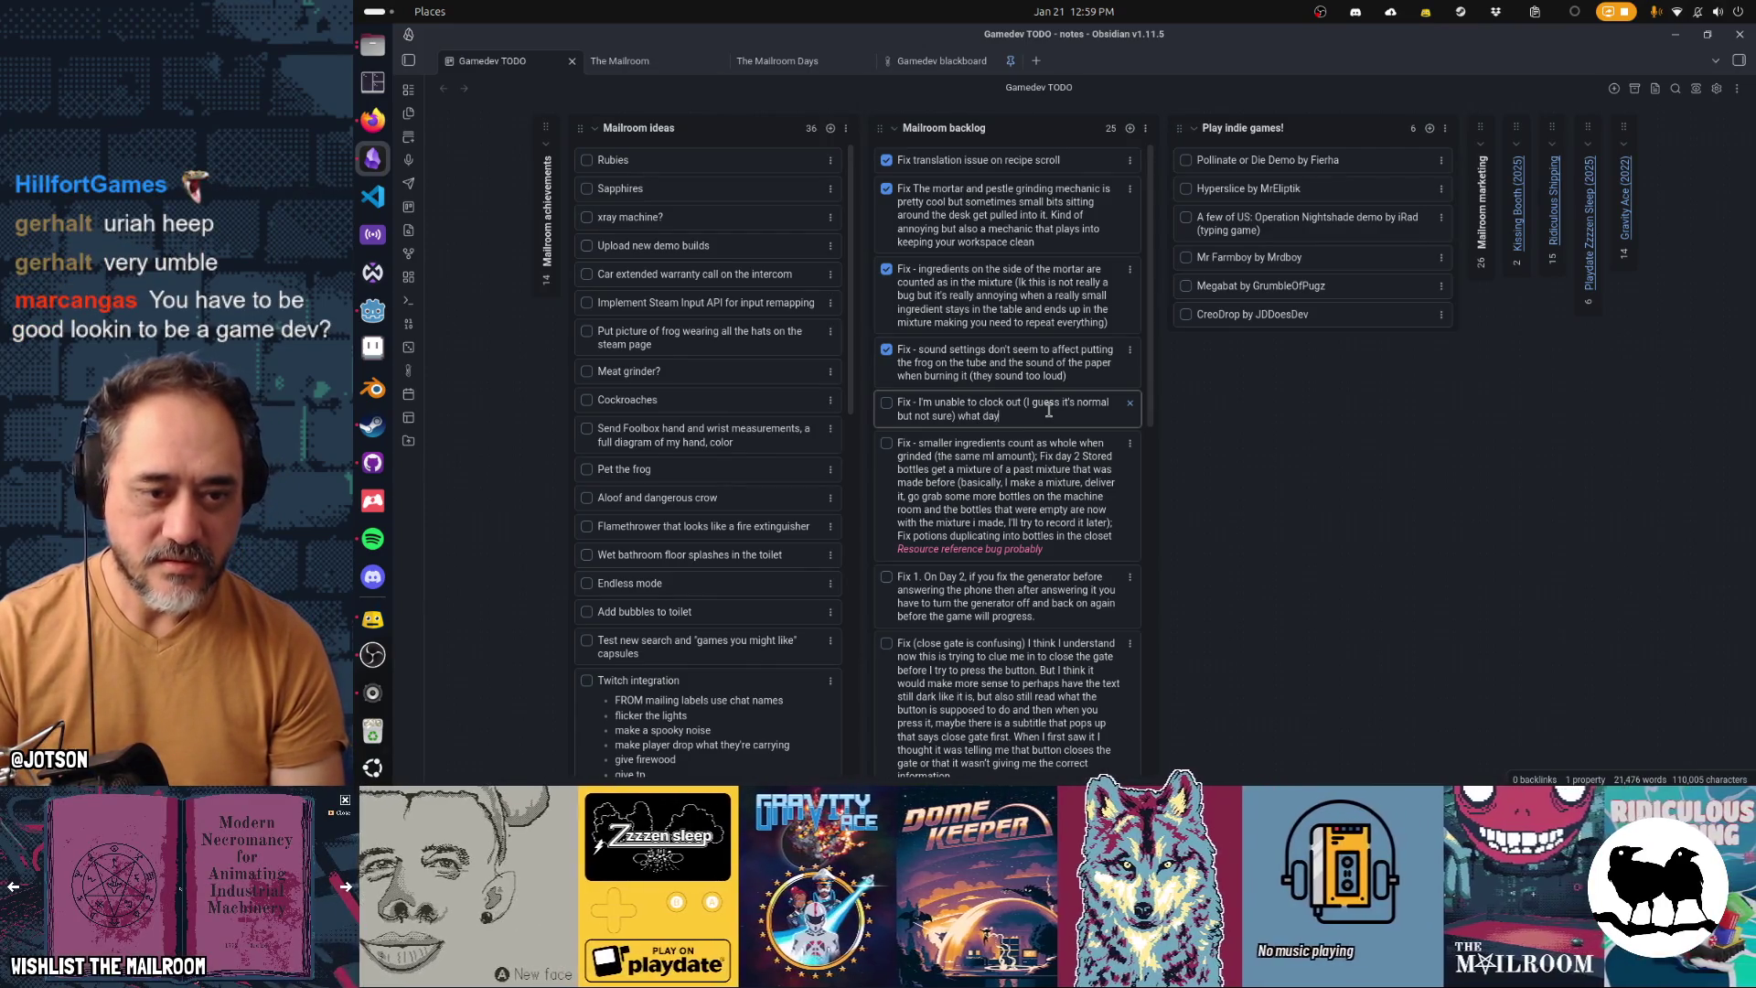
type(" was this?")
key("Return")
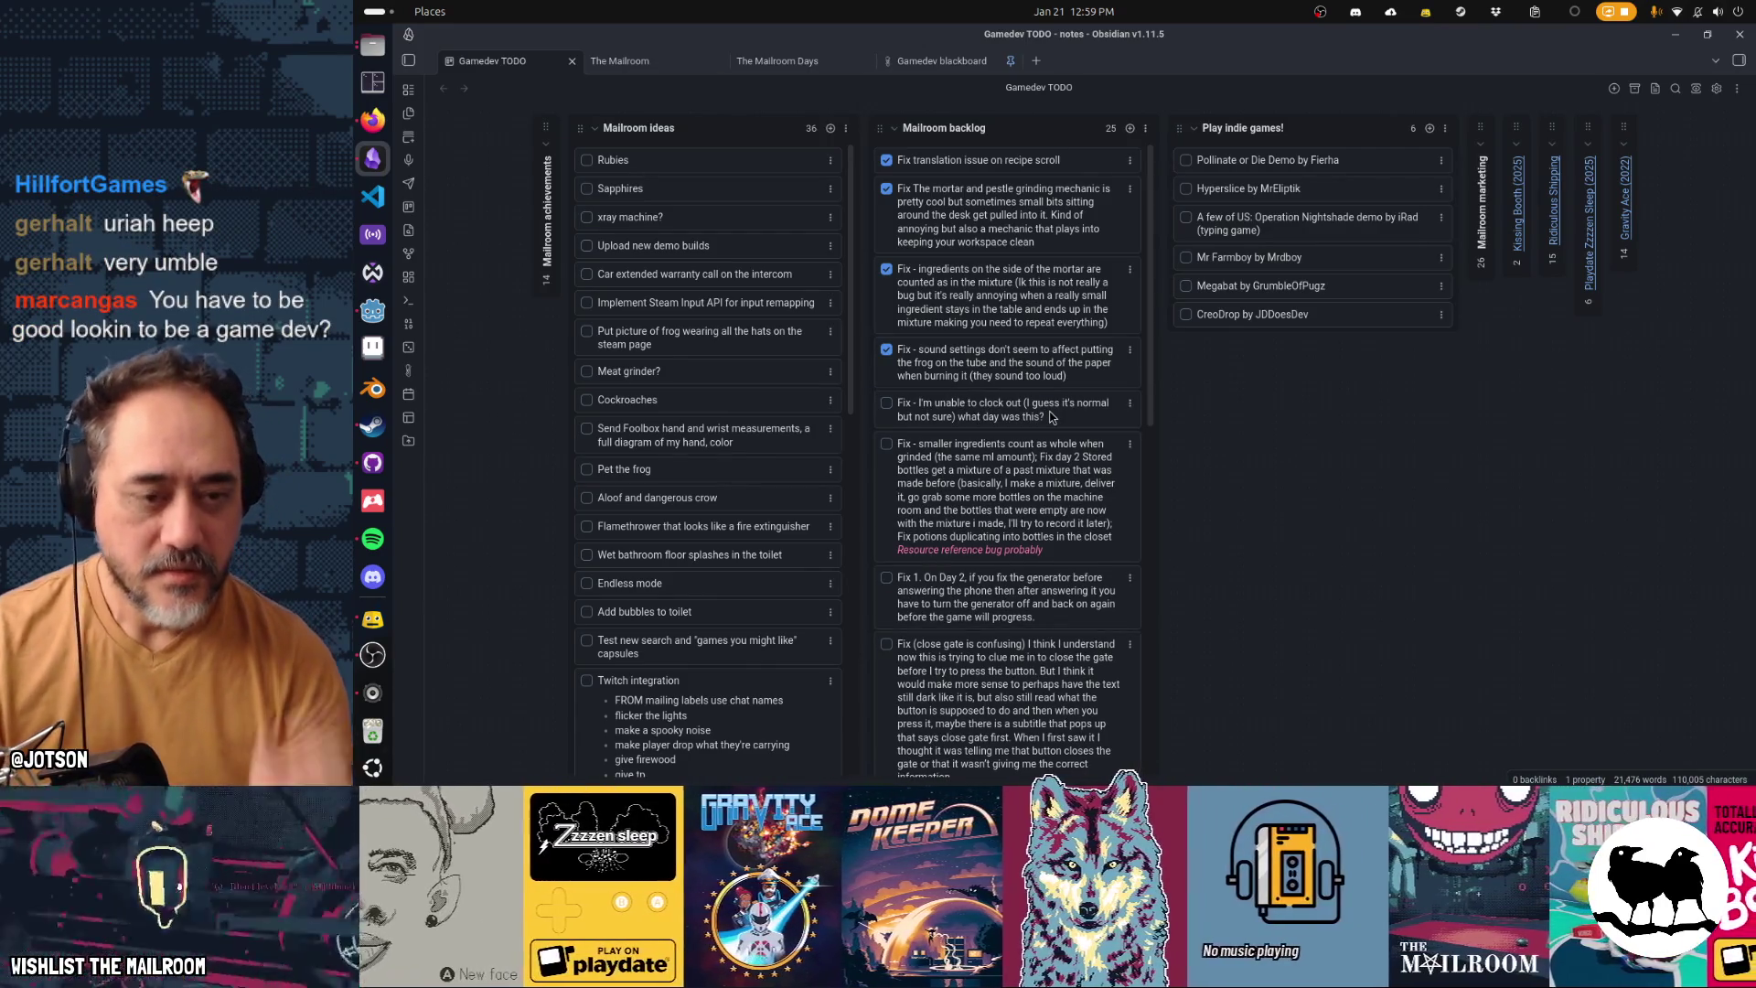
left_click(1052, 417)
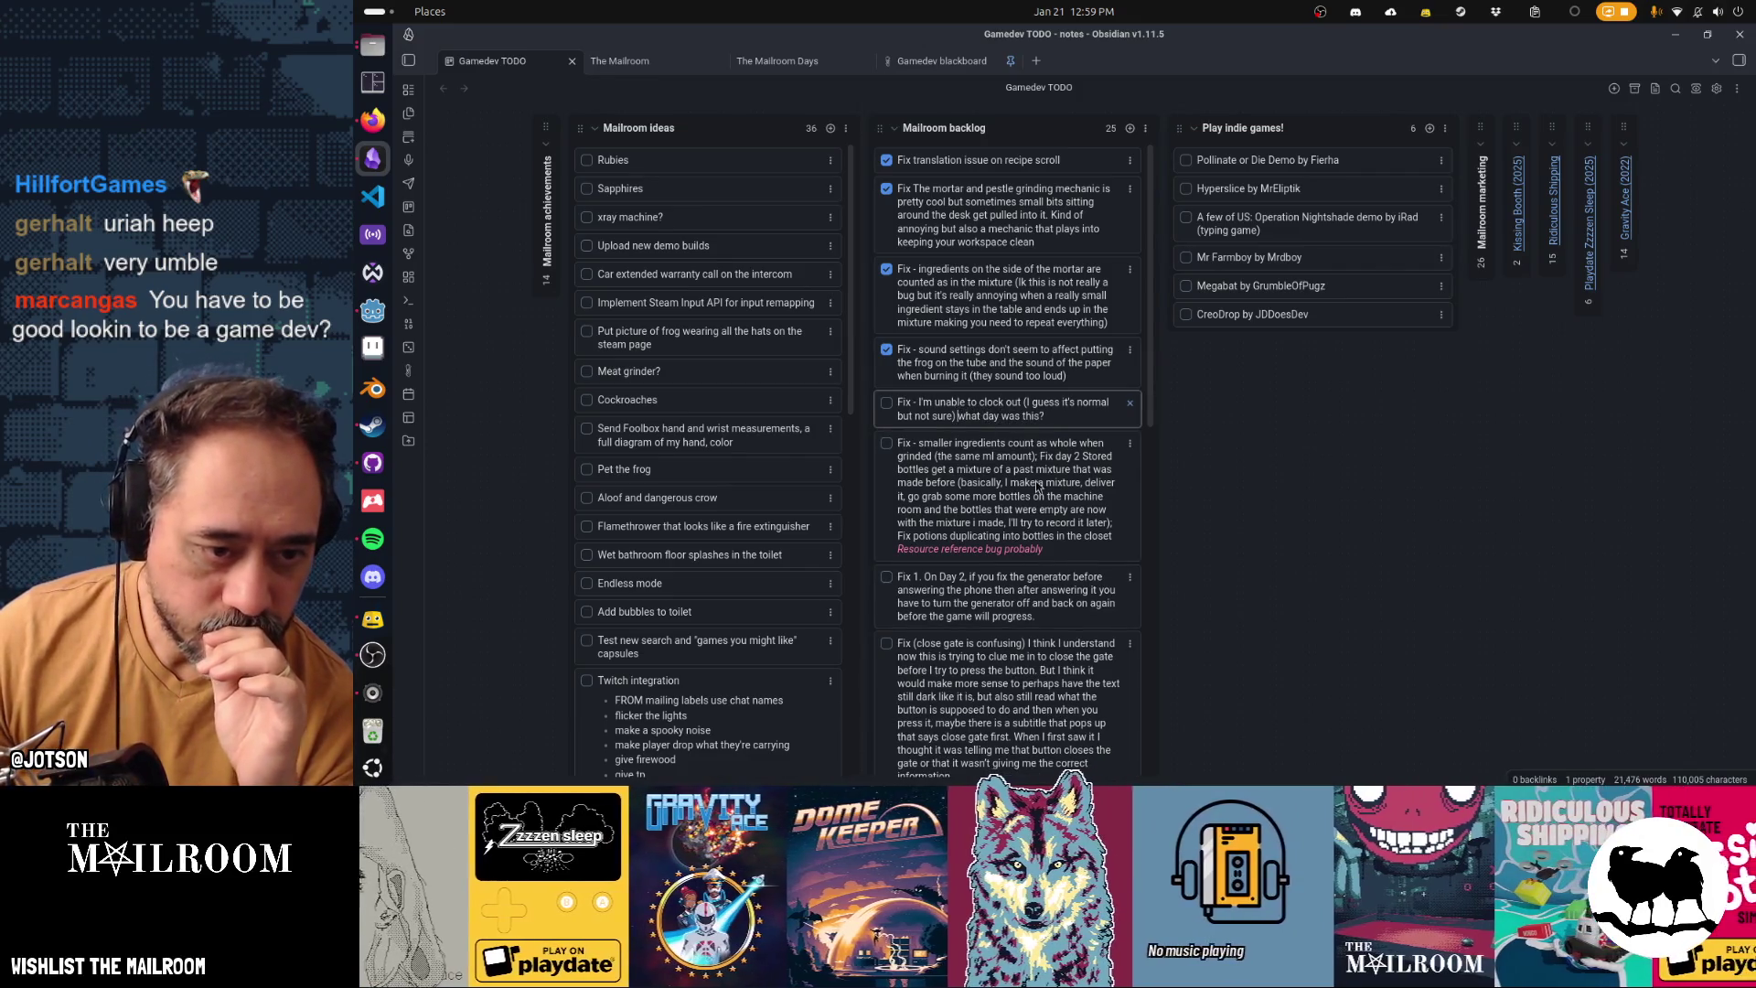
key("ctrl+shift+Left")
key("ctrl+shift+Left")
key("ctrl+shift+Left")
key("ctrl+i")
key("Return")
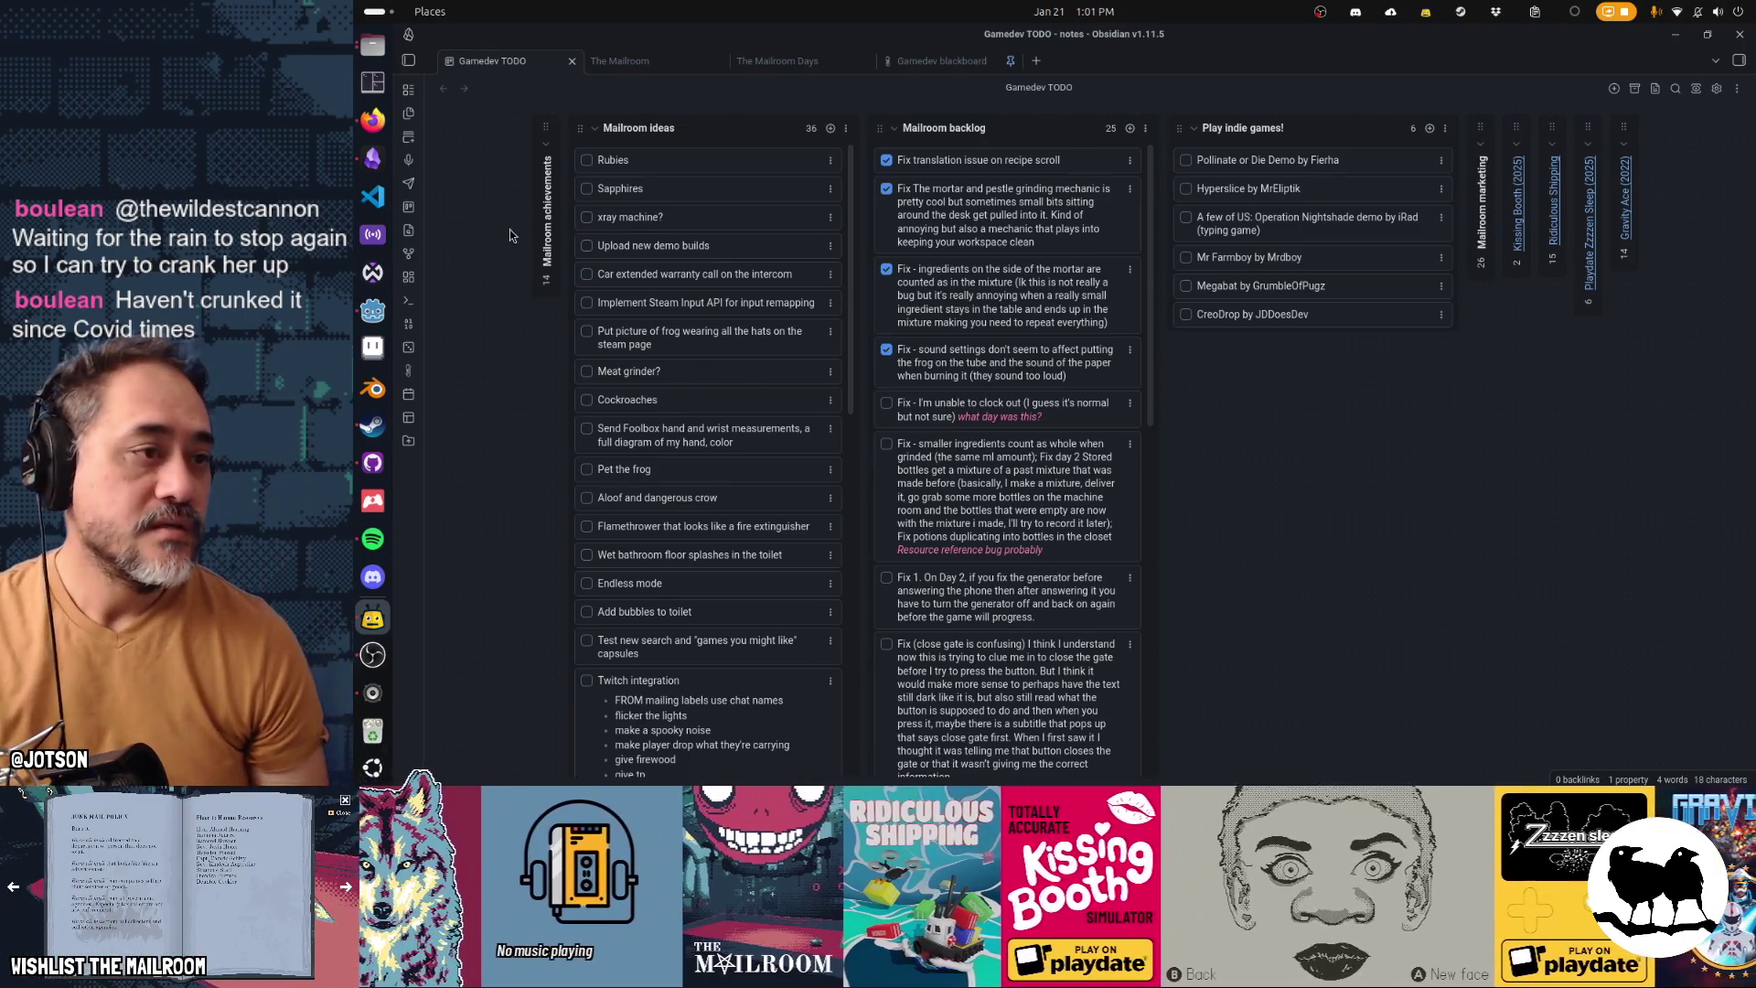
Open day2.gd through quick search and review it, selecting CompressorMinorBreakdownEvent on line 49
left_click(372, 311)
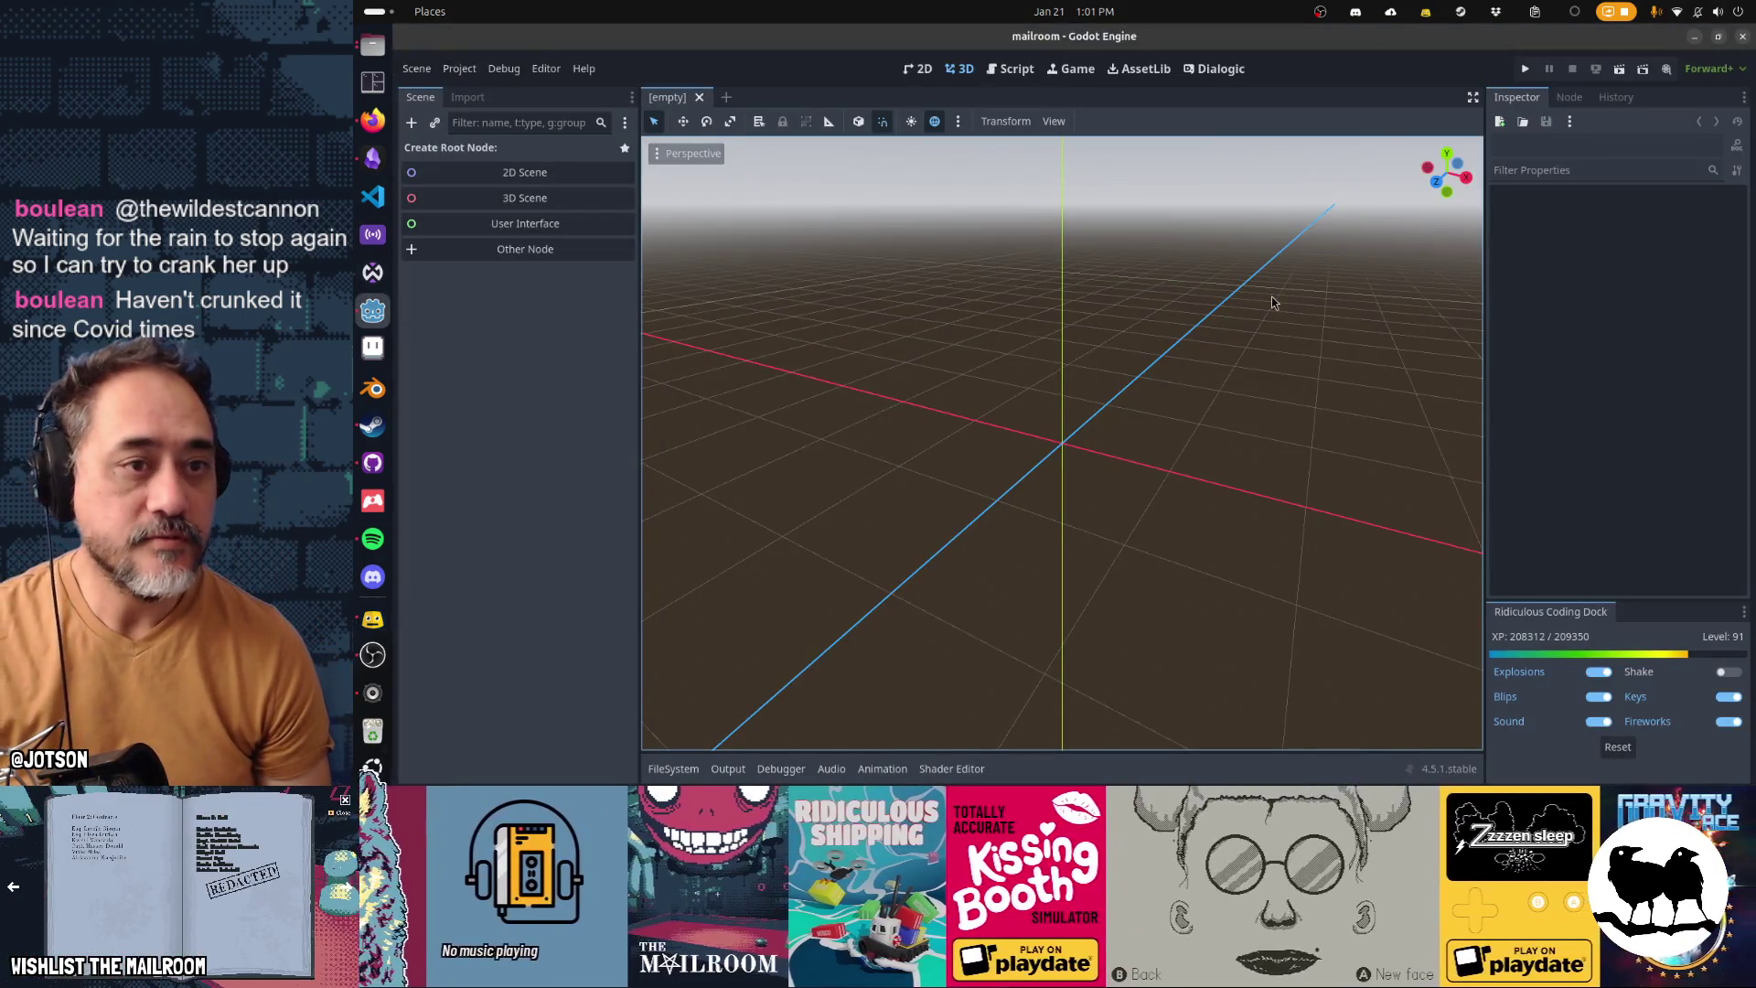
key("ctrl+shift+o")
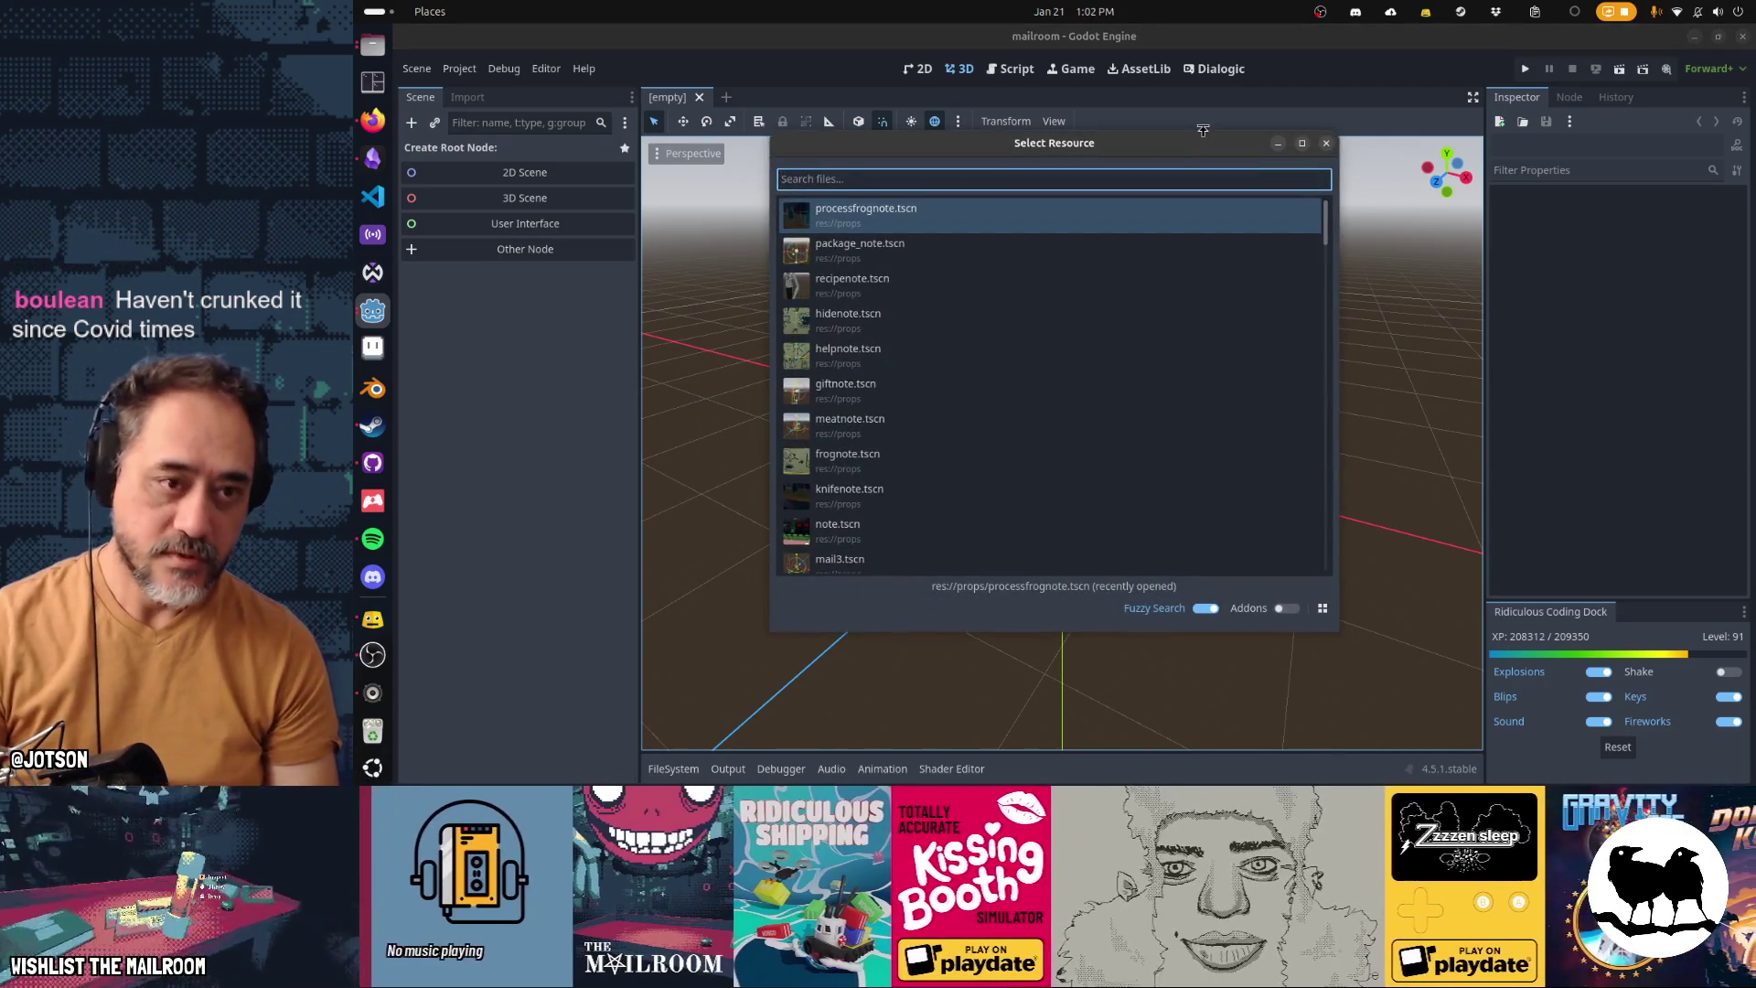
type("day2.g")
key("Return")
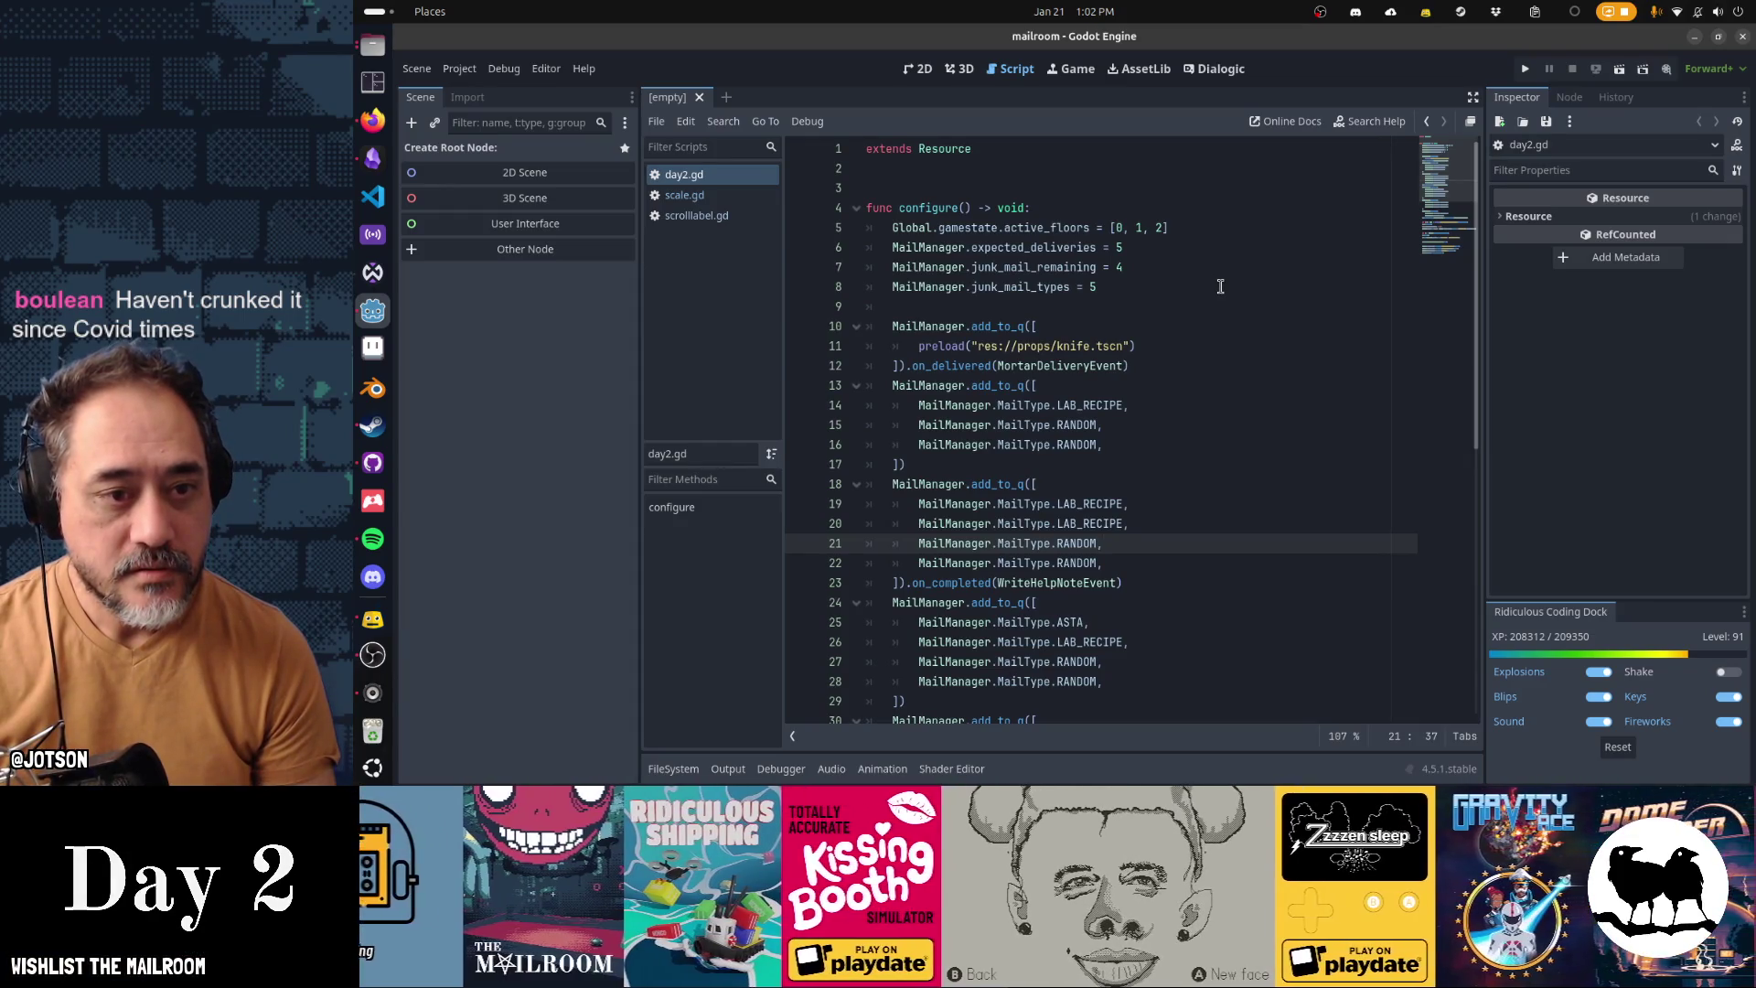
scroll(1248, 507, "down", 9)
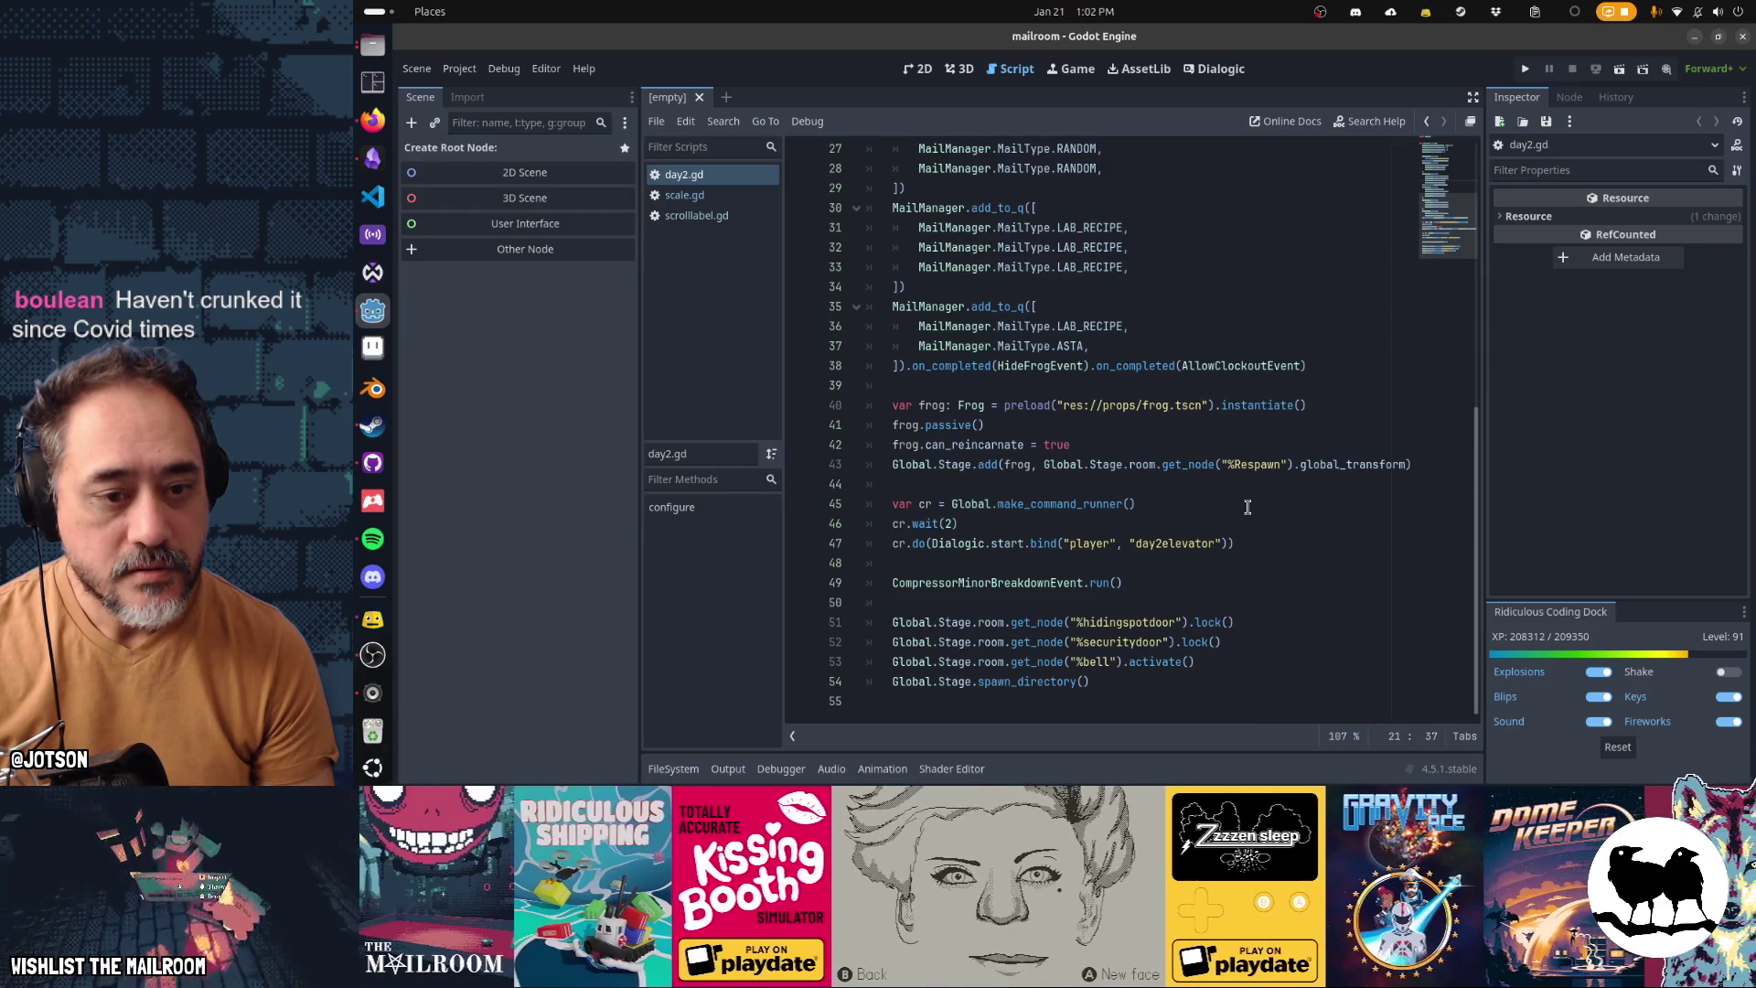
double_click(1041, 583)
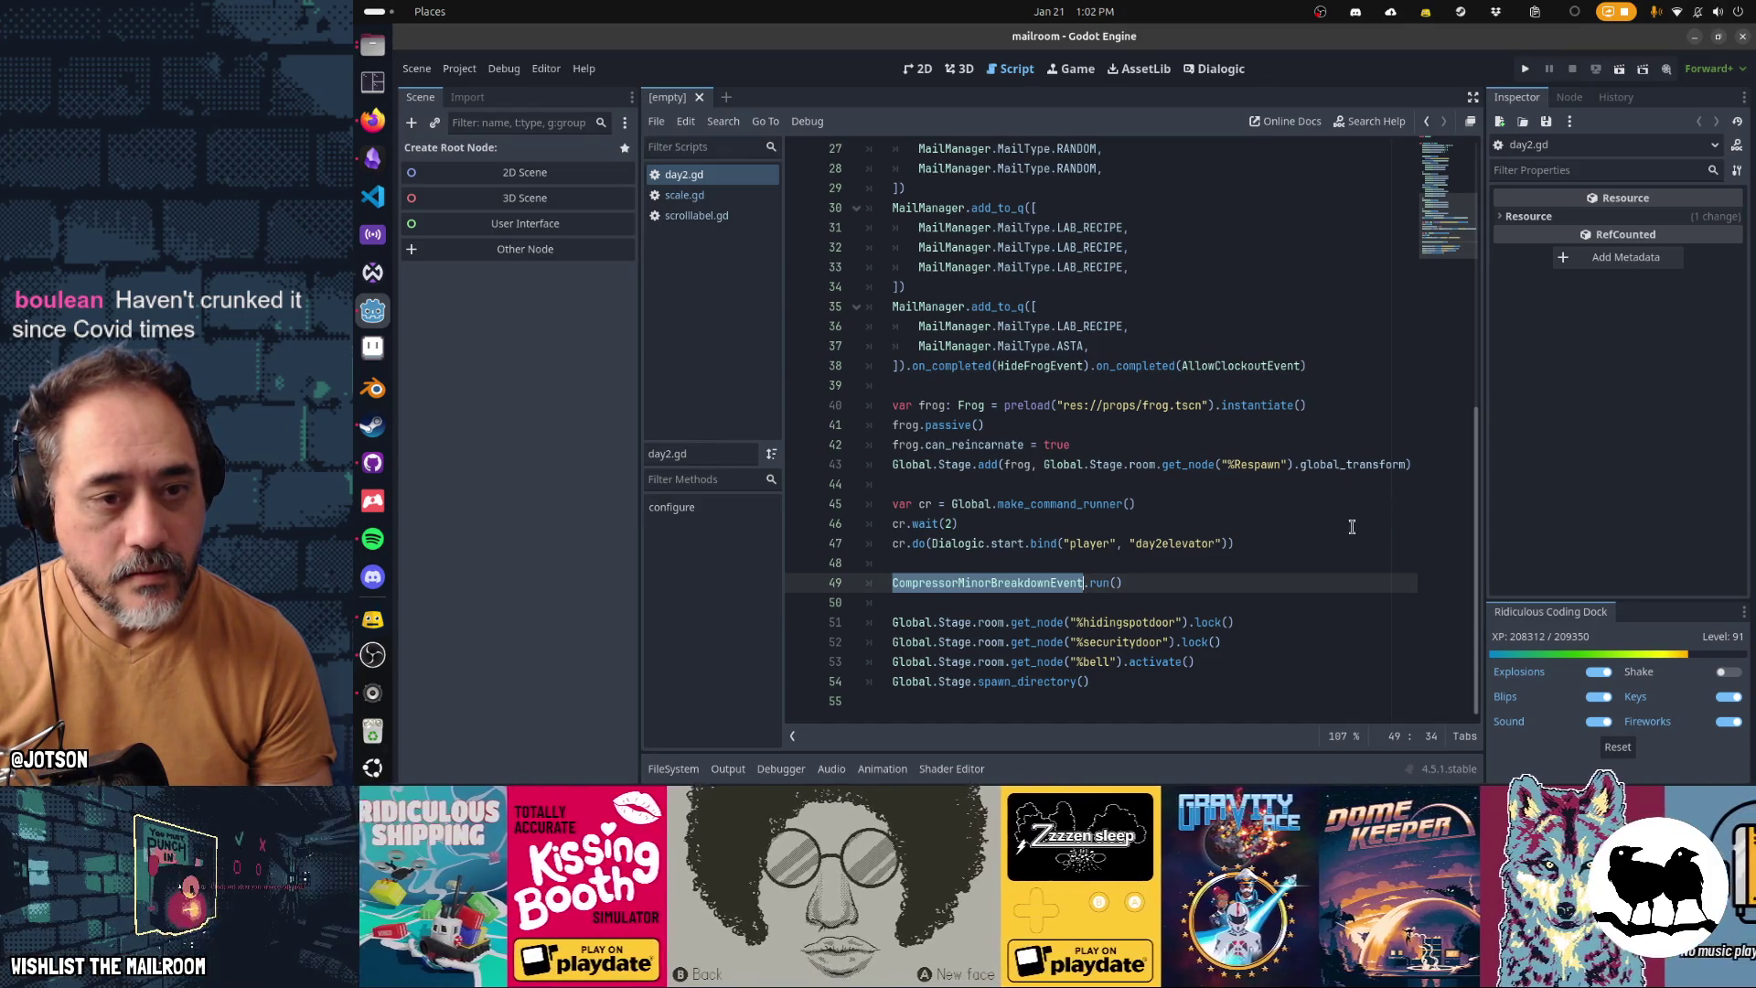
scroll(1348, 529, "up", 6)
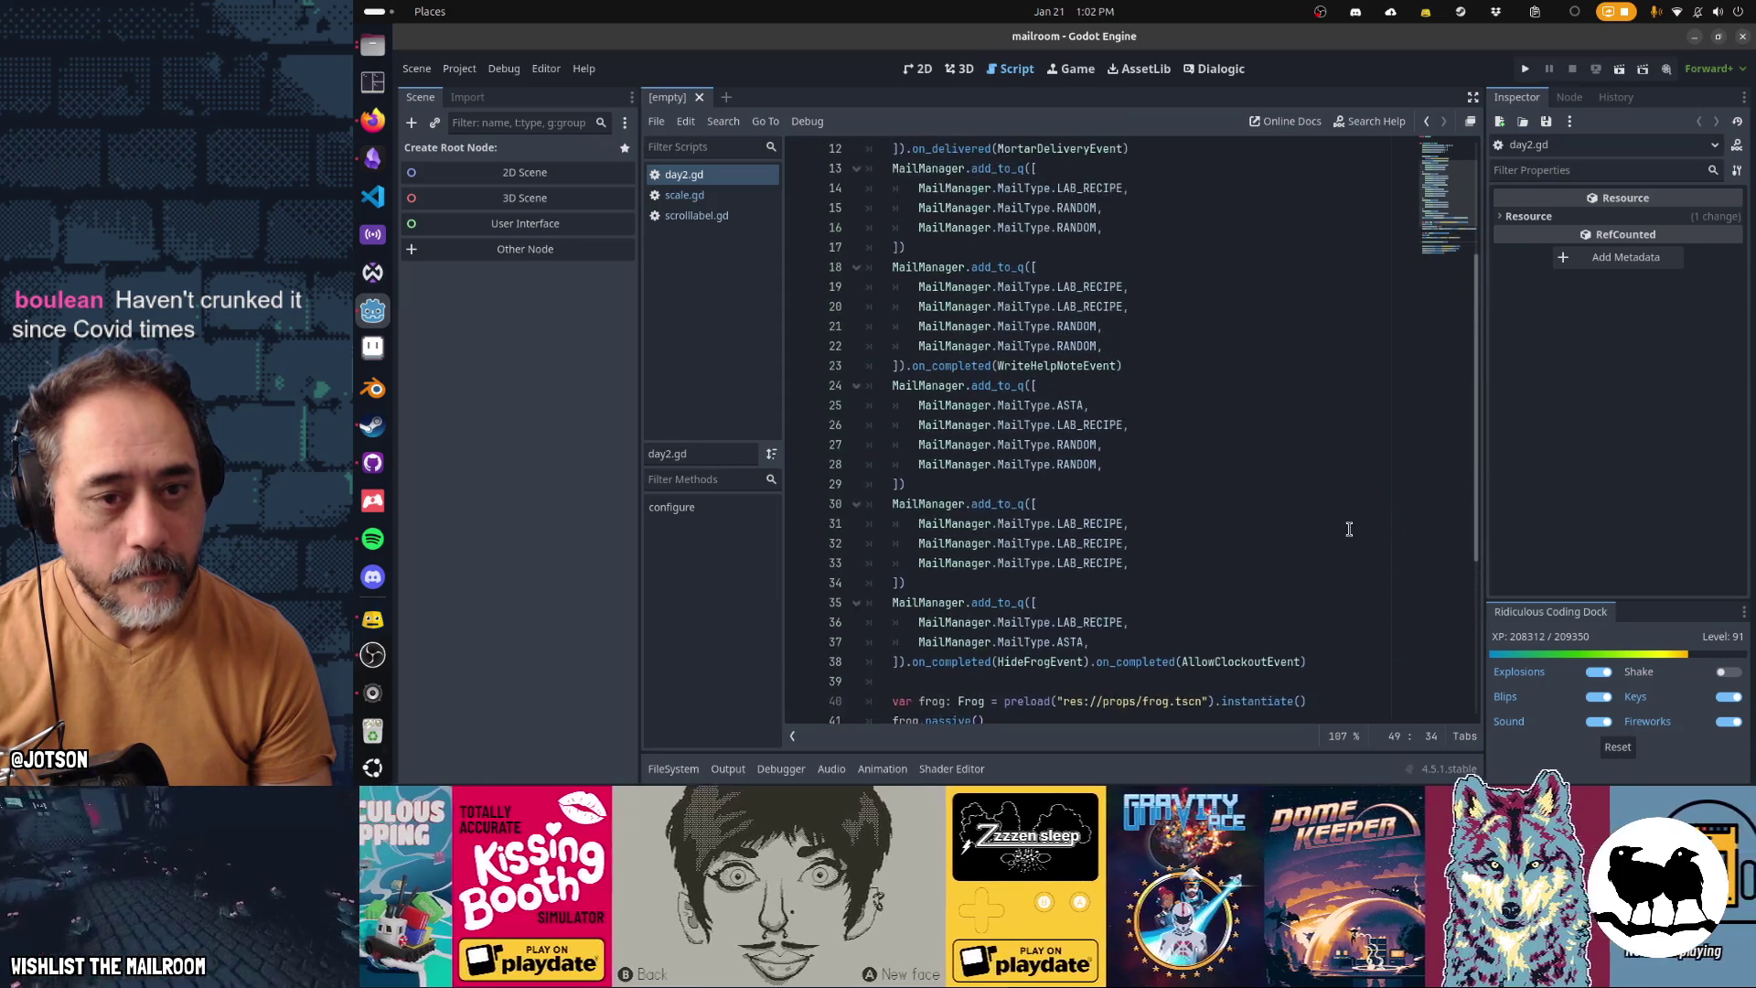
scroll(1348, 529, "up", 3)
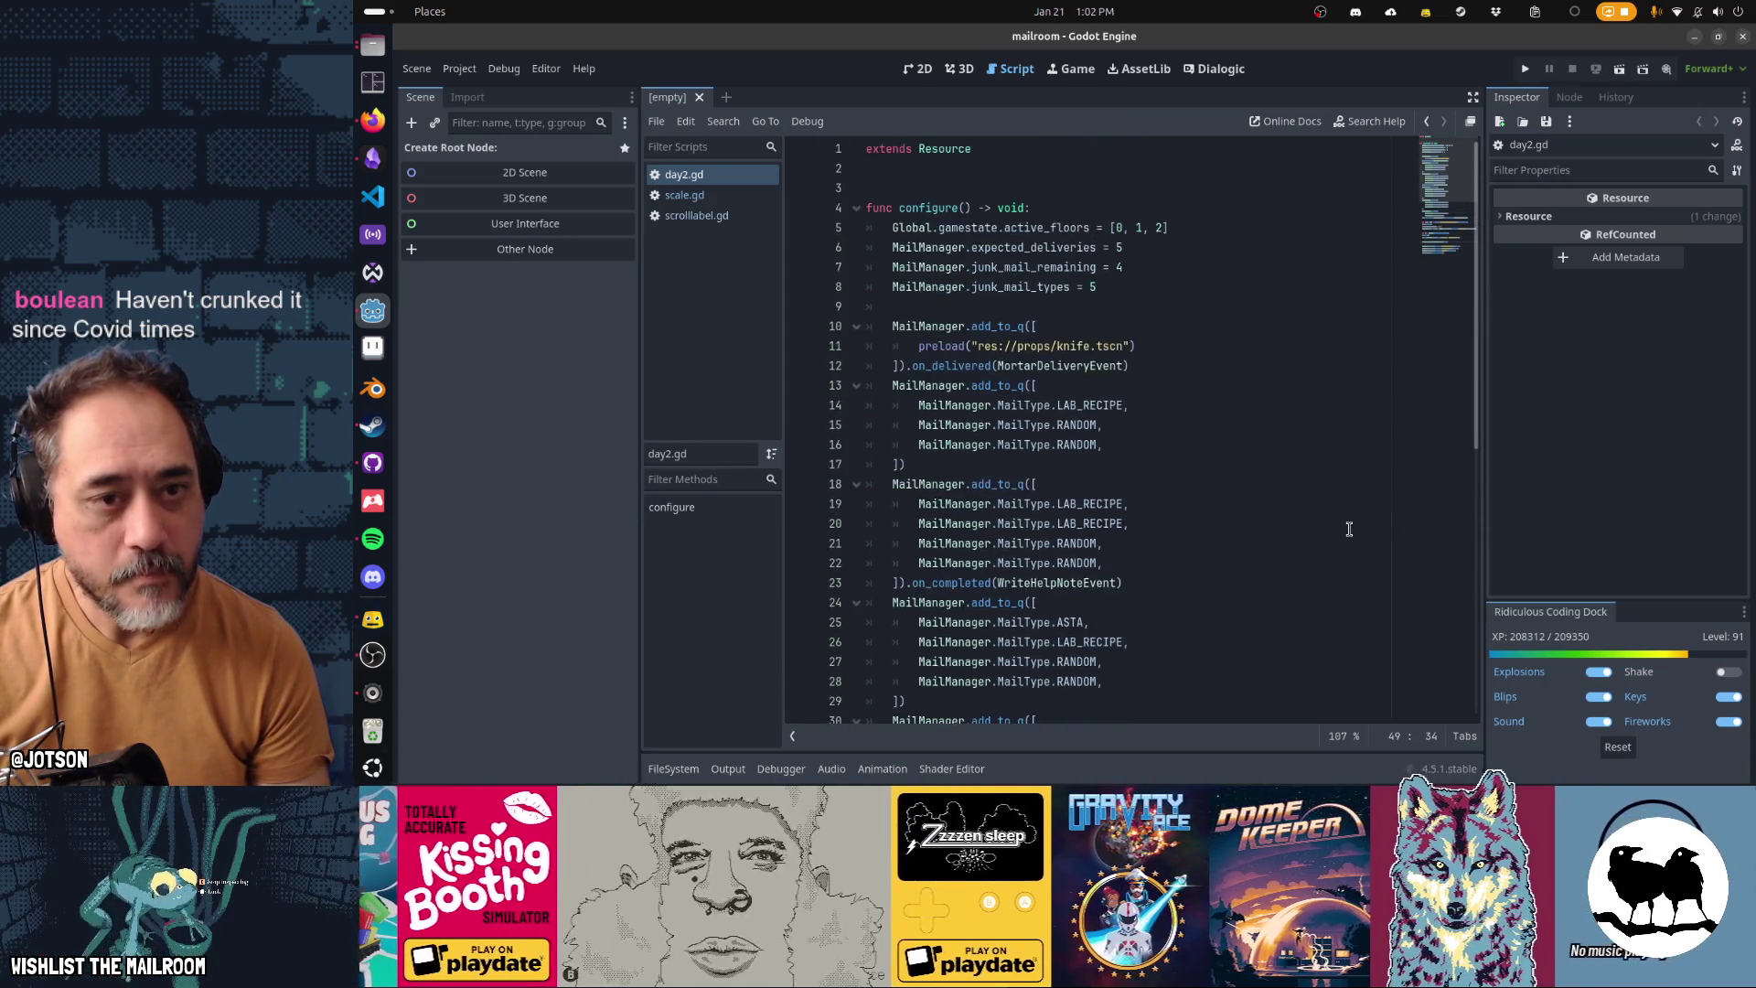
scroll(1348, 528, "down", 5)
scroll(1348, 528, "down", 4)
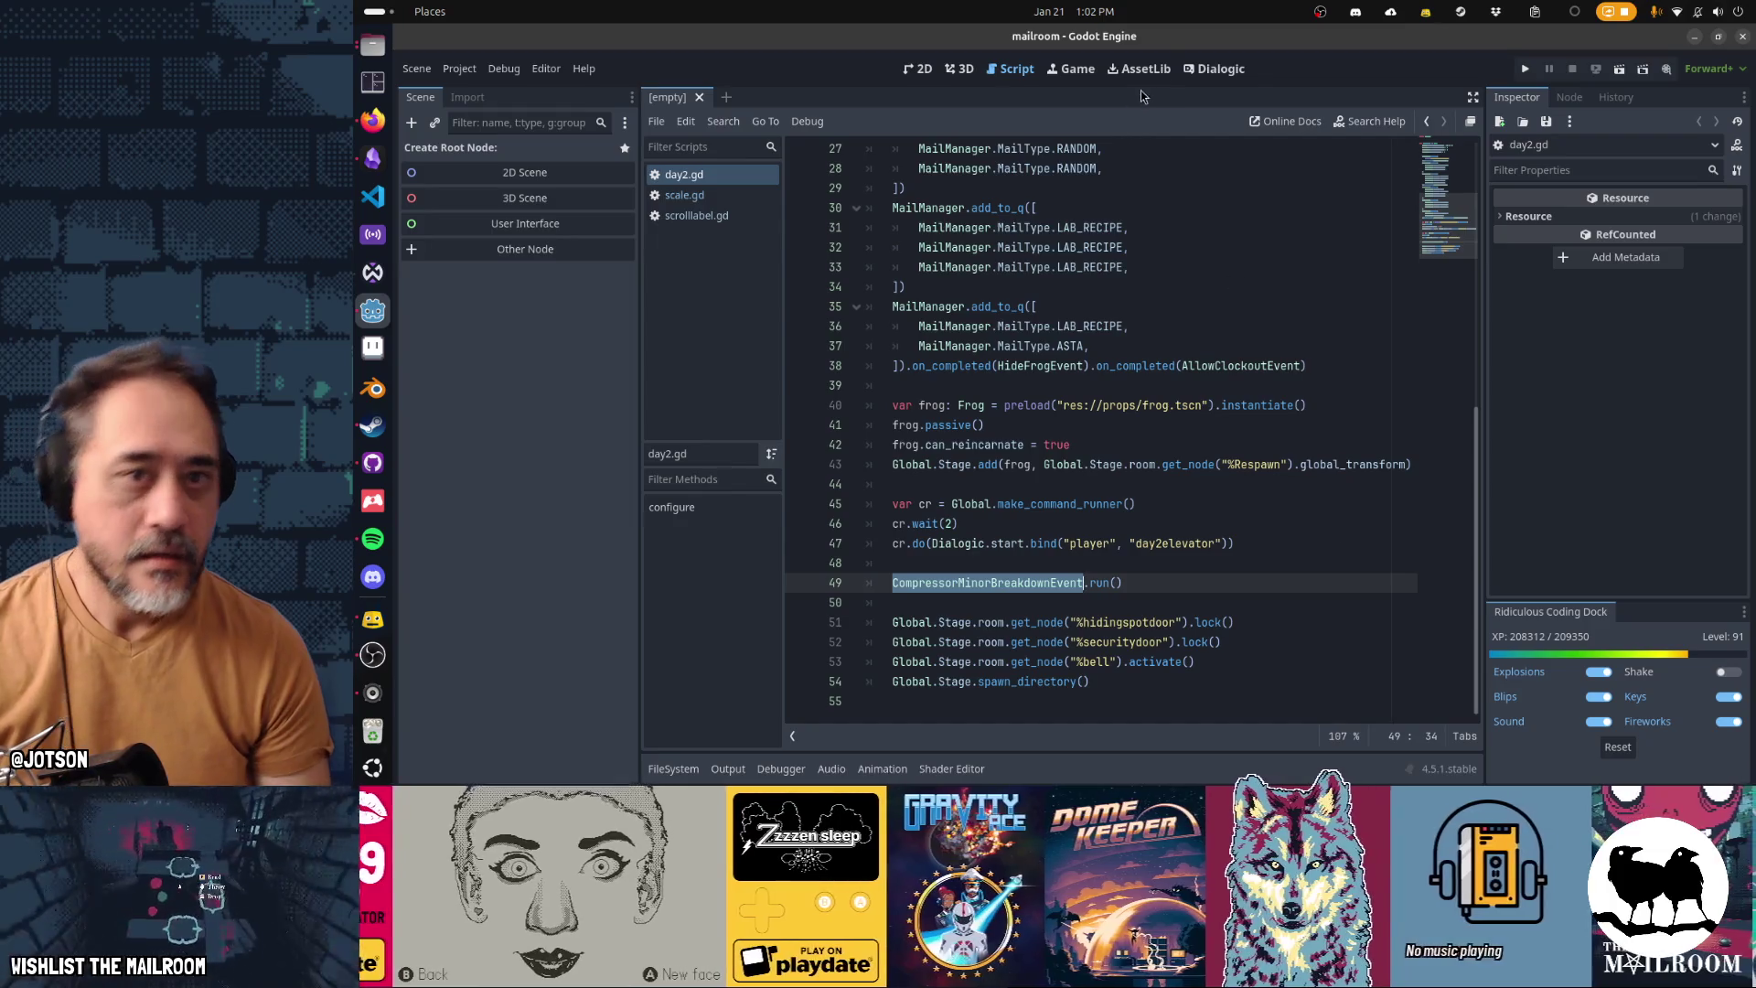
left_click(1217, 68)
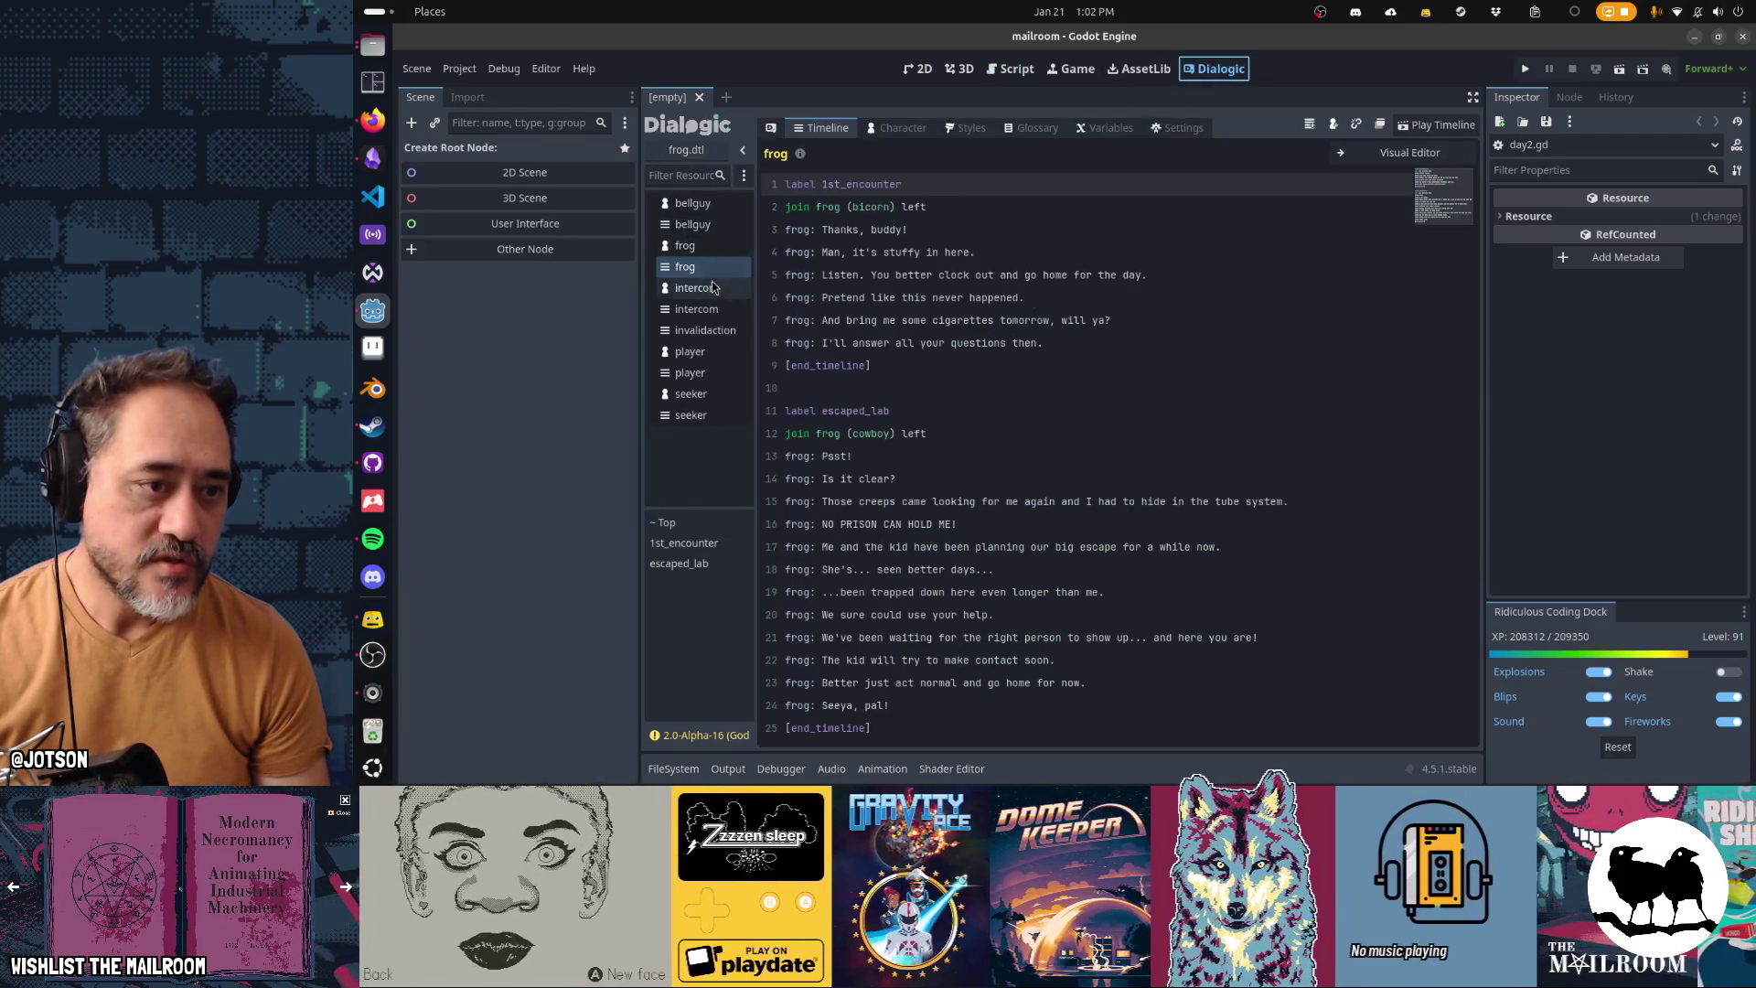
Open the intercom.dtl timeline and scroll down to the fixmachine tutorial line 44
left_click(716, 311)
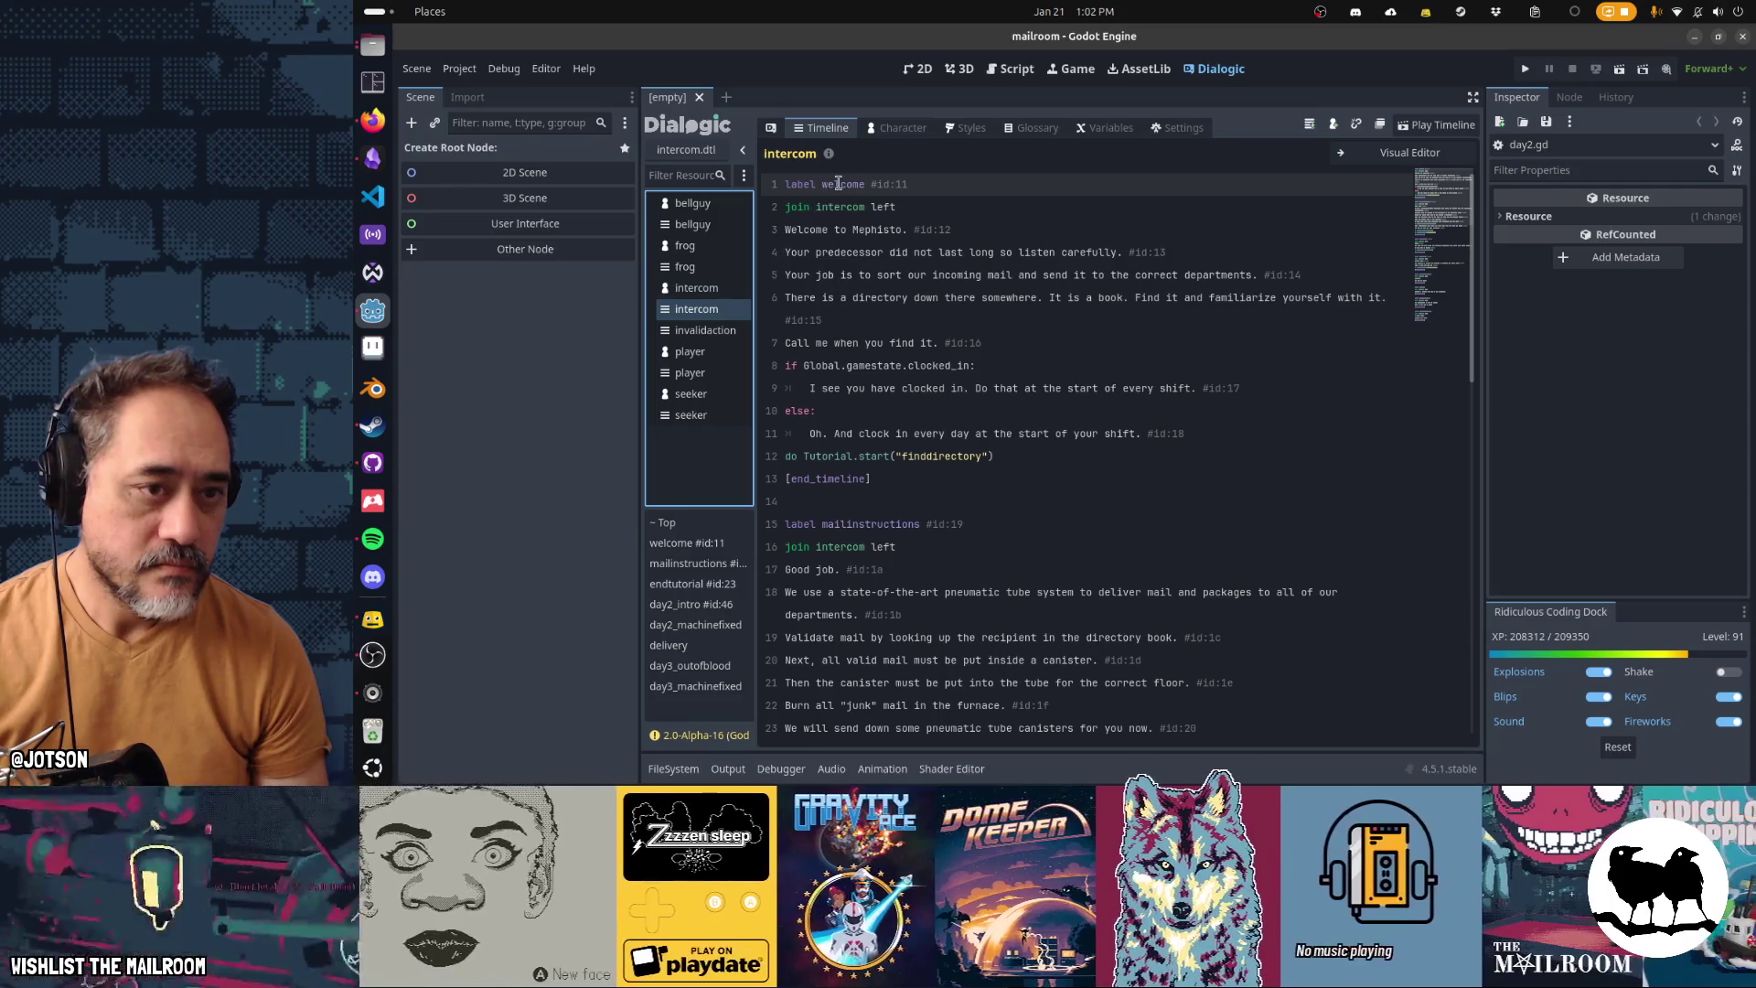
scroll(974, 425, "down", 8)
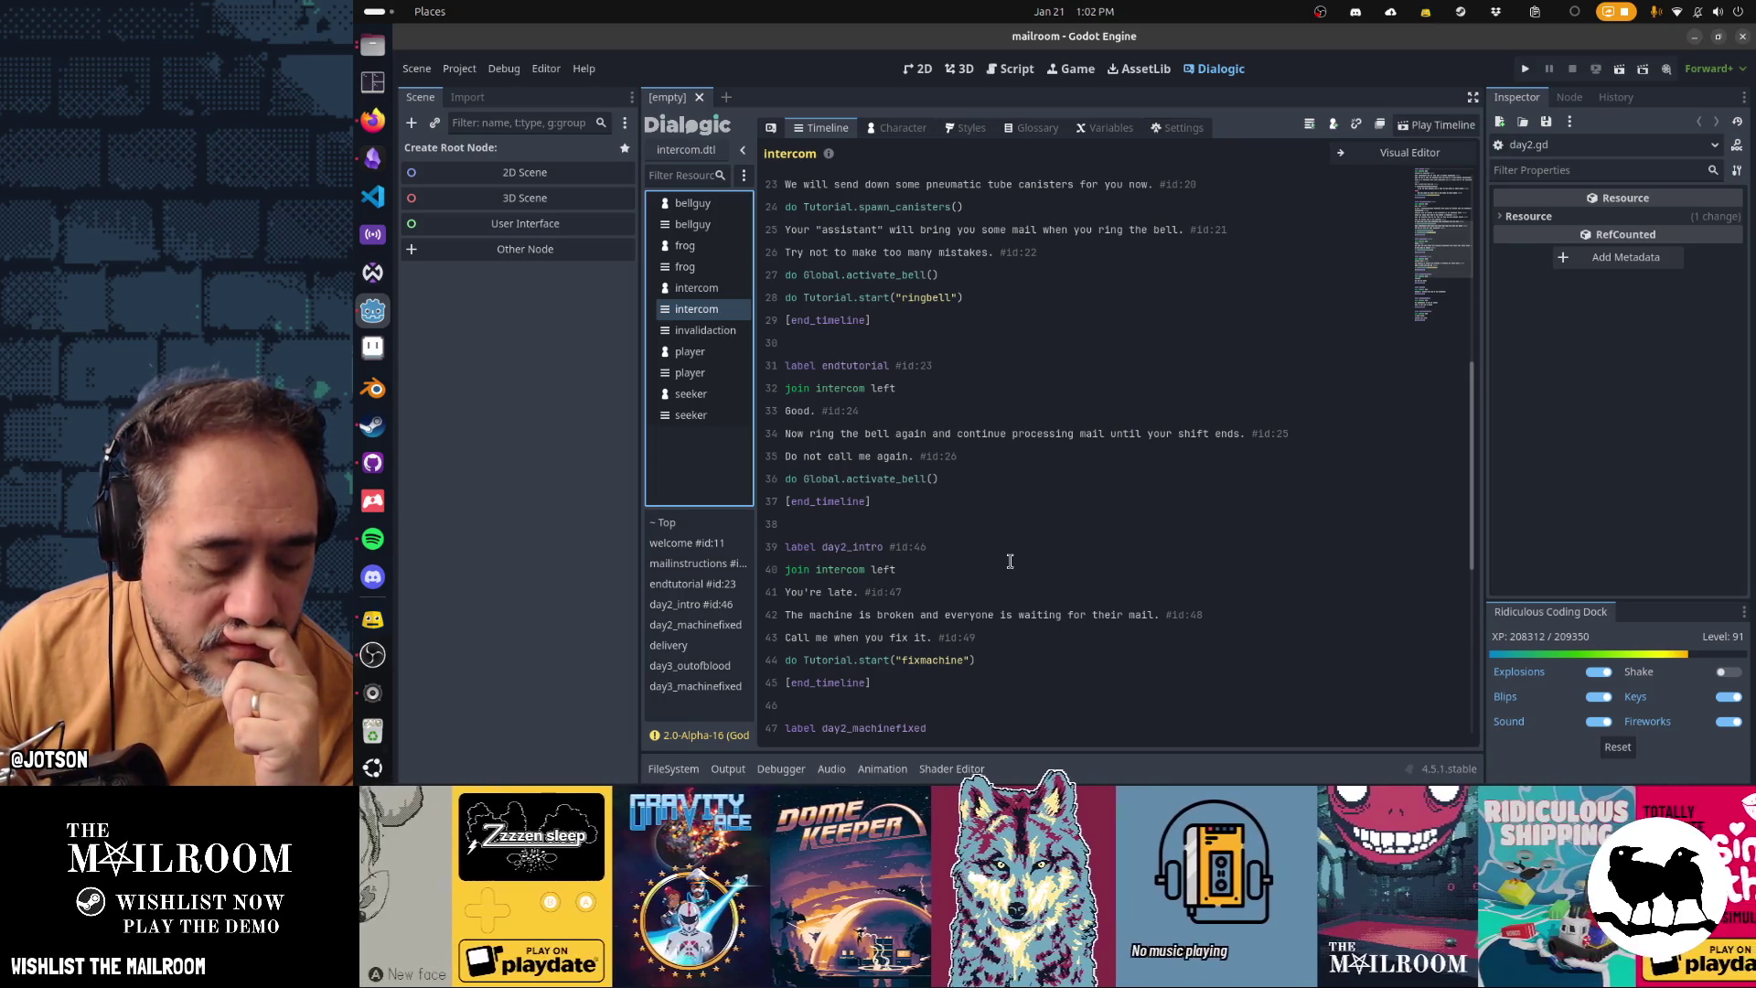
left_click(947, 660)
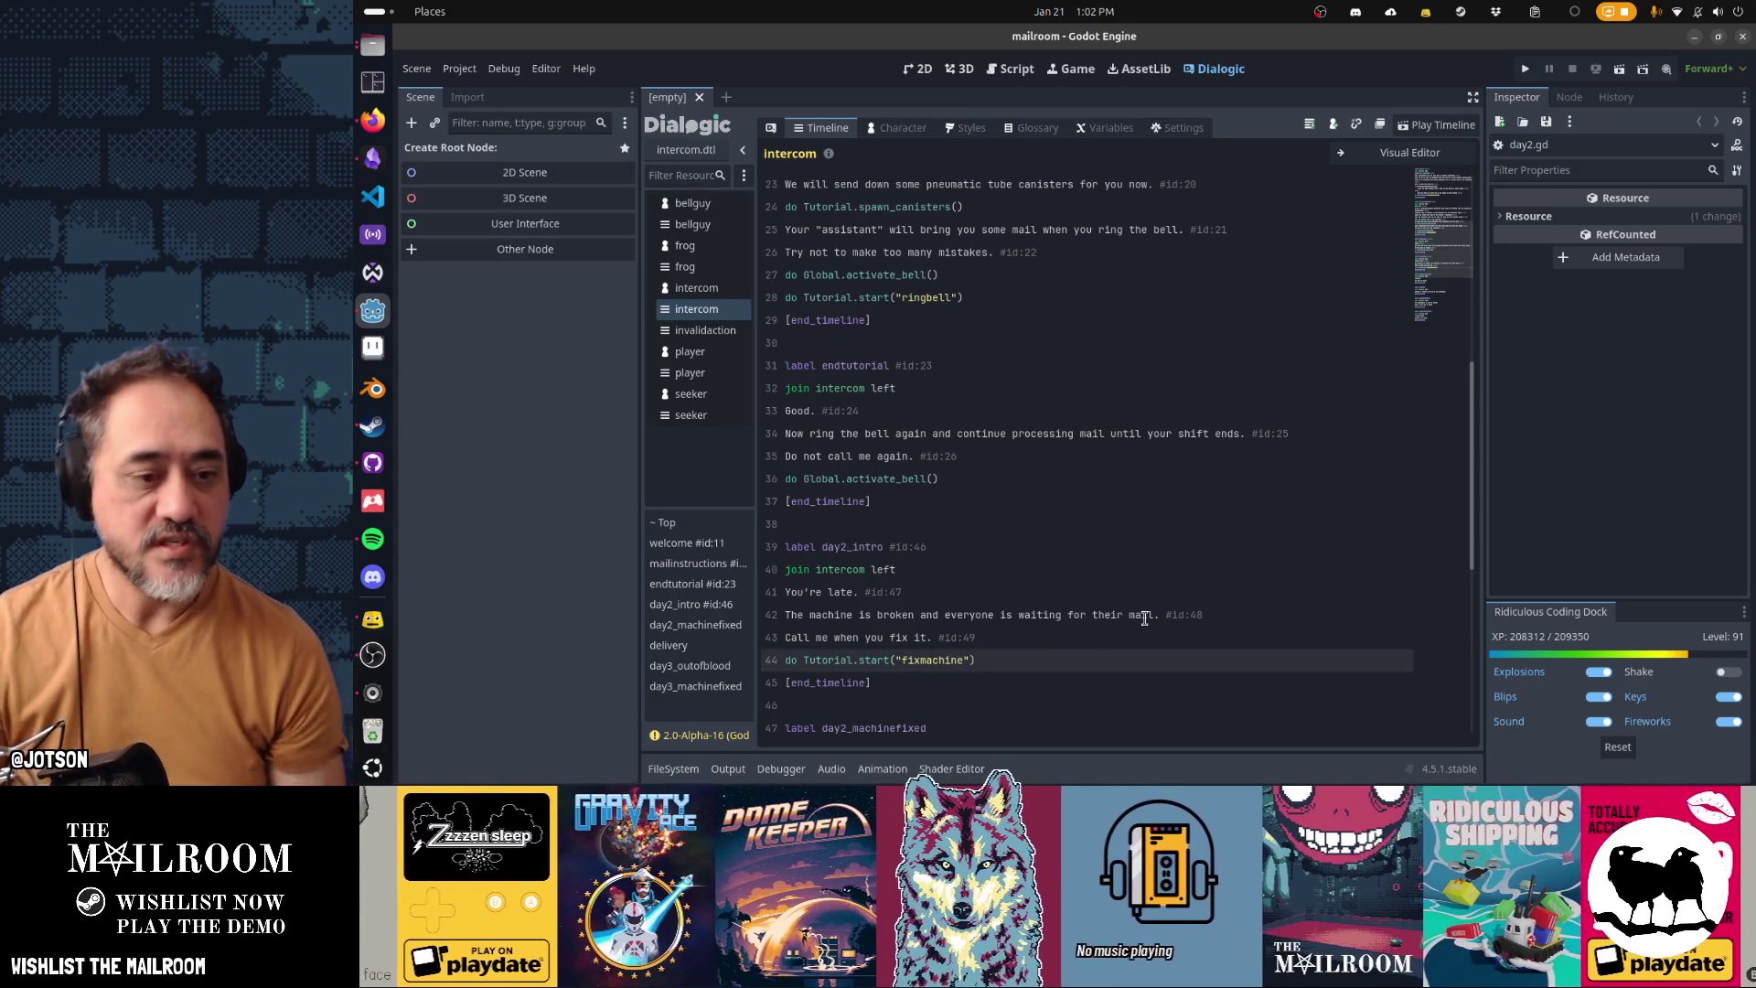